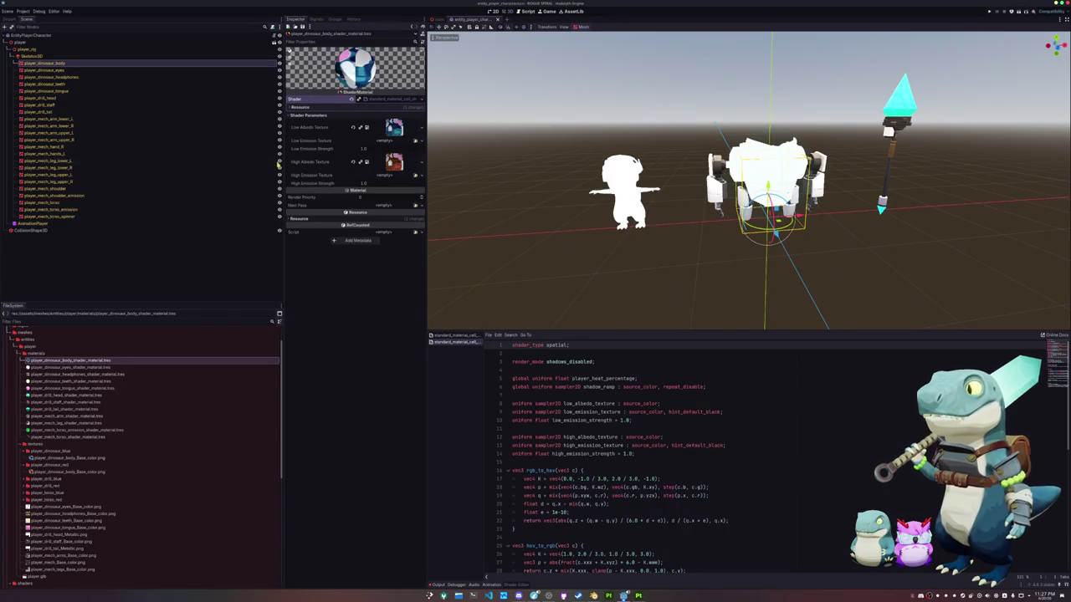
Assign the blue body shader material to player_dinosaur_body and orbit around to inspect it.
{"action": "left_click", "coordinate": [46, 64]}
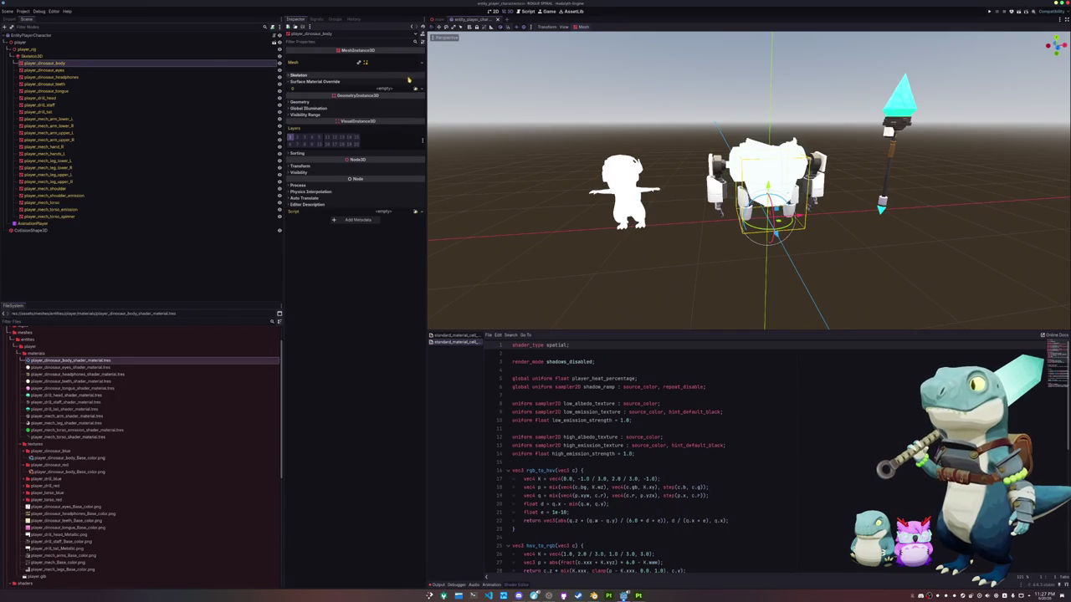
{"action": "left_click", "coordinate": [416, 88]}
{"action": "double_click", "coordinate": [443, 267]}
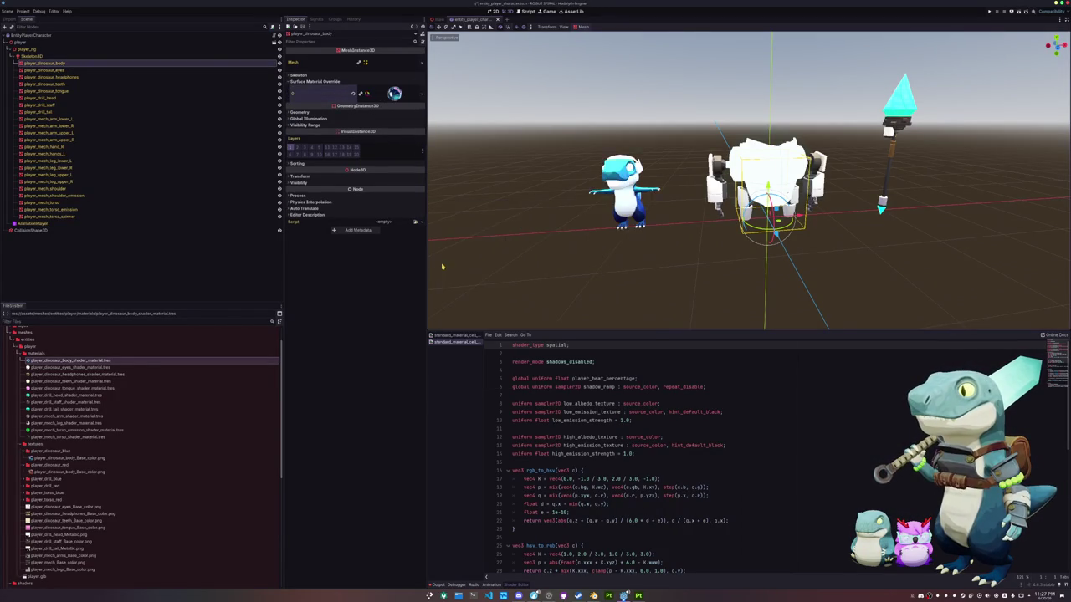
{"action": "scroll", "coordinate": [442, 266], "scroll_direction": "up", "scroll_amount": 3}
{"action": "middle_click_drag", "start_coordinate": [443, 267], "coordinate": [526, 239]}
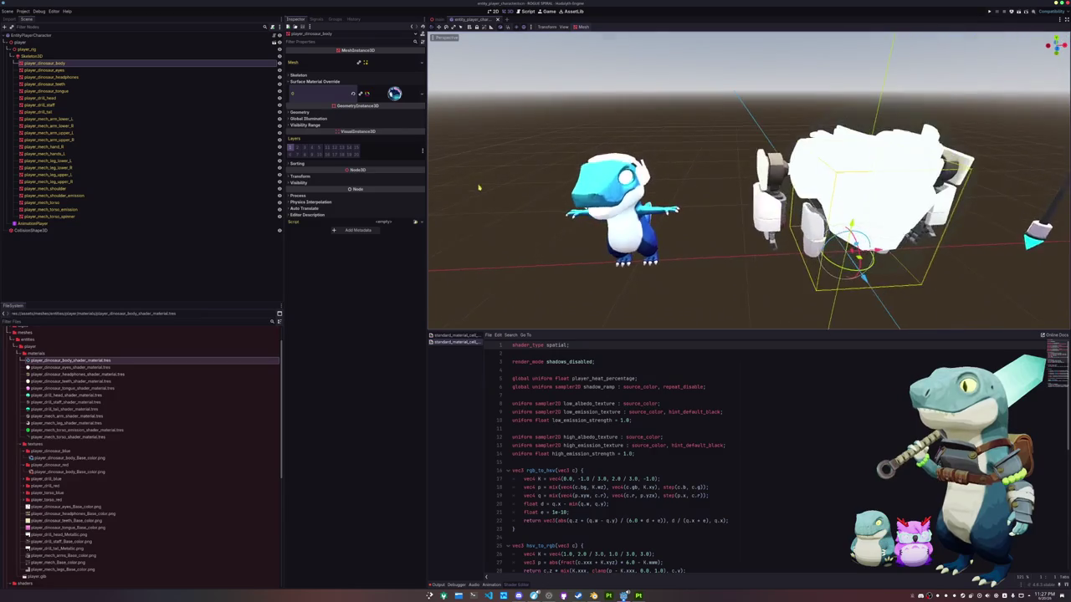
{"action": "scroll", "coordinate": [479, 187], "scroll_direction": "up", "scroll_amount": 5}
{"action": "middle_click_drag", "start_coordinate": [480, 187], "coordinate": [516, 221]}
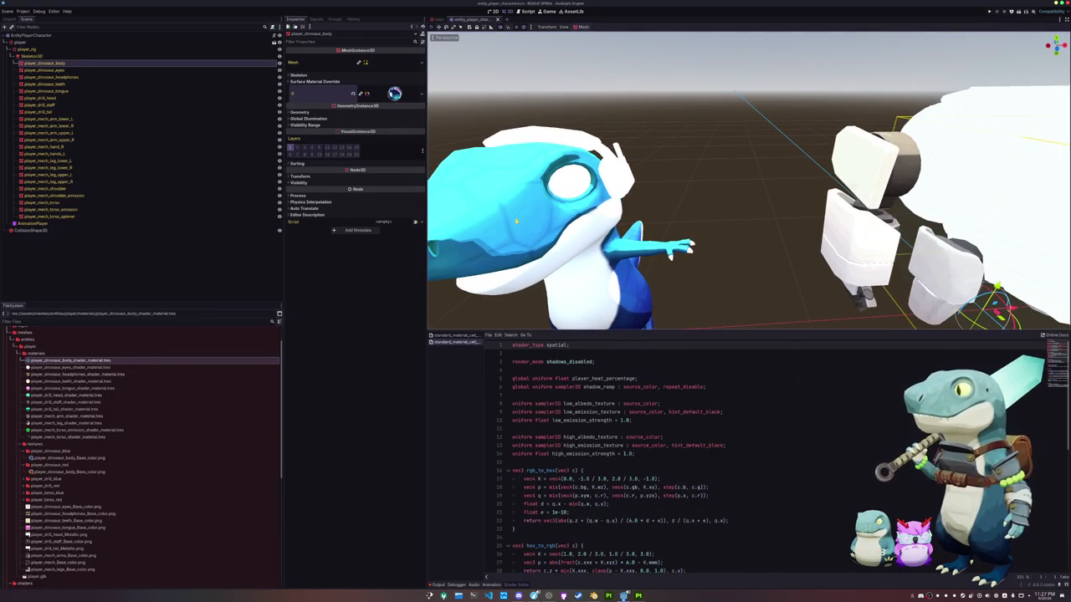
{"action": "scroll", "coordinate": [516, 221], "scroll_direction": "down", "scroll_amount": 3}
{"action": "scroll", "coordinate": [527, 267], "scroll_direction": "up", "scroll_amount": 3}
{"action": "scroll", "coordinate": [544, 326], "scroll_direction": "down", "scroll_amount": 3}
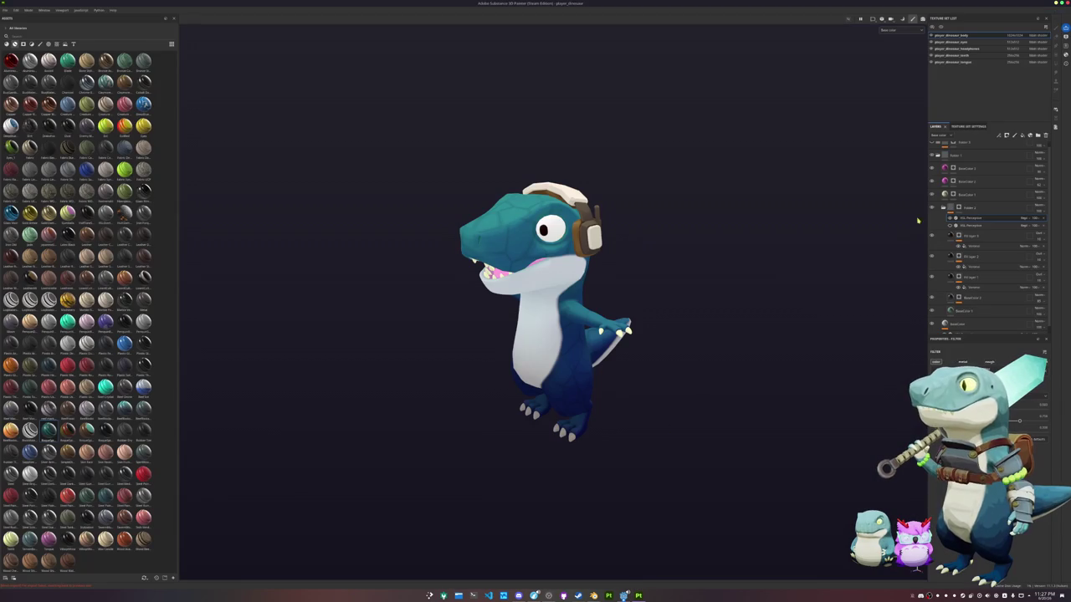
{"action": "scroll", "coordinate": [941, 173], "scroll_direction": "up", "scroll_amount": 1}
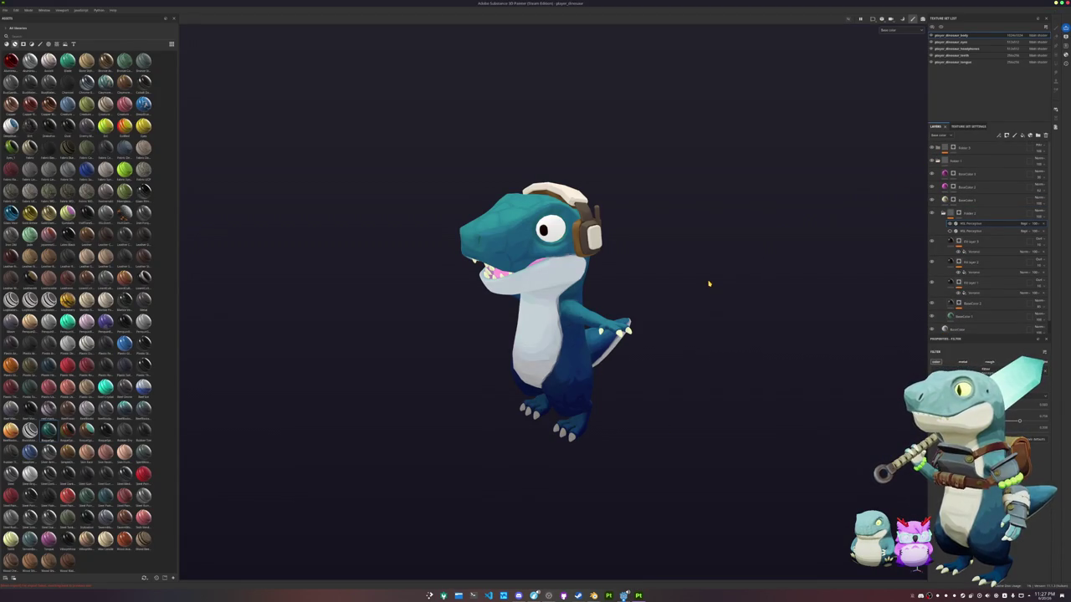
Export the dinosaur body textures, then recolour the body to dark red.
{"action": "key", "text": "ctrl+shift+e"}
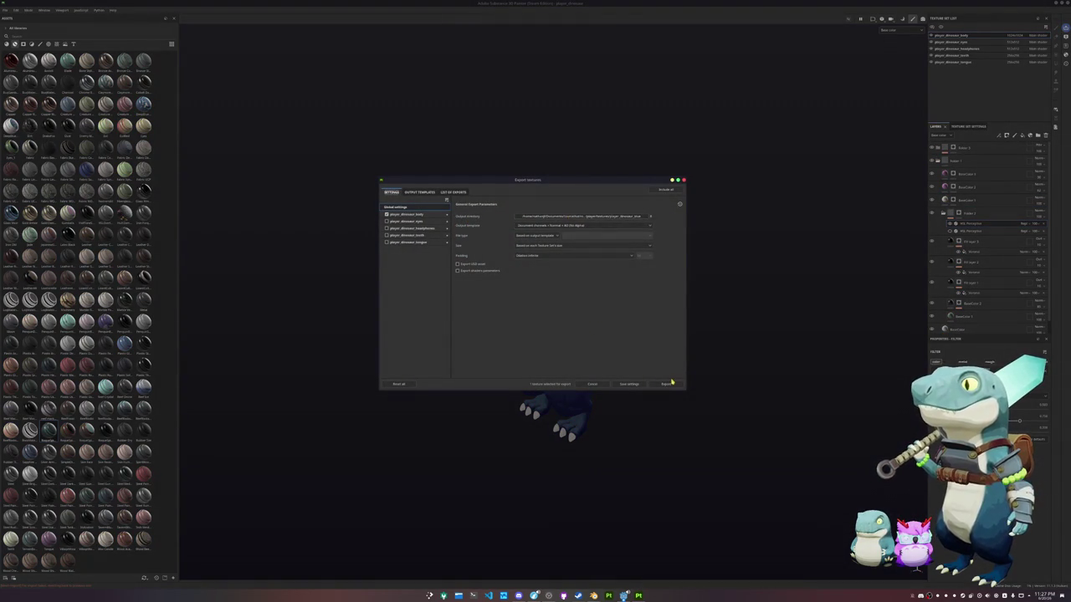
{"action": "left_click", "coordinate": [671, 382]}
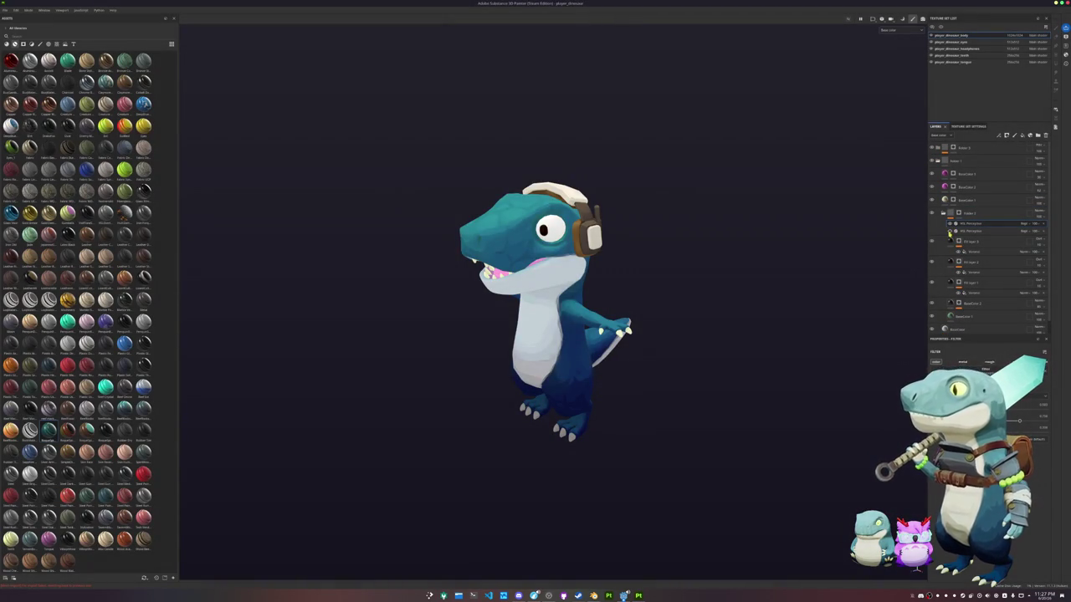
{"action": "left_click", "coordinate": [951, 228]}
{"action": "left_click", "coordinate": [950, 227]}
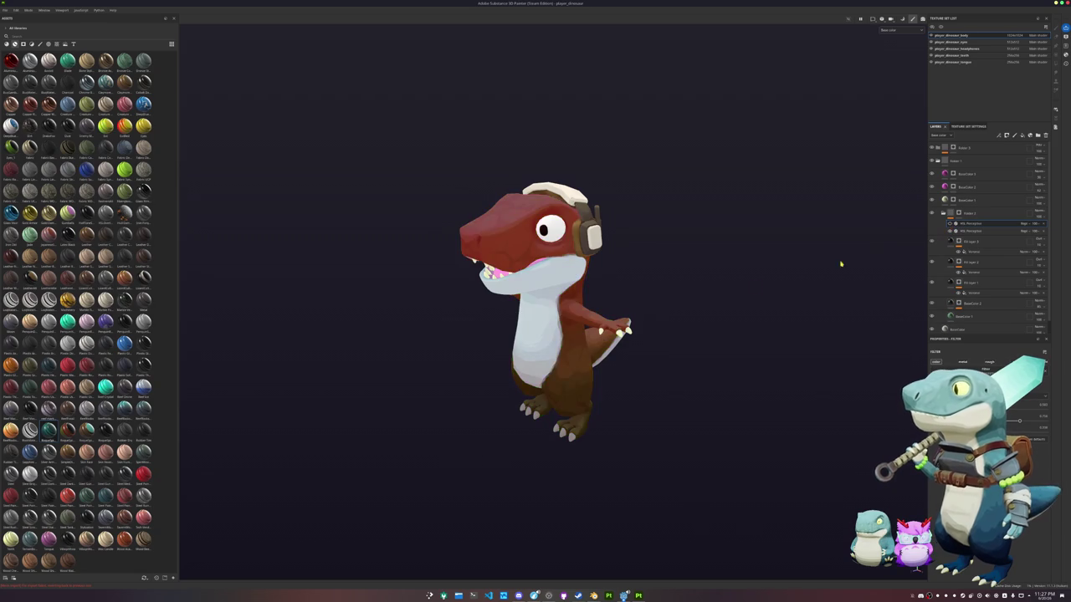
Export the dark red body textures to a separate output folder.
{"action": "key", "text": "ctrl+shift+e"}
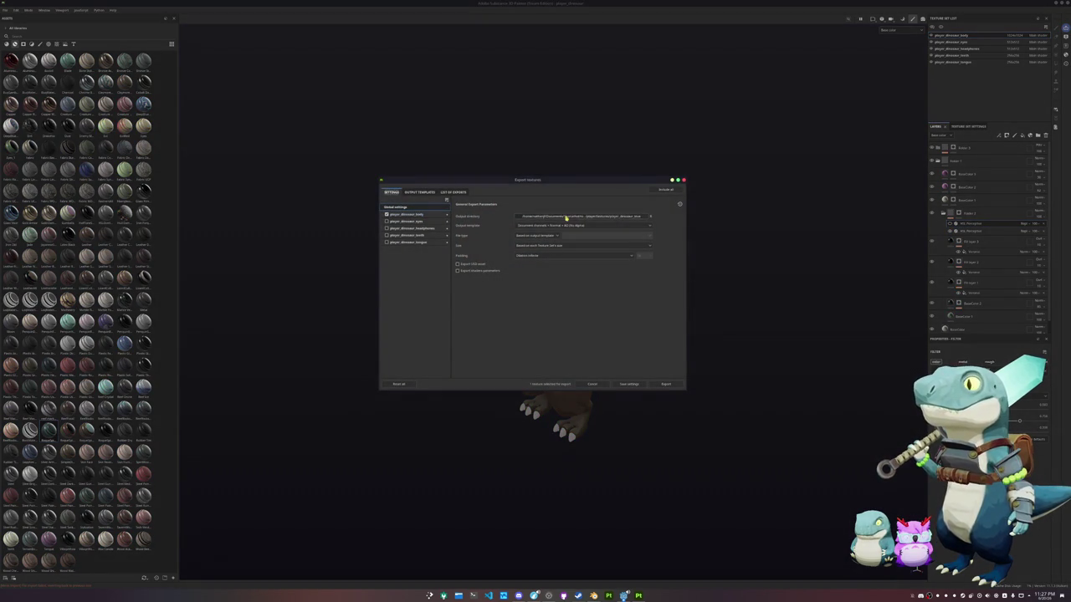
{"action": "left_click", "coordinate": [598, 217]}
{"action": "left_click", "coordinate": [593, 241]}
{"action": "double_click", "coordinate": [509, 265]}
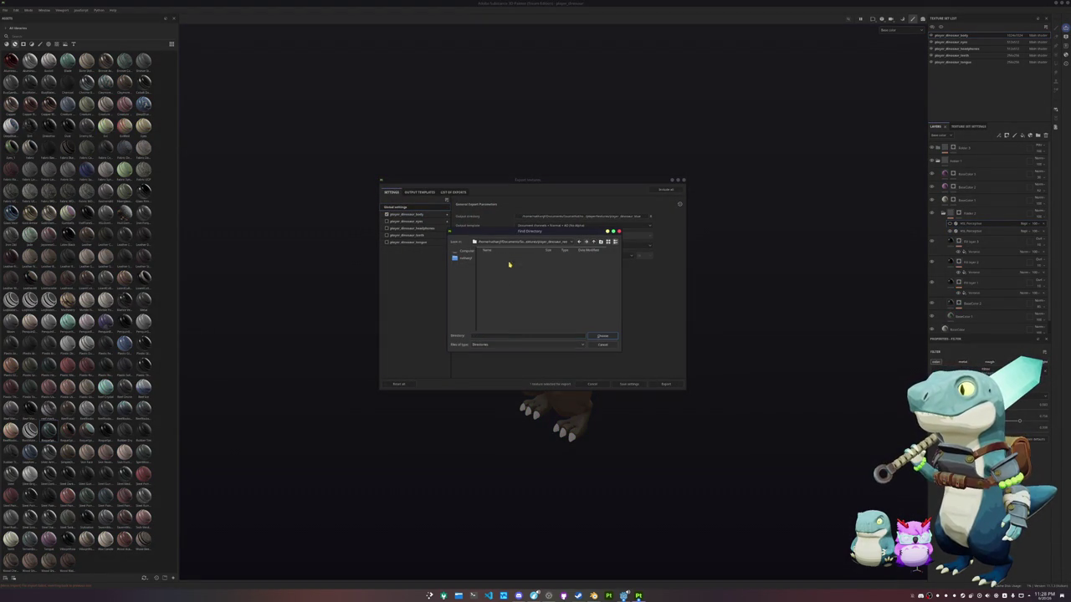
{"action": "left_click", "coordinate": [604, 335]}
{"action": "left_click", "coordinate": [665, 384]}
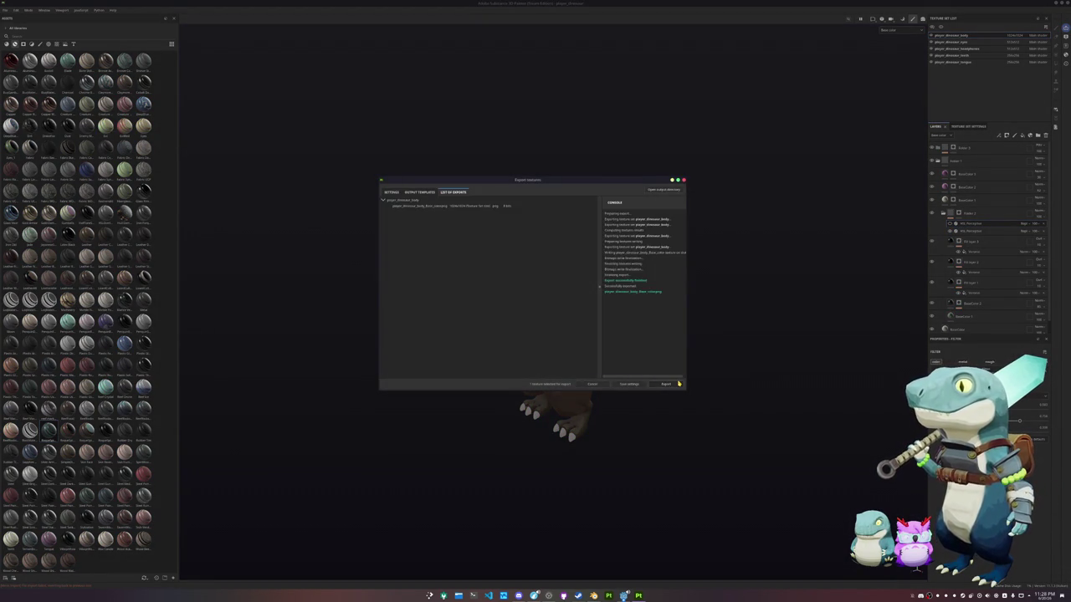
{"action": "left_click", "coordinate": [676, 384]}
Restore the dinosaur's original blue colour and return to Godot's character scene.
{"action": "left_click", "coordinate": [949, 231]}
{"action": "left_click", "coordinate": [951, 224]}
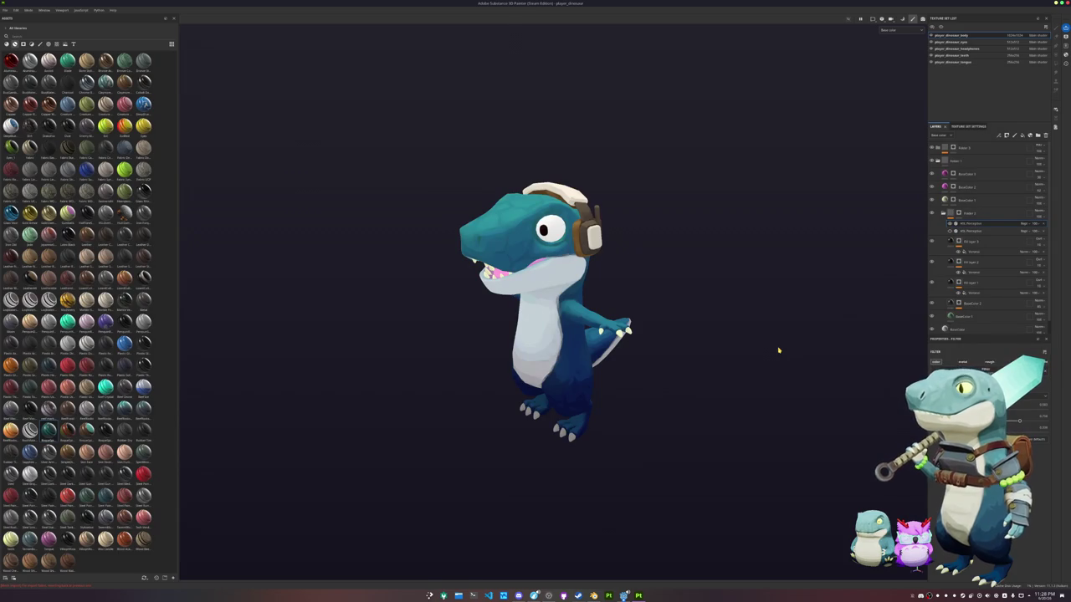
{"action": "key", "text": "alt+Tab"}
{"action": "mouse_move", "coordinate": [636, 276]}
{"action": "middle_mouse_down"}
{"action": "mouse_move", "coordinate": [602, 268]}
{"action": "mouse_move", "coordinate": [626, 267]}
{"action": "middle_mouse_up"}
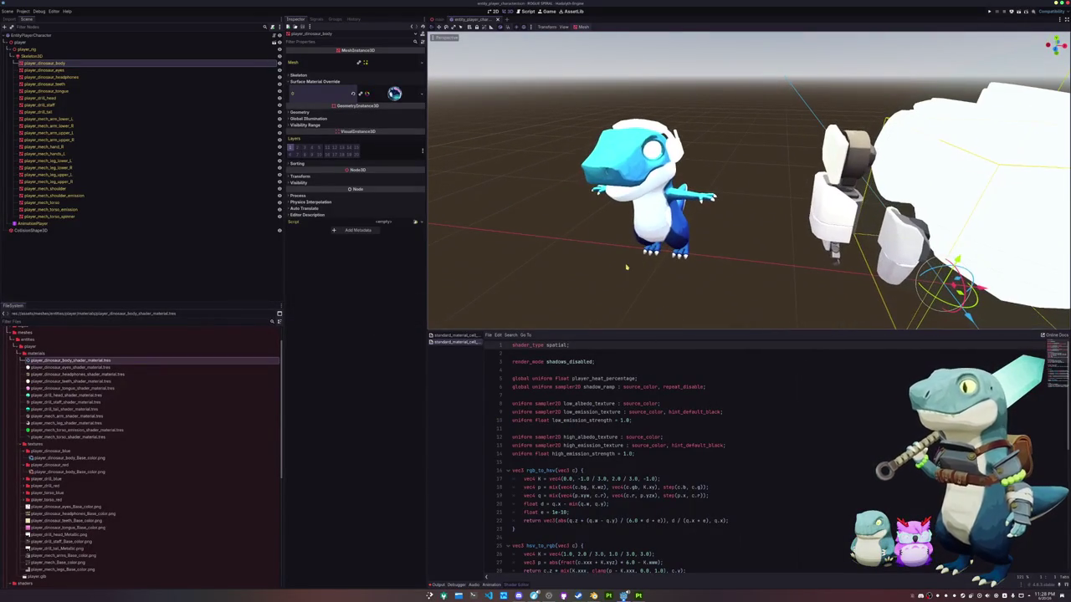
Assign the eyes and headphones materials to their dinosaur mesh nodes via Quick Load.
{"action": "left_click", "coordinate": [83, 72]}
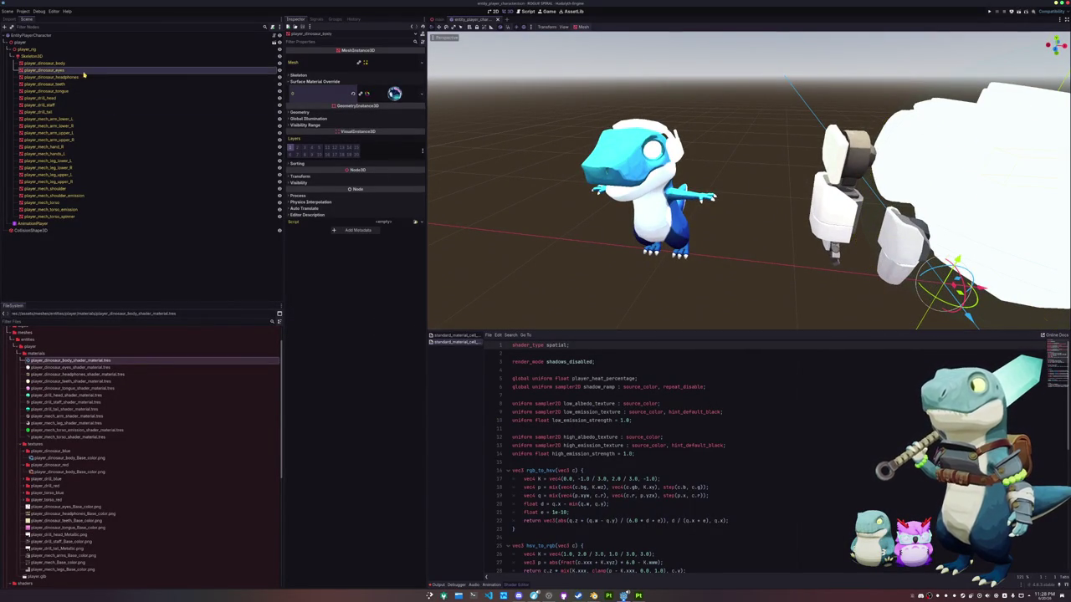
{"action": "left_click", "coordinate": [415, 88]}
{"action": "type", "text": "eyes"}
{"action": "key", "text": "Return"}
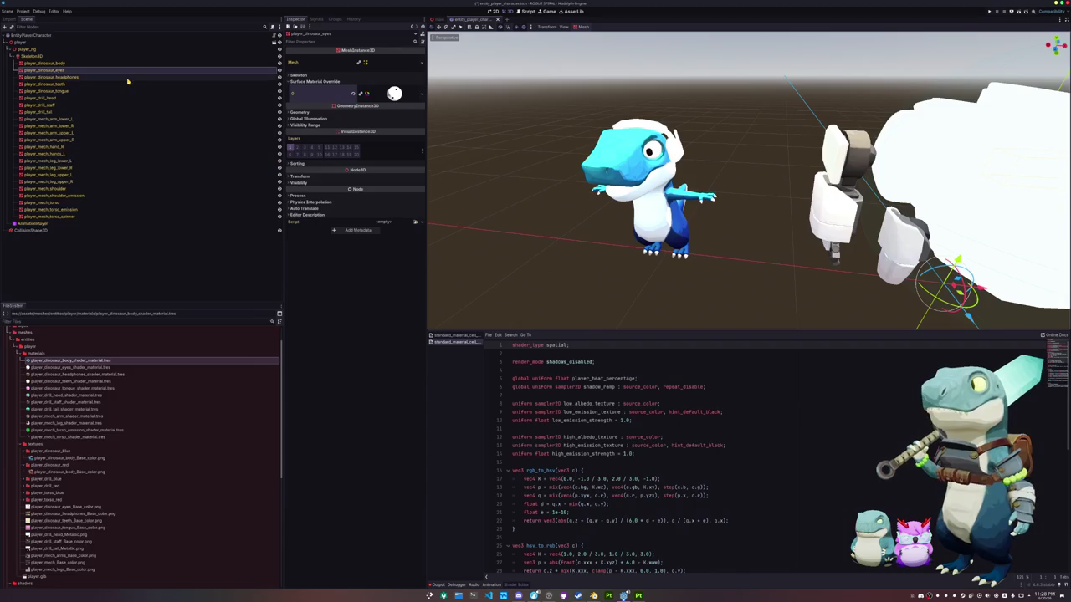
{"action": "left_click", "coordinate": [132, 84]}
{"action": "left_click", "coordinate": [132, 77]}
{"action": "left_click", "coordinate": [314, 81]}
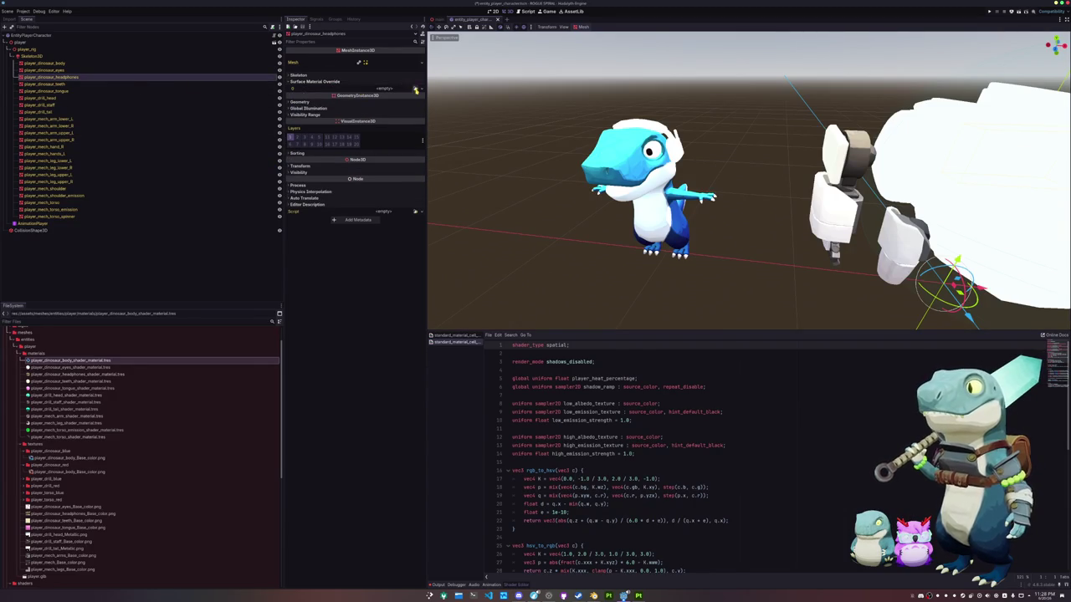
{"action": "left_click", "coordinate": [415, 88]}
{"action": "type", "text": "head"}
{"action": "double_click", "coordinate": [479, 234]}
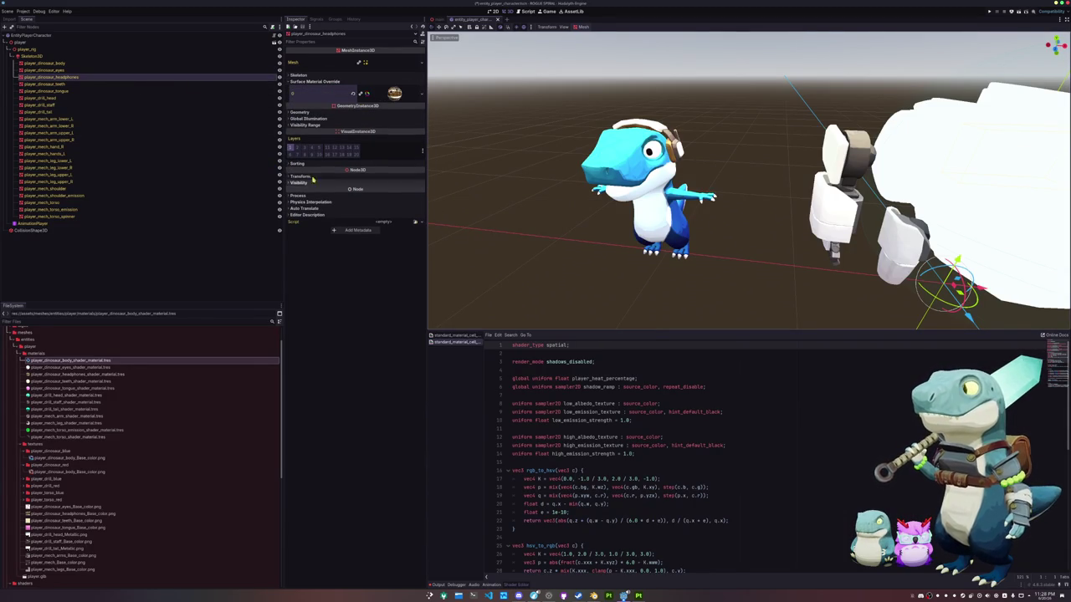
Assign the teeth material and the pink tongue material, then view the whole scene.
{"action": "left_click", "coordinate": [116, 84]}
{"action": "left_click", "coordinate": [314, 81]}
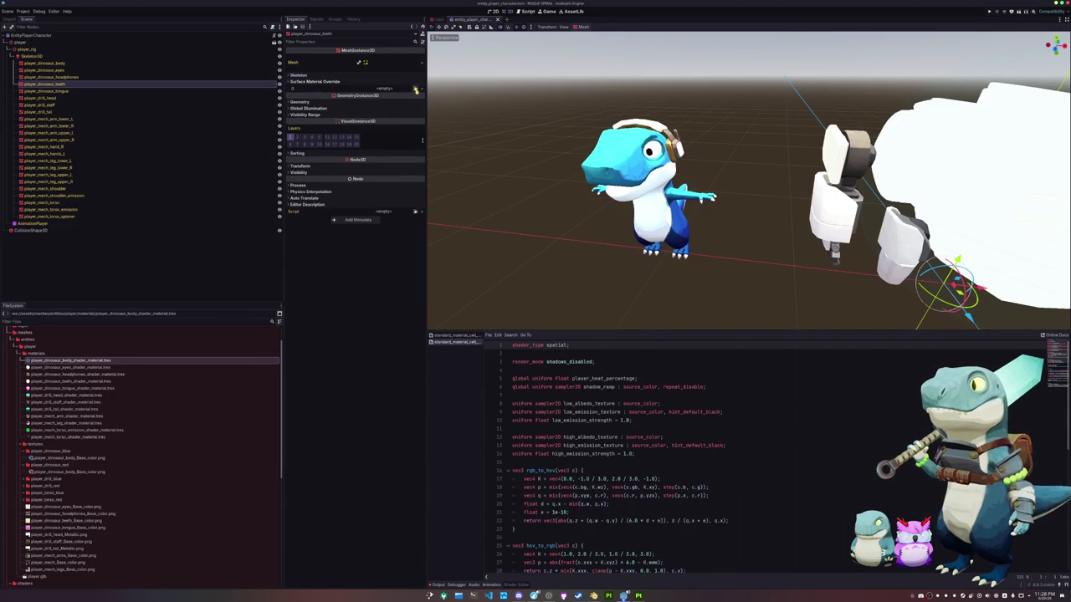
{"action": "left_click", "coordinate": [415, 88]}
{"action": "type", "text": "teeth"}
{"action": "double_click", "coordinate": [444, 231]}
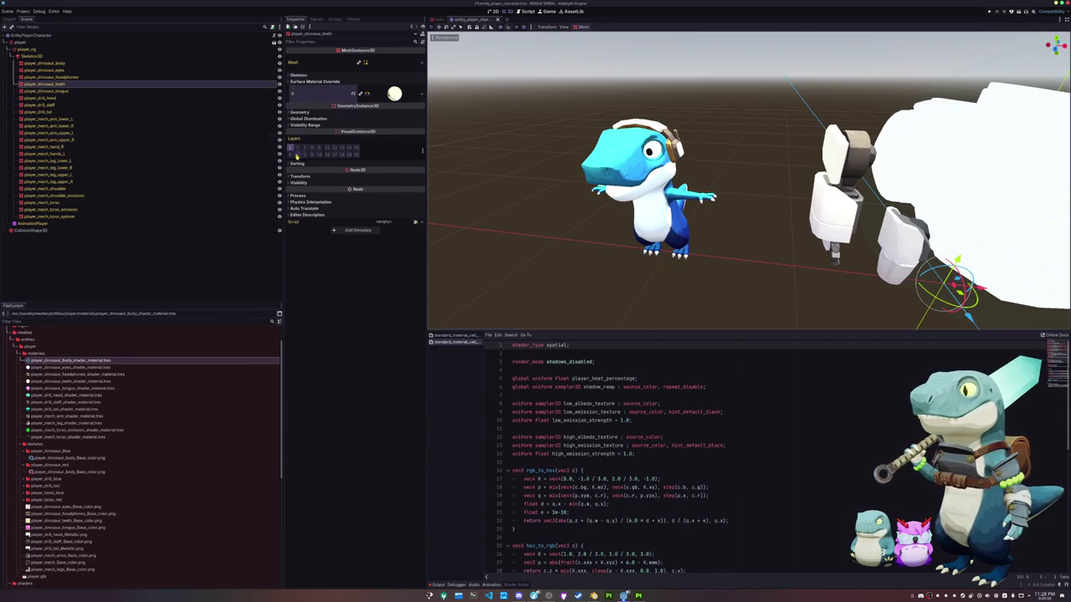
{"action": "left_click", "coordinate": [163, 91]}
{"action": "left_click", "coordinate": [315, 81]}
{"action": "left_click", "coordinate": [415, 88]}
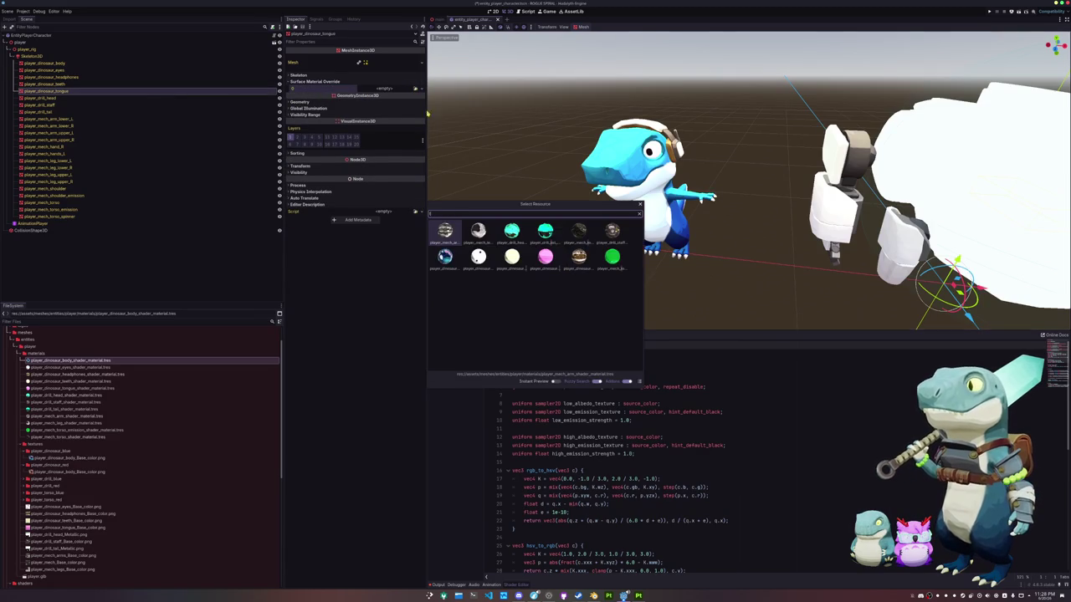
{"action": "double_click", "coordinate": [545, 256]}
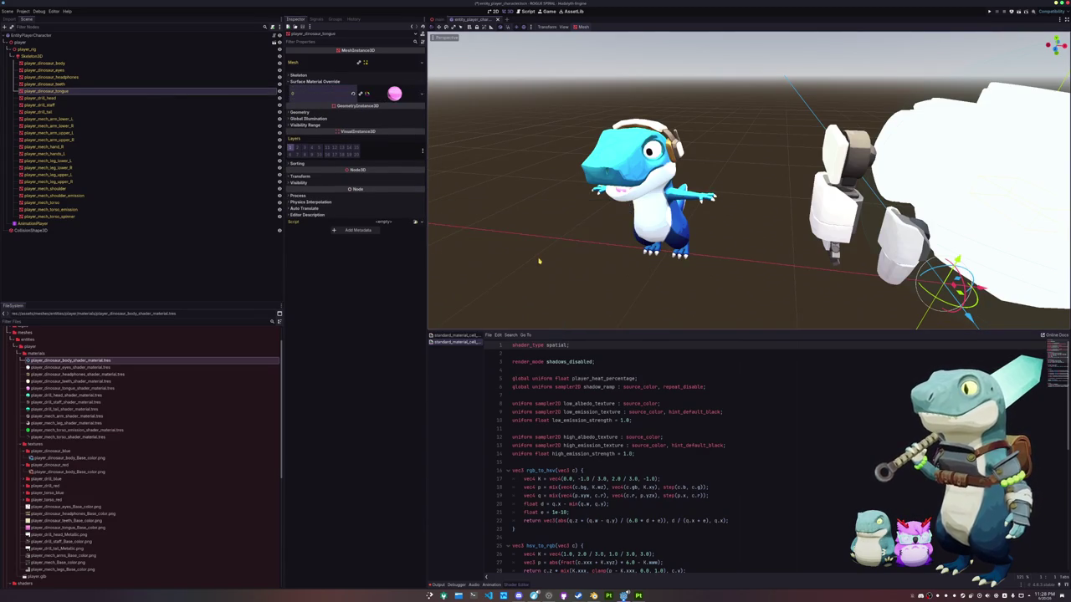
{"action": "middle_click_drag", "start_coordinate": [537, 246], "coordinate": [480, 259]}
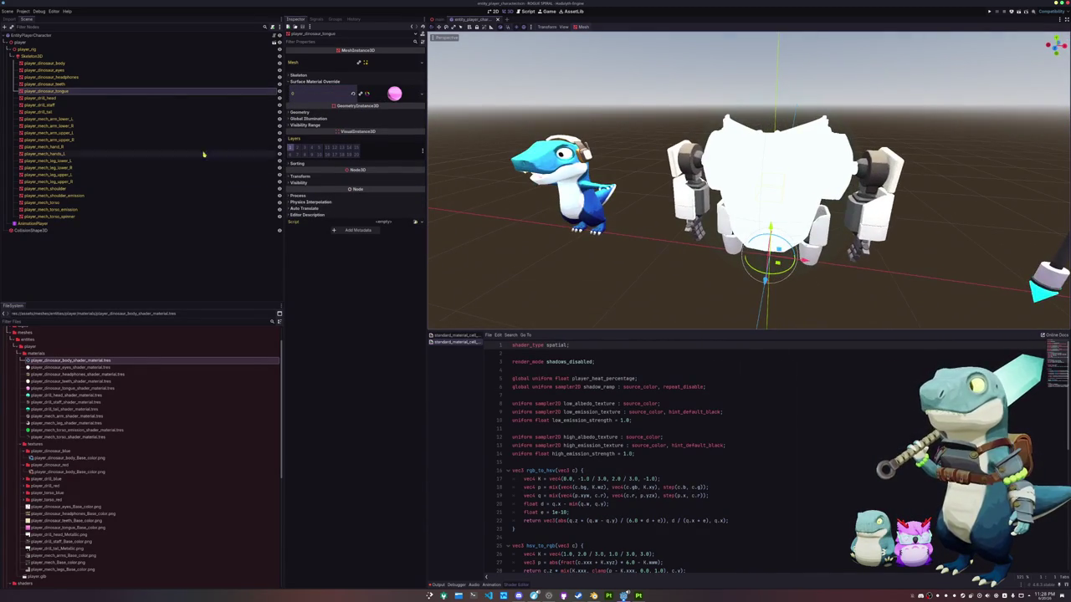
Give the mech shoulder a 'mech' shader material as its surface material override.
{"action": "left_click", "coordinate": [105, 118]}
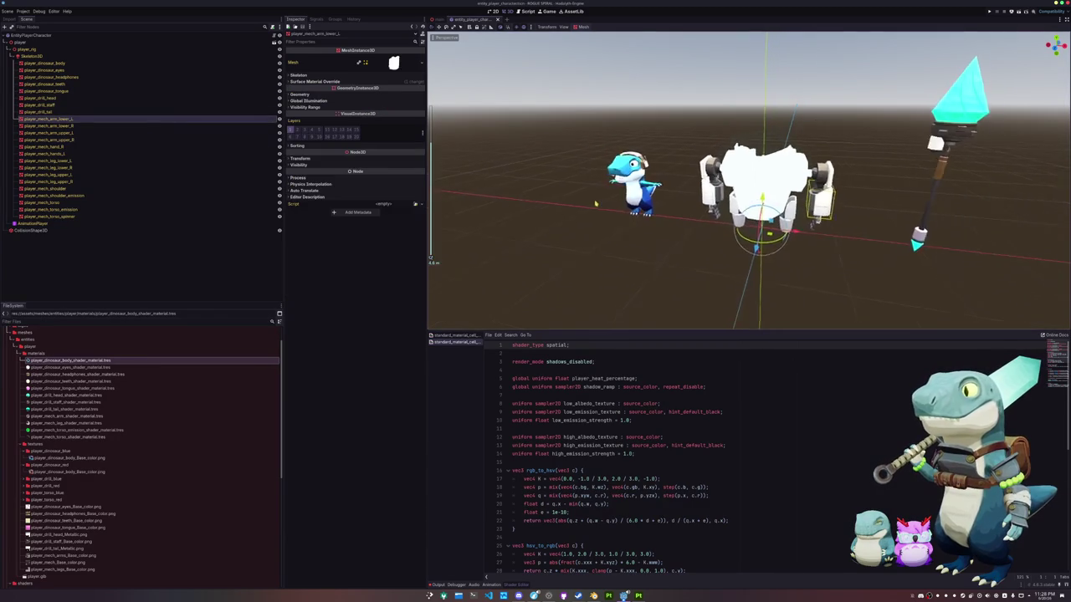
{"action": "middle_click_drag", "start_coordinate": [569, 213], "coordinate": [578, 209]}
{"action": "left_click", "coordinate": [160, 147]}
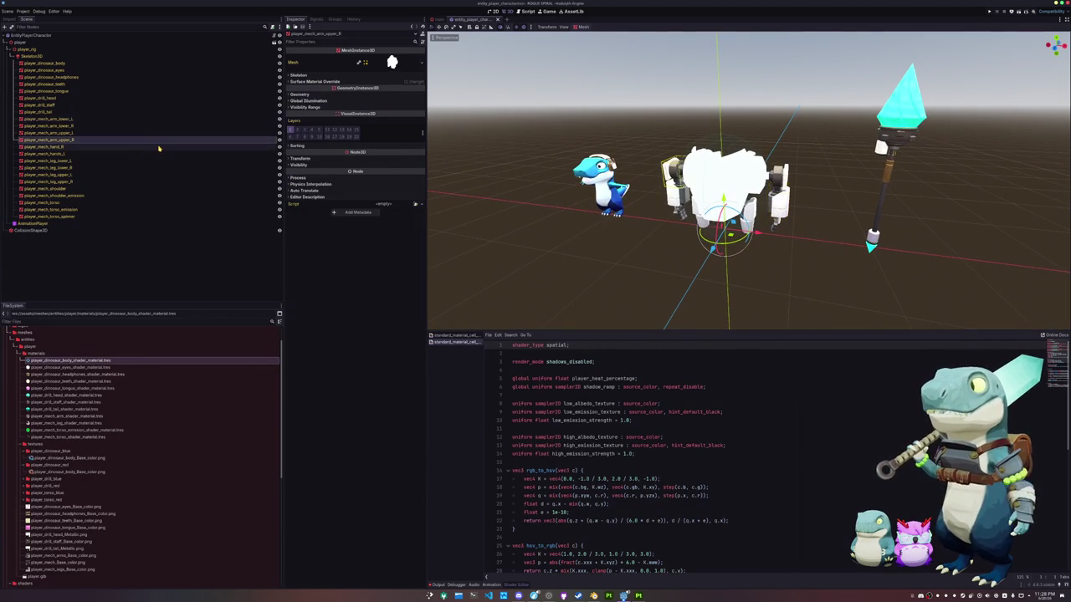
{"action": "left_click", "coordinate": [158, 154]}
{"action": "left_click", "coordinate": [148, 168]}
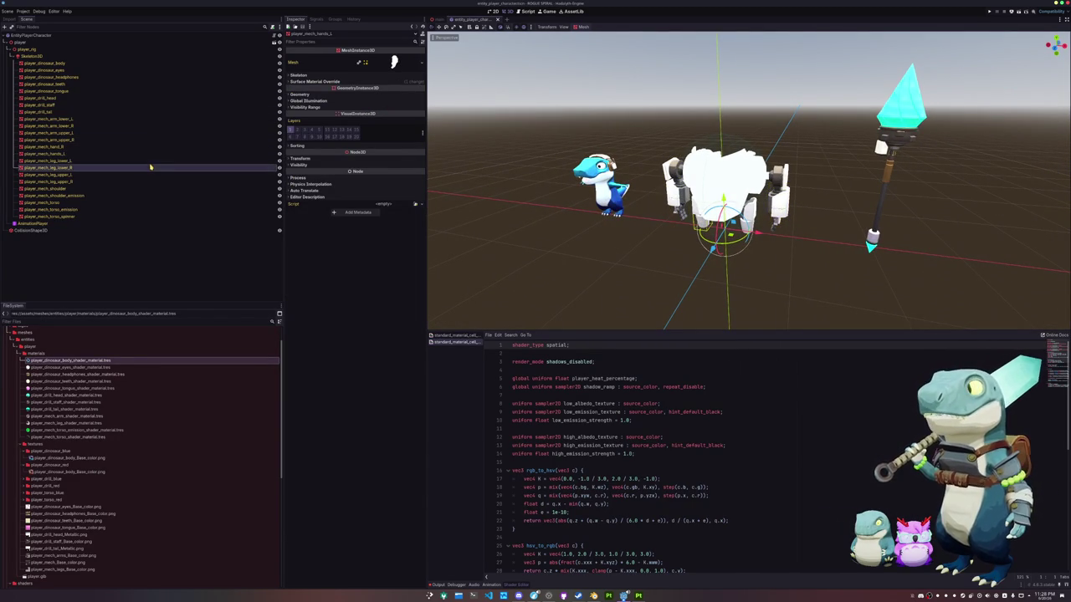
{"action": "left_click", "coordinate": [141, 181]}
{"action": "left_click", "coordinate": [141, 188]}
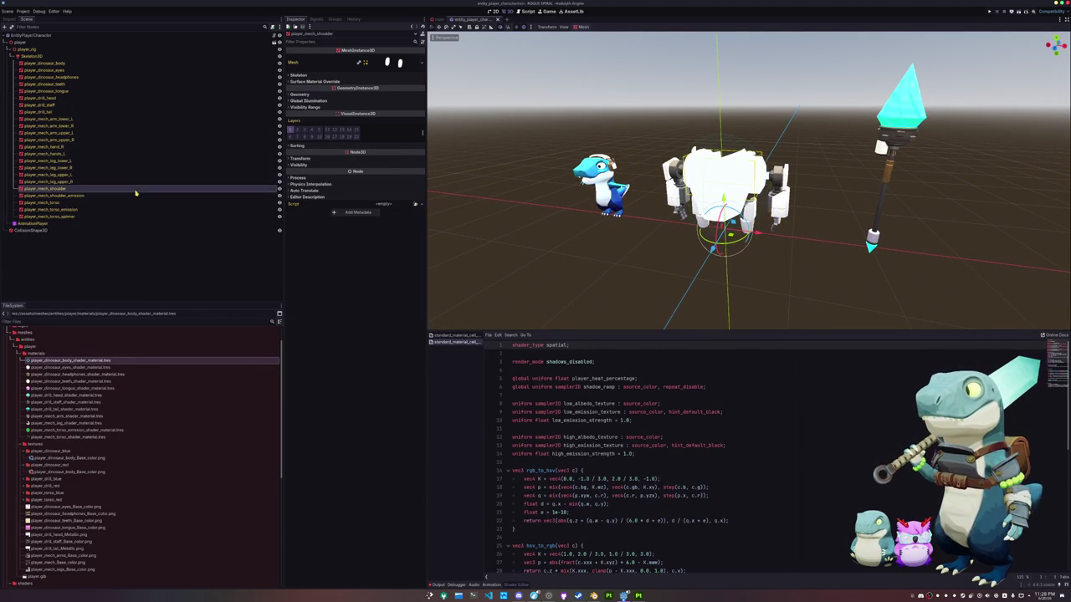
{"action": "left_click", "coordinate": [360, 95]}
{"action": "left_click", "coordinate": [415, 101]}
{"action": "left_click", "coordinate": [422, 163]}
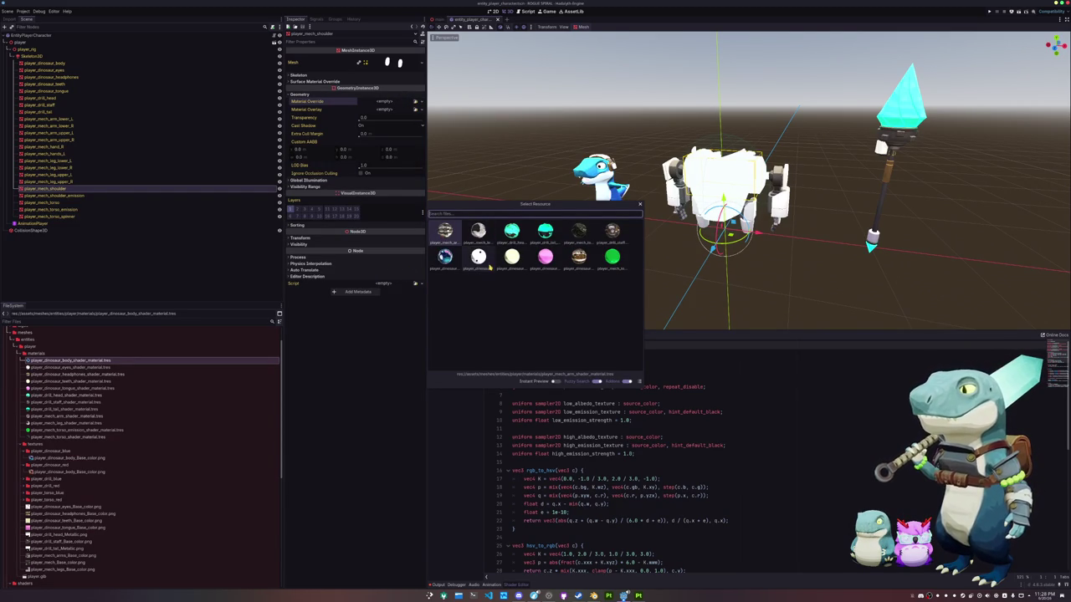
{"action": "type", "text": "mech"}
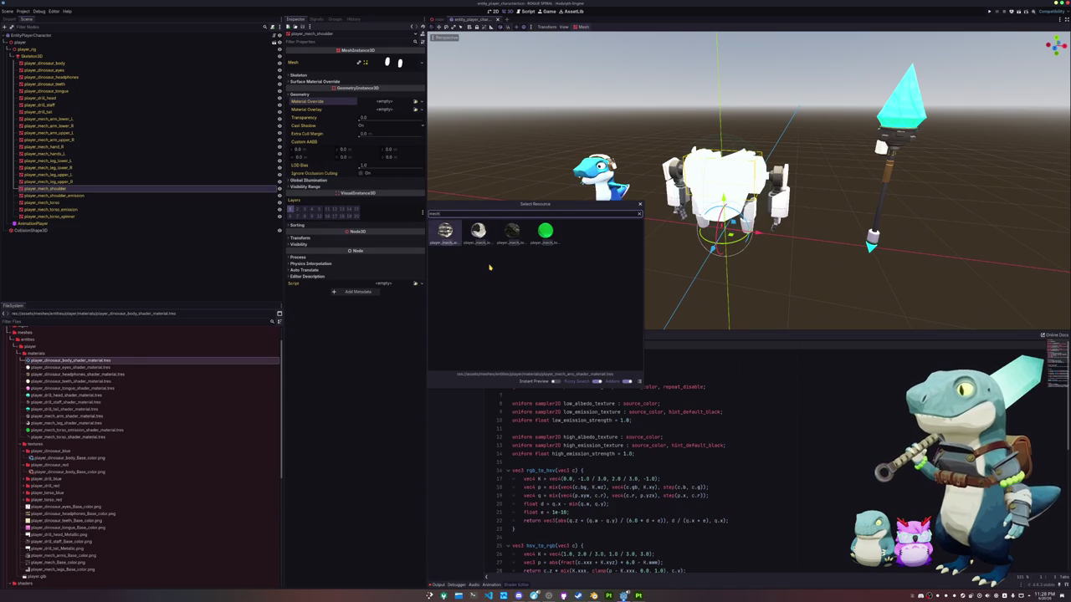
{"action": "key", "text": "Return"}
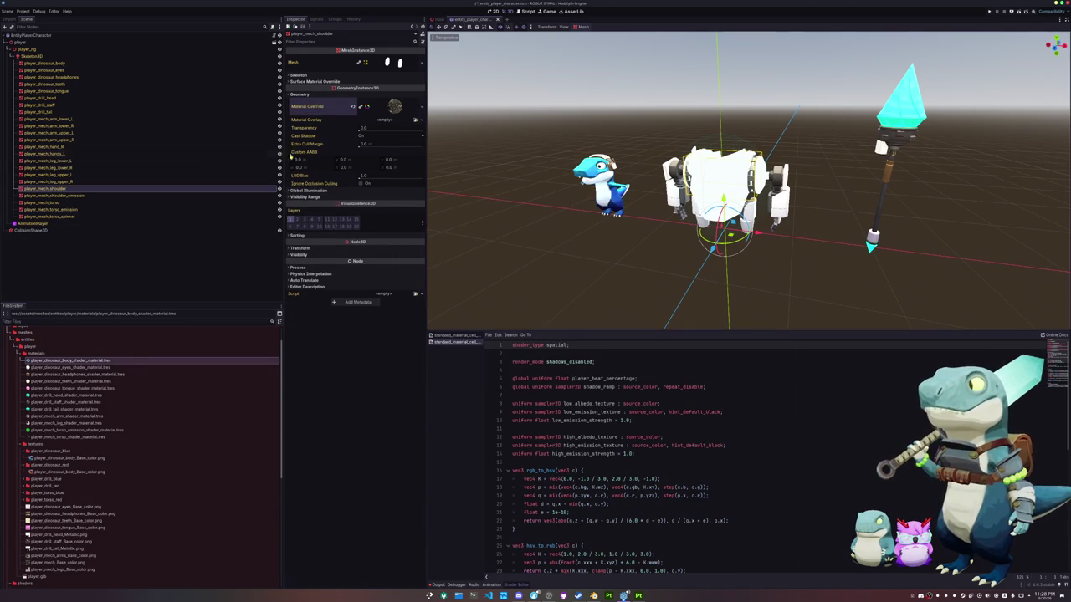
Assign the green emission material to player_mech_shoulder_emission.
{"action": "left_click", "coordinate": [125, 195]}
{"action": "left_click", "coordinate": [377, 82]}
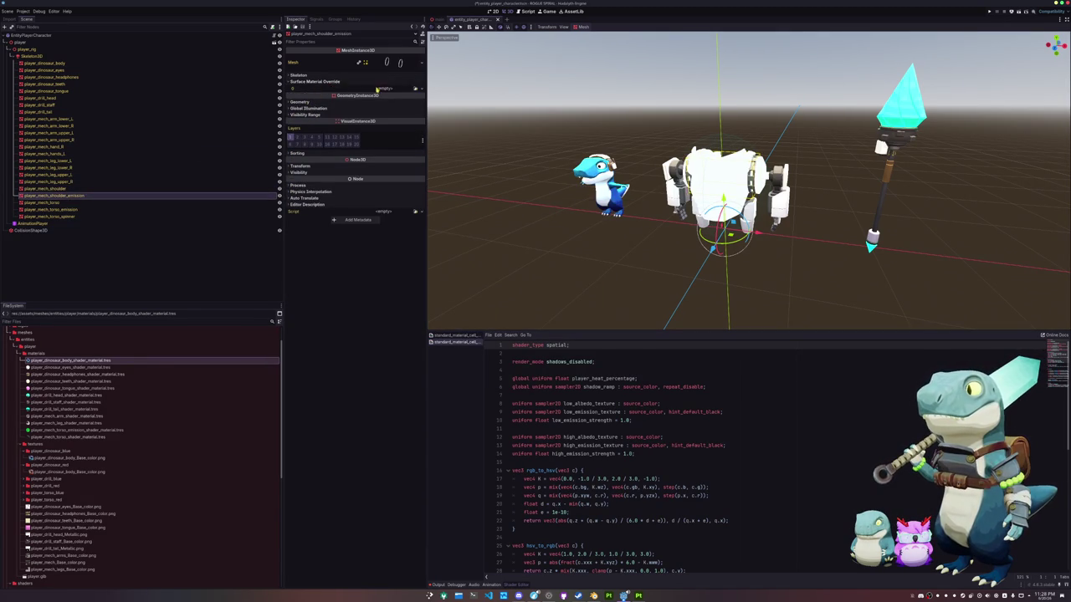
{"action": "left_click", "coordinate": [415, 88]}
{"action": "type", "text": "emission"}
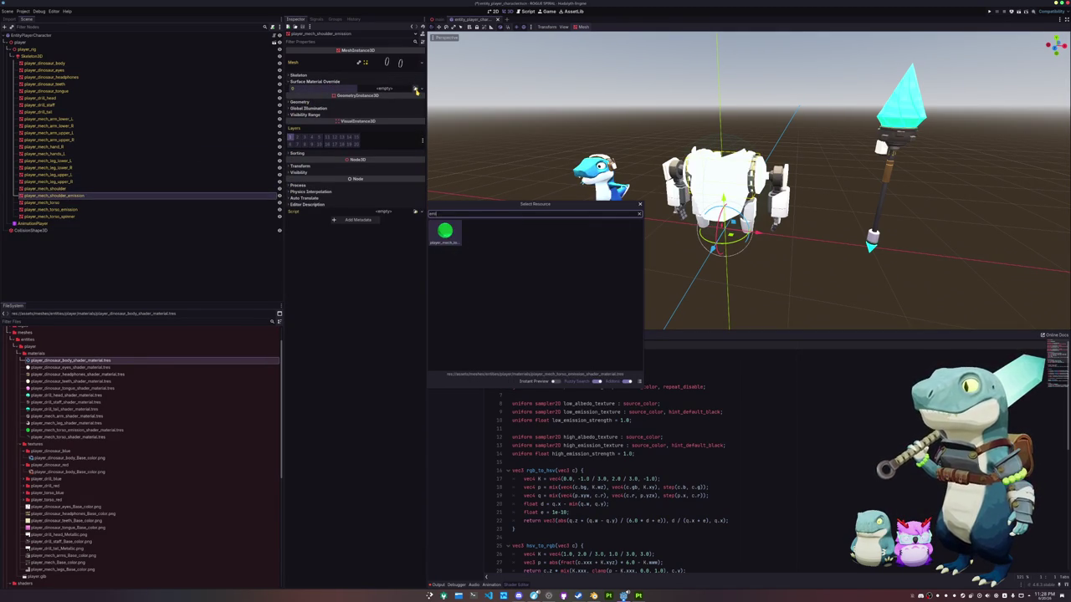
{"action": "key", "text": "Return"}
Assign the mech torso shader material to player_mech_torso.
{"action": "left_click", "coordinate": [83, 203]}
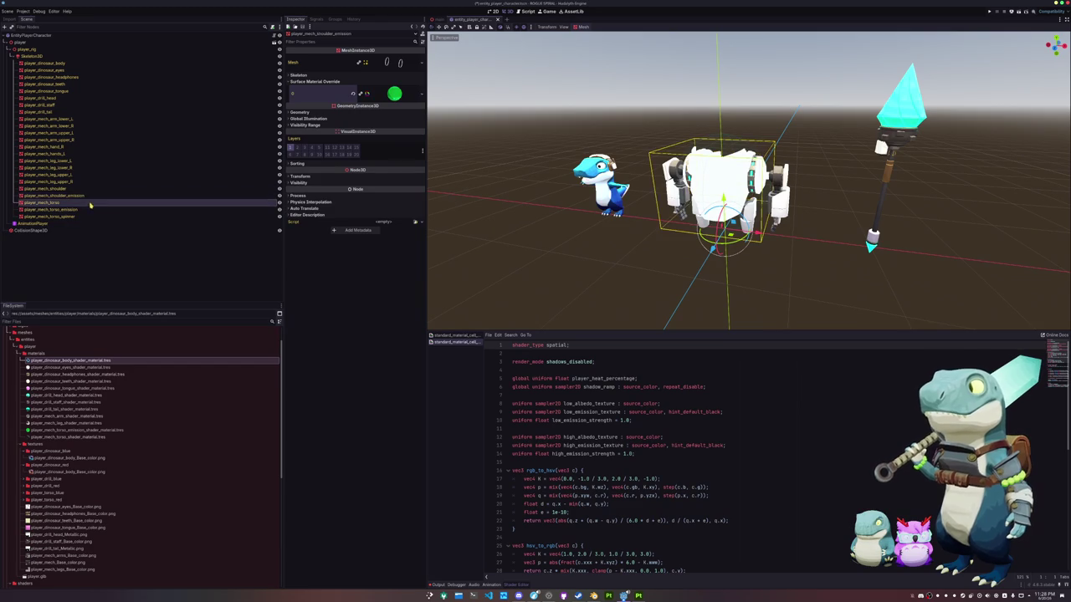
{"action": "left_click", "coordinate": [350, 82]}
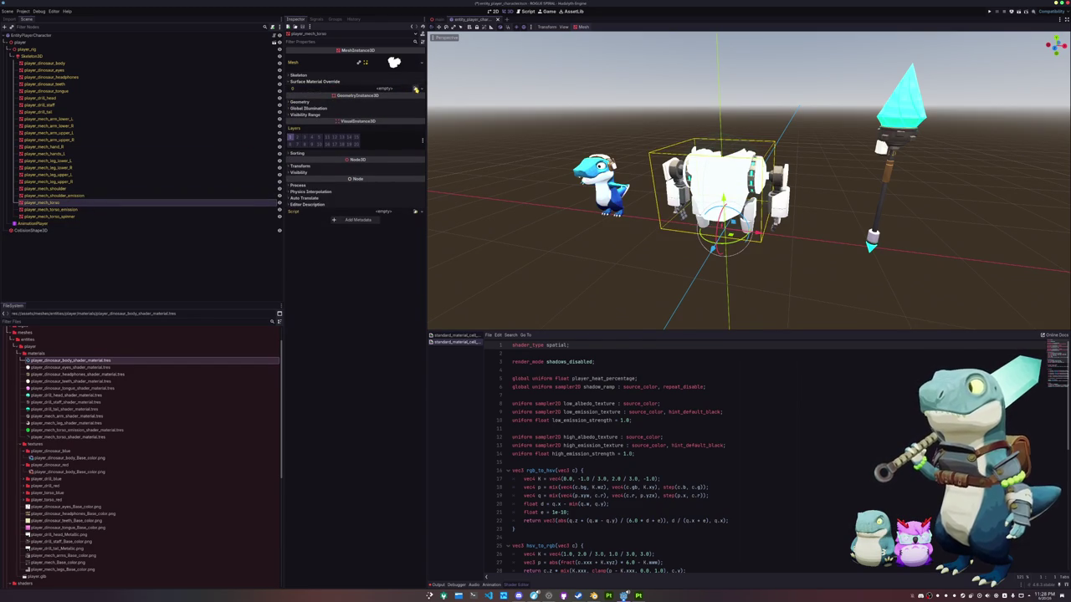
{"action": "left_click", "coordinate": [416, 88]}
{"action": "type", "text": "mech"}
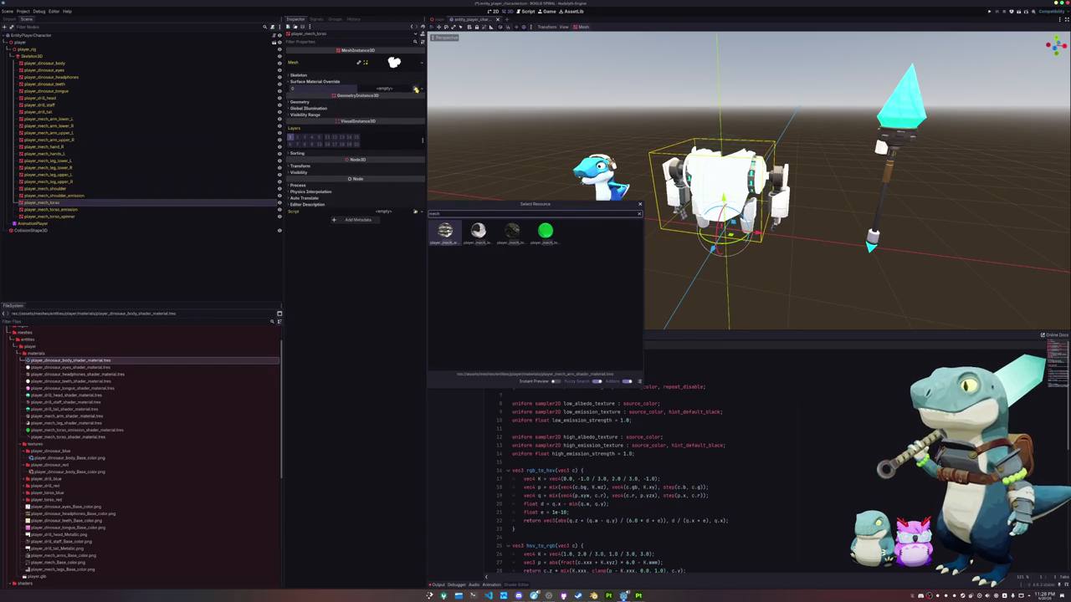
{"action": "key", "text": "Right"}
{"action": "key", "text": "Right"}
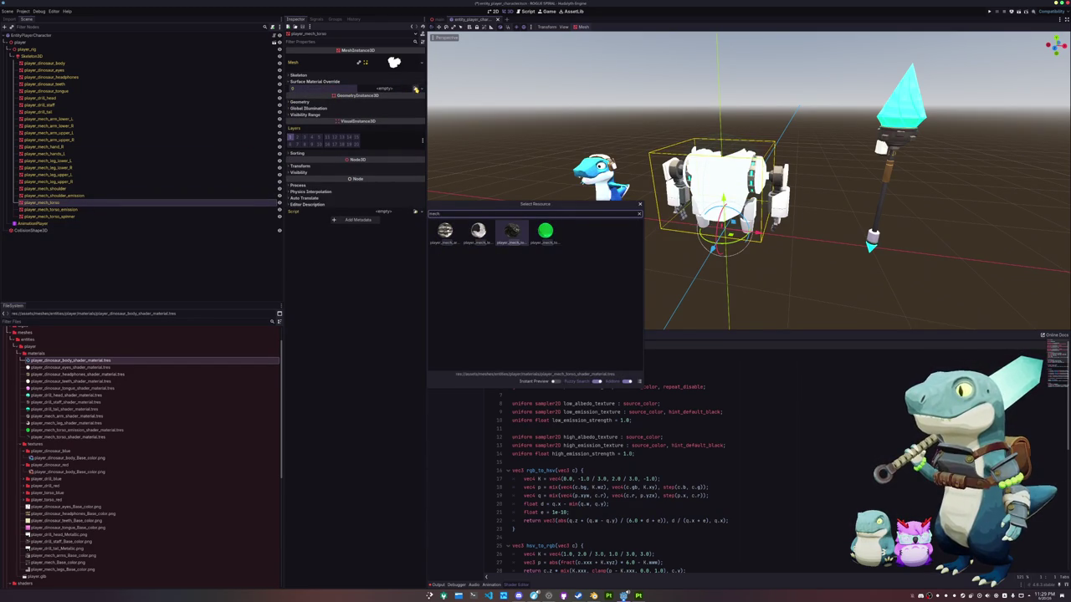
{"action": "key", "text": "Return"}
Assign the green torso emission material to player_mech_torso_emission.
{"action": "scroll", "coordinate": [711, 192], "scroll_direction": "up", "scroll_amount": 3}
{"action": "left_click", "coordinate": [118, 206]}
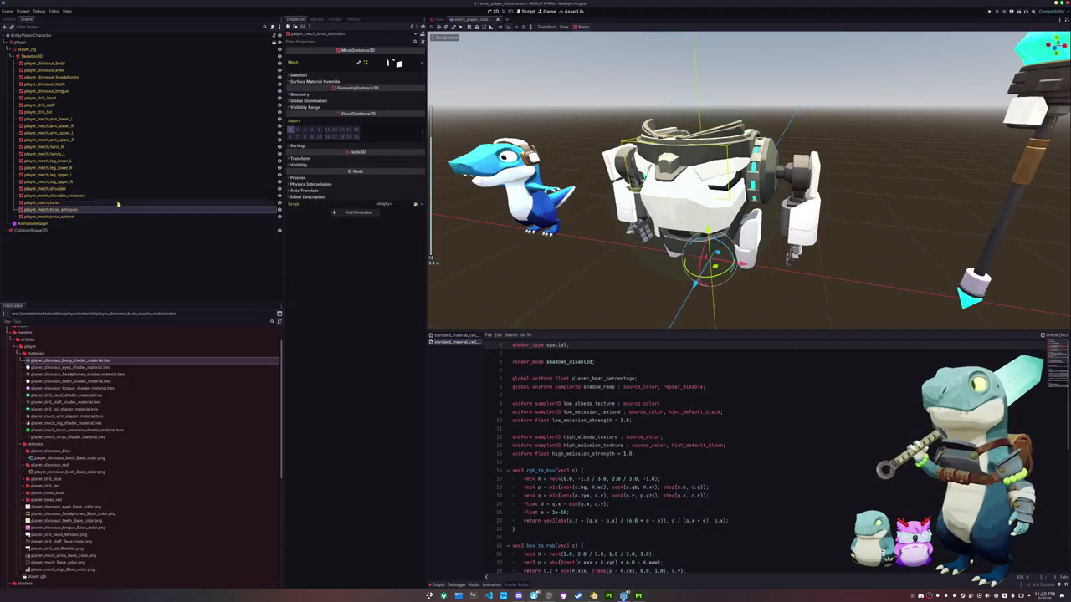
{"action": "left_click", "coordinate": [359, 82]}
{"action": "left_click", "coordinate": [415, 88]}
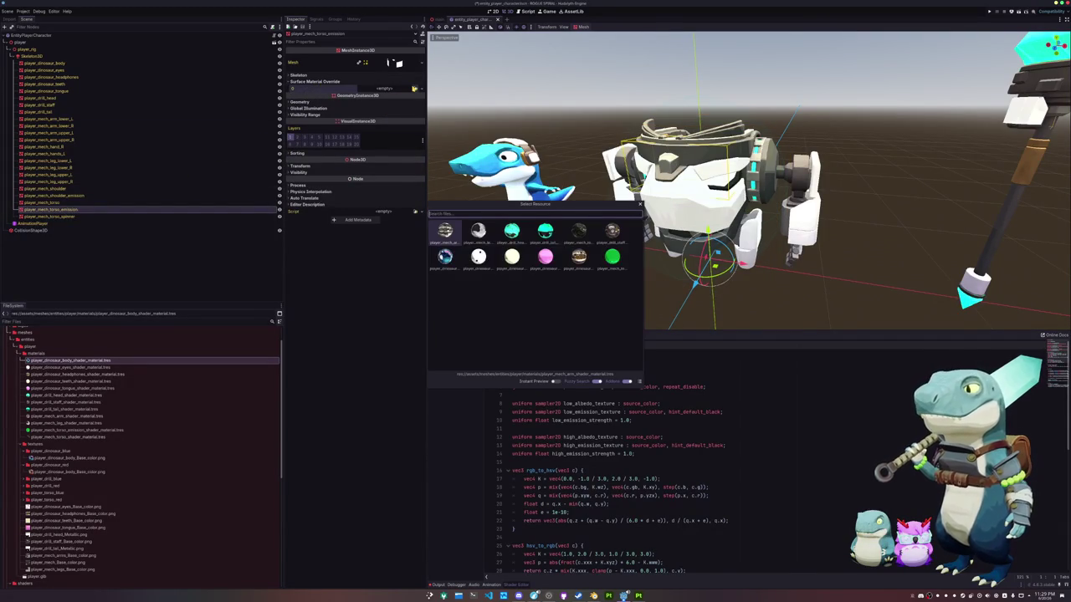
{"action": "type", "text": "torso"}
{"action": "left_click", "coordinate": [478, 233]}
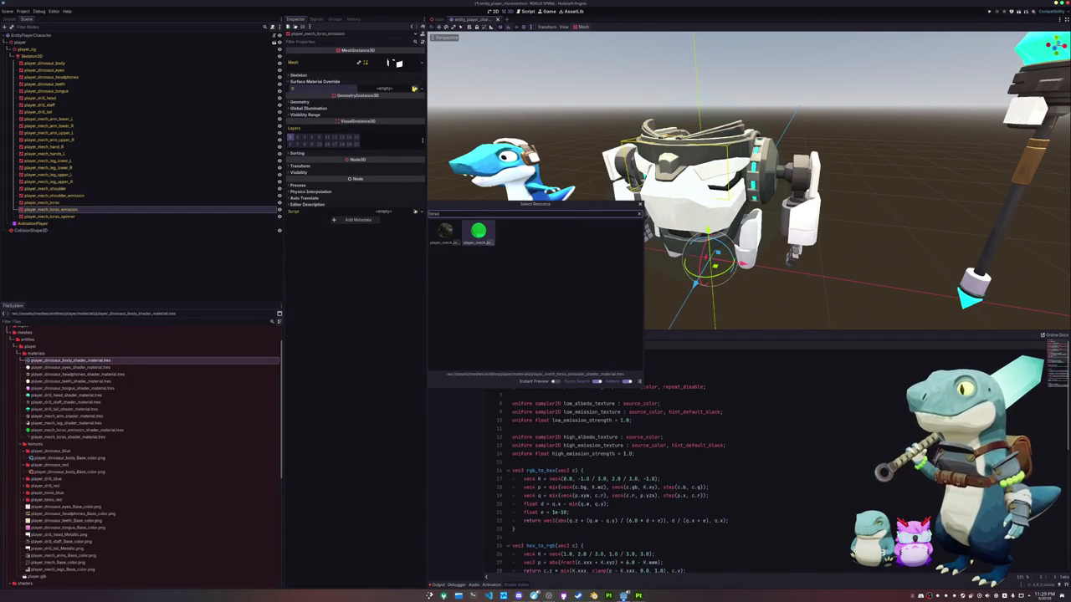
{"action": "double_click", "coordinate": [478, 232]}
Give player_mech_torso_spinner a green material and look down on the robot.
{"action": "left_click", "coordinate": [131, 216]}
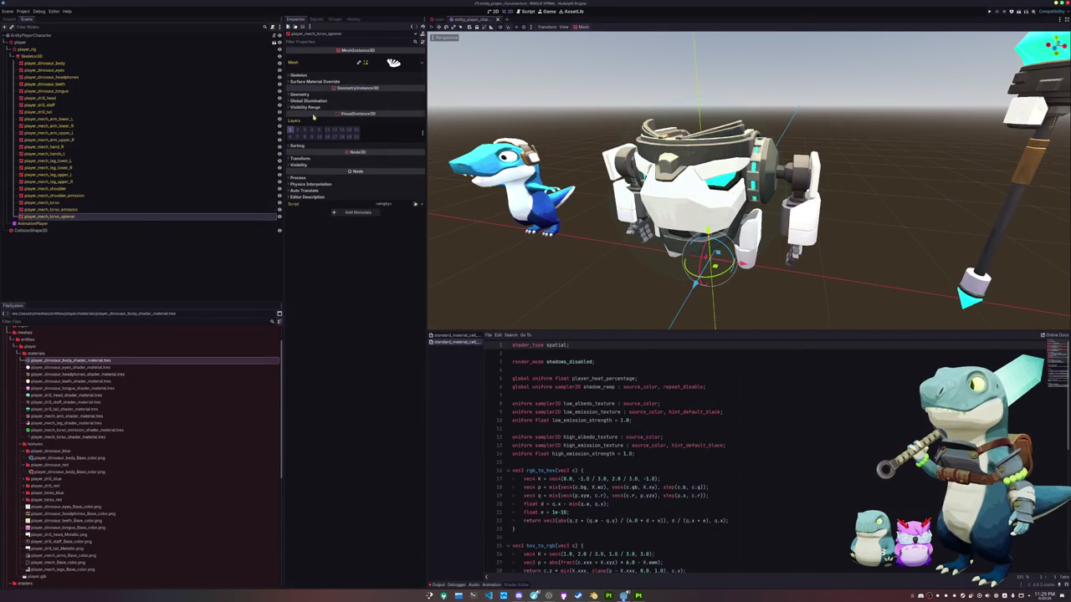
{"action": "left_click", "coordinate": [325, 94]}
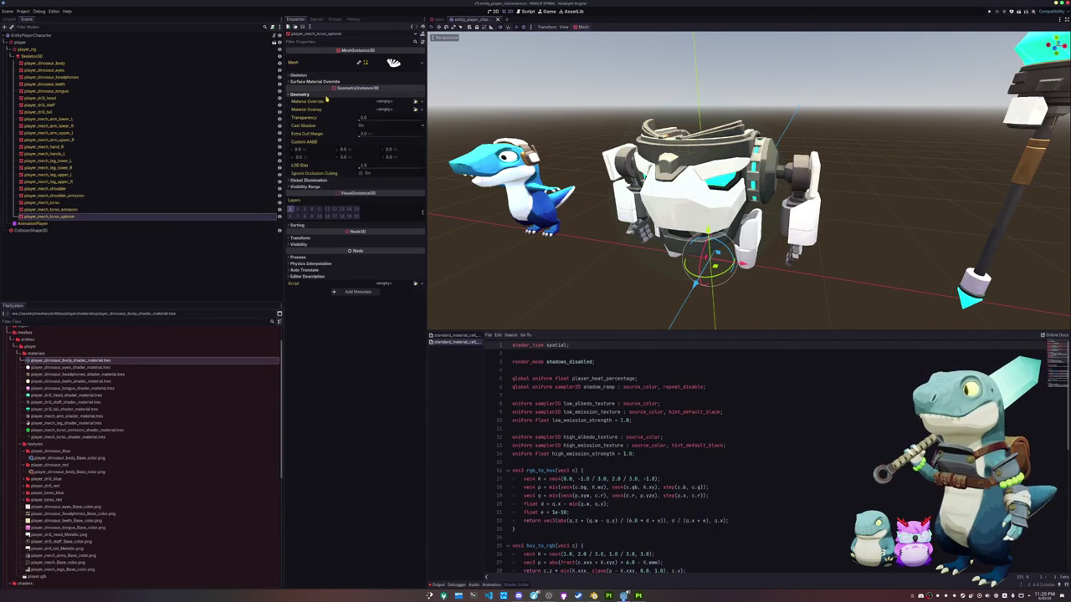
{"action": "left_click", "coordinate": [314, 81]}
{"action": "left_click", "coordinate": [415, 88]}
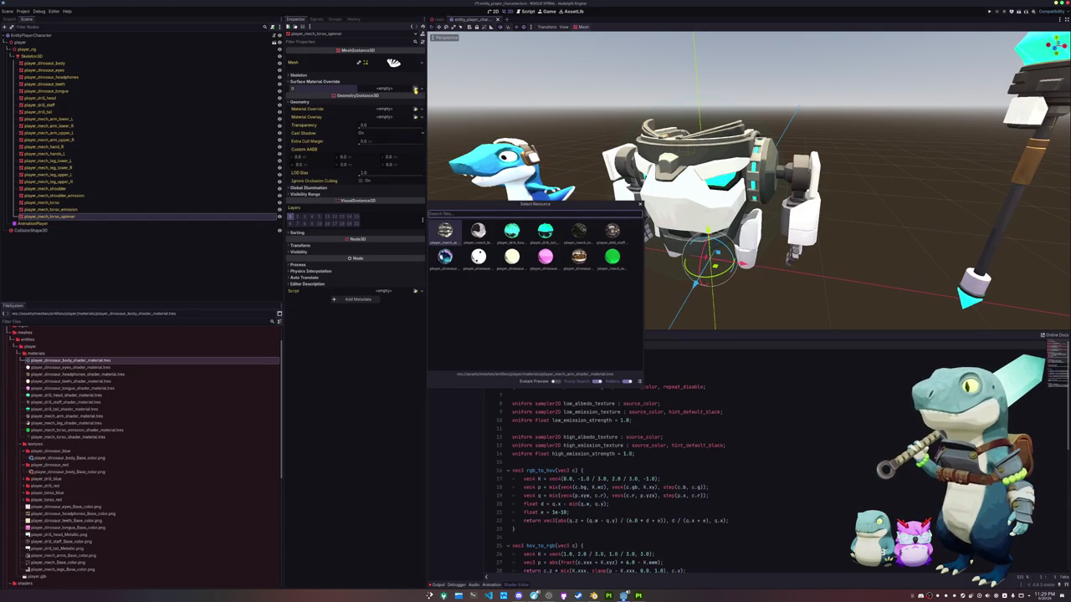
{"action": "double_click", "coordinate": [612, 257]}
{"action": "left_click", "coordinate": [546, 202]}
{"action": "mouse_move", "coordinate": [753, 210]}
{"action": "middle_mouse_down"}
{"action": "mouse_move", "coordinate": [547, 202]}
{"action": "mouse_move", "coordinate": [508, 172]}
{"action": "middle_mouse_up"}
{"action": "scroll", "coordinate": [509, 173], "scroll_direction": "up", "scroll_amount": 5}
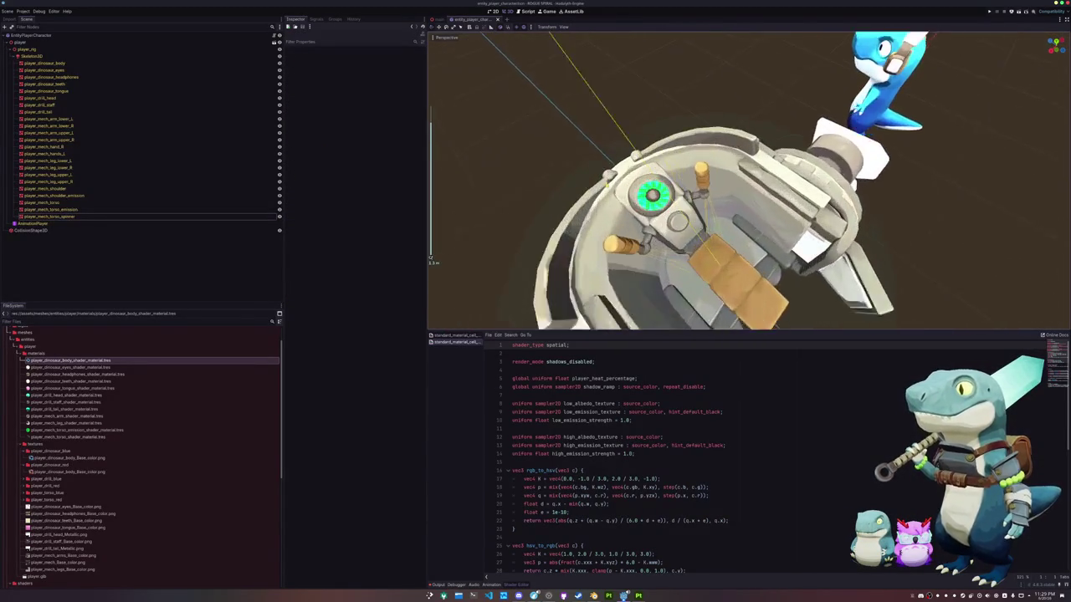
Replace the spinner's material with the 'torso' material and switch to the main scene.
{"action": "left_click", "coordinate": [125, 217]}
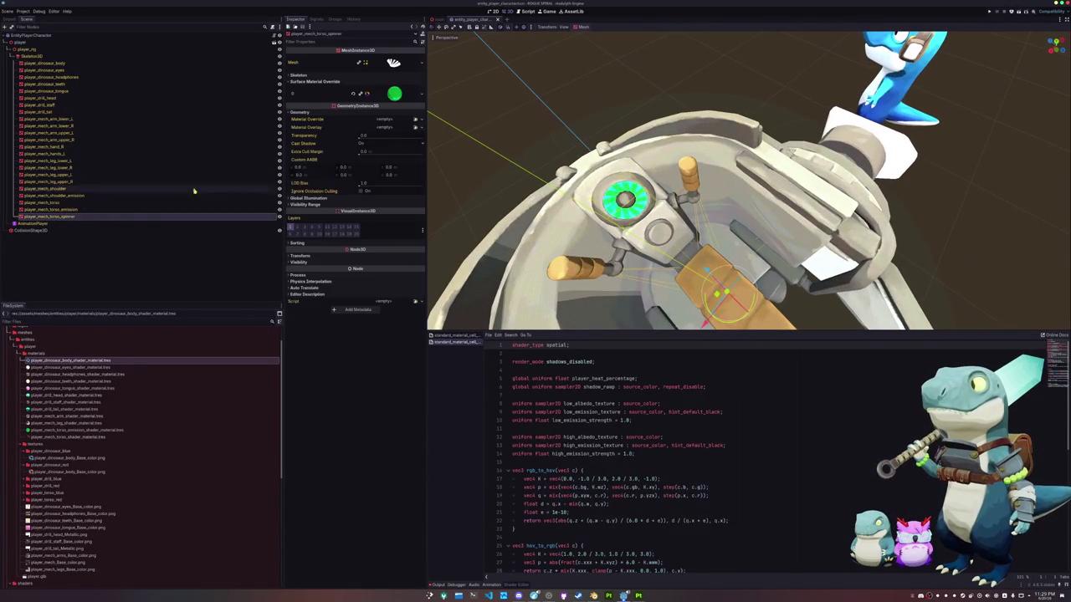
{"action": "left_click", "coordinate": [417, 95]}
{"action": "left_click", "coordinate": [393, 143]}
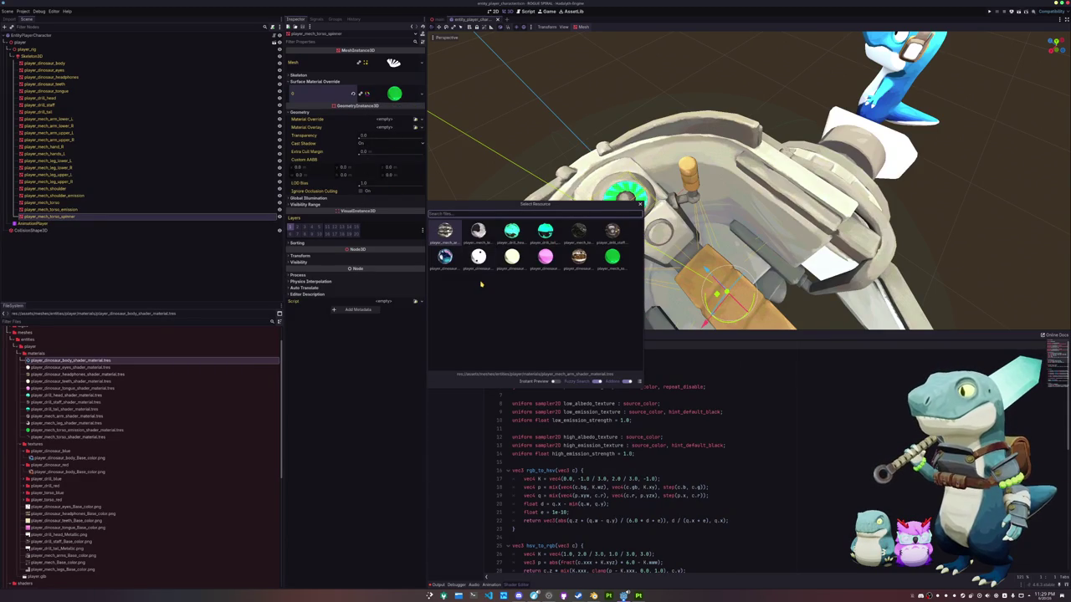
{"action": "type", "text": "torso"}
{"action": "key", "text": "Return"}
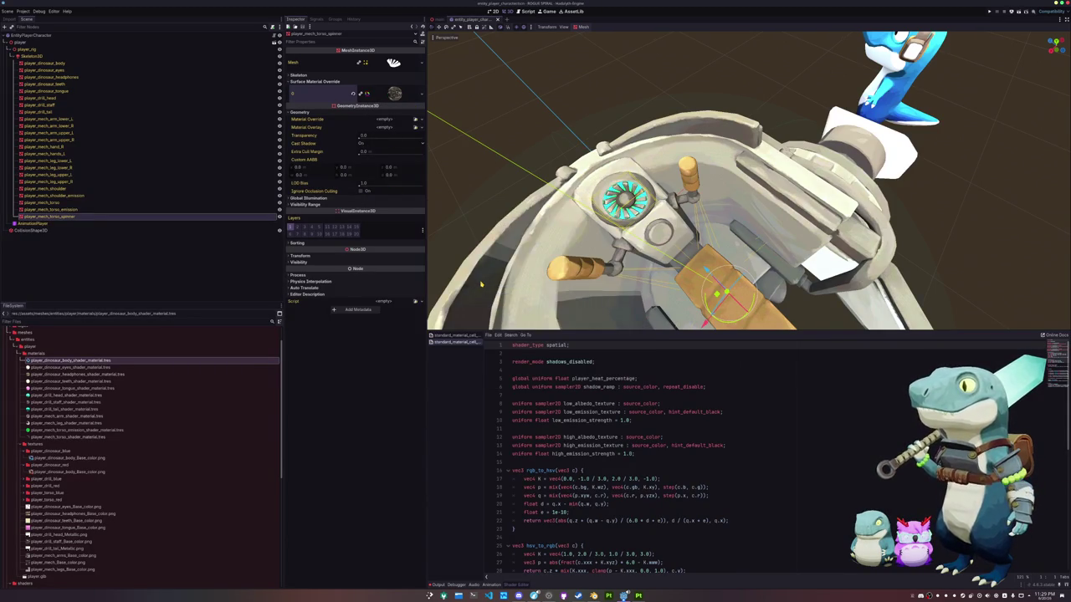
{"action": "mouse_move", "coordinate": [481, 283]}
{"action": "middle_mouse_down"}
{"action": "mouse_move", "coordinate": [567, 187]}
{"action": "mouse_move", "coordinate": [545, 165]}
{"action": "mouse_move", "coordinate": [544, 181]}
{"action": "mouse_move", "coordinate": [660, 162]}
{"action": "mouse_move", "coordinate": [586, 109]}
{"action": "middle_mouse_up"}
{"action": "left_click", "coordinate": [566, 188]}
{"action": "scroll", "coordinate": [661, 162], "scroll_direction": "down", "scroll_amount": 1}
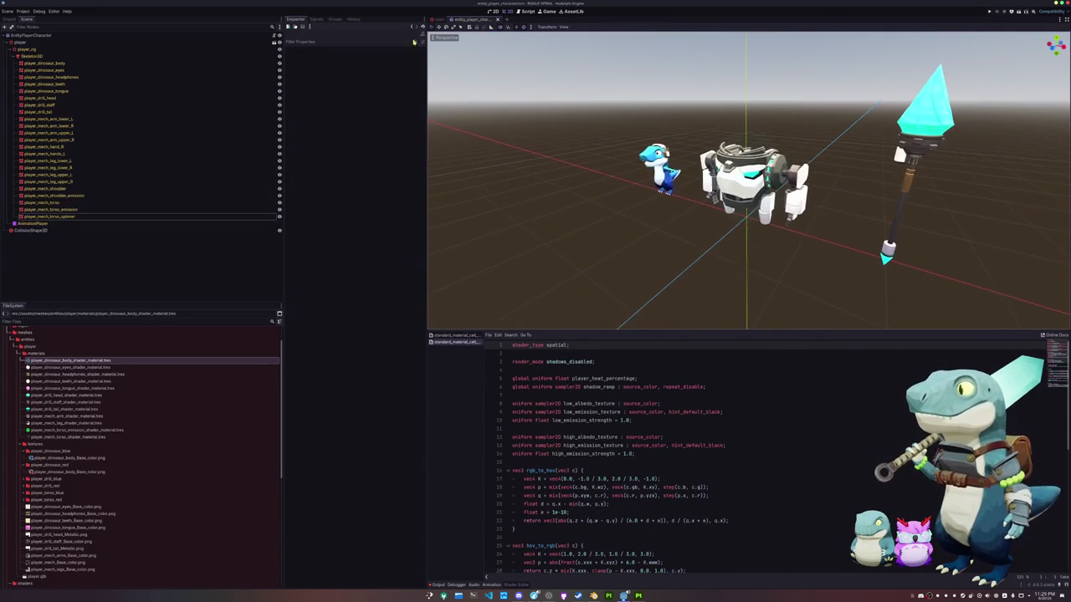
{"action": "left_click", "coordinate": [438, 19]}
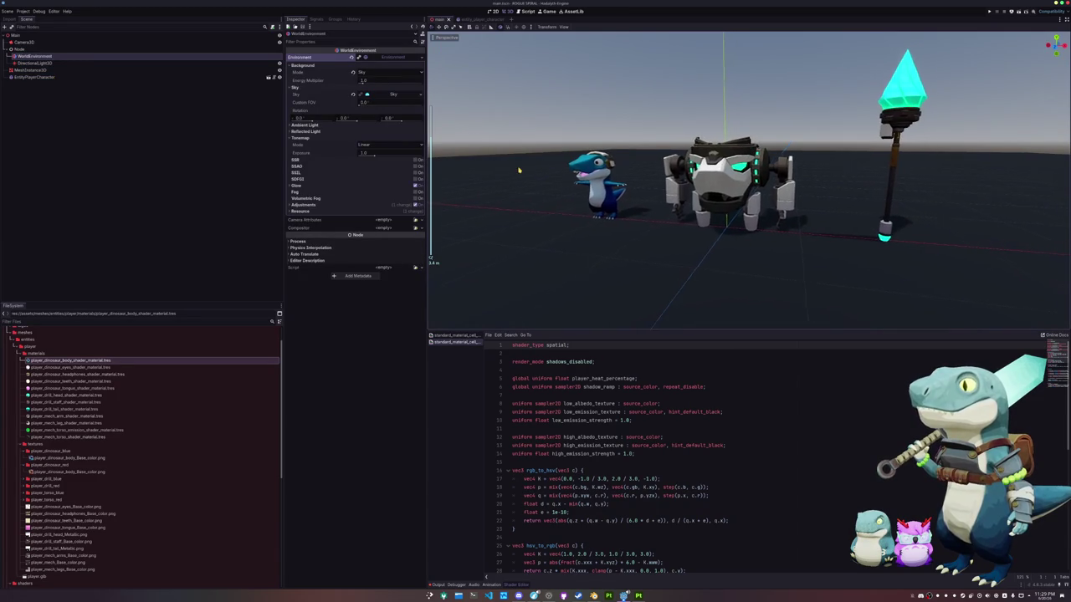
Set the player_heat_percentage shader global to about 0.87 in Project Settings and close it.
{"action": "scroll", "coordinate": [523, 190], "scroll_direction": "up", "scroll_amount": 1}
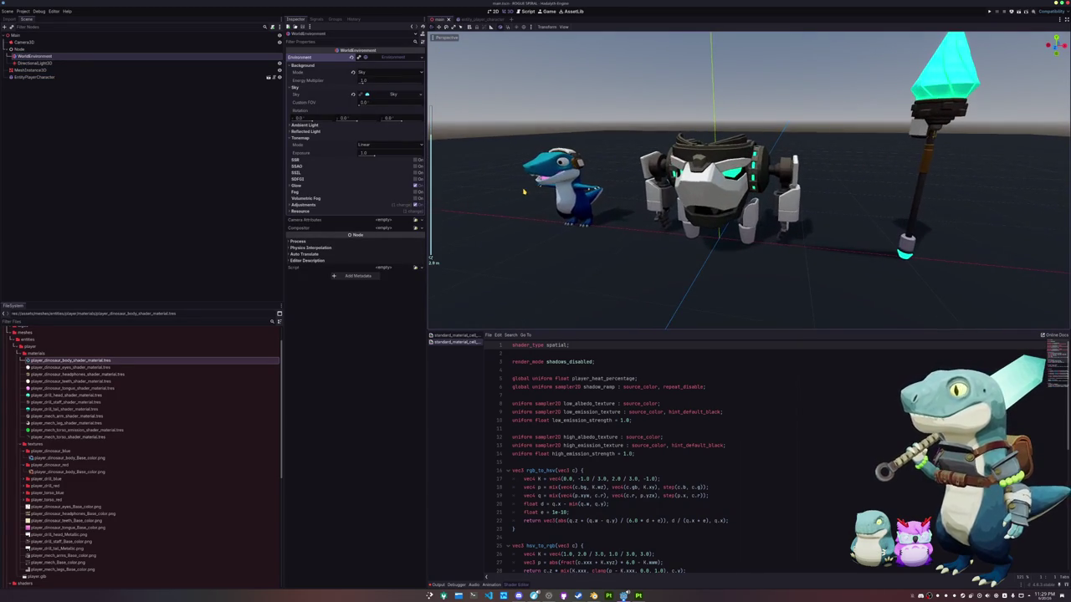
{"action": "left_click", "coordinate": [23, 11]}
{"action": "left_click", "coordinate": [30, 18]}
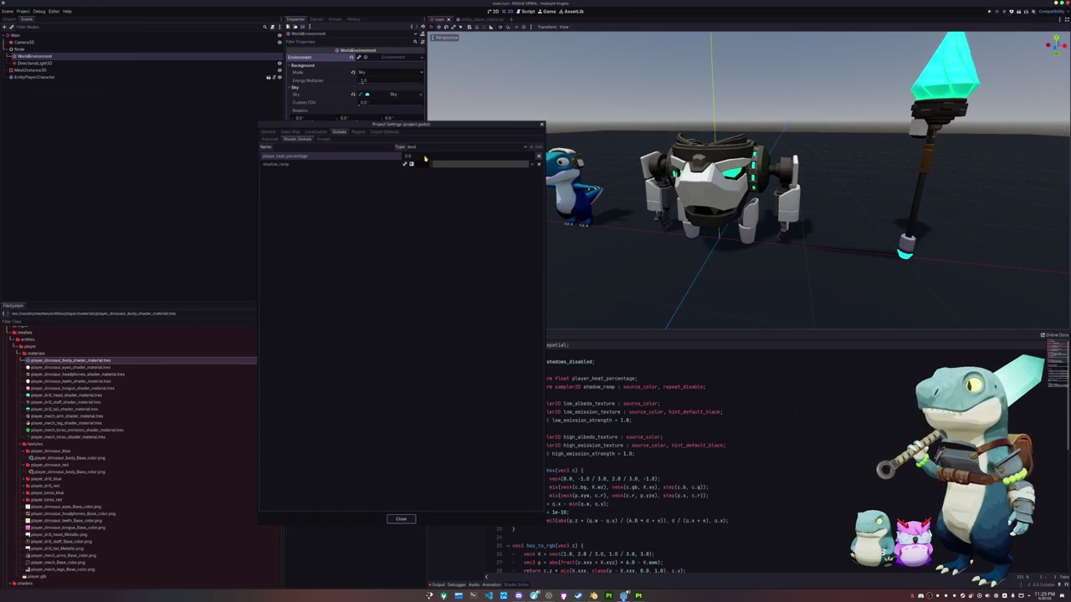
{"action": "left_click_drag", "start_coordinate": [425, 158], "coordinate": [159, 37]}
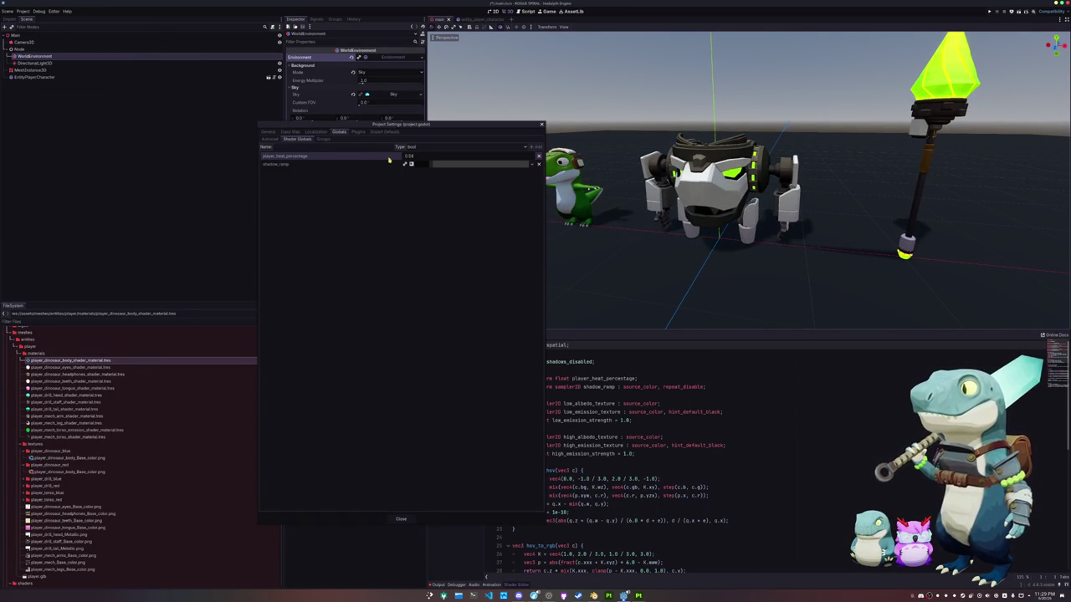
{"action": "left_click_drag", "start_coordinate": [413, 232], "coordinate": [438, 165]}
{"action": "mouse_move", "coordinate": [465, 126]}
{"action": "left_mouse_down"}
{"action": "mouse_move", "coordinate": [378, 130]}
{"action": "mouse_move", "coordinate": [331, 162]}
{"action": "mouse_move", "coordinate": [352, 163]}
{"action": "left_mouse_up"}
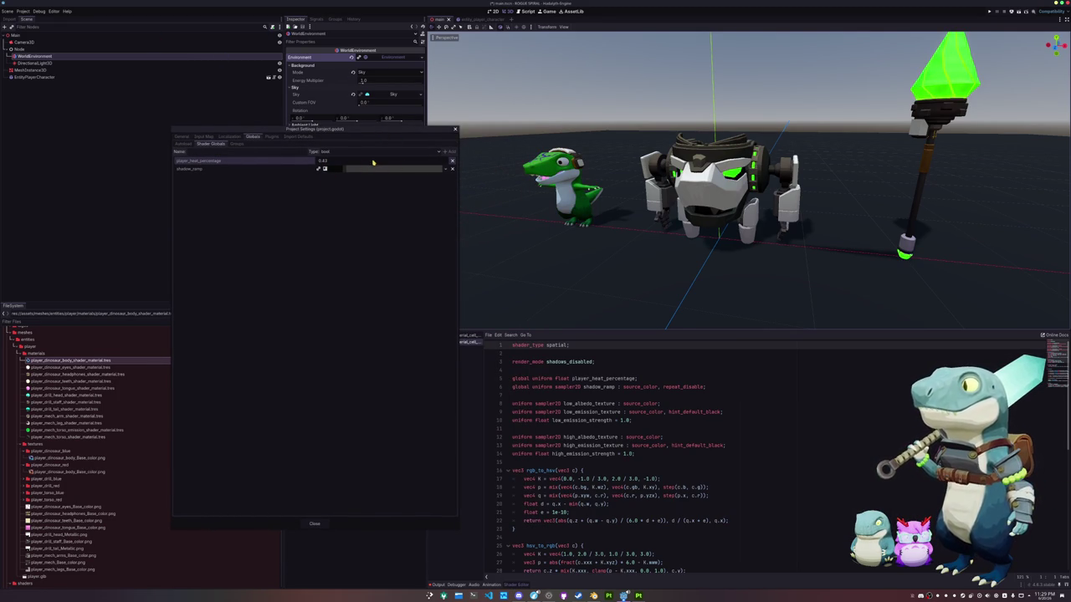
{"action": "mouse_move", "coordinate": [326, 165]}
{"action": "left_mouse_down"}
{"action": "mouse_move", "coordinate": [372, 165]}
{"action": "mouse_move", "coordinate": [334, 165]}
{"action": "mouse_move", "coordinate": [356, 164]}
{"action": "left_mouse_up"}
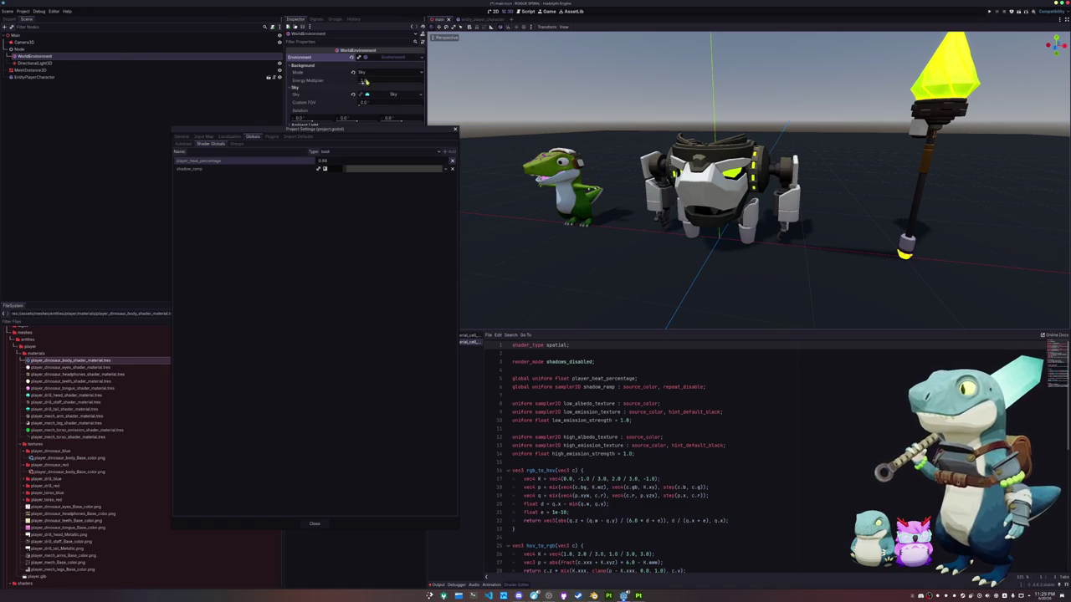
{"action": "left_click", "coordinate": [455, 128]}
{"action": "mouse_move", "coordinate": [494, 200]}
{"action": "middle_mouse_down"}
{"action": "mouse_move", "coordinate": [523, 215]}
{"action": "mouse_move", "coordinate": [641, 201]}
{"action": "mouse_move", "coordinate": [615, 209]}
{"action": "middle_mouse_up"}
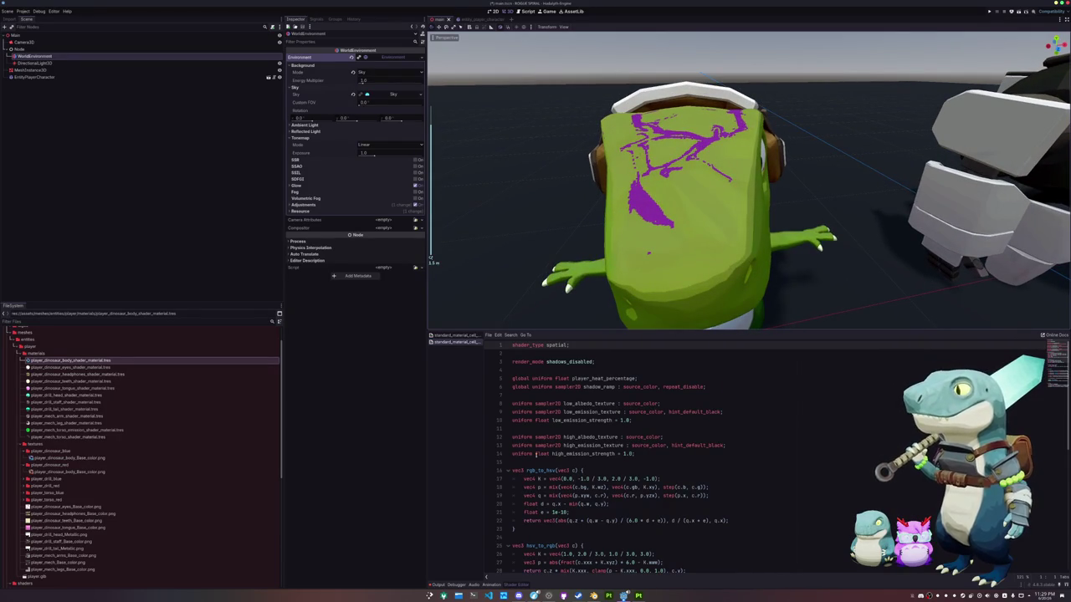
{"action": "scroll", "coordinate": [538, 460], "scroll_direction": "down", "scroll_amount": 3}
{"action": "scroll", "coordinate": [541, 472], "scroll_direction": "down", "scroll_amount": 4}
{"action": "scroll", "coordinate": [545, 490], "scroll_direction": "down", "scroll_amount": 3}
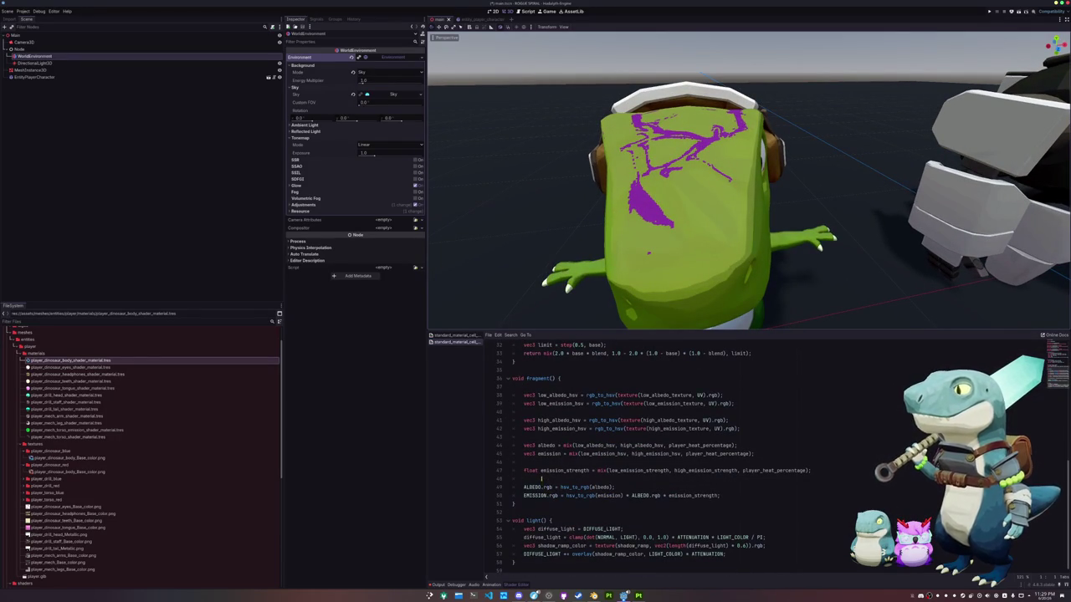
{"action": "scroll", "coordinate": [642, 267], "scroll_direction": "down", "scroll_amount": 3}
{"action": "scroll", "coordinate": [645, 270], "scroll_direction": "up", "scroll_amount": 2}
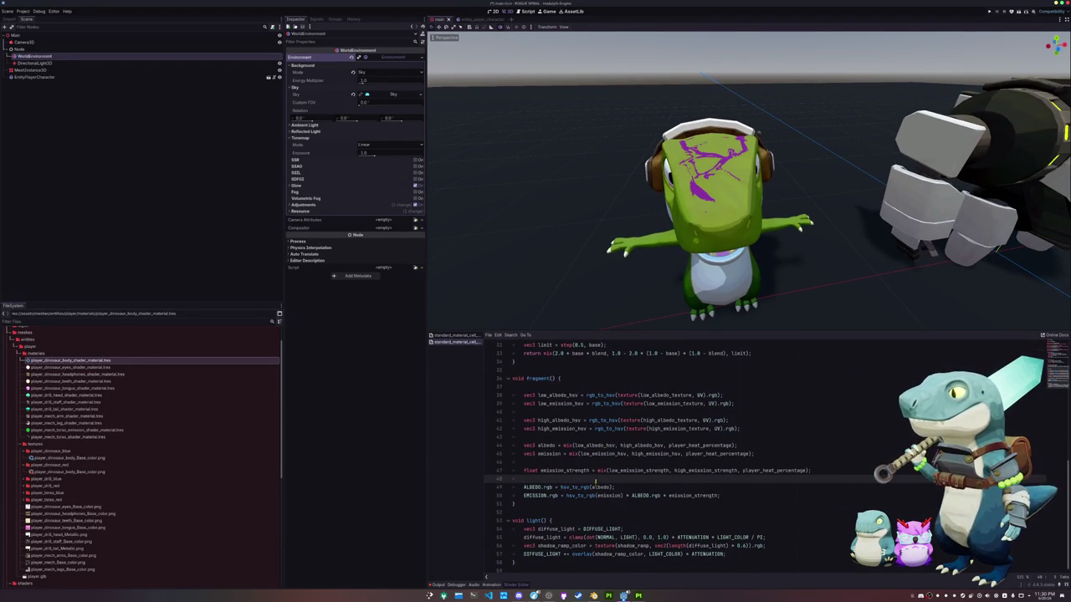
{"action": "scroll", "coordinate": [527, 471], "scroll_direction": "up", "scroll_amount": 1}
{"action": "scroll", "coordinate": [526, 496], "scroll_direction": "down", "scroll_amount": 1}
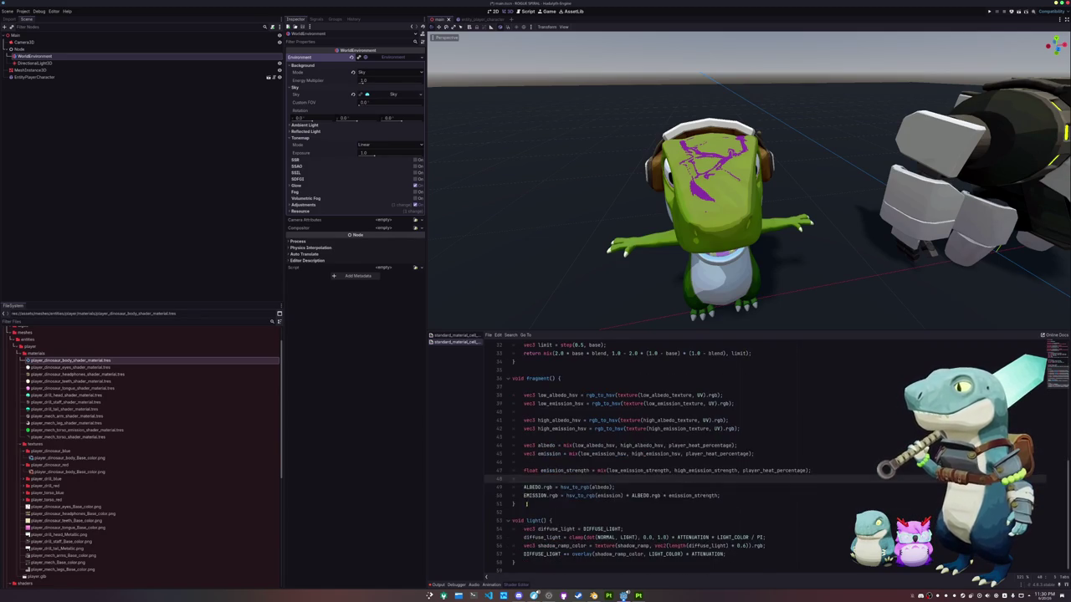
{"action": "left_click", "coordinate": [521, 495]}
{"action": "key", "text": "ctrl+k"}
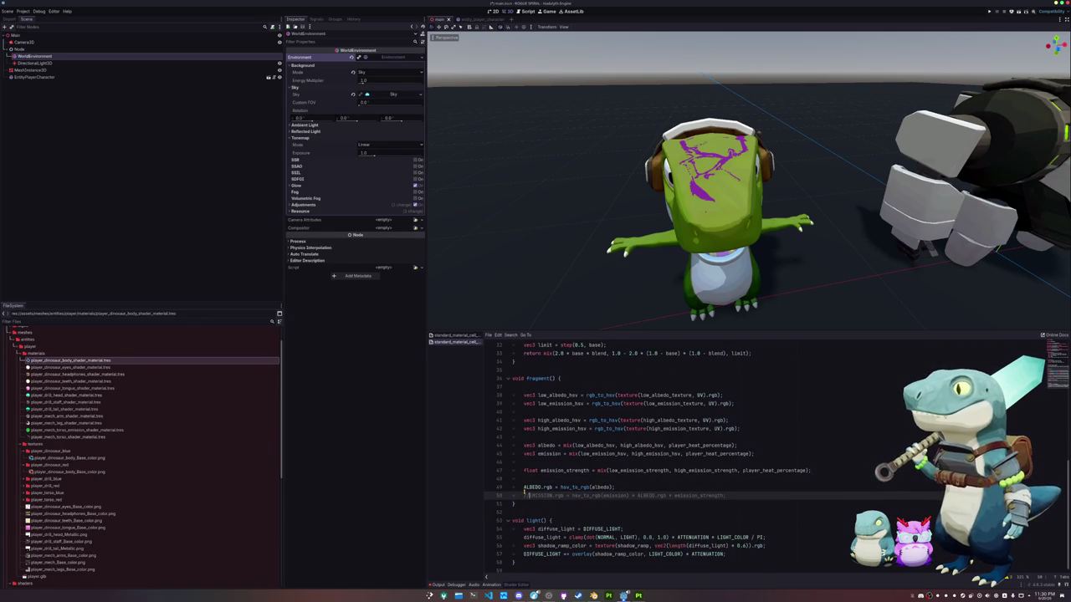
{"action": "key", "text": "ctrl+k"}
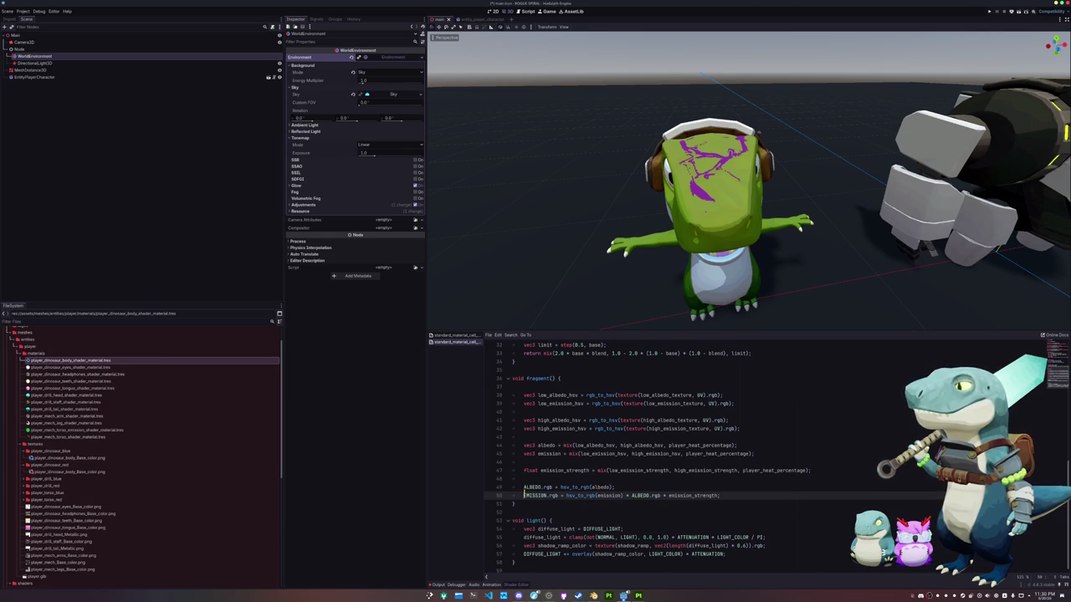
{"action": "key", "text": "Up"}
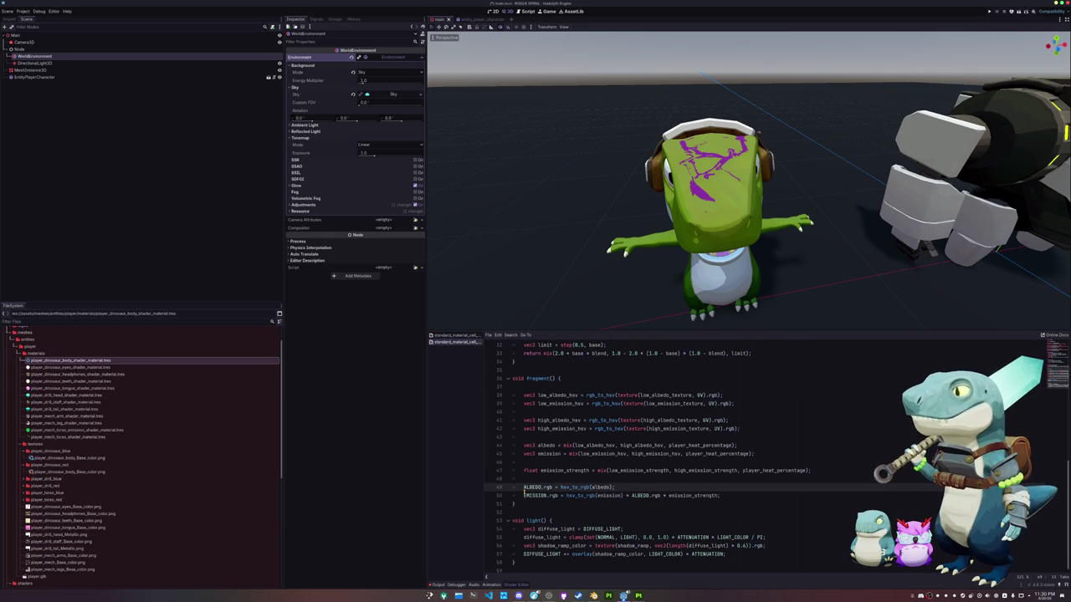
{"action": "type", "text": "fract"}
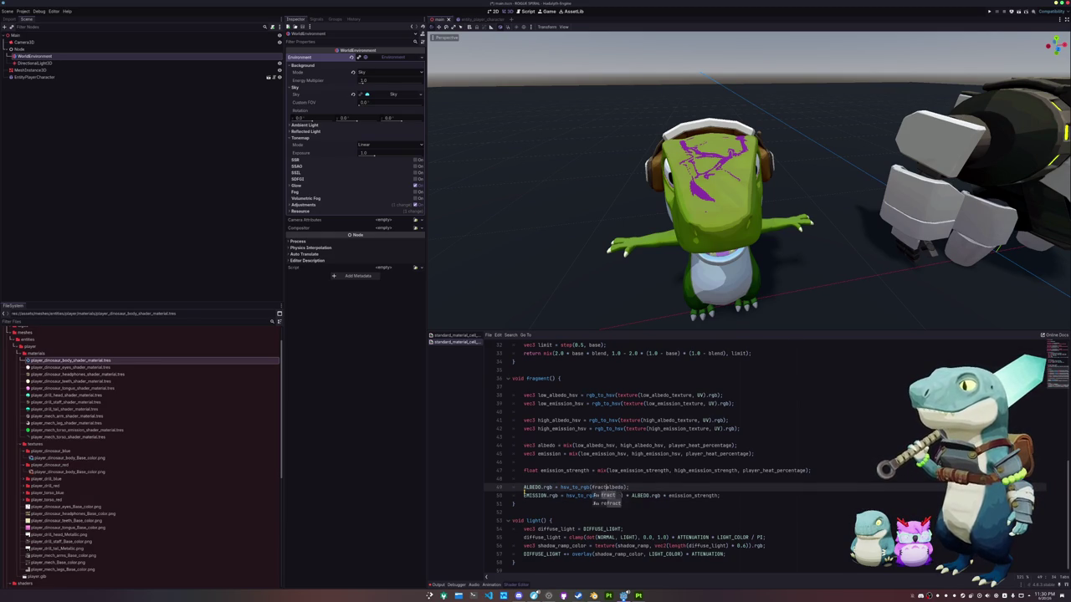
{"action": "type", "text": "("}
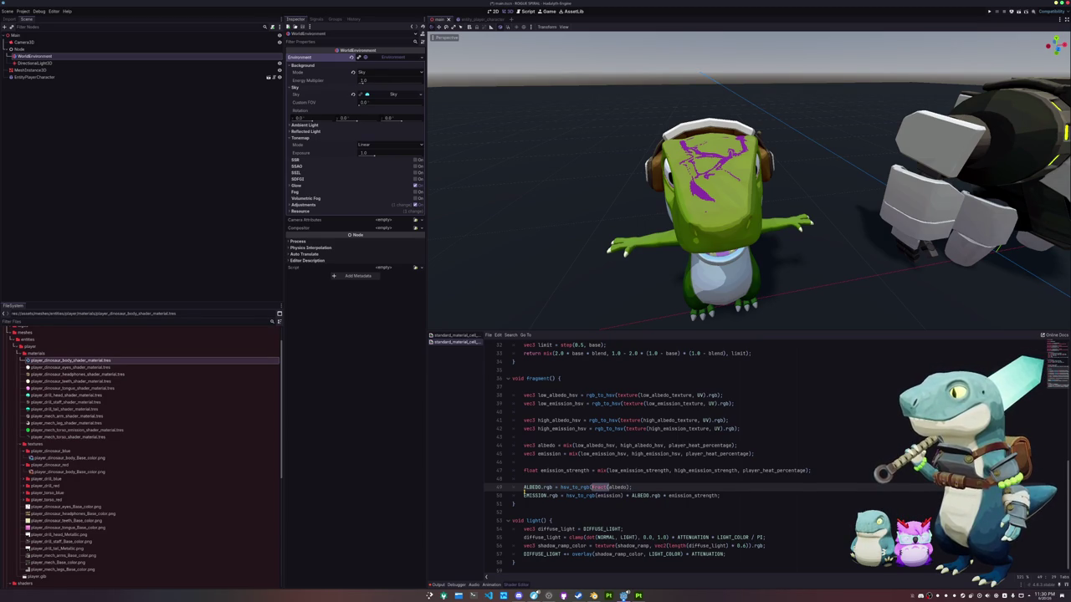
{"action": "key", "text": "BackSpace"}
{"action": "key", "text": "BackSpace"}
{"action": "key", "text": "BackSpace"}
{"action": "type", "text": "clamp(albedo"}
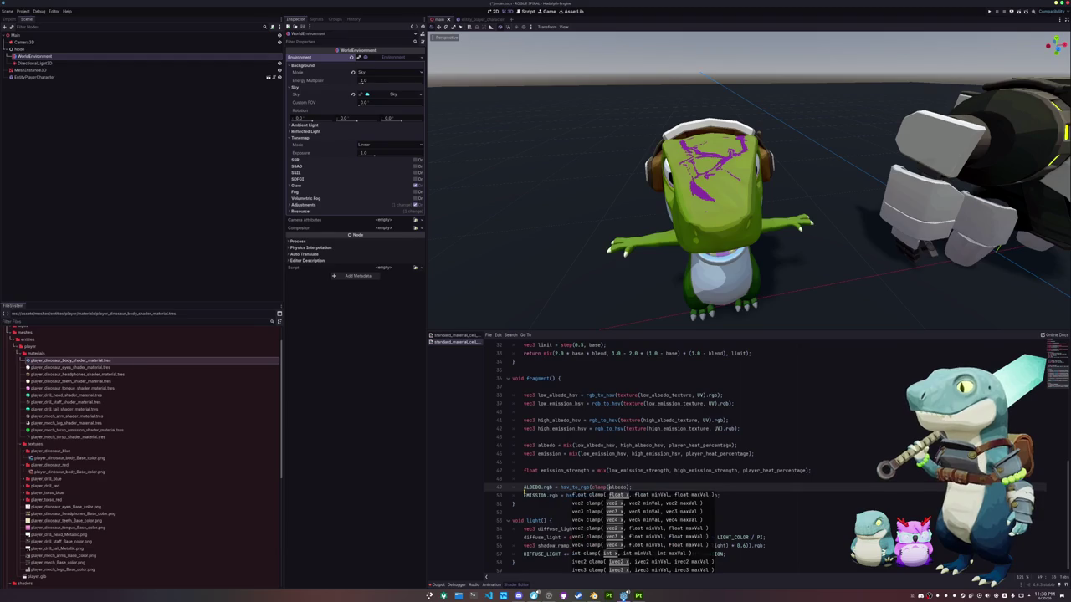
{"action": "type", "text": ",0.0,1.0"}
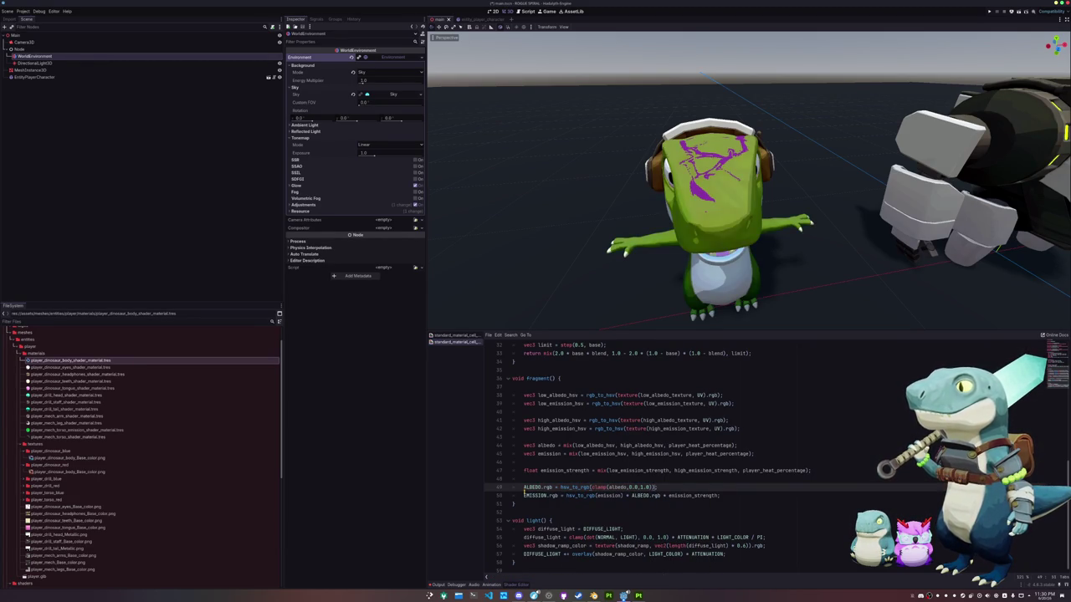
{"action": "key", "text": "BackSpace"}
{"action": "key", "text": "BackSpace"}
{"action": "key", "text": "BackSpace"}
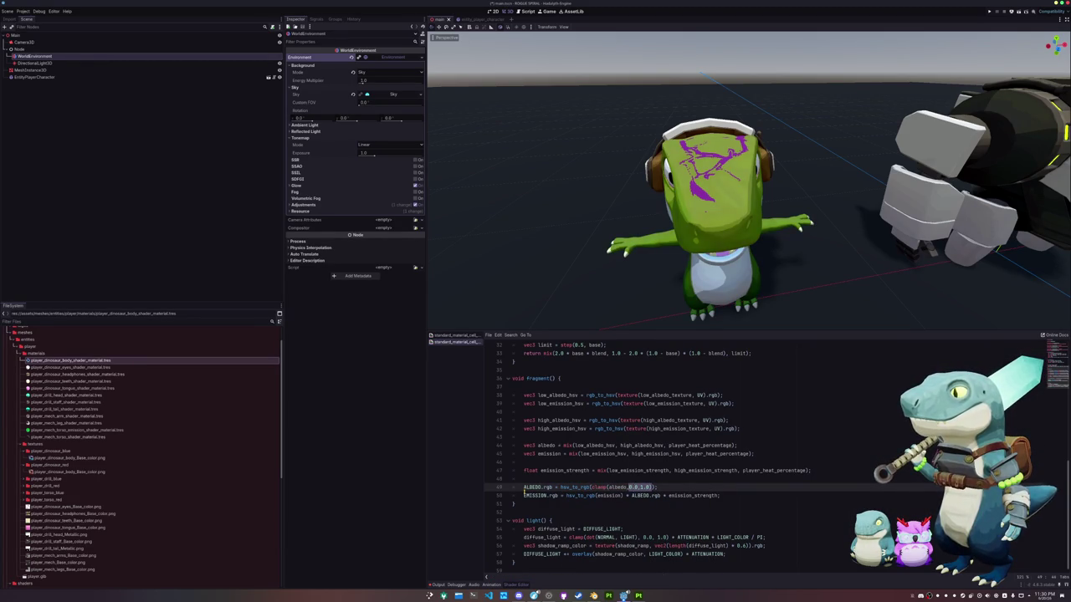
{"action": "key", "text": "BackSpace"}
{"action": "key", "text": "BackSpace"}
{"action": "key", "text": "BackSpace"}
{"action": "key", "text": "BackSpace"}
{"action": "key", "text": "BackSpace"}
{"action": "key", "text": "BackSpace"}
{"action": "type", "text": "bedo"}
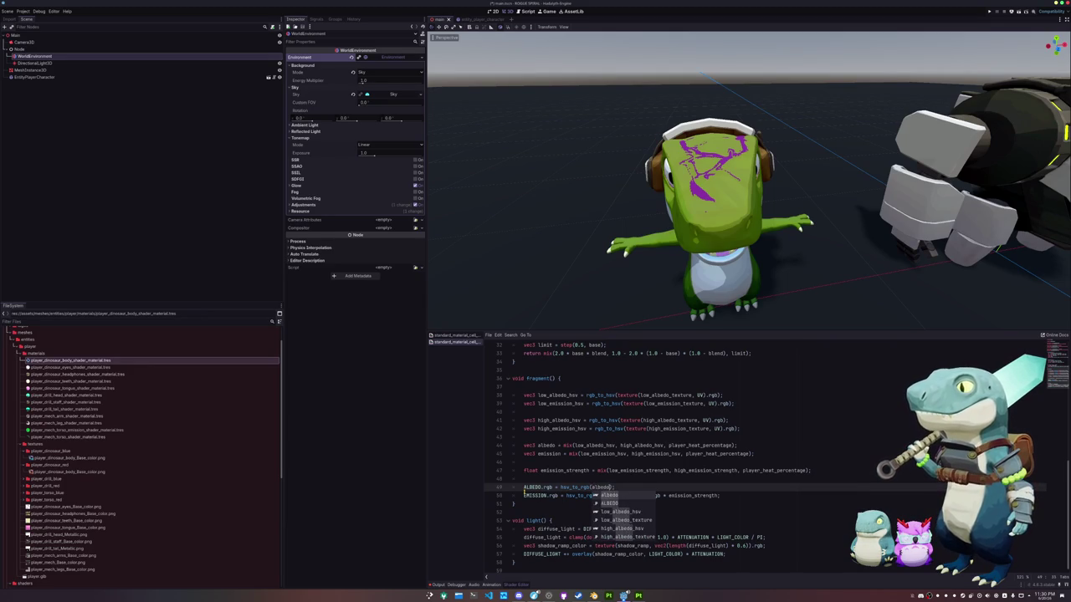
{"action": "left_click", "coordinate": [525, 495]}
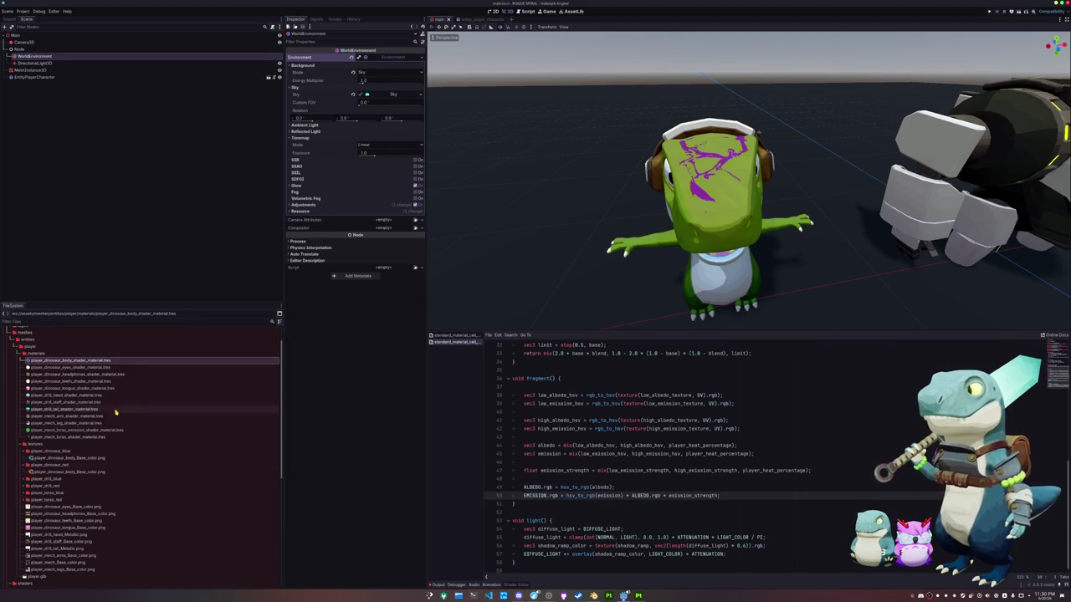
Open player_dinosaur_body_shader_material.tres and preview its High and Low Albedo Textures.
{"action": "double_click", "coordinate": [99, 363]}
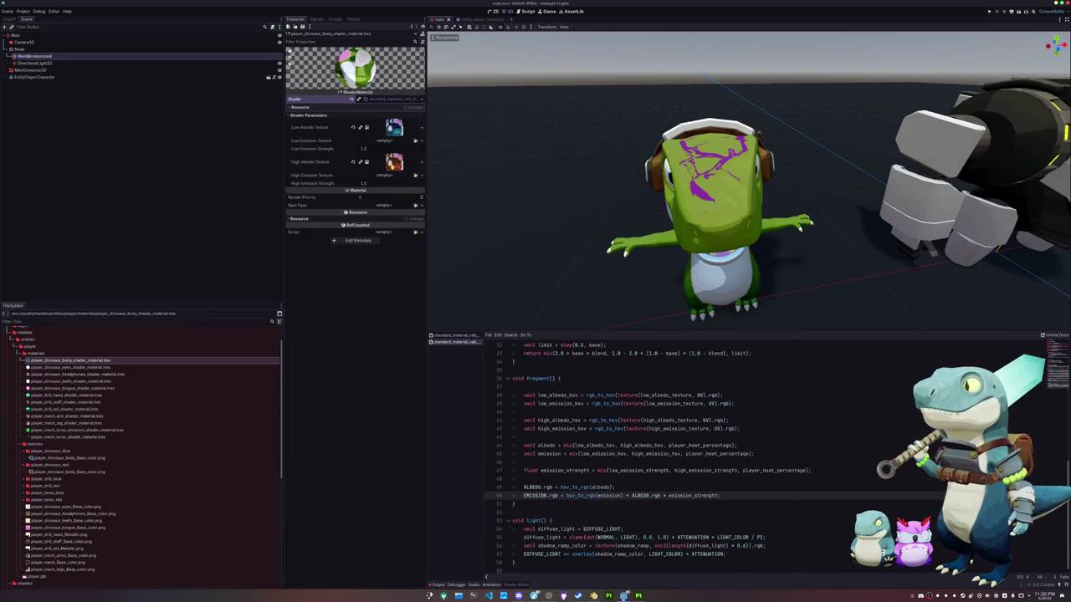
{"action": "left_click", "coordinate": [393, 164]}
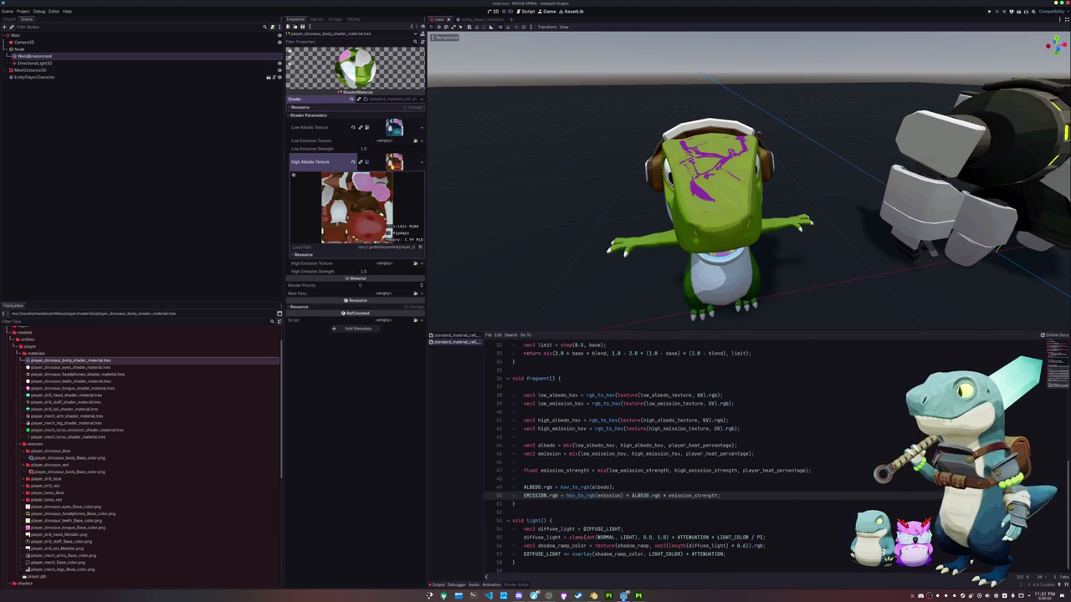
{"action": "left_click", "coordinate": [393, 164]}
{"action": "left_click", "coordinate": [393, 127]}
{"action": "left_click", "coordinate": [393, 127]}
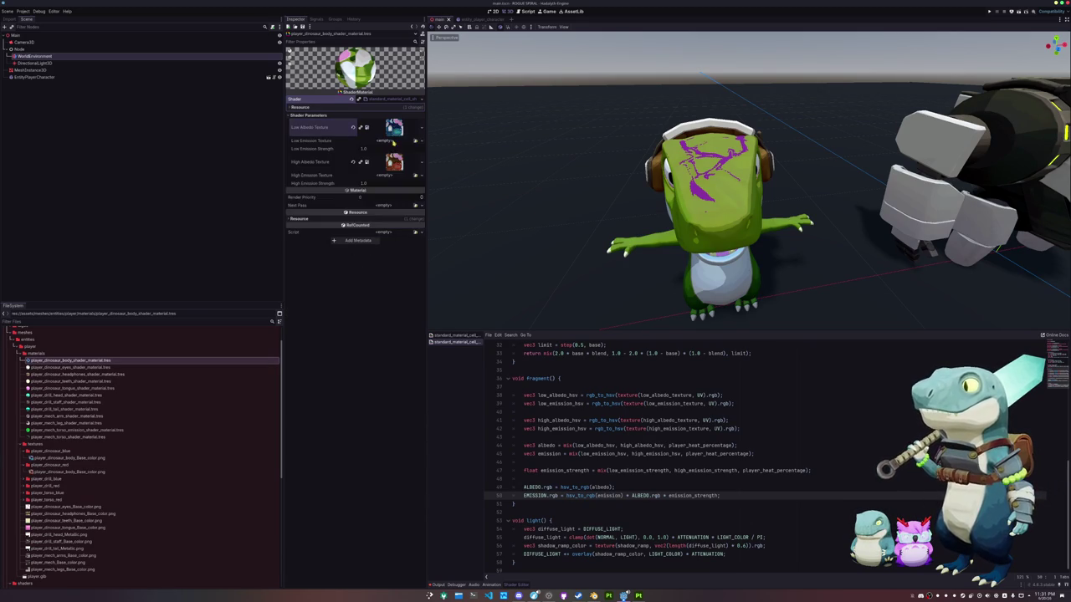
{"action": "left_click", "coordinate": [393, 161]}
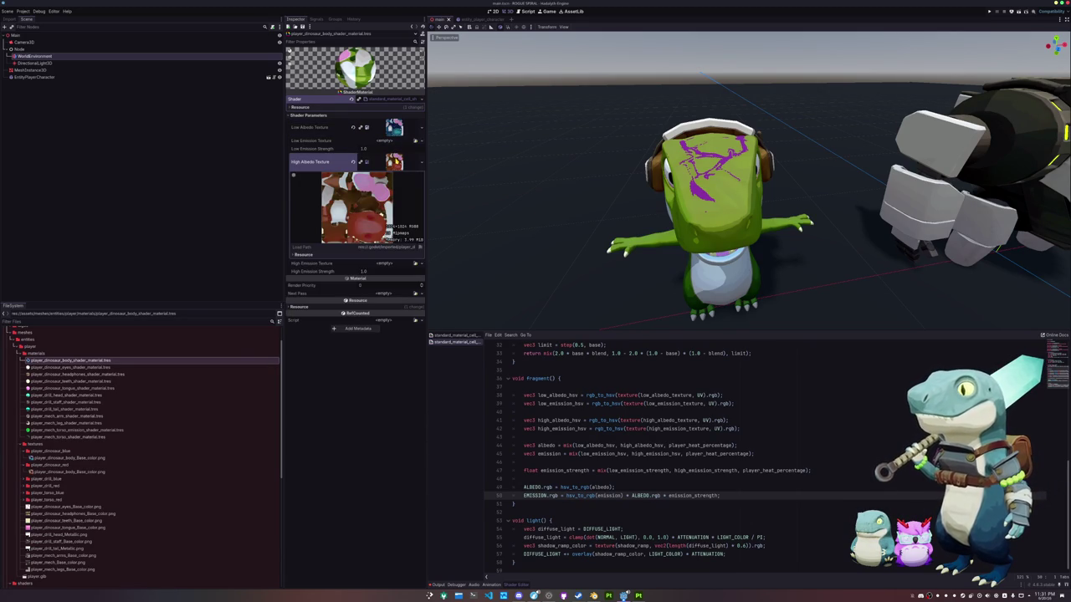
{"action": "left_click", "coordinate": [393, 161]}
Orbit and zoom around the dinosaur to check its dark red body.
{"action": "mouse_move", "coordinate": [530, 227]}
{"action": "middle_mouse_down"}
{"action": "mouse_move", "coordinate": [530, 199]}
{"action": "mouse_move", "coordinate": [514, 209]}
{"action": "middle_mouse_up"}
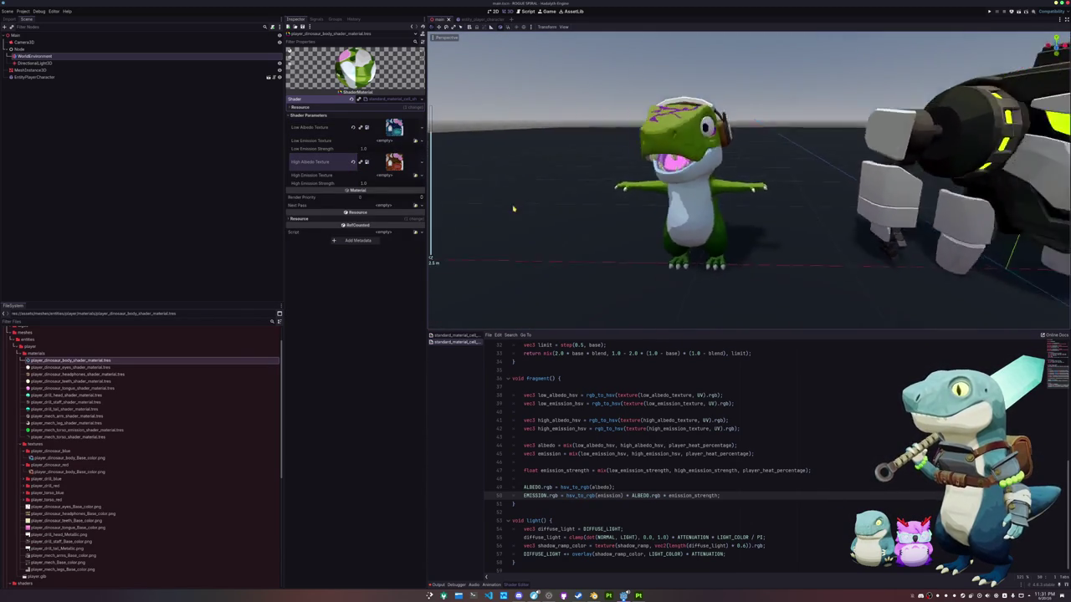
{"action": "scroll", "coordinate": [535, 210], "scroll_direction": "down", "scroll_amount": 5}
{"action": "scroll", "coordinate": [575, 212], "scroll_direction": "up", "scroll_amount": 4}
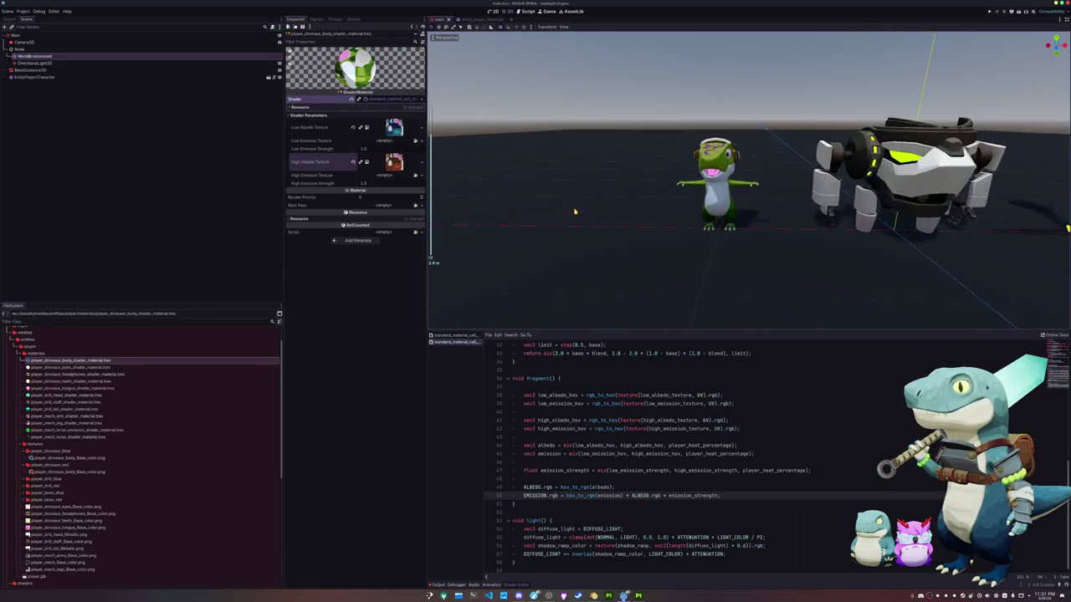
{"action": "scroll", "coordinate": [575, 212], "scroll_direction": "up", "scroll_amount": 3}
{"action": "mouse_move", "coordinate": [574, 206]}
{"action": "middle_mouse_down"}
{"action": "mouse_move", "coordinate": [664, 220]}
{"action": "mouse_move", "coordinate": [586, 216]}
{"action": "middle_mouse_up"}
{"action": "scroll", "coordinate": [615, 221], "scroll_direction": "up", "scroll_amount": 3}
{"action": "scroll", "coordinate": [580, 215], "scroll_direction": "down", "scroll_amount": 3}
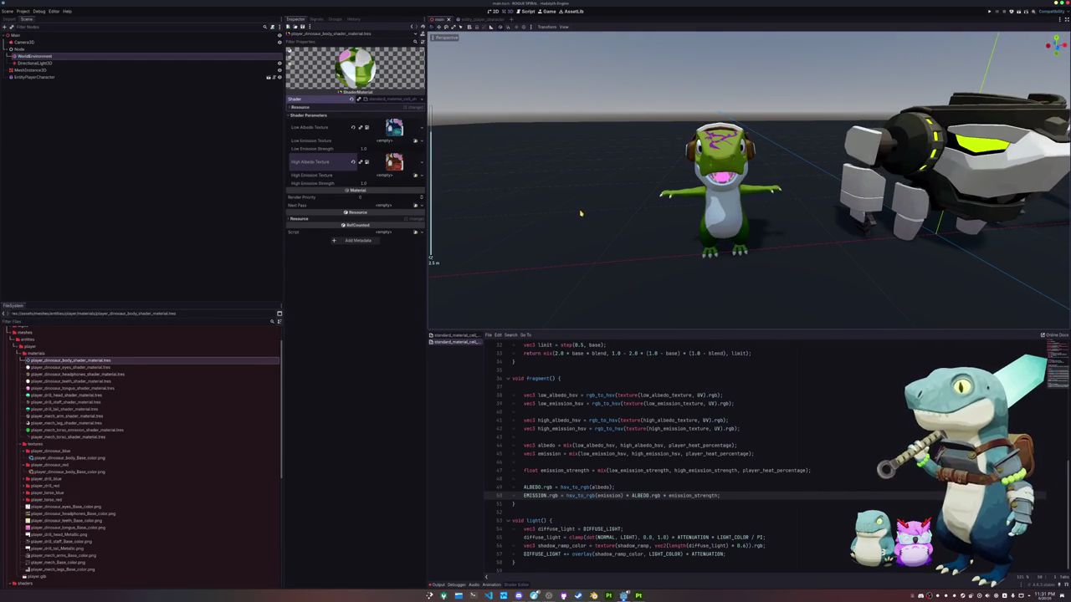
{"action": "scroll", "coordinate": [545, 468], "scroll_direction": "up", "scroll_amount": 2}
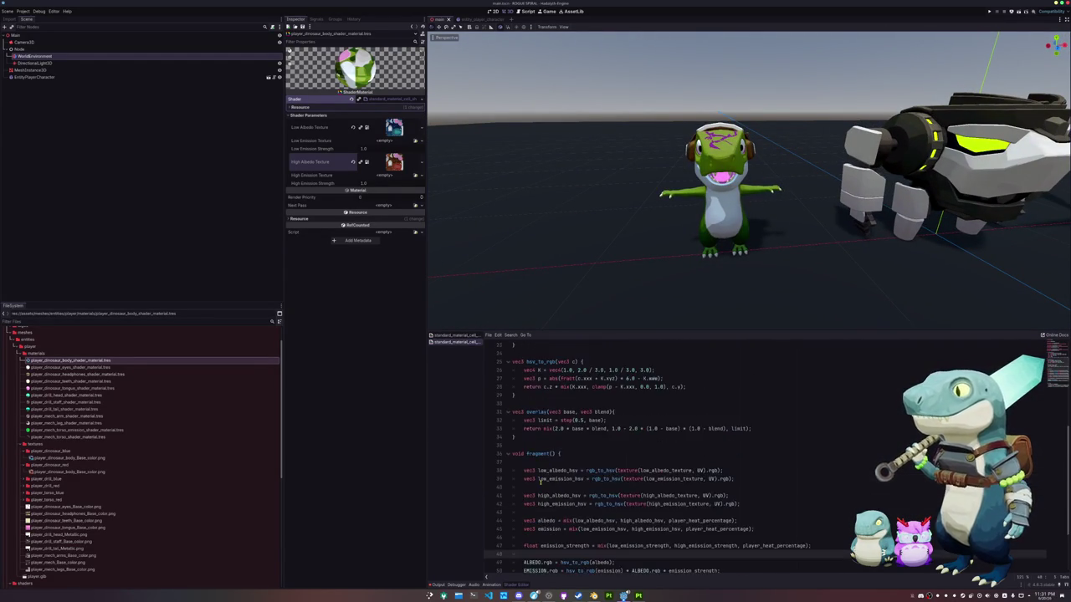
{"action": "scroll", "coordinate": [543, 477], "scroll_direction": "up", "scroll_amount": 2}
{"action": "scroll", "coordinate": [539, 479], "scroll_direction": "down", "scroll_amount": 4}
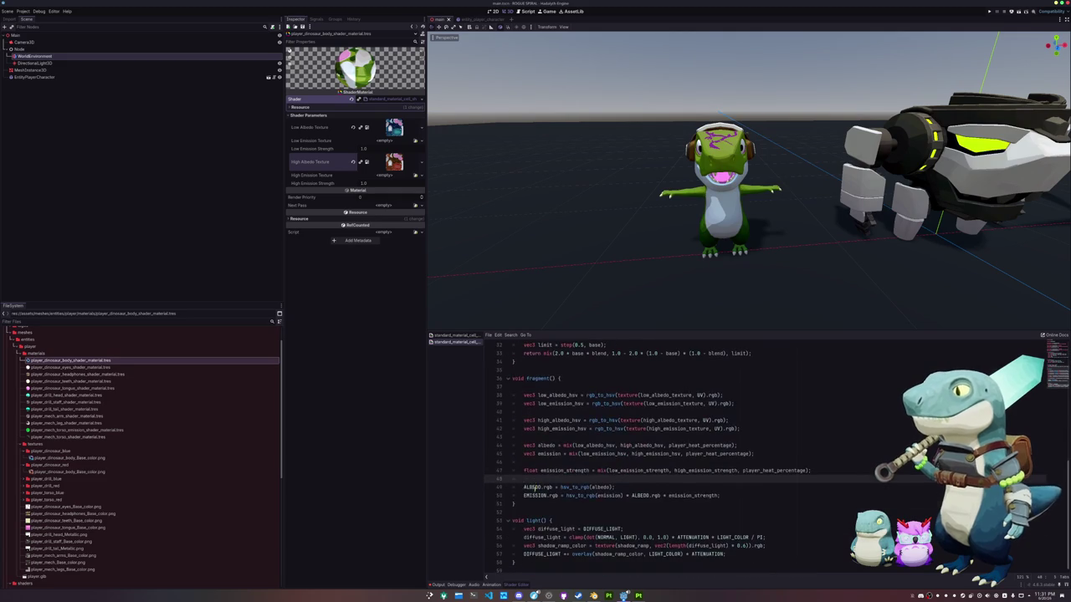
{"action": "left_click", "coordinate": [533, 563]}
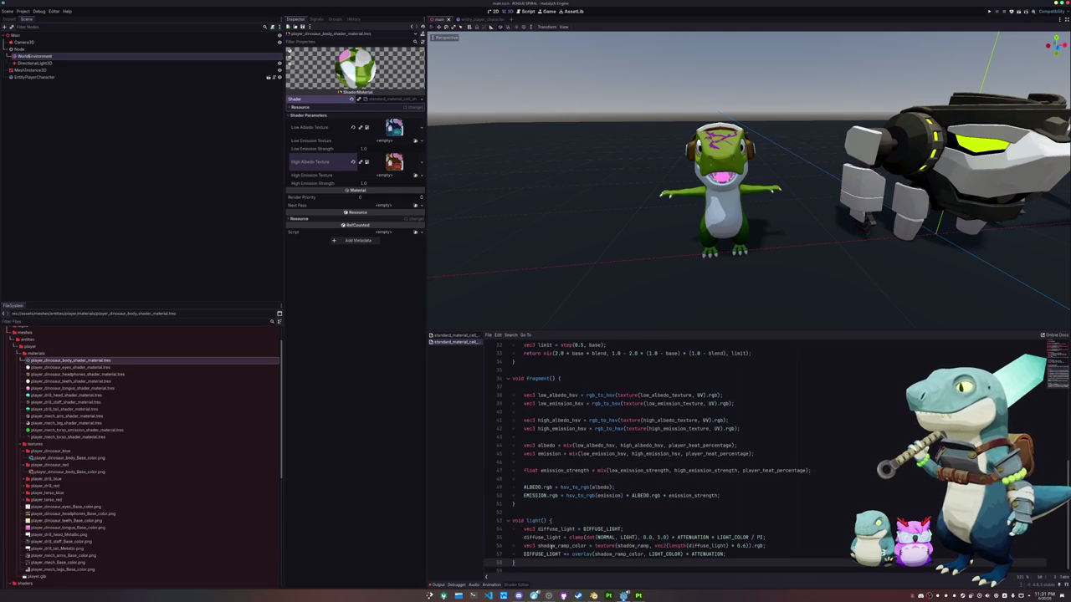
{"action": "scroll", "coordinate": [627, 282], "scroll_direction": "up", "scroll_amount": 3}
{"action": "scroll", "coordinate": [586, 259], "scroll_direction": "up", "scroll_amount": 2}
{"action": "scroll", "coordinate": [473, 210], "scroll_direction": "up", "scroll_amount": 2}
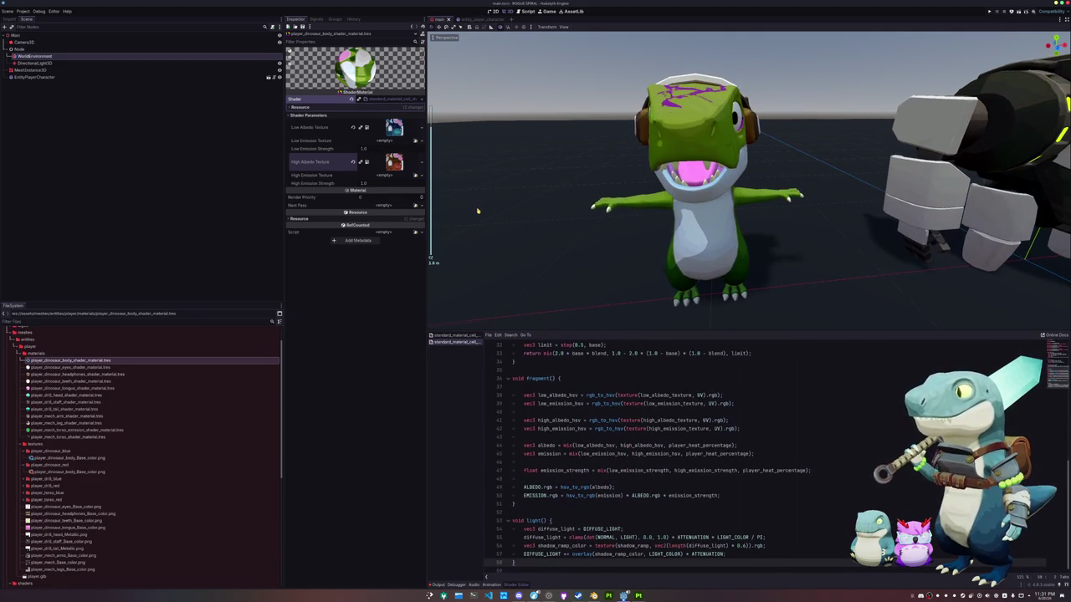
{"action": "scroll", "coordinate": [478, 210], "scroll_direction": "up", "scroll_amount": 1}
{"action": "left_click", "coordinate": [23, 11]}
Lower player_heat_percentage to 0.875, then raise it to about 1.27 and close settings.
{"action": "left_click", "coordinate": [46, 25]}
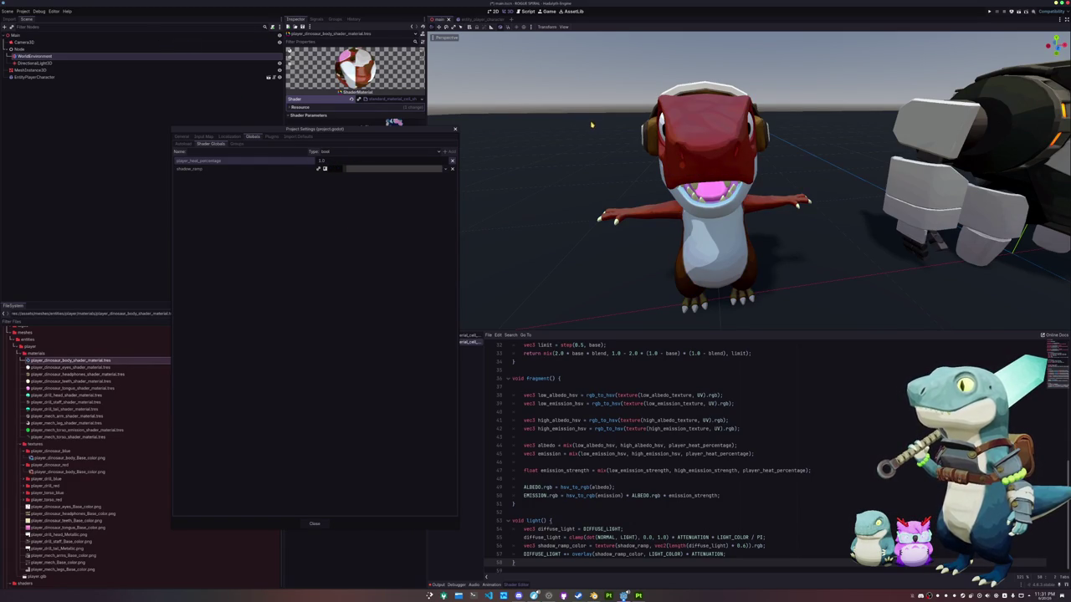
{"action": "mouse_move", "coordinate": [323, 160]}
{"action": "left_mouse_down"}
{"action": "mouse_move", "coordinate": [311, 160]}
{"action": "mouse_move", "coordinate": [323, 161]}
{"action": "left_mouse_up"}
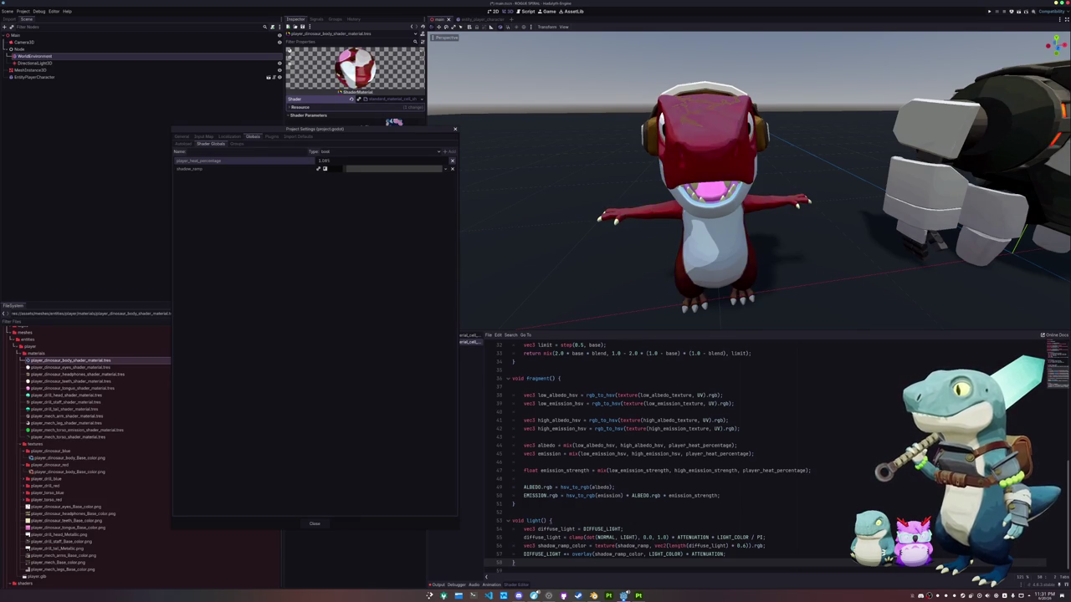
{"action": "left_click_drag", "start_coordinate": [323, 161], "coordinate": [328, 160]}
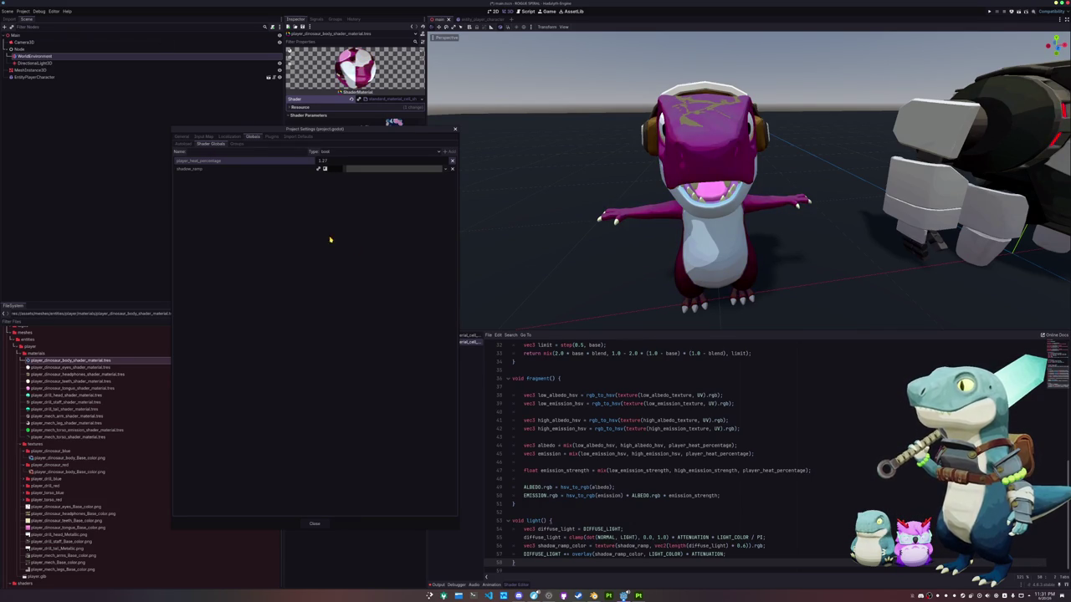
{"action": "left_click", "coordinate": [314, 524]}
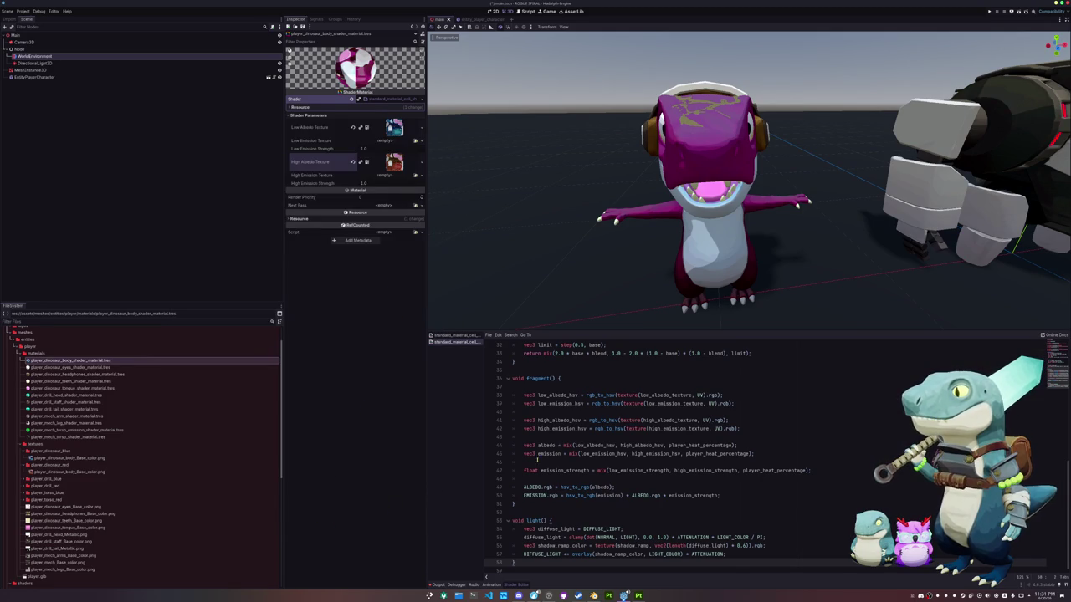
{"action": "left_click", "coordinate": [543, 464]}
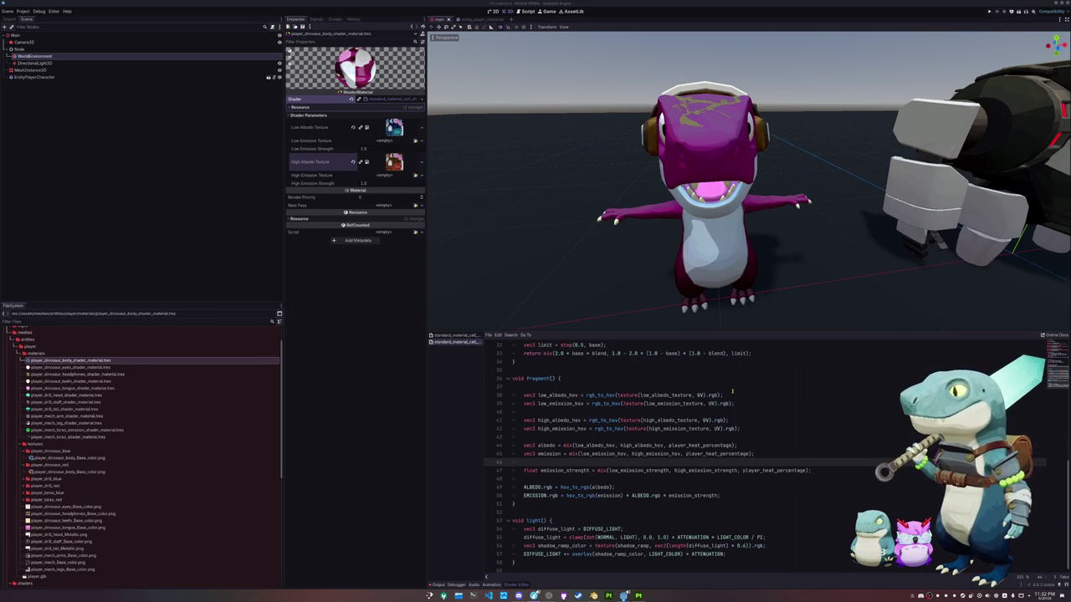
{"action": "left_click", "coordinate": [680, 437]}
{"action": "left_click", "coordinate": [717, 420]}
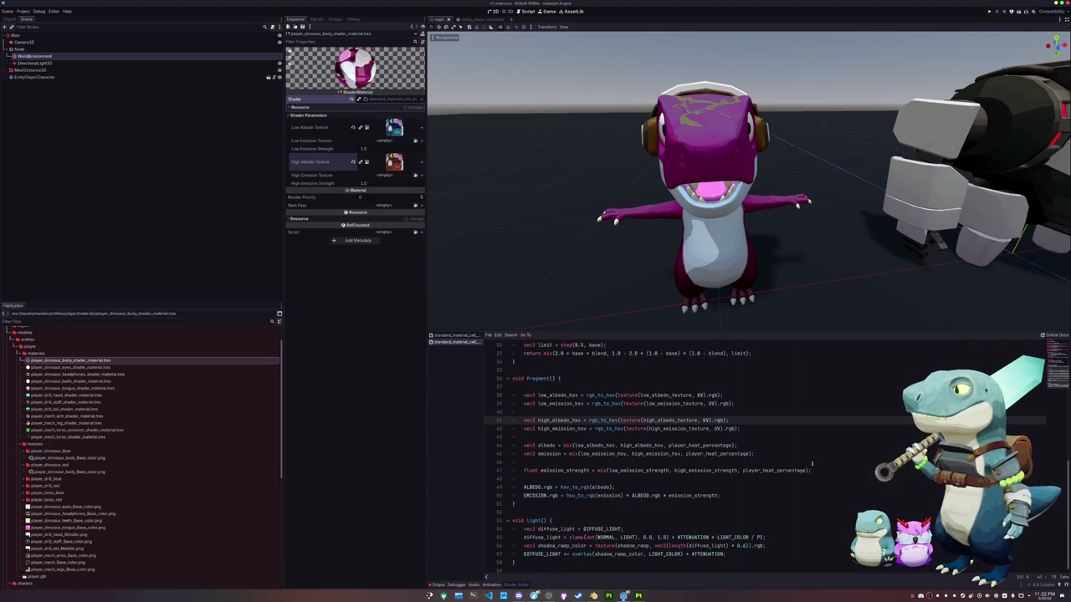
Add the debug line 'ALBEDO.rgb = vec3(albedo.r);' below the EMISSION line.
{"action": "left_click", "coordinate": [744, 495]}
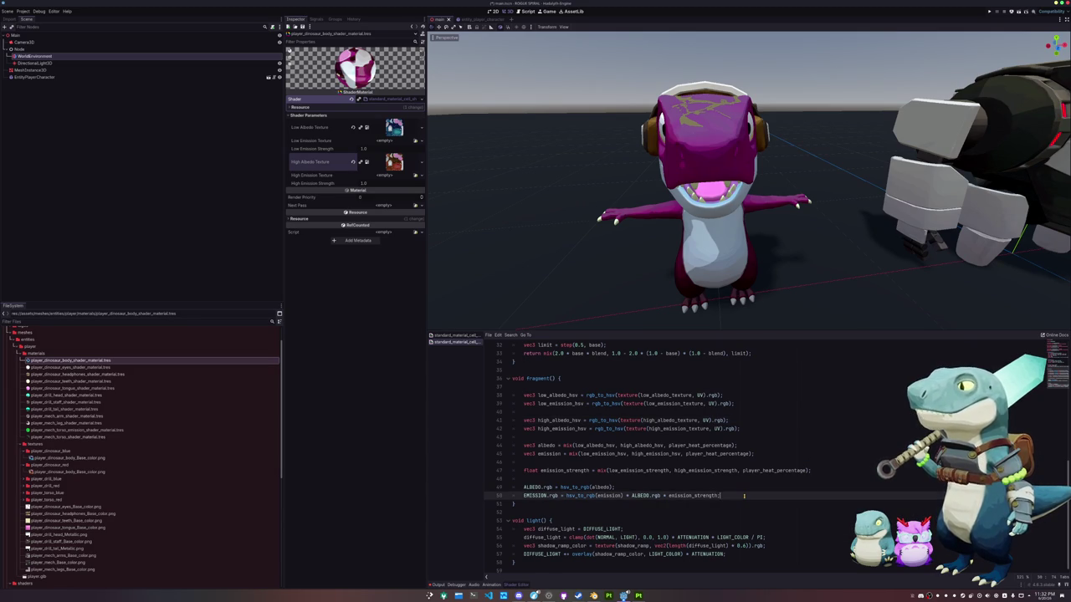
{"action": "key", "text": "Return"}
{"action": "key", "text": "Return"}
{"action": "type", "text": "ALBEDO"}
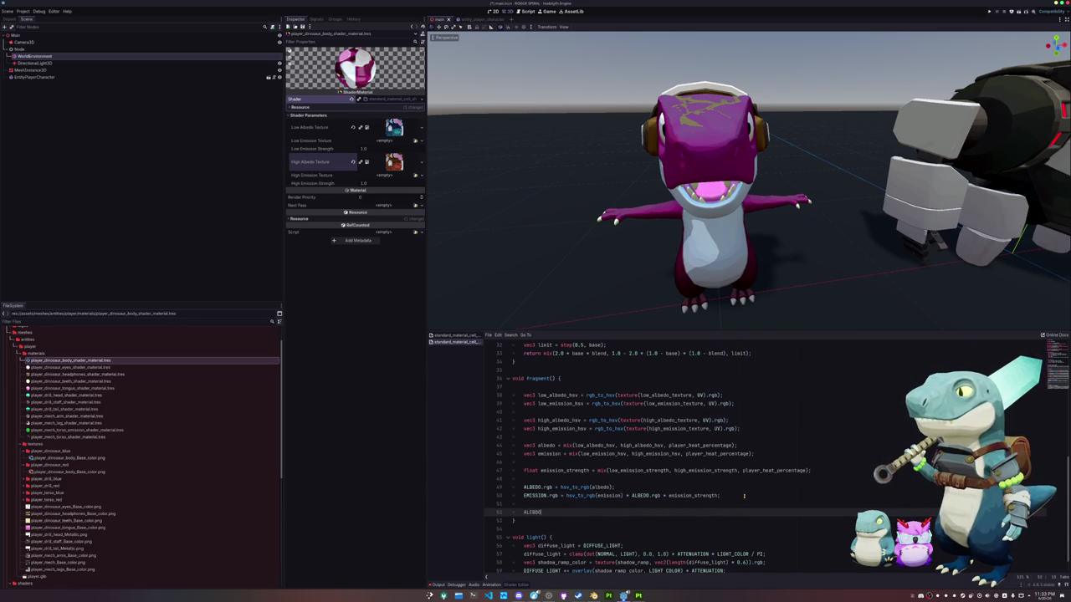
{"action": "type", "text": ".rgb = vec3"}
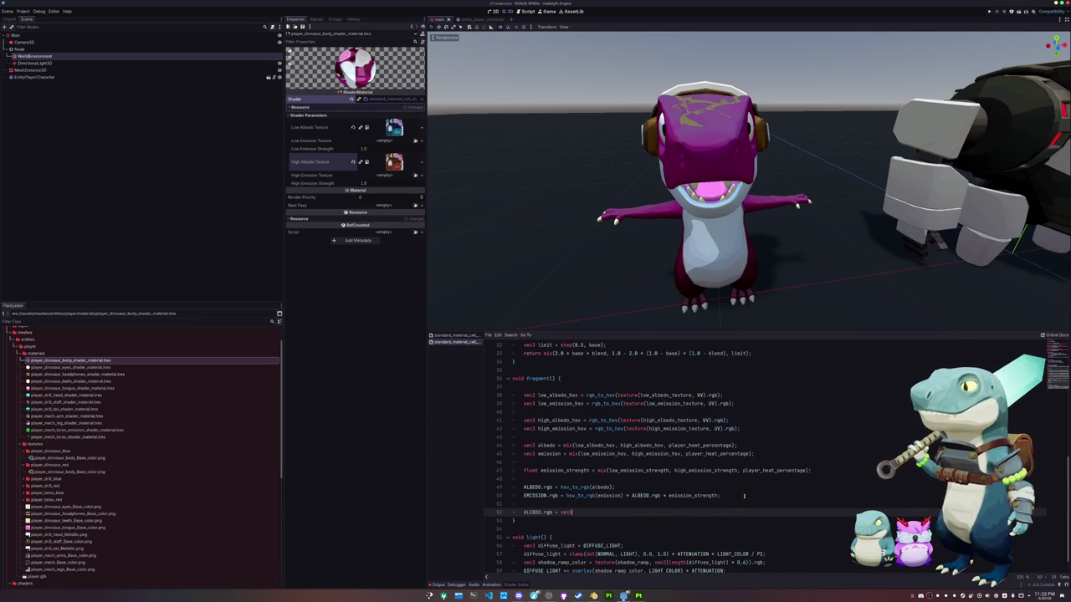
{"action": "type", "text": "(al"}
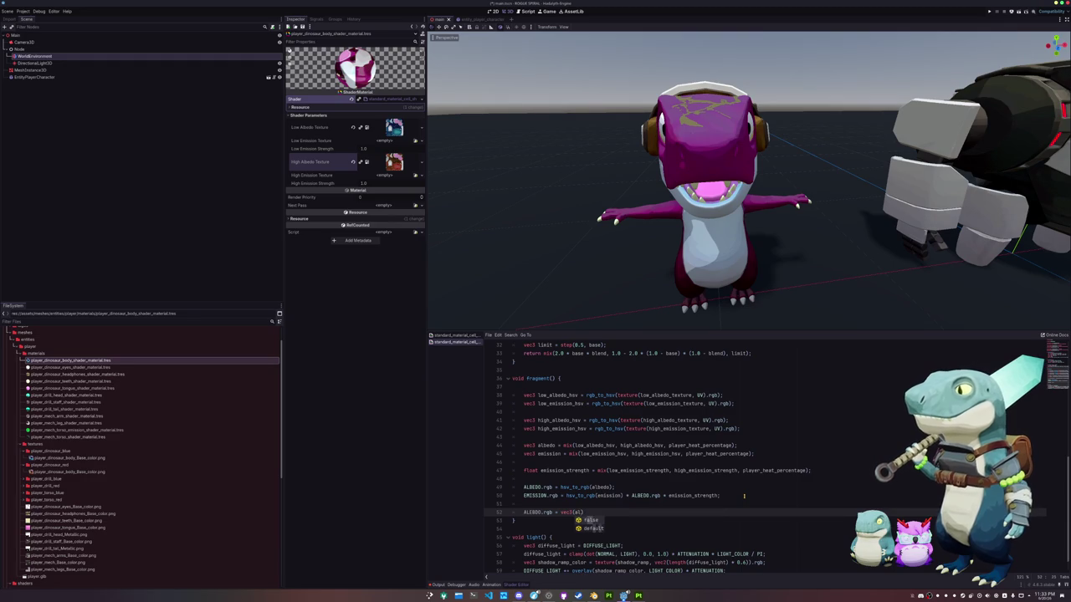
{"action": "key", "text": "BackSpace"}
{"action": "key", "text": "BackSpace"}
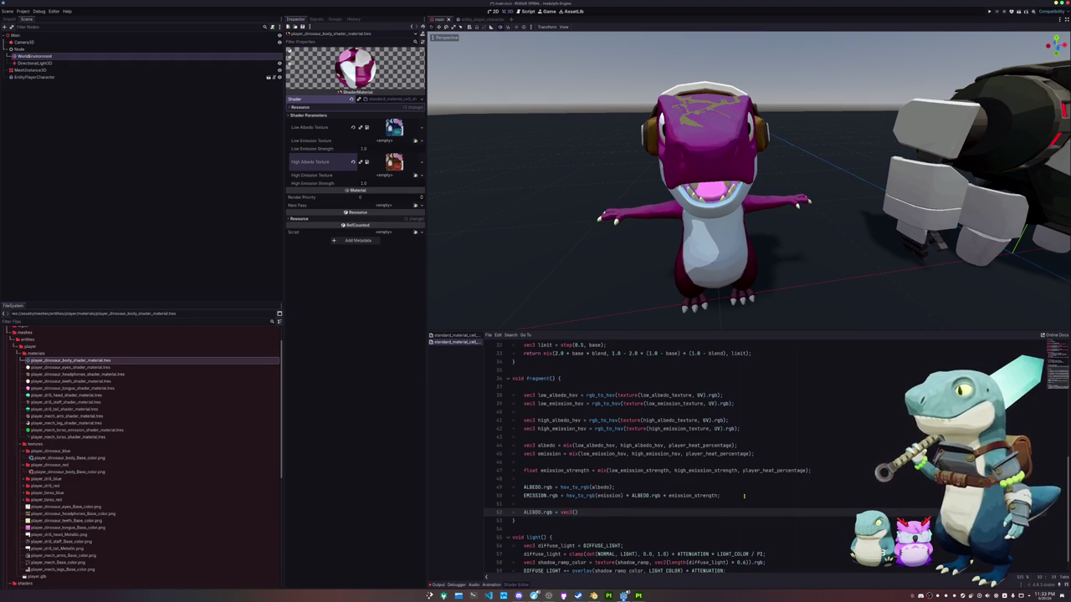
{"action": "type", "text": "albedo"}
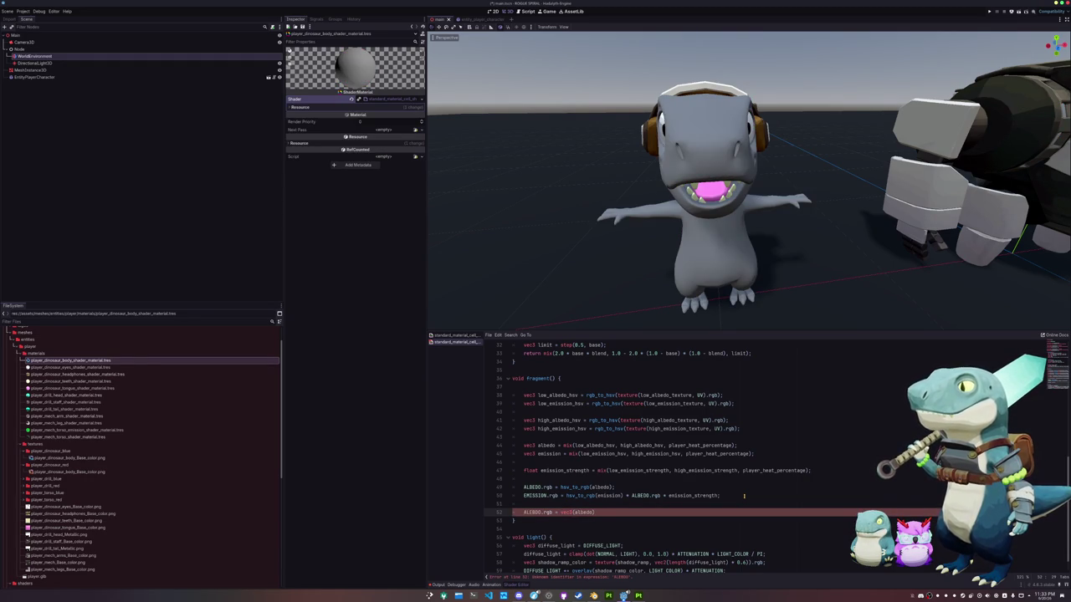
{"action": "type", "text": ".r"}
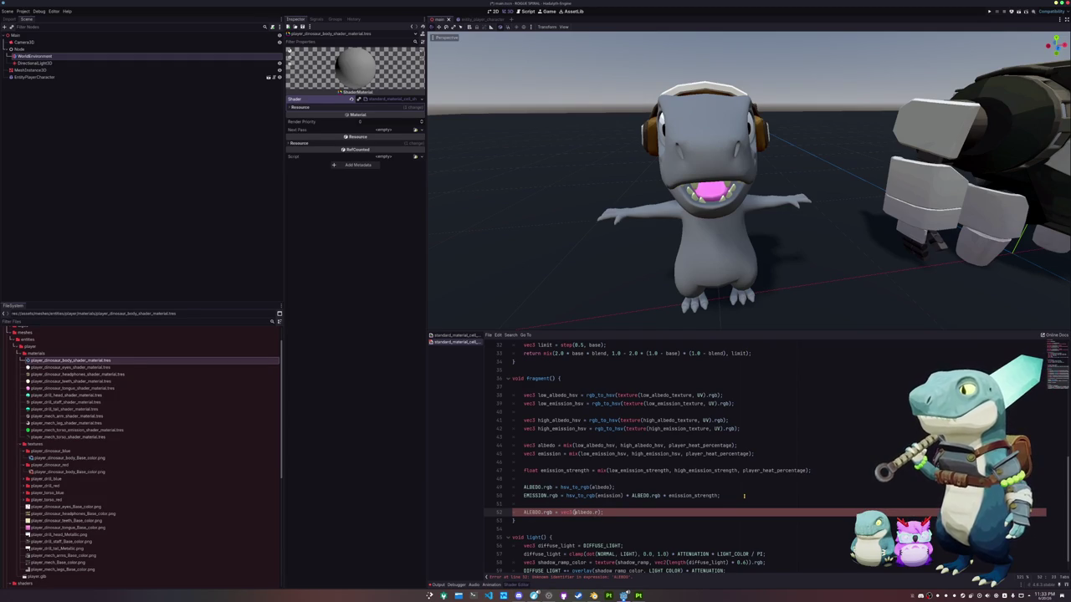
{"action": "type", "text": "ALBEDO"}
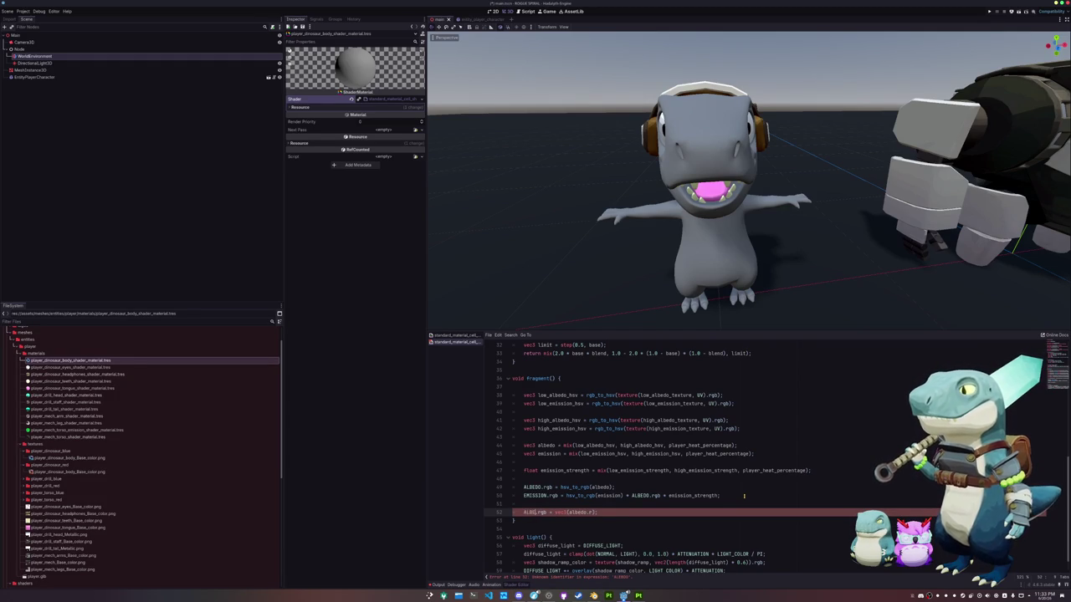
{"action": "type", "text": ".rgb"}
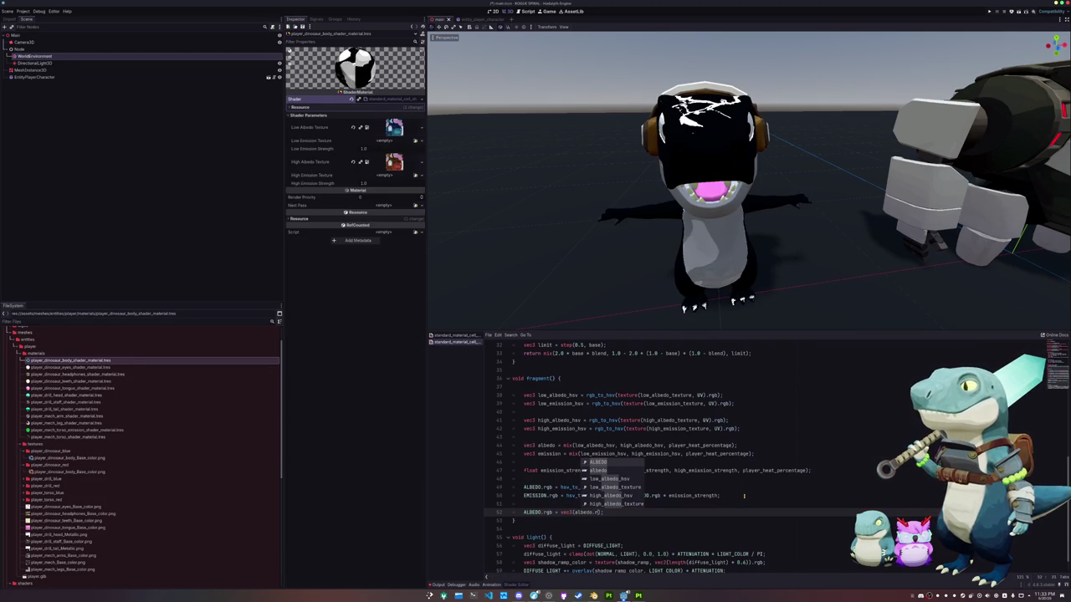
{"action": "key", "text": "Escape"}
{"action": "type", "text": ";"}
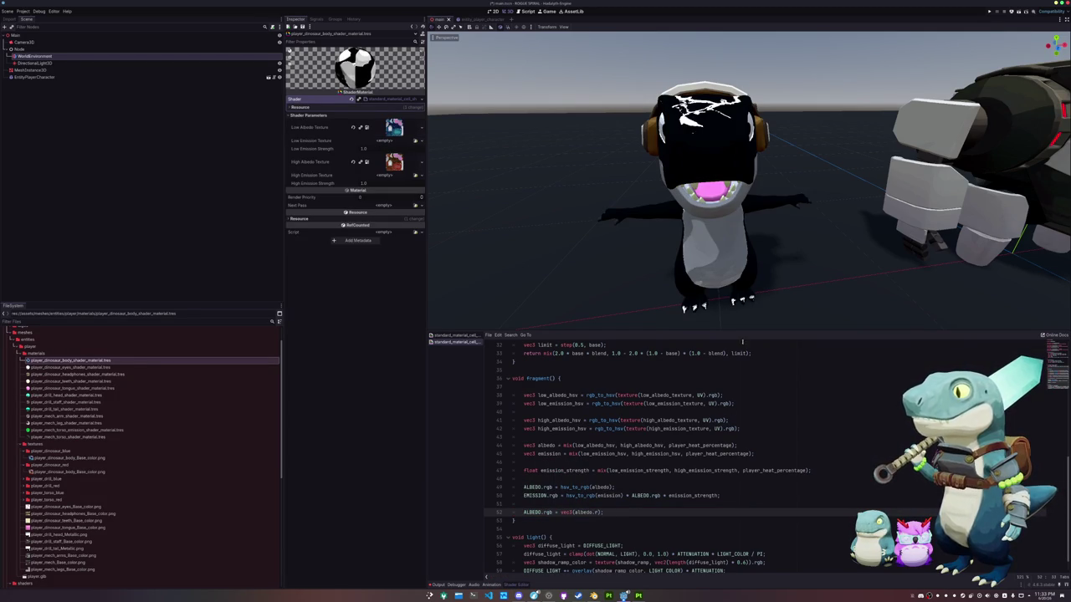
{"action": "mouse_move", "coordinate": [711, 251]}
{"action": "middle_mouse_down"}
{"action": "mouse_move", "coordinate": [669, 230]}
{"action": "mouse_move", "coordinate": [674, 273]}
{"action": "middle_mouse_up"}
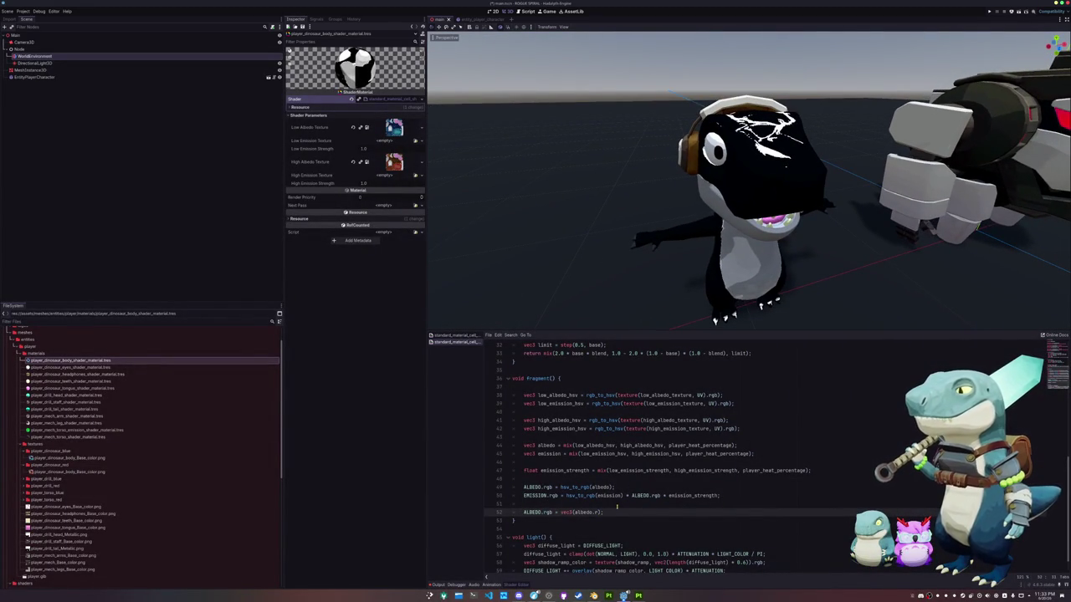
Swap the channel to albedo.g, then albedo.b, then back to albedo.r.
{"action": "key", "text": "BackSpace"}
{"action": "type", "text": "g"}
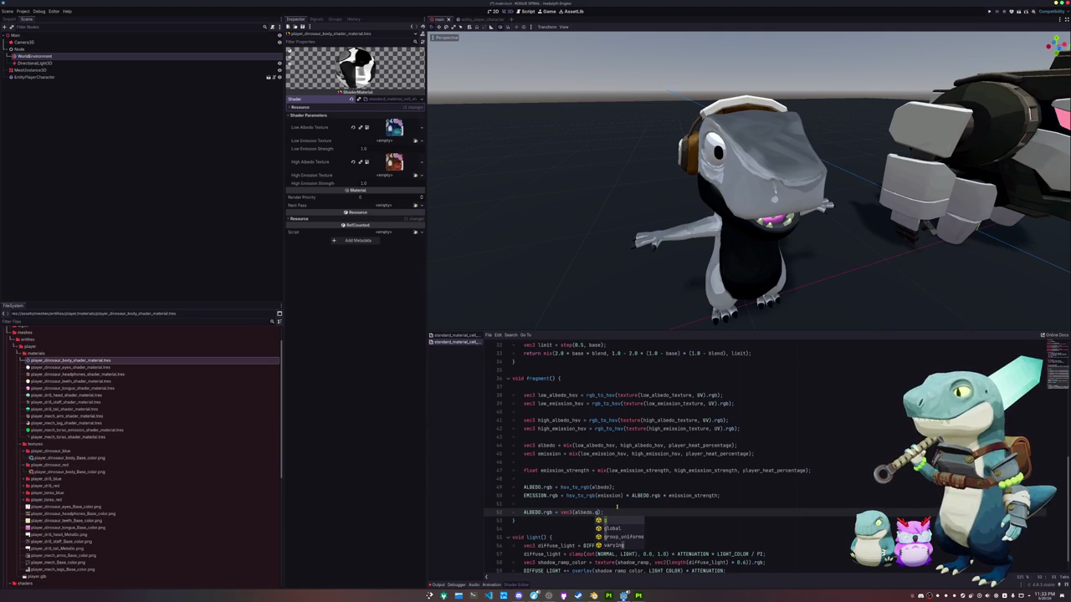
{"action": "key", "text": "BackSpace"}
{"action": "type", "text": "b"}
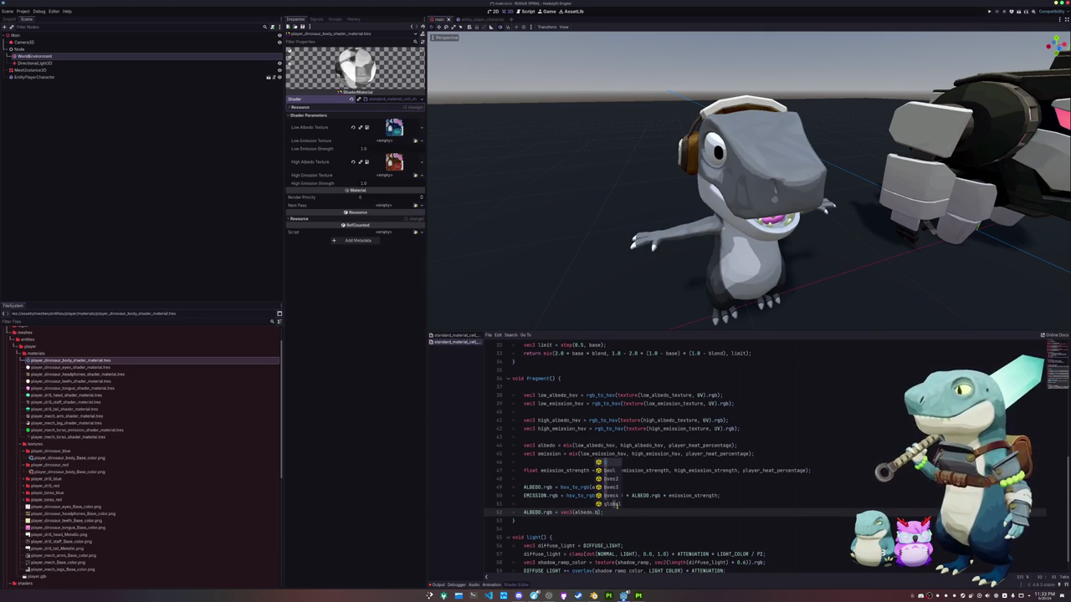
{"action": "key", "text": "BackSpace"}
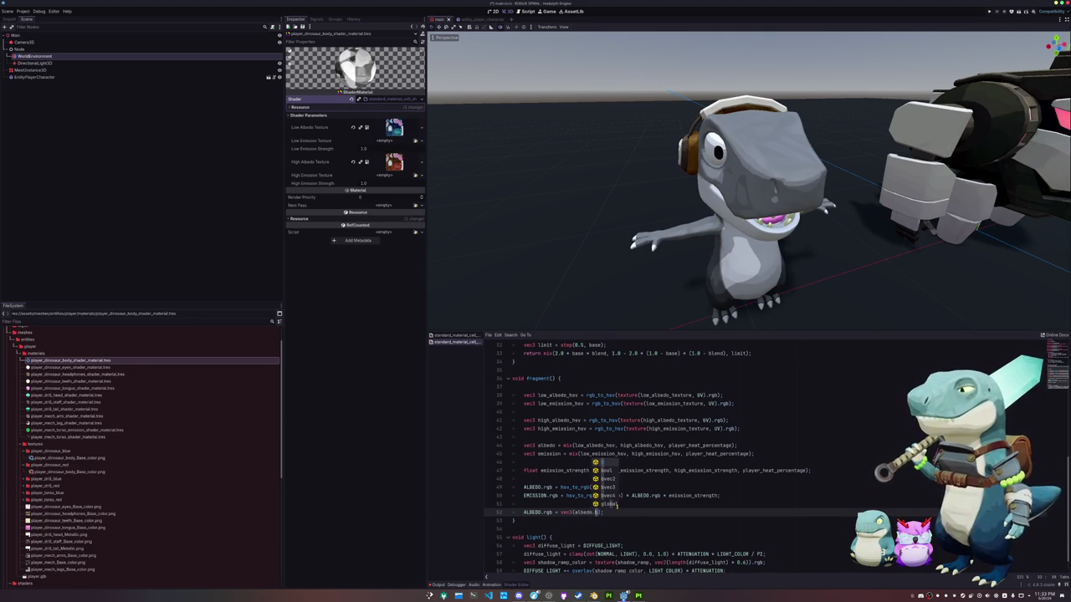
{"action": "type", "text": "r"}
Test wrapping the red channel in fract(), then undo back to plain albedo.r.
{"action": "left_click", "coordinate": [616, 505]}
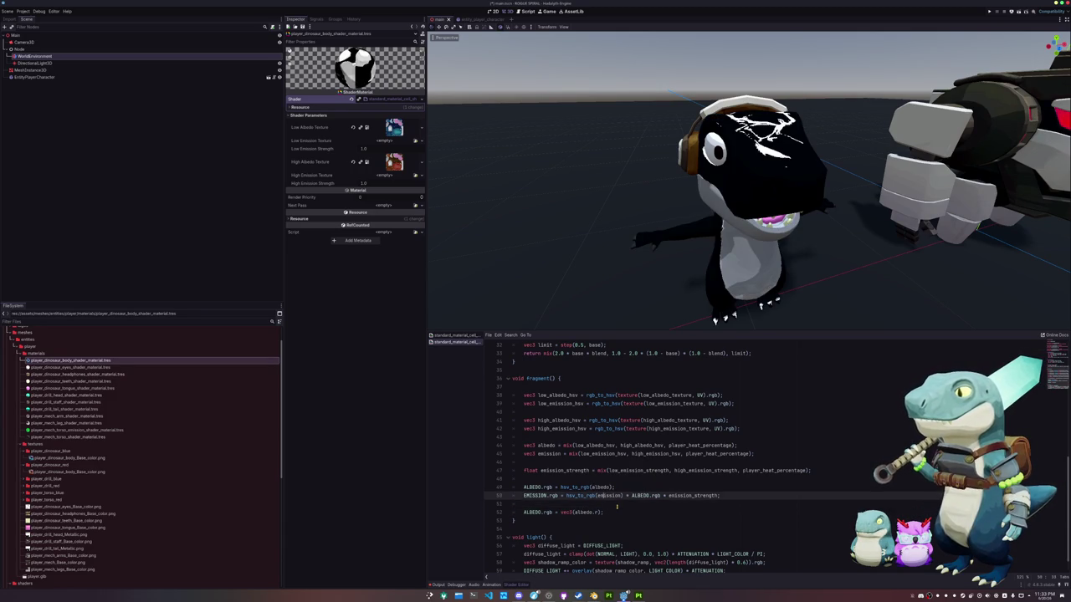
{"action": "key", "text": "Down"}
{"action": "type", "text": "frac"}
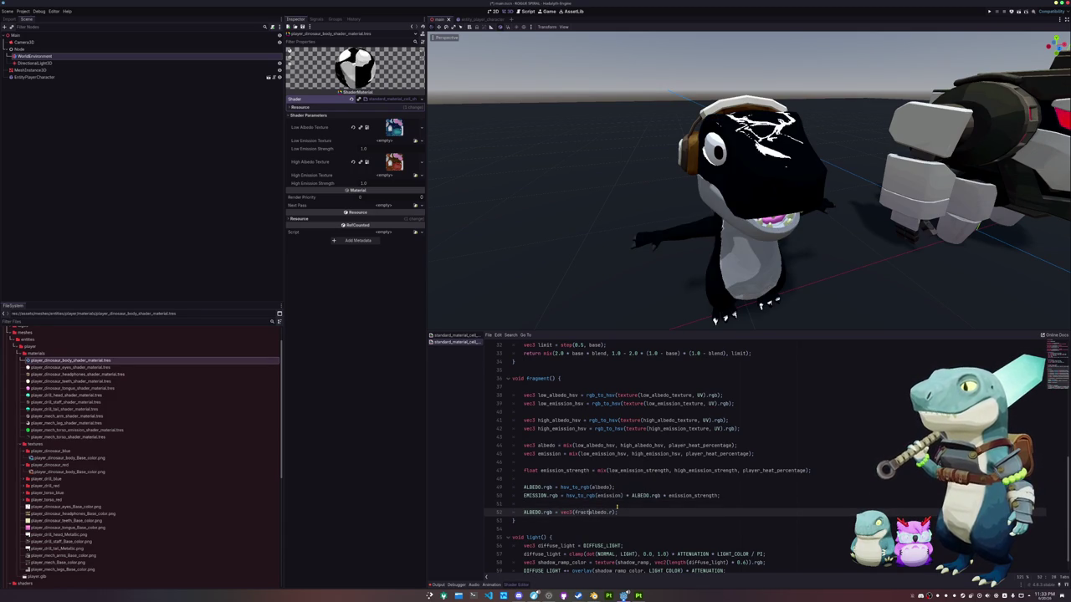
{"action": "type", "text": "t("}
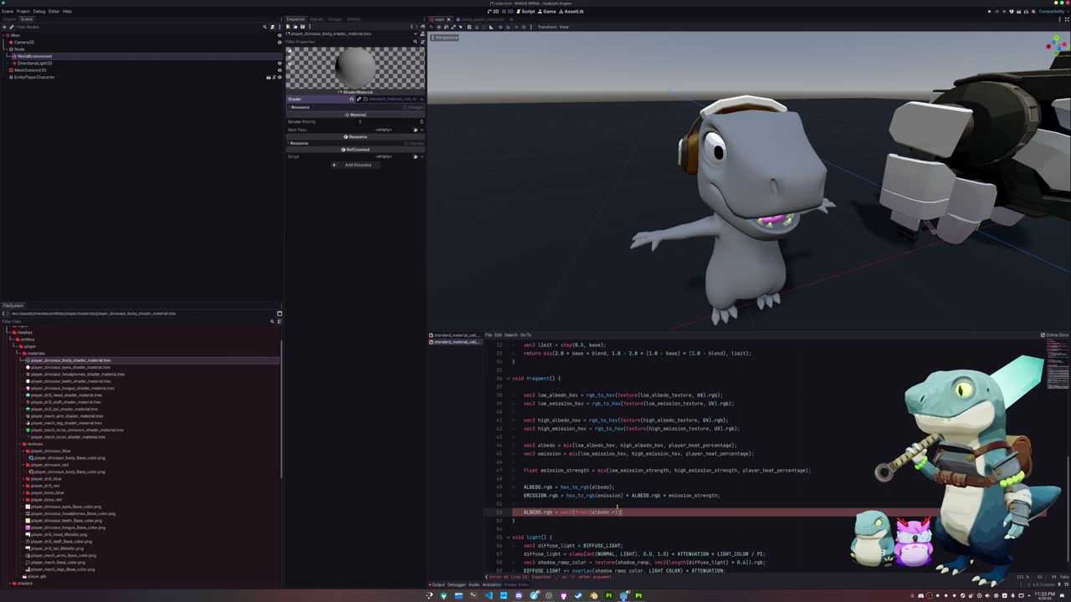
{"action": "type", "text": ")"}
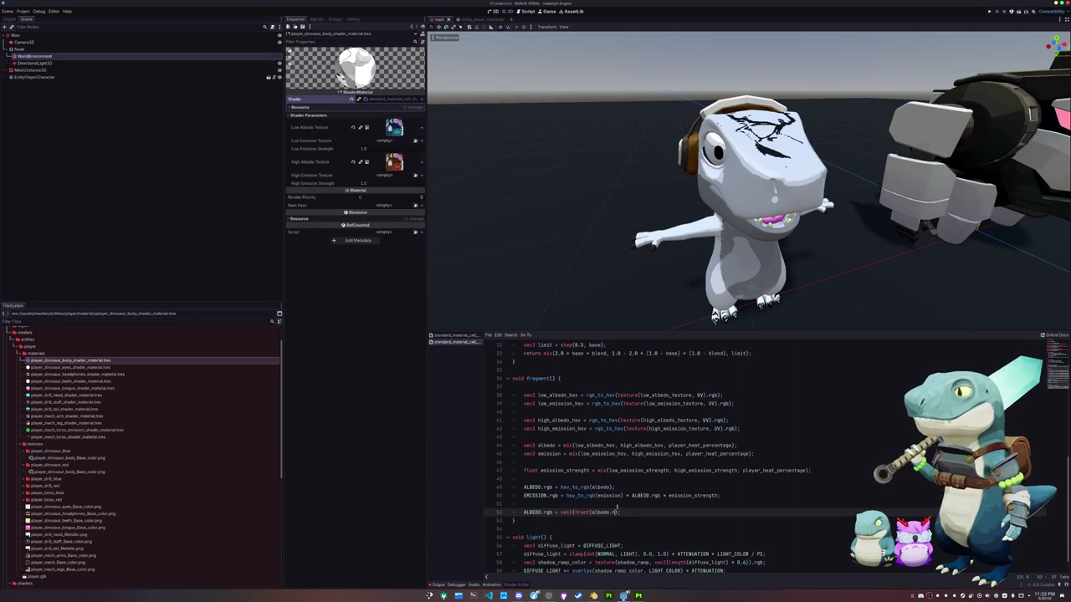
{"action": "key", "text": "ctrl+z"}
{"action": "key", "text": "ctrl+z"}
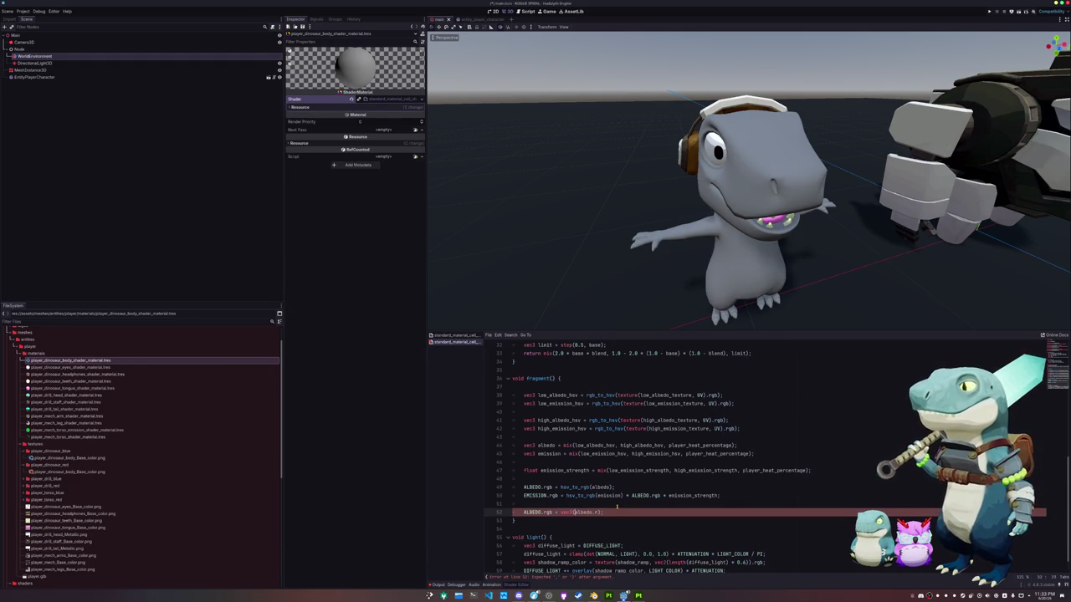
{"action": "key", "text": "ctrl+z"}
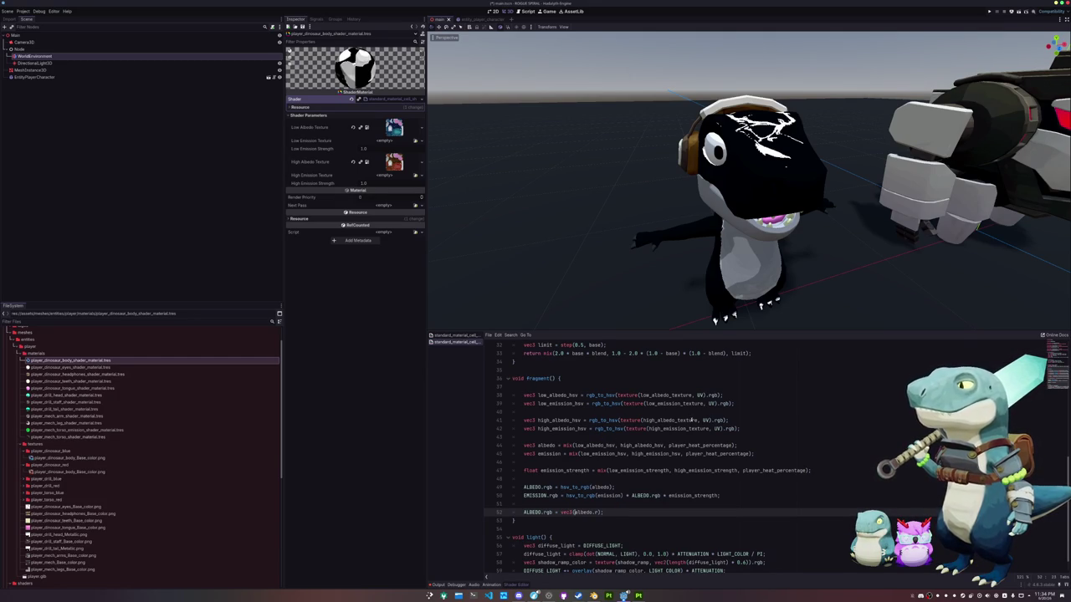
{"action": "double_click", "coordinate": [692, 421]}
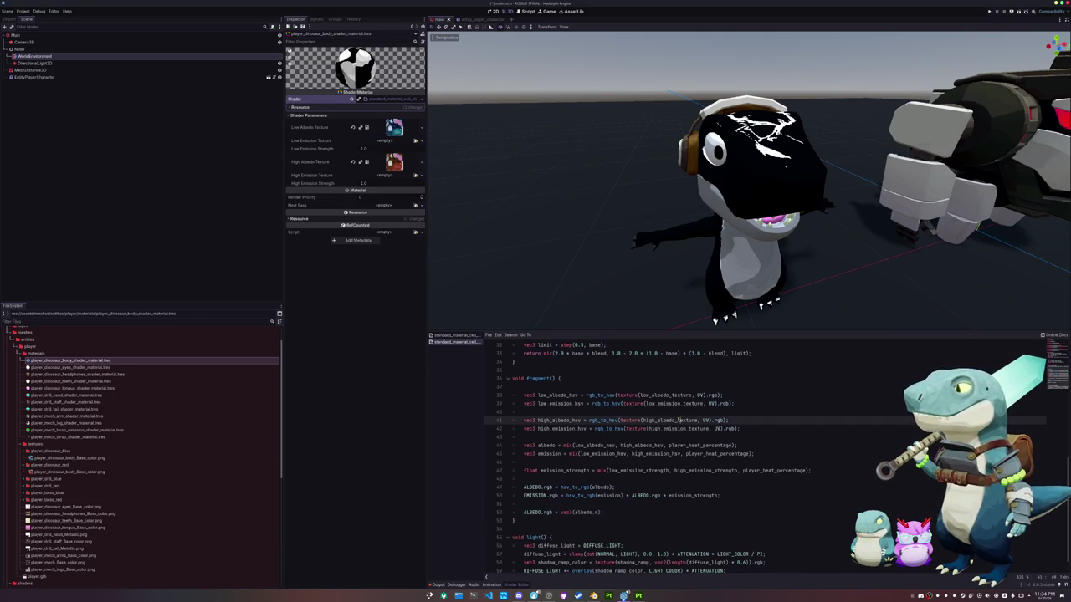
{"action": "double_click", "coordinate": [665, 394]}
{"action": "double_click", "coordinate": [670, 420]}
{"action": "scroll", "coordinate": [736, 440], "scroll_direction": "up", "scroll_amount": 2}
{"action": "scroll", "coordinate": [736, 439], "scroll_direction": "up", "scroll_amount": 4}
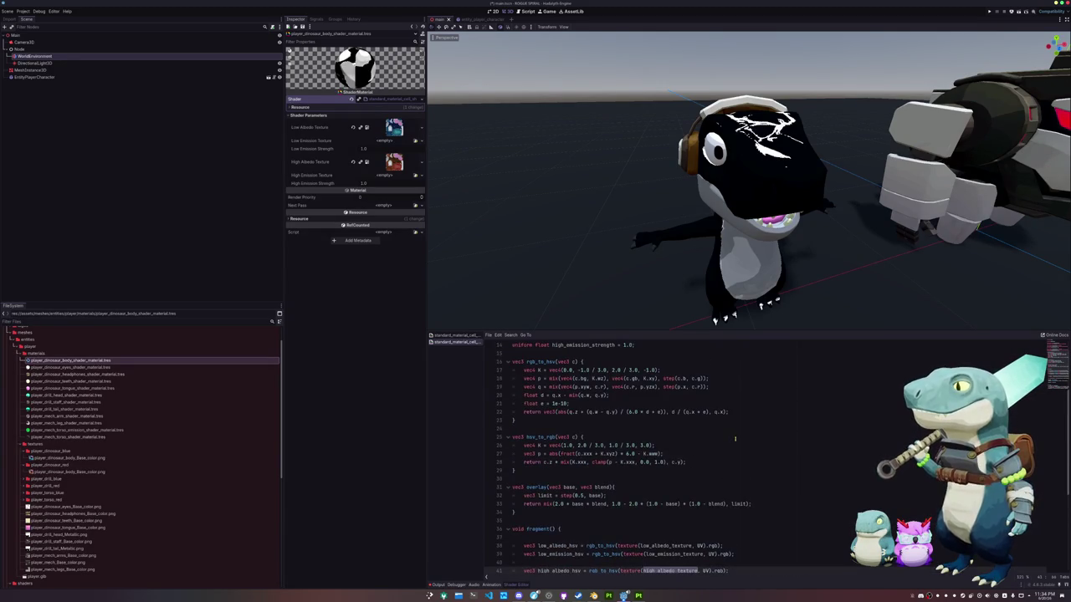
{"action": "scroll", "coordinate": [575, 474], "scroll_direction": "up", "scroll_amount": 1}
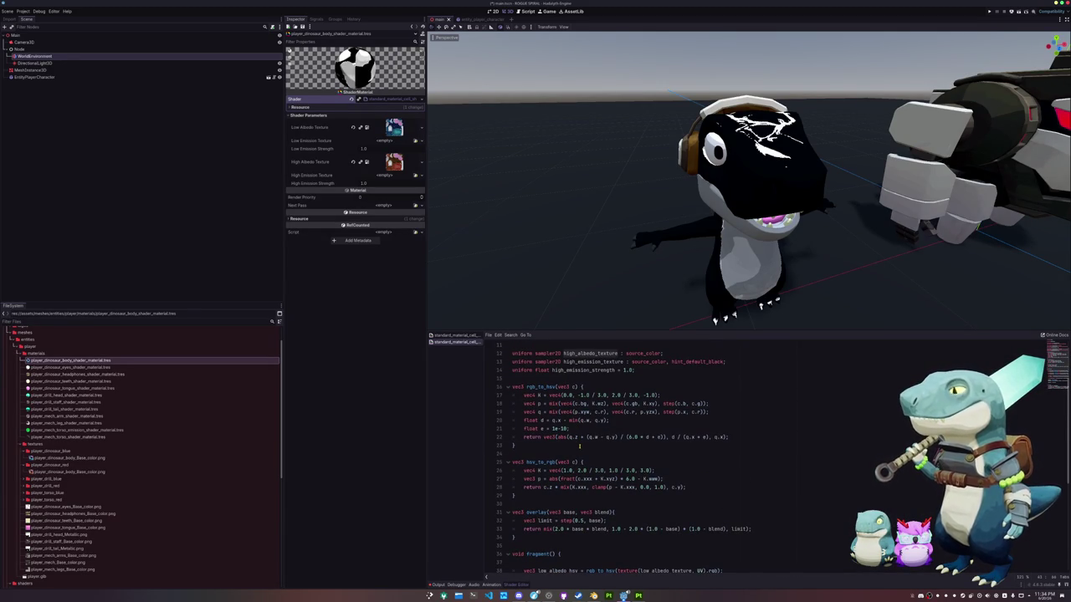
{"action": "left_click", "coordinate": [579, 445]}
{"action": "left_click", "coordinate": [578, 451]}
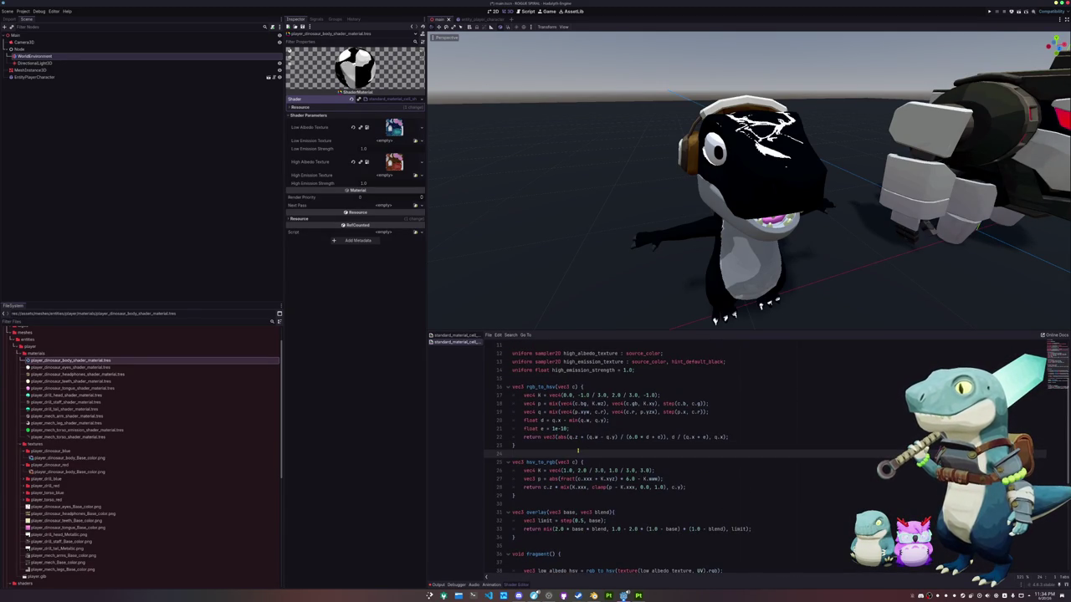
{"action": "scroll", "coordinate": [577, 451], "scroll_direction": "up", "scroll_amount": 3}
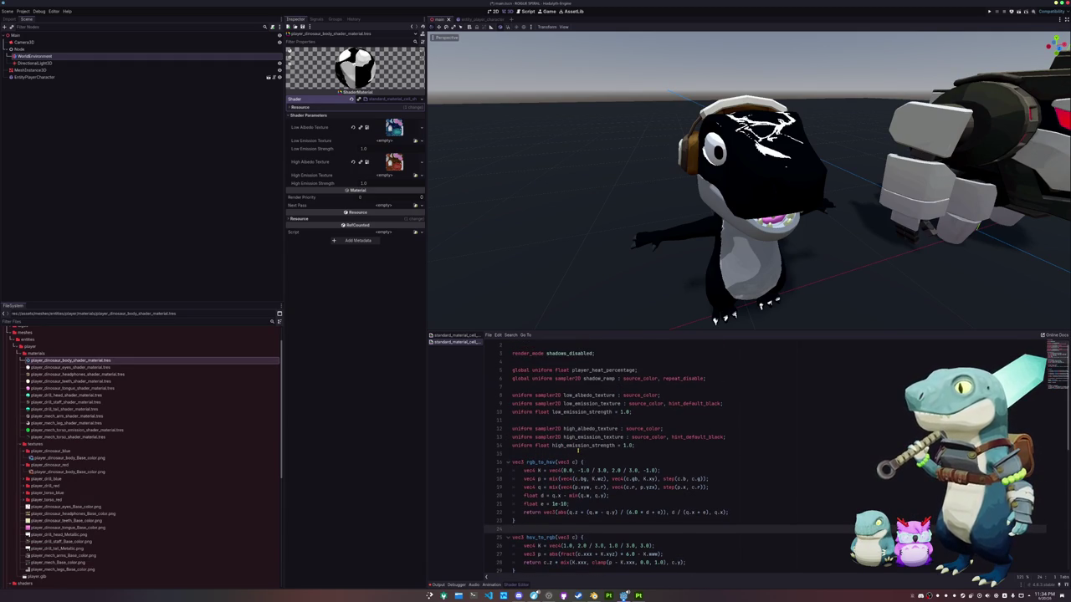
{"action": "scroll", "coordinate": [577, 451], "scroll_direction": "down", "scroll_amount": 1}
{"action": "scroll", "coordinate": [577, 451], "scroll_direction": "down", "scroll_amount": 1}
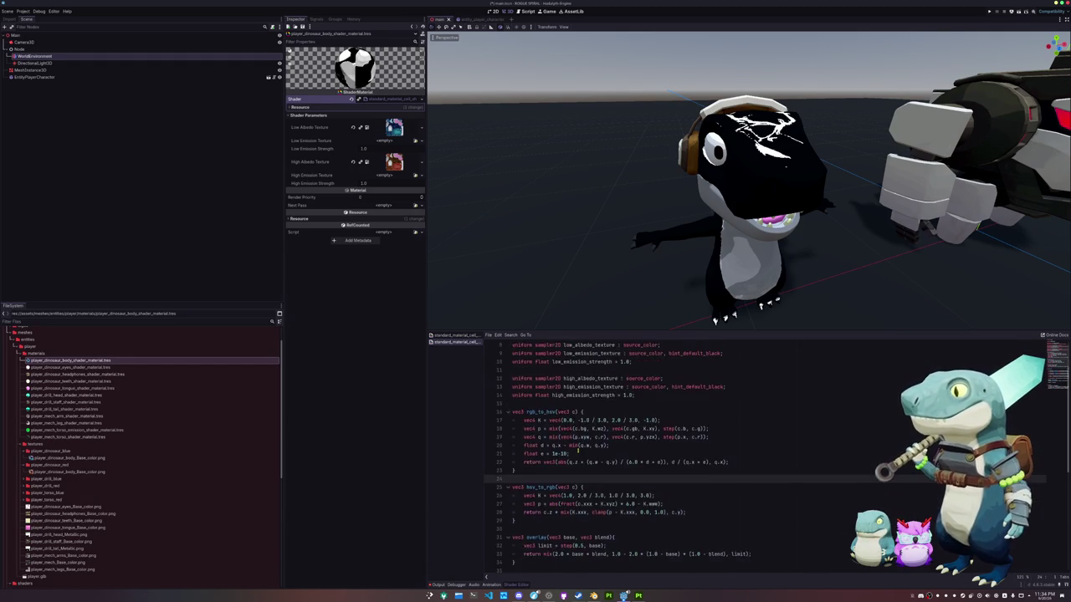
{"action": "scroll", "coordinate": [577, 451], "scroll_direction": "down", "scroll_amount": 2}
{"action": "scroll", "coordinate": [577, 451], "scroll_direction": "down", "scroll_amount": 1}
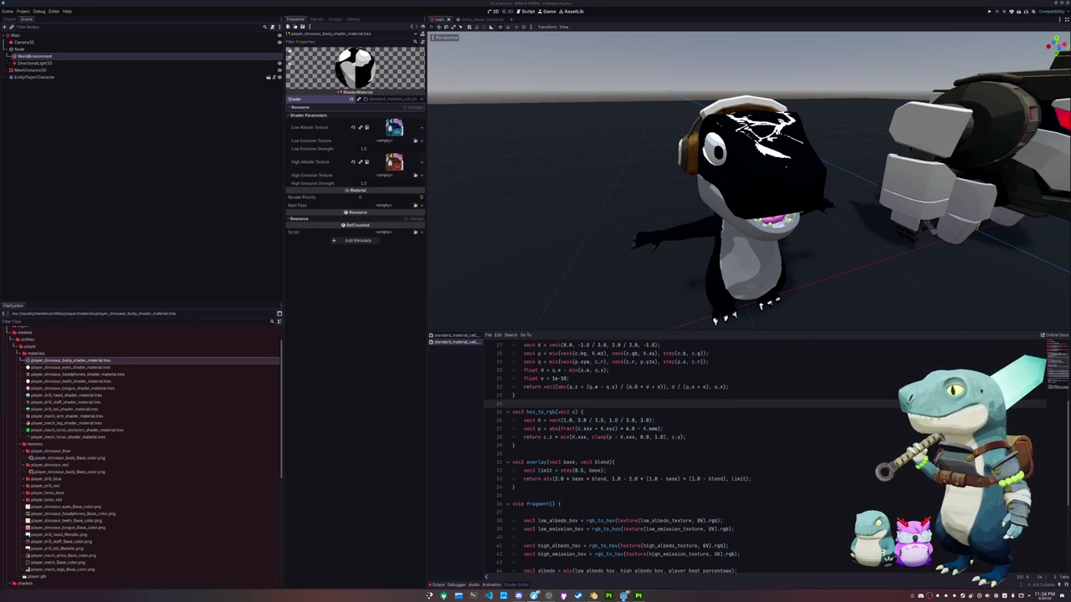
{"action": "scroll", "coordinate": [780, 394], "scroll_direction": "up", "scroll_amount": 3}
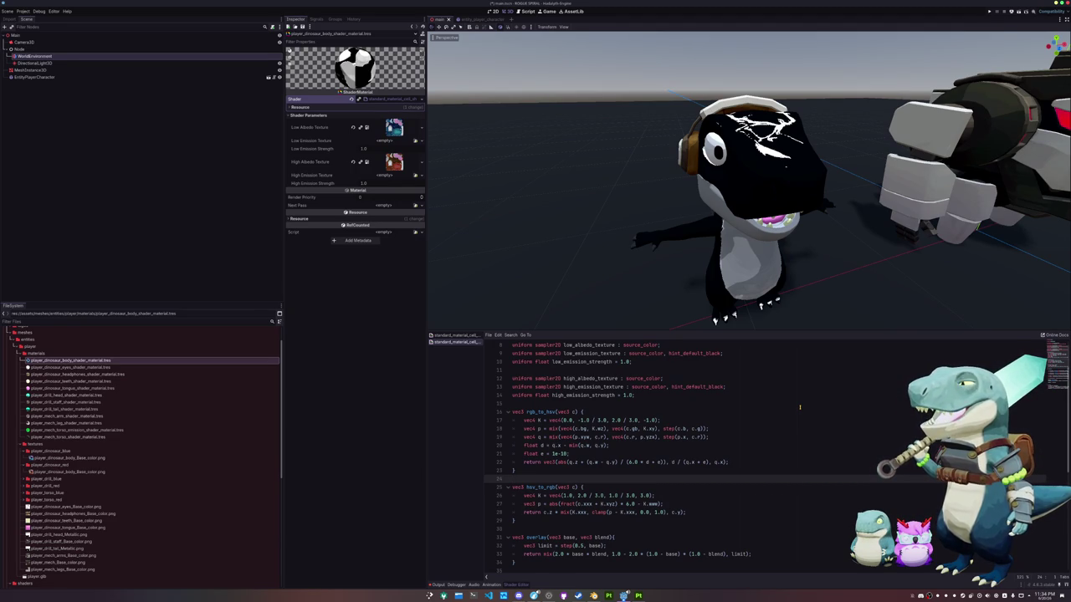
{"action": "scroll", "coordinate": [800, 408], "scroll_direction": "down", "scroll_amount": 2}
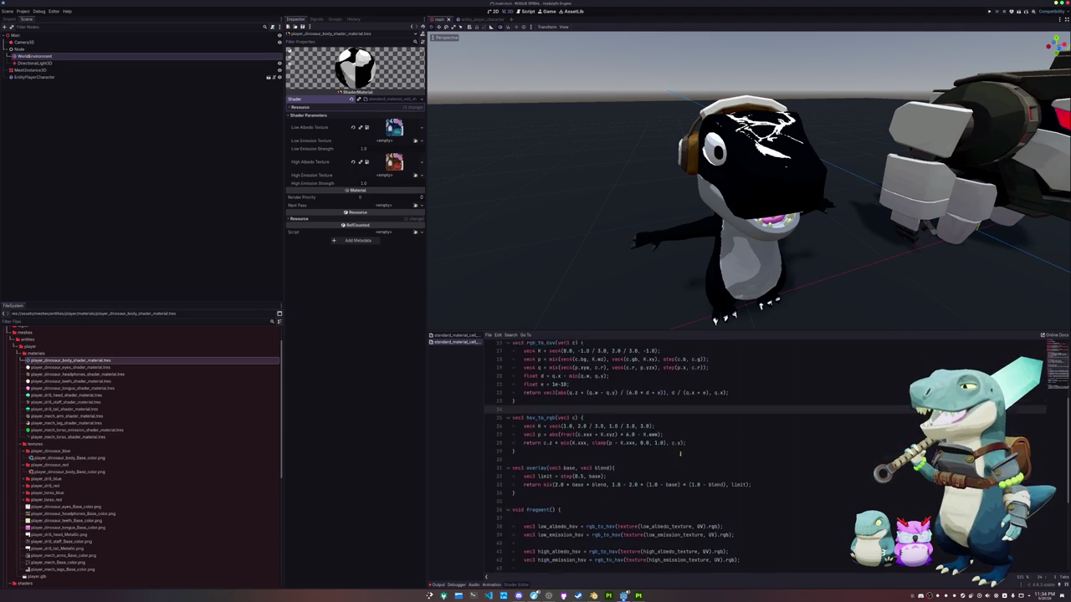
{"action": "scroll", "coordinate": [719, 422], "scroll_direction": "down", "scroll_amount": 2}
{"action": "scroll", "coordinate": [635, 442], "scroll_direction": "down", "scroll_amount": 2}
Remove the rgb_to_hsv calls from lines 38 through 42.
{"action": "double_click", "coordinate": [607, 446]}
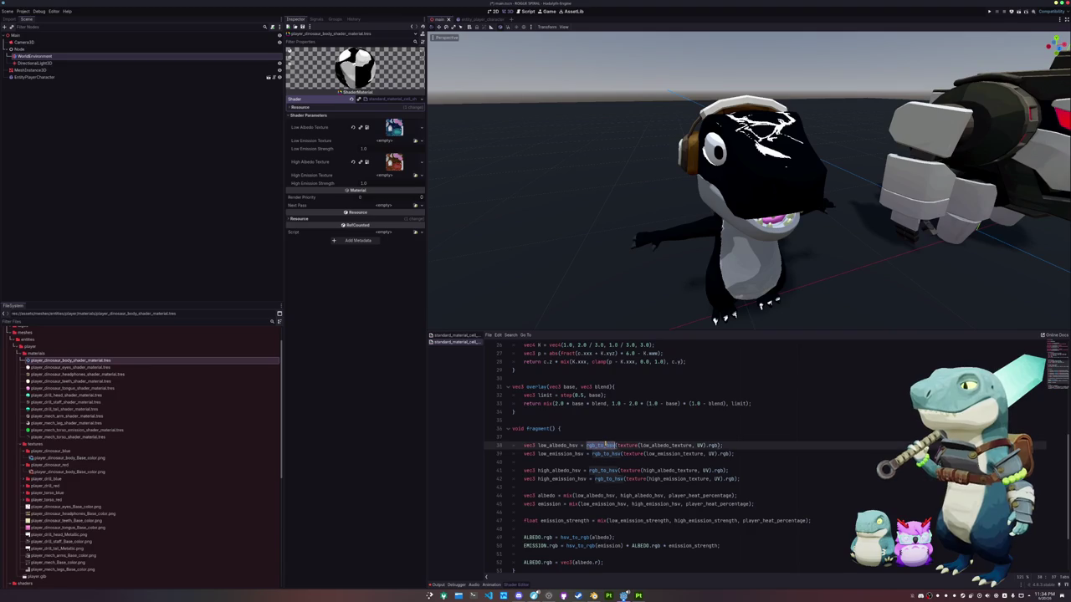
{"action": "key", "text": "ctrl+d"}
{"action": "key", "text": "Delete"}
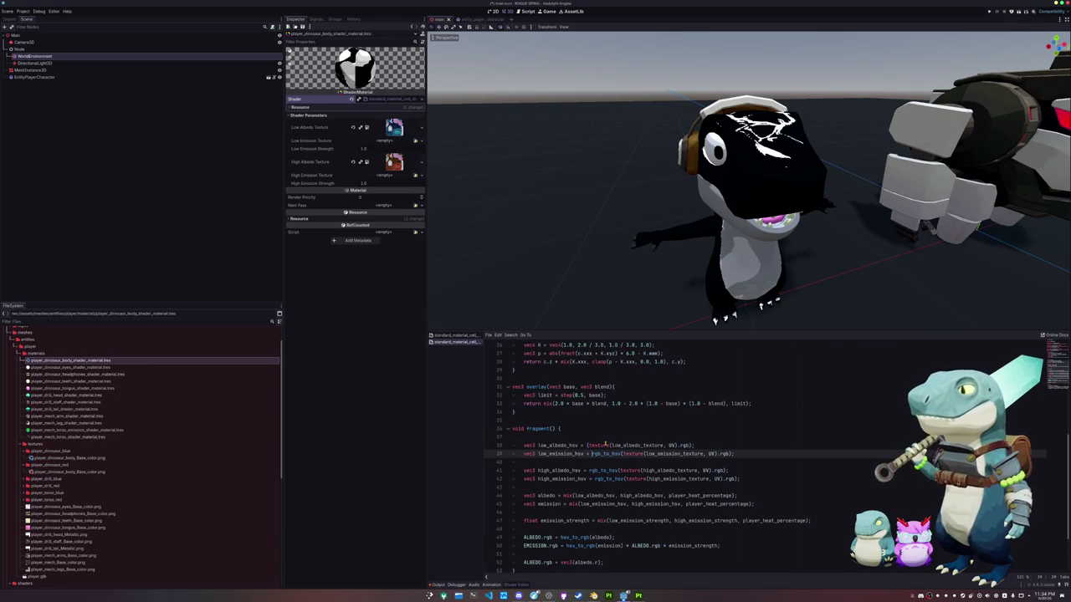
{"action": "key", "text": "Down"}
{"action": "key", "text": "Down"}
{"action": "key", "text": "ctrl+shift+Right"}
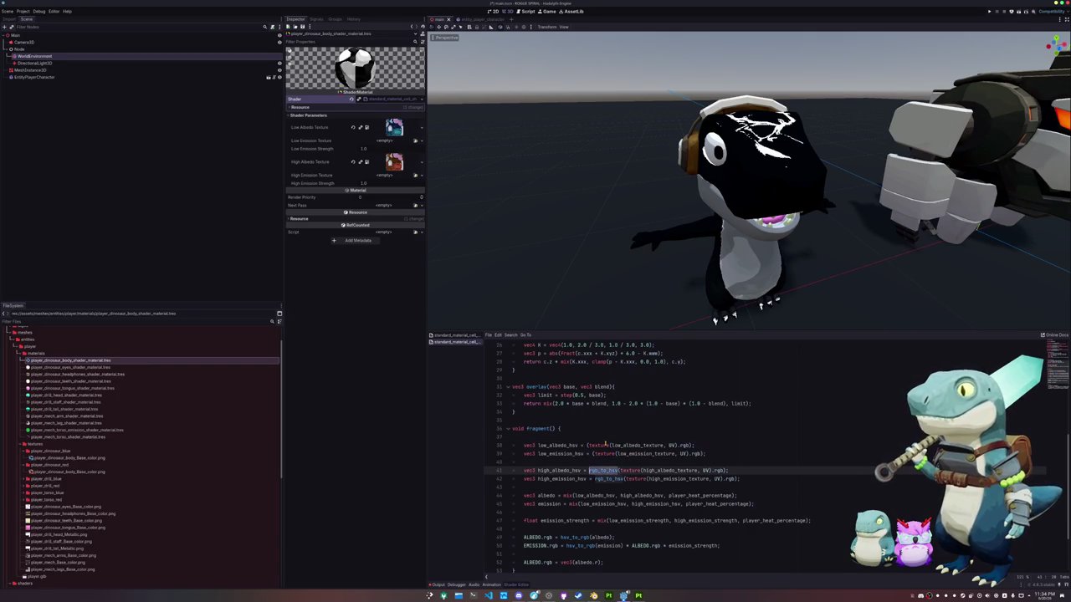
{"action": "key", "text": "Delete"}
{"action": "key", "text": "Down"}
{"action": "key", "text": "ctrl+shift+Right"}
{"action": "key", "text": "Delete"}
Remove the hsv_to_rgb calls from lines 49 and 50.
{"action": "key", "text": "Down"}
{"action": "key", "text": "Down"}
{"action": "key", "text": "Down"}
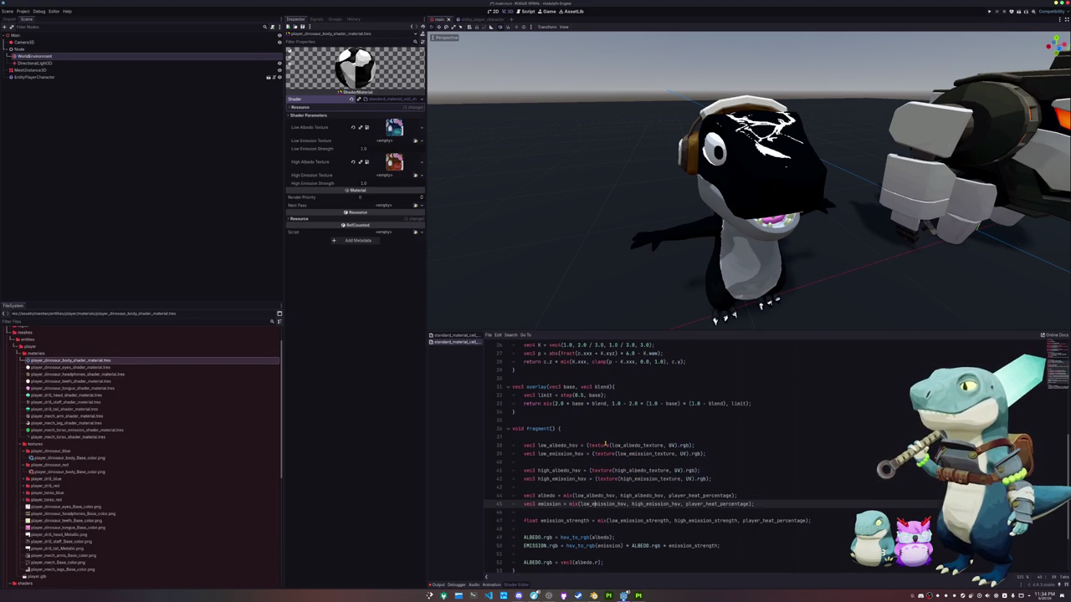
{"action": "key", "text": "Down"}
{"action": "key", "text": "Down"}
{"action": "key", "text": "Down"}
{"action": "key", "text": "ctrl+shift+Right"}
{"action": "key", "text": "Delete"}
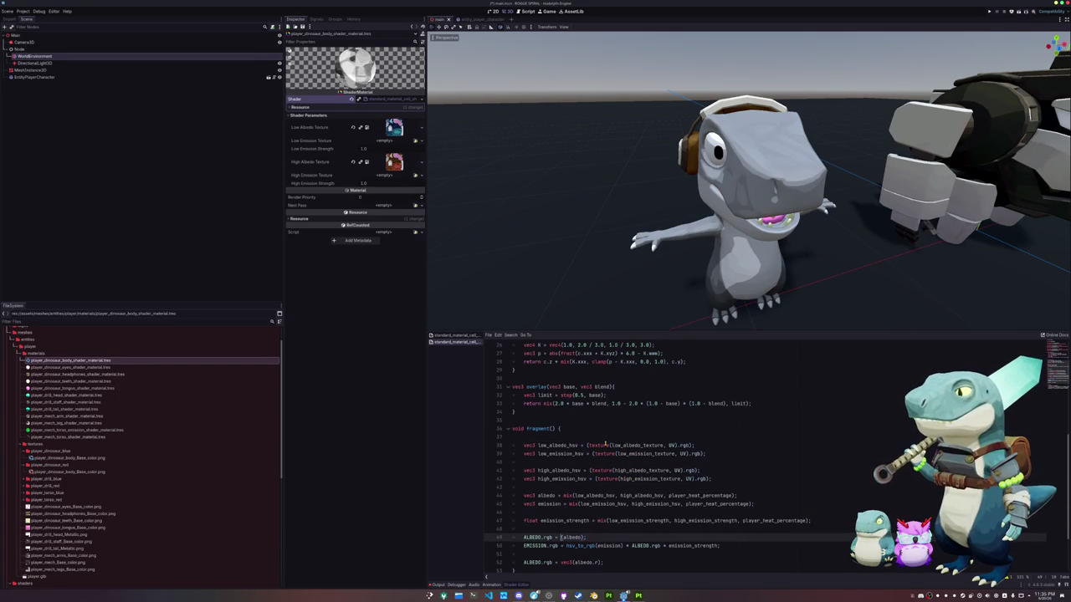
{"action": "key", "text": "Down"}
{"action": "key", "text": "ctrl+shift+Right"}
{"action": "key", "text": "Delete"}
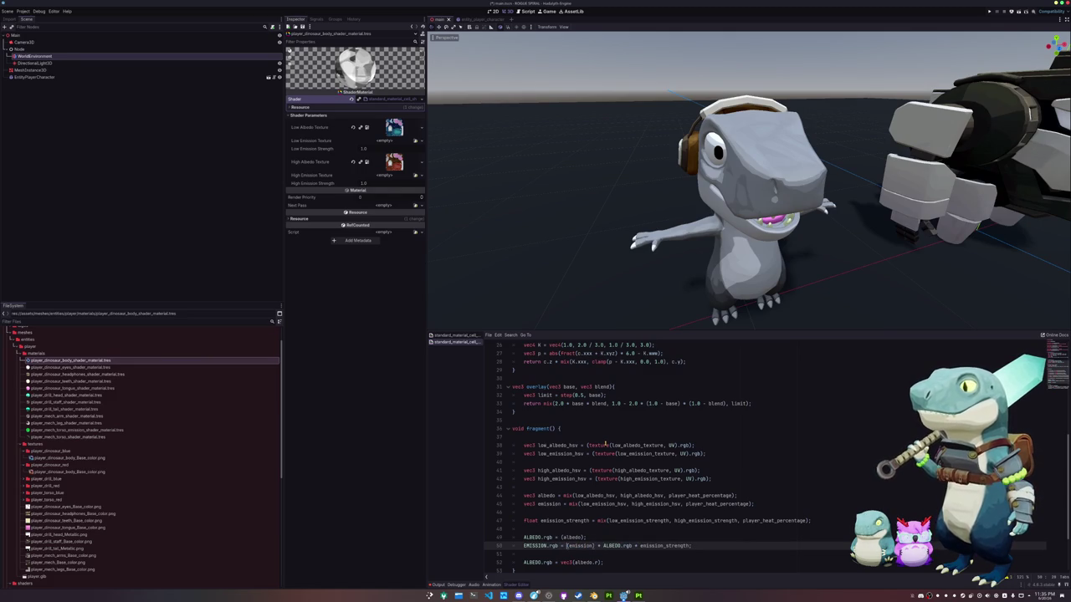
Delete the 'ALBEDO.rgb = vec3(albedo.r);' debug line.
{"action": "scroll", "coordinate": [620, 463], "scroll_direction": "down", "scroll_amount": 2}
{"action": "key", "text": "Down"}
{"action": "key", "text": "Down"}
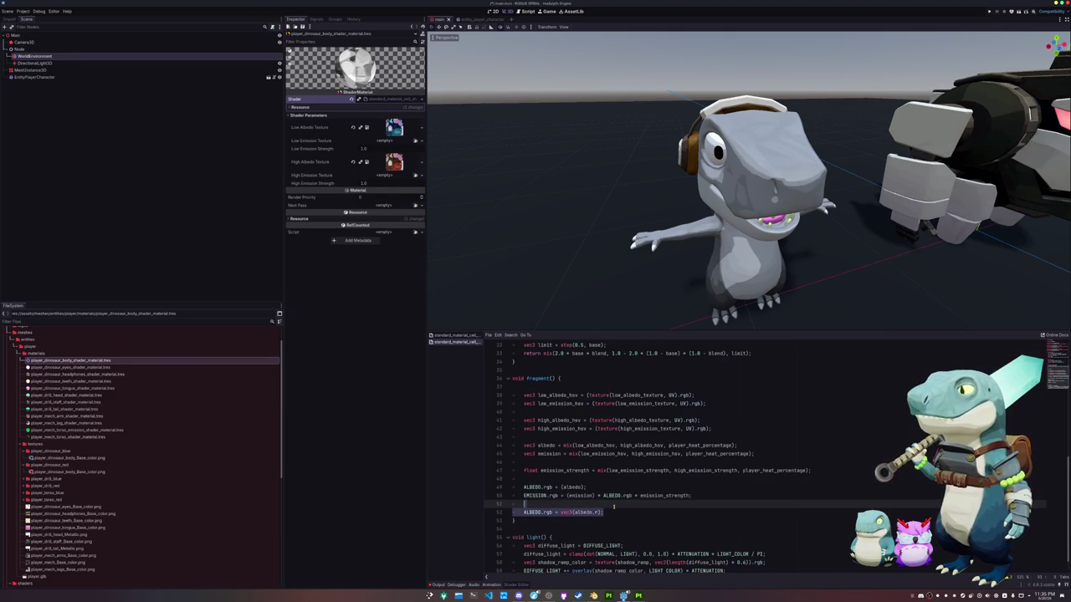
{"action": "key", "text": "ctrl+shift+k"}
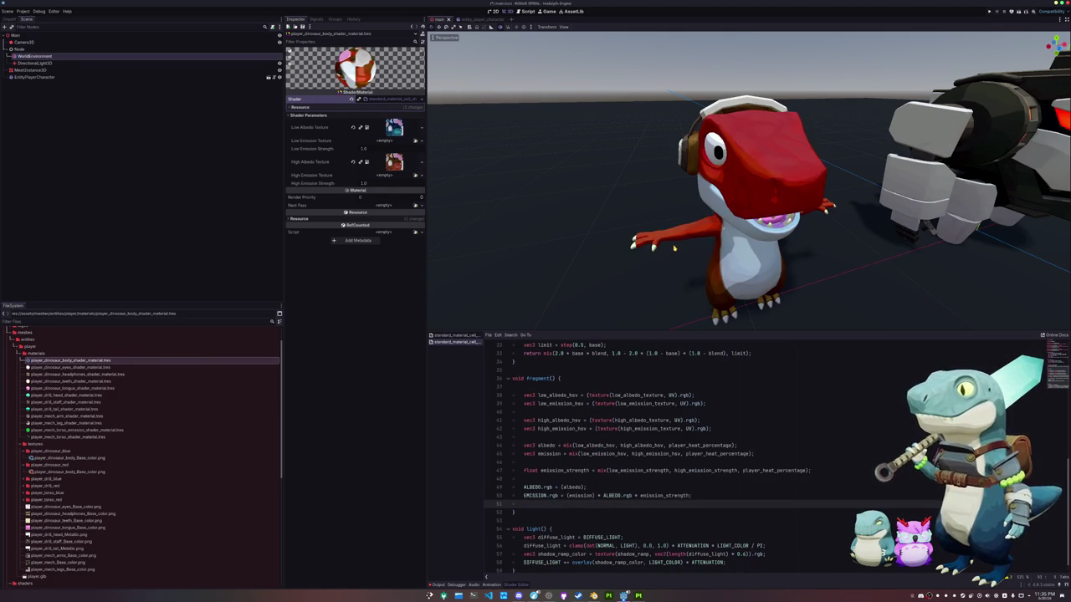
{"action": "scroll", "coordinate": [673, 245], "scroll_direction": "down", "scroll_amount": 3}
{"action": "scroll", "coordinate": [671, 241], "scroll_direction": "down", "scroll_amount": 1}
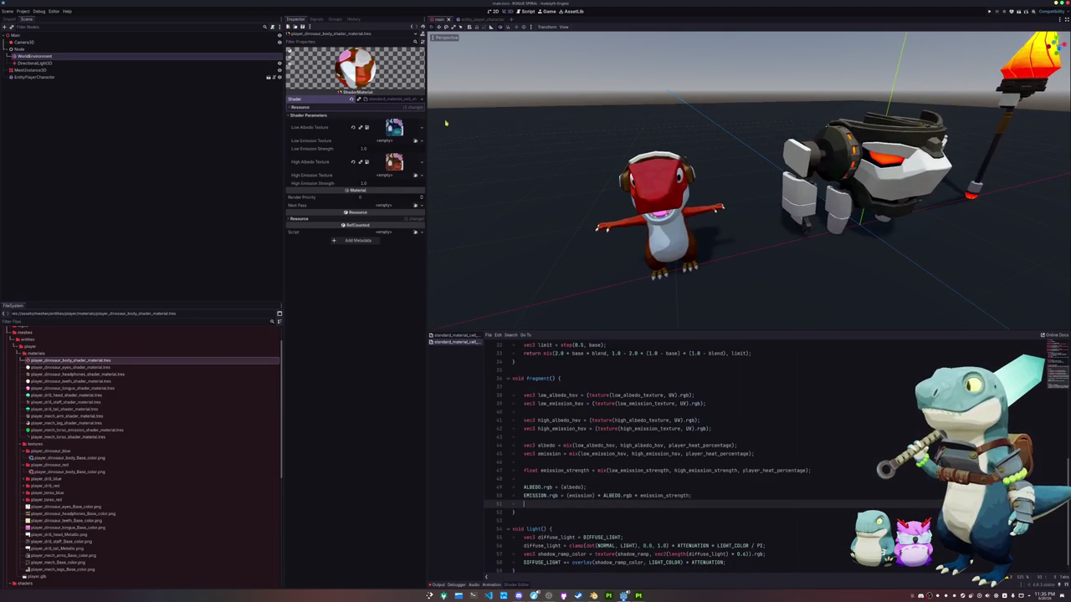
{"action": "scroll", "coordinate": [536, 182], "scroll_direction": "down", "scroll_amount": 1}
In Project Settings' Shader Globals, set player_heat_percentage to 0.
{"action": "left_click", "coordinate": [23, 11]}
{"action": "left_click", "coordinate": [32, 17]}
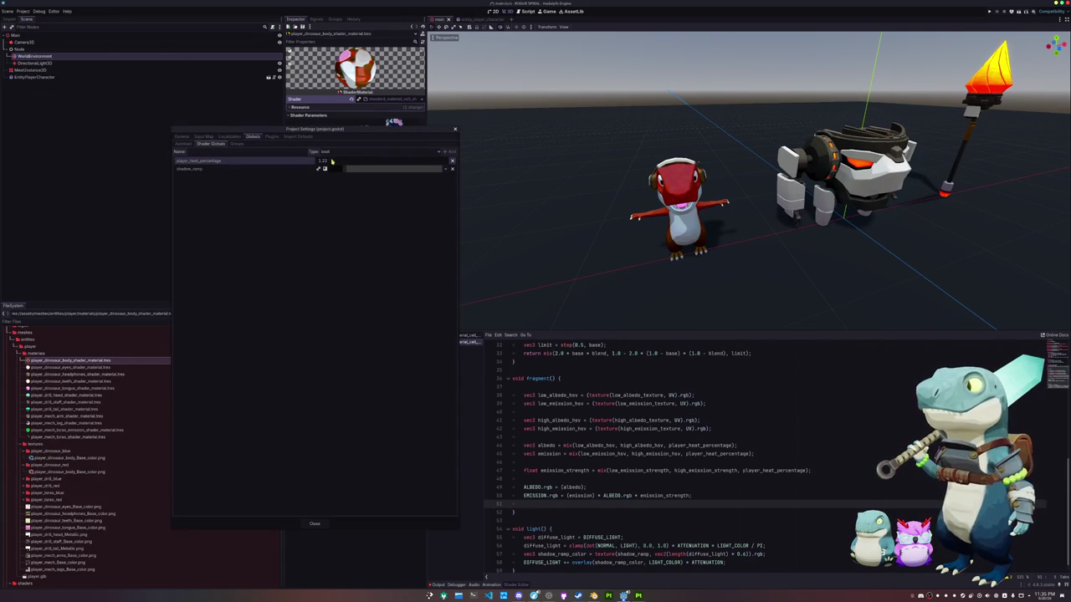
{"action": "left_click", "coordinate": [331, 160]}
{"action": "type", "text": "0"}
{"action": "key", "text": "Return"}
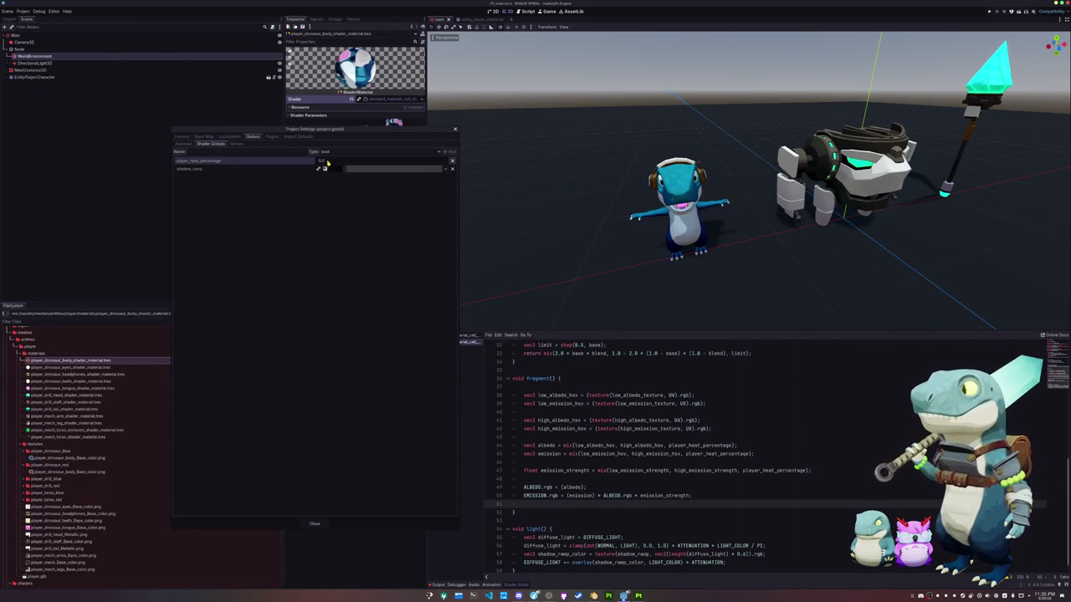
Drag player_heat_percentage through values like 0.7, 0.5 and 0.555 to compare colours.
{"action": "mouse_move", "coordinate": [326, 164]}
{"action": "left_mouse_down"}
{"action": "mouse_move", "coordinate": [359, 165]}
{"action": "mouse_move", "coordinate": [346, 165]}
{"action": "left_mouse_up"}
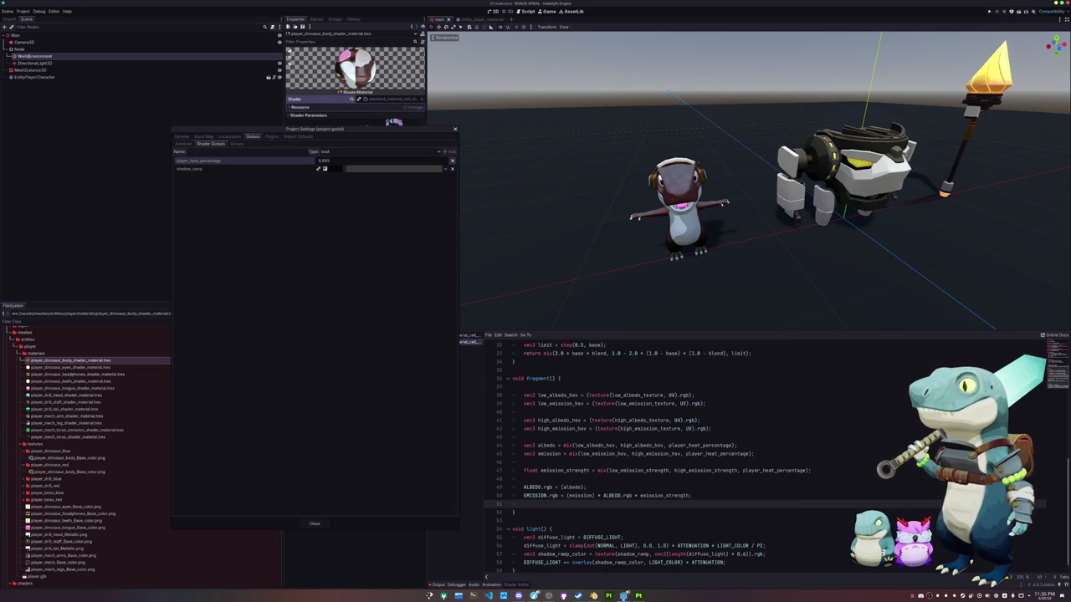
{"action": "left_click_drag", "start_coordinate": [346, 165], "coordinate": [339, 165]}
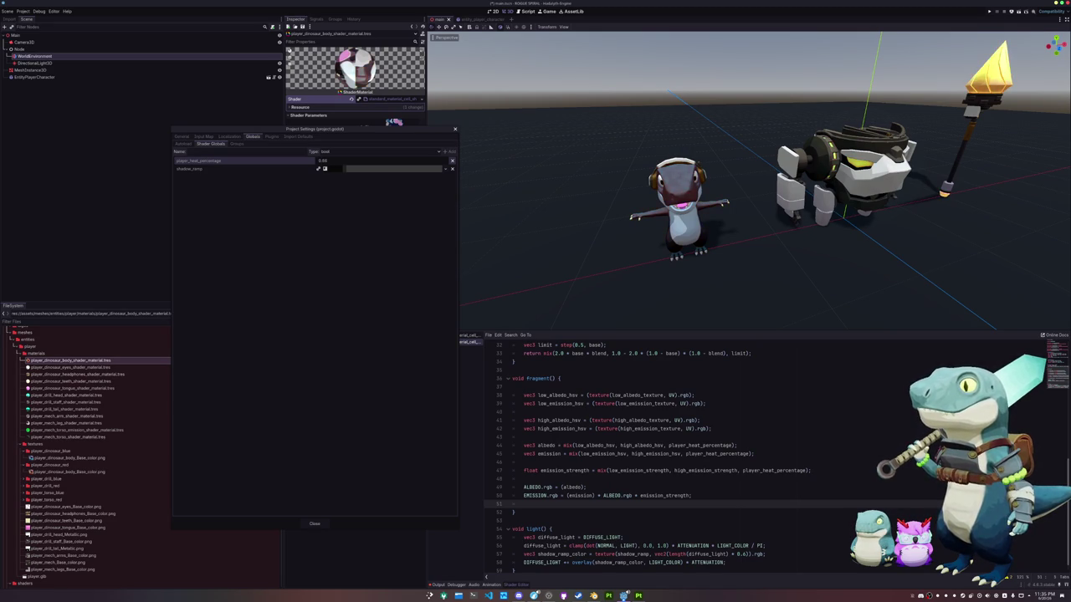
{"action": "mouse_move", "coordinate": [339, 165]}
{"action": "left_mouse_down"}
{"action": "mouse_move", "coordinate": [308, 161]}
{"action": "mouse_move", "coordinate": [318, 168]}
{"action": "left_mouse_up"}
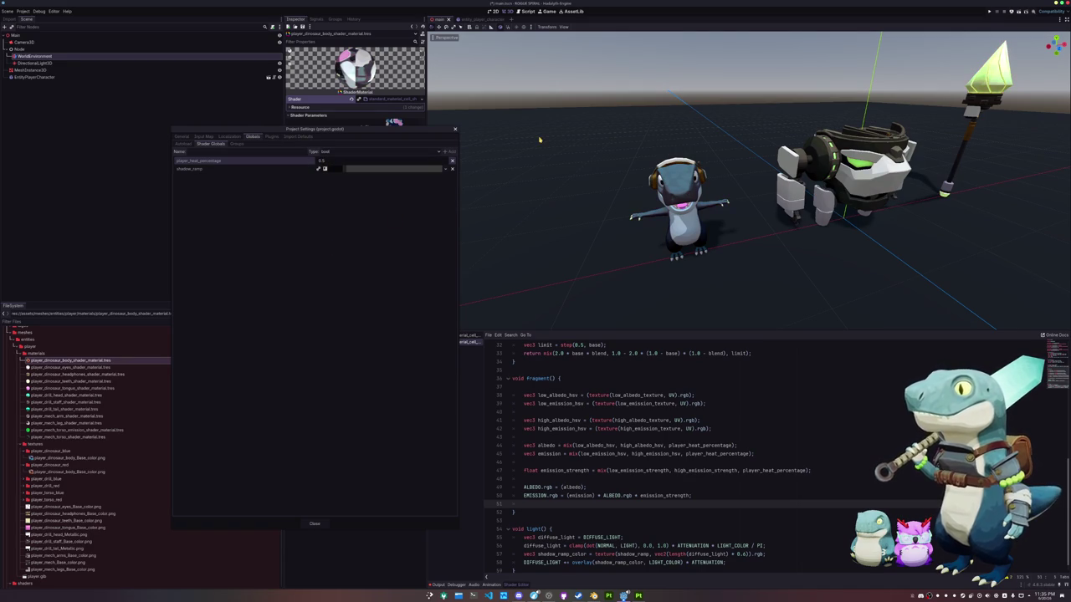
{"action": "left_click_drag", "start_coordinate": [318, 160], "coordinate": [338, 161]}
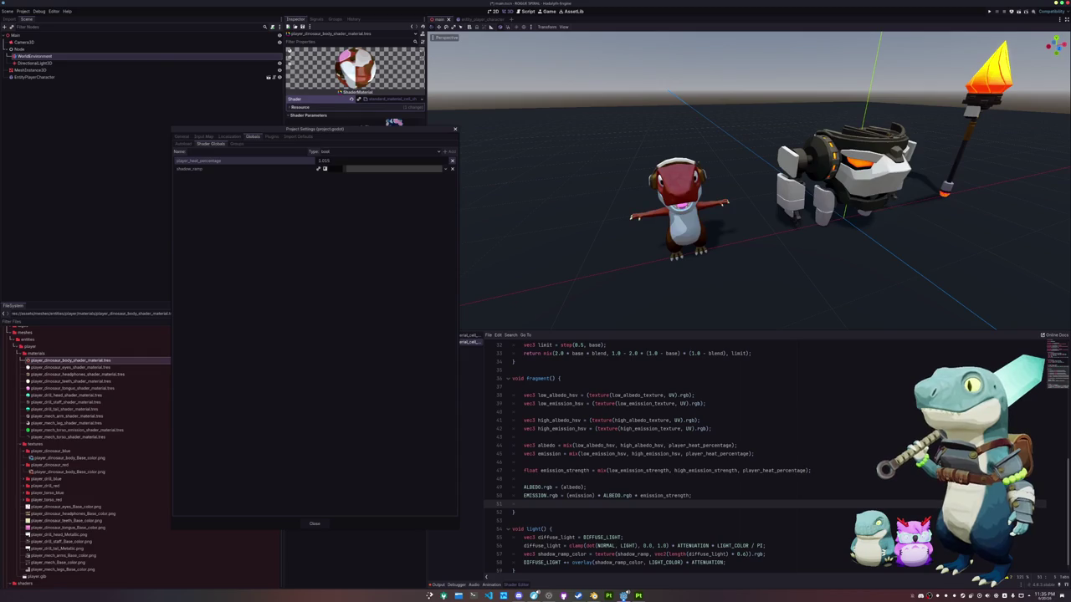
{"action": "left_click_drag", "start_coordinate": [338, 160], "coordinate": [340, 237]}
Close Project Settings and look through the heat shader's uniforms and fragment code.
{"action": "left_click", "coordinate": [316, 524]}
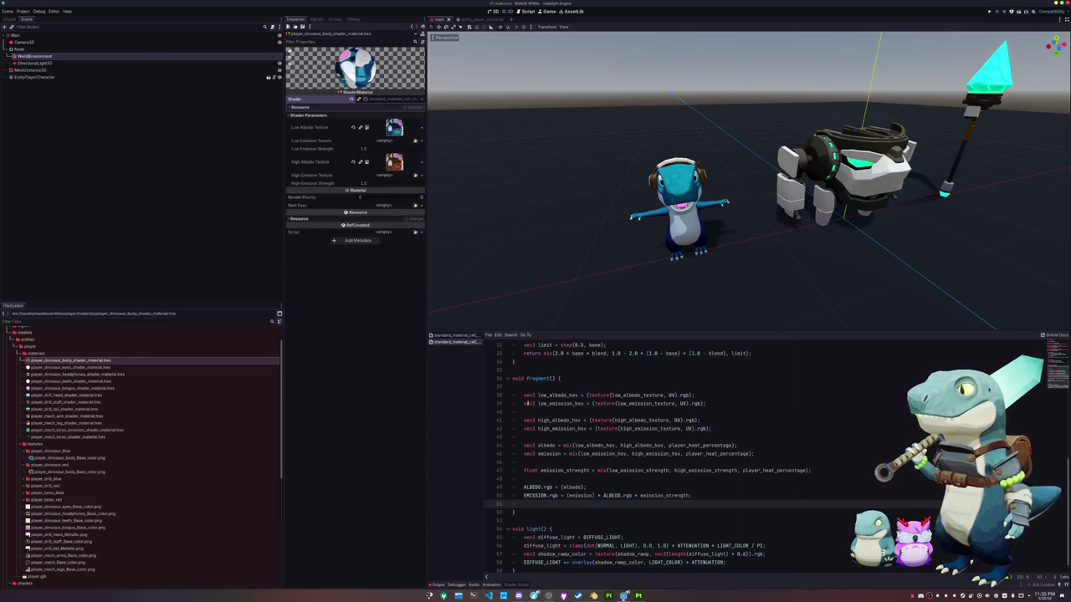
{"action": "left_click", "coordinate": [527, 437]}
{"action": "scroll", "coordinate": [531, 443], "scroll_direction": "up", "scroll_amount": 4}
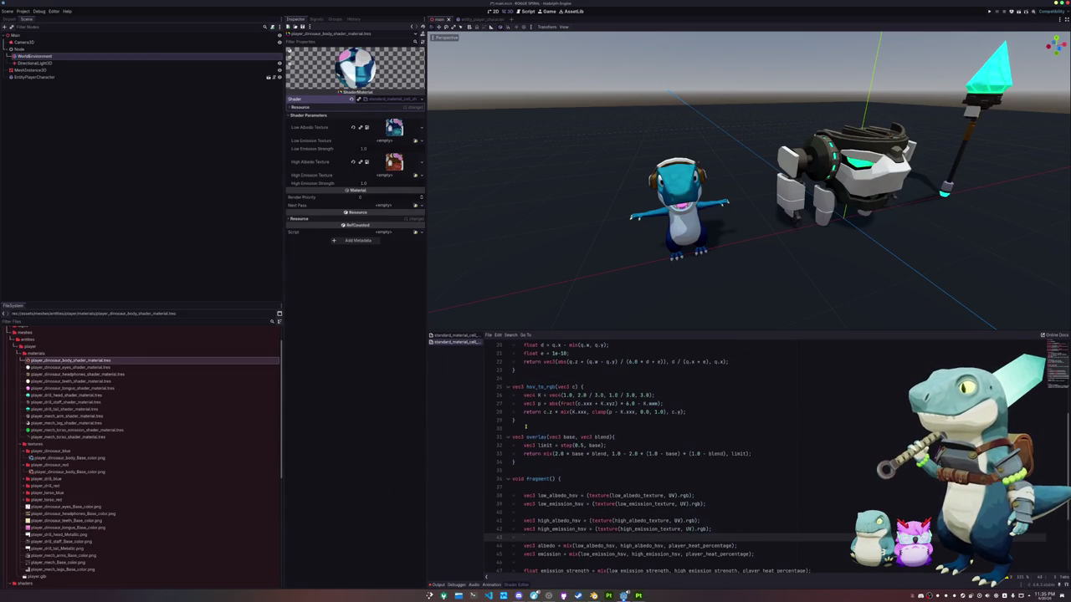
{"action": "scroll", "coordinate": [525, 426], "scroll_direction": "up", "scroll_amount": 6}
{"action": "left_click", "coordinate": [542, 456]}
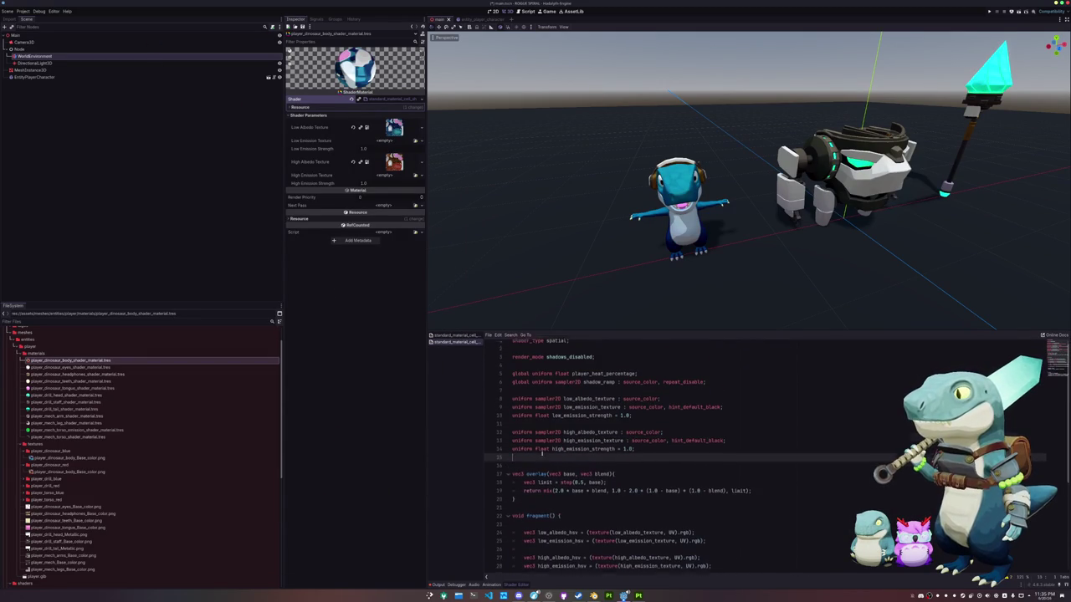
{"action": "scroll", "coordinate": [542, 456], "scroll_direction": "down", "scroll_amount": 3}
{"action": "scroll", "coordinate": [606, 437], "scroll_direction": "down", "scroll_amount": 2}
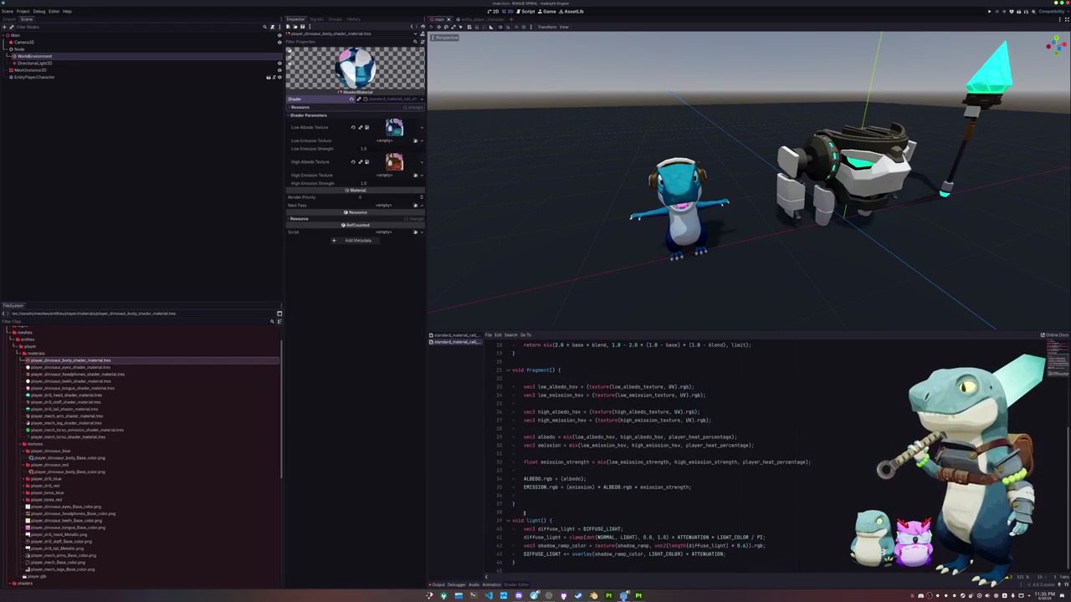
{"action": "left_click", "coordinate": [531, 470]}
{"action": "left_click", "coordinate": [533, 497]}
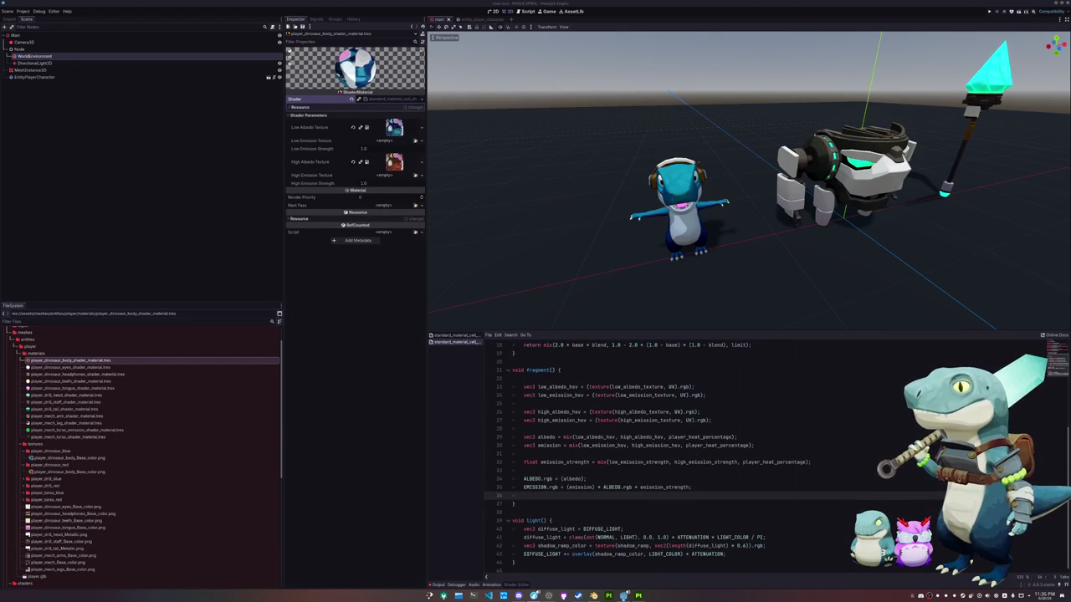
Select the ground plane mesh and orbit to a near-front view of the scene.
{"action": "left_click", "coordinate": [536, 404]}
{"action": "left_click", "coordinate": [781, 253]}
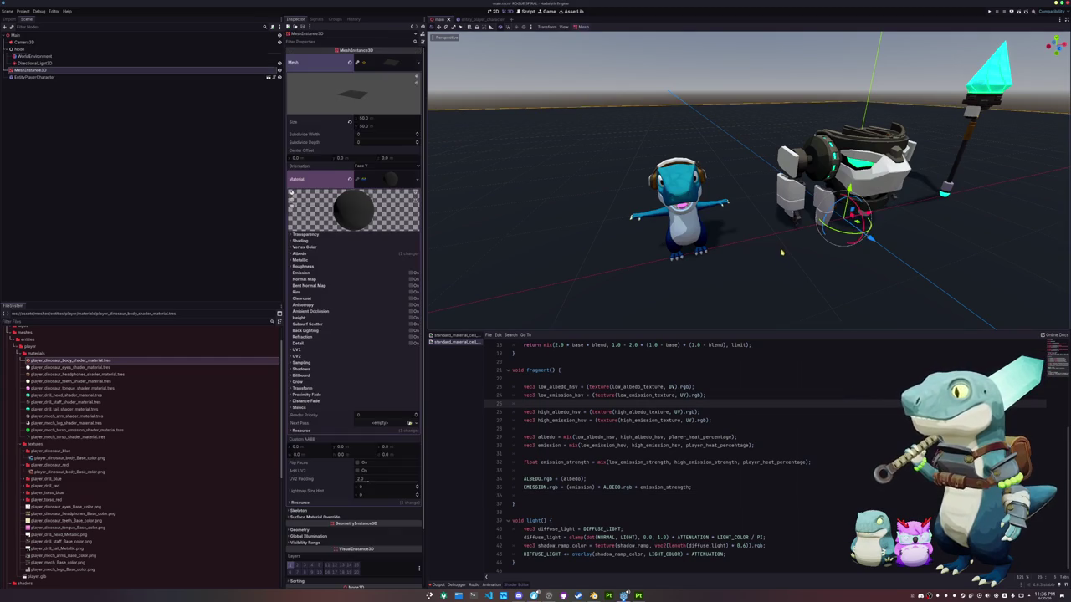
{"action": "middle_click_drag", "start_coordinate": [782, 253], "coordinate": [718, 269]}
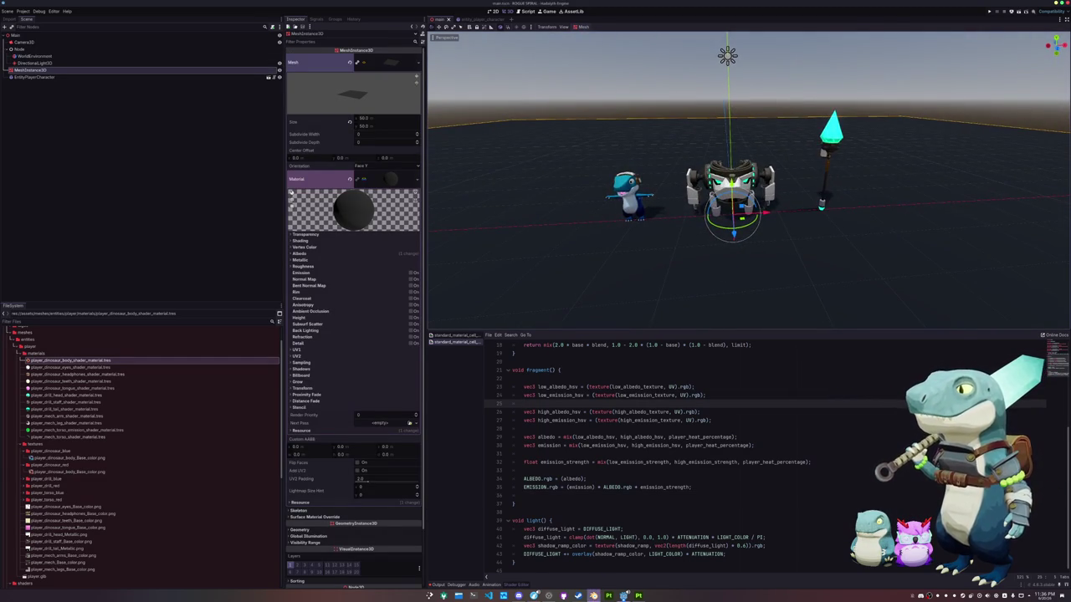
{"action": "key", "text": "alt+Tab"}
Select the rig's mesh_root bone and switch to front orthographic view.
{"action": "left_click", "coordinate": [912, 175]}
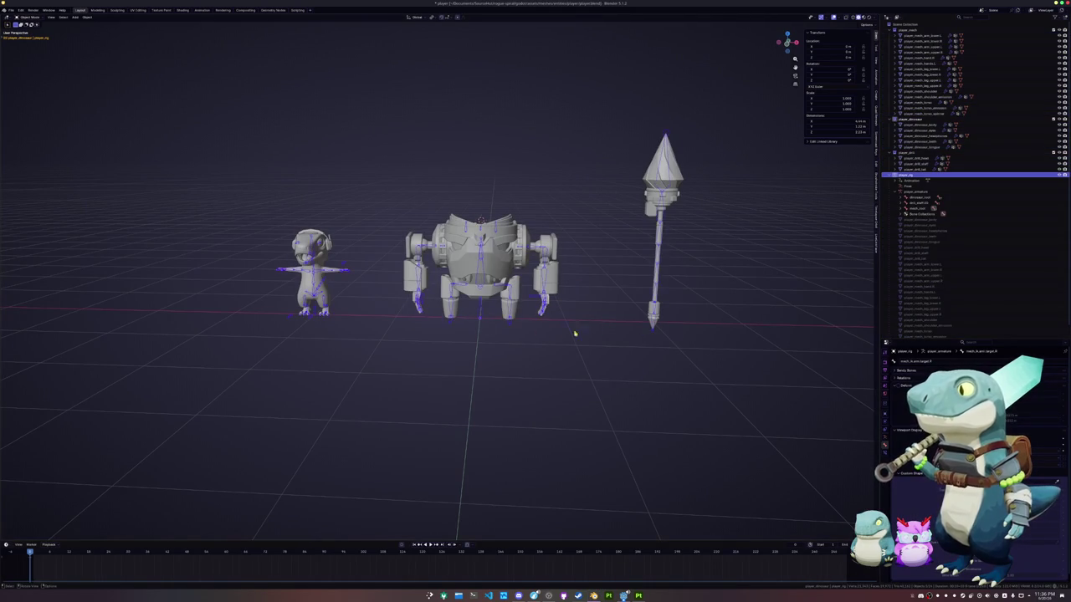
{"action": "scroll", "coordinate": [598, 337], "scroll_direction": "down", "scroll_amount": 2}
{"action": "mouse_move", "coordinate": [597, 336]}
{"action": "middle_mouse_down"}
{"action": "mouse_move", "coordinate": [601, 316]}
{"action": "mouse_move", "coordinate": [577, 332]}
{"action": "middle_mouse_up"}
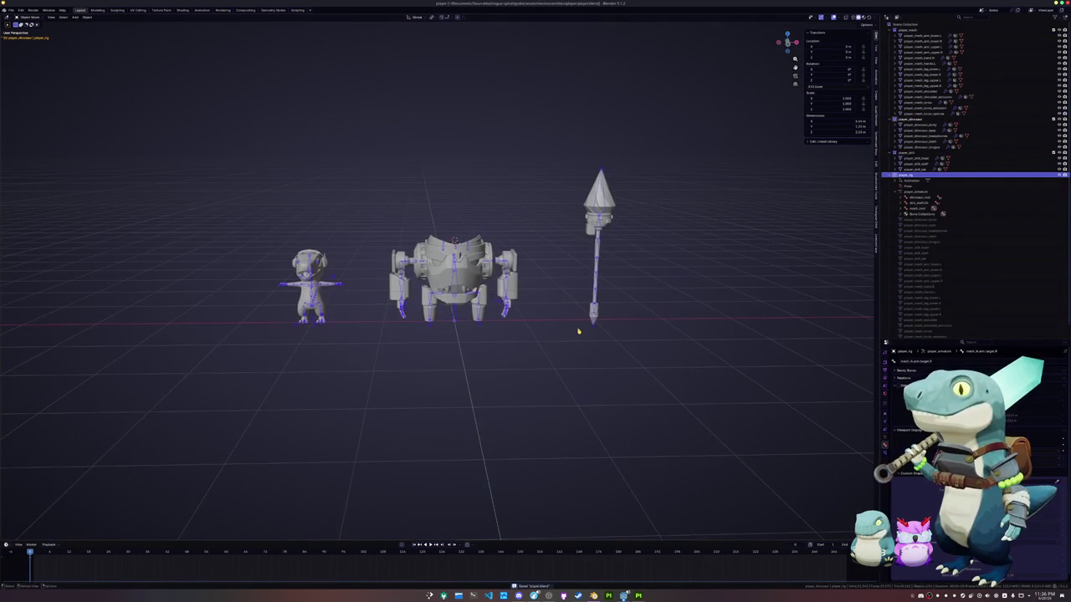
{"action": "key", "text": "Tab"}
{"action": "key", "text": "Tab"}
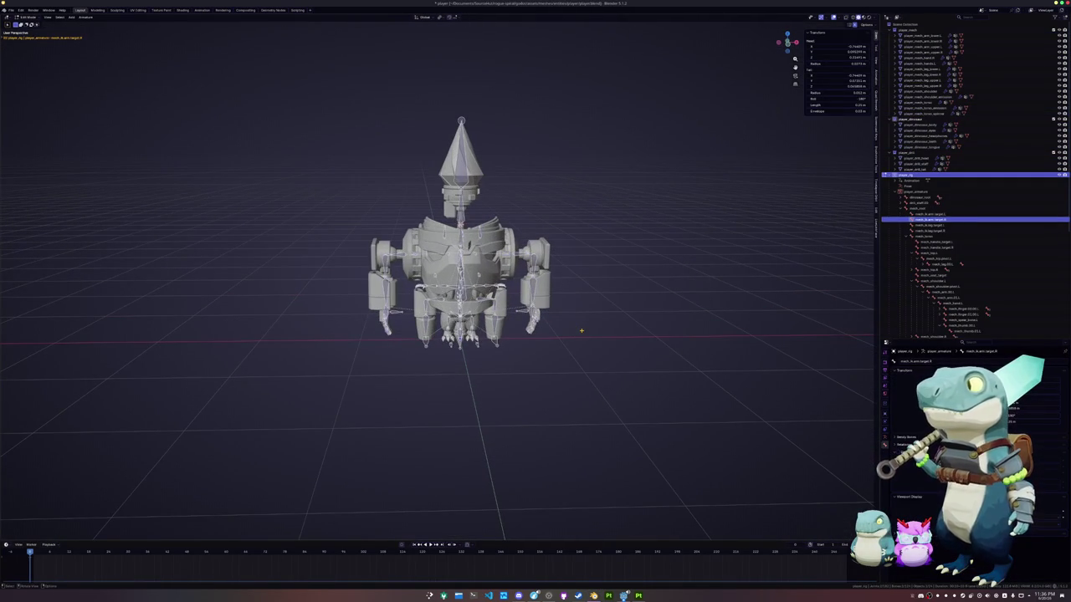
{"action": "key", "text": "Tab"}
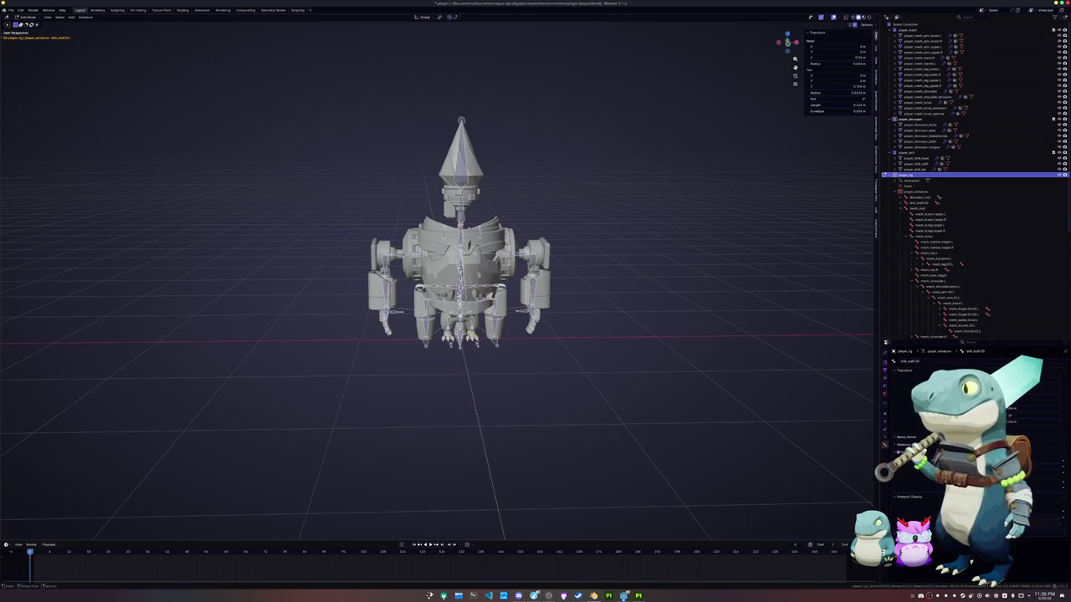
{"action": "scroll", "coordinate": [583, 334], "scroll_direction": "up", "scroll_amount": 1}
{"action": "scroll", "coordinate": [582, 334], "scroll_direction": "up", "scroll_amount": 2}
{"action": "left_click", "coordinate": [917, 208]}
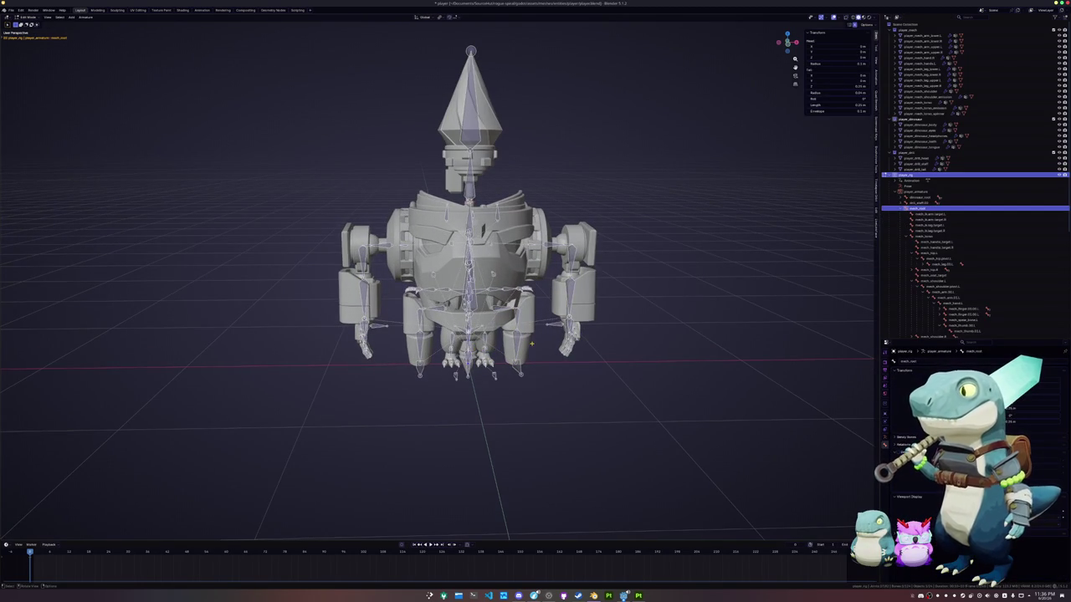
{"action": "key", "text": "KP_1"}
{"action": "scroll", "coordinate": [531, 343], "scroll_direction": "down", "scroll_amount": 2}
Duplicate the mesh_root bone to the robot's right and stack a copy above it.
{"action": "key", "text": "g"}
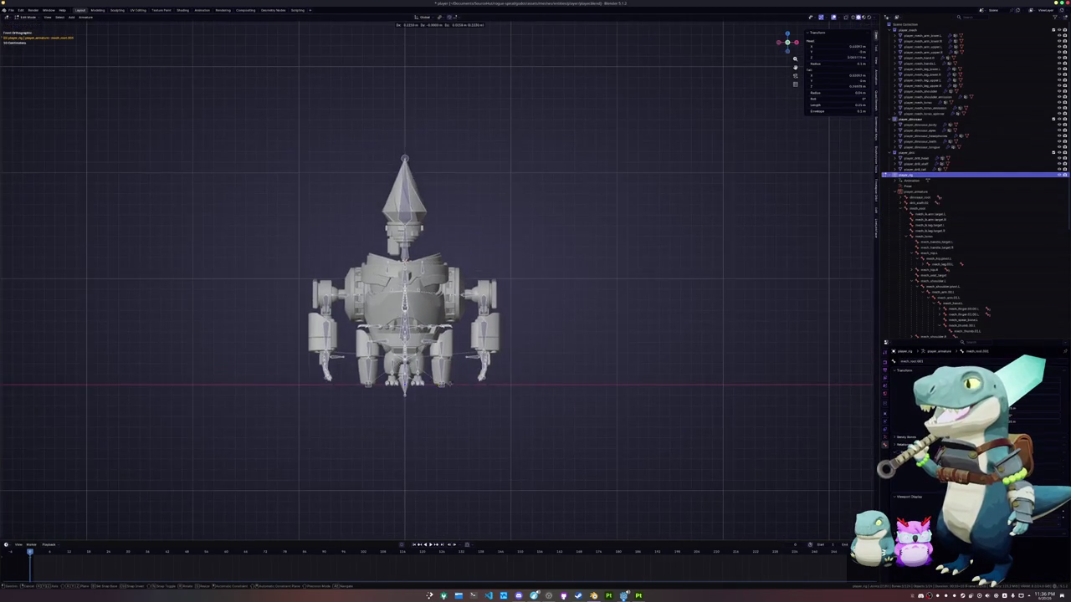
{"action": "left_click", "coordinate": [750, 273]}
{"action": "middle_click_drag", "start_coordinate": [751, 273], "coordinate": [674, 346], "text": "shift"}
{"action": "key", "text": "g"}
{"action": "key", "text": "x"}
{"action": "key", "text": "z"}
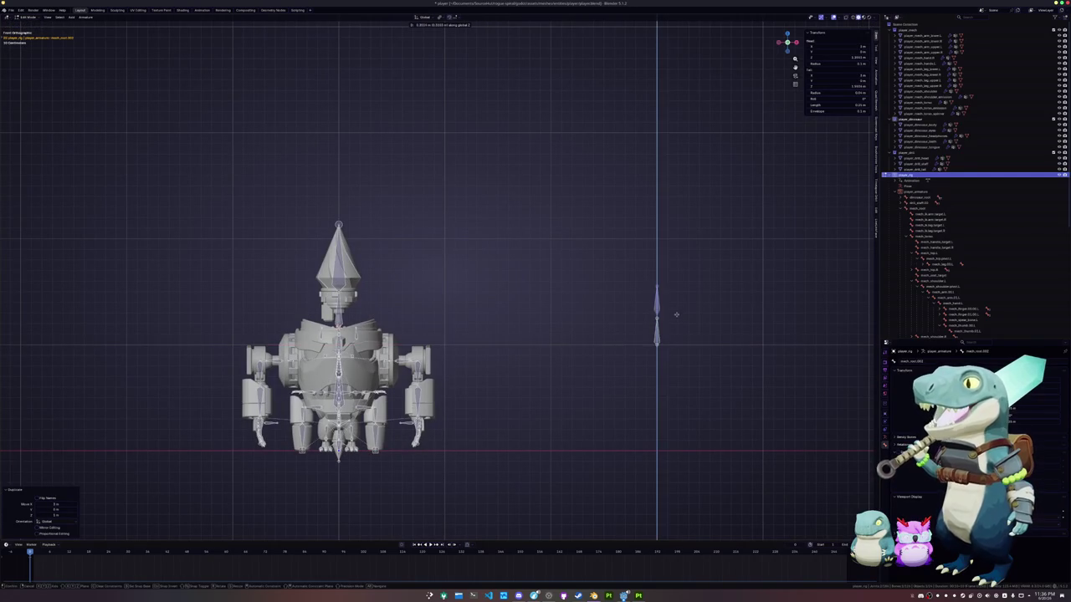
{"action": "left_click", "coordinate": [676, 306]}
{"action": "middle_click_drag", "start_coordinate": [676, 306], "coordinate": [649, 345], "text": "shift"}
{"action": "key", "text": "z"}
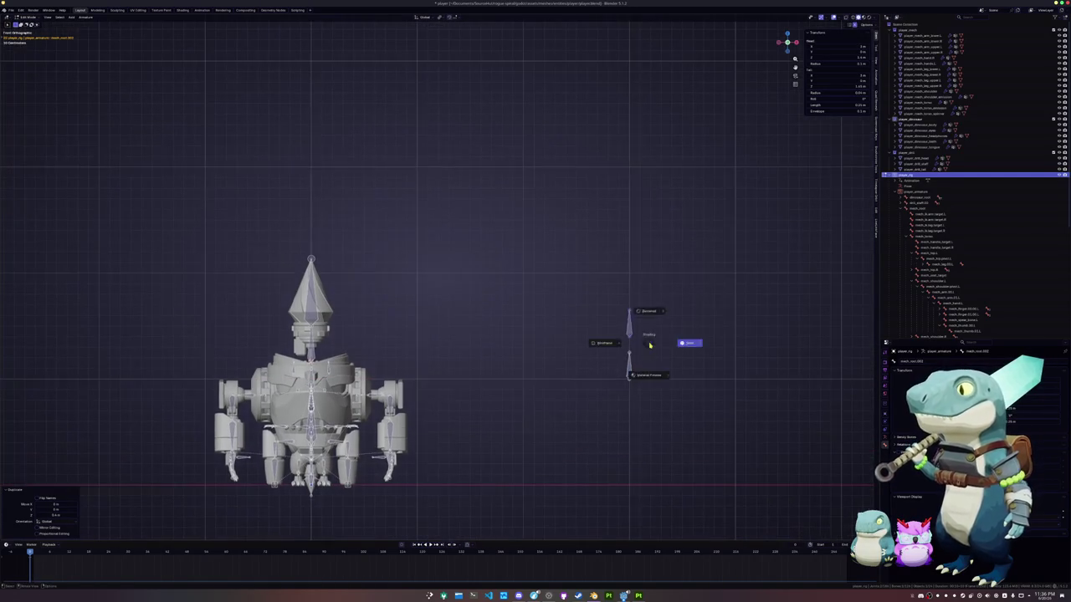
{"action": "left_click", "coordinate": [650, 345]}
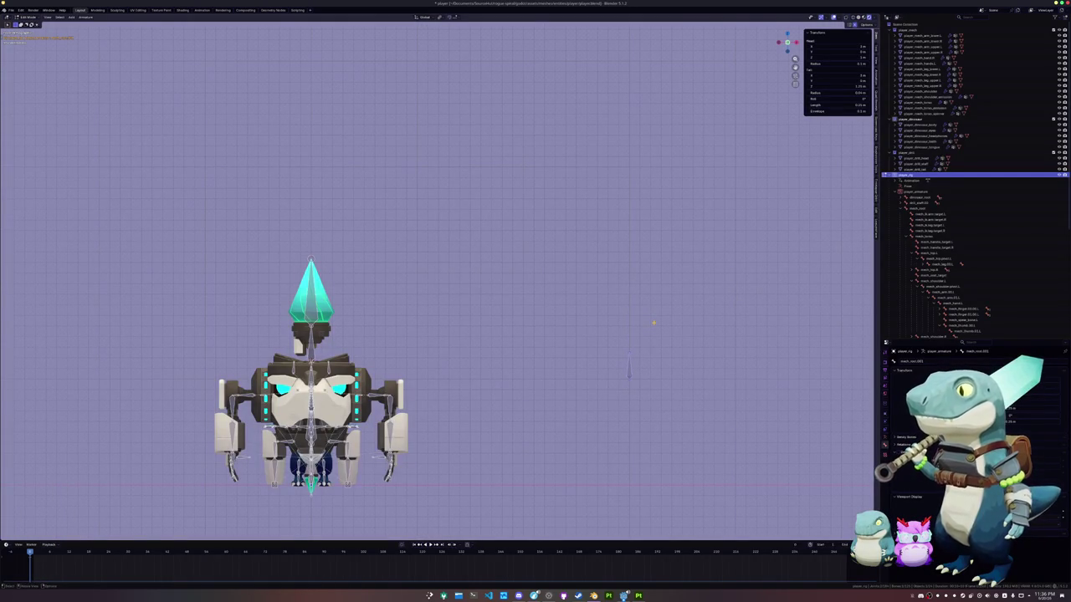
{"action": "left_click", "coordinate": [856, 16]}
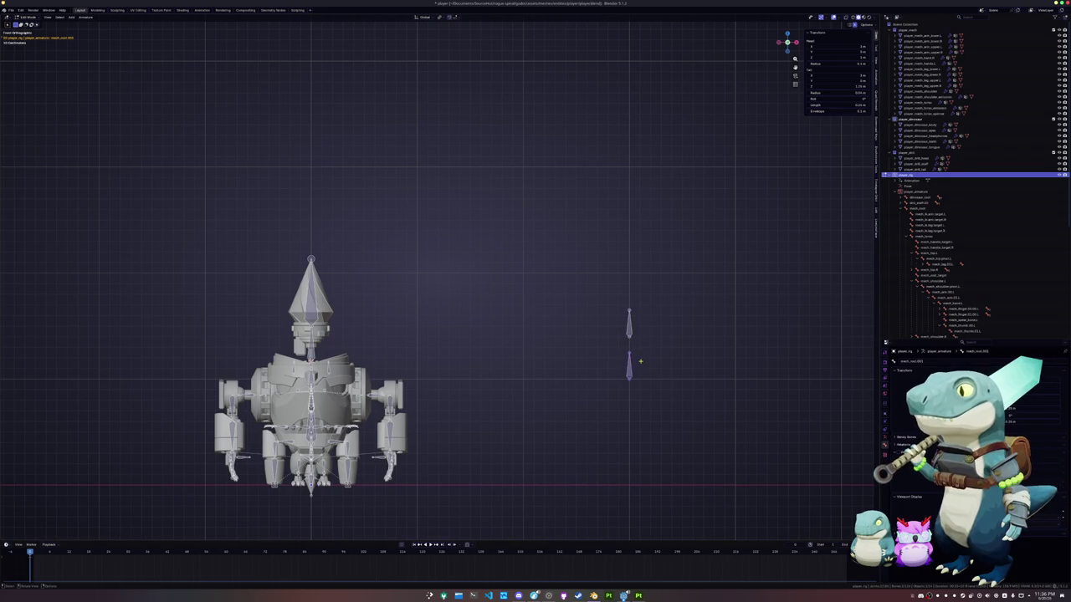
Duplicate the two bones straight up by 0.6 m, twice, extending the column.
{"action": "key", "text": "shift+d"}
{"action": "key", "text": "z"}
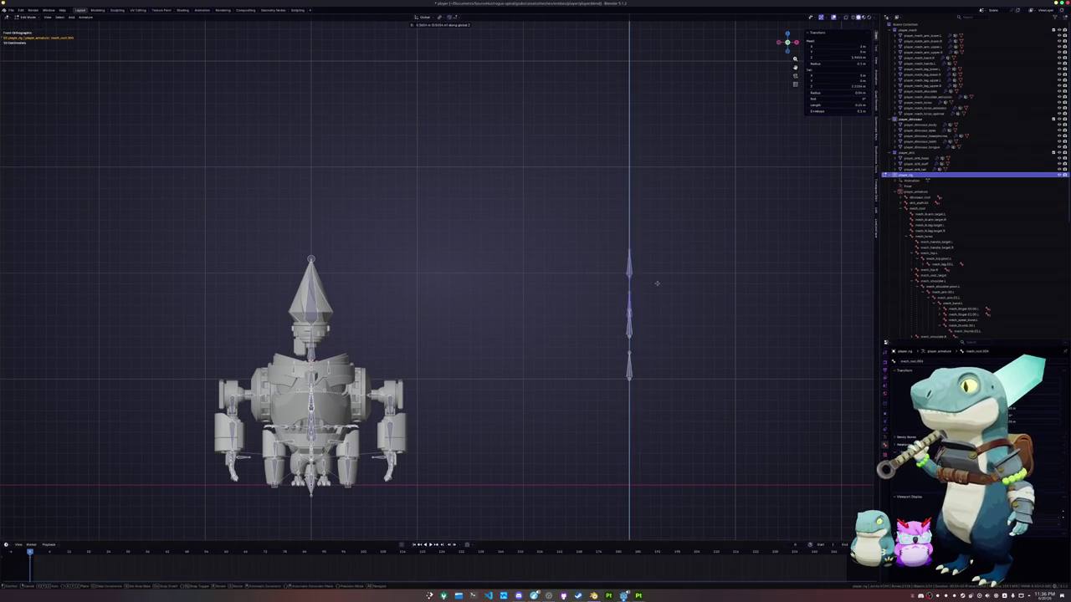
{"action": "left_click", "coordinate": [652, 259]}
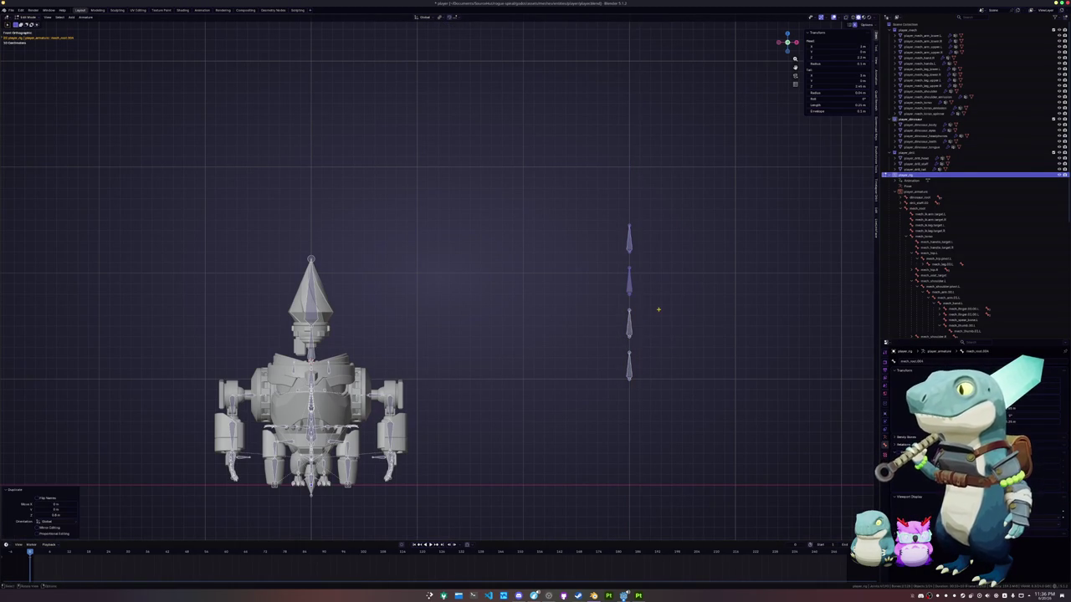
{"action": "middle_click_drag", "start_coordinate": [659, 310], "coordinate": [657, 337], "text": "shift"}
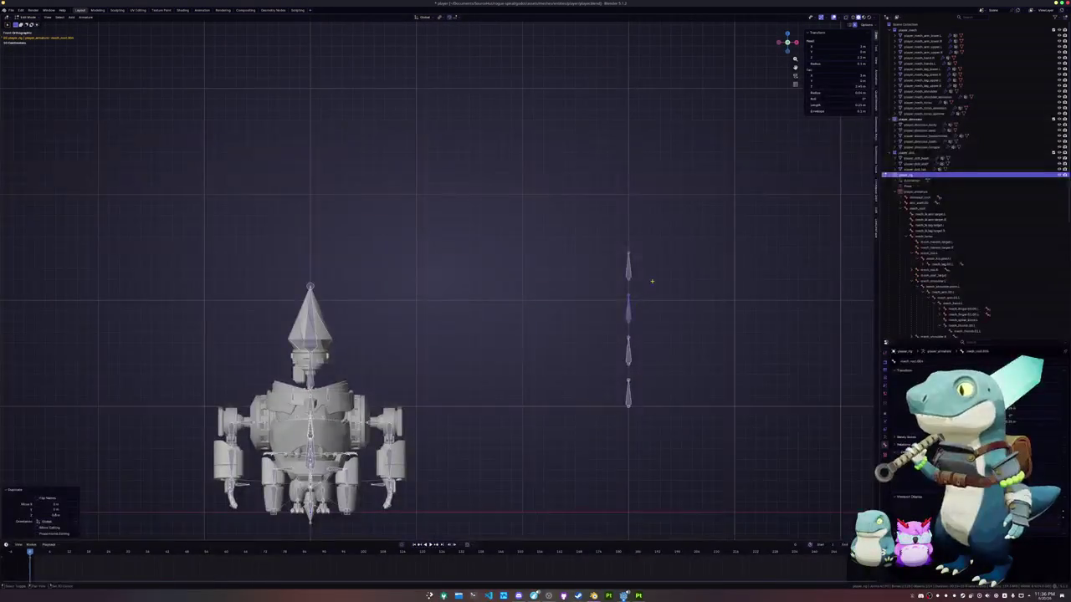
{"action": "middle_click_drag", "start_coordinate": [652, 280], "coordinate": [654, 314], "text": "shift"}
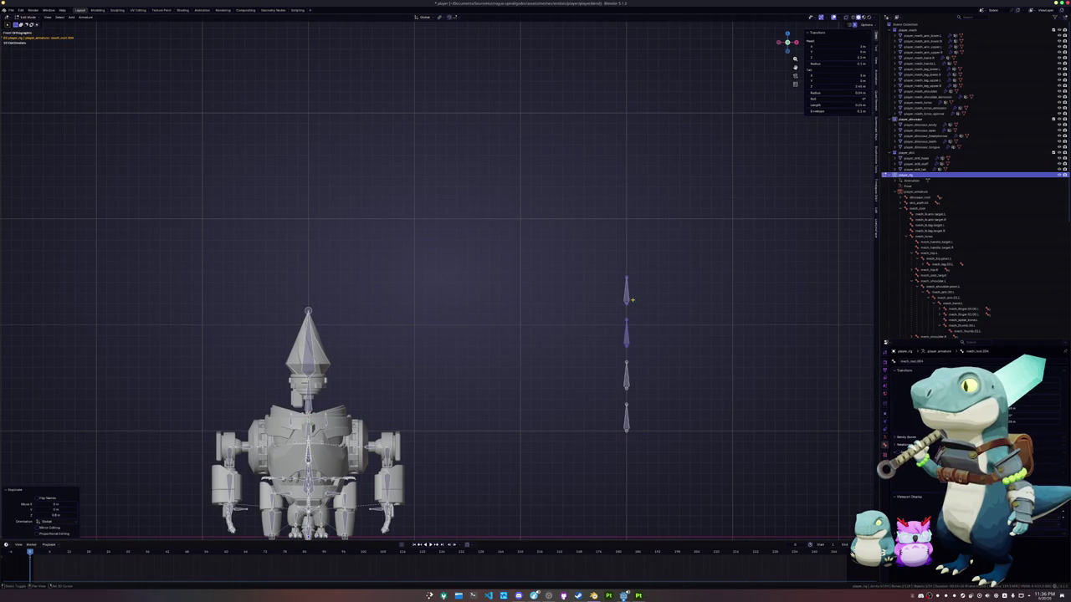
{"action": "key", "text": "shift+d"}
{"action": "key", "text": "z"}
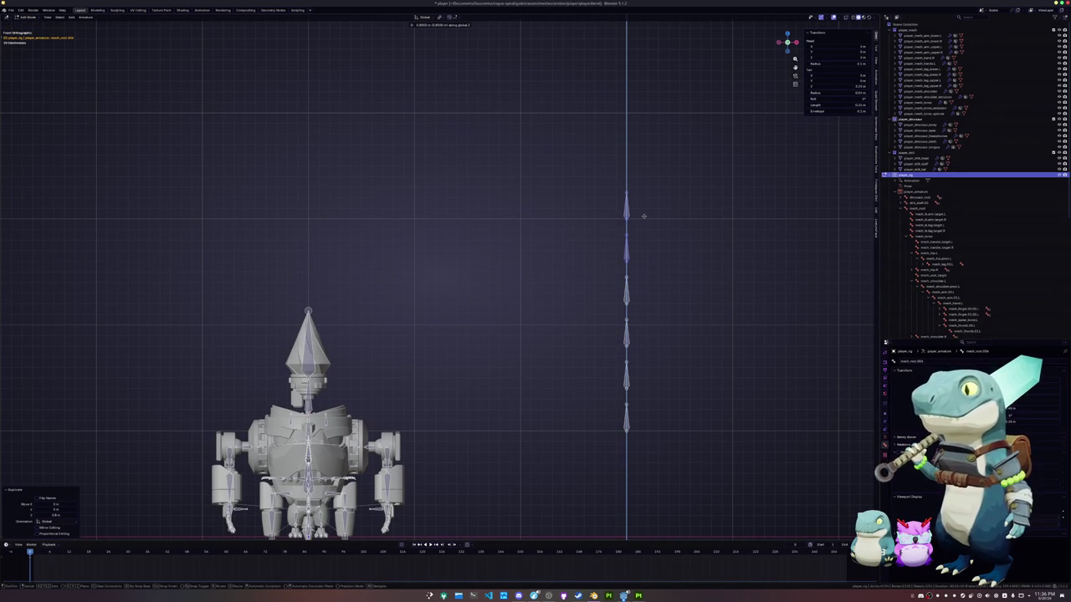
{"action": "left_click", "coordinate": [644, 217]}
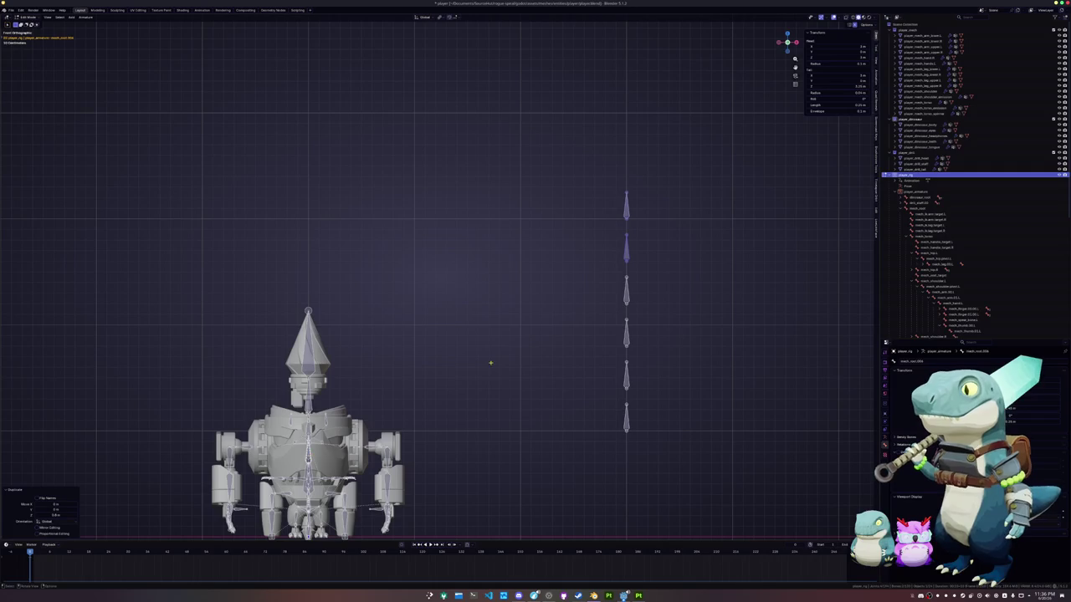
Duplicate a column bone and place the copy to the right of the column.
{"action": "left_click", "coordinate": [626, 207]}
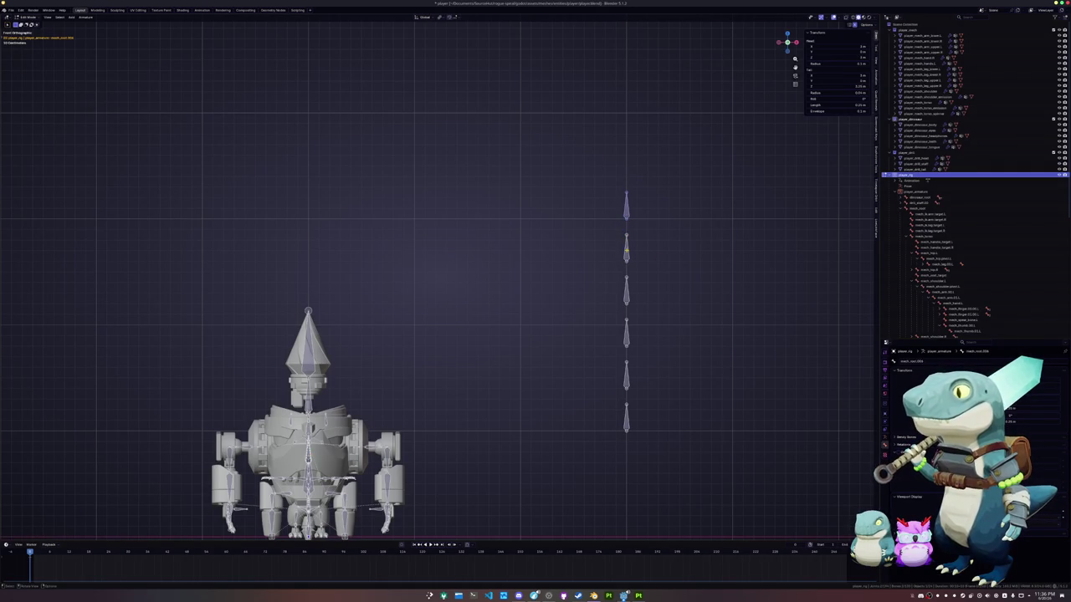
{"action": "scroll", "coordinate": [596, 265], "scroll_direction": "down", "scroll_amount": 2, "text": "shift"}
{"action": "scroll", "coordinate": [596, 265], "scroll_direction": "down", "scroll_amount": 2, "text": "shift"}
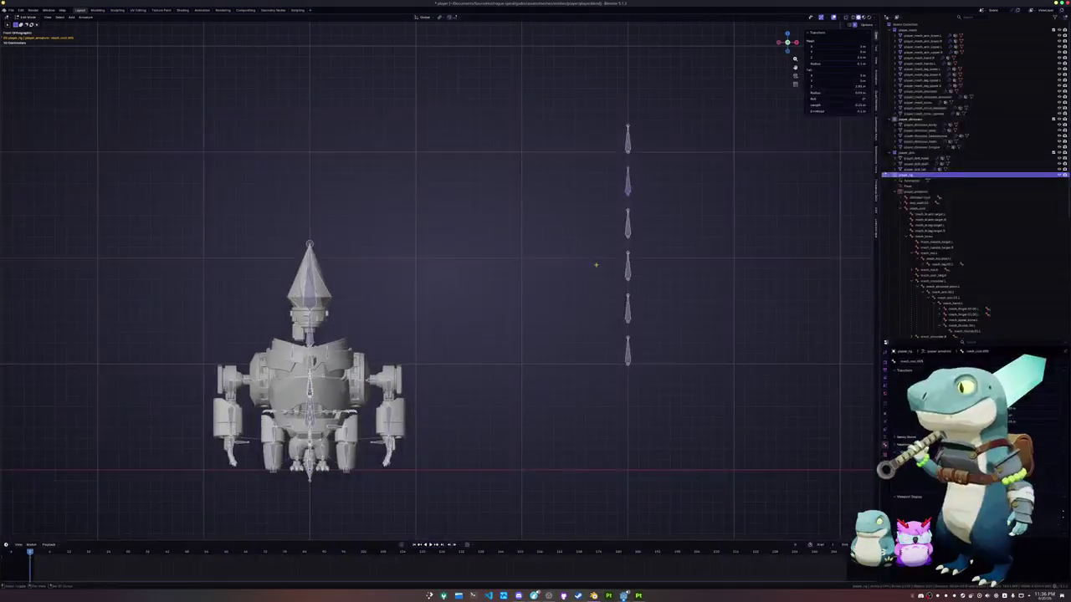
{"action": "scroll", "coordinate": [596, 265], "scroll_direction": "up", "scroll_amount": 1, "text": "shift"}
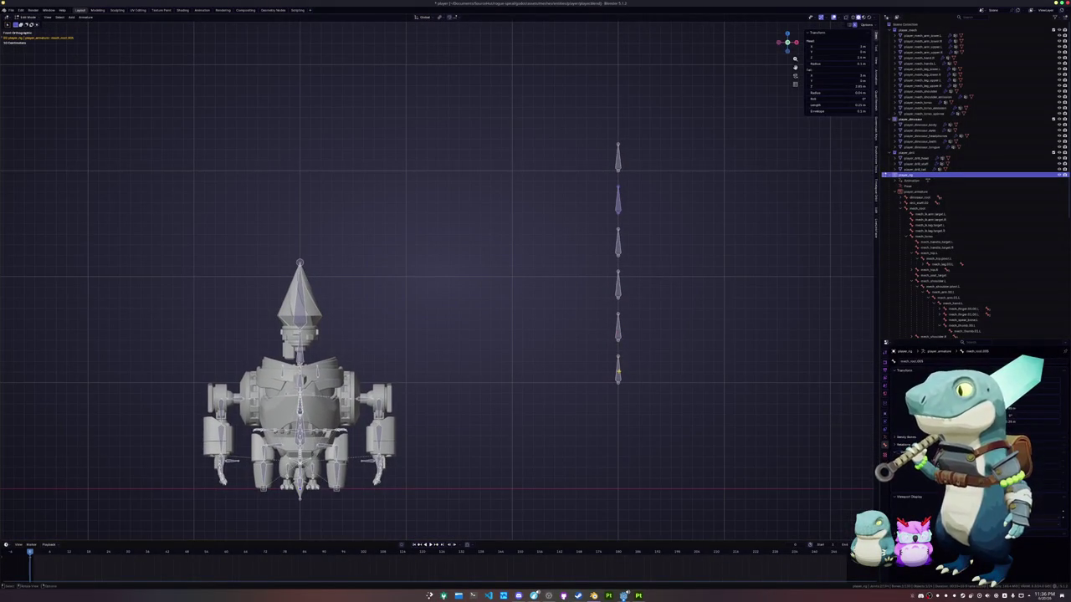
{"action": "key", "text": "shift+d"}
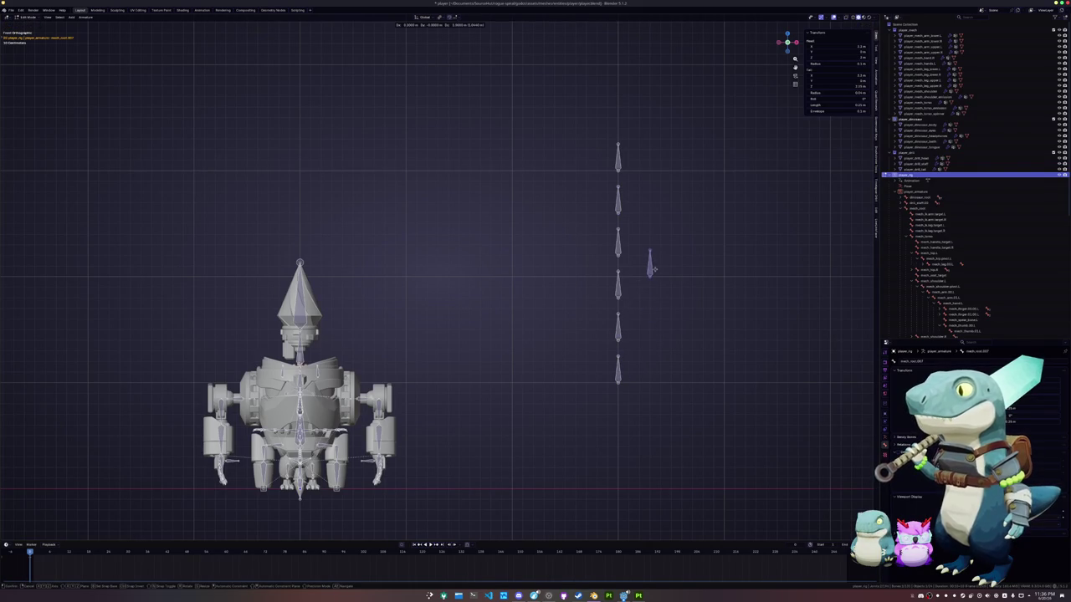
{"action": "left_click", "coordinate": [648, 265]}
{"action": "middle_click_drag", "start_coordinate": [648, 264], "coordinate": [603, 317], "text": "shift"}
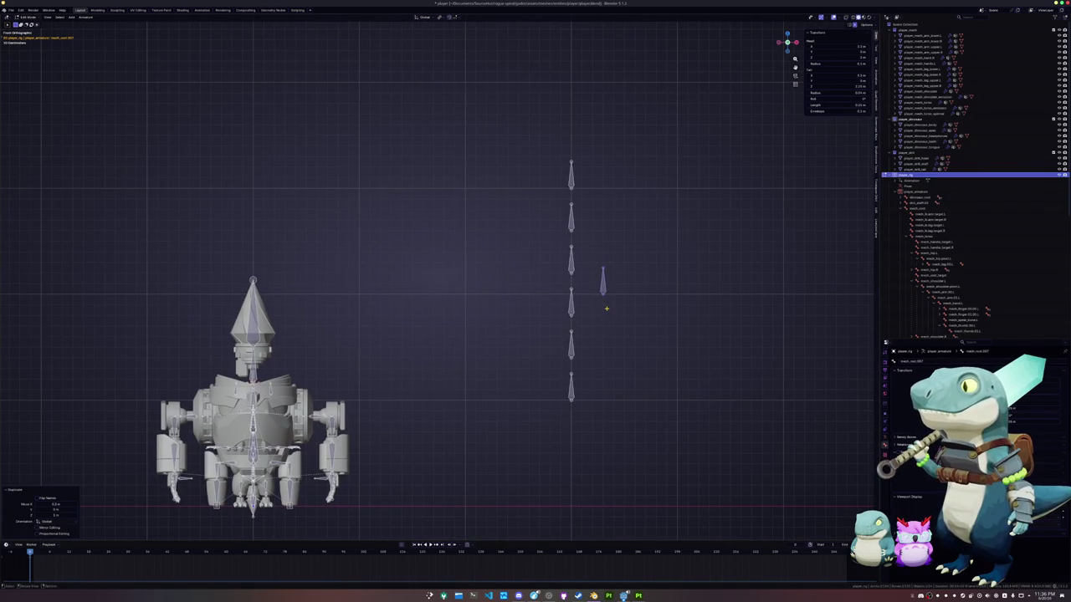
Move the new bone down level with the bottom bone and name it 'root'.
{"action": "key", "text": "g"}
{"action": "left_click", "coordinate": [613, 394]}
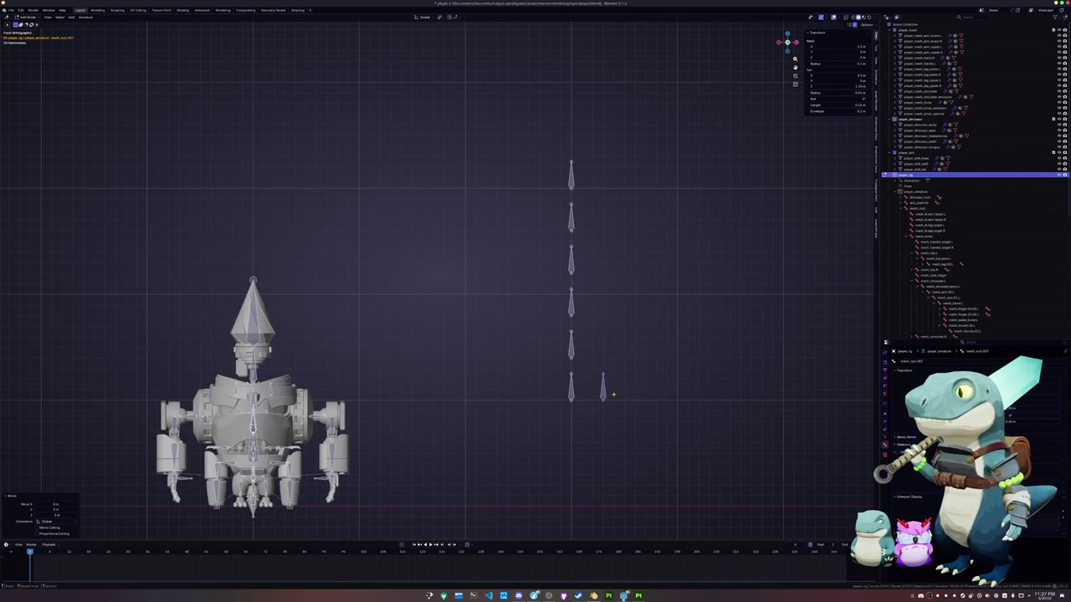
{"action": "key", "text": "F2"}
{"action": "type", "text": "ha"}
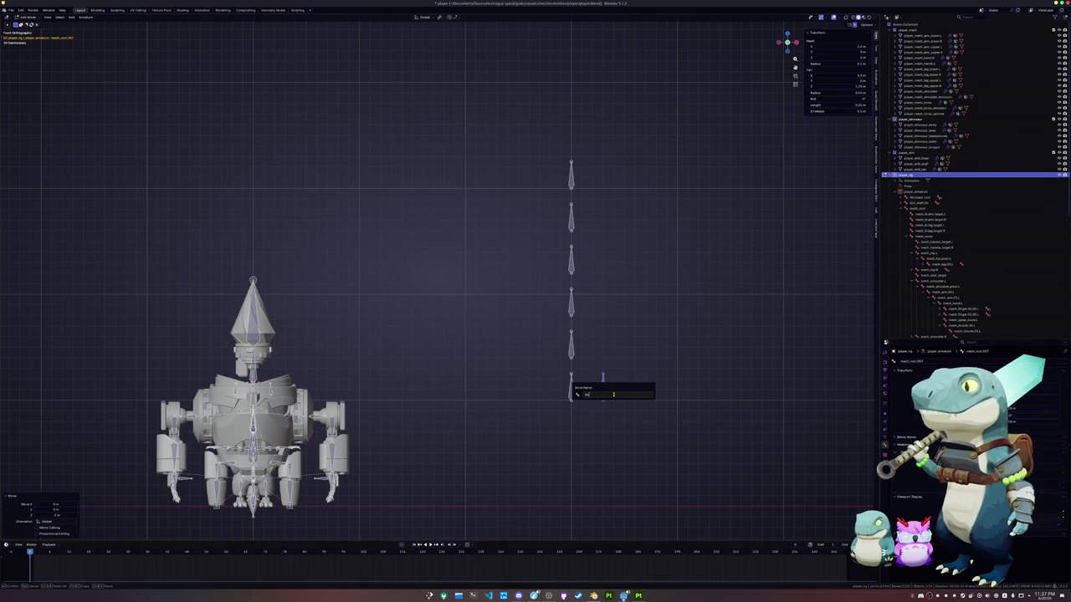
{"action": "type", "text": "nd.L"}
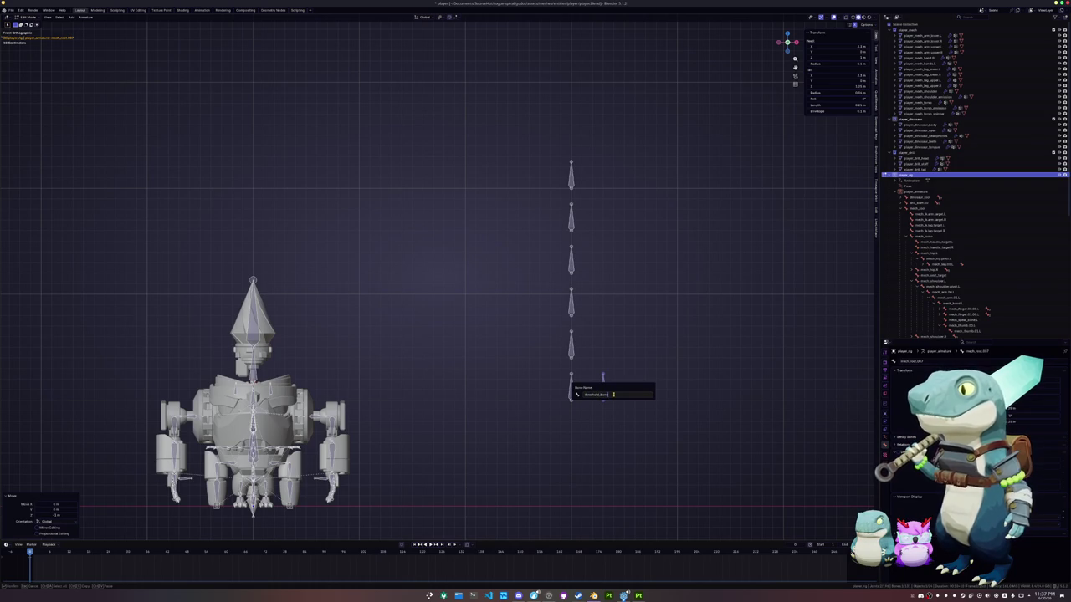
{"action": "key", "text": "ctrl+a"}
{"action": "type", "text": "root"}
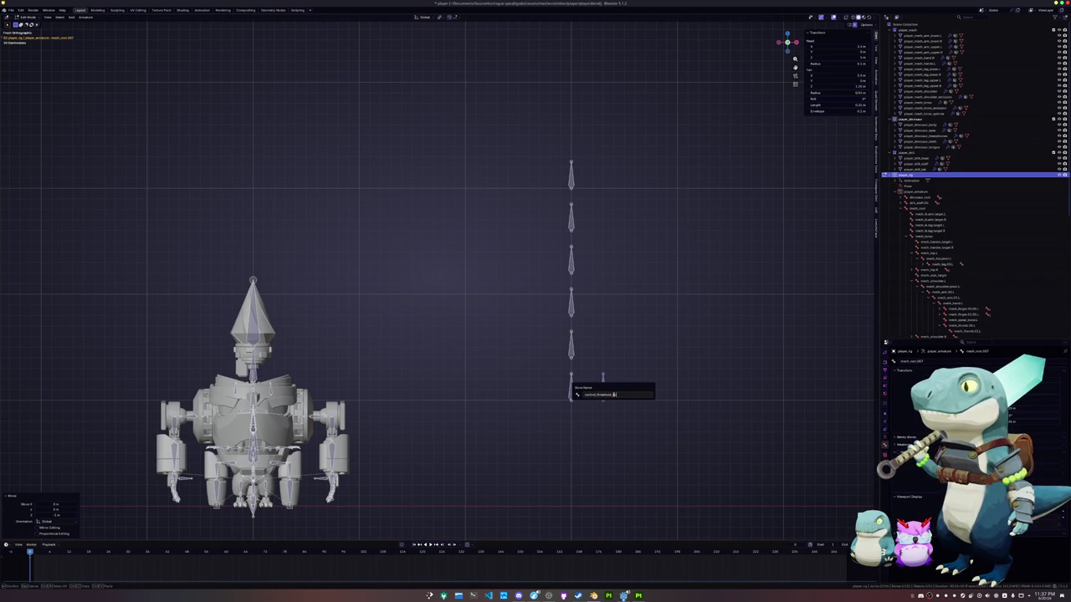
{"action": "key", "text": "Return"}
Rename the bottom bone, then name the next bone up 'control_root'.
{"action": "left_click", "coordinate": [575, 382]}
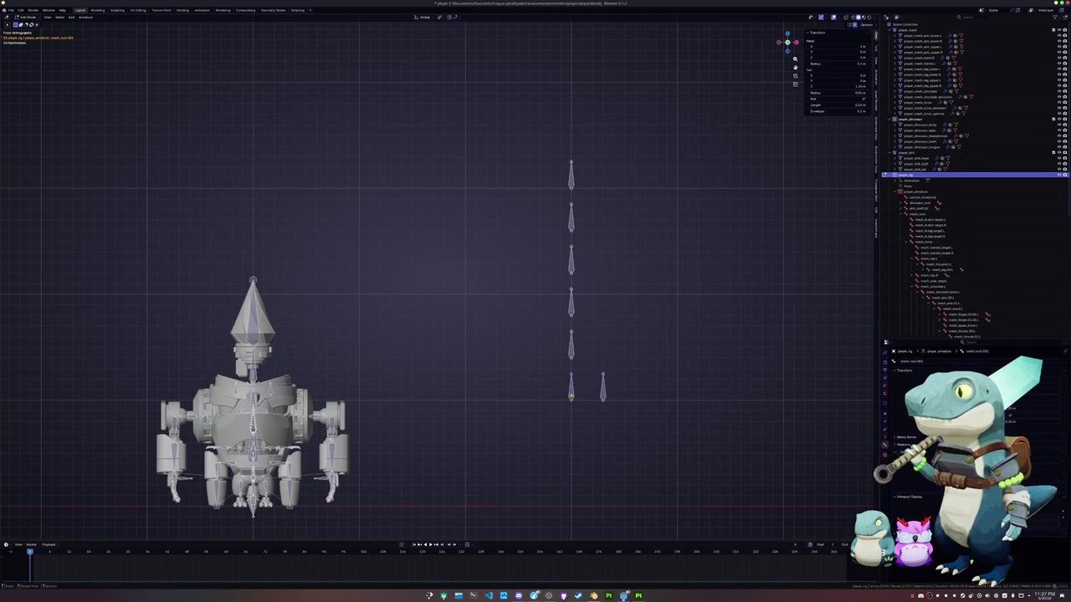
{"action": "key", "text": "F2"}
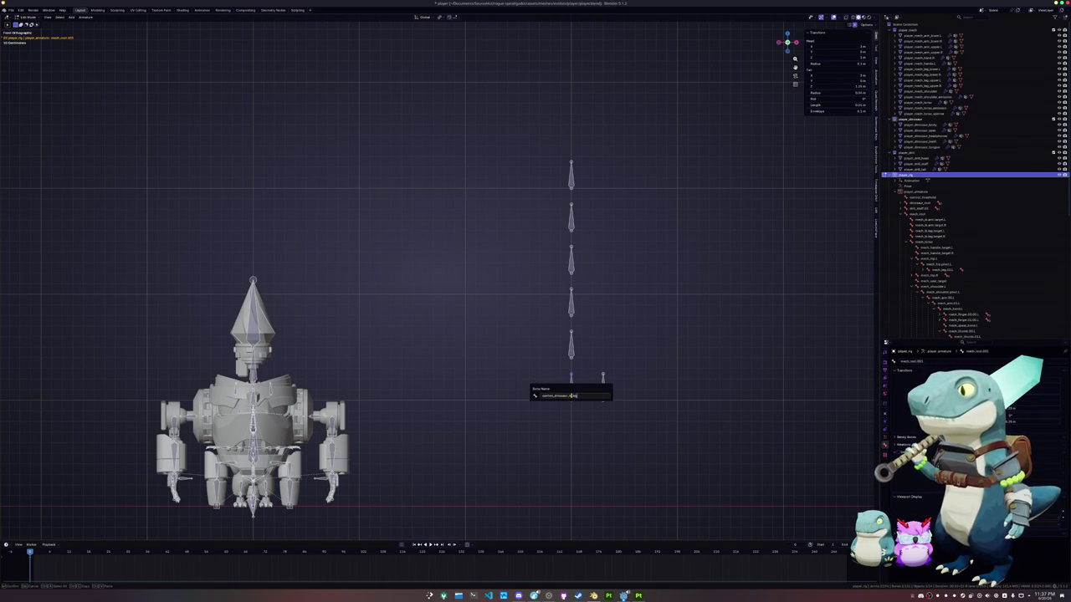
{"action": "key", "text": "Return"}
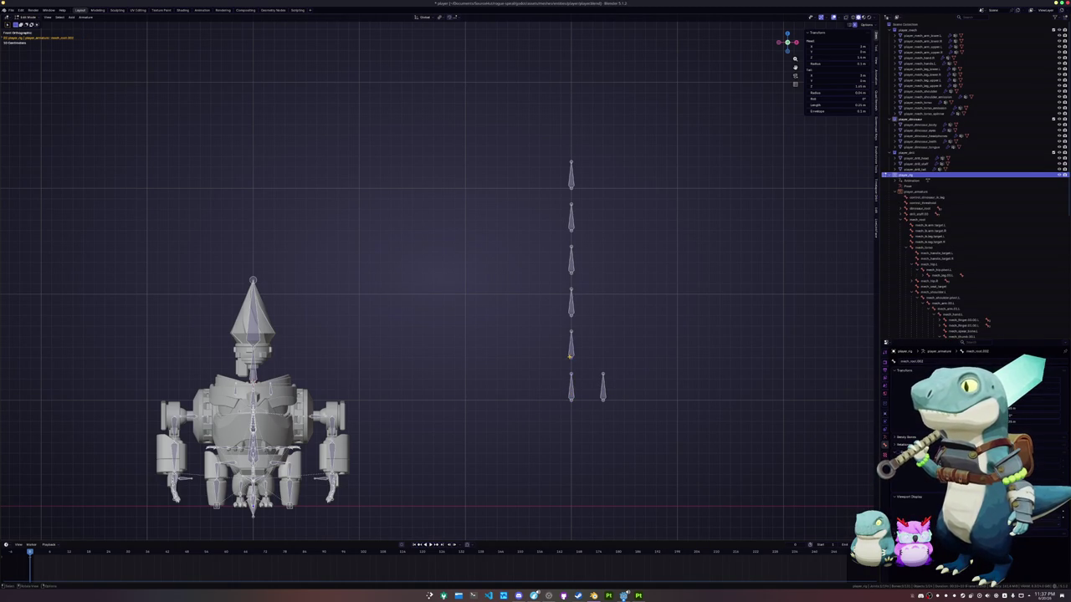
{"action": "left_click", "coordinate": [569, 353]}
{"action": "key", "text": "F2"}
{"action": "type", "text": "cont"}
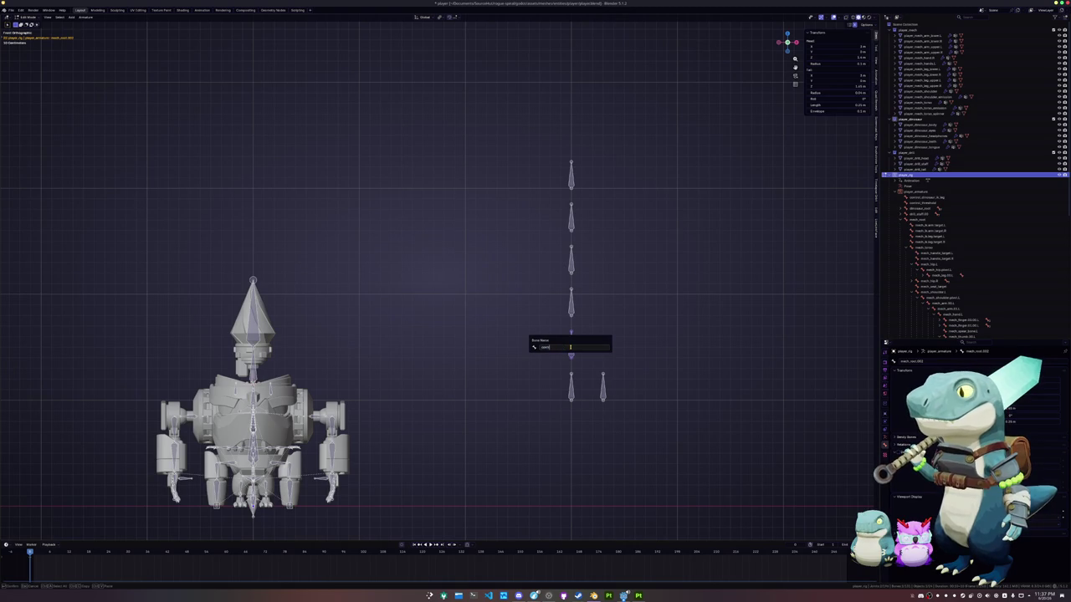
{"action": "type", "text": "rol_root"}
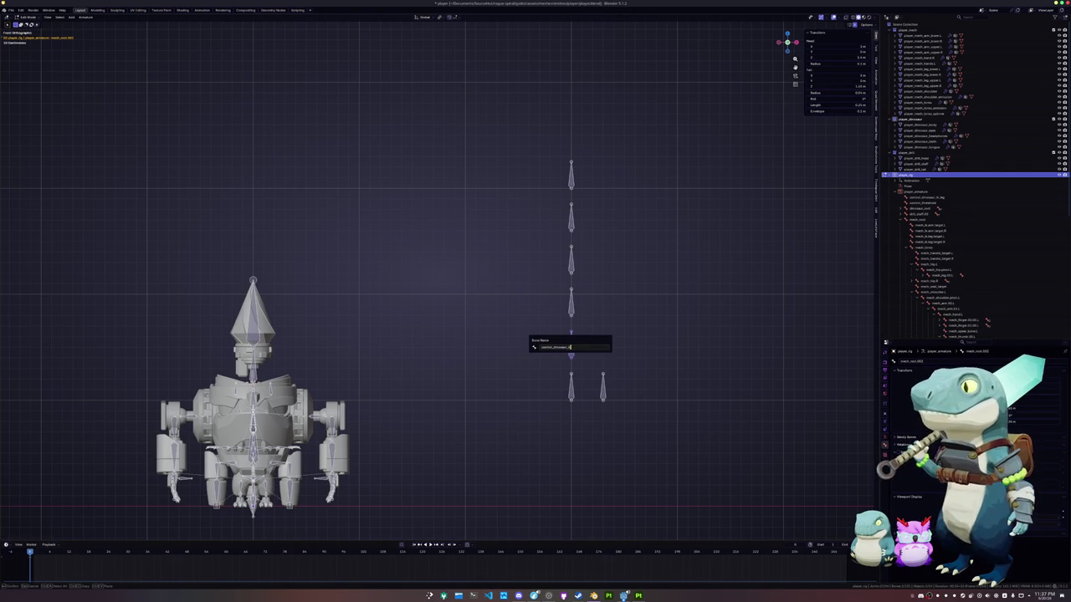
{"action": "key", "text": "Return"}
Rename the middle bone and the bone above it in the column.
{"action": "left_click", "coordinate": [569, 314]}
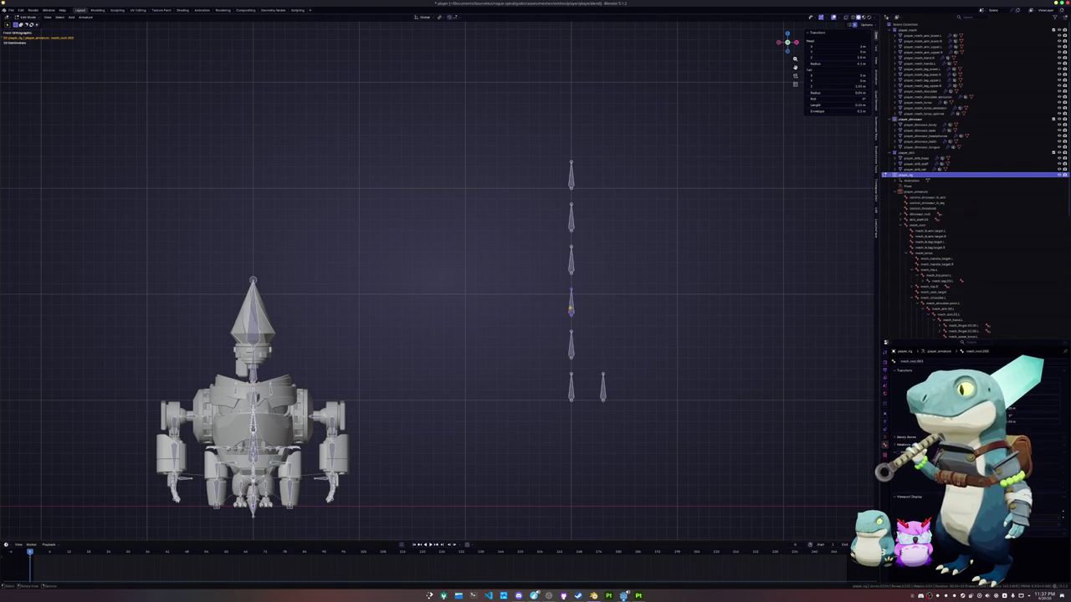
{"action": "key", "text": "F2"}
{"action": "type", "text": "control_"}
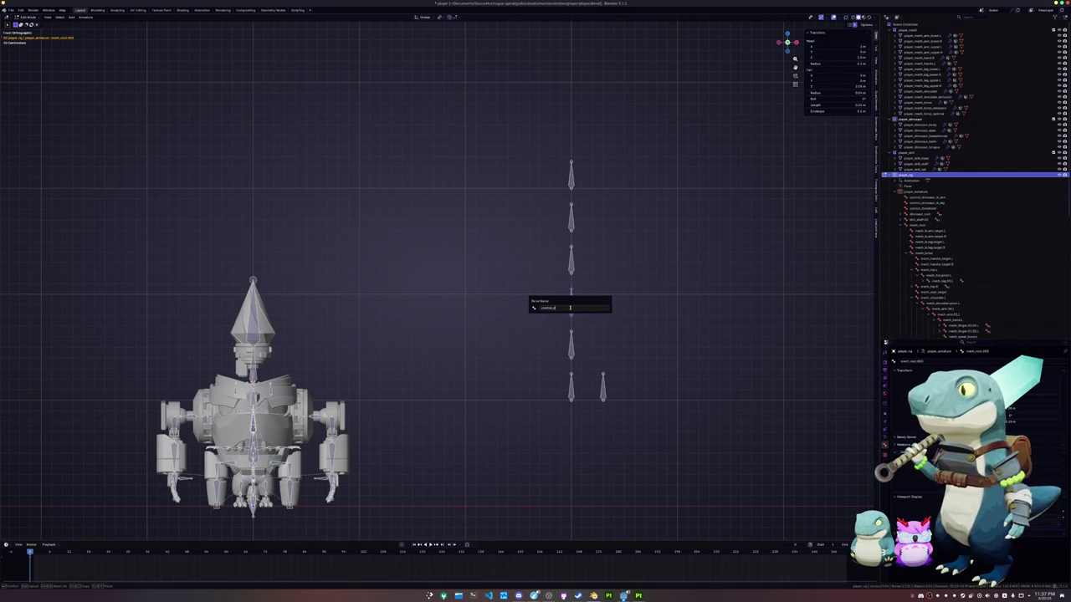
{"action": "type", "text": "sau"}
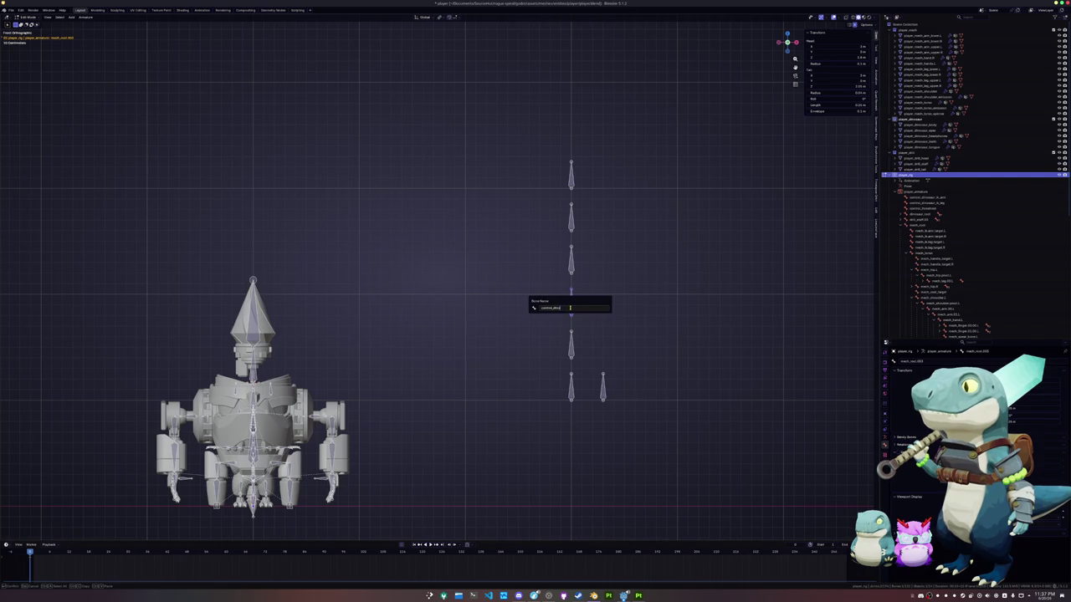
{"action": "key", "text": "BackSpace"}
{"action": "key", "text": "BackSpace"}
{"action": "type", "text": "leg"}
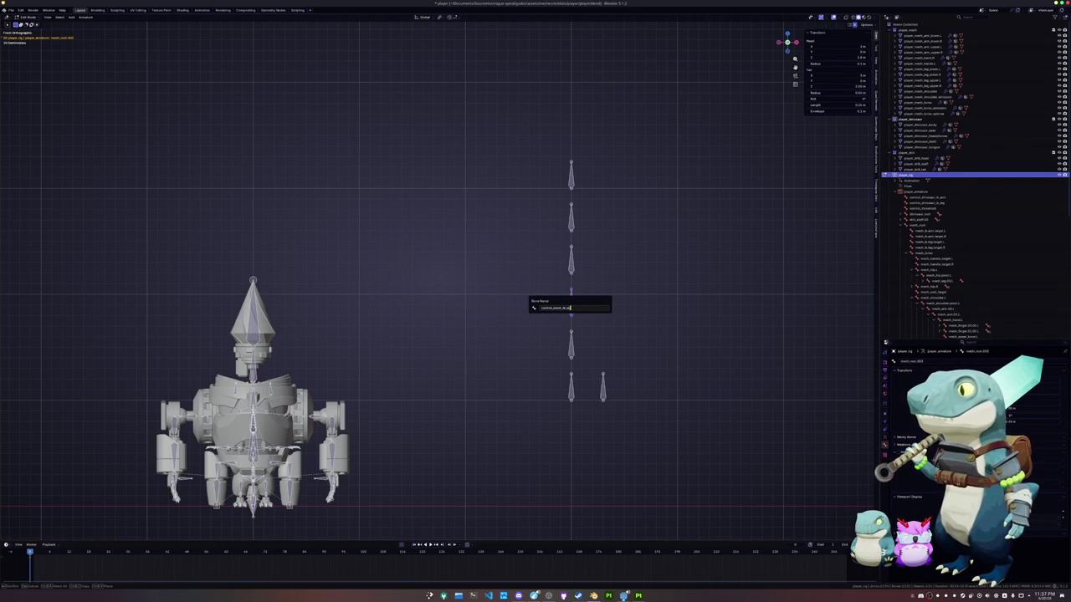
{"action": "key", "text": "Return"}
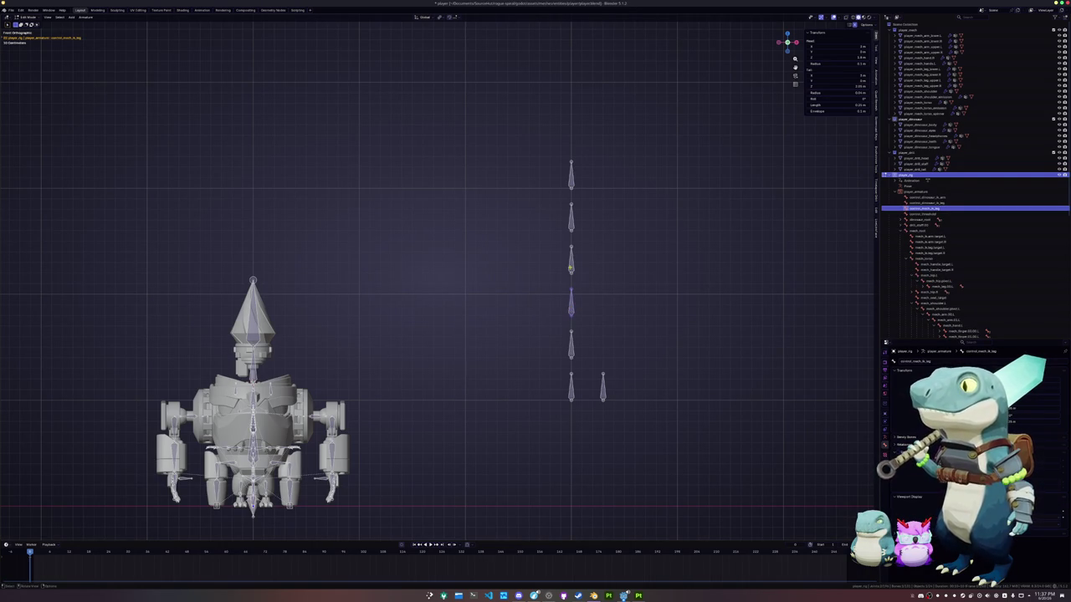
{"action": "left_click", "coordinate": [570, 267]}
{"action": "key", "text": "F2"}
{"action": "type", "text": "mech_ik_s"}
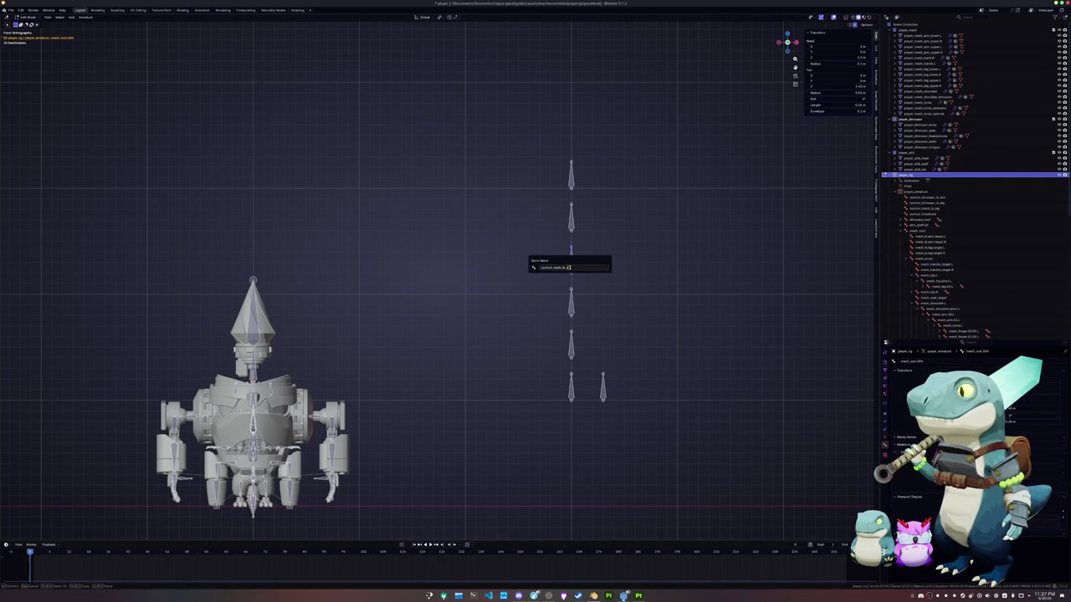
{"action": "key", "text": "Return"}
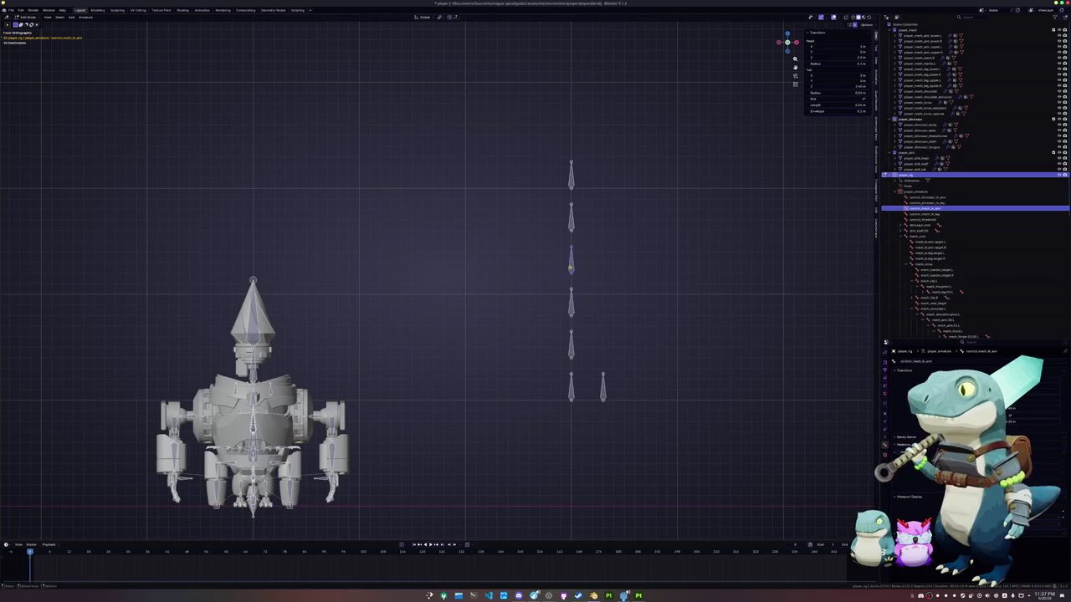
Rename the second bone from the top and name the top bone 'control_dinosaur_handle'.
{"action": "left_click", "coordinate": [571, 222]}
{"action": "key", "text": "F2"}
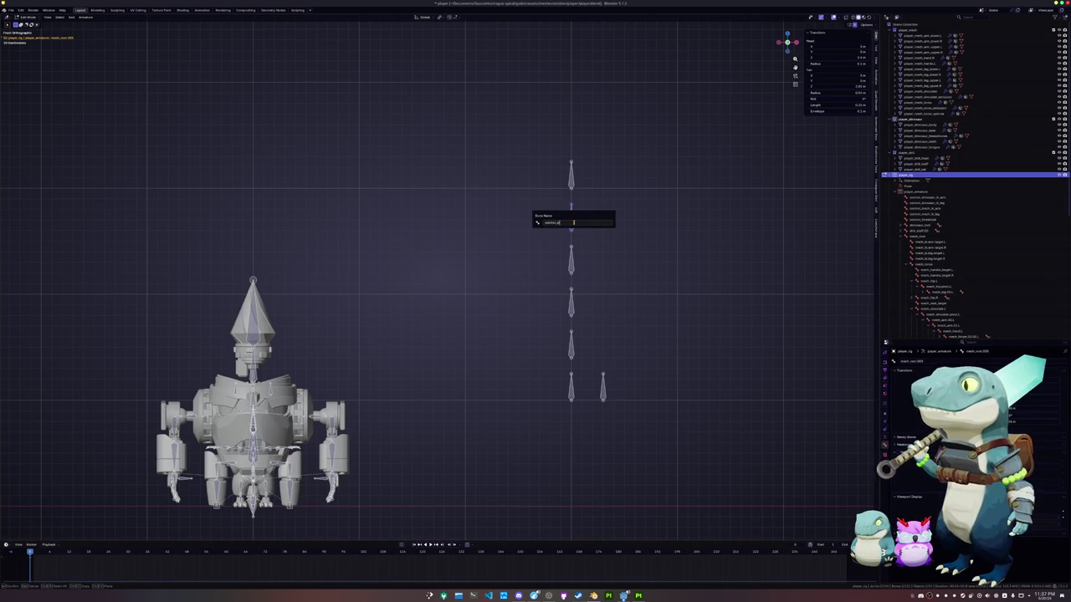
{"action": "key", "text": "Return"}
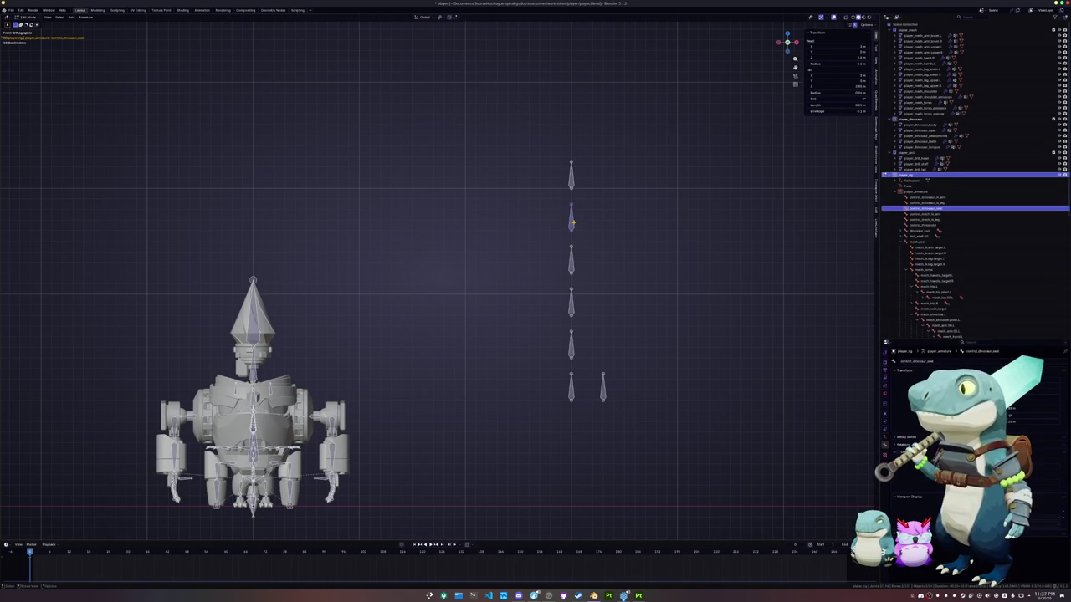
{"action": "left_click", "coordinate": [572, 176]}
{"action": "key", "text": "F2"}
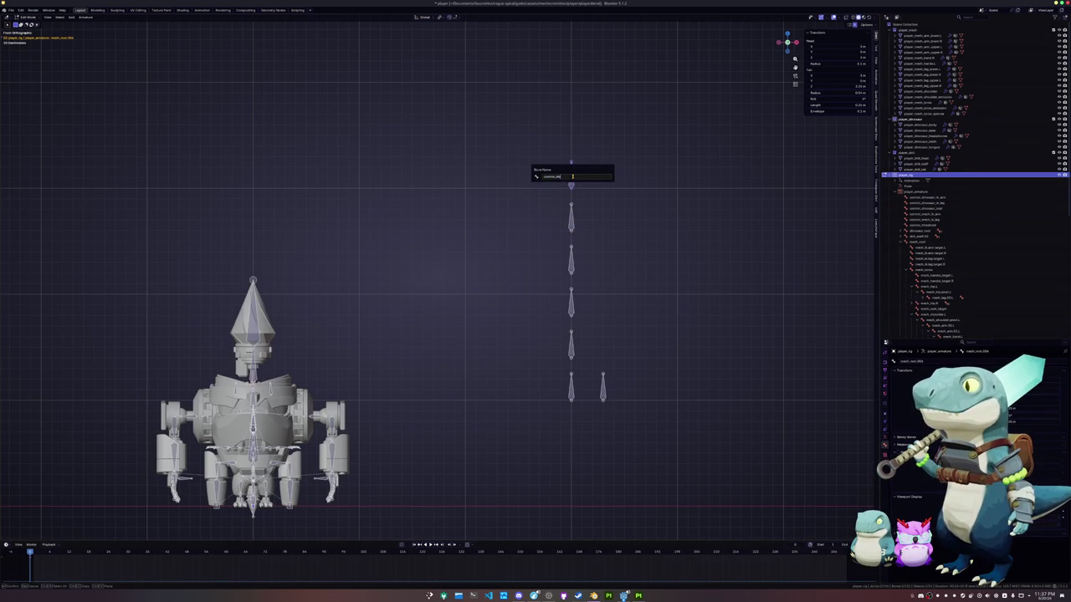
{"action": "type", "text": "nosaur_handle"}
{"action": "key", "text": "Return"}
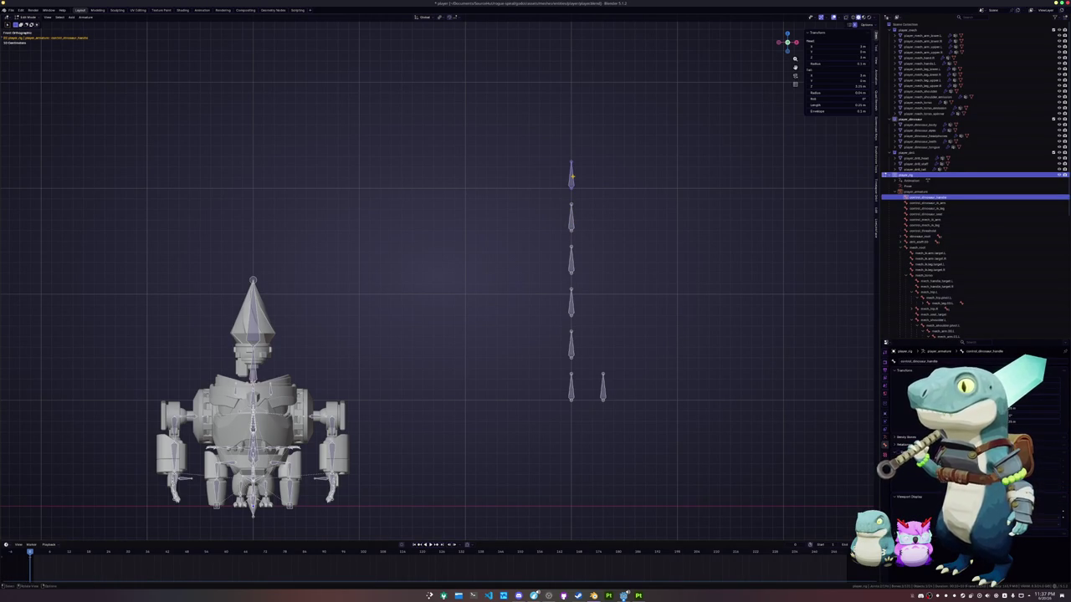
Insert 'cross_' into the top bone's name and 'copy_' into the second bone's name.
{"action": "key", "text": "F2"}
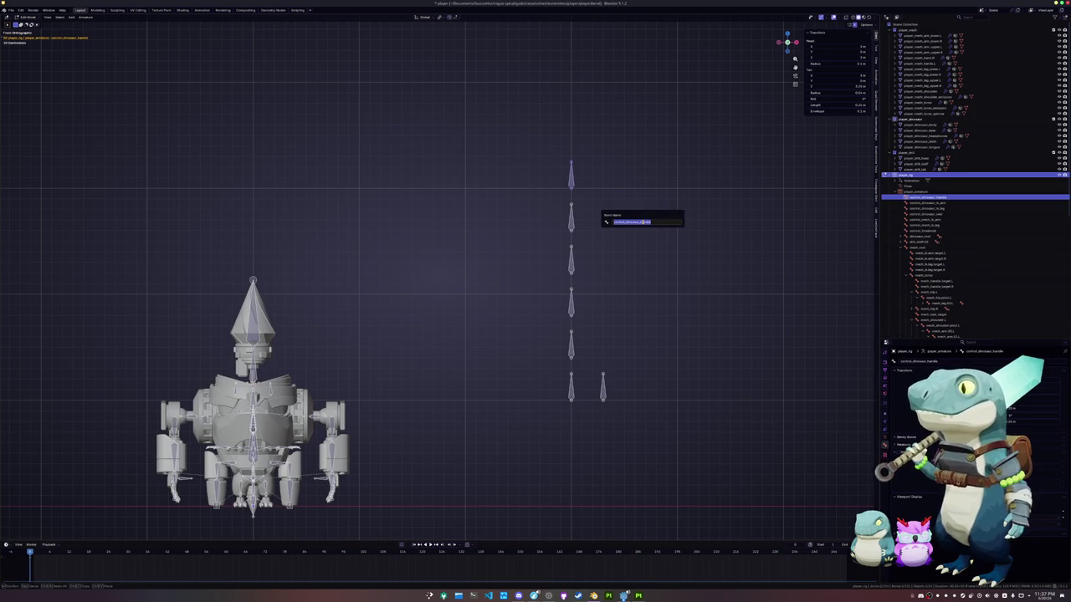
{"action": "left_click", "coordinate": [642, 221]}
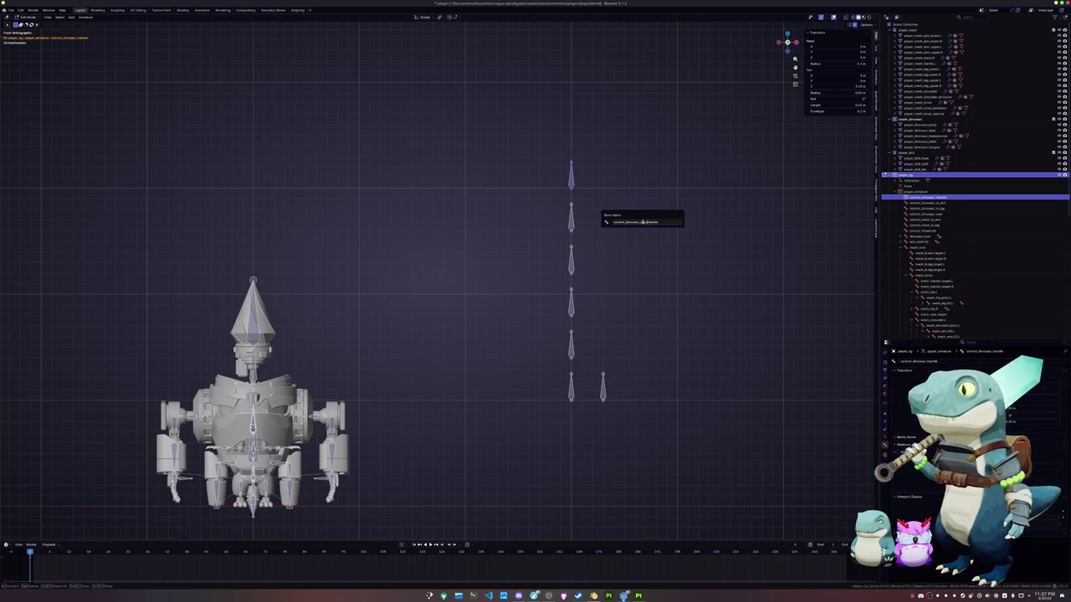
{"action": "type", "text": "cross_"}
{"action": "key", "text": "Return"}
{"action": "left_click", "coordinate": [571, 222]}
{"action": "key", "text": "F2"}
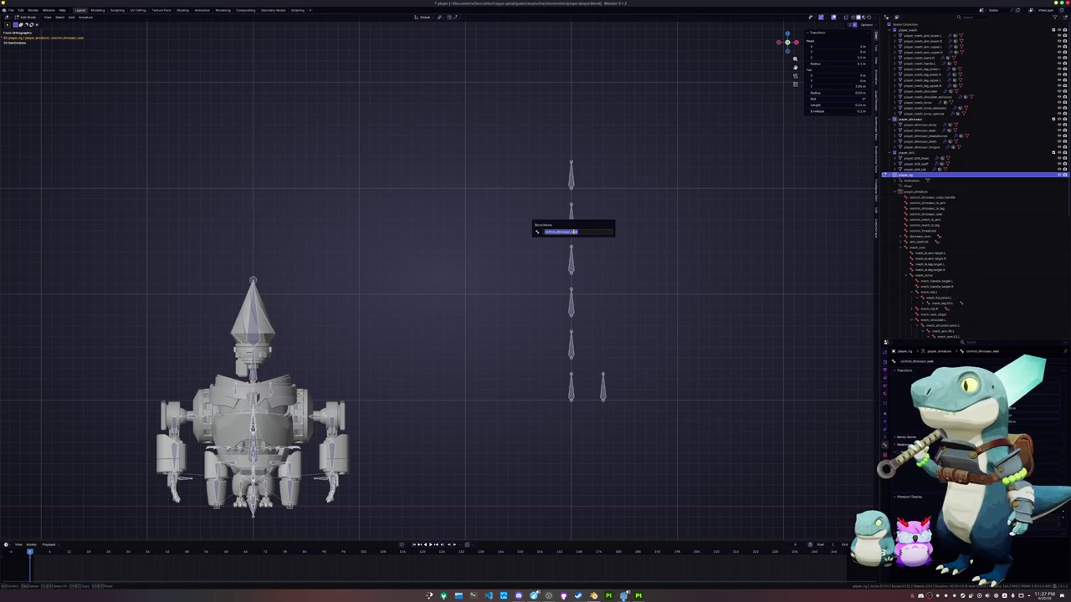
{"action": "left_click", "coordinate": [573, 231]}
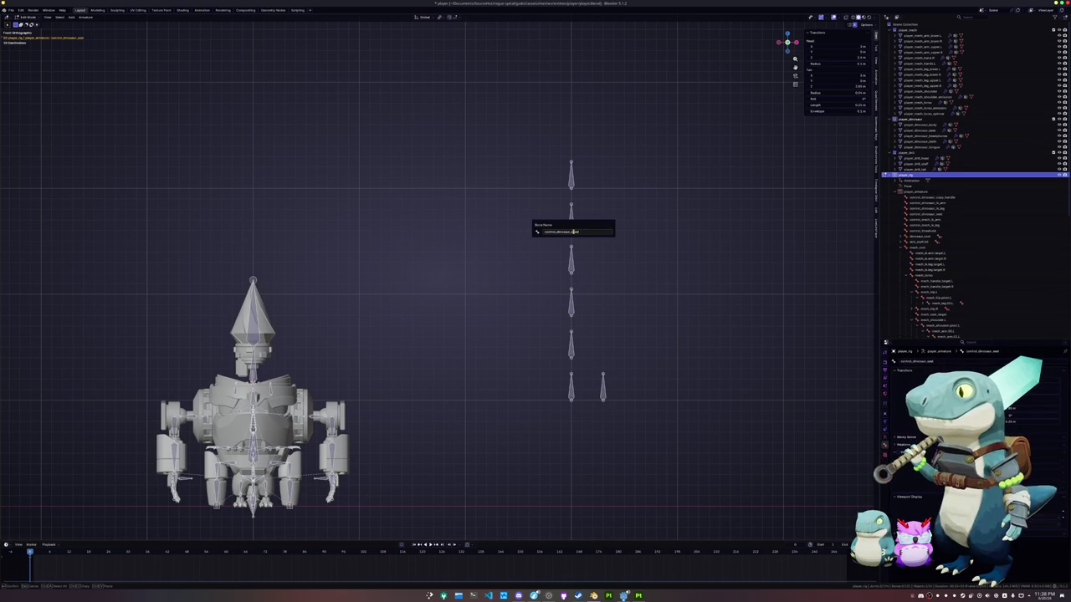
{"action": "type", "text": "copy_"}
{"action": "key", "text": "Return"}
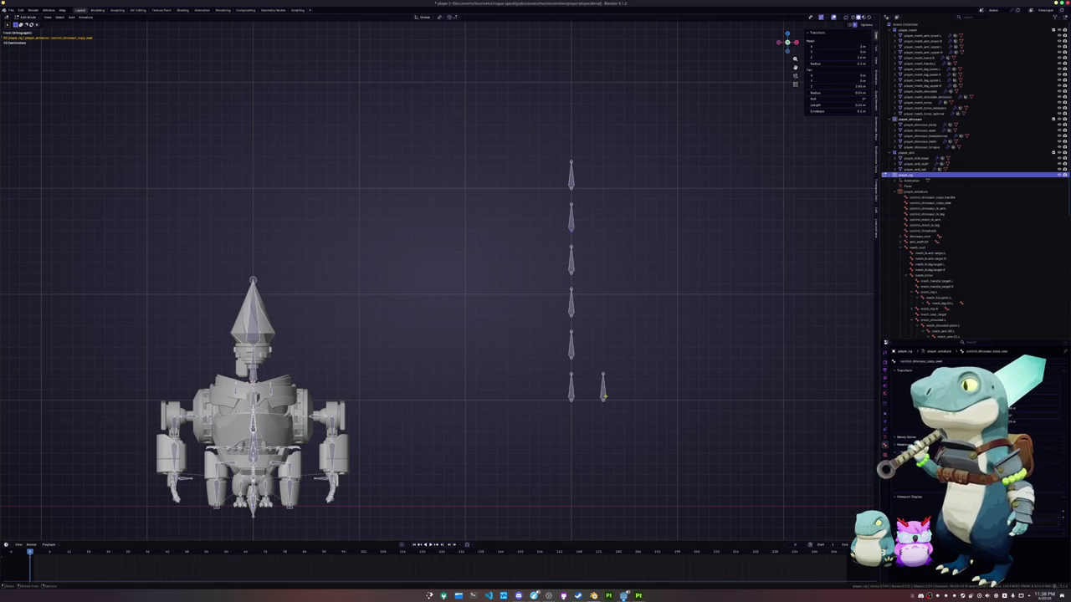
{"action": "left_click", "coordinate": [603, 387]}
Add a stray bone at the 3D cursor, then undo it.
{"action": "left_click", "coordinate": [571, 387]}
{"action": "middle_click_drag", "start_coordinate": [571, 387], "coordinate": [556, 331], "text": "shift"}
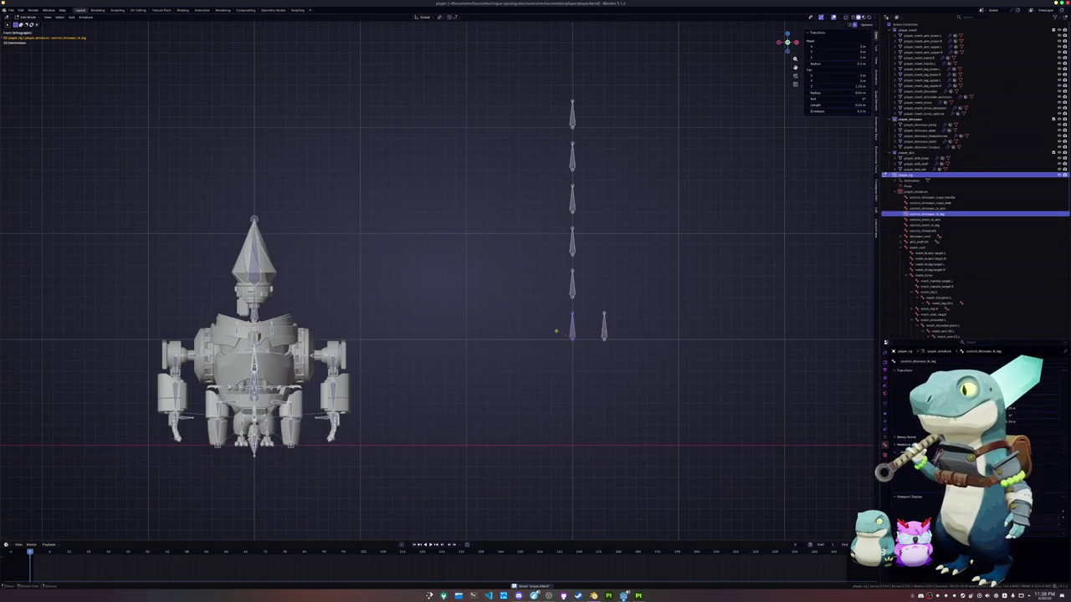
{"action": "key", "text": "shift+a"}
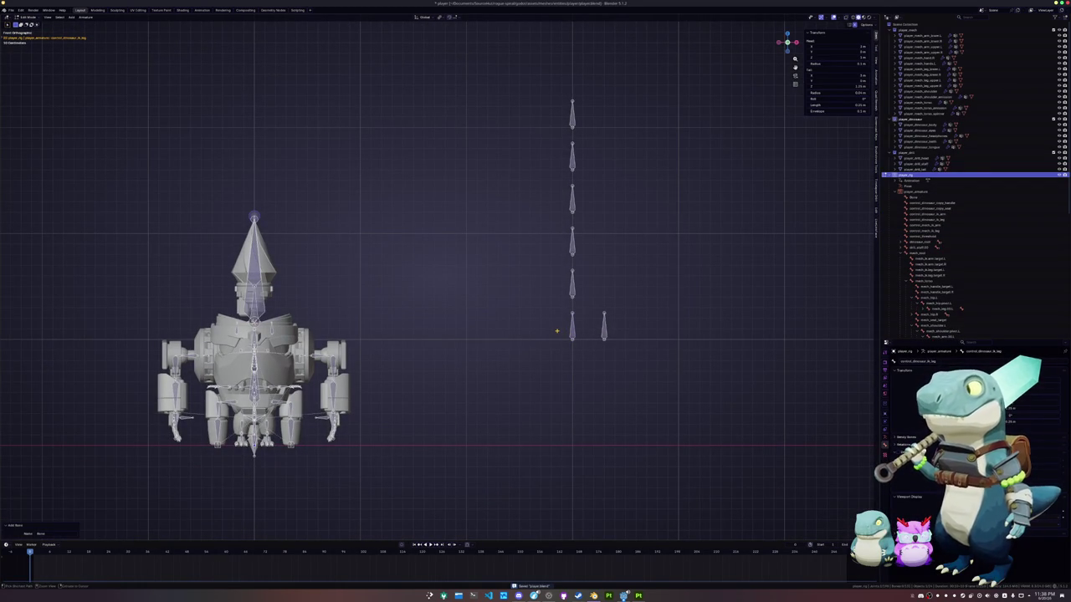
{"action": "key", "text": "g"}
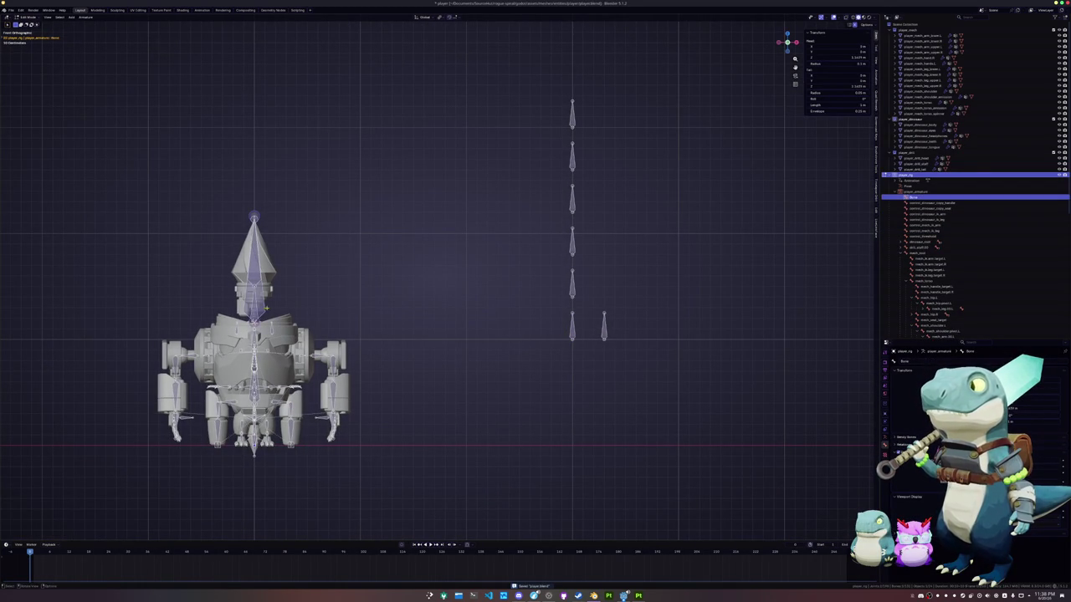
{"action": "key", "text": "Escape"}
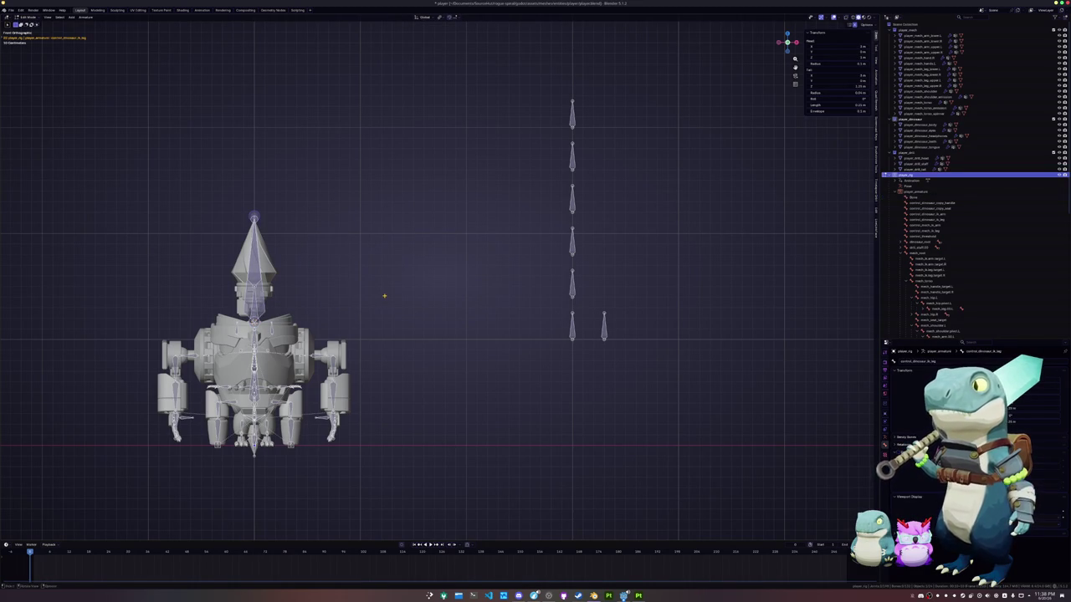
{"action": "key", "text": "ctrl+z"}
{"action": "key", "text": "ctrl+z"}
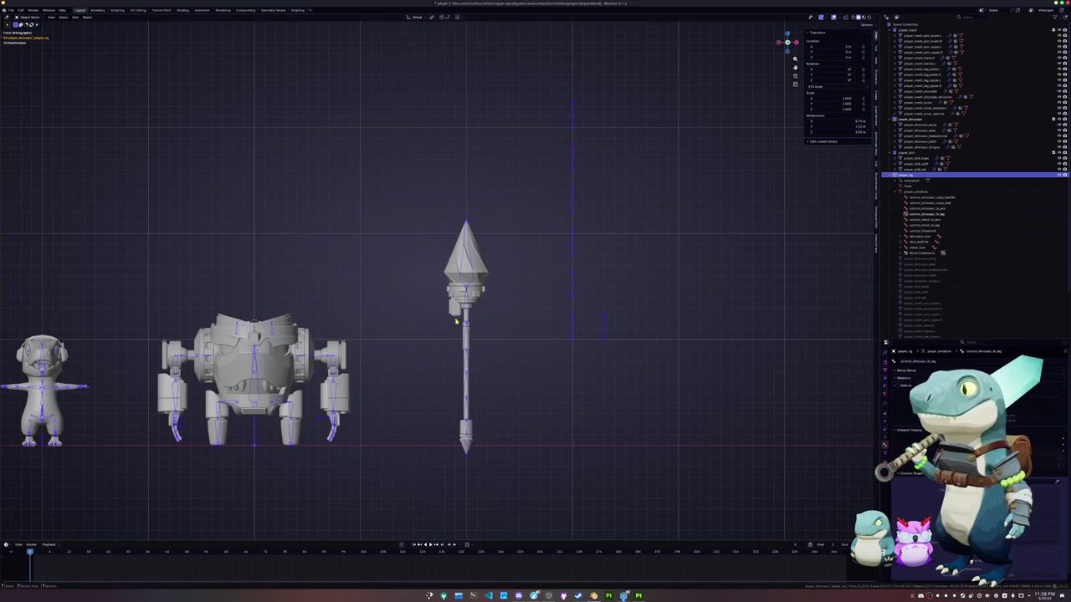
Return to Object Mode and add a new Text object at the 3D cursor.
{"action": "key", "text": "ctrl+Tab"}
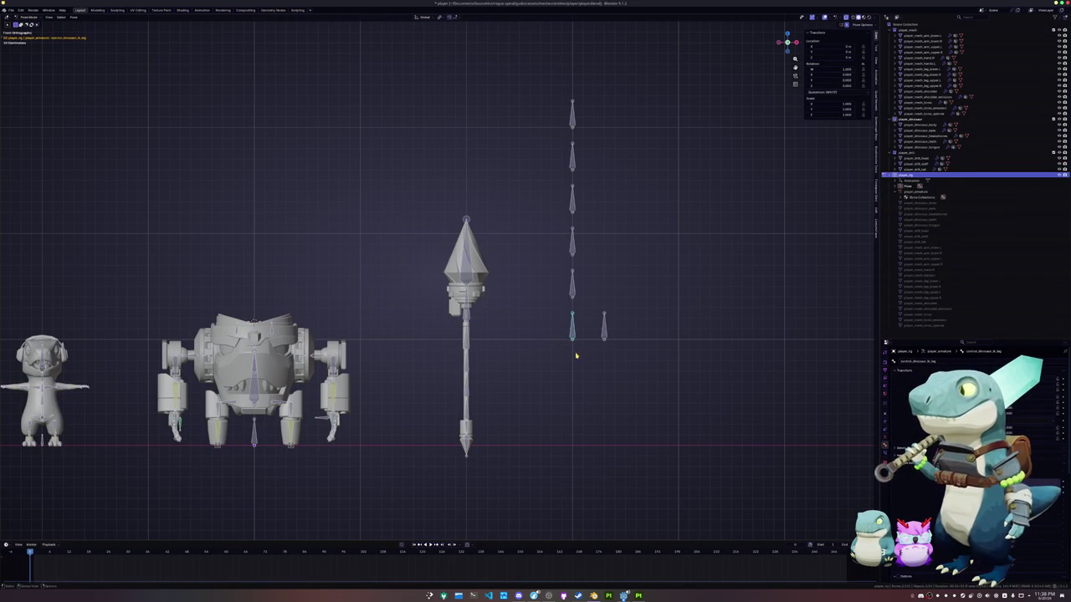
{"action": "key", "text": "Tab"}
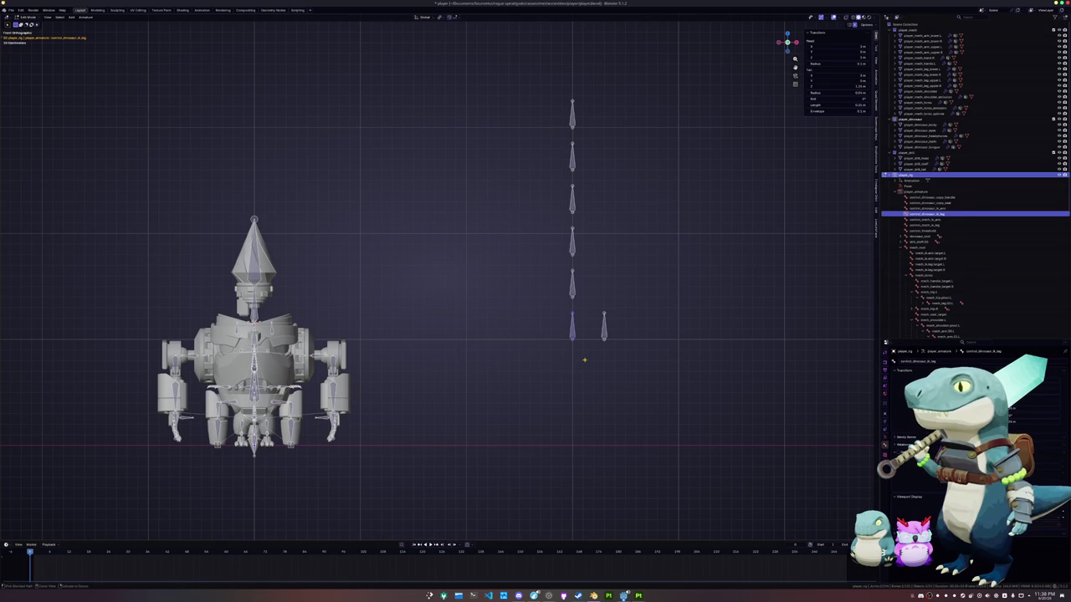
{"action": "key", "text": "Tab"}
{"action": "key", "text": "shift+a"}
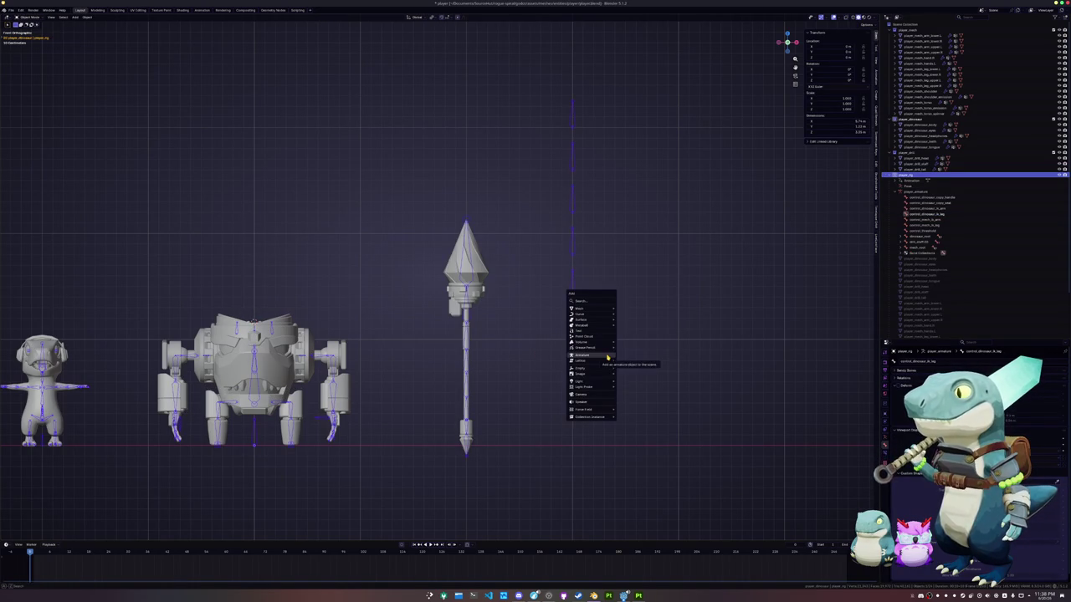
{"action": "key", "text": "Escape"}
{"action": "key", "text": "Tab"}
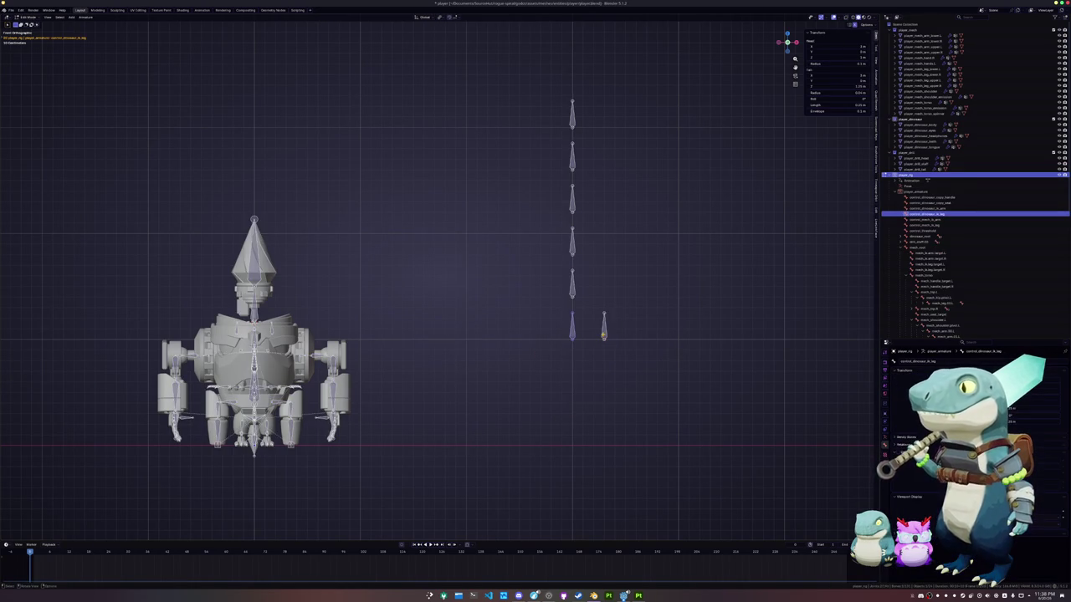
{"action": "key", "text": "Tab"}
{"action": "key", "text": "shift+a"}
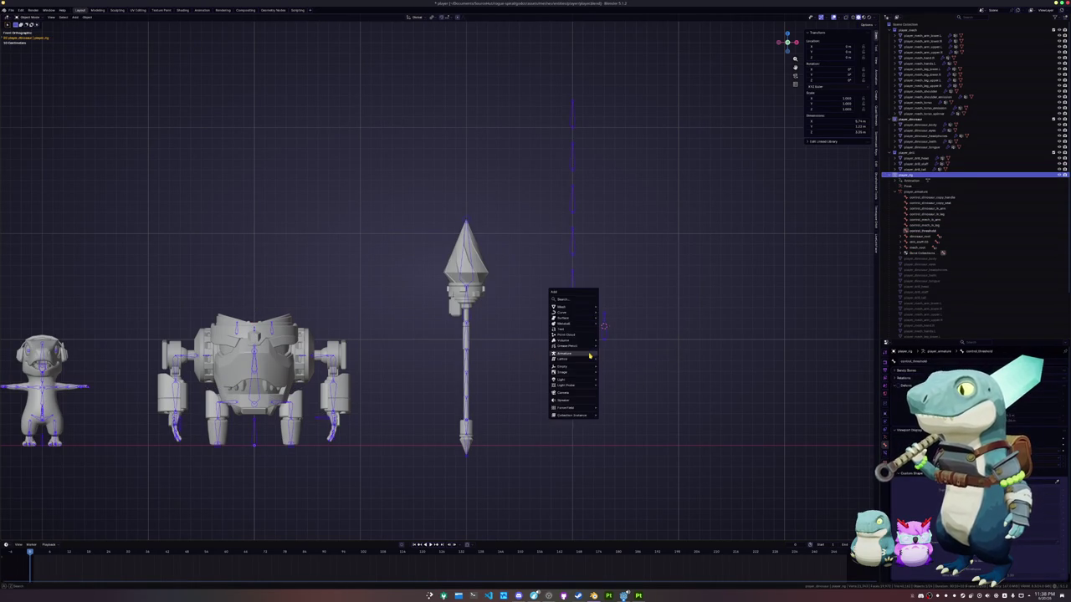
{"action": "left_click", "coordinate": [577, 329]}
Rotate the text 90° on X, shrink it to about a third, and raise it vertically.
{"action": "type", "text": "rx"}
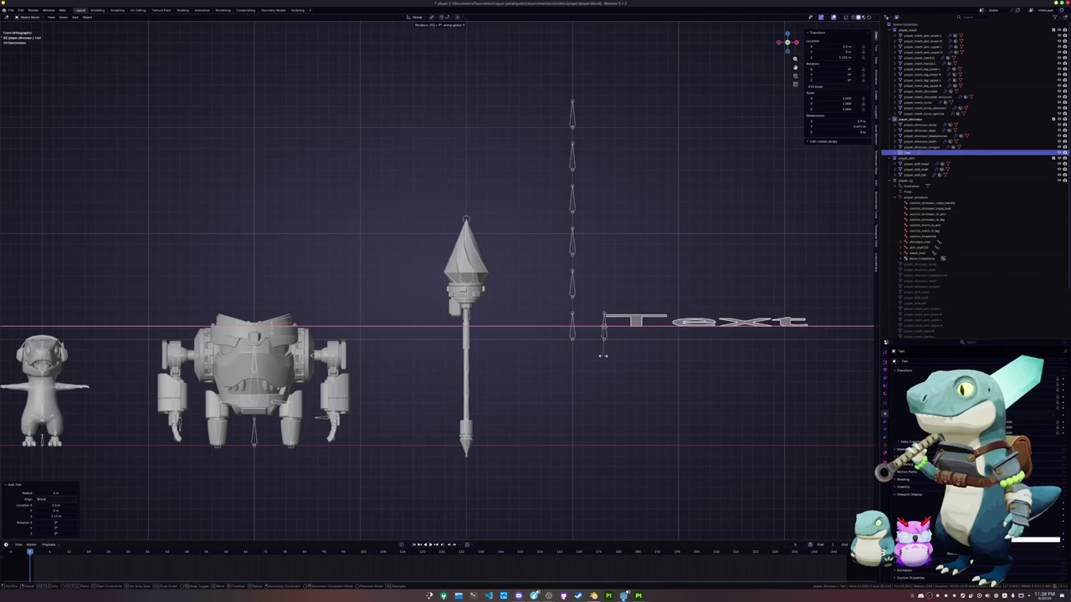
{"action": "type", "text": "90"}
{"action": "key", "text": "Return"}
{"action": "key", "text": "s"}
{"action": "left_click", "coordinate": [645, 326]}
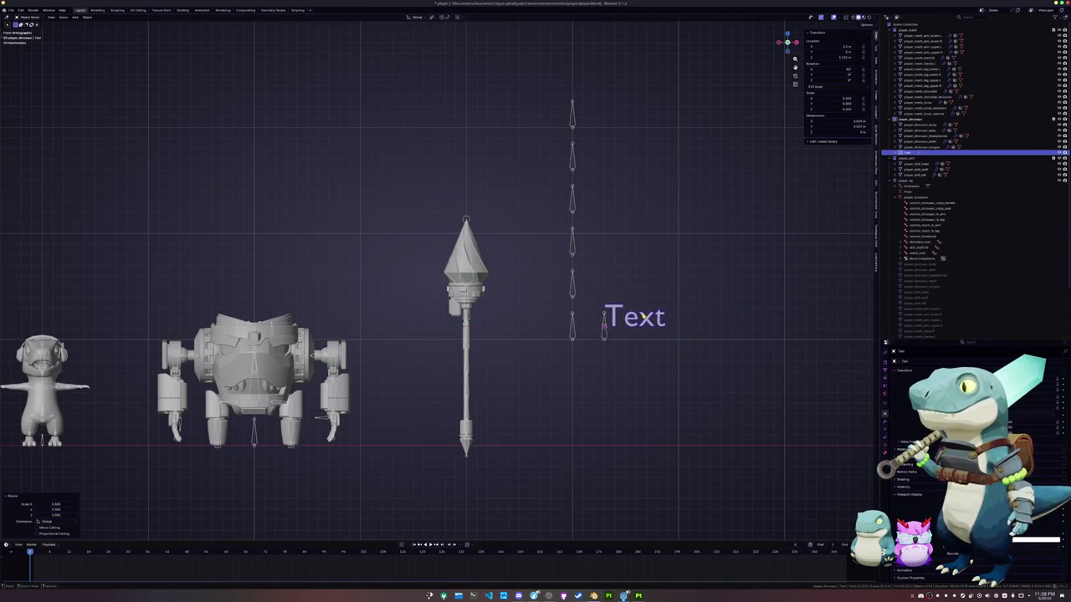
{"action": "key", "text": "g"}
{"action": "key", "text": "z"}
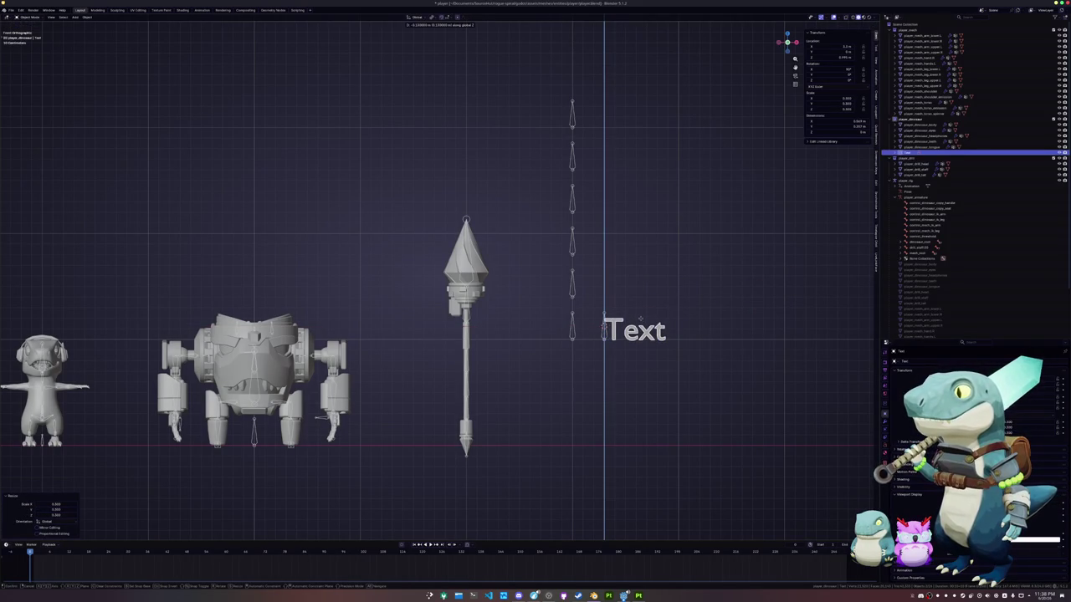
{"action": "left_click", "coordinate": [640, 315]}
Snap the text to the 3D cursor at the lower right bone.
{"action": "scroll", "coordinate": [619, 349], "scroll_direction": "up", "scroll_amount": 2}
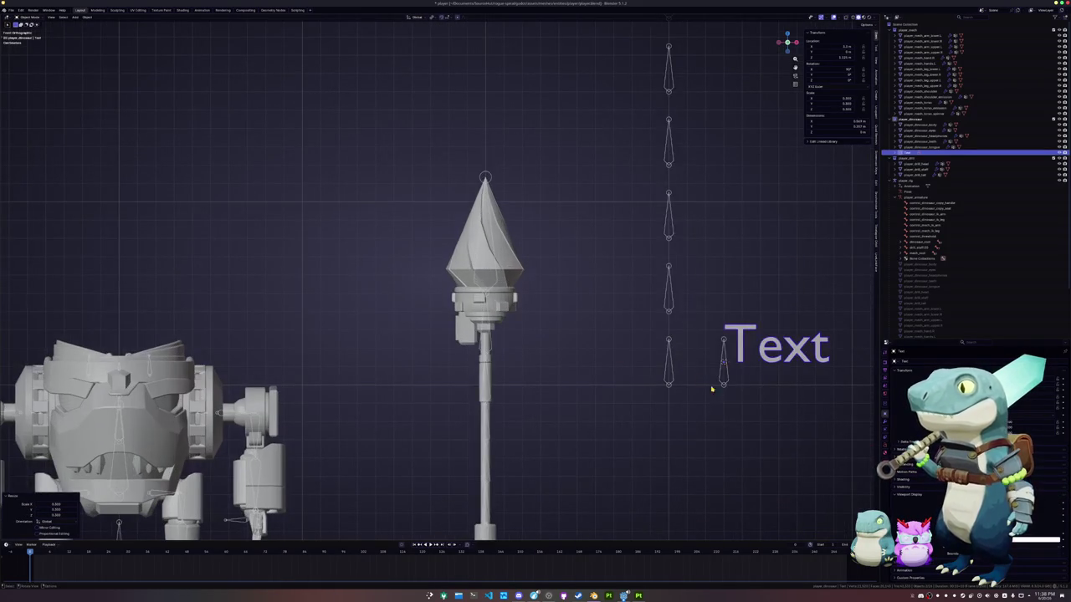
{"action": "left_click", "coordinate": [722, 381]}
{"action": "key", "text": "Tab"}
{"action": "key", "text": "Tab"}
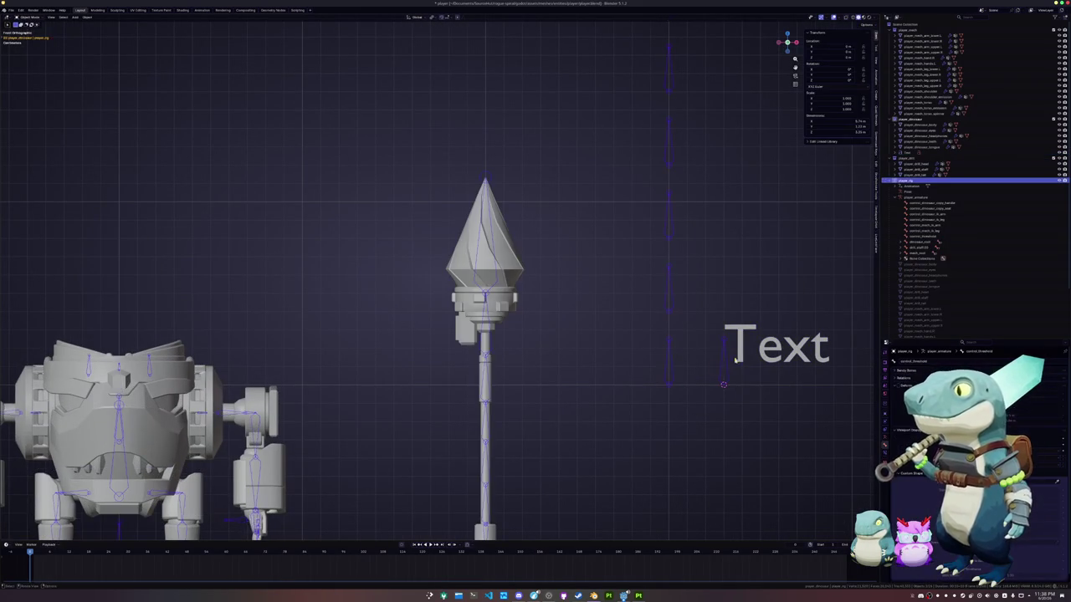
{"action": "left_click", "coordinate": [753, 347]}
{"action": "key", "text": "shift+s"}
{"action": "scroll", "coordinate": [661, 379], "scroll_direction": "down", "scroll_amount": 2}
{"action": "scroll", "coordinate": [661, 379], "scroll_direction": "down", "scroll_amount": 3, "text": "ctrl"}
{"action": "key", "text": "Tab"}
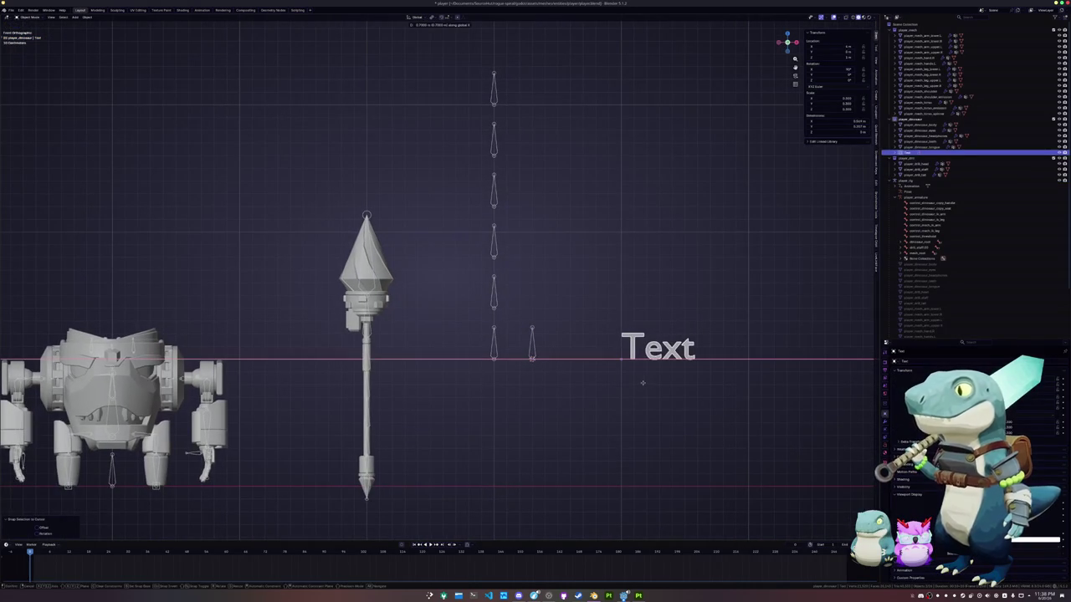
Replace the placeholder text with 'Dino Arm ik'.
{"action": "key", "text": "BackSpace"}
{"action": "key", "text": "BackSpace"}
{"action": "key", "text": "BackSpace"}
{"action": "key", "text": "BackSpace"}
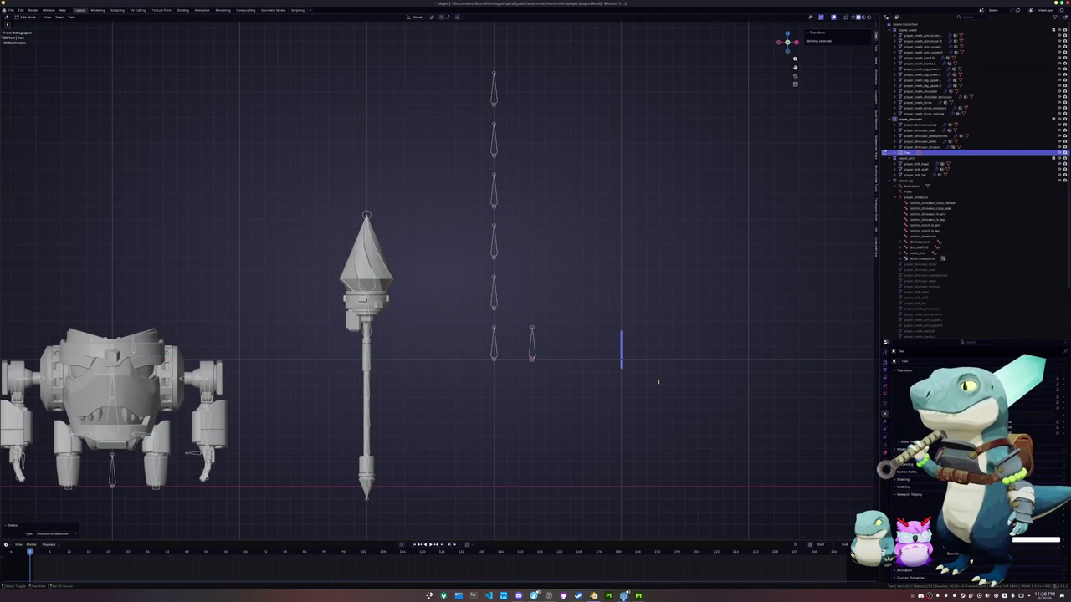
{"action": "type", "text": "Dino A"}
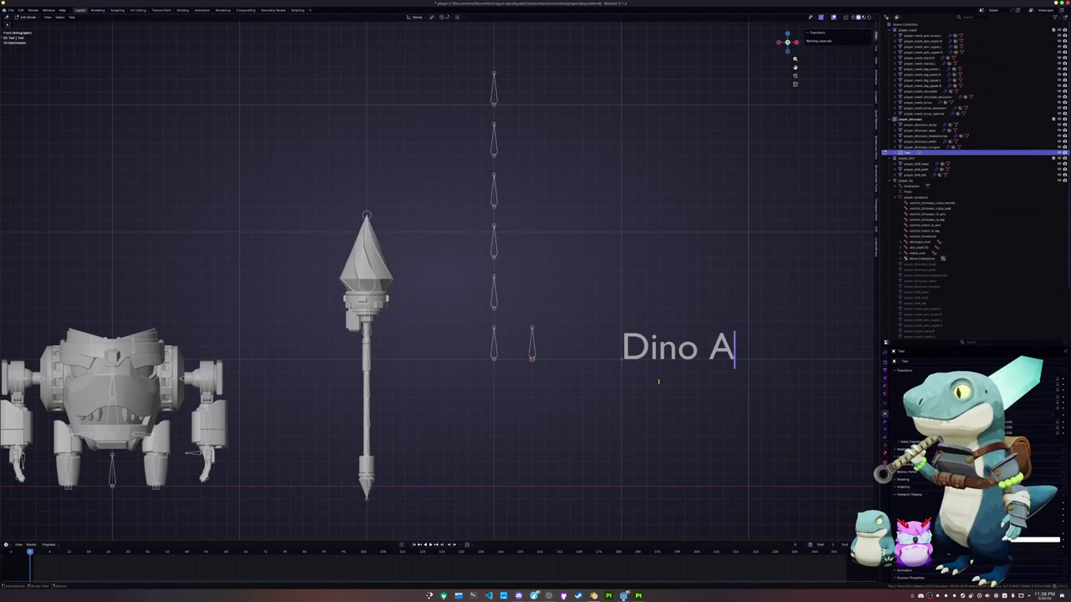
{"action": "type", "text": "rm Ik"}
{"action": "key", "text": "BackSpace"}
{"action": "key", "text": "BackSpace"}
{"action": "type", "text": "i"}
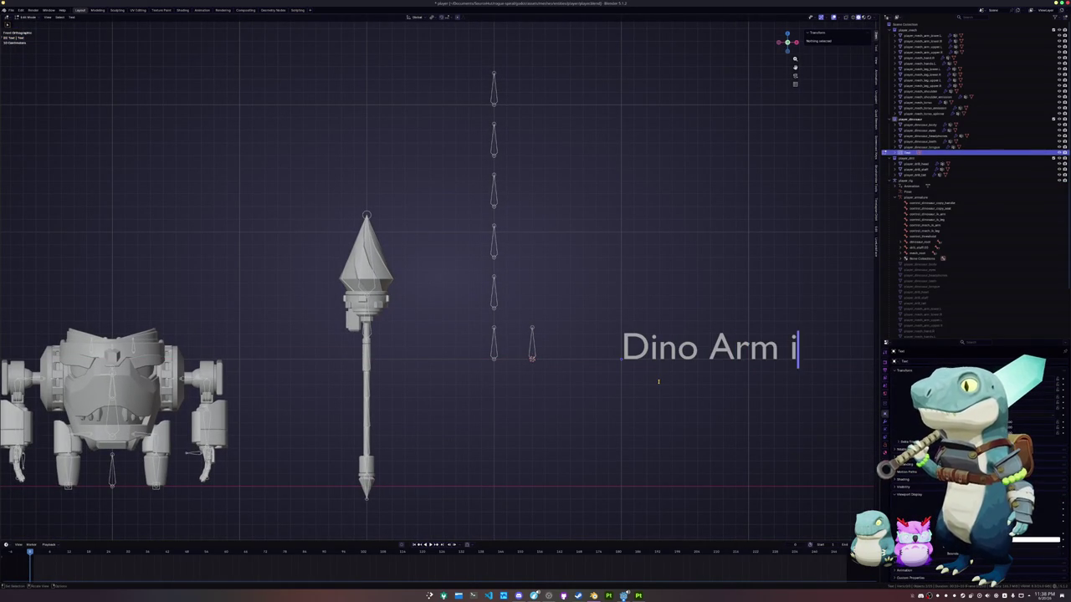
{"action": "type", "text": "k"}
{"action": "key", "text": "Tab"}
Duplicate the 'Dino Arm ik' label and place the copy directly above it.
{"action": "key", "text": "shift+d"}
{"action": "key", "text": "z"}
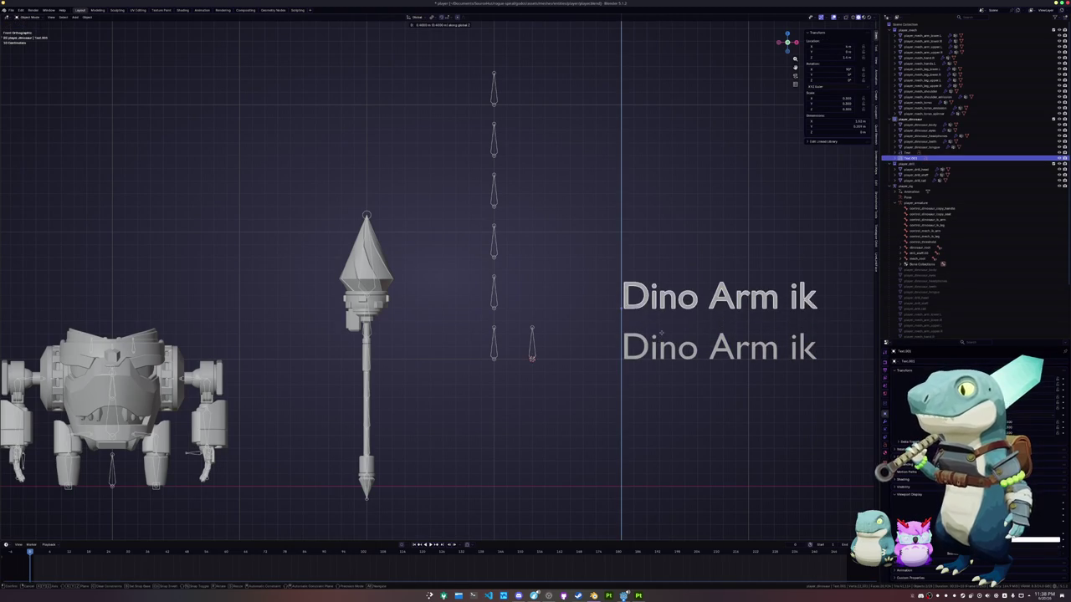
{"action": "left_click", "coordinate": [665, 334]}
{"action": "key", "text": "Tab"}
{"action": "key", "text": "Tab"}
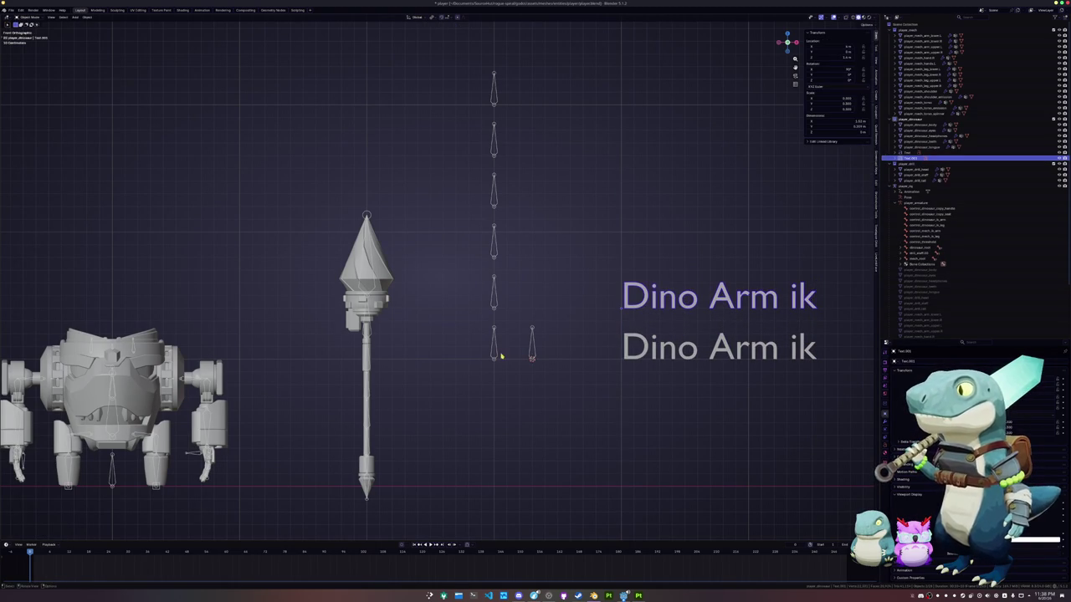
{"action": "left_click", "coordinate": [500, 356]}
{"action": "key", "text": "Tab"}
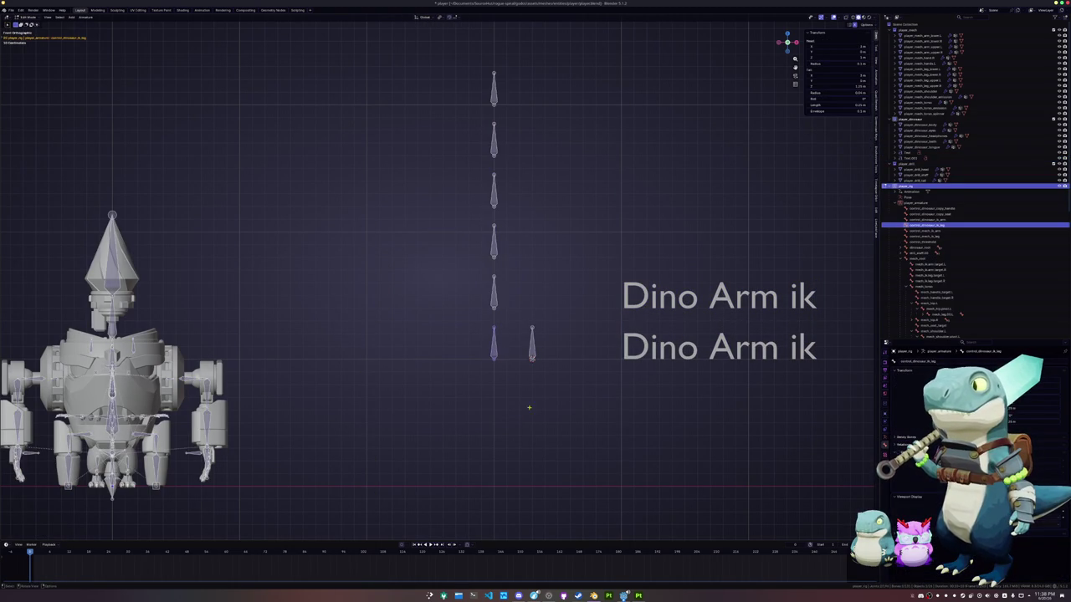
Change the lower label's text to 'd.leg ik'.
{"action": "key", "text": "Tab"}
{"action": "left_click", "coordinate": [674, 355]}
{"action": "key", "text": "Tab"}
{"action": "key", "text": "ctrl+Left"}
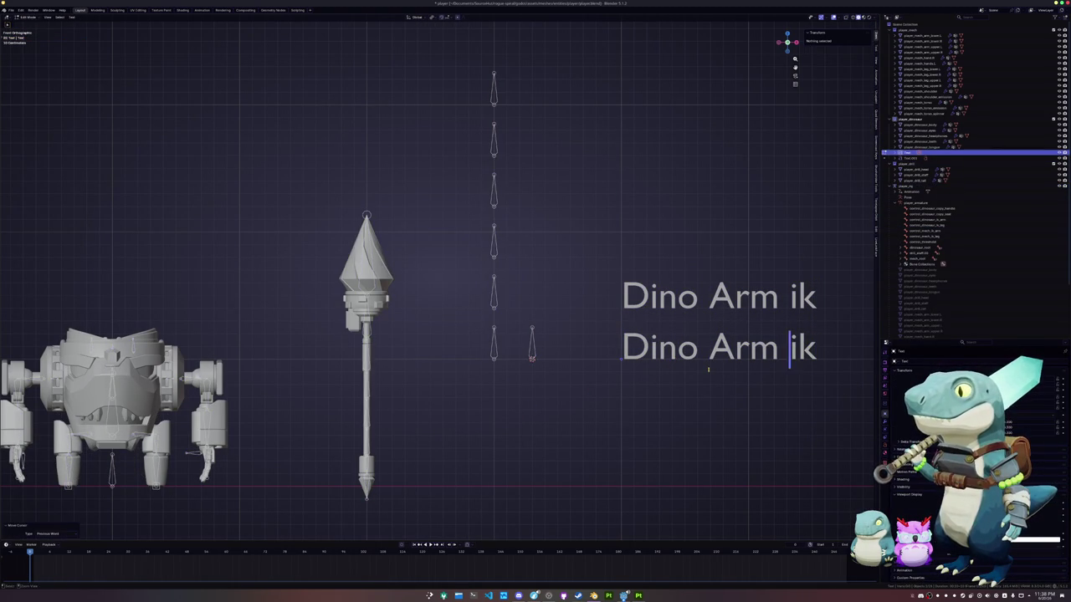
{"action": "key", "text": "ctrl+shift+Left"}
{"action": "type", "text": "Leg"}
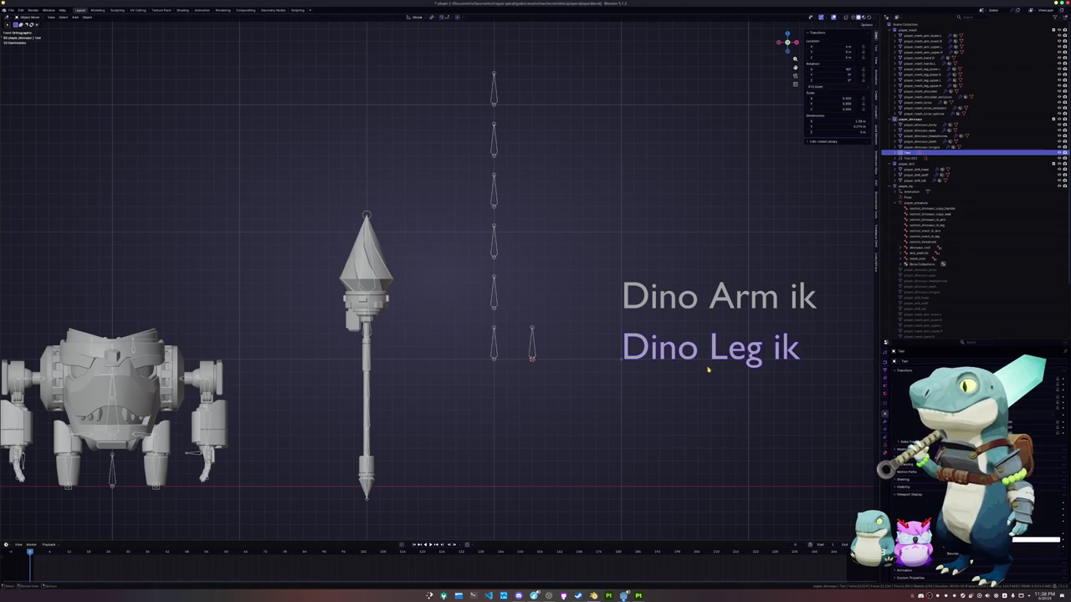
{"action": "key", "text": "shift+Home"}
{"action": "type", "text": "d"}
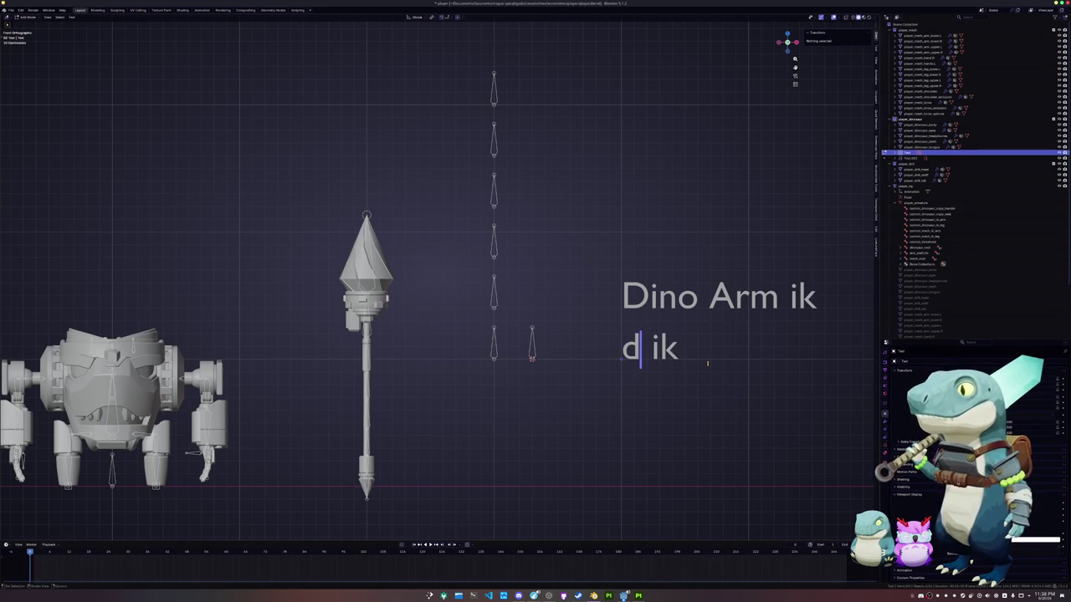
{"action": "type", "text": ".leg"}
{"action": "key", "text": "Tab"}
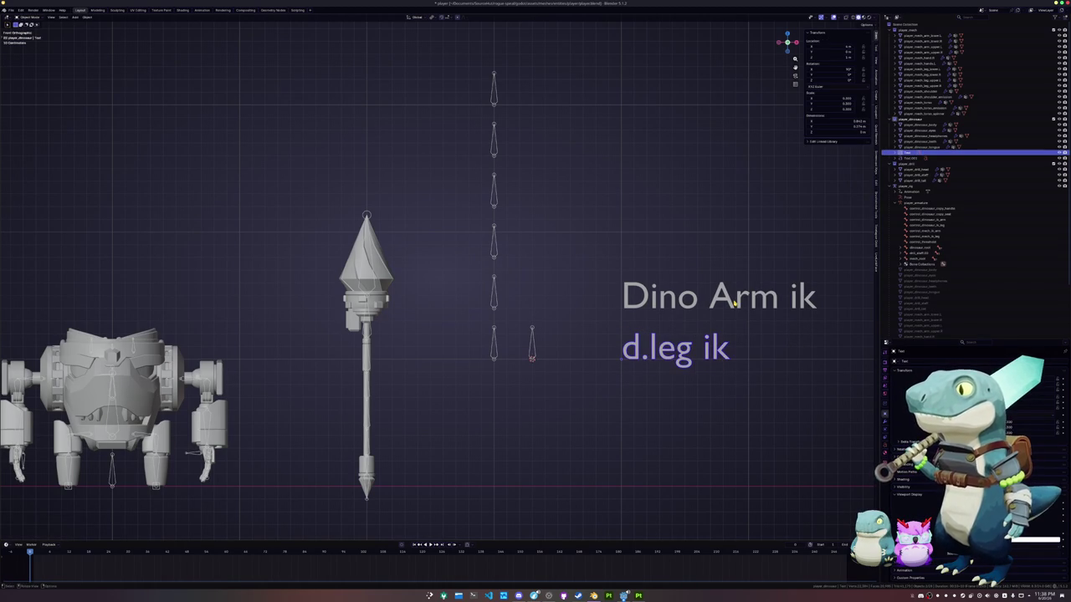
Change the other 'Dino Arm ik' label to 'd.arm ik'.
{"action": "left_click", "coordinate": [733, 303]}
{"action": "key", "text": "Tab"}
{"action": "key", "text": "ctrl+Left"}
{"action": "key", "text": "Left"}
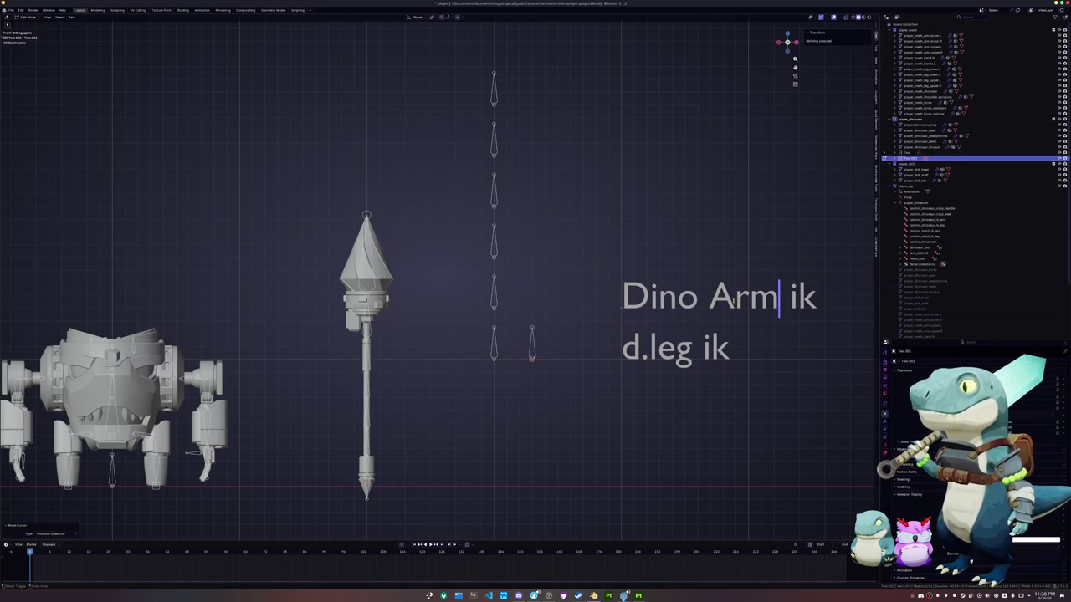
{"action": "key", "text": "ctrl+shift+Left"}
{"action": "key", "text": "ctrl+shift+Left"}
{"action": "type", "text": "d.ar"}
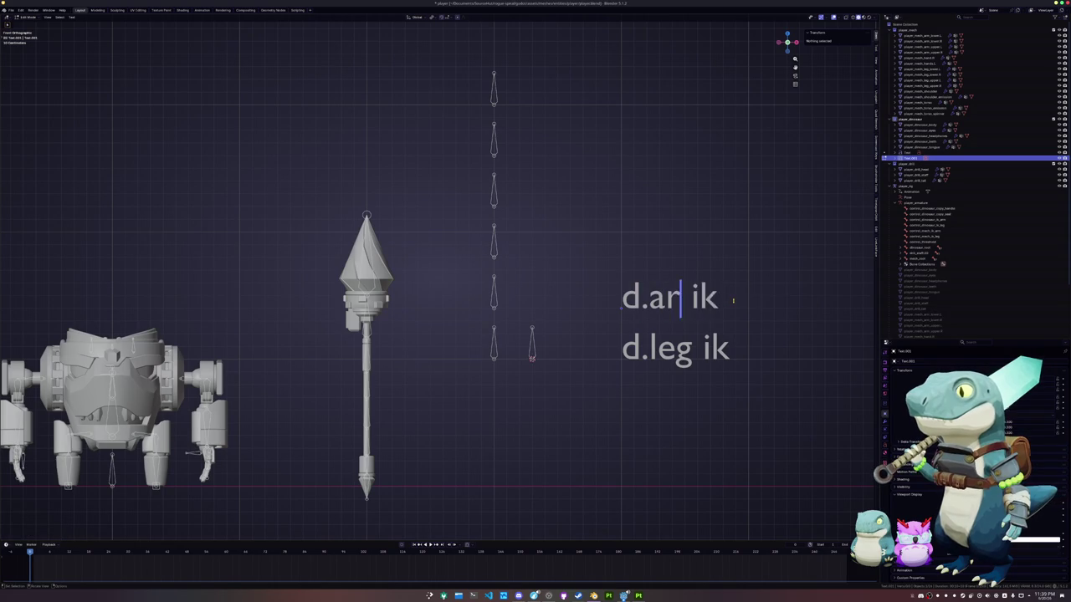
{"action": "type", "text": "m"}
{"action": "key", "text": "Return"}
{"action": "key", "text": "BackSpace"}
{"action": "key", "text": "Tab"}
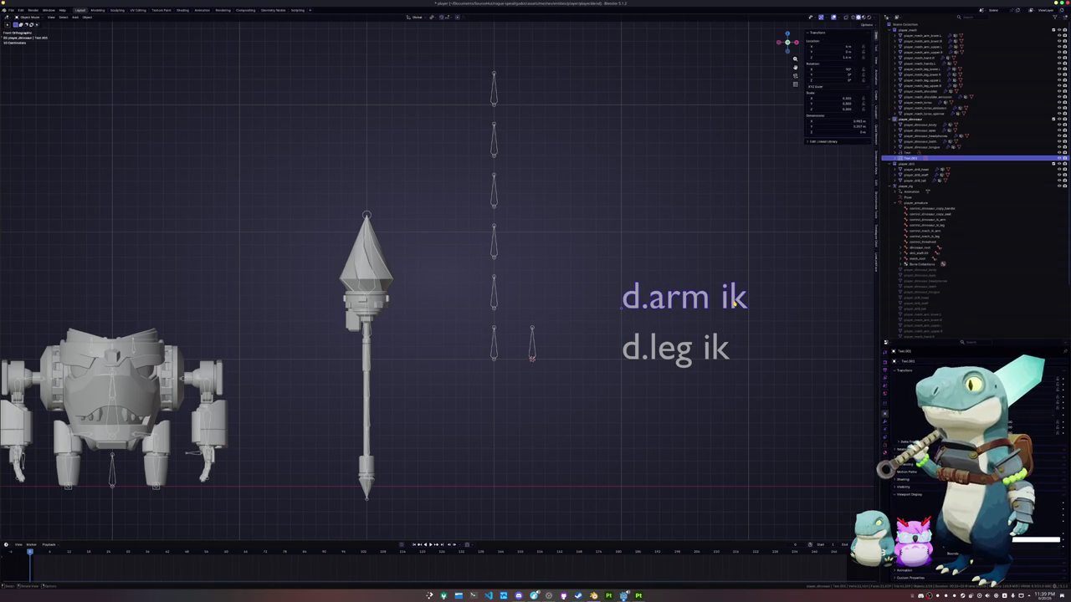
Duplicate both labels and move the copies straight up on Z.
{"action": "key", "text": "shift+d"}
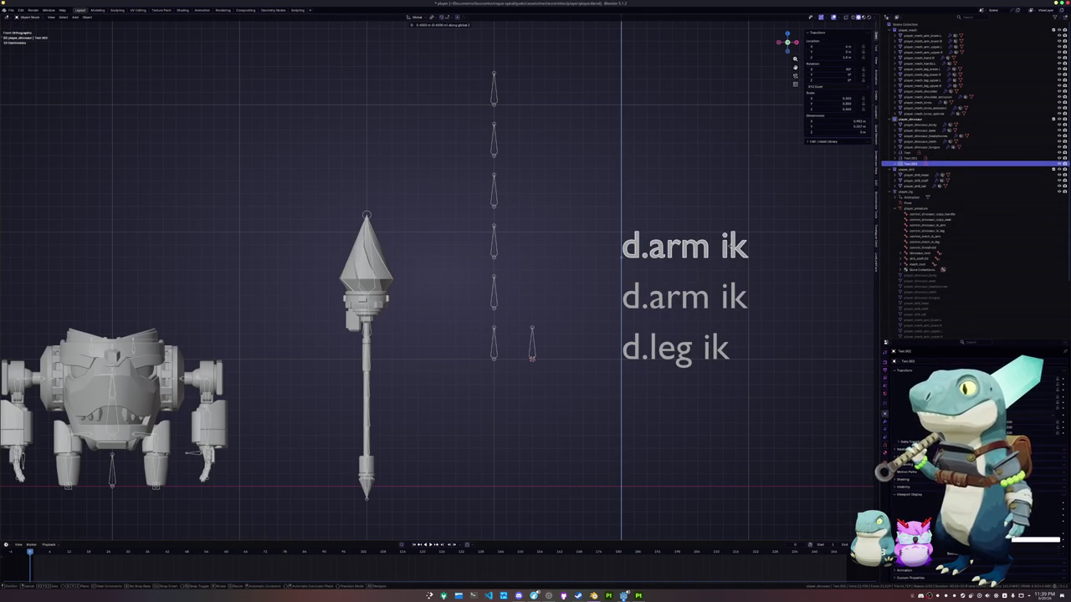
{"action": "key", "text": "Return"}
{"action": "key", "text": "ctrl+z"}
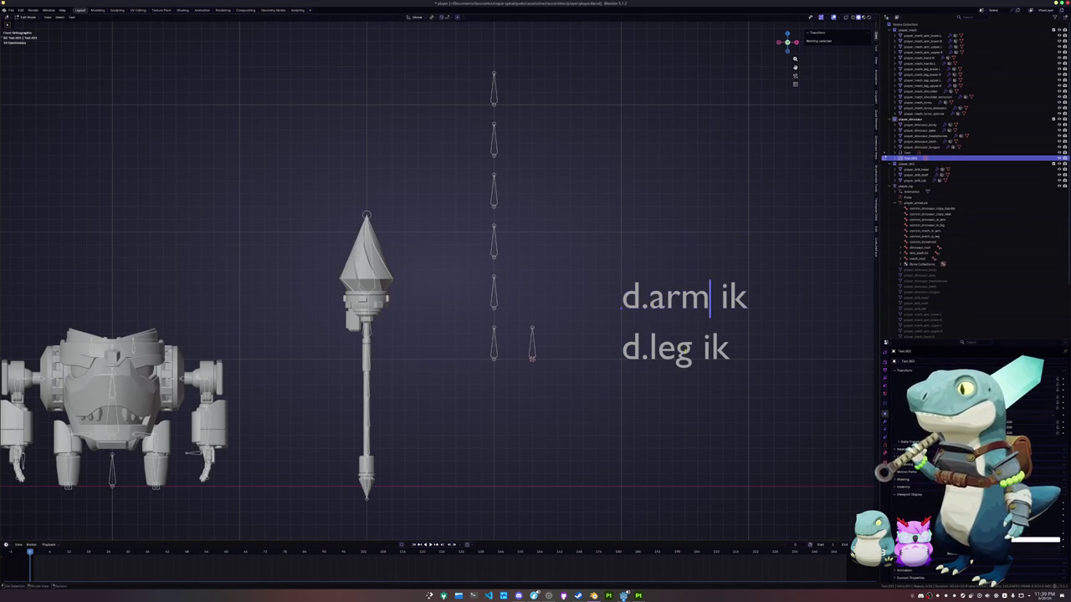
{"action": "key", "text": "shift+d"}
{"action": "key", "text": "z"}
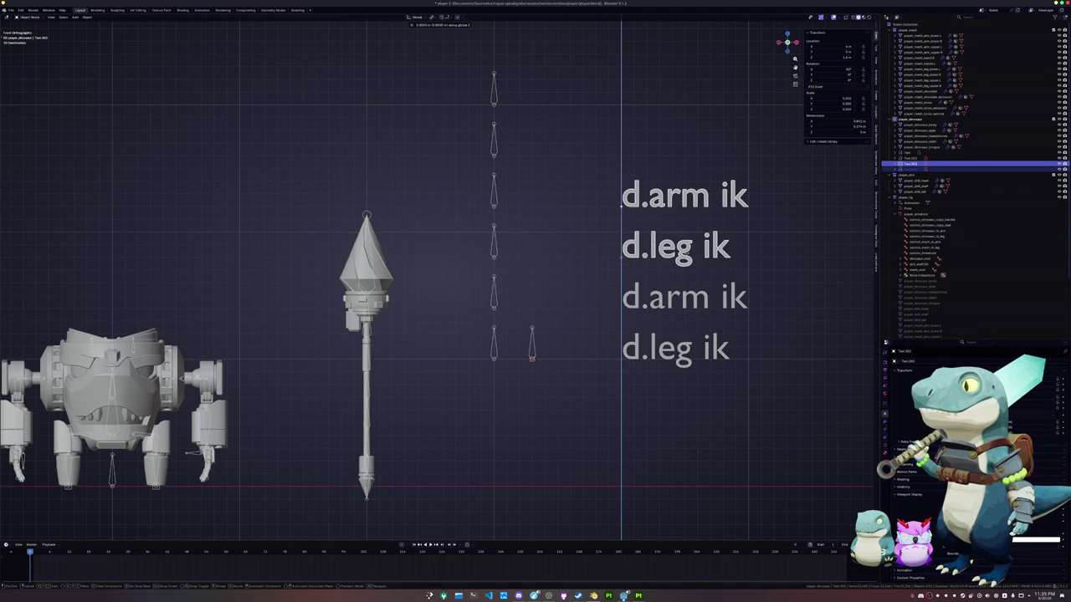
{"action": "key", "text": "Return"}
{"action": "key", "text": "Tab"}
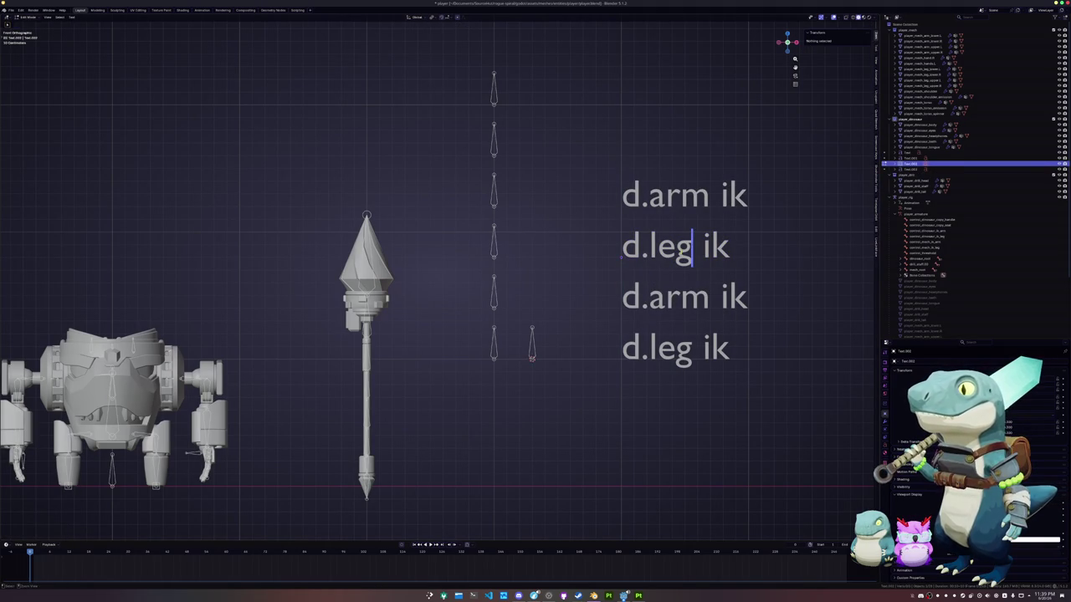
Rename the upper d.leg ik copy to 'm.leg ik' and begin editing the top arm label.
{"action": "key", "text": "Left"}
{"action": "key", "text": "Left"}
{"action": "key", "text": "Left"}
{"action": "key", "text": "Left"}
{"action": "key", "text": "BackSpace"}
{"action": "type", "text": "m"}
{"action": "key", "text": "Tab"}
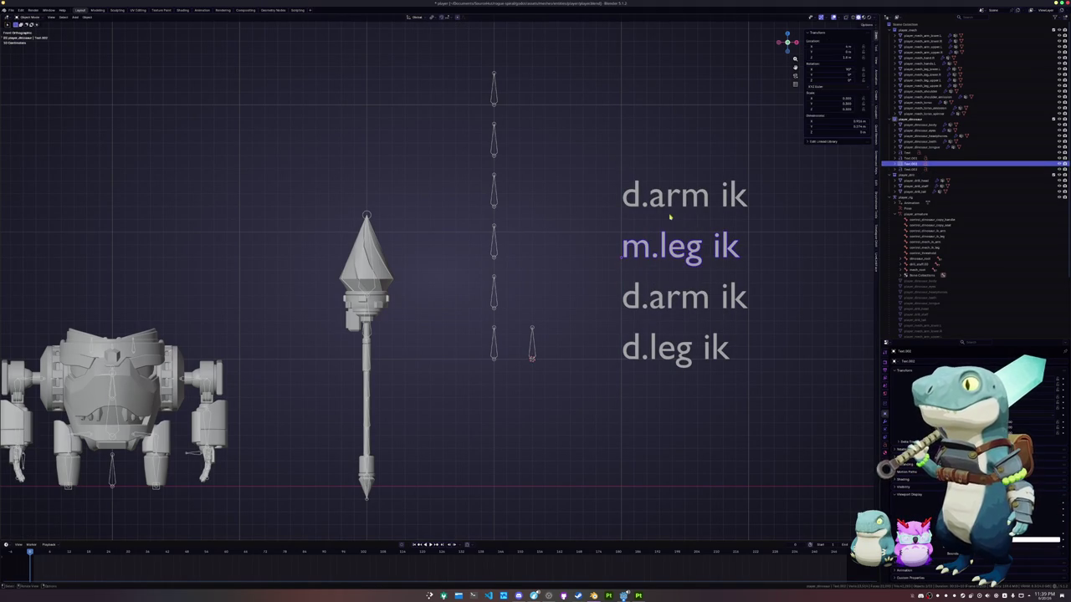
{"action": "left_click", "coordinate": [662, 204]}
{"action": "key", "text": "Tab"}
{"action": "key", "text": "Left"}
{"action": "key", "text": "Left"}
{"action": "key", "text": "Left"}
{"action": "key", "text": "Left"}
{"action": "key", "text": "Left"}
{"action": "key", "text": "Left"}
Retype the top label so it reads m.arm ik.
{"action": "key", "text": "BackSpace"}
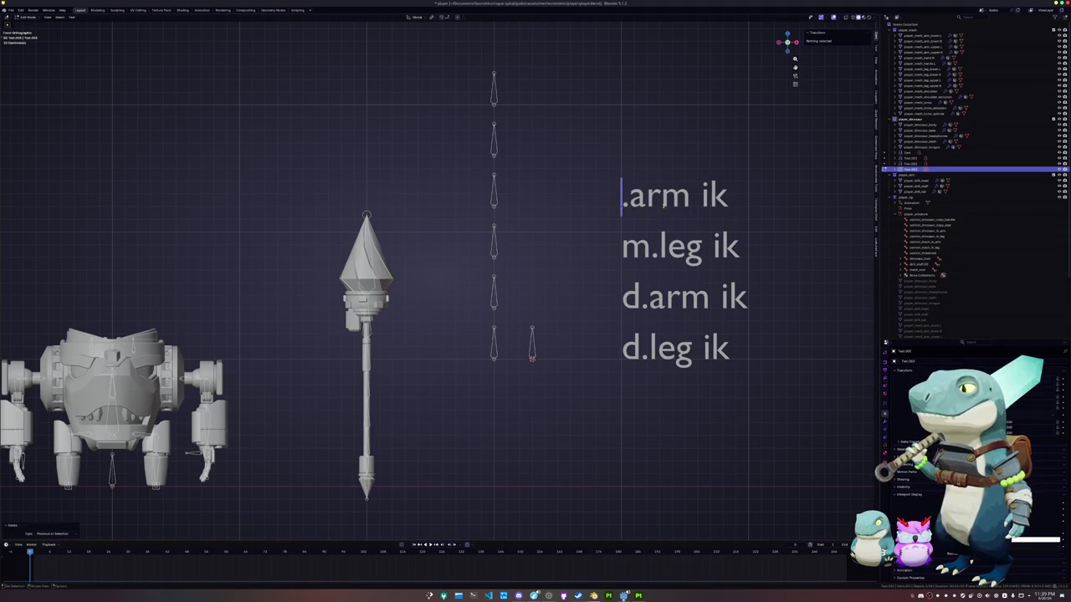
{"action": "type", "text": "m"}
{"action": "key", "text": "Tab"}
{"action": "scroll", "coordinate": [627, 261], "scroll_direction": "up", "scroll_amount": 1}
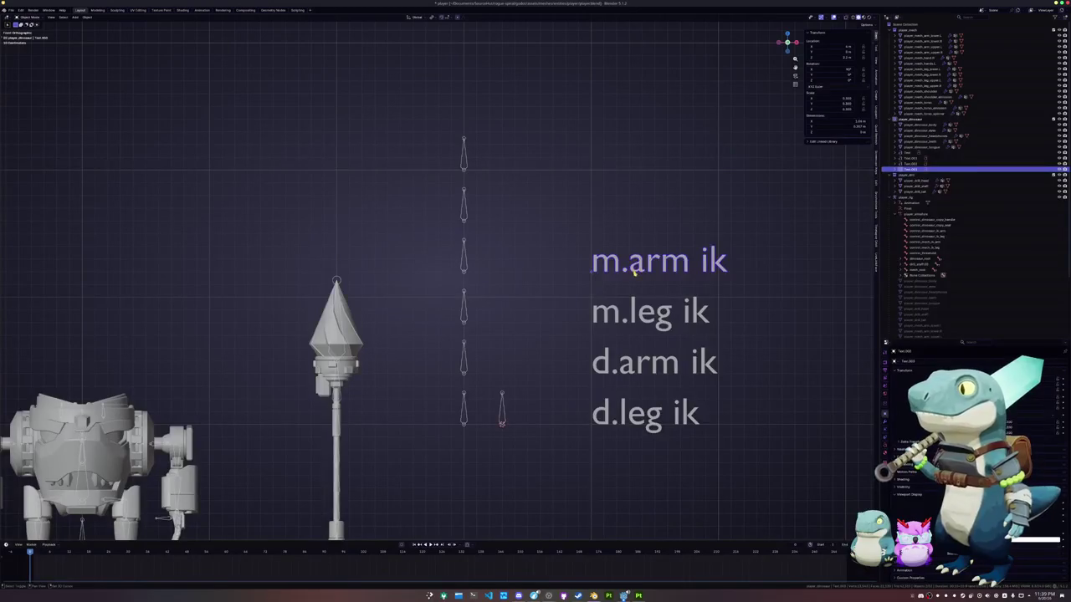
Duplicate the m.arm ik label straight up and retype the copy as d.seat ik.
{"action": "key", "text": "shift+d"}
{"action": "key", "text": "z"}
{"action": "left_click", "coordinate": [629, 213]}
{"action": "key", "text": "Tab"}
{"action": "key", "text": "Left"}
{"action": "key", "text": "Left"}
{"action": "key", "text": "Left"}
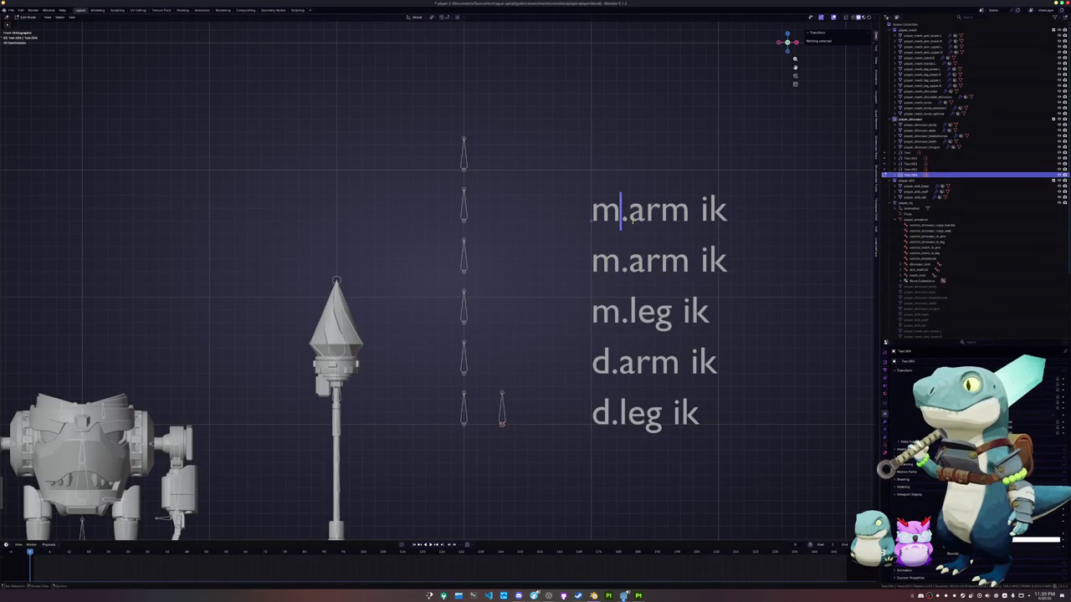
{"action": "key", "text": "BackSpace"}
{"action": "type", "text": "d"}
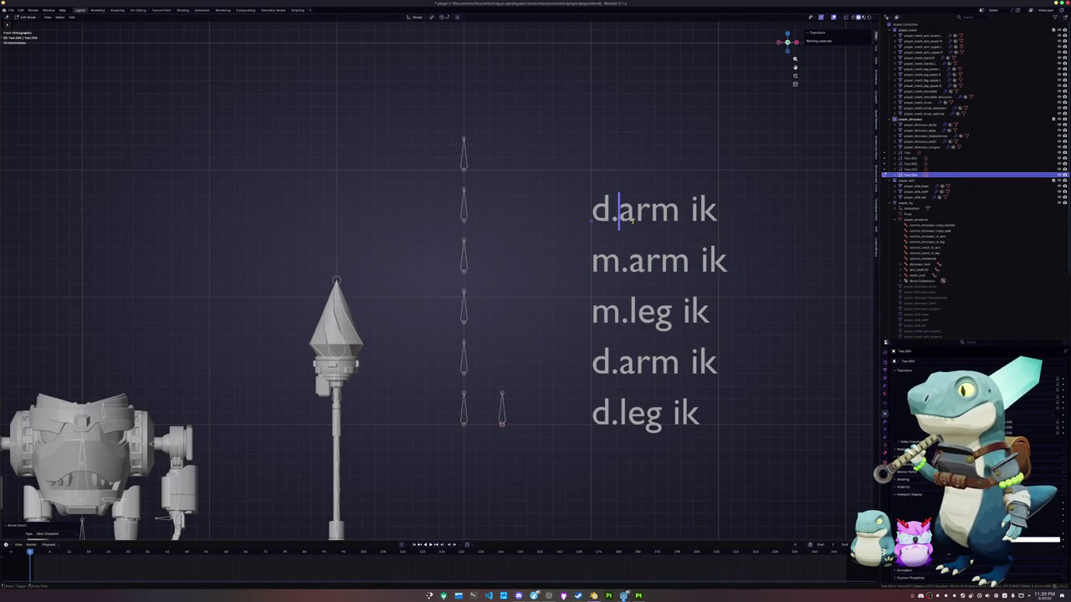
{"action": "double_click", "coordinate": [633, 216]}
{"action": "type", "text": "seat"}
{"action": "key", "text": "Tab"}
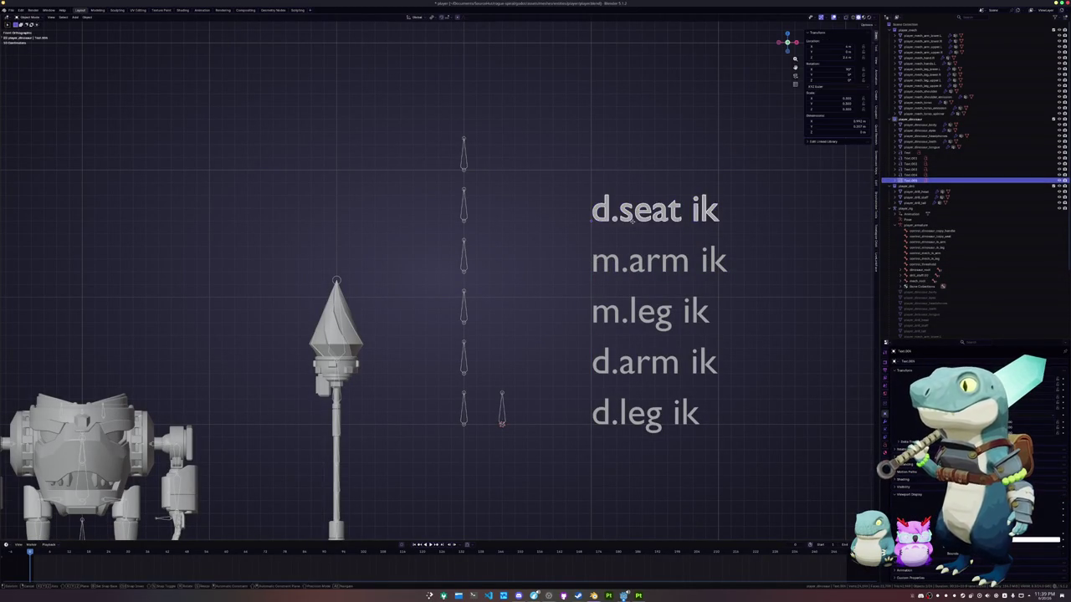
Place another copy of the d.seat ik label at the top of the column beside the seat bone.
{"action": "key", "text": "shift+d"}
{"action": "key", "text": "z"}
{"action": "left_click", "coordinate": [633, 166]}
{"action": "left_click", "coordinate": [466, 220]}
{"action": "key", "text": "Tab"}
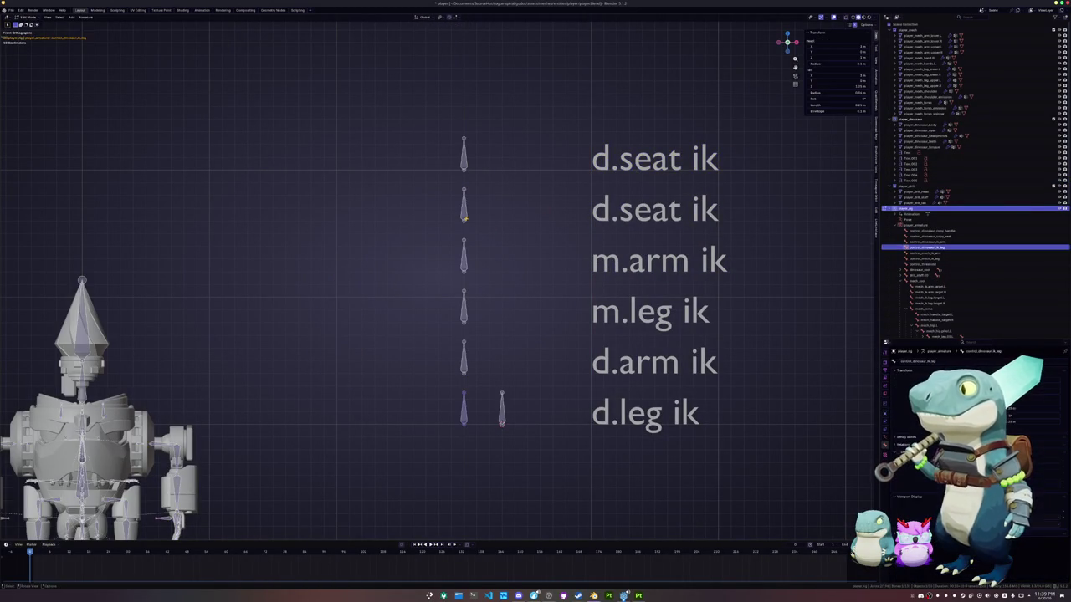
{"action": "left_click", "coordinate": [466, 219]}
{"action": "key", "text": "Tab"}
Retype the topmost label as d.handle, dropping the trailing ik.
{"action": "left_click", "coordinate": [681, 159]}
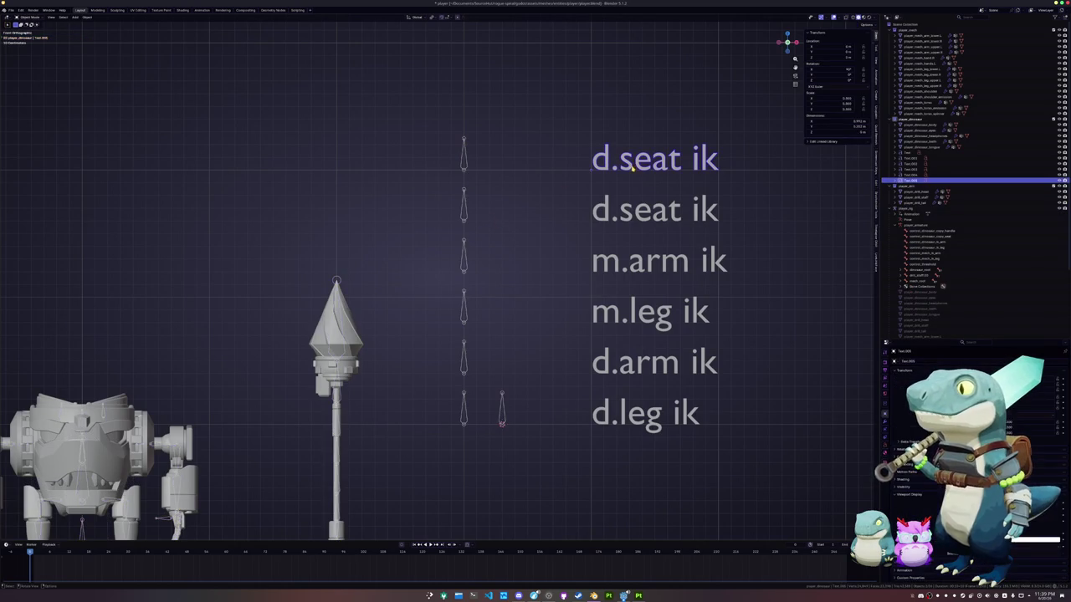
{"action": "key", "text": "Tab"}
{"action": "key", "text": "BackSpace"}
{"action": "key", "text": "BackSpace"}
{"action": "key", "text": "BackSpace"}
{"action": "key", "text": "BackSpace"}
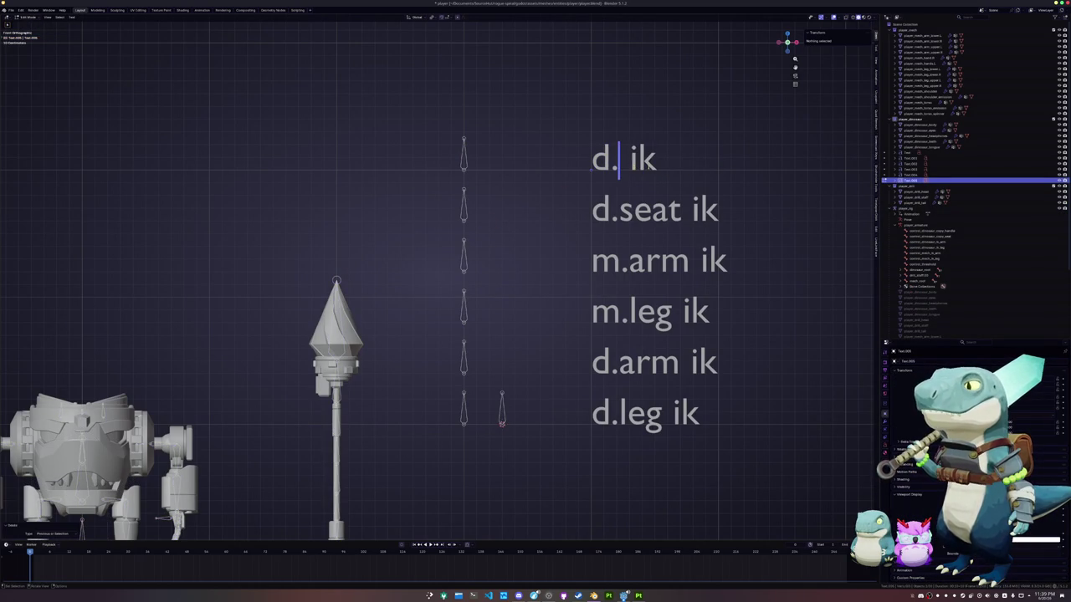
{"action": "type", "text": "handle"}
{"action": "key", "text": "Delete"}
{"action": "key", "text": "Delete"}
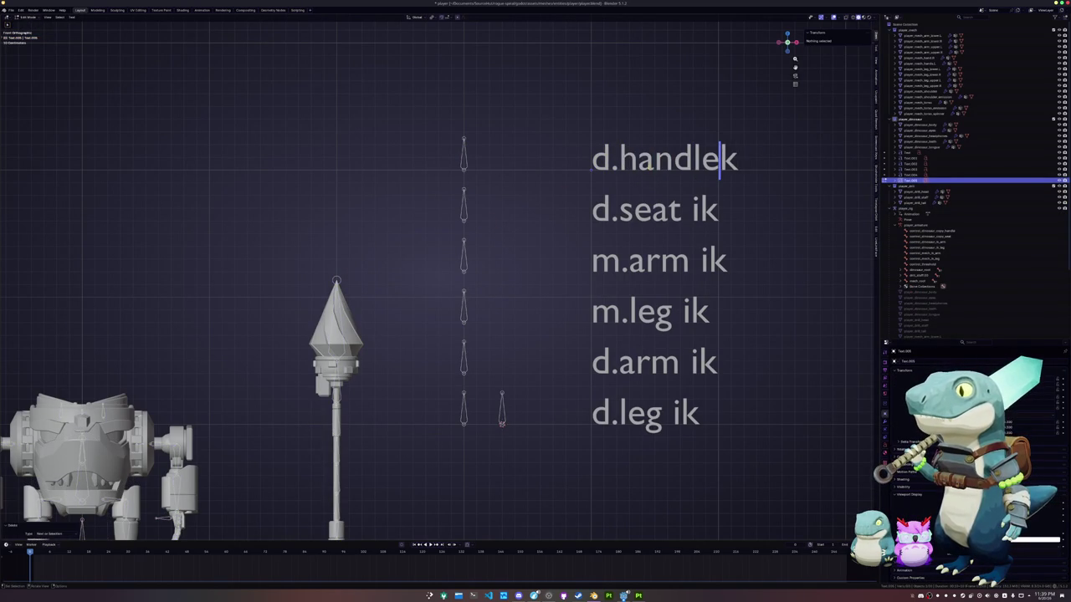
{"action": "key", "text": "Delete"}
{"action": "key", "text": "Tab"}
Remove the trailing ik so the second label reads d.seat, then select the rig.
{"action": "left_click", "coordinate": [674, 211]}
{"action": "key", "text": "Tab"}
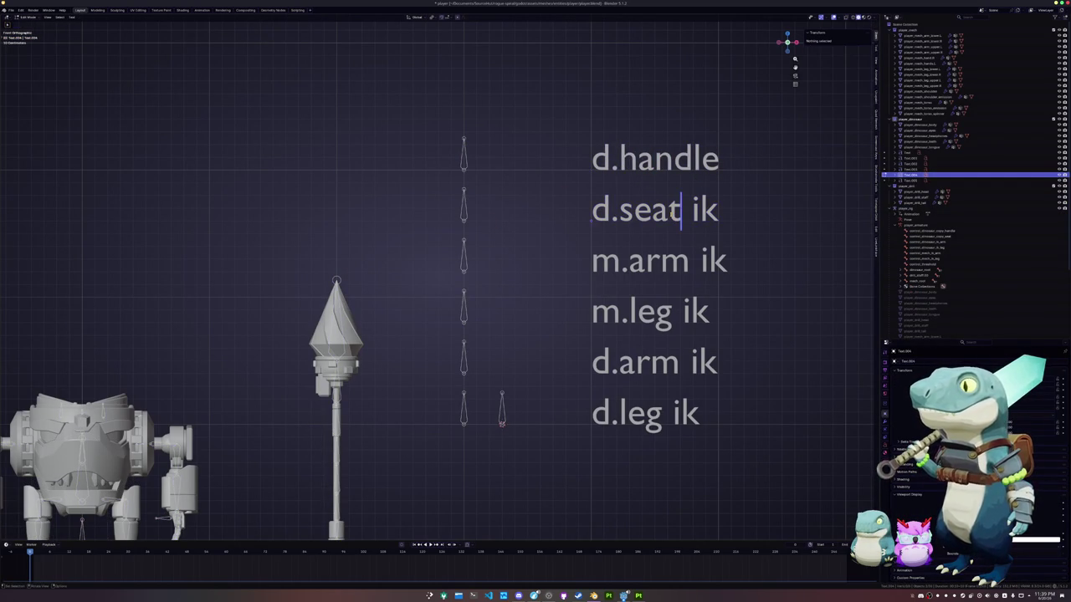
{"action": "key", "text": "Delete"}
{"action": "key", "text": "Delete"}
{"action": "key", "text": "Delete"}
{"action": "key", "text": "Tab"}
{"action": "scroll", "coordinate": [504, 360], "scroll_direction": "down", "scroll_amount": 2}
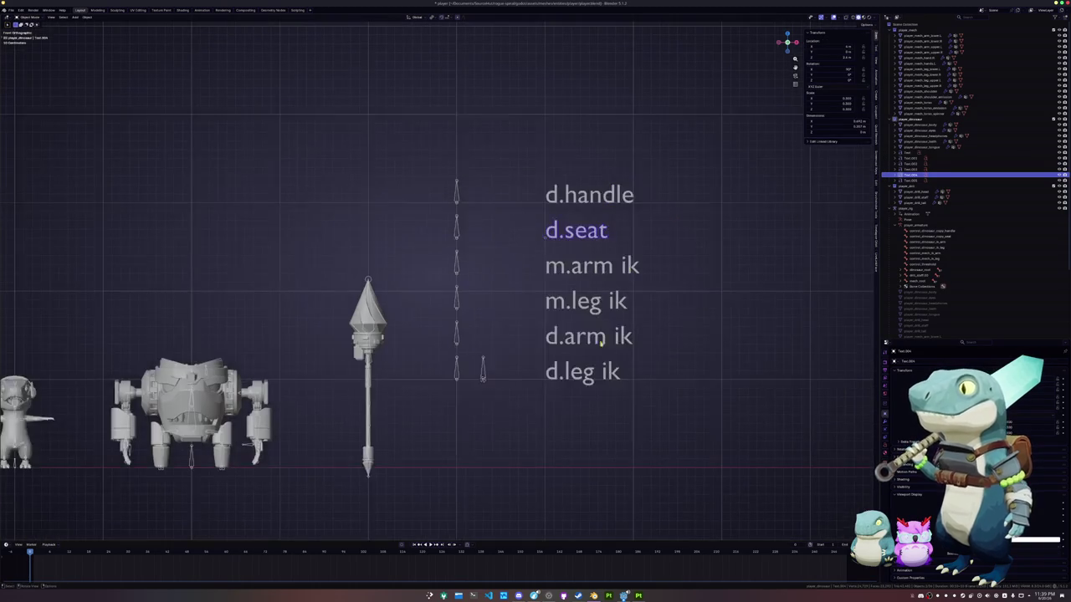
{"action": "scroll", "coordinate": [504, 360], "scroll_direction": "up", "scroll_amount": 1}
{"action": "left_click", "coordinate": [545, 346]}
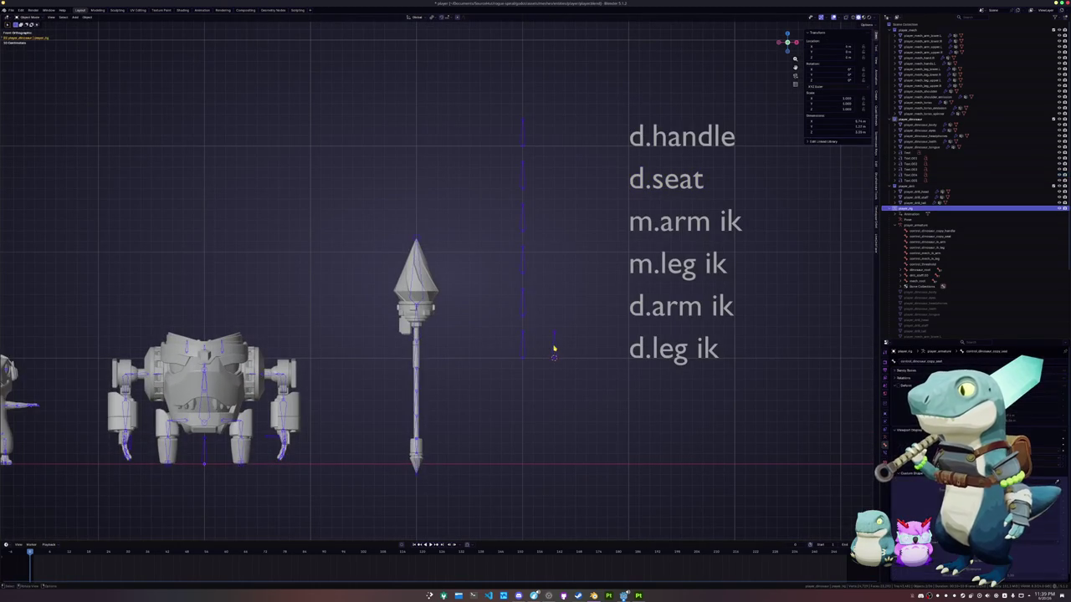
In armature Edit Mode, switch the column of control bones to B-Bone box display.
{"action": "key", "text": "Tab"}
{"action": "left_click_drag", "start_coordinate": [548, 293], "coordinate": [499, 67]}
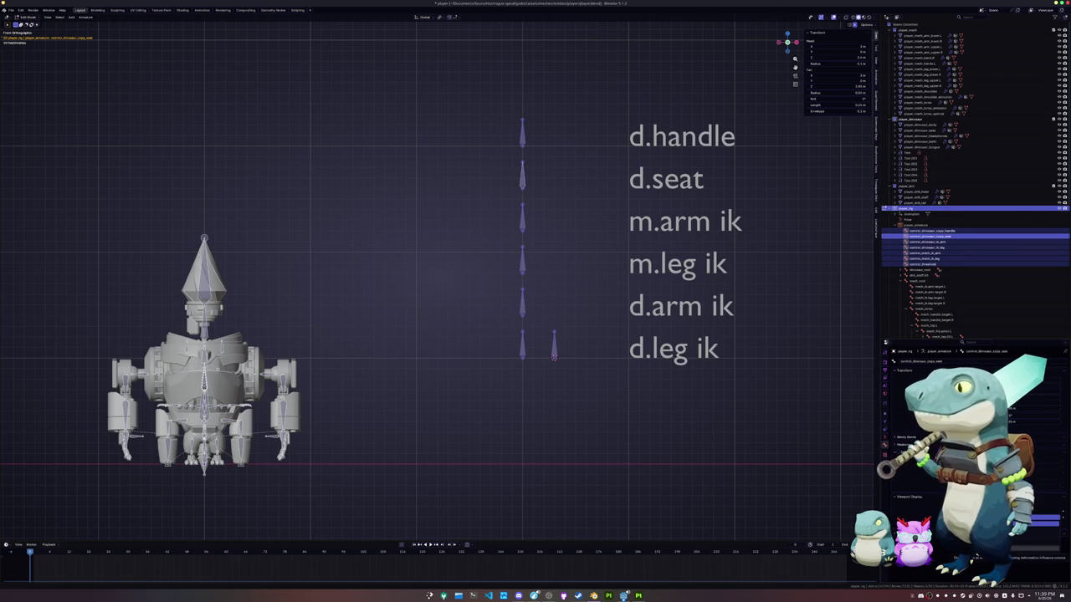
{"action": "key", "text": "ctrl+z"}
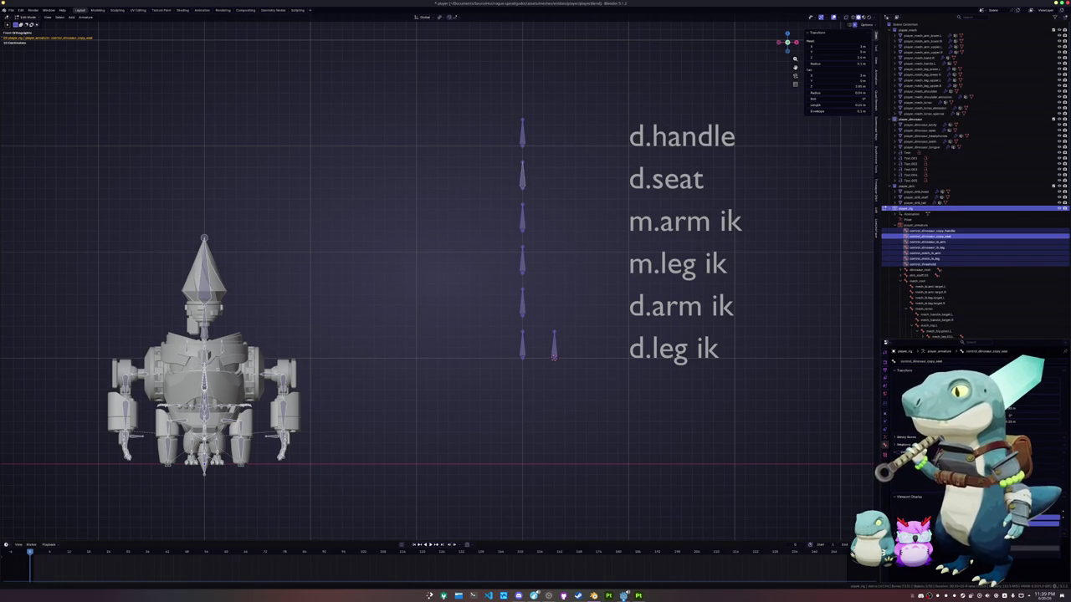
{"action": "left_click", "coordinate": [1037, 523]}
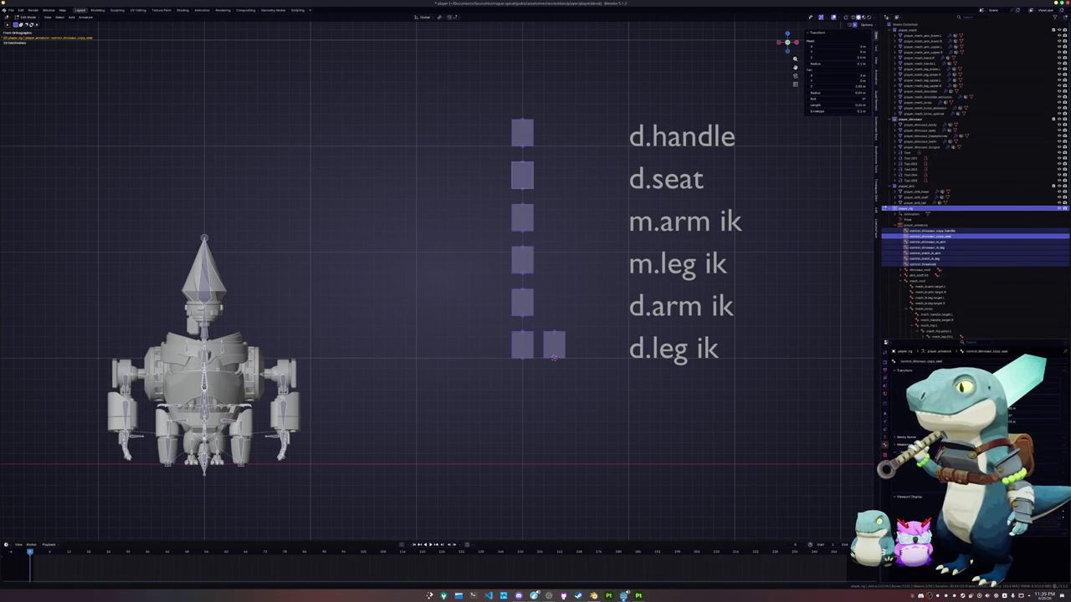
{"action": "left_click", "coordinate": [1050, 524]}
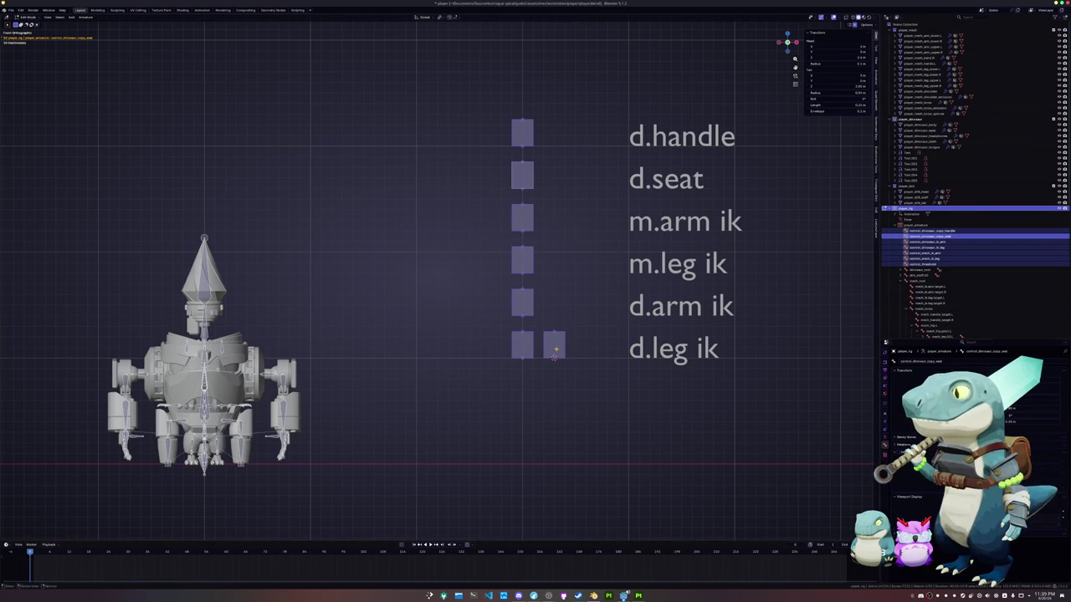
{"action": "left_click", "coordinate": [921, 264]}
Give the side control bone a red bone colour set.
{"action": "left_click", "coordinate": [1037, 519]}
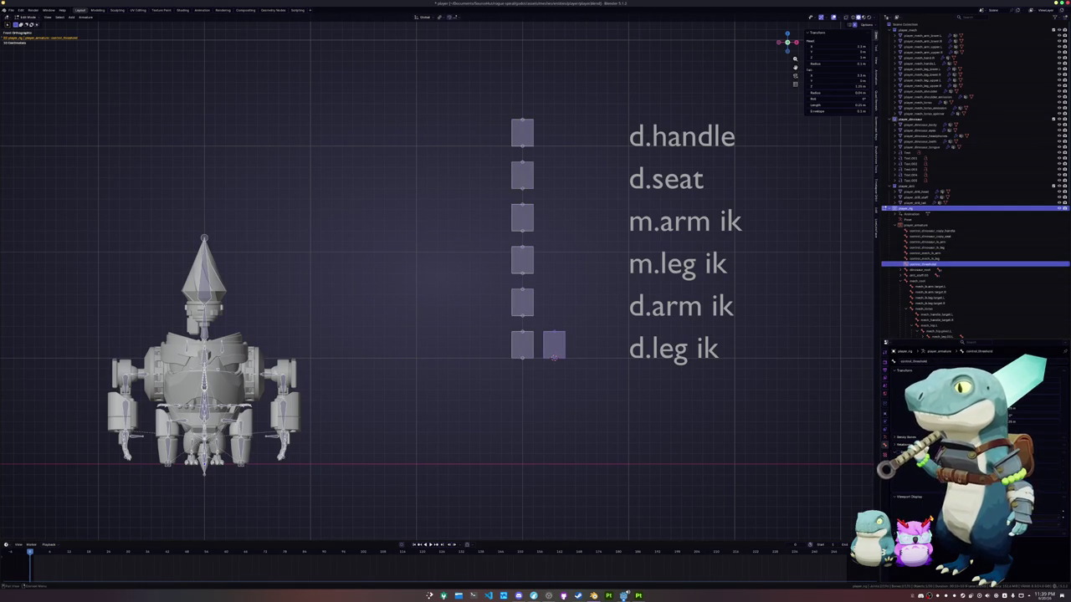
{"action": "left_click", "coordinate": [1046, 459]}
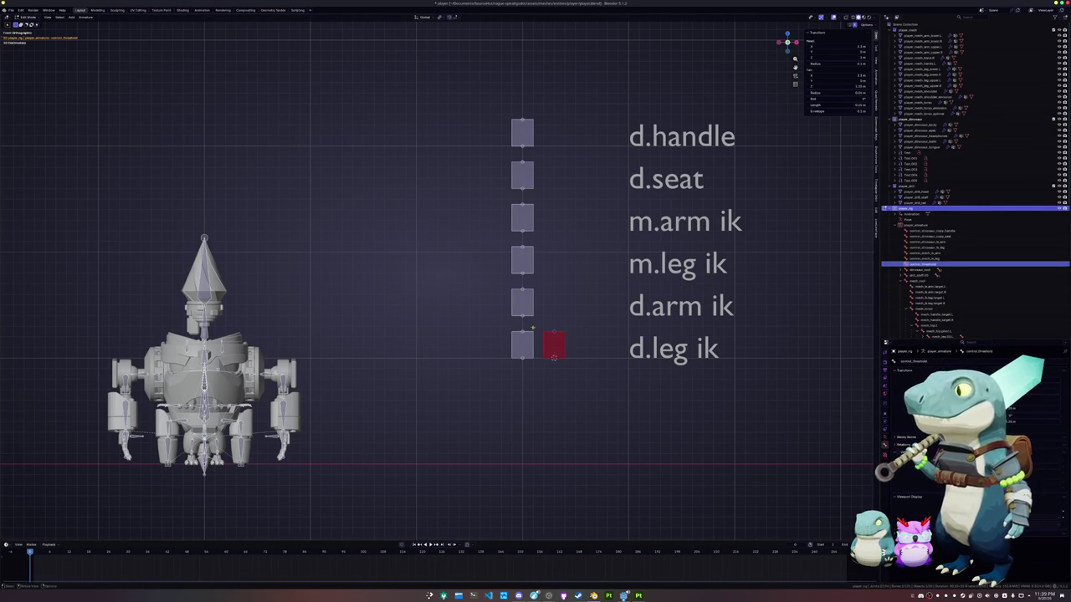
{"action": "left_click", "coordinate": [920, 247]}
Give the column of six control bones a green bone colour set.
{"action": "left_click_drag", "start_coordinate": [539, 420], "coordinate": [477, 149]}
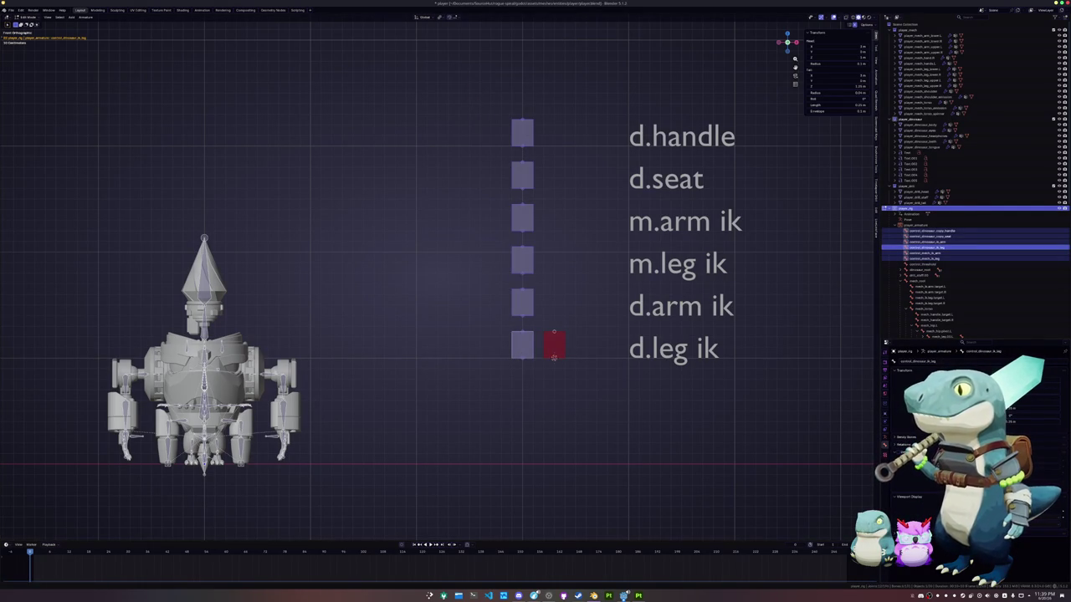
{"action": "left_click", "coordinate": [1046, 512], "text": "alt"}
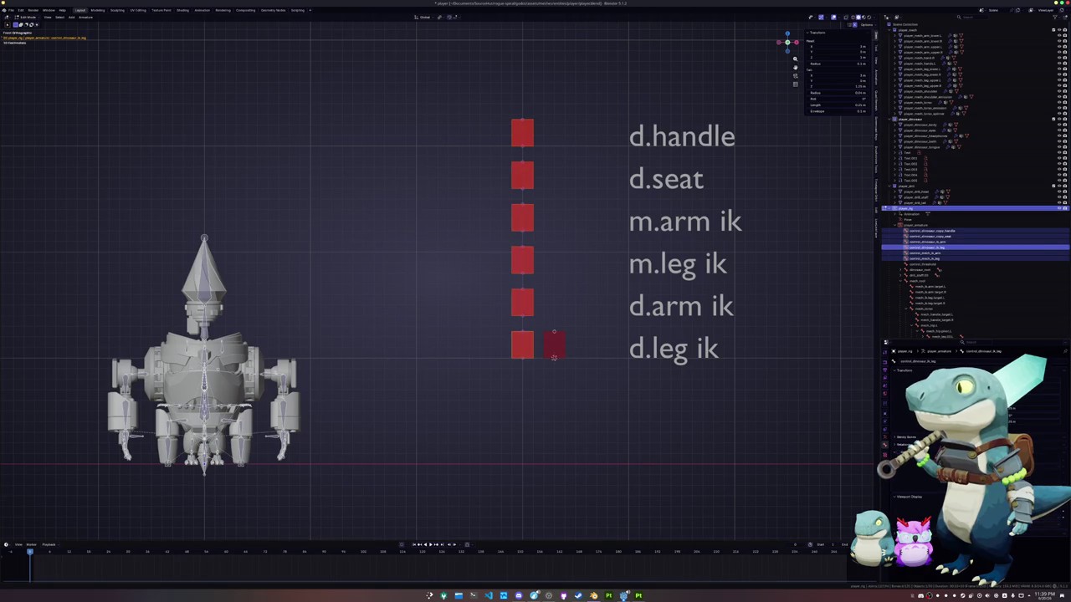
{"action": "left_click", "coordinate": [1046, 512], "text": "alt"}
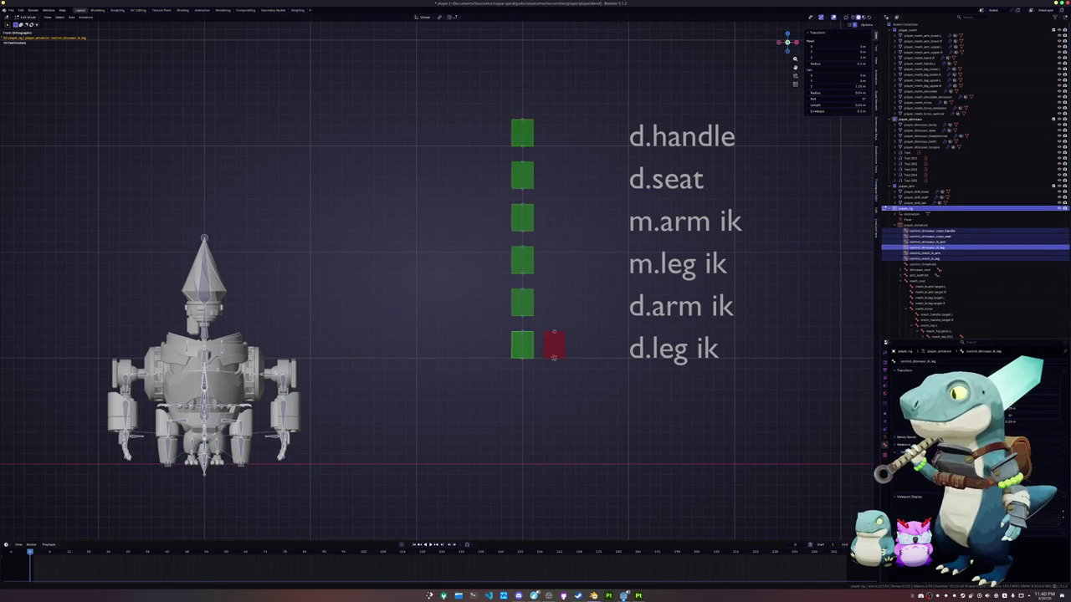
Enter Pose Mode with Ctrl+Tab and orbit to view the green and red controls.
{"action": "key", "text": "Tab"}
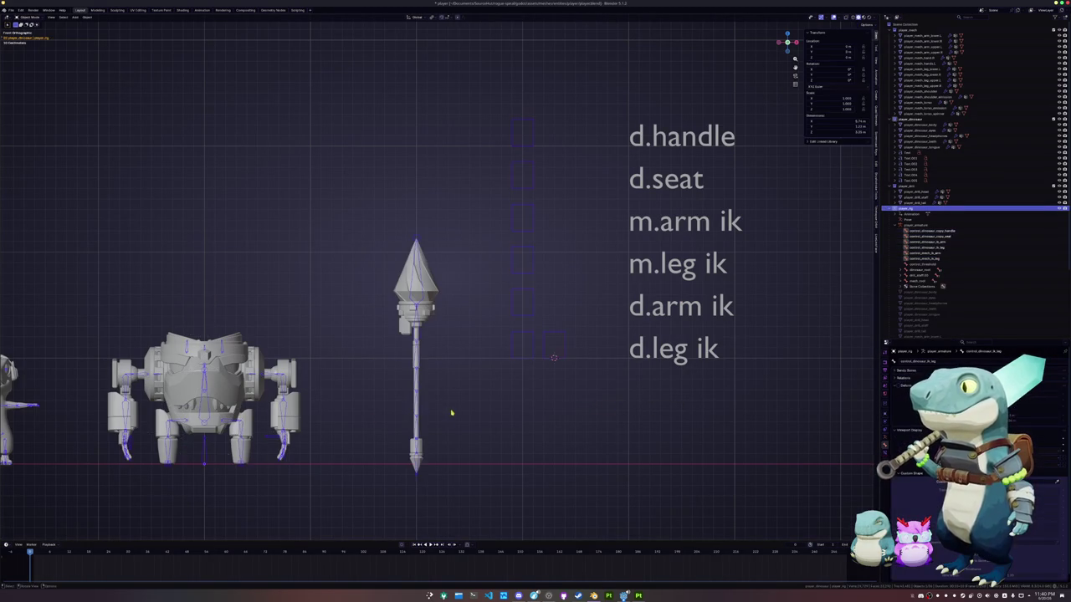
{"action": "key", "text": "ctrl+Tab"}
{"action": "scroll", "coordinate": [463, 412], "scroll_direction": "down", "scroll_amount": 2}
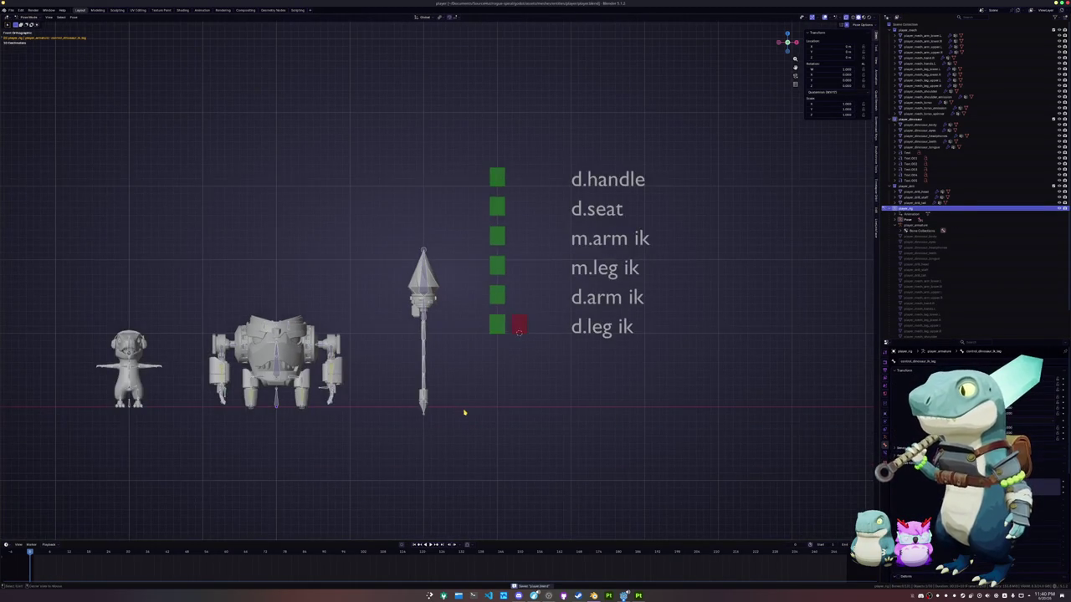
{"action": "mouse_move", "coordinate": [474, 413]}
{"action": "middle_mouse_down"}
{"action": "mouse_move", "coordinate": [457, 427]}
{"action": "mouse_move", "coordinate": [466, 375]}
{"action": "middle_mouse_up"}
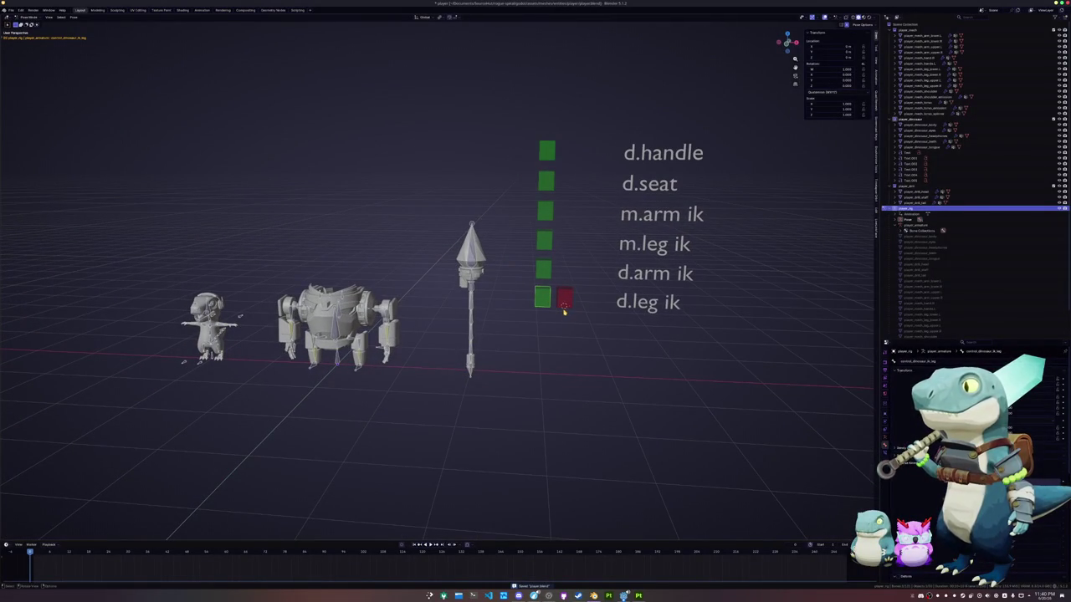
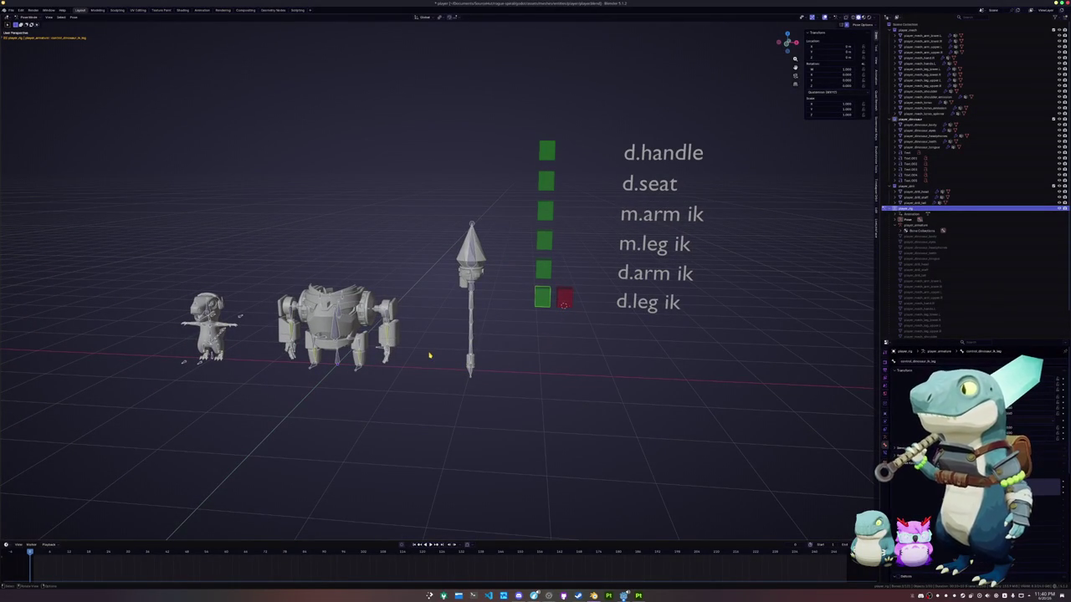
Zoom toward the mech and add a driver to the dinosaur leg bone's constraint setting.
{"action": "scroll", "coordinate": [375, 356], "scroll_direction": "up", "scroll_amount": 2}
{"action": "middle_click_drag", "start_coordinate": [171, 316], "coordinate": [330, 316], "text": "shift"}
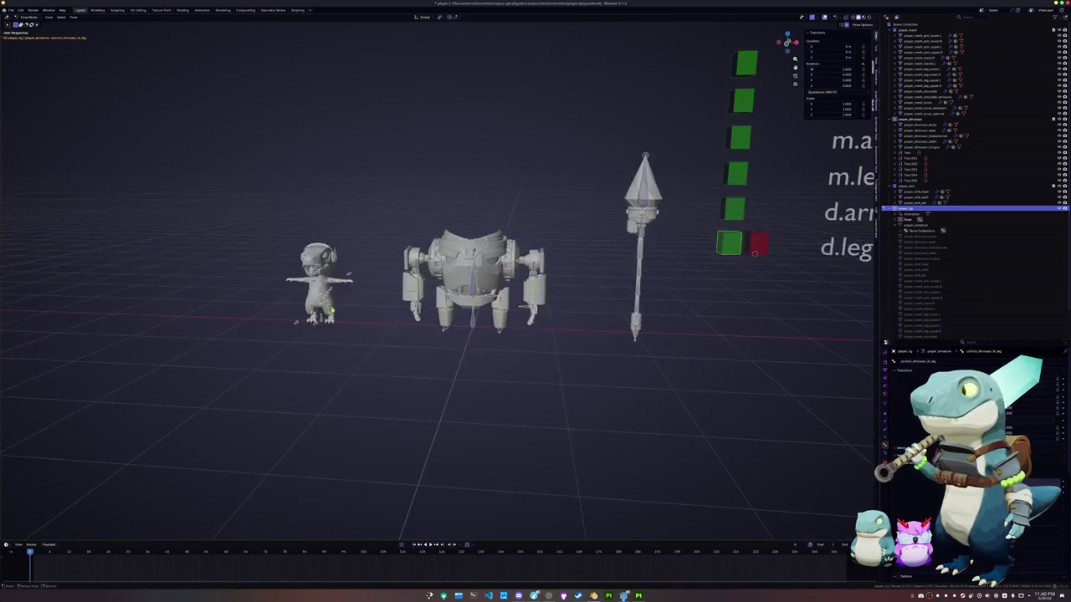
{"action": "scroll", "coordinate": [331, 315], "scroll_direction": "up", "scroll_amount": 4}
{"action": "scroll", "coordinate": [267, 400], "scroll_direction": "up", "scroll_amount": 2}
{"action": "scroll", "coordinate": [485, 365], "scroll_direction": "up", "scroll_amount": 1}
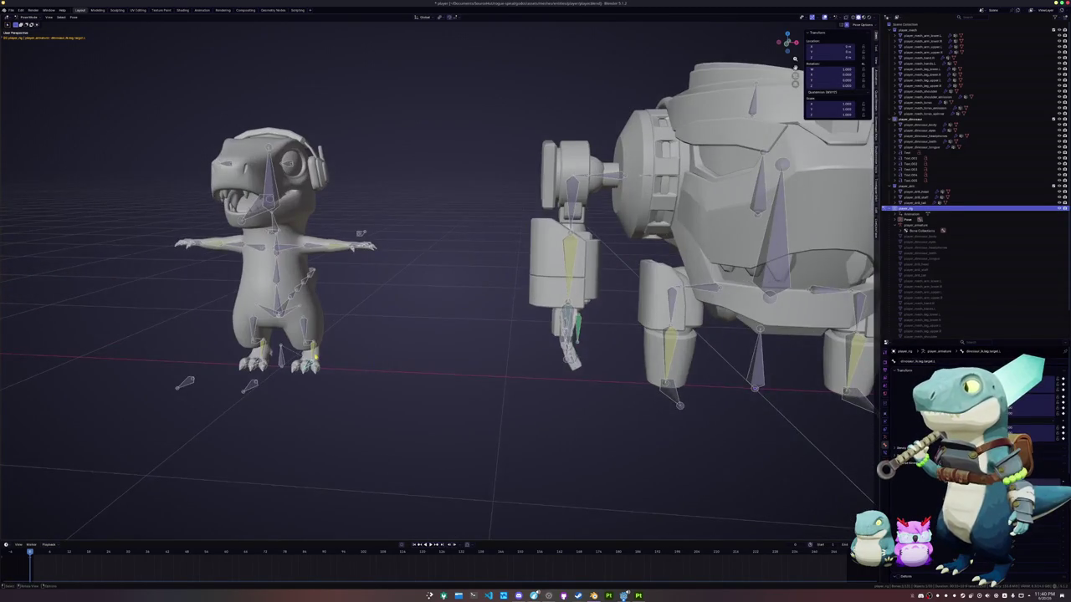
{"action": "scroll", "coordinate": [486, 366], "scroll_direction": "down", "scroll_amount": 5}
{"action": "scroll", "coordinate": [779, 408], "scroll_direction": "up", "scroll_amount": 4}
{"action": "scroll", "coordinate": [698, 407], "scroll_direction": "up", "scroll_amount": 1}
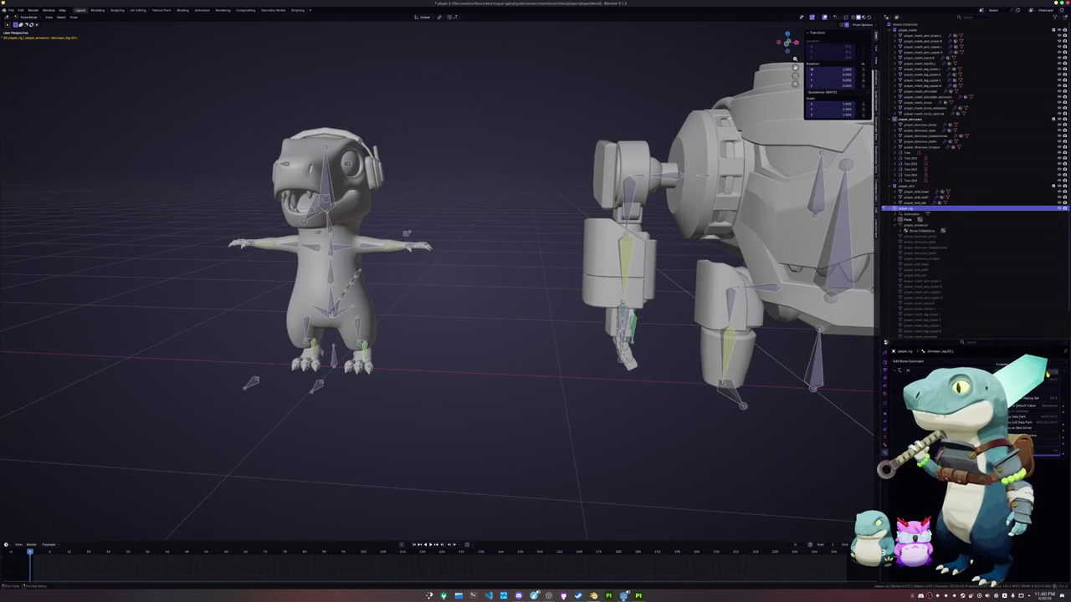
{"action": "key", "text": "ctrl+d"}
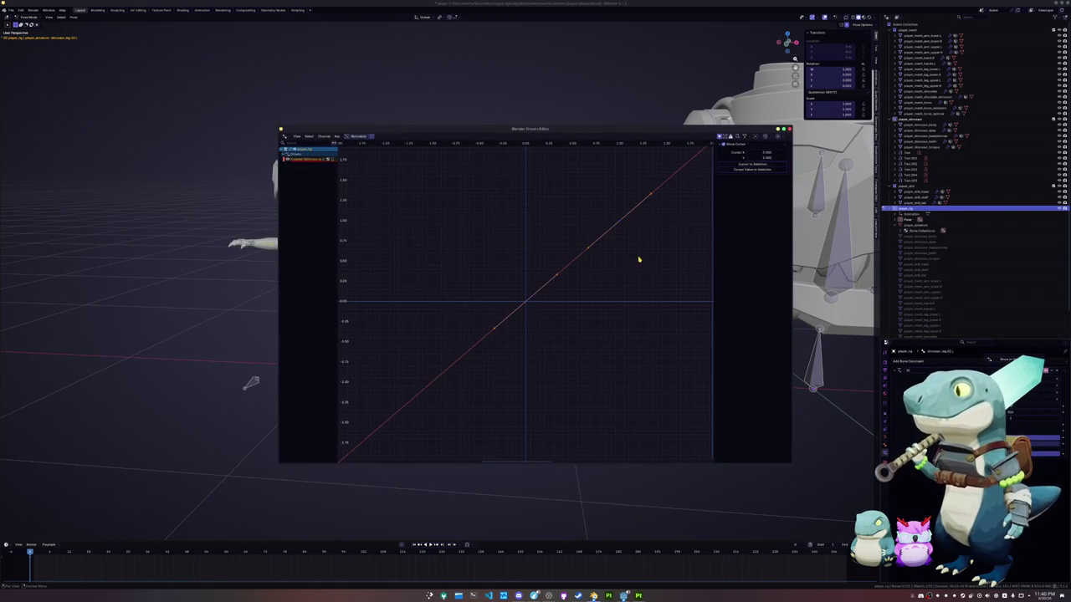
Add a second driver variable and set both variables to Transform Channel.
{"action": "left_click_drag", "start_coordinate": [669, 134], "coordinate": [527, 123]}
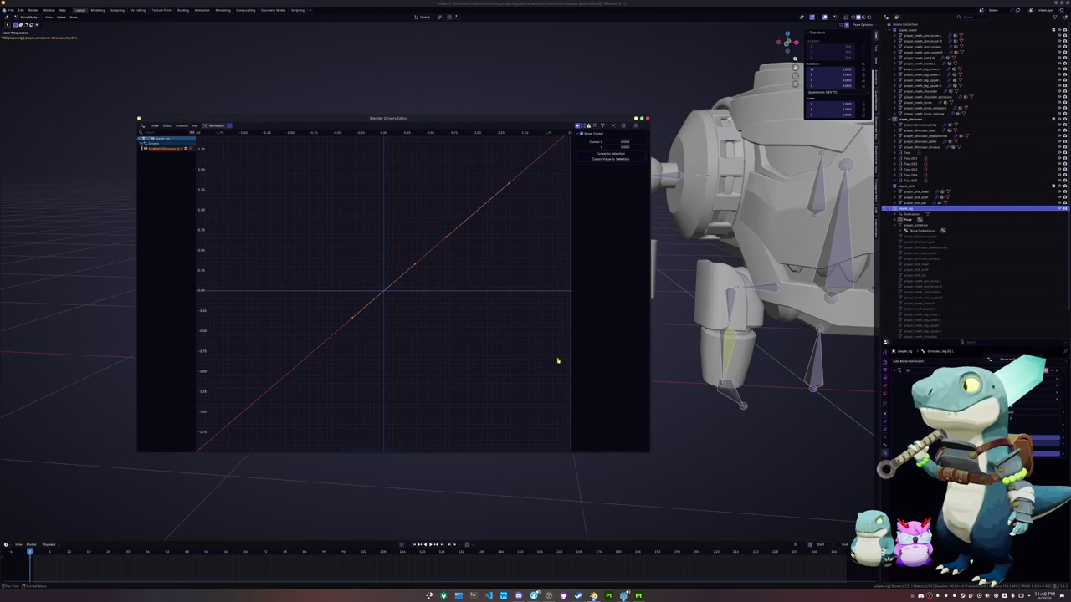
{"action": "left_click", "coordinate": [163, 149]}
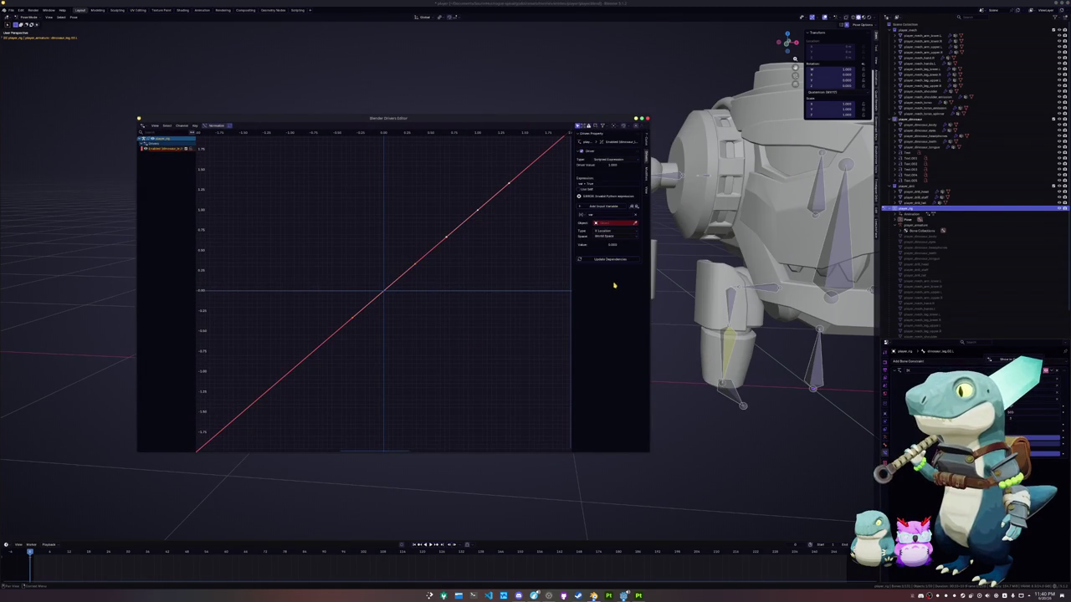
{"action": "left_click", "coordinate": [609, 224]}
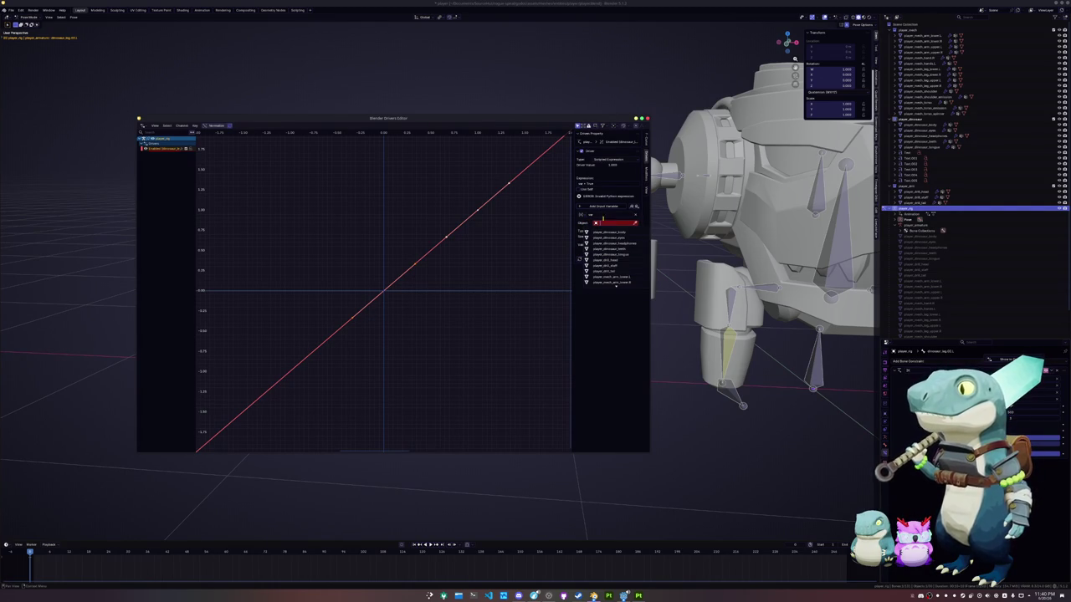
{"action": "left_click", "coordinate": [583, 216]}
{"action": "left_click", "coordinate": [600, 234]}
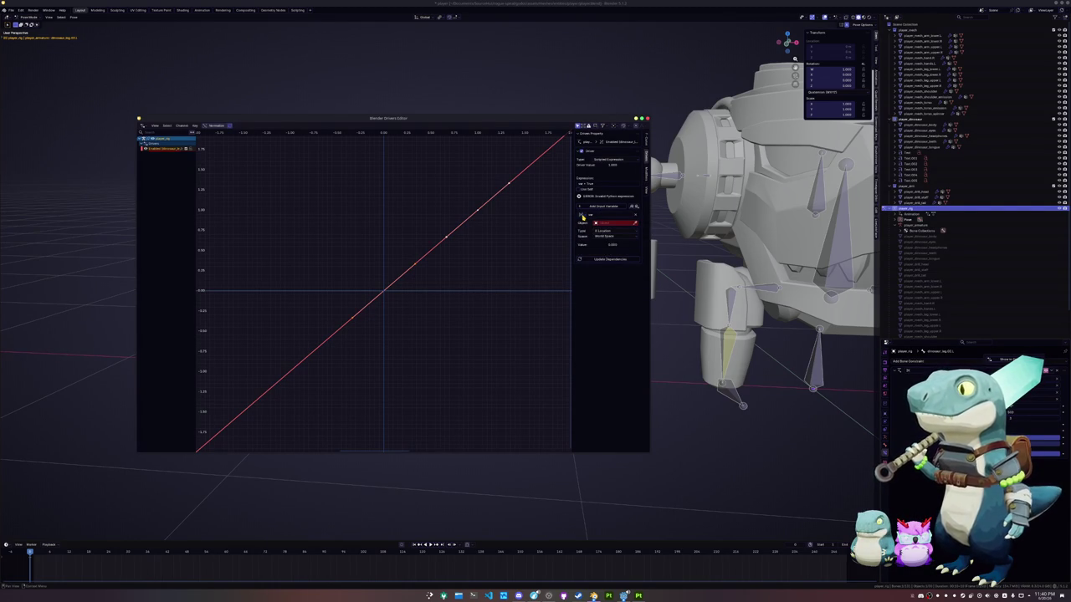
{"action": "left_click", "coordinate": [607, 205]}
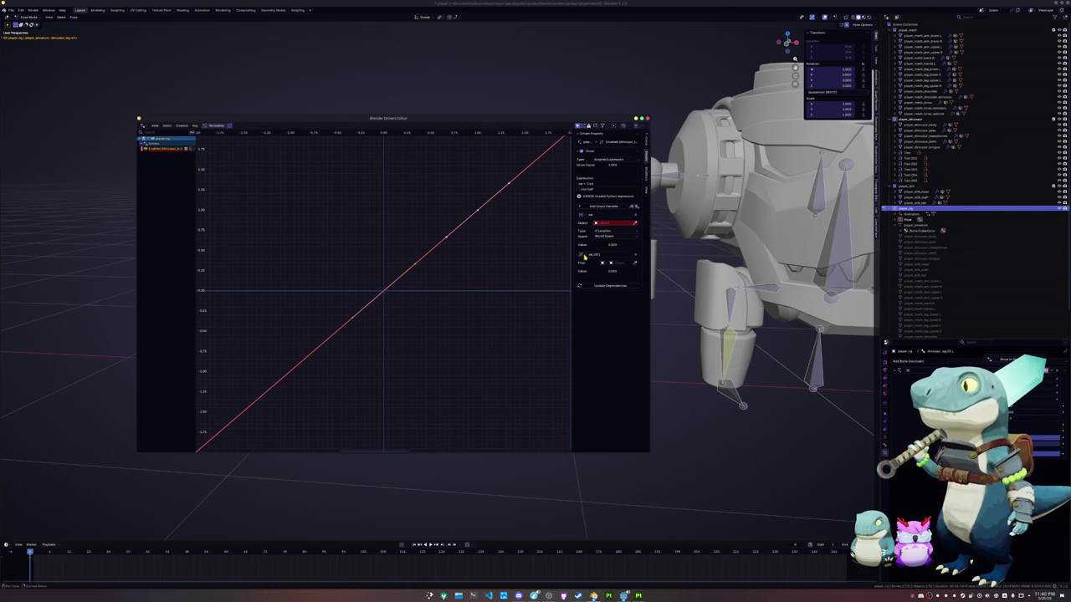
{"action": "left_click", "coordinate": [583, 256]}
{"action": "left_click", "coordinate": [594, 275]}
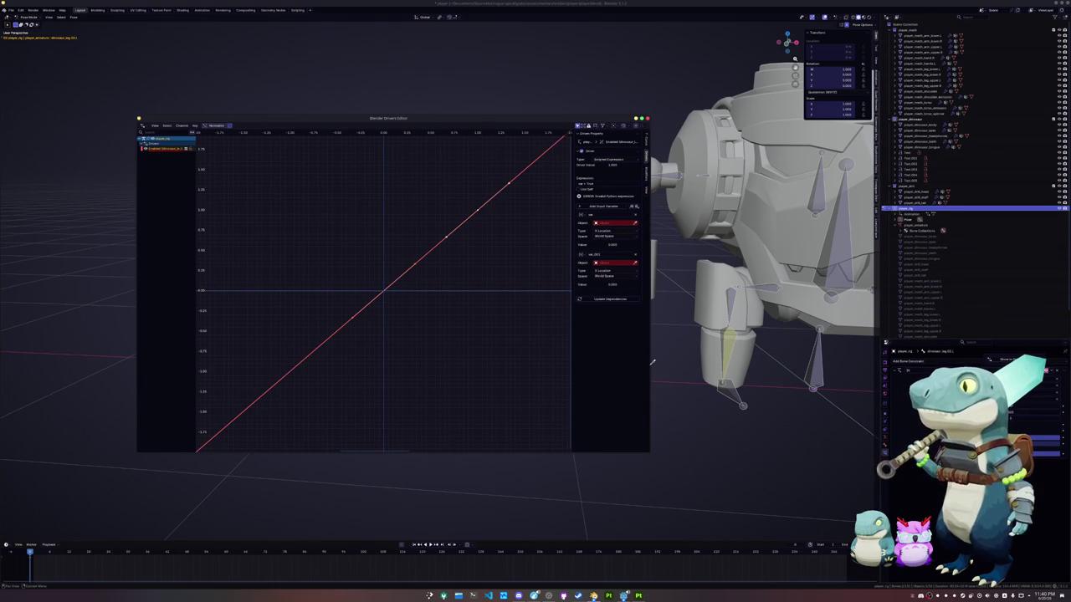
Assign player_rig as the Object for both driver variables.
{"action": "left_click", "coordinate": [601, 223]}
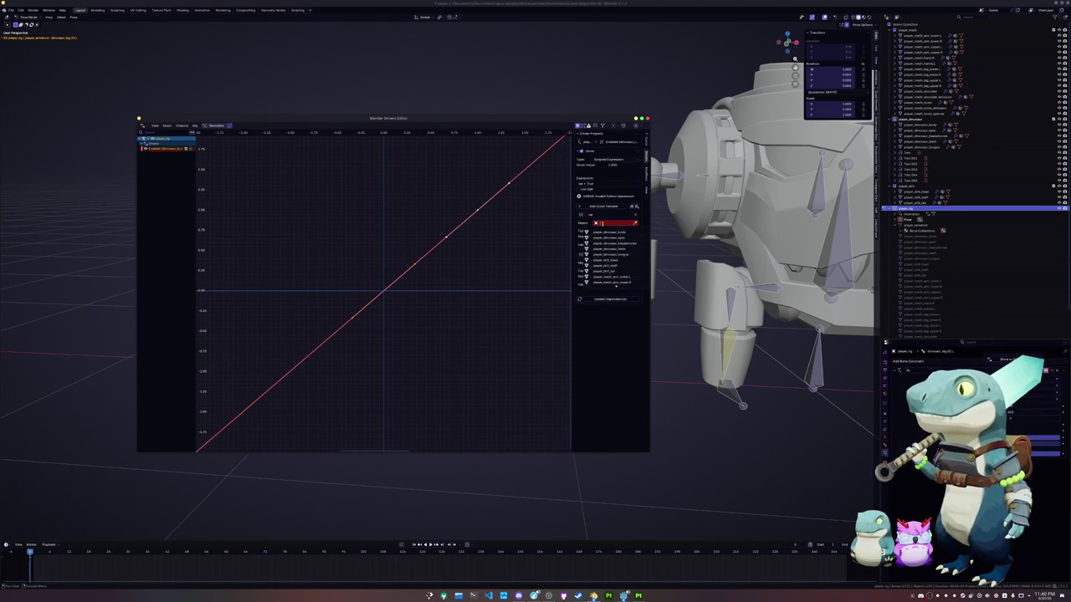
{"action": "type", "text": "mesh"}
{"action": "key", "text": "BackSpace"}
{"action": "key", "text": "BackSpace"}
{"action": "key", "text": "BackSpace"}
{"action": "type", "text": "ant"}
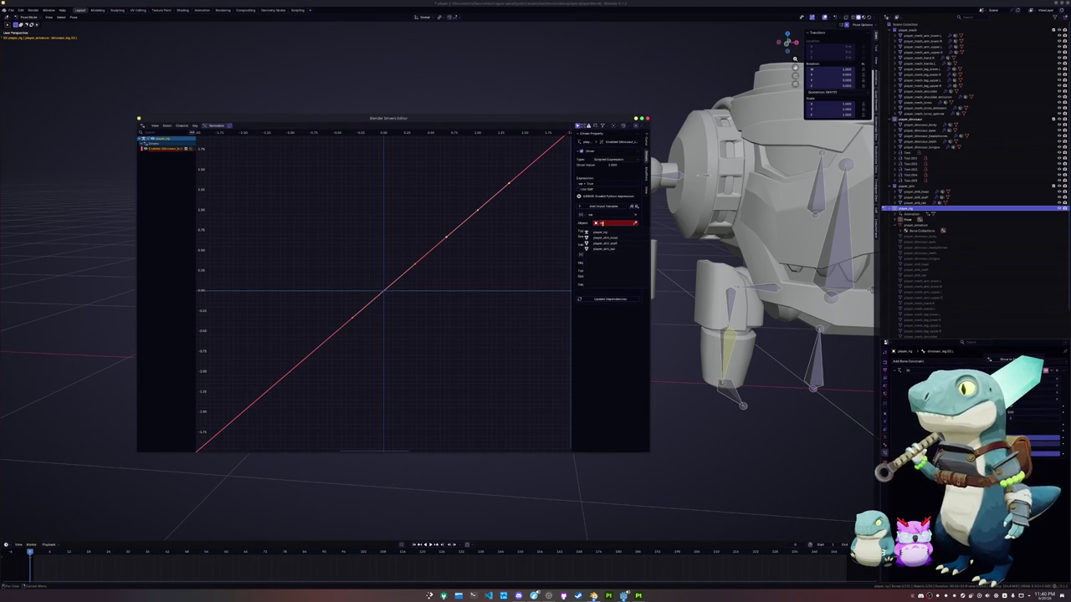
{"action": "left_click", "coordinate": [600, 231]}
{"action": "left_click", "coordinate": [604, 206]}
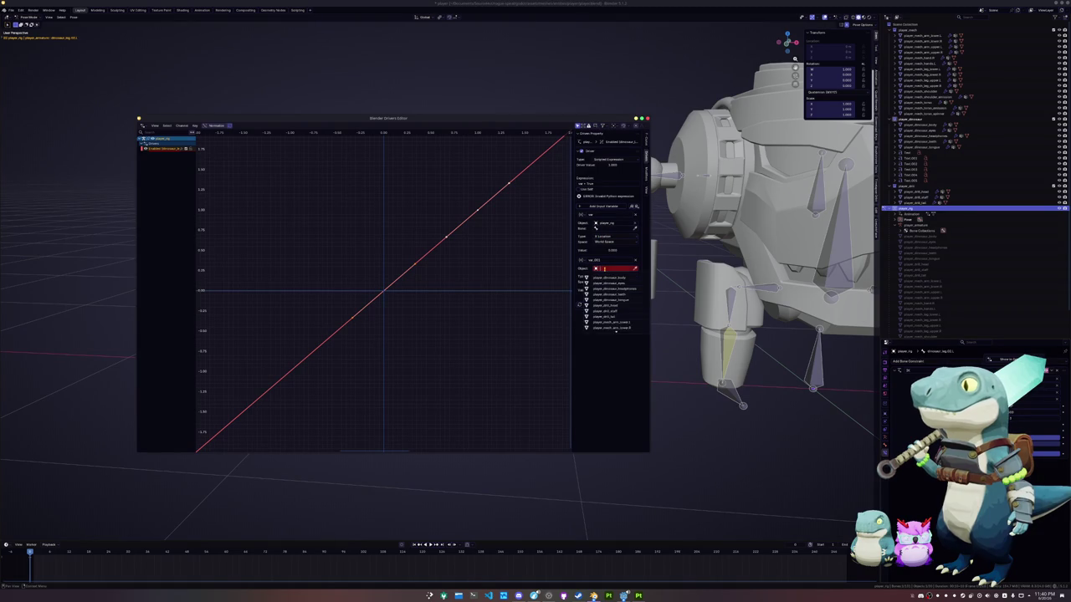
{"action": "left_click", "coordinate": [604, 269]}
{"action": "type", "text": "ant"}
{"action": "left_click", "coordinate": [602, 277]}
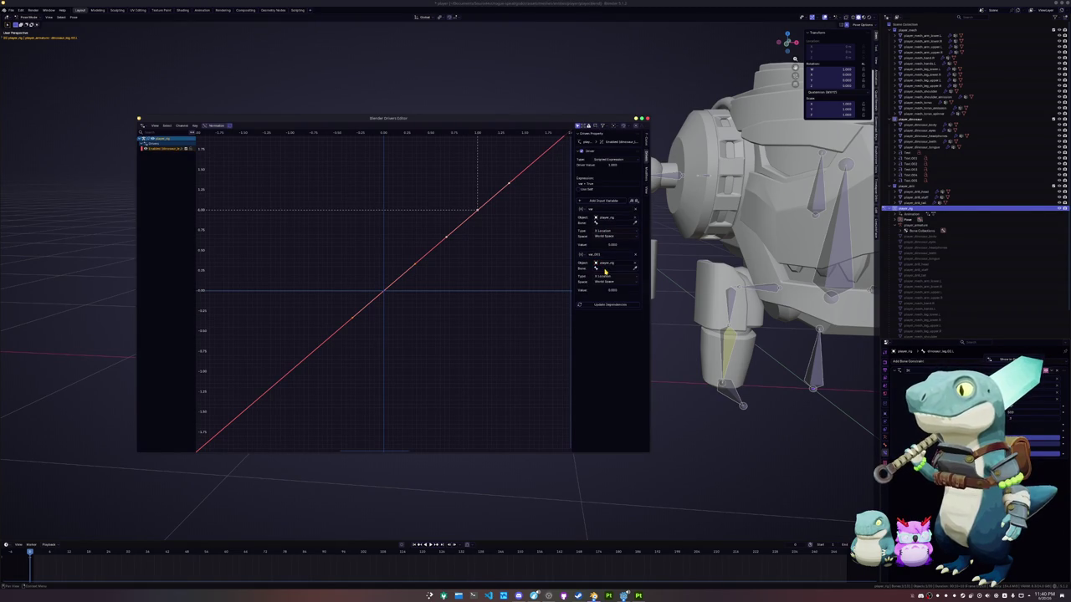
Choose a dinosaur control bone and a control bone as the two variables' bones.
{"action": "left_click", "coordinate": [604, 223]}
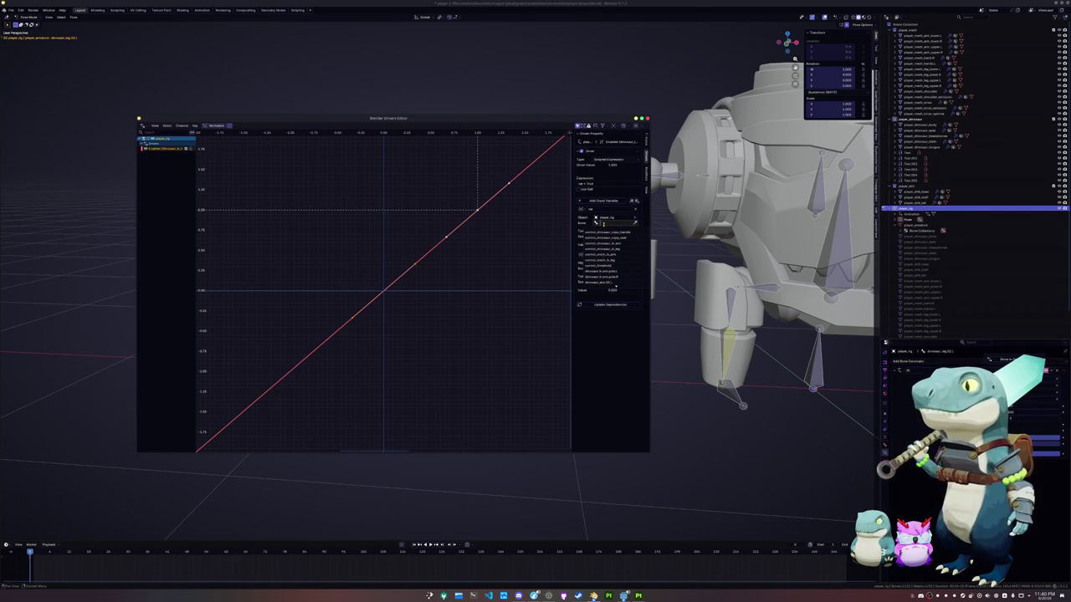
{"action": "type", "text": "t"}
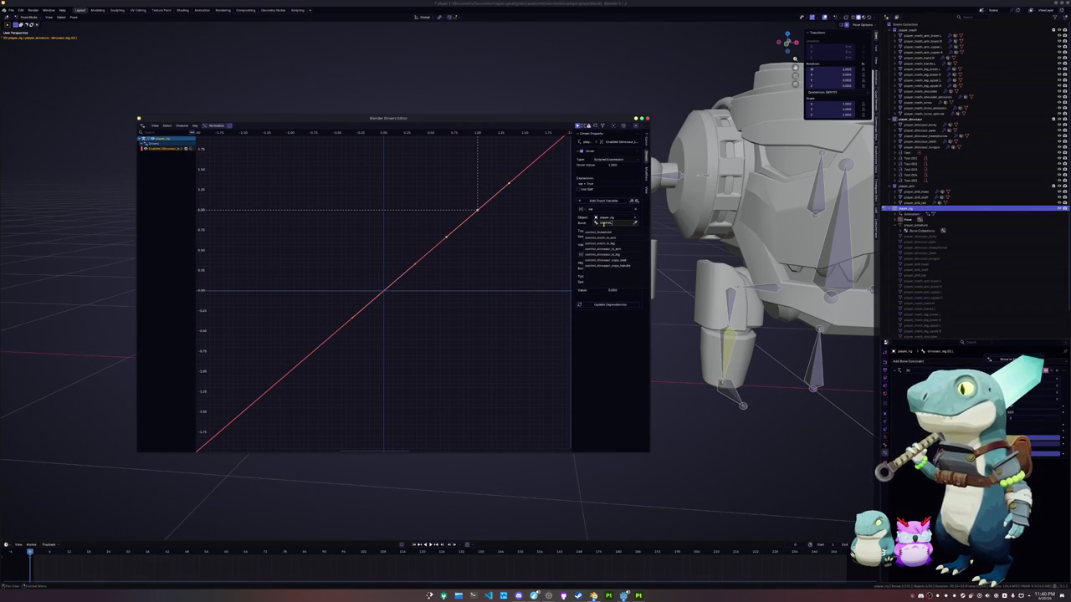
{"action": "type", "text": "di"}
{"action": "key", "text": "Down"}
{"action": "key", "text": "Return"}
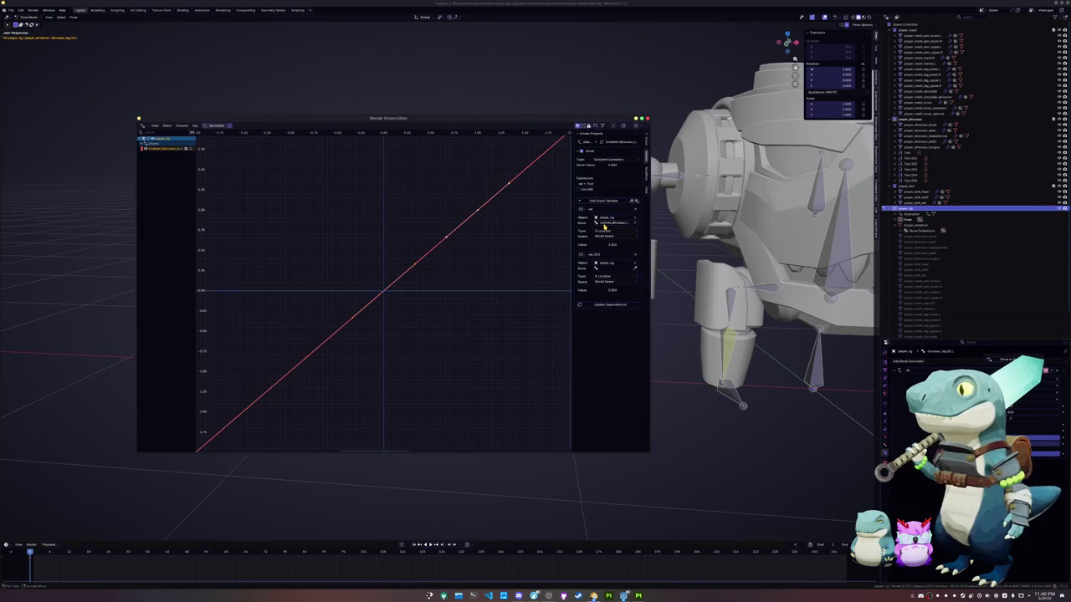
{"action": "left_click", "coordinate": [607, 267]}
{"action": "type", "text": "contr"}
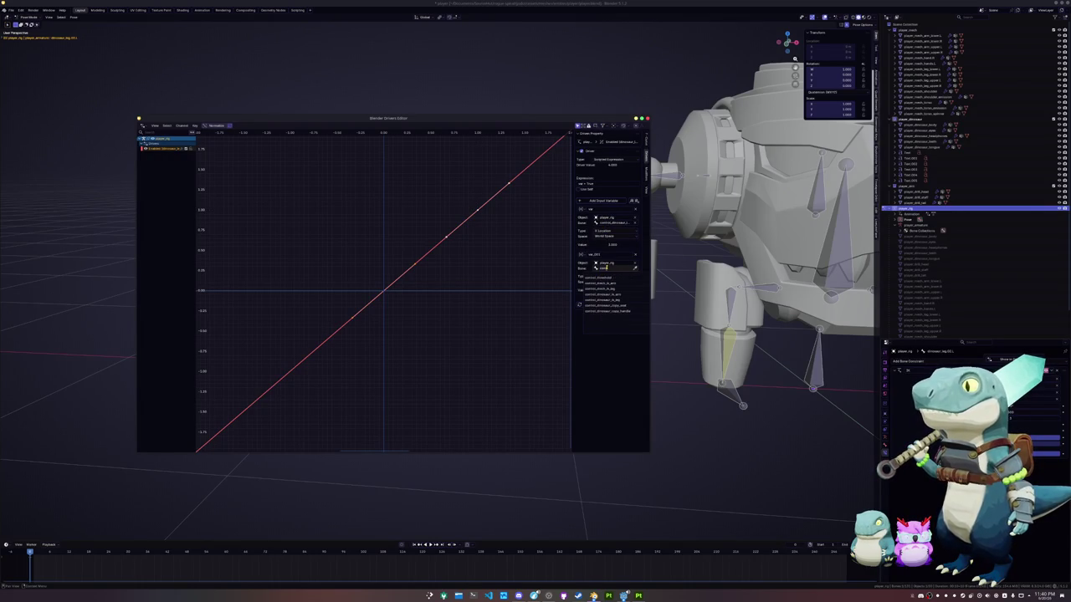
{"action": "key", "text": "Return"}
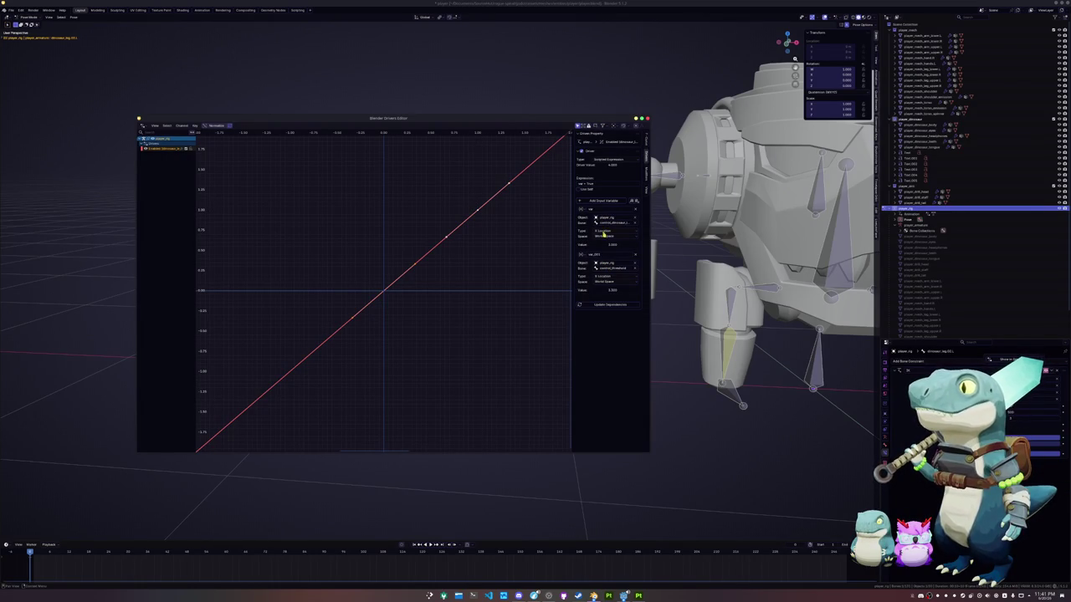
Rename the second driver variable to thresh.
{"action": "left_click", "coordinate": [599, 185]}
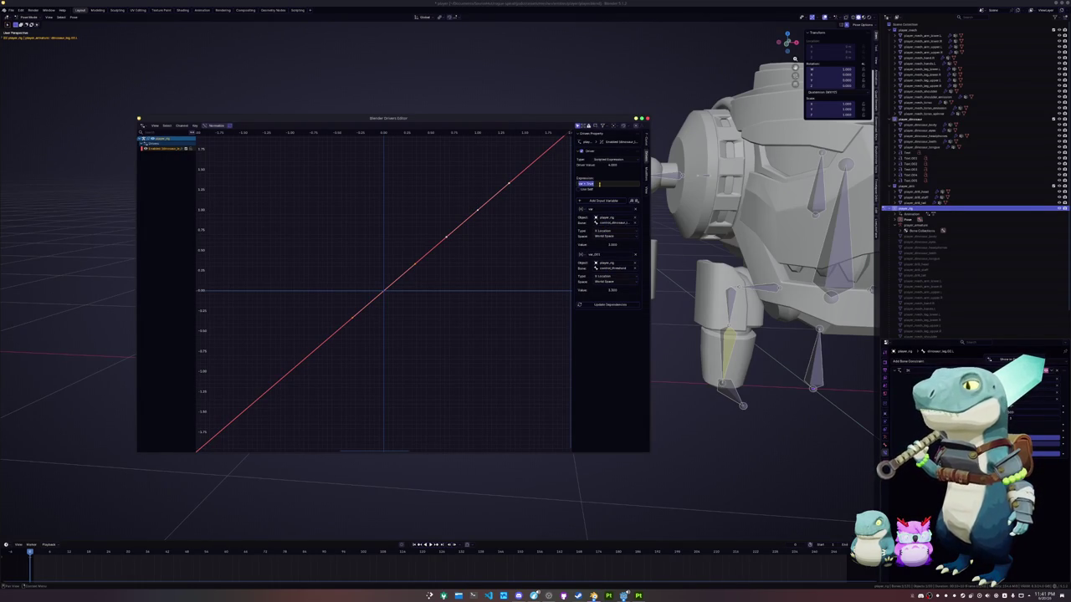
{"action": "key", "text": "Return"}
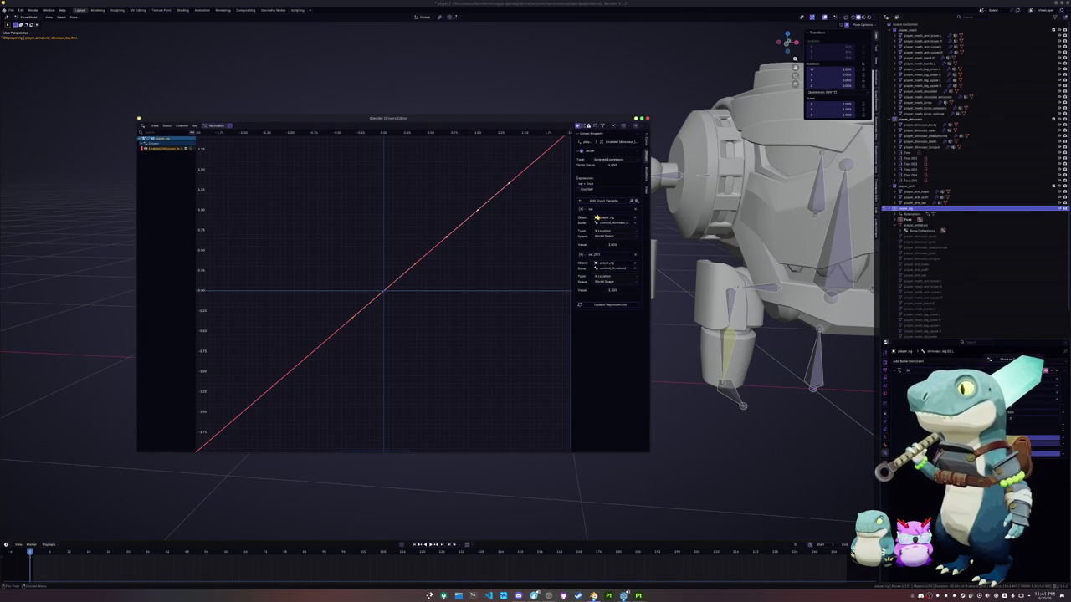
{"action": "left_click", "coordinate": [598, 210]}
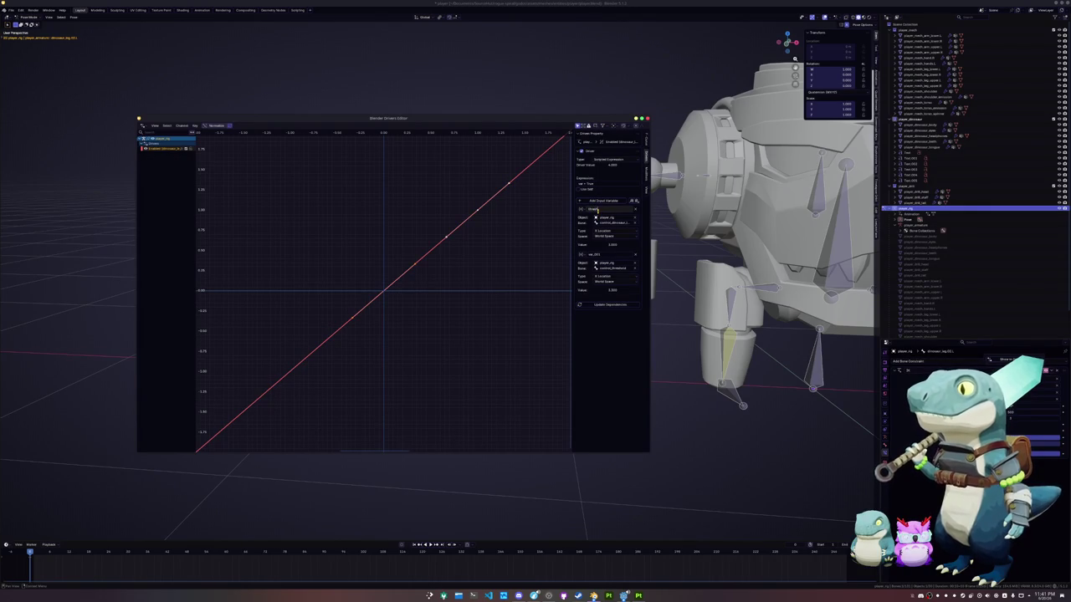
{"action": "key", "text": "Return"}
{"action": "left_click", "coordinate": [598, 260]}
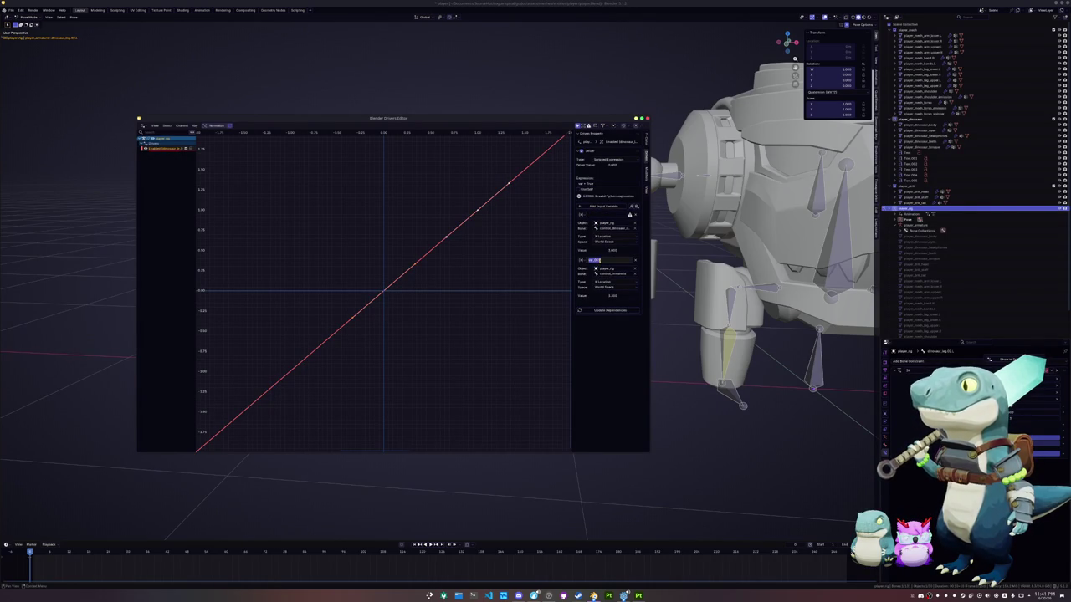
{"action": "type", "text": "thresh"}
{"action": "key", "text": "Return"}
Rename the first variable, make the expression add both variables, and close the Drivers Editor.
{"action": "left_click", "coordinate": [591, 214]}
{"action": "type", "text": "s"}
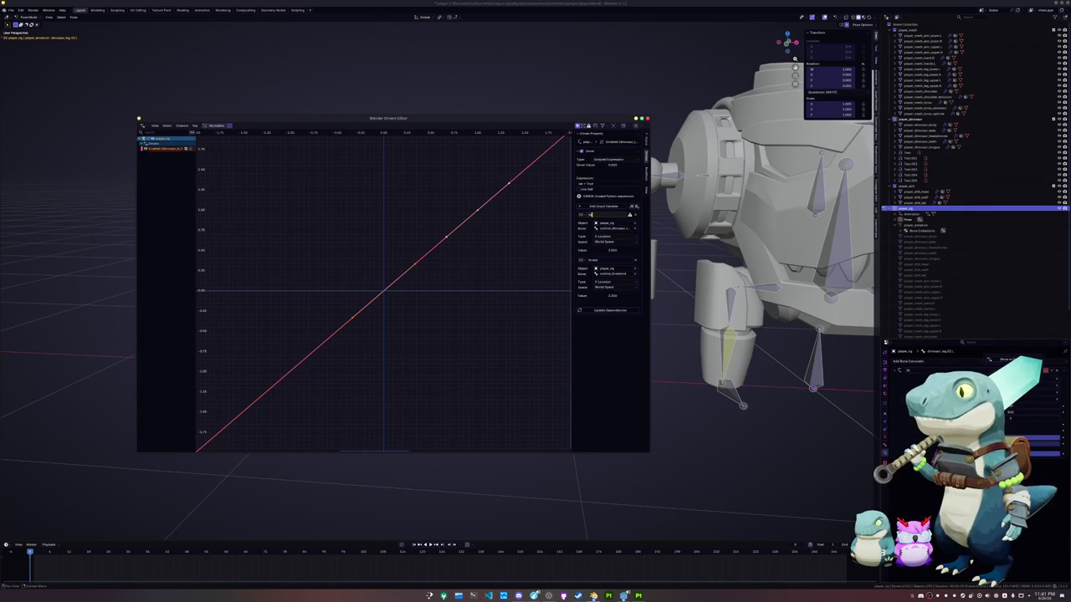
{"action": "key", "text": "Return"}
{"action": "left_click", "coordinate": [598, 184]}
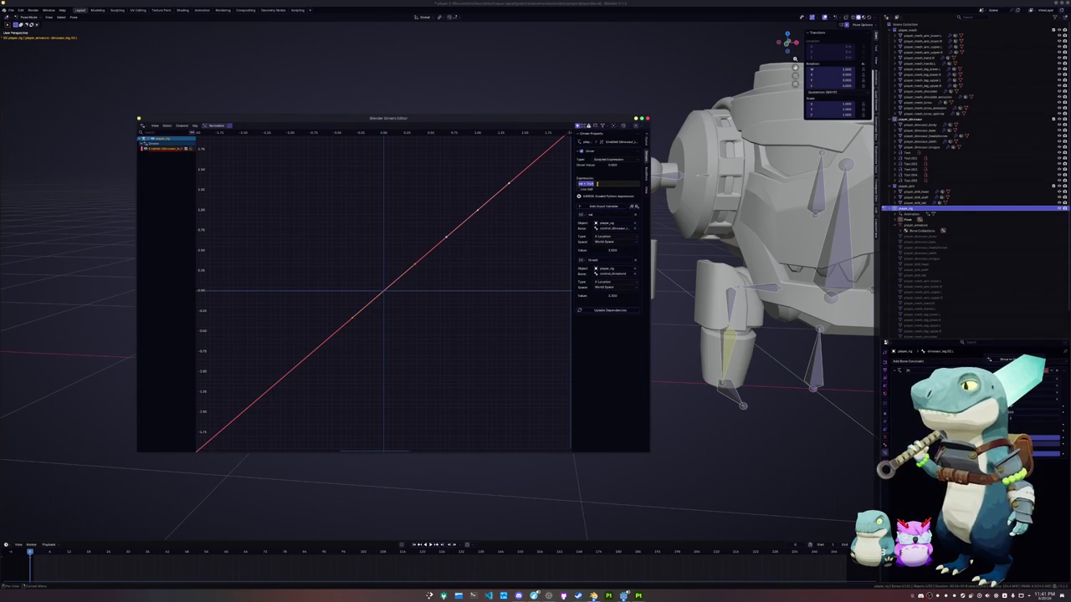
{"action": "type", "text": "sh"}
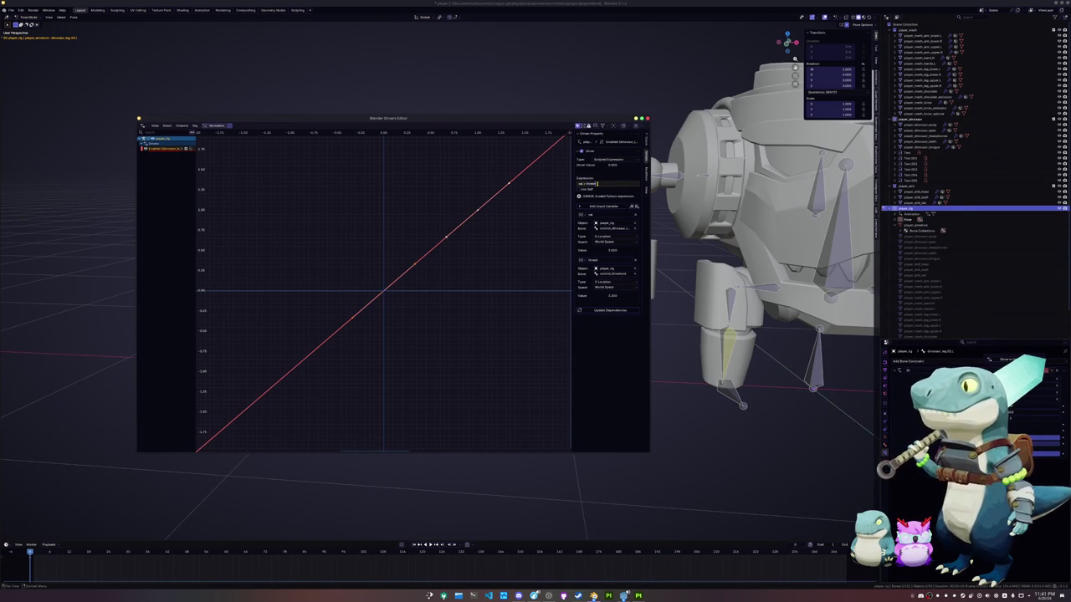
{"action": "key", "text": "Return"}
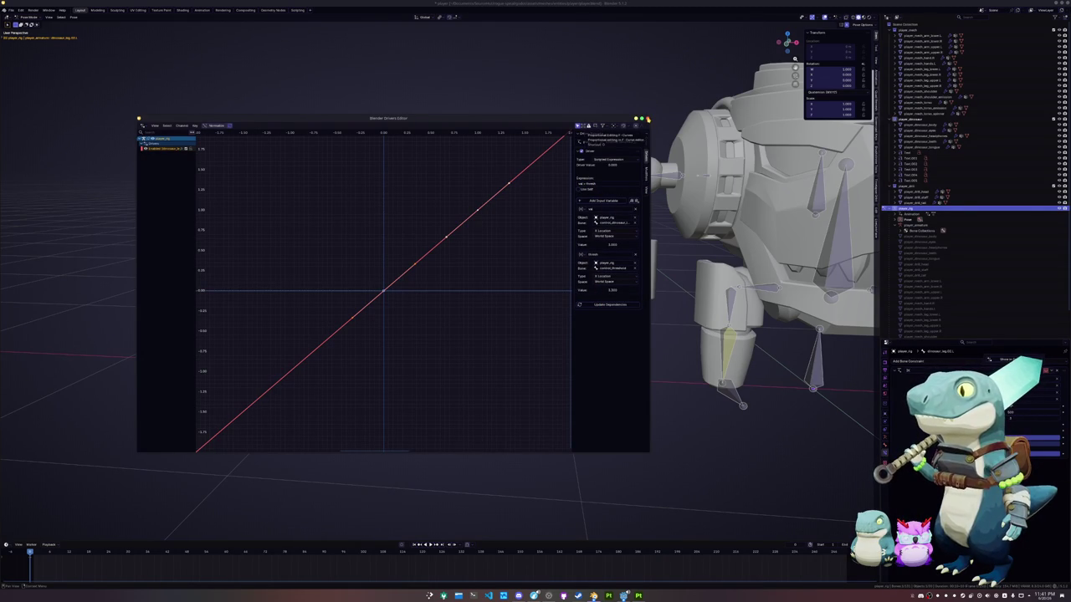
{"action": "left_click", "coordinate": [647, 120]}
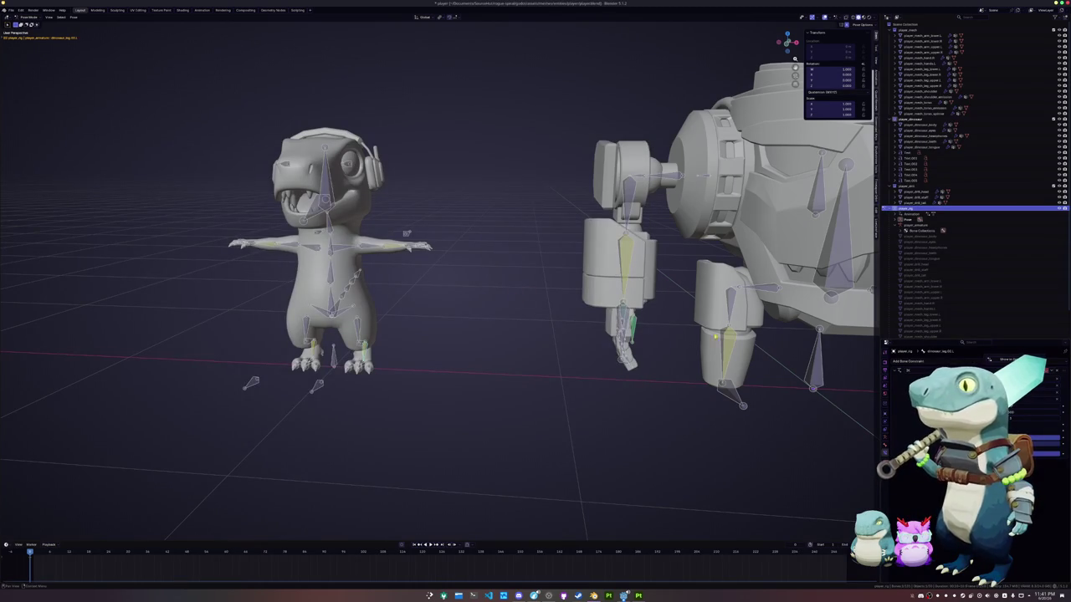
Zoom to the dinosaur's feet and select the left foot bone and dinosaur_leg.02.R to review their constraints.
{"action": "scroll", "coordinate": [471, 349], "scroll_direction": "down", "scroll_amount": 3}
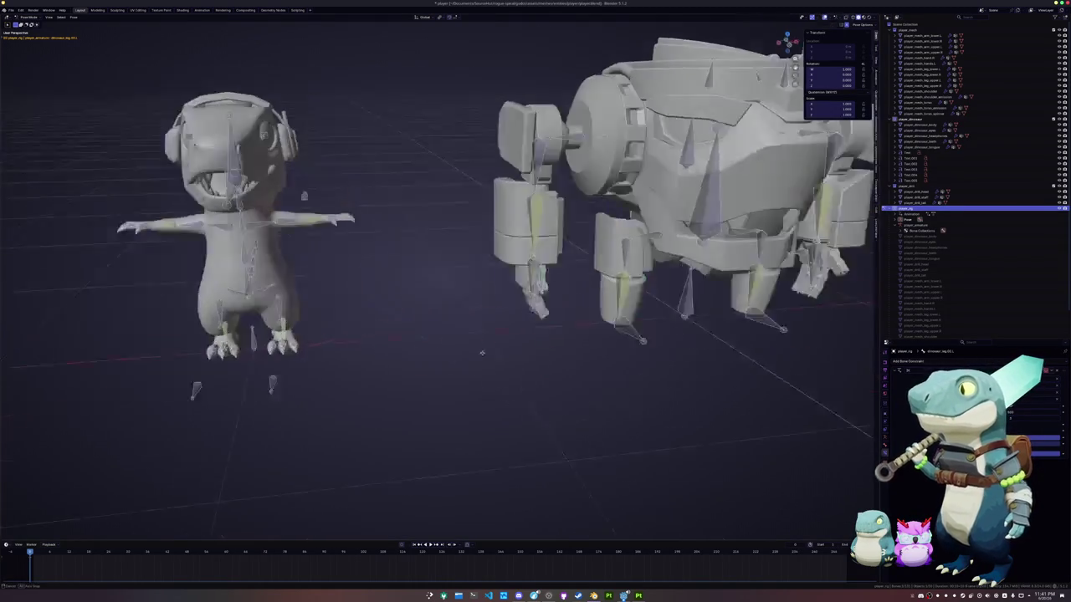
{"action": "scroll", "coordinate": [434, 345], "scroll_direction": "down", "scroll_amount": 3}
{"action": "middle_click_drag", "start_coordinate": [434, 345], "coordinate": [427, 342]}
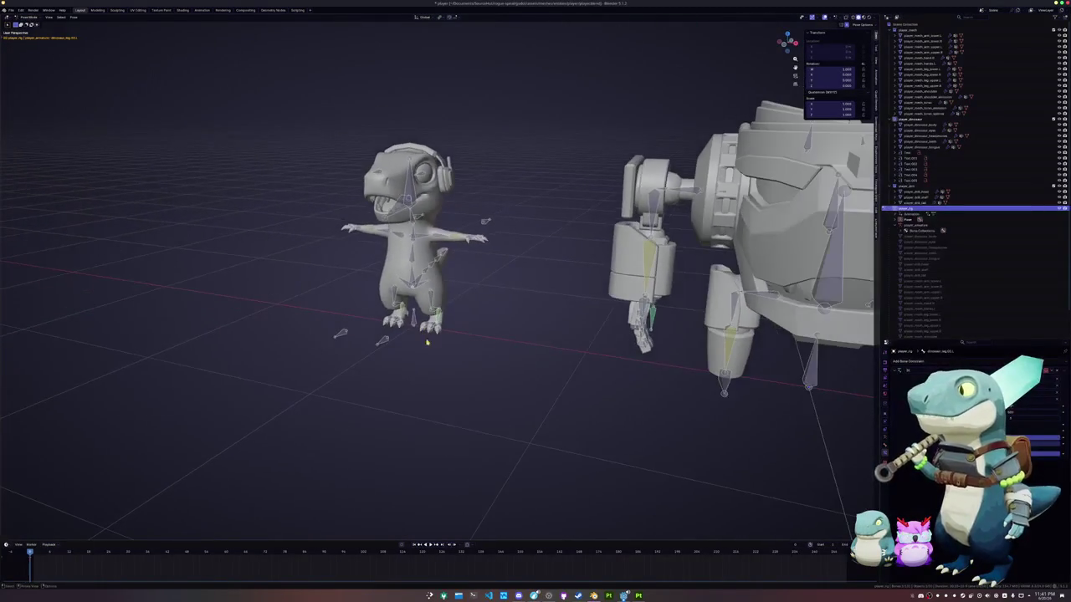
{"action": "scroll", "coordinate": [440, 344], "scroll_direction": "up", "scroll_amount": 5}
{"action": "scroll", "coordinate": [440, 343], "scroll_direction": "down", "scroll_amount": 3}
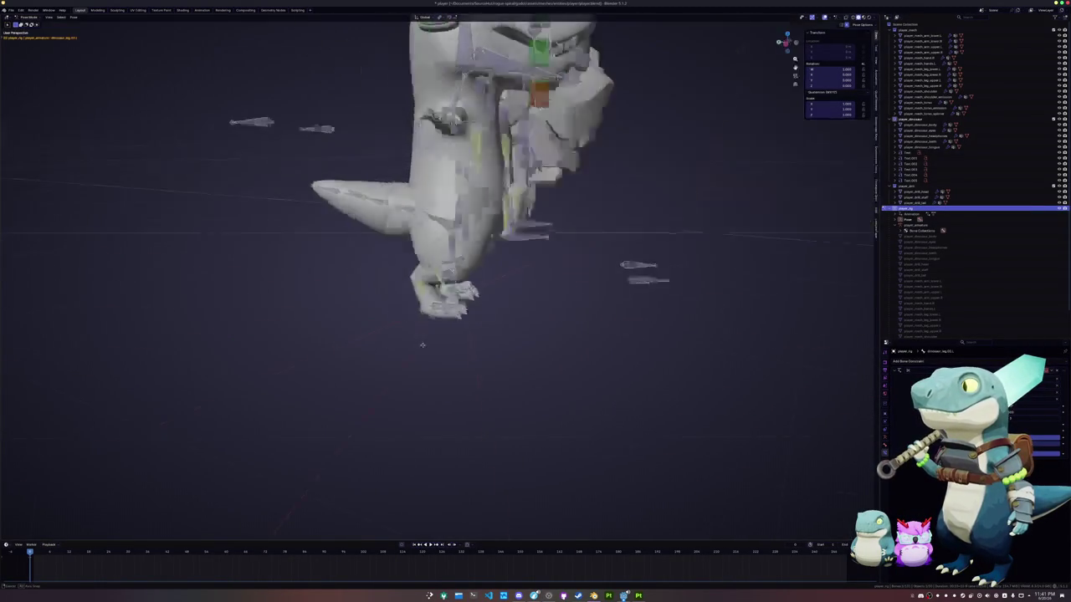
{"action": "mouse_move", "coordinate": [440, 343]}
{"action": "middle_mouse_down"}
{"action": "mouse_move", "coordinate": [353, 349]}
{"action": "mouse_move", "coordinate": [498, 148]}
{"action": "middle_mouse_up"}
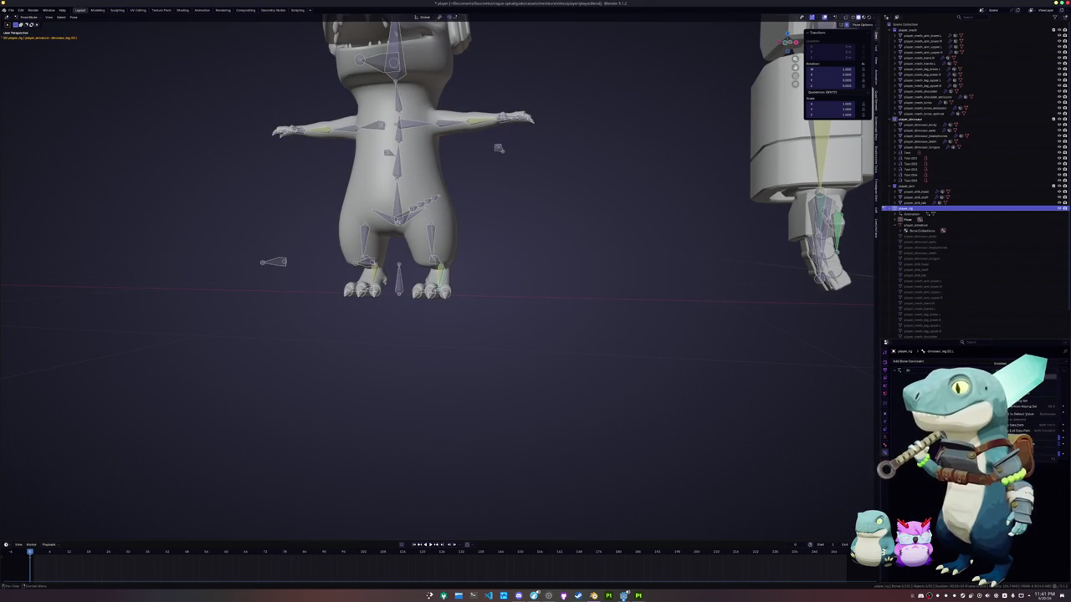
{"action": "scroll", "coordinate": [478, 371], "scroll_direction": "up", "scroll_amount": 8}
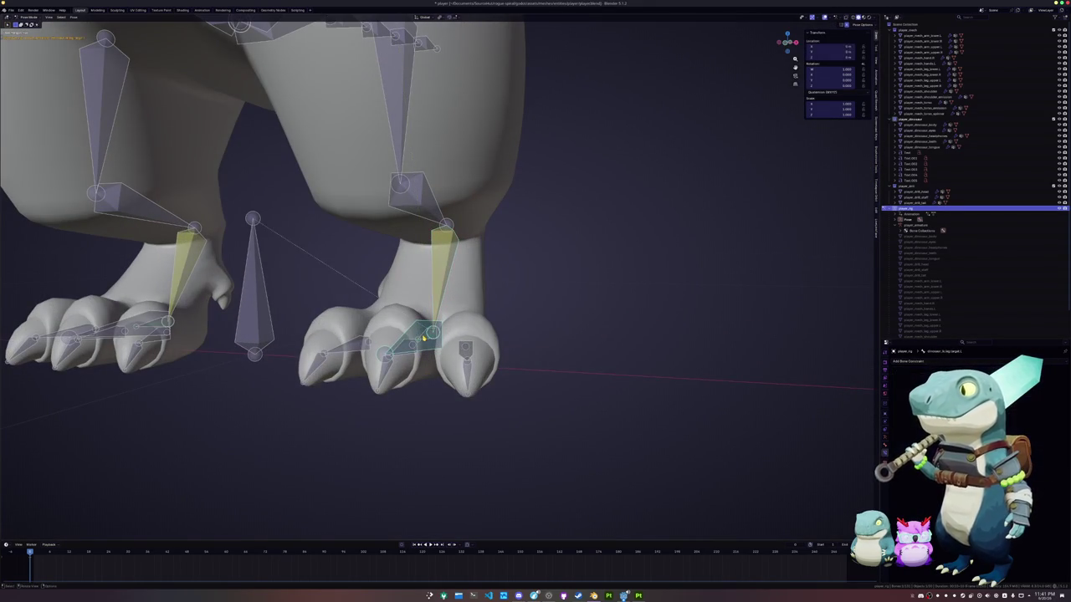
{"action": "left_click", "coordinate": [1033, 399]}
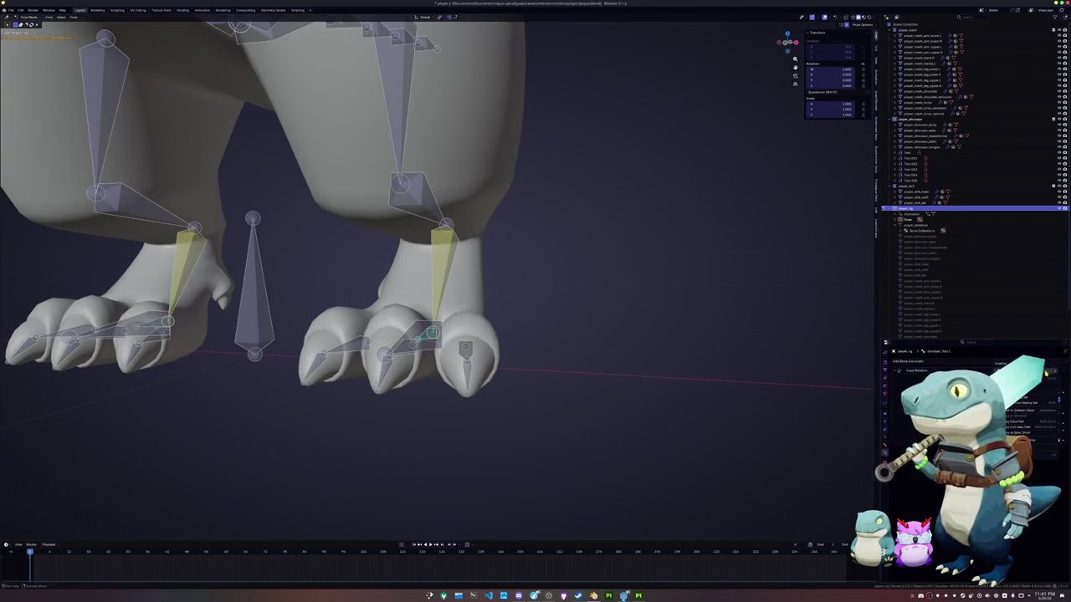
{"action": "mouse_move", "coordinate": [305, 344]}
{"action": "middle_mouse_down", "text": "shift"}
{"action": "mouse_move", "coordinate": [372, 343]}
{"action": "mouse_move", "coordinate": [426, 322]}
{"action": "middle_mouse_up", "text": "shift"}
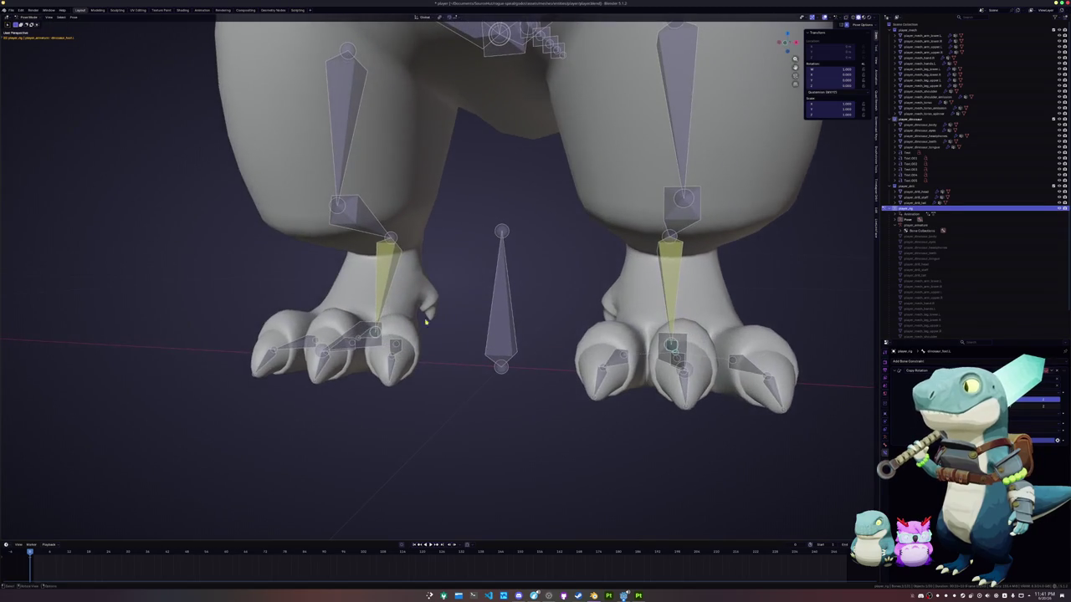
{"action": "left_click", "coordinate": [381, 306]}
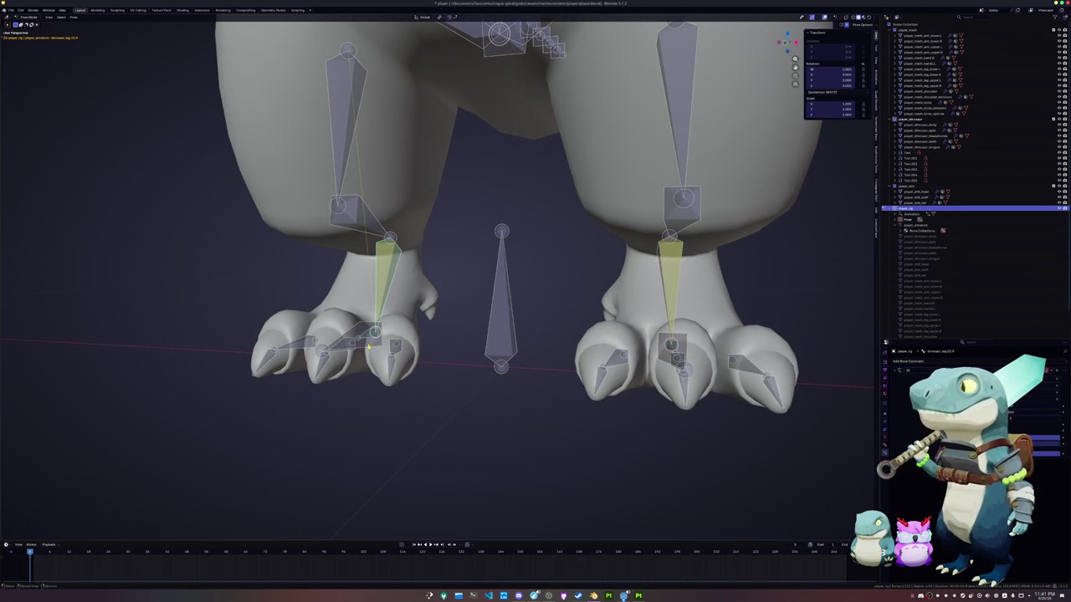
Select the dinosaur arm bone, add a driver to its constraint's enable toggle, and show it in the Drivers Editor.
{"action": "left_click", "coordinate": [365, 338]}
{"action": "right_click", "coordinate": [365, 338]}
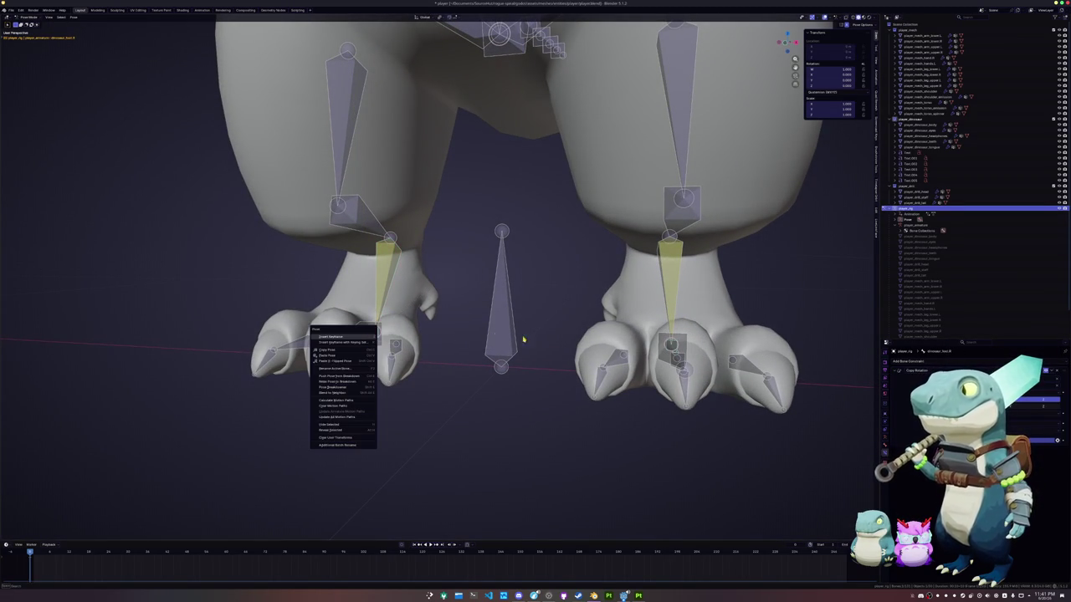
{"action": "key", "text": "Escape"}
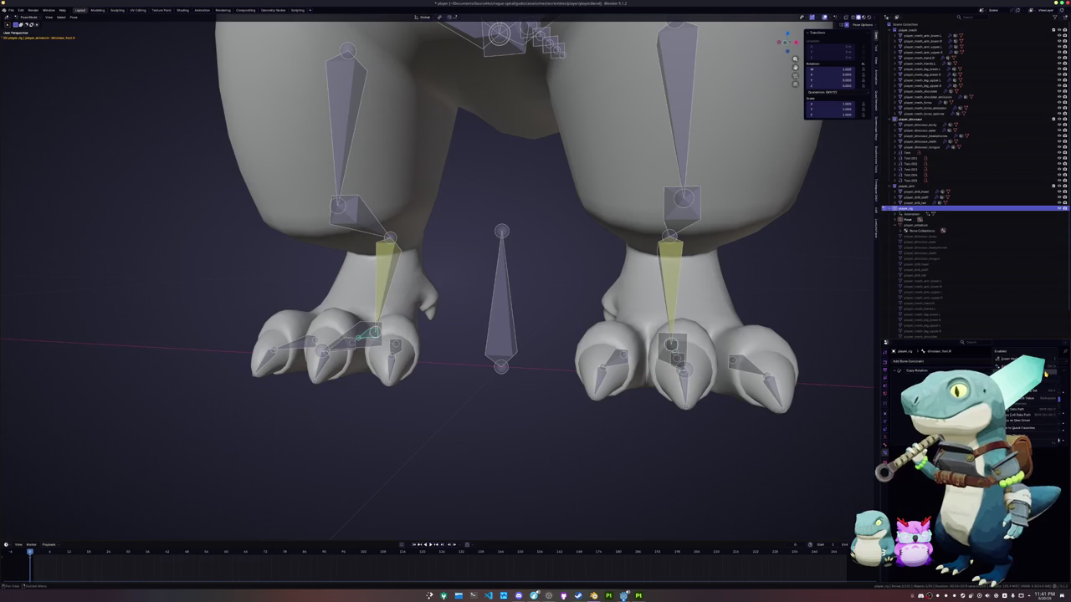
{"action": "scroll", "coordinate": [469, 276], "scroll_direction": "down", "scroll_amount": 5}
{"action": "scroll", "coordinate": [469, 277], "scroll_direction": "down", "scroll_amount": 3}
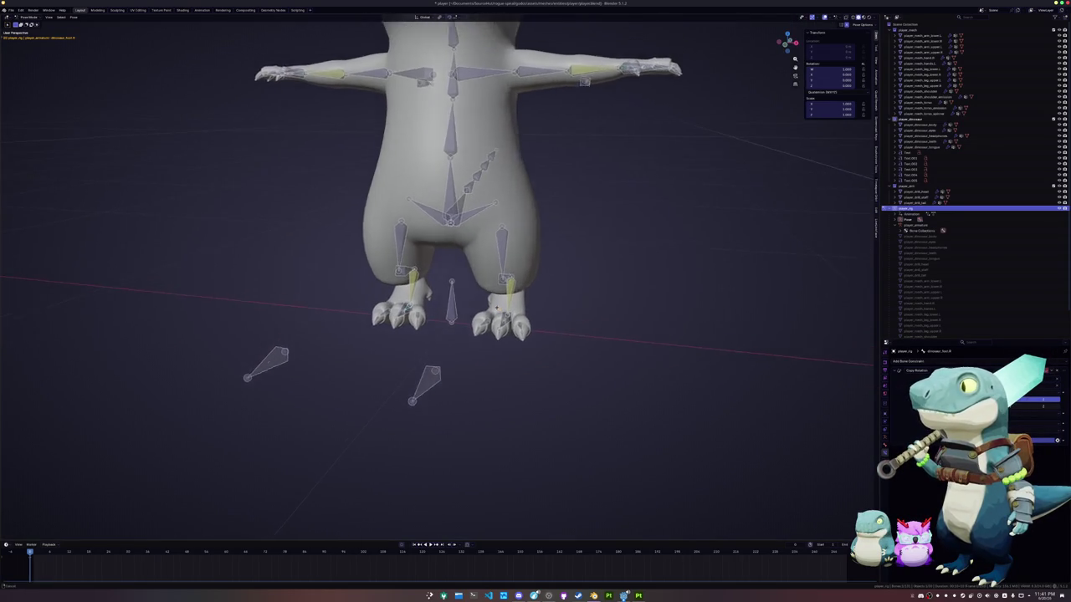
{"action": "middle_click_drag", "start_coordinate": [469, 276], "coordinate": [502, 251]}
{"action": "left_click", "coordinate": [517, 242]}
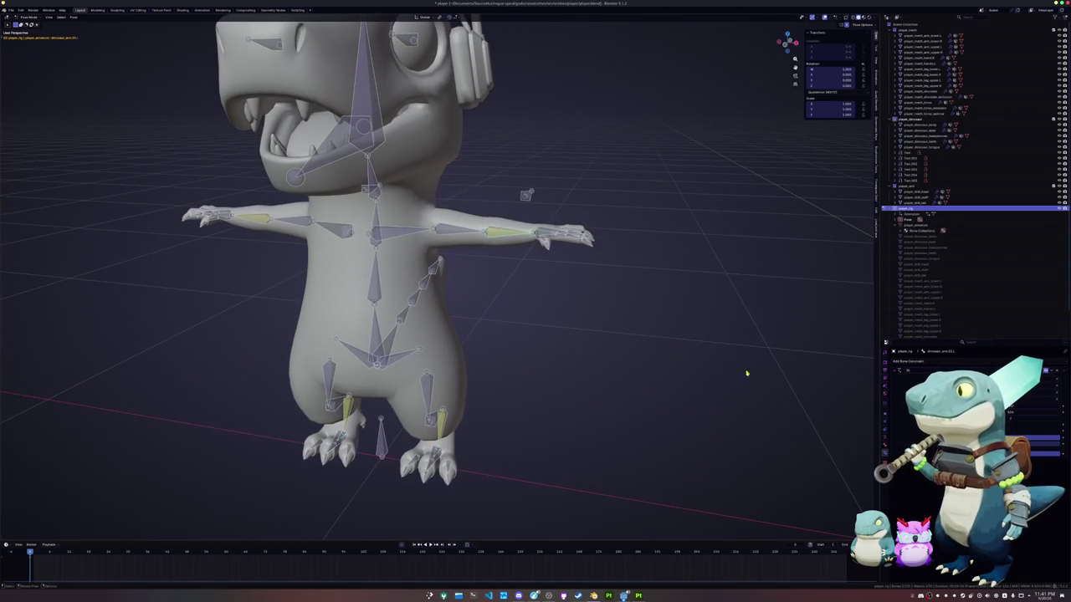
{"action": "right_click", "coordinate": [1046, 371]}
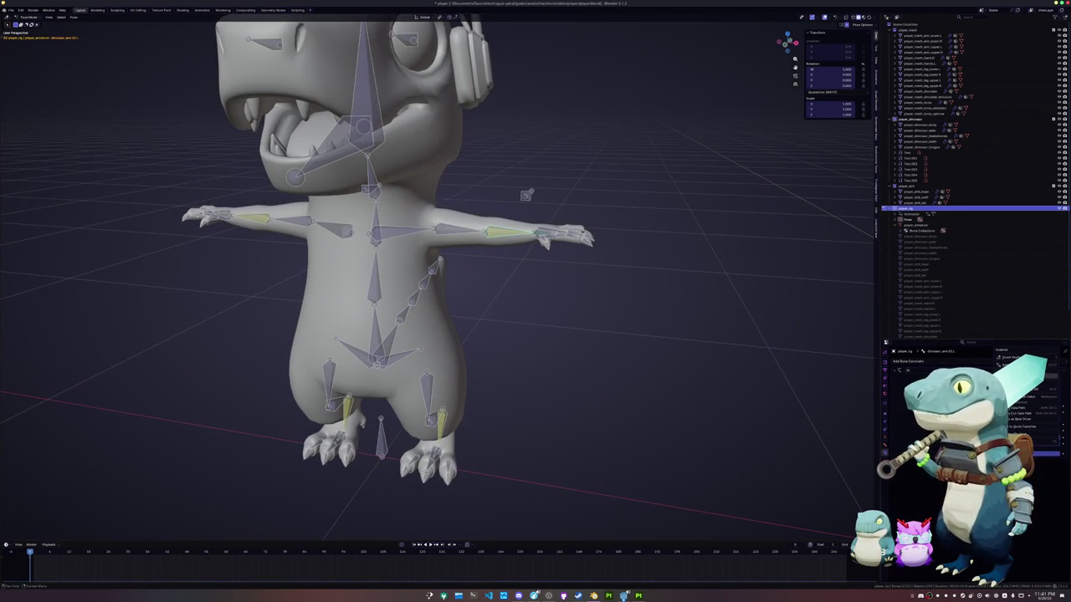
{"action": "left_click", "coordinate": [1008, 358]}
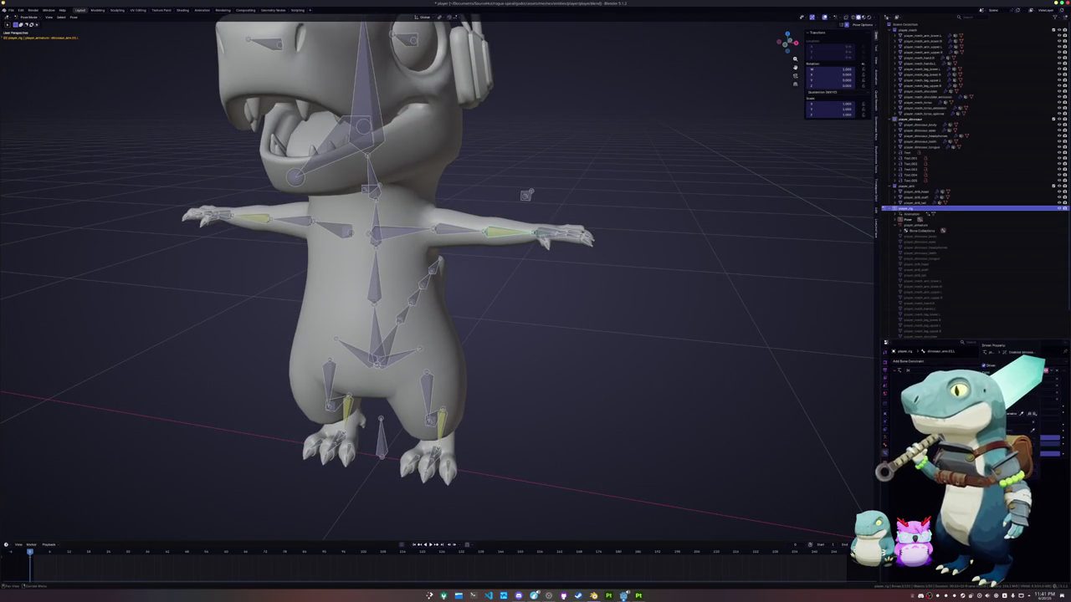
{"action": "left_click", "coordinate": [1012, 346]}
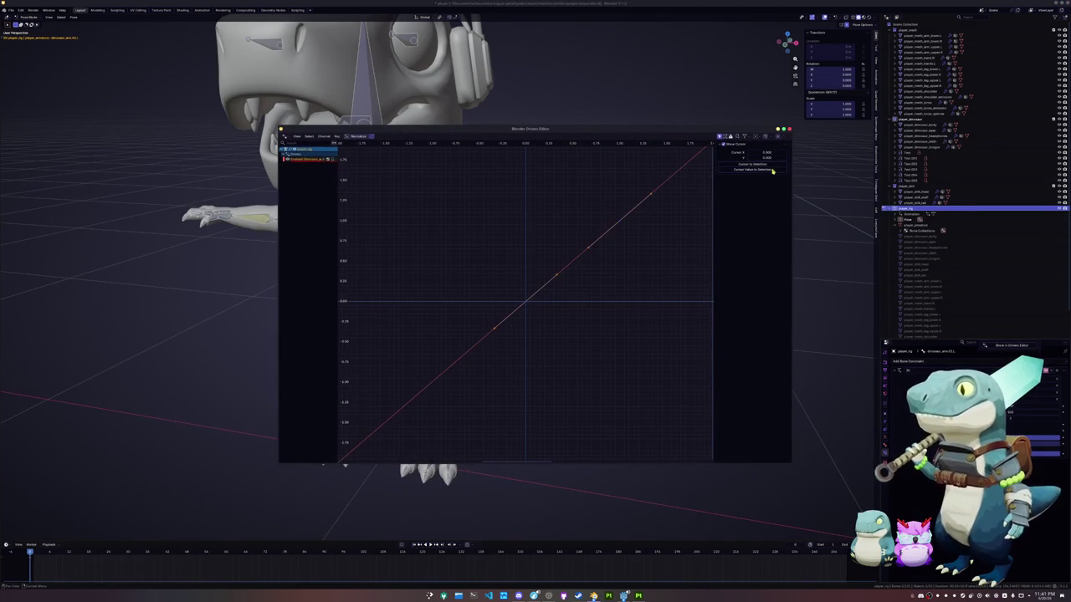
Rename the first variable and add a second Transform Channel variable to the arm driver.
{"action": "left_click", "coordinate": [307, 161]}
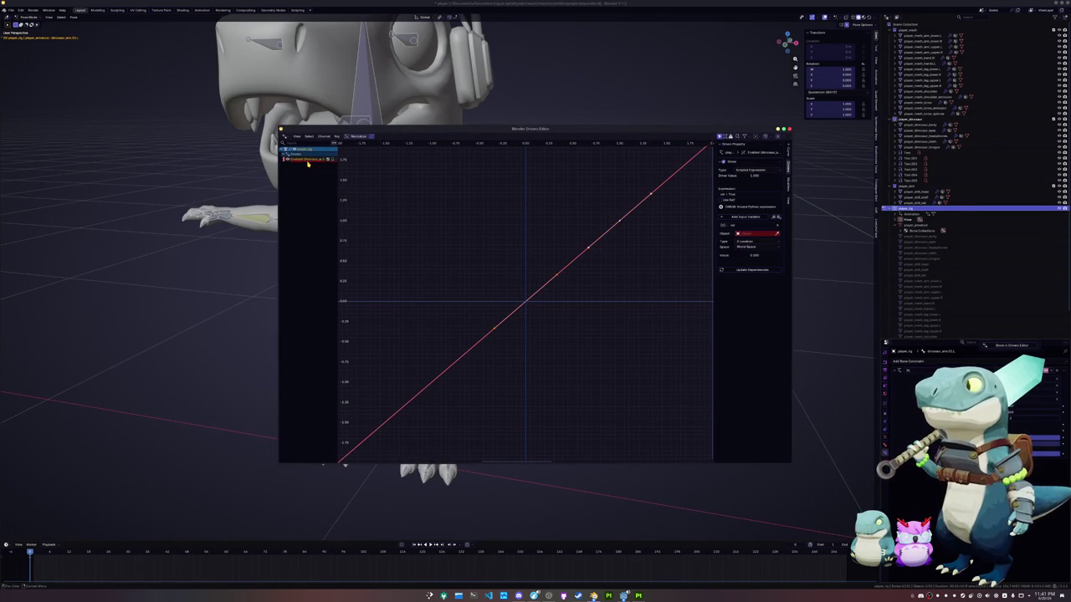
{"action": "left_click", "coordinate": [743, 227]}
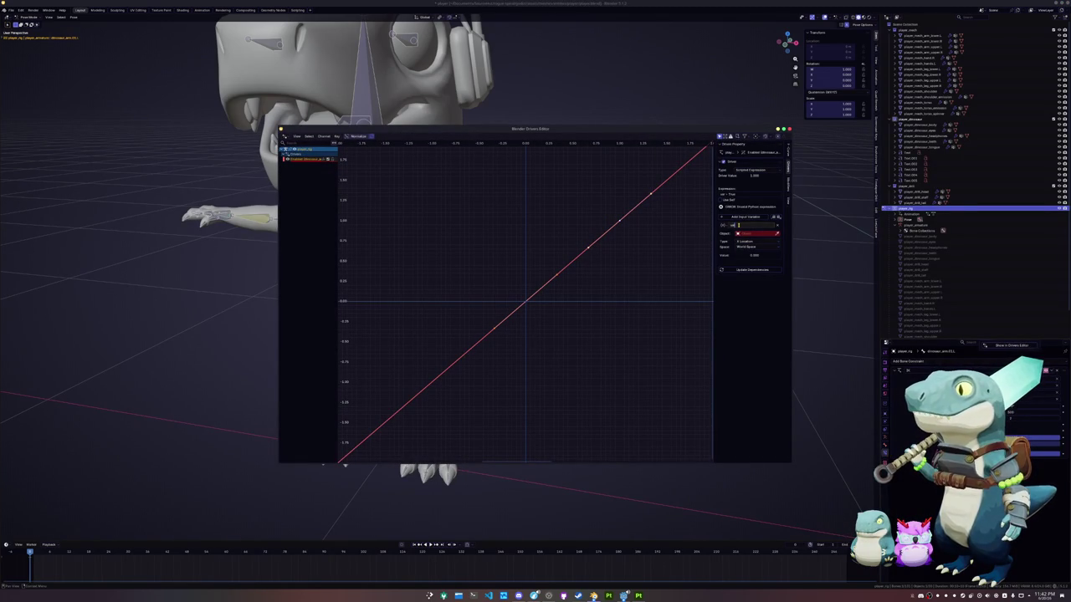
{"action": "left_click", "coordinate": [742, 216]}
{"action": "left_click", "coordinate": [741, 216]}
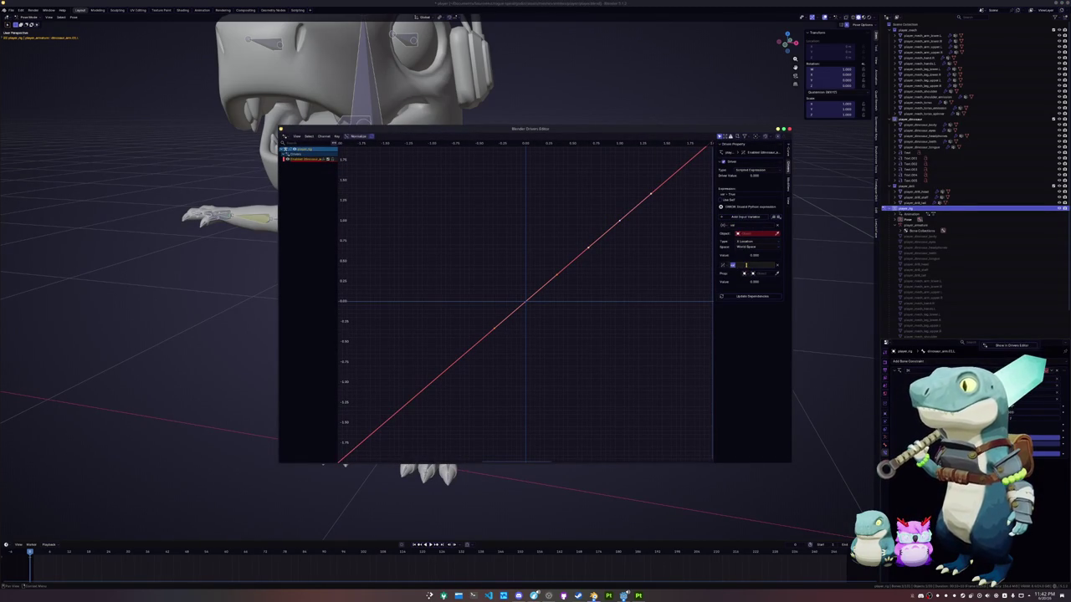
{"action": "key", "text": "Return"}
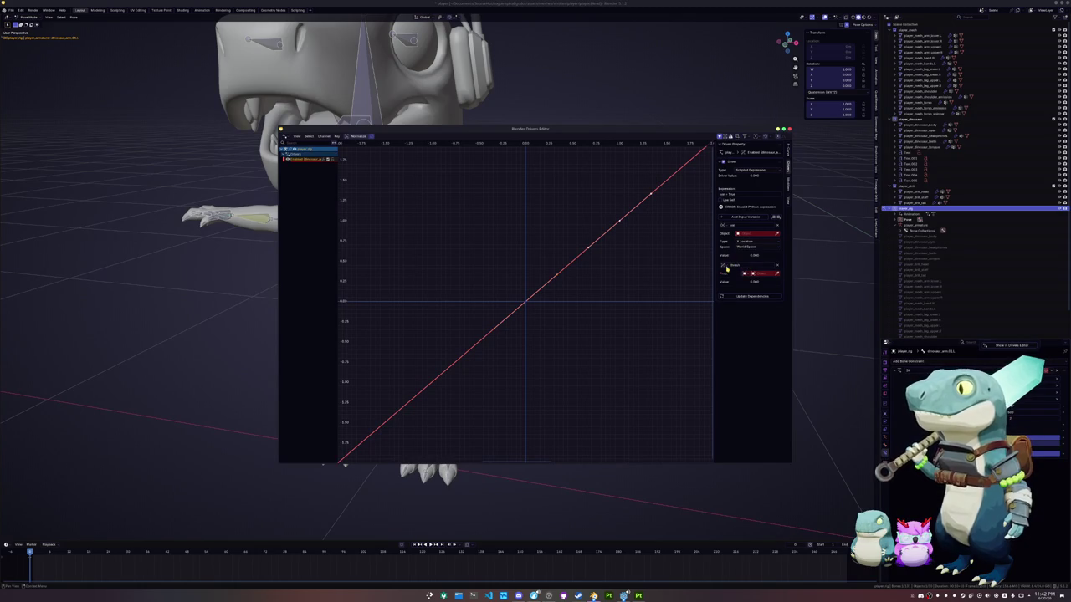
{"action": "left_click", "coordinate": [723, 265]}
{"action": "left_click", "coordinate": [740, 286]}
Set player_rig as the Object for both driver variables.
{"action": "left_click", "coordinate": [745, 274]}
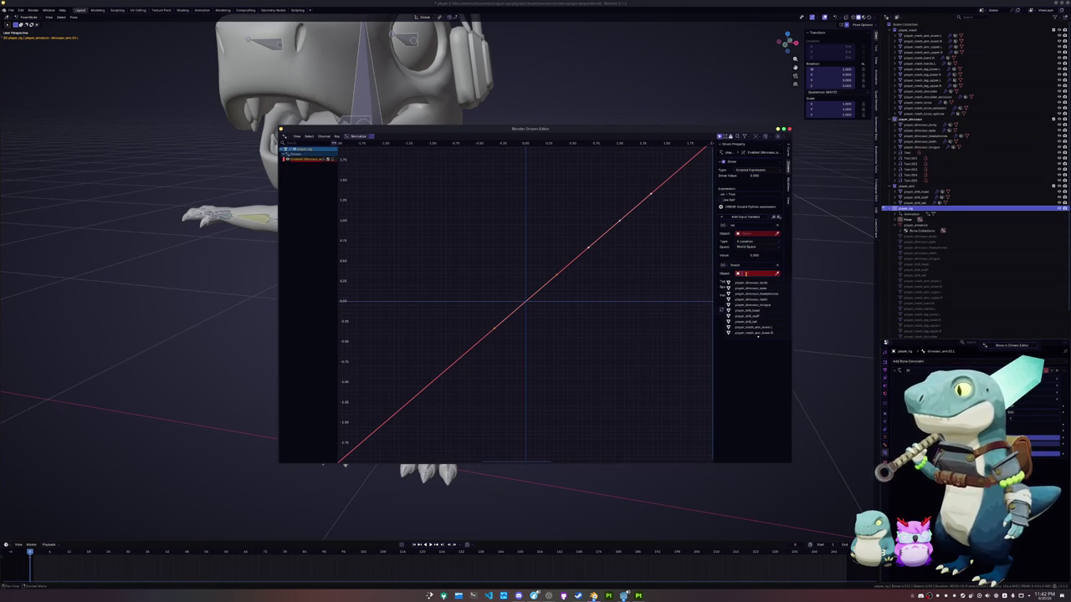
{"action": "type", "text": "ri"}
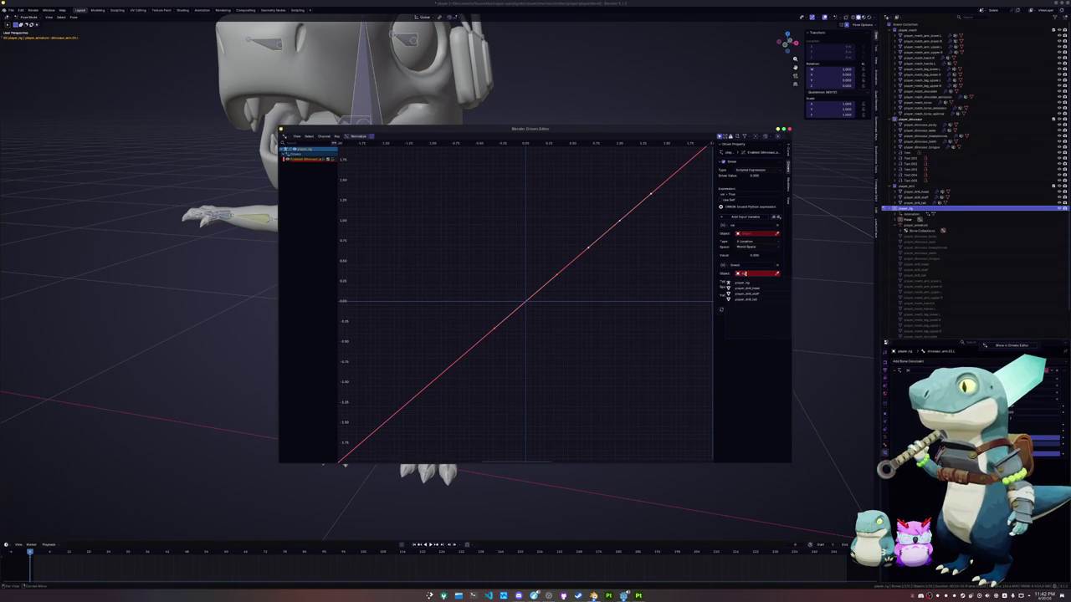
{"action": "key", "text": "Return"}
{"action": "left_click", "coordinate": [751, 231]}
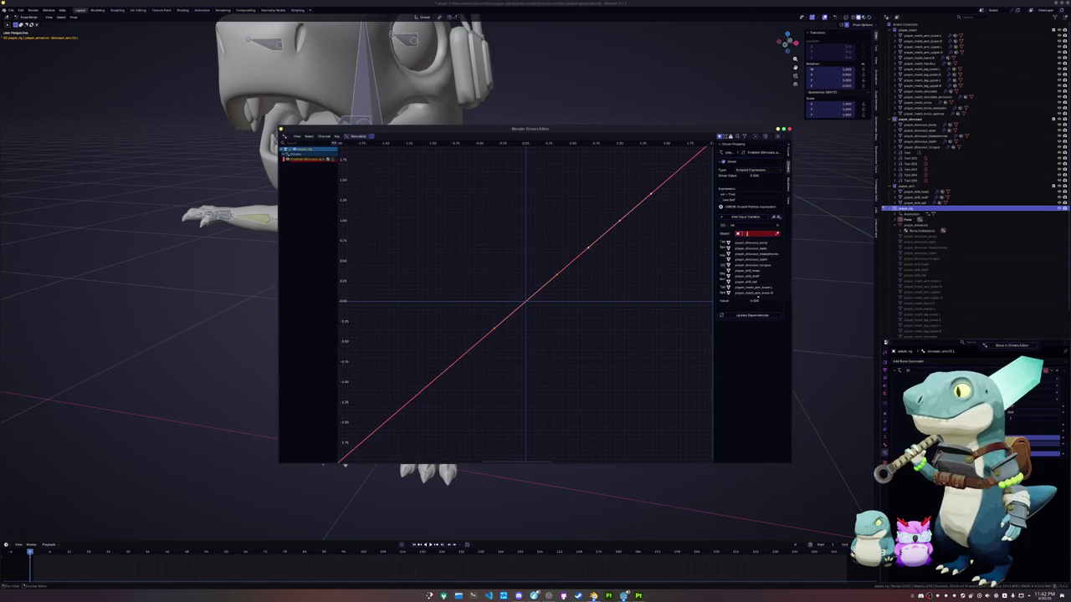
{"action": "type", "text": "rig"}
{"action": "left_click", "coordinate": [748, 243]}
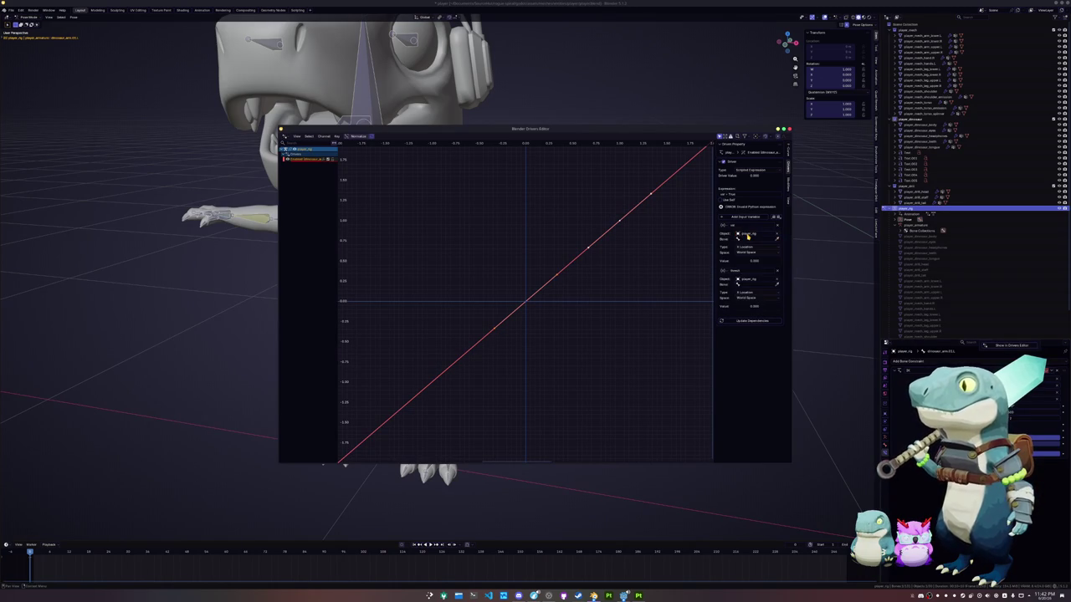
Set the variables' bones to the control_arm control bone and control_threshold.
{"action": "left_click", "coordinate": [748, 241]}
{"action": "type", "text": "control"}
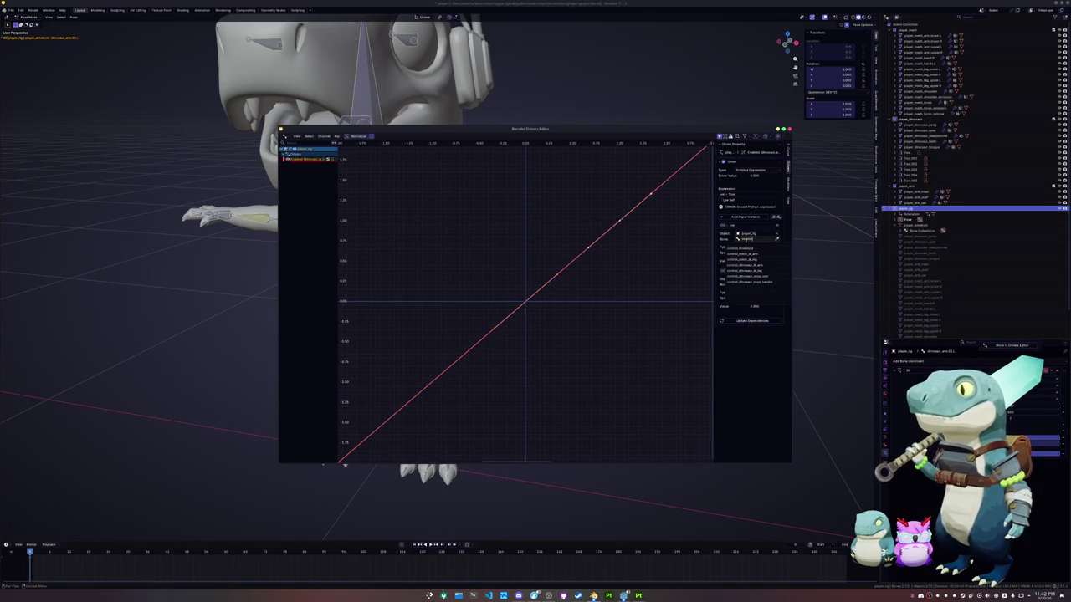
{"action": "type", "text": "_arm"}
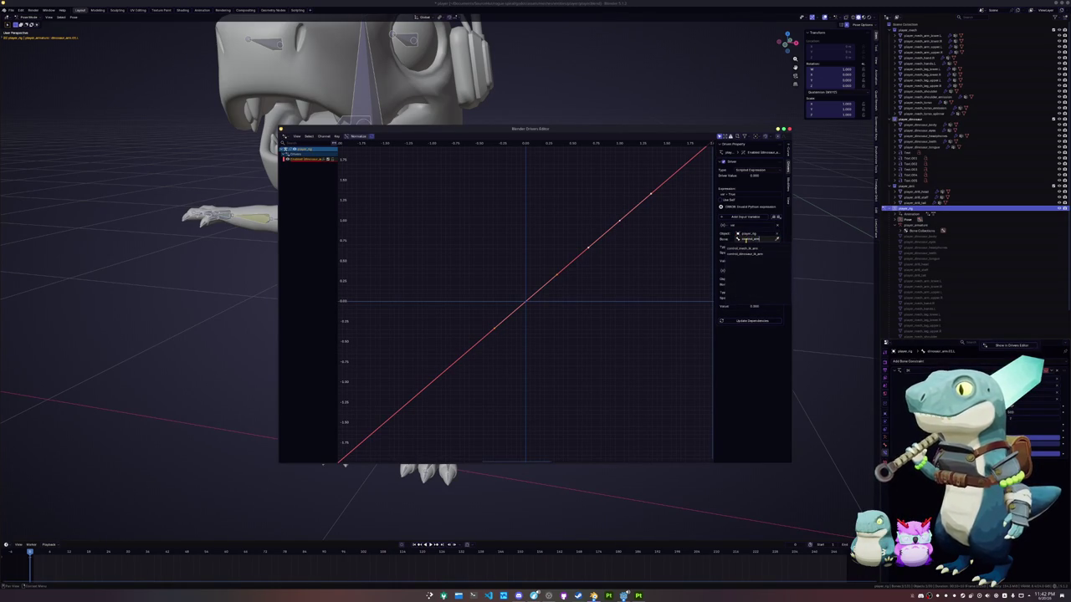
{"action": "left_click", "coordinate": [745, 254]}
{"action": "left_click", "coordinate": [750, 286]}
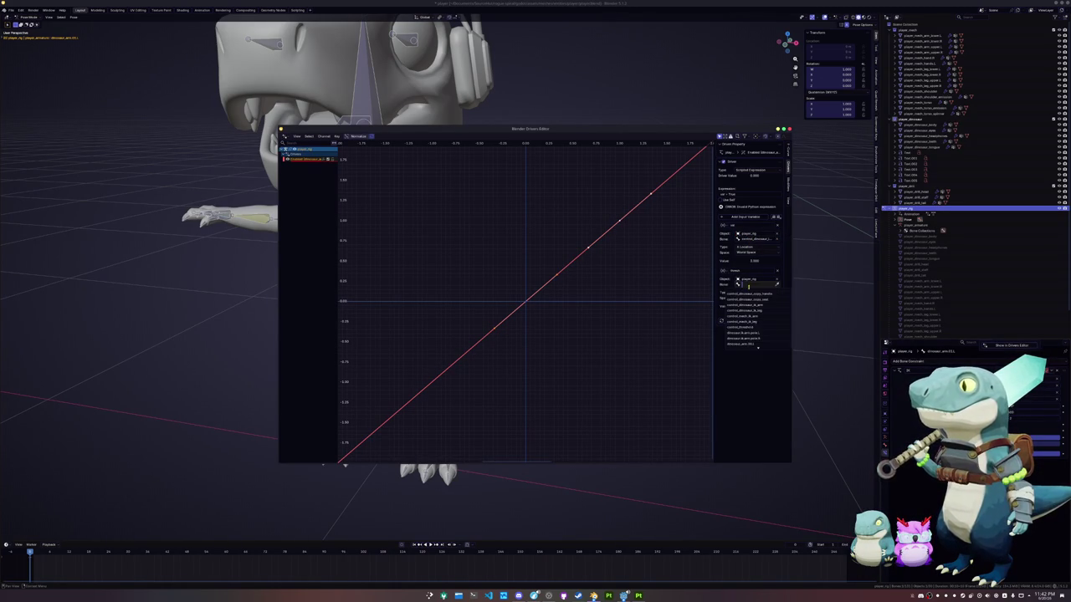
{"action": "type", "text": "cont"}
{"action": "left_click", "coordinate": [749, 292]}
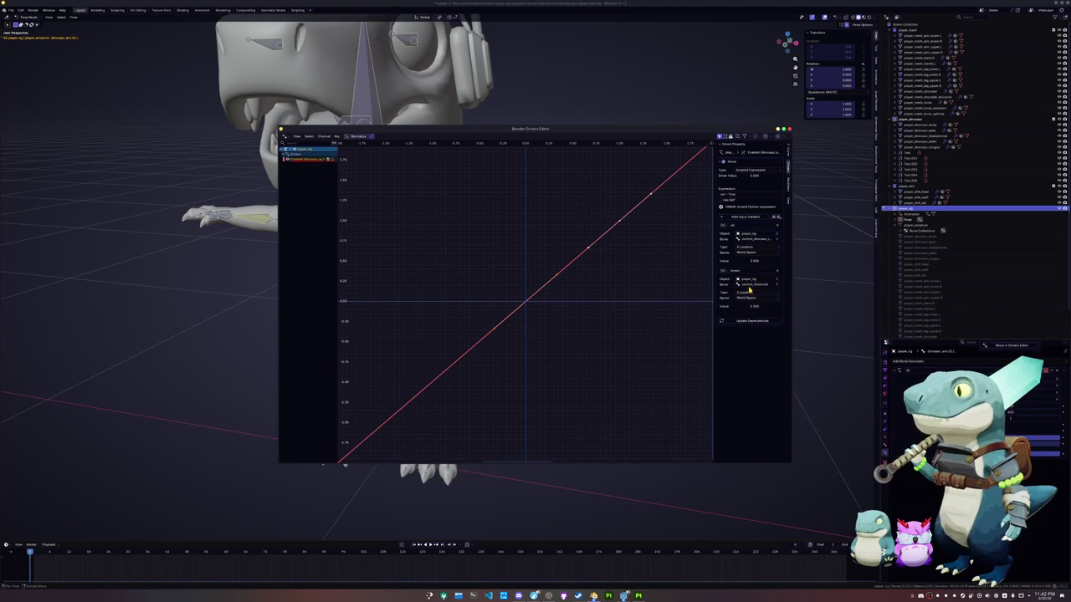
Update the driver expression to combine both variables and close the Drivers Editor.
{"action": "left_click", "coordinate": [740, 195]}
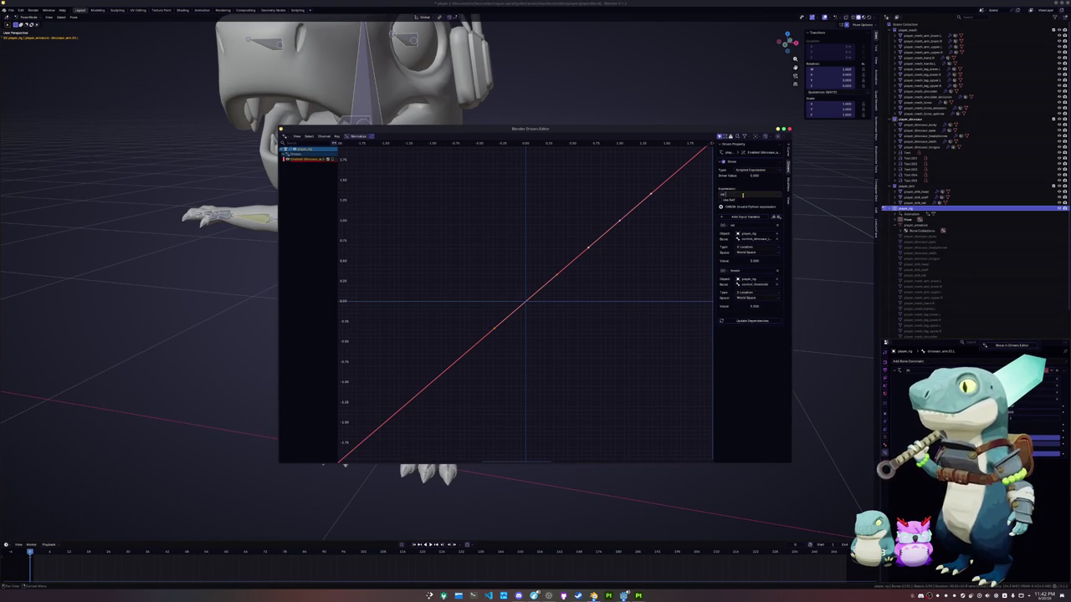
{"action": "key", "text": "Return"}
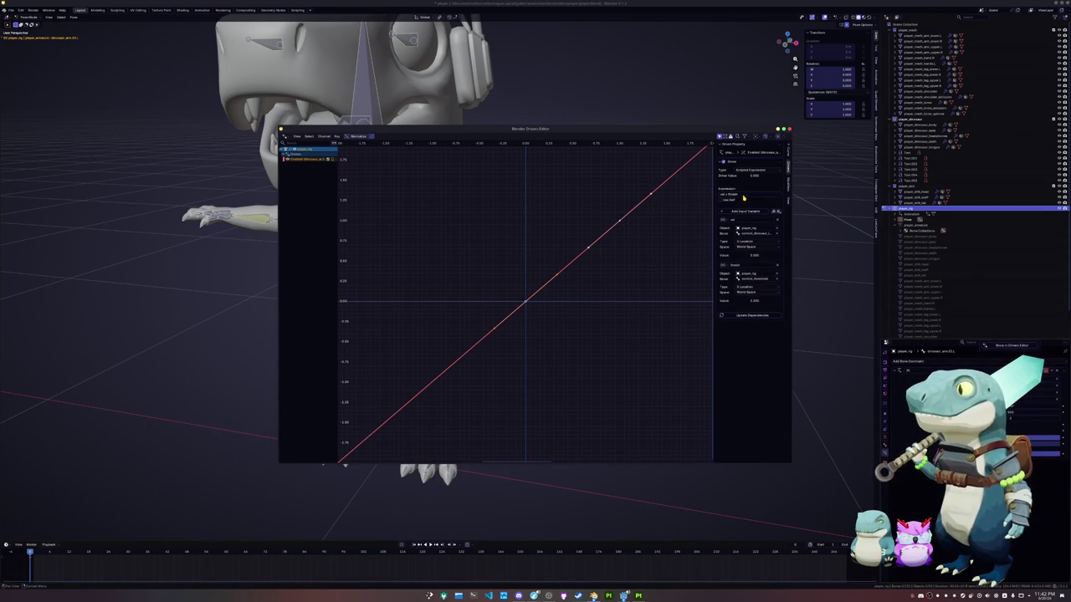
{"action": "left_click", "coordinate": [790, 129]}
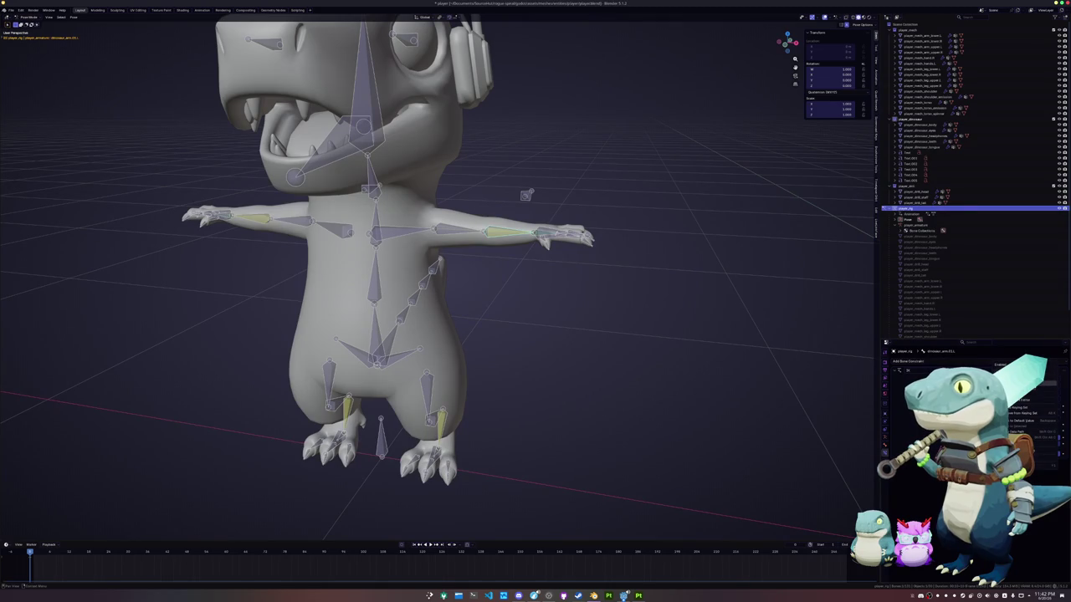
Select the dinosaur hand bone and inspect its Copy Rotation constraint's Influence.
{"action": "scroll", "coordinate": [528, 226], "scroll_direction": "up", "scroll_amount": 1}
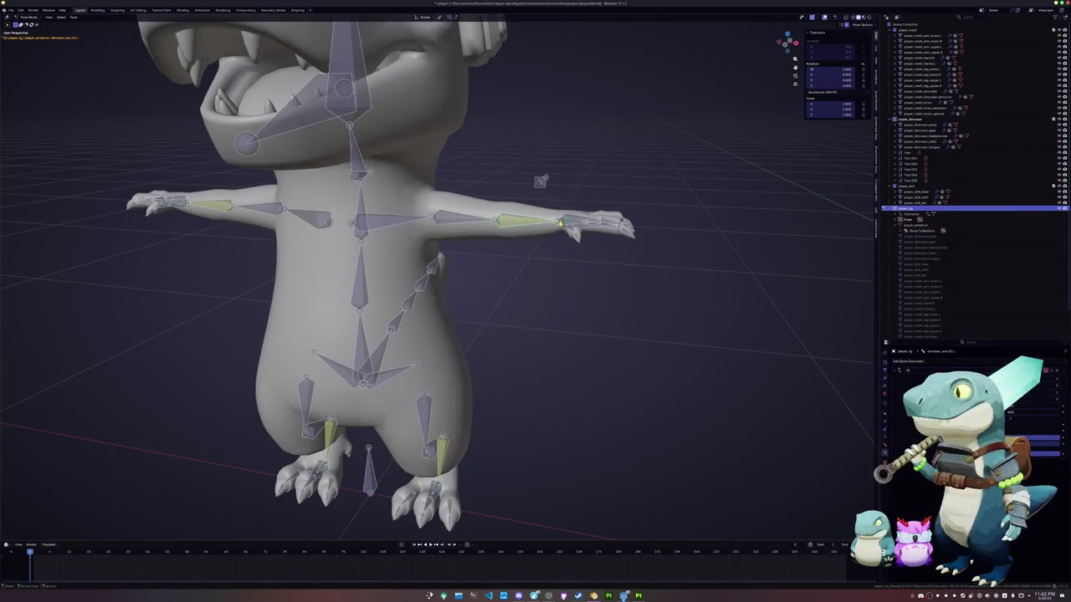
{"action": "left_click", "coordinate": [566, 222]}
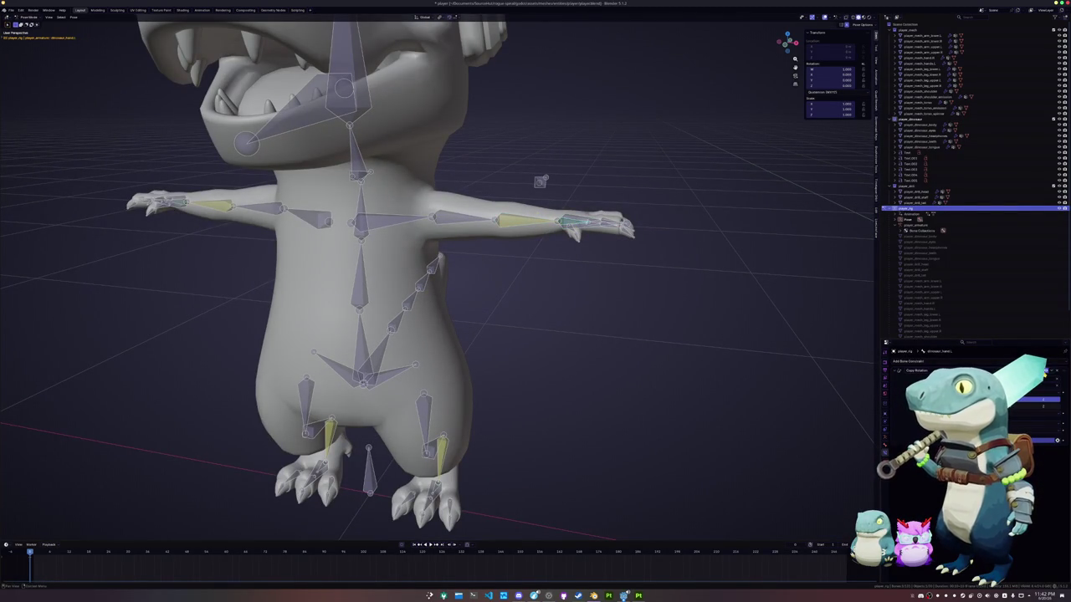
{"action": "right_click", "coordinate": [1058, 440]}
{"action": "middle_click_drag", "start_coordinate": [419, 276], "coordinate": [651, 289], "text": "shift"}
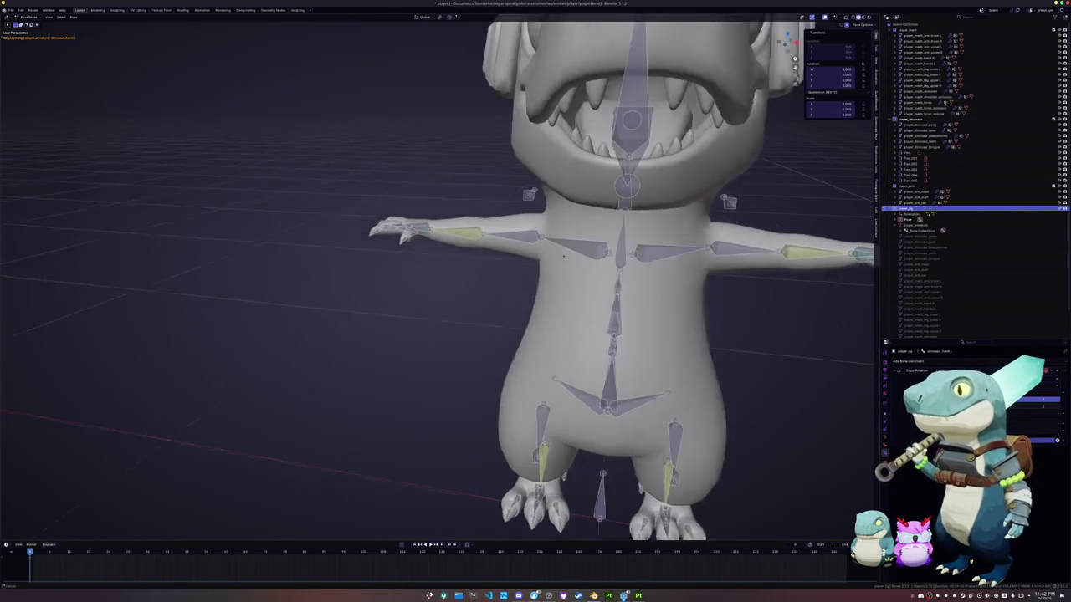
{"action": "scroll", "coordinate": [650, 288], "scroll_direction": "up", "scroll_amount": 1}
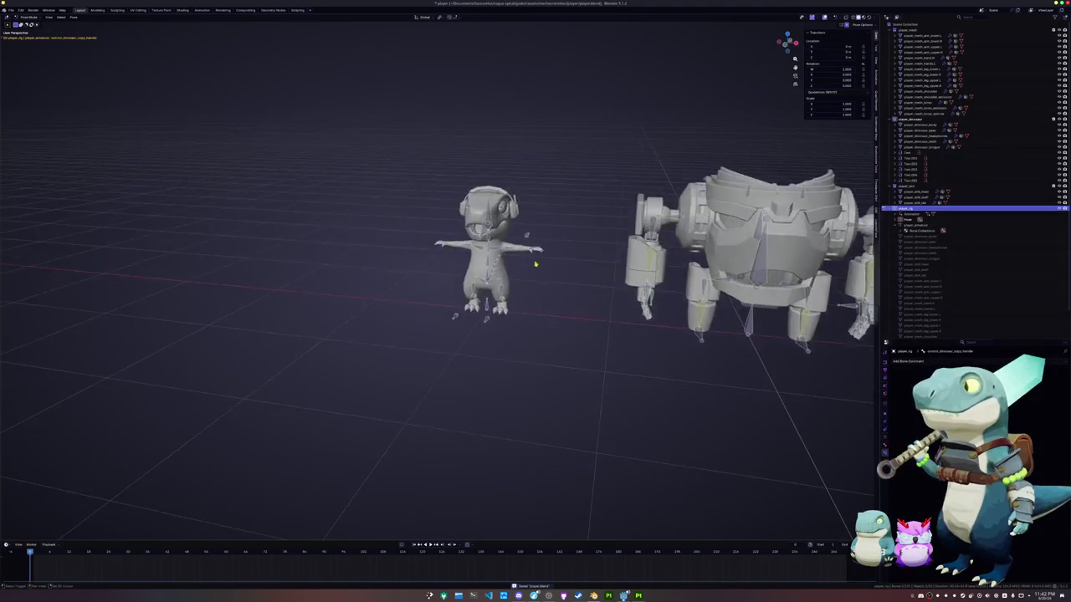
Move the hand IK bone away from the hand and select the leg IK target.
{"action": "left_click", "coordinate": [754, 216]}
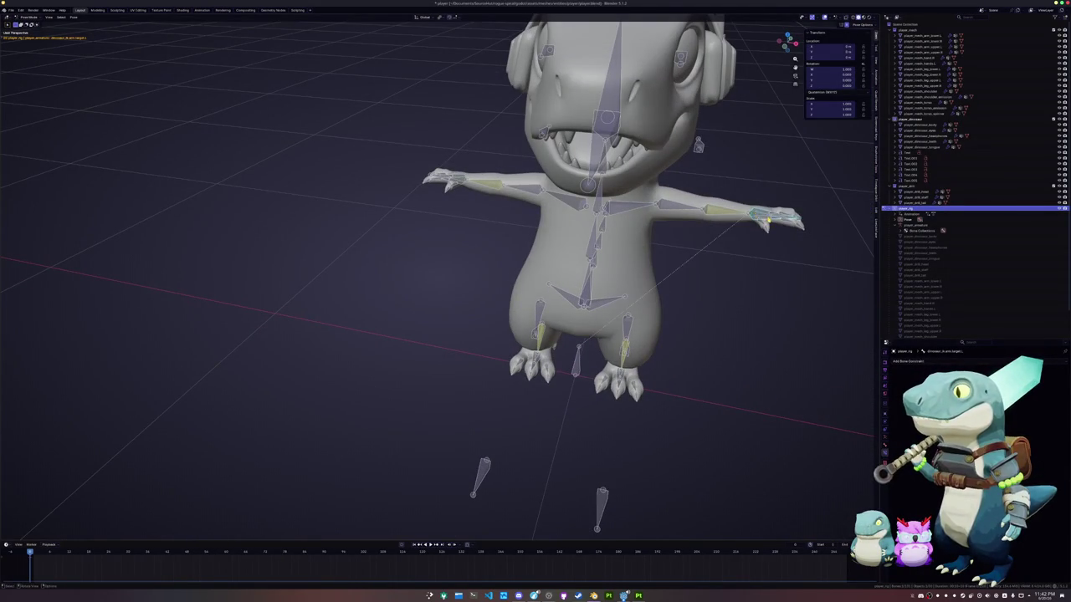
{"action": "key", "text": "g"}
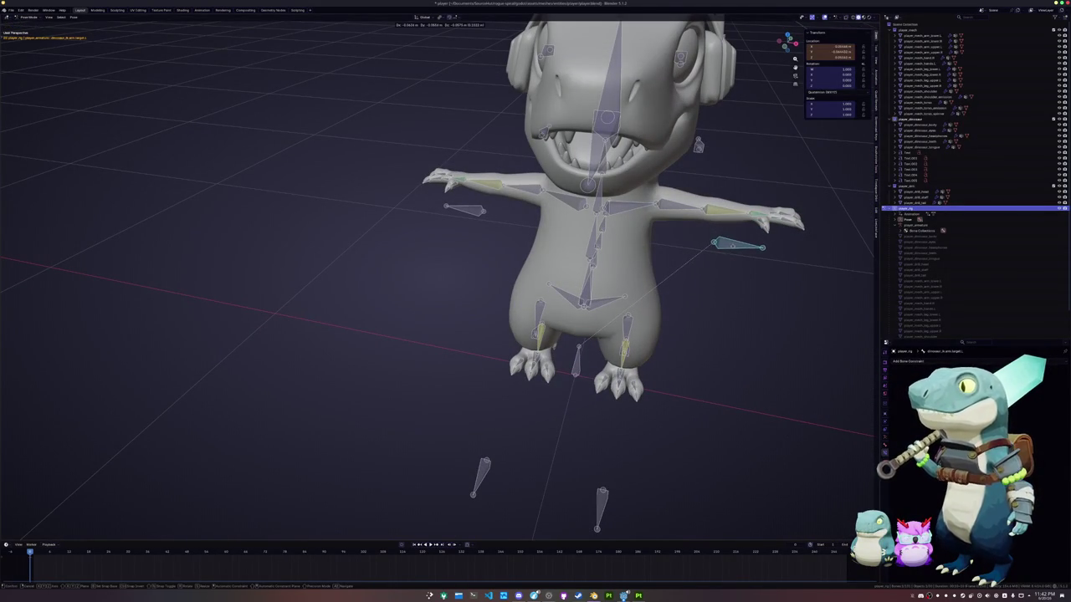
{"action": "key", "text": "Return"}
{"action": "left_click", "coordinate": [621, 383]}
{"action": "left_click", "coordinate": [623, 383]}
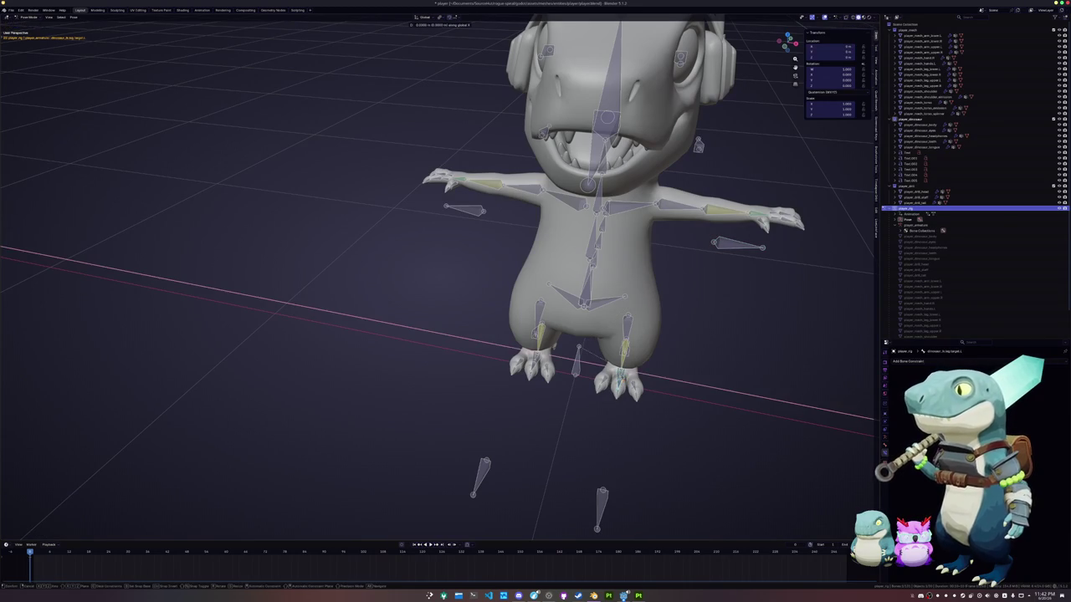
Move the leg IK target and then the foot IK target further right to test the legs.
{"action": "middle_click_drag", "start_coordinate": [645, 392], "coordinate": [680, 410]}
{"action": "key", "text": "g"}
{"action": "left_click", "coordinate": [661, 419]}
{"action": "key", "text": "ctrl+Tab"}
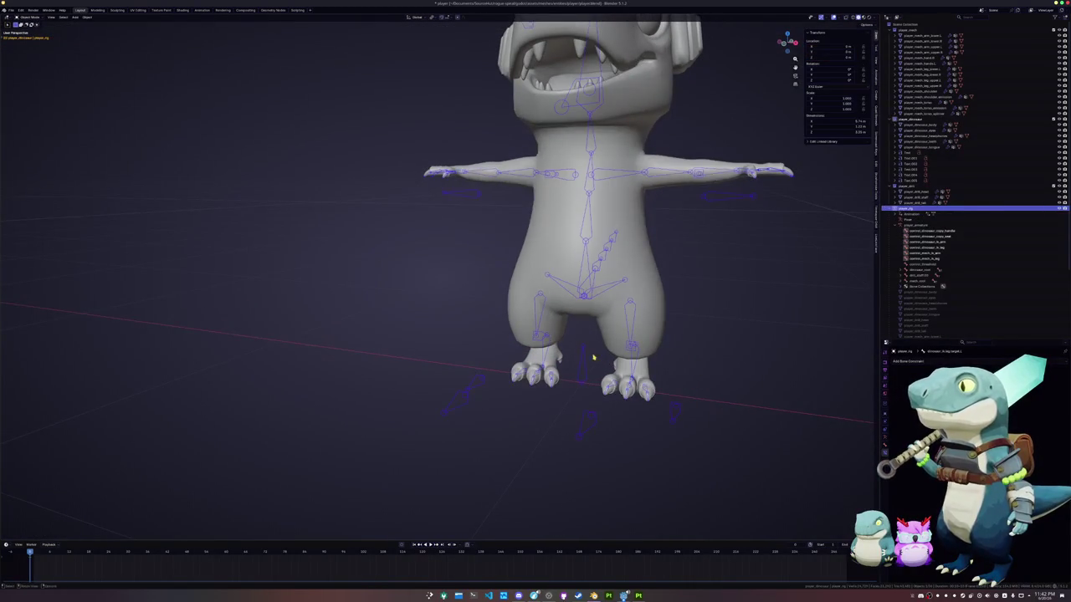
{"action": "scroll", "coordinate": [650, 365], "scroll_direction": "down", "scroll_amount": 2}
{"action": "scroll", "coordinate": [653, 371], "scroll_direction": "down", "scroll_amount": 4}
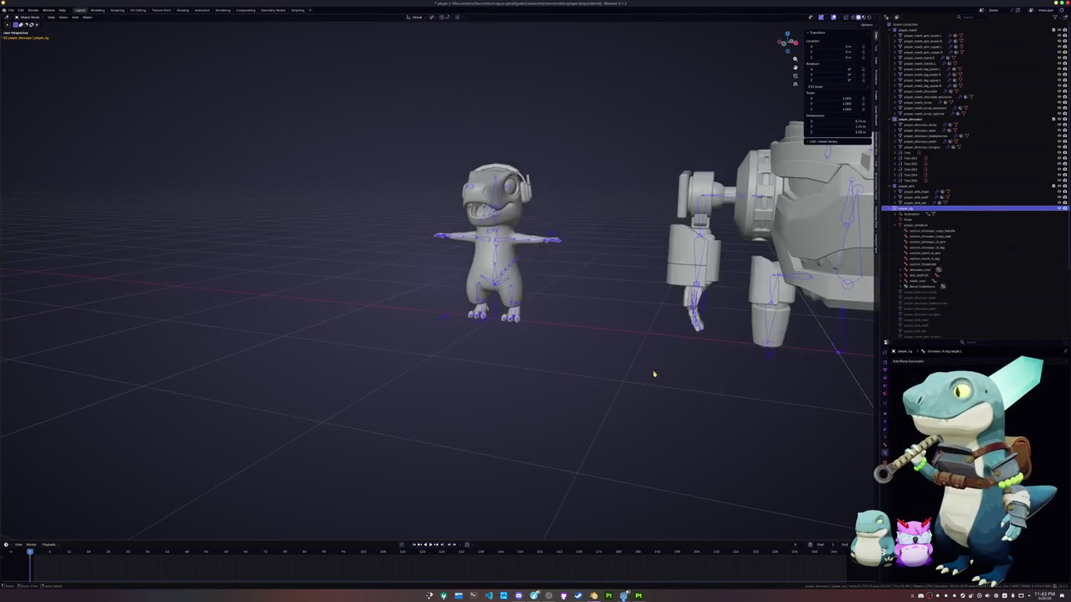
{"action": "key", "text": "ctrl+Tab"}
{"action": "scroll", "coordinate": [646, 385], "scroll_direction": "up", "scroll_amount": 6}
{"action": "key", "text": "g"}
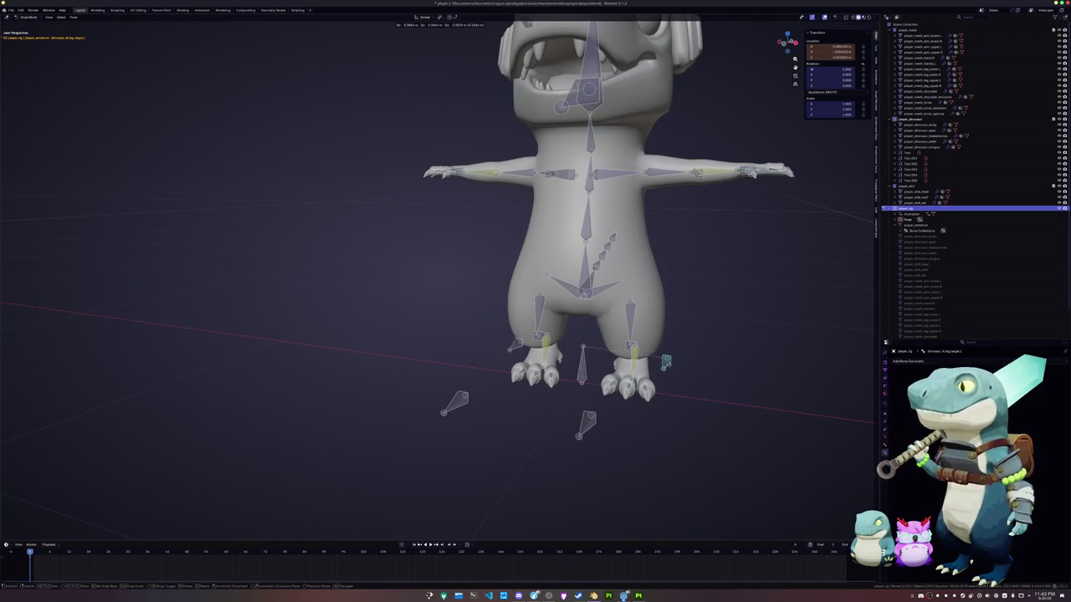
{"action": "left_click", "coordinate": [671, 384]}
Try moving the hand IK bone, undo it back onto the hand, then move a foot bone.
{"action": "middle_click_drag", "start_coordinate": [736, 203], "coordinate": [754, 226]}
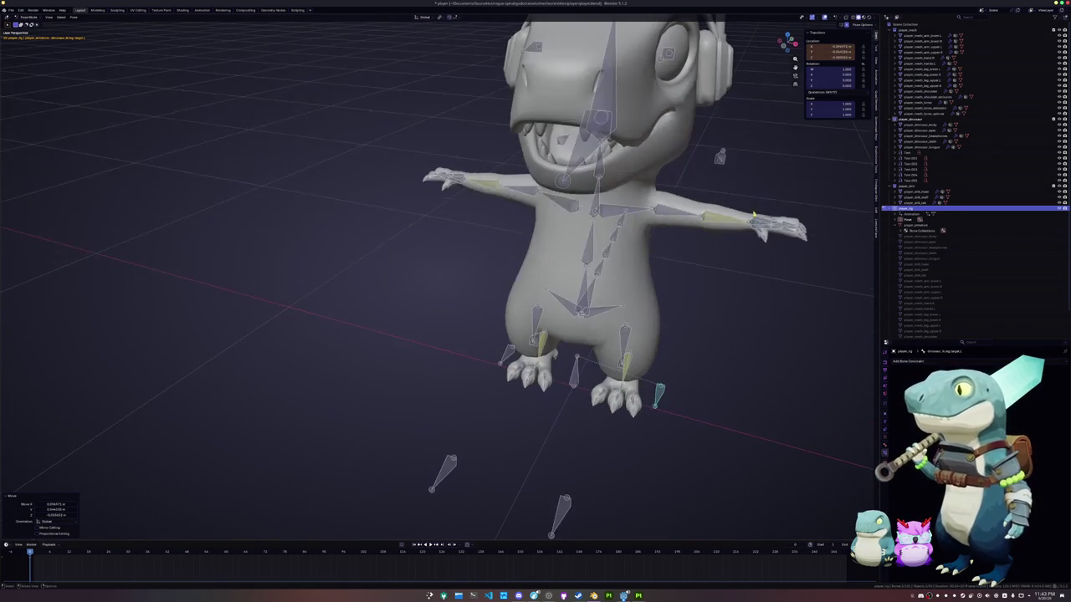
{"action": "left_click", "coordinate": [758, 234]}
{"action": "scroll", "coordinate": [758, 233], "scroll_direction": "down", "scroll_amount": 3}
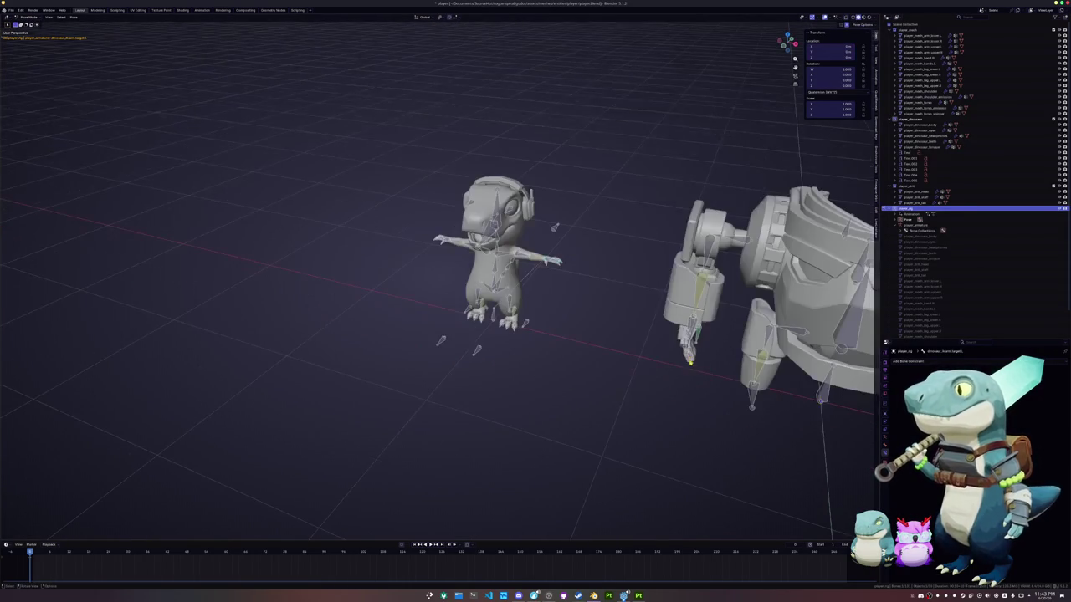
{"action": "key", "text": "g"}
{"action": "left_click", "coordinate": [594, 352]}
{"action": "key", "text": "ctrl+z"}
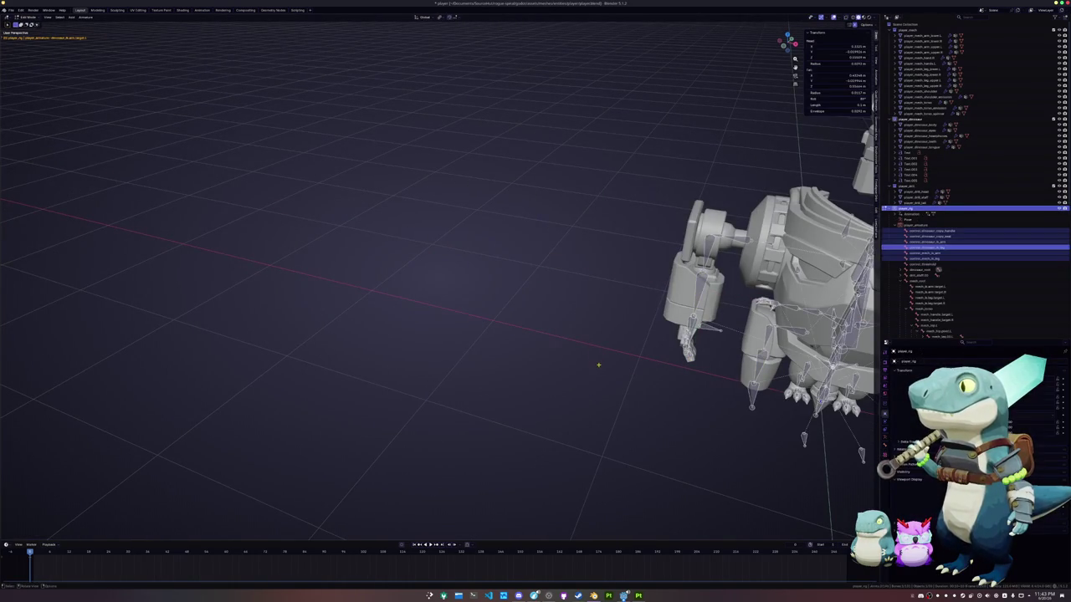
{"action": "key", "text": "ctrl+z"}
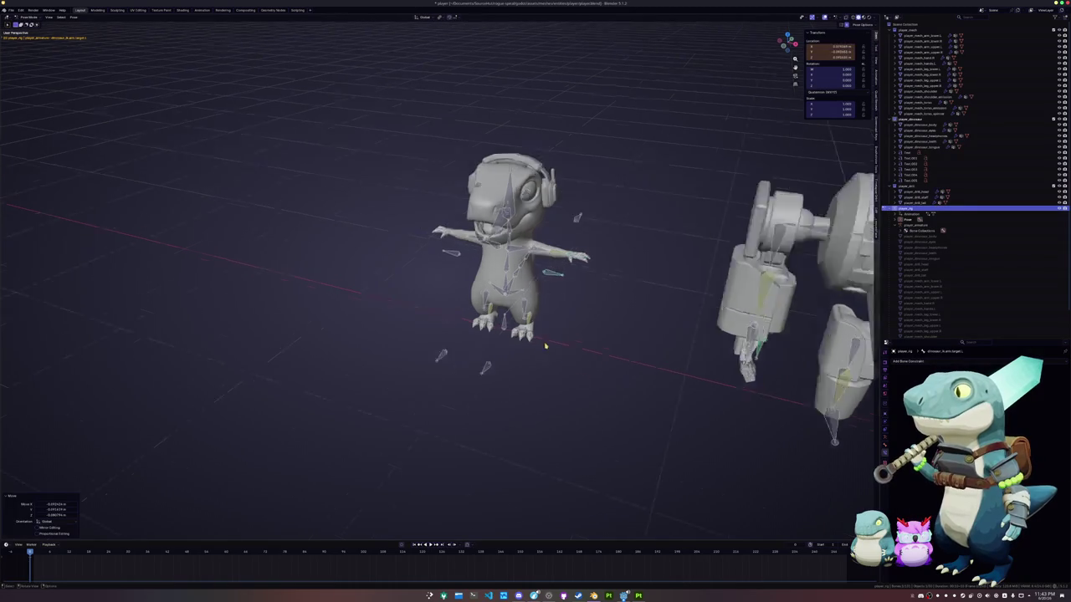
{"action": "scroll", "coordinate": [600, 370], "scroll_direction": "up", "scroll_amount": 5}
{"action": "key", "text": "g"}
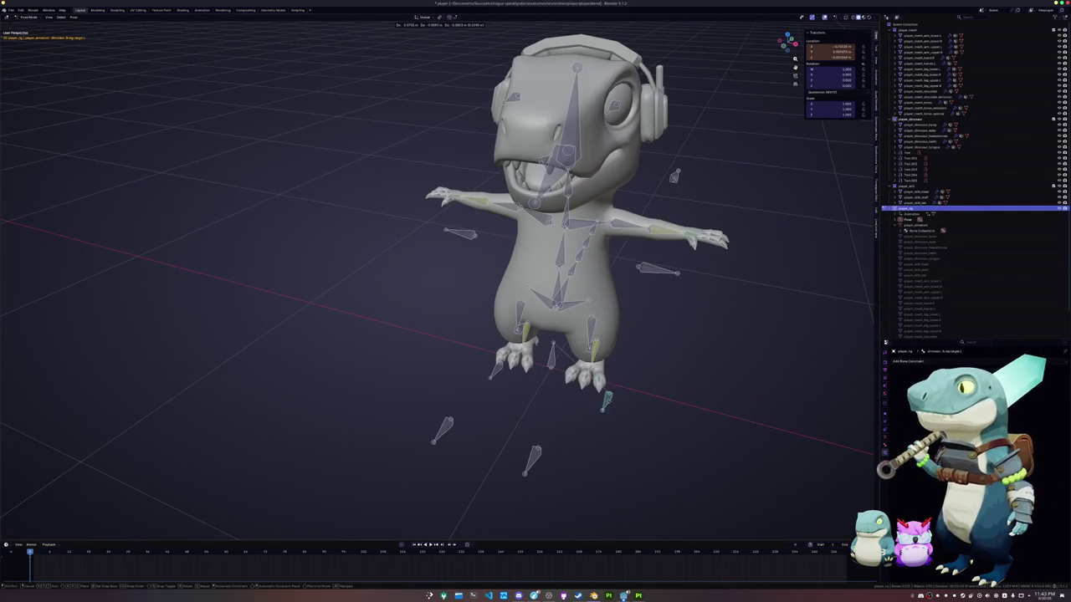
{"action": "left_click", "coordinate": [610, 406]}
Switch to the control rig's pose mode and slide d.arm ik about 0.42 m along X.
{"action": "key", "text": "ctrl+Tab"}
{"action": "scroll", "coordinate": [555, 402], "scroll_direction": "down", "scroll_amount": 3}
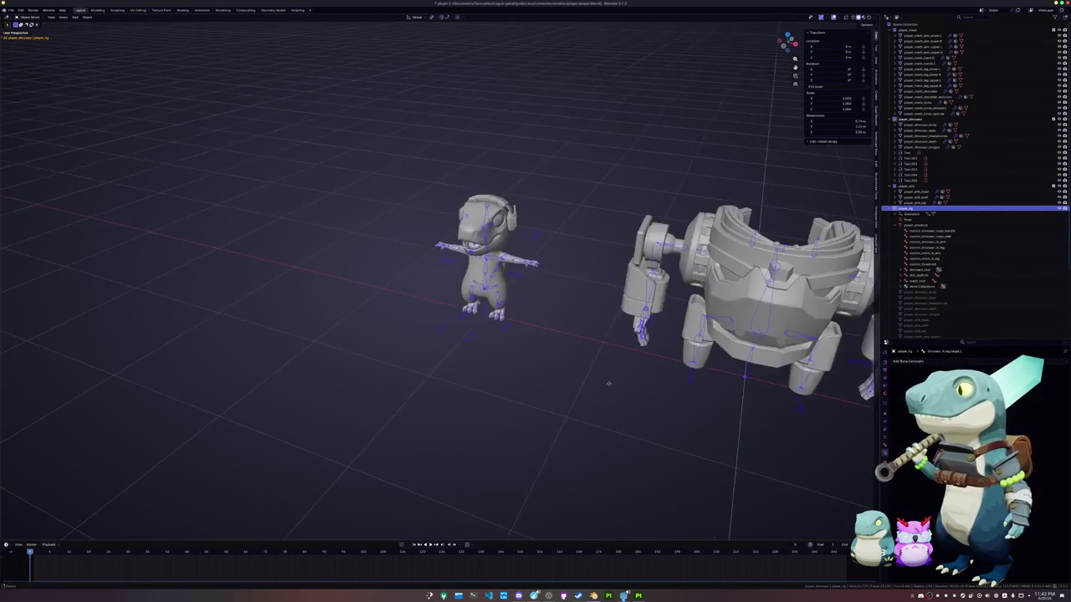
{"action": "scroll", "coordinate": [605, 378], "scroll_direction": "down", "scroll_amount": 3}
{"action": "key", "text": "ctrl+Tab"}
{"action": "key", "text": "g"}
{"action": "key", "text": "x"}
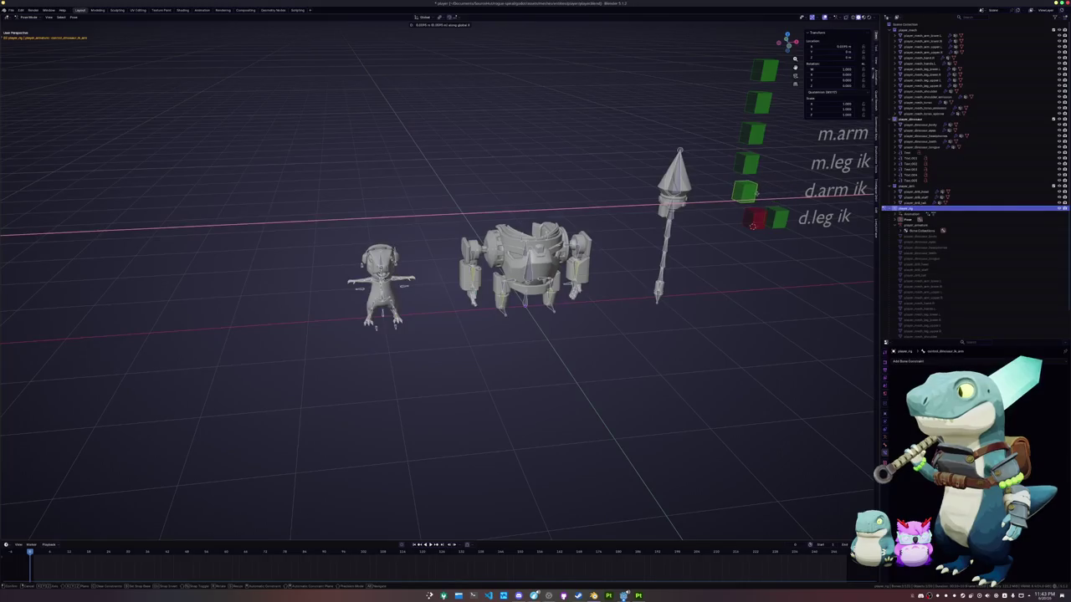
{"action": "key", "text": "Escape"}
{"action": "scroll", "coordinate": [381, 284], "scroll_direction": "up", "scroll_amount": 6}
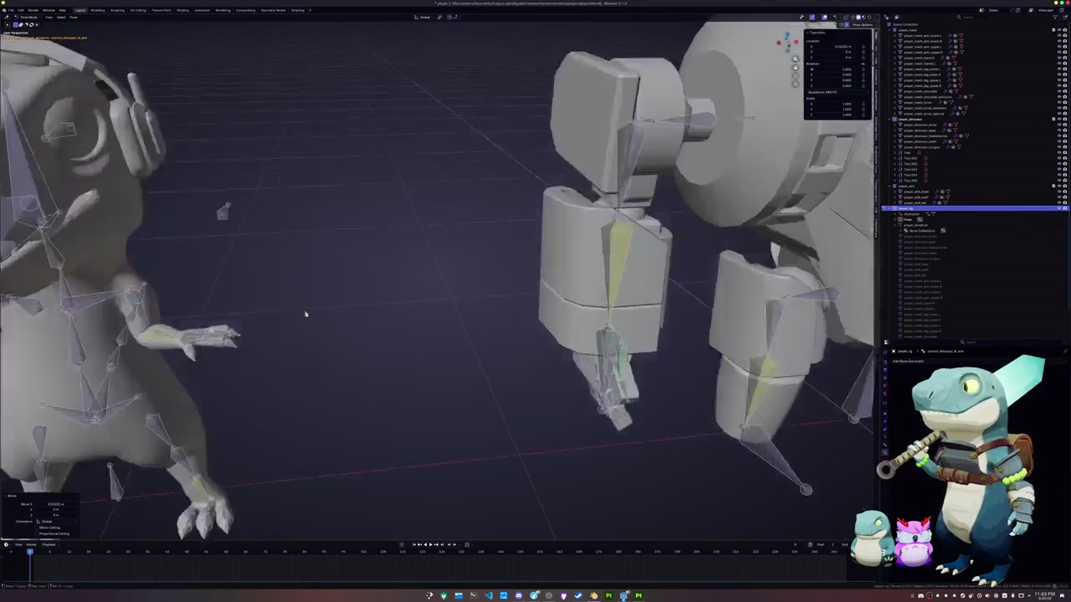
{"action": "middle_click_drag", "start_coordinate": [525, 311], "coordinate": [614, 343]}
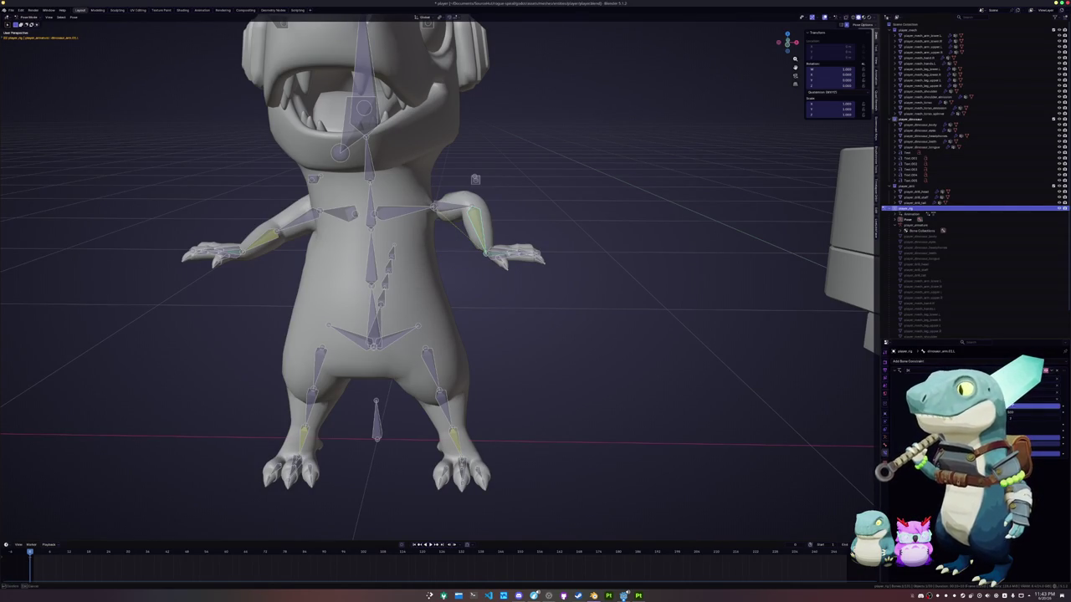
Select the arm's pole target and hand IK bone, stretch the arms along X, and view from the front.
{"action": "scroll", "coordinate": [503, 295], "scroll_direction": "up", "scroll_amount": 4}
{"action": "scroll", "coordinate": [503, 295], "scroll_direction": "up", "scroll_amount": 2}
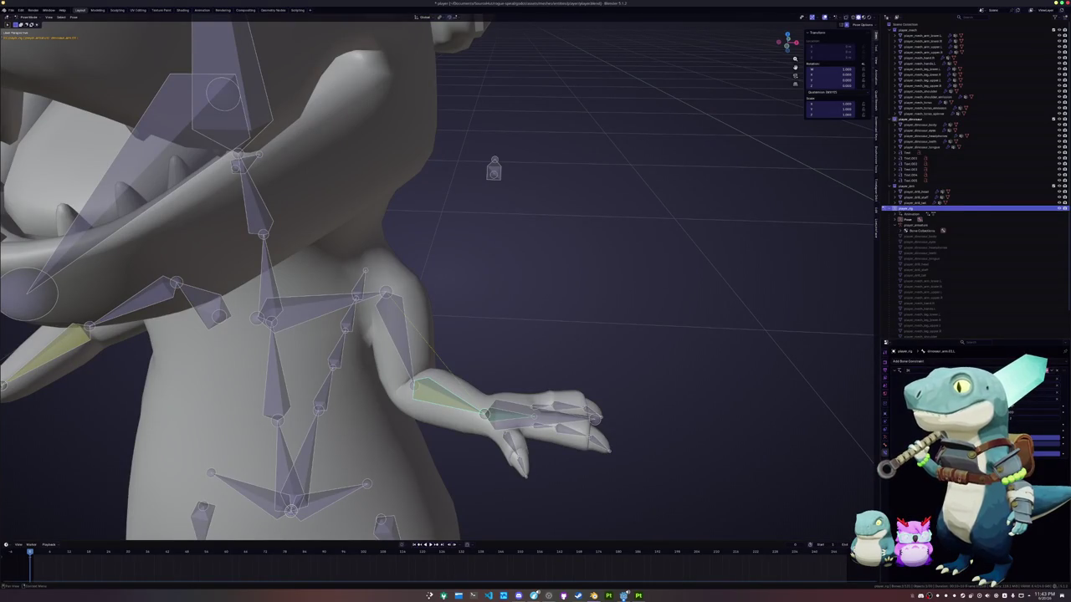
{"action": "left_click", "coordinate": [491, 170]}
{"action": "scroll", "coordinate": [497, 252], "scroll_direction": "down", "scroll_amount": 3}
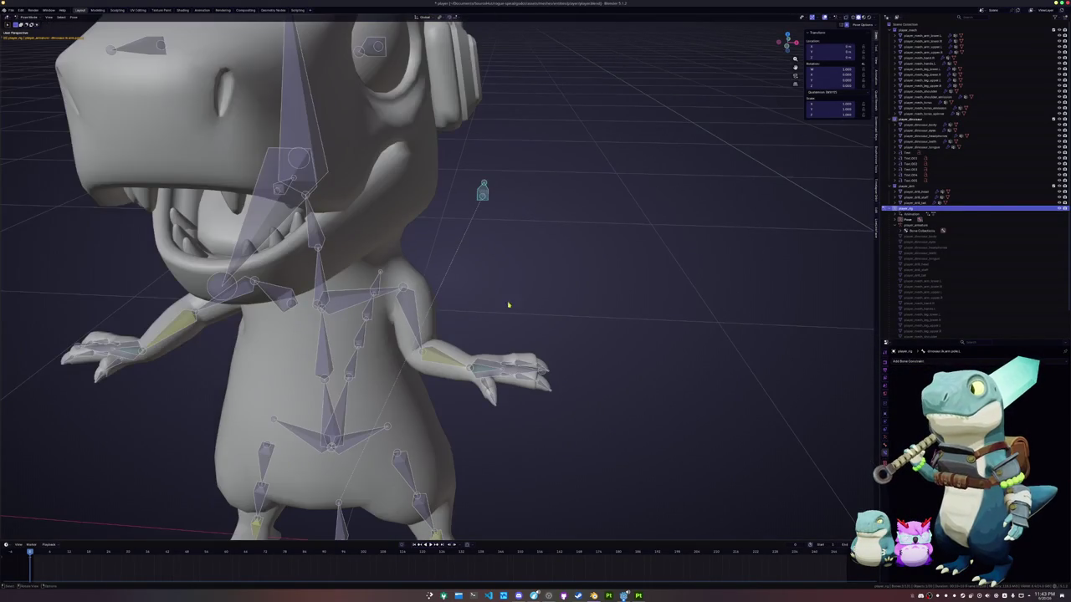
{"action": "left_click", "coordinate": [481, 371]}
{"action": "key", "text": "g"}
{"action": "key", "text": "x"}
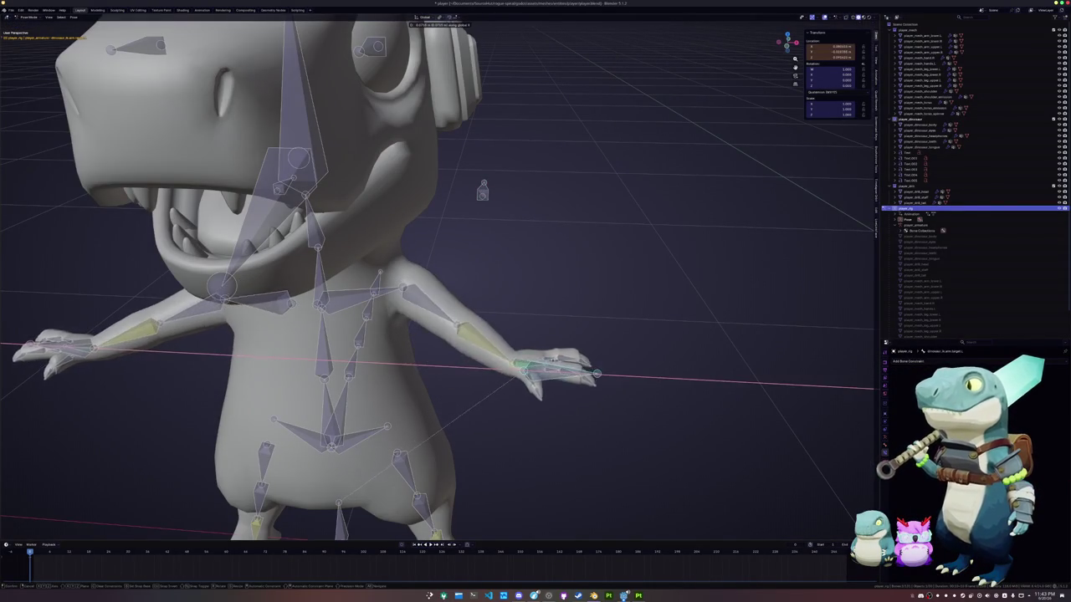
{"action": "left_click", "coordinate": [443, 355]}
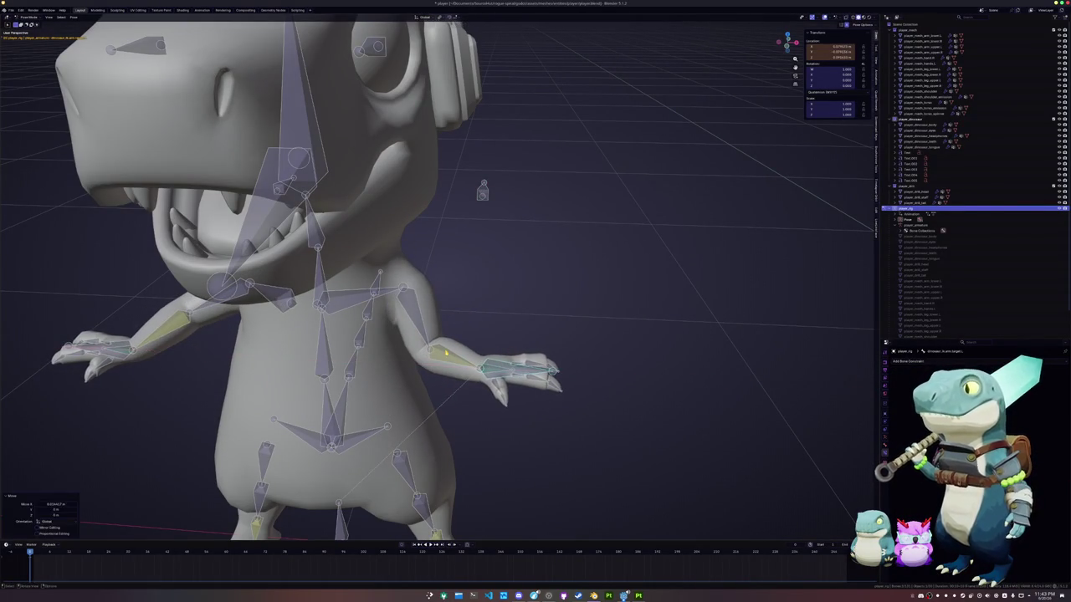
{"action": "key", "text": "KP_1"}
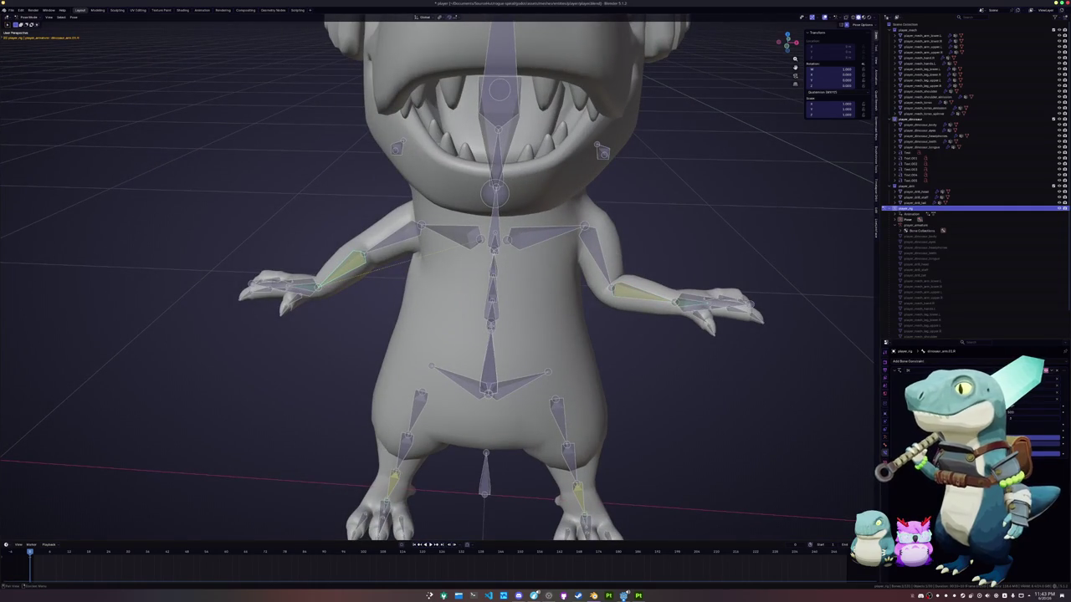
Undo the hand moves to lower the arms again, then put the mech rig into Edit Mode.
{"action": "key", "text": "ctrl+z"}
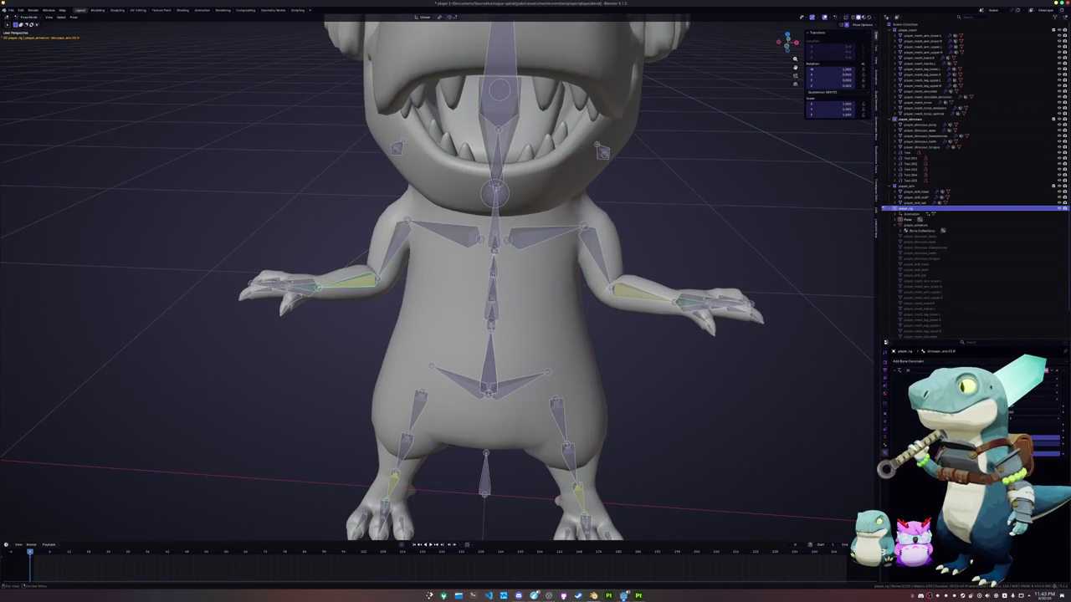
{"action": "middle_click_drag", "start_coordinate": [624, 295], "coordinate": [626, 304]}
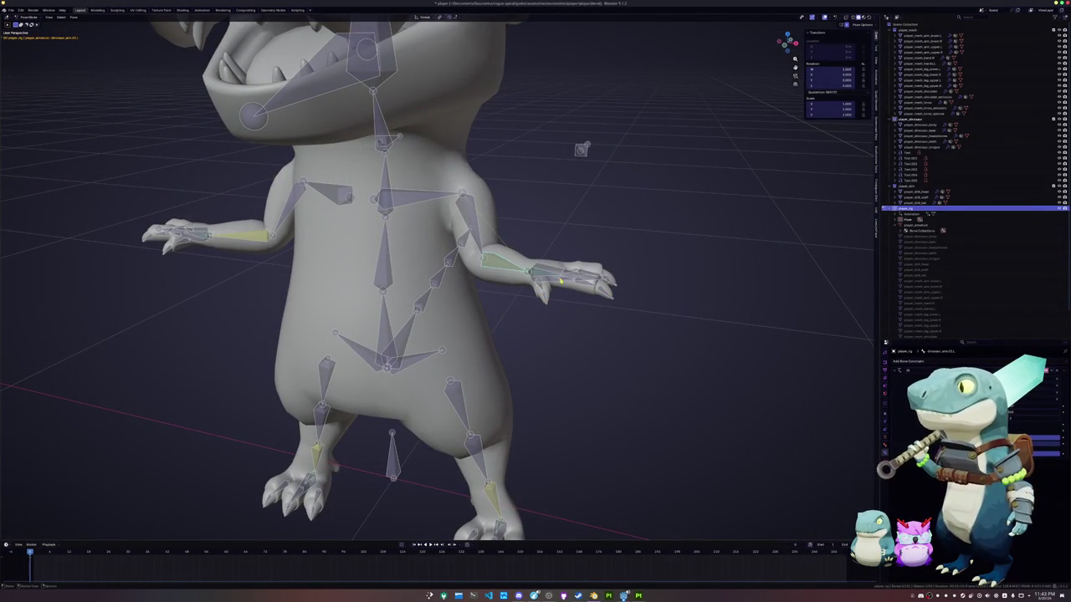
{"action": "key", "text": "g"}
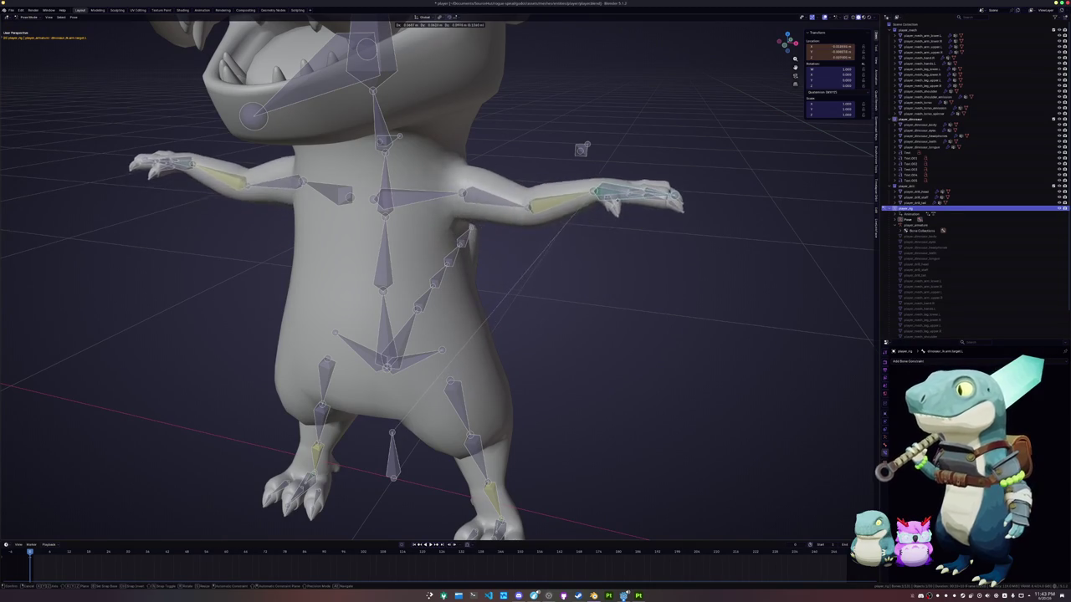
{"action": "left_click", "coordinate": [613, 209]}
{"action": "key", "text": "ctrl+z"}
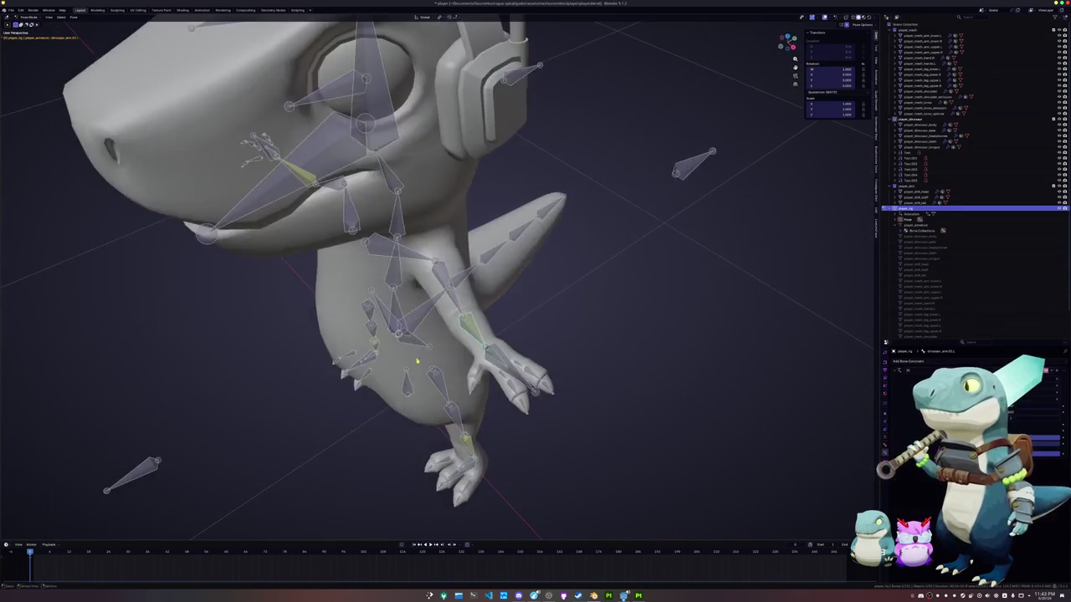
{"action": "key", "text": "Tab"}
{"action": "key", "text": "KP_Decimal"}
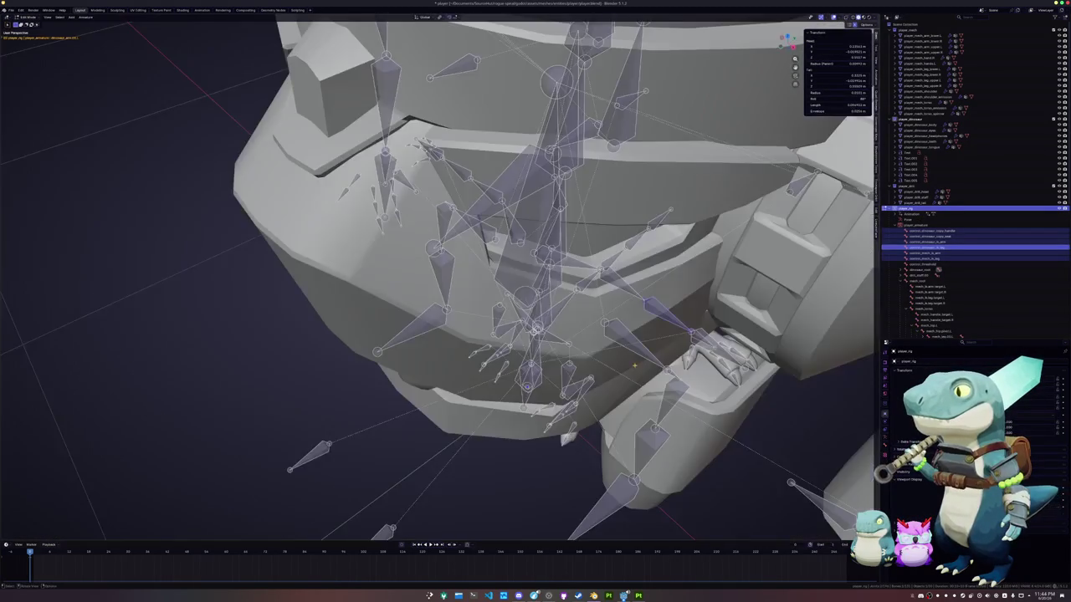
In X-ray top view, move the chosen bone along the Y axis.
{"action": "middle_click_drag", "start_coordinate": [536, 301], "coordinate": [635, 268]}
{"action": "mouse_move", "coordinate": [435, 276]}
{"action": "middle_mouse_down"}
{"action": "mouse_move", "coordinate": [469, 268]}
{"action": "mouse_move", "coordinate": [535, 285]}
{"action": "middle_mouse_up"}
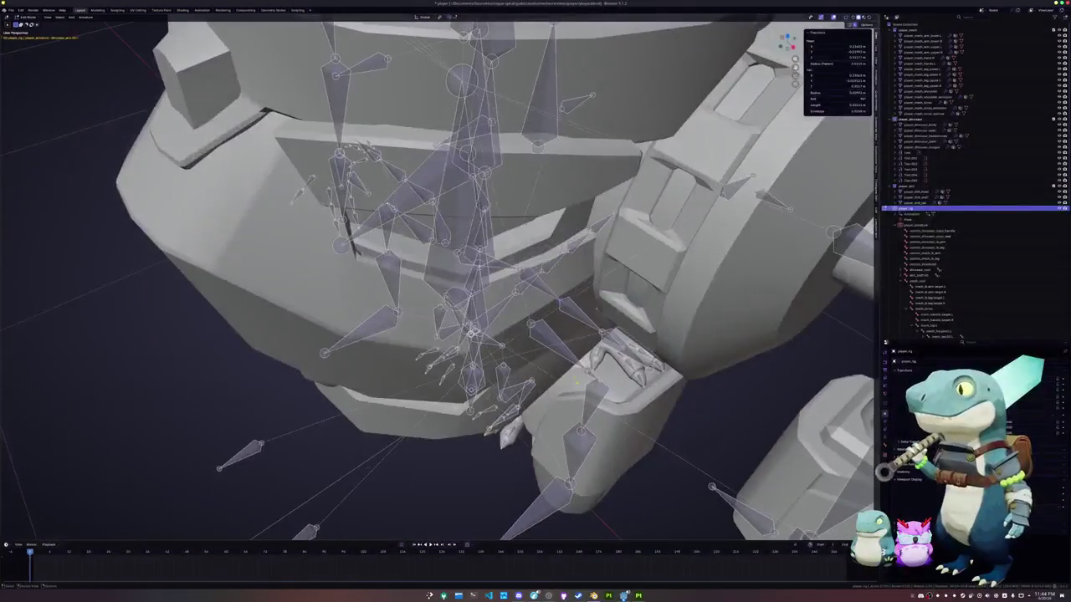
{"action": "scroll", "coordinate": [435, 284], "scroll_direction": "up", "scroll_amount": 3}
{"action": "key", "text": "KP_7"}
{"action": "key", "text": "alt+z"}
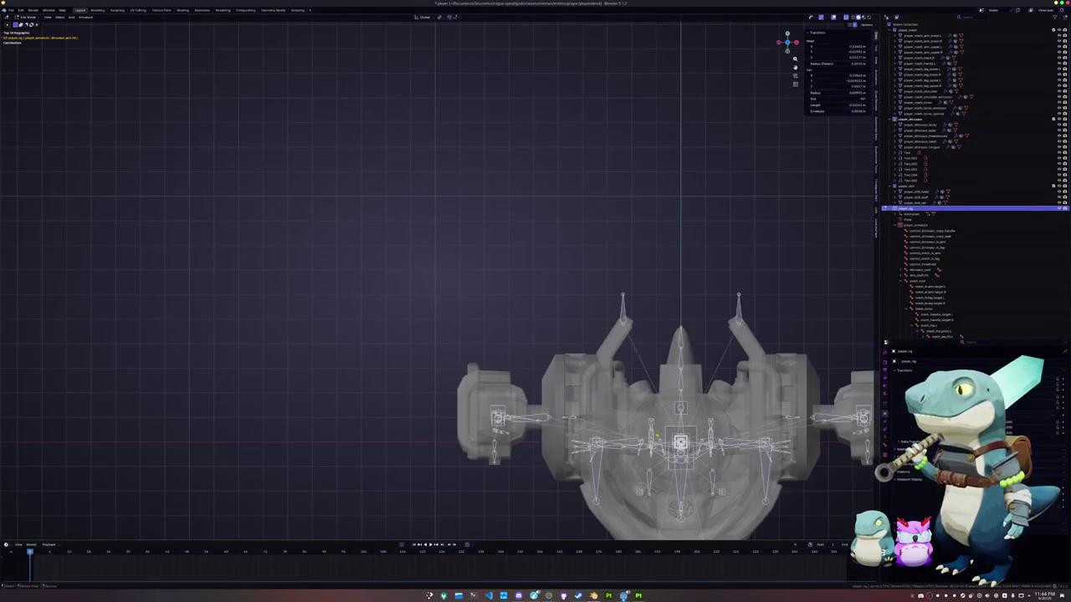
{"action": "key", "text": "KP_Decimal"}
{"action": "scroll", "coordinate": [591, 391], "scroll_direction": "up", "scroll_amount": 4}
{"action": "scroll", "coordinate": [535, 359], "scroll_direction": "up", "scroll_amount": 3}
{"action": "key", "text": "g"}
{"action": "key", "text": "y"}
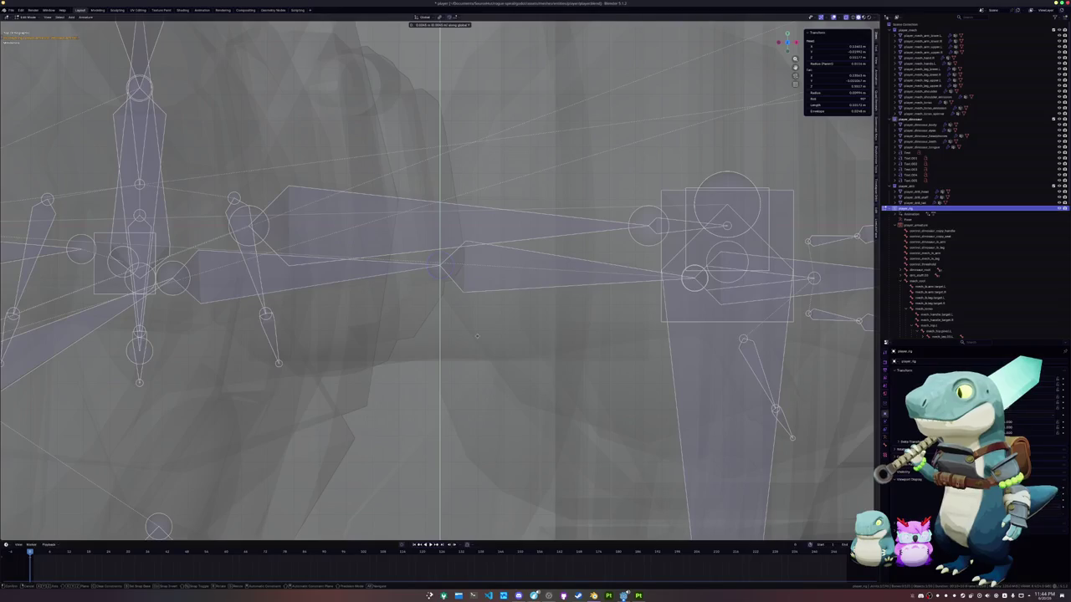
{"action": "left_click", "coordinate": [475, 347]}
Back in Pose Mode without X-ray, move the dinosaur's hand IK target down.
{"action": "key", "text": "ctrl+Tab"}
{"action": "key", "text": "alt+z"}
{"action": "scroll", "coordinate": [474, 354], "scroll_direction": "down", "scroll_amount": 5}
{"action": "scroll", "coordinate": [350, 377], "scroll_direction": "down", "scroll_amount": 3}
{"action": "scroll", "coordinate": [350, 376], "scroll_direction": "down", "scroll_amount": 3}
{"action": "scroll", "coordinate": [243, 286], "scroll_direction": "up", "scroll_amount": 3}
{"action": "scroll", "coordinate": [242, 286], "scroll_direction": "up", "scroll_amount": 2}
{"action": "left_click", "coordinate": [531, 273]}
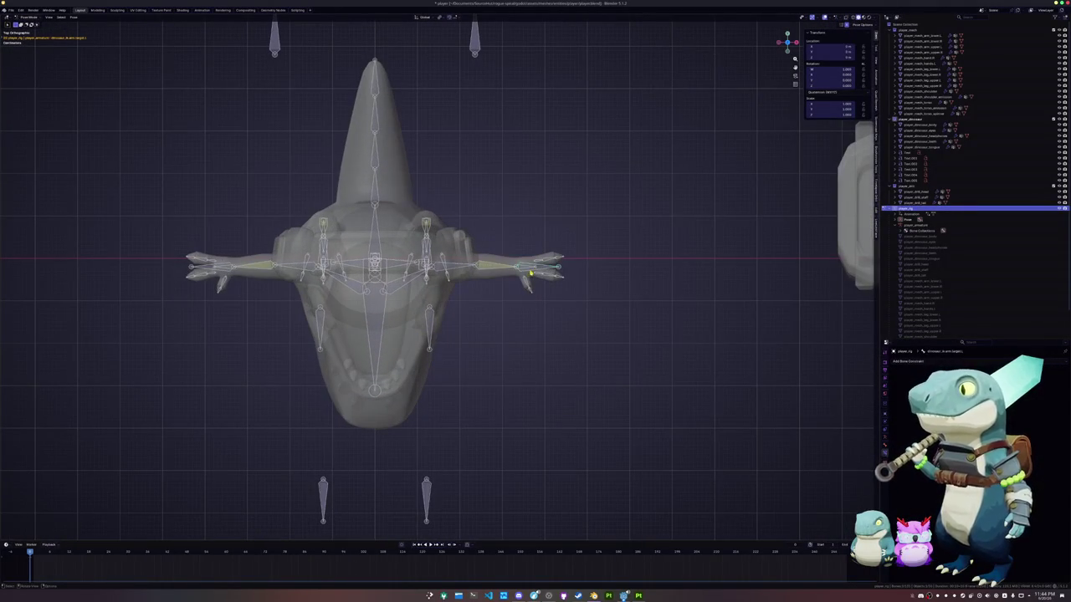
{"action": "key", "text": "g"}
{"action": "left_click", "coordinate": [512, 311]}
Rotate the dinosaur's arms -82° down toward its sides.
{"action": "middle_click_drag", "start_coordinate": [512, 311], "coordinate": [466, 235]}
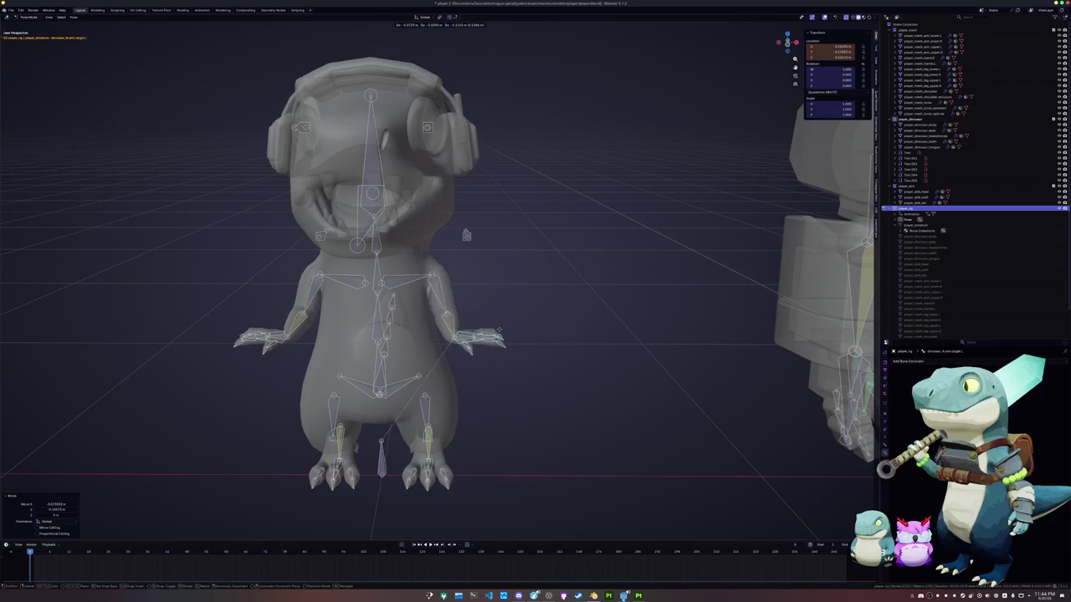
{"action": "key", "text": "r"}
{"action": "left_click", "coordinate": [474, 376]}
{"action": "mouse_move", "coordinate": [473, 376]}
{"action": "middle_mouse_down"}
{"action": "mouse_move", "coordinate": [402, 368]}
{"action": "mouse_move", "coordinate": [612, 242]}
{"action": "middle_mouse_up"}
Move the controller bone along the X axis, then deselect all bones.
{"action": "key", "text": "g"}
{"action": "key", "text": "x"}
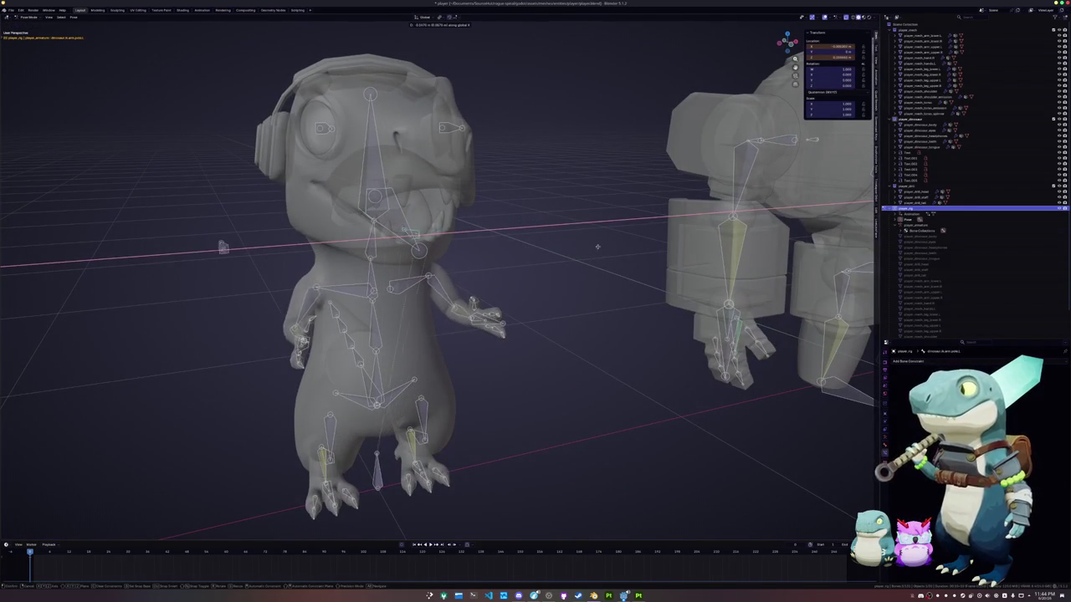
{"action": "left_click", "coordinate": [661, 224]}
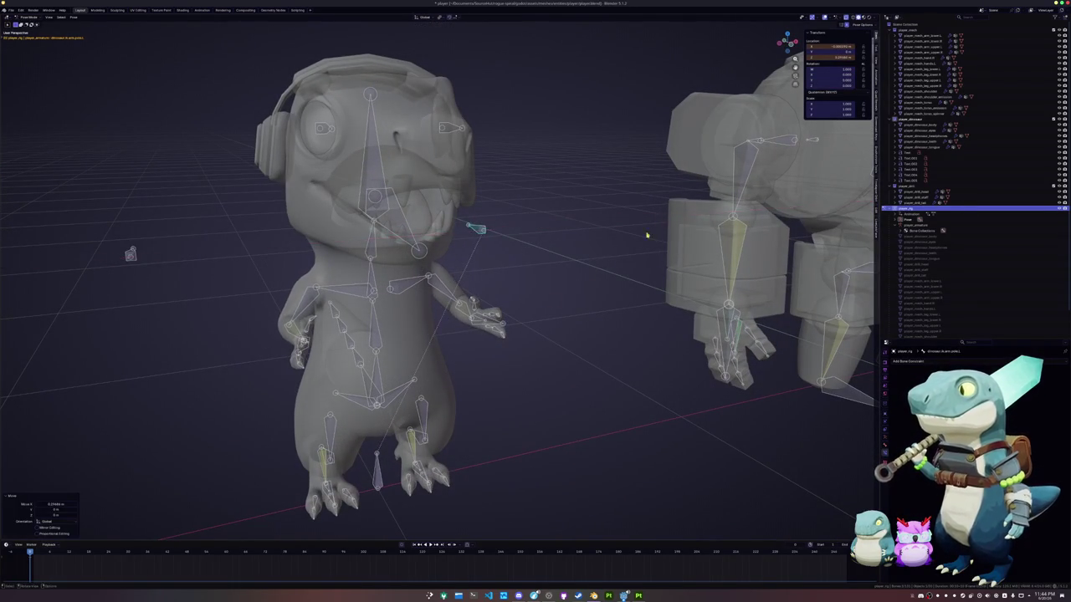
{"action": "middle_click_drag", "start_coordinate": [661, 224], "coordinate": [490, 320]}
{"action": "key", "text": "a"}
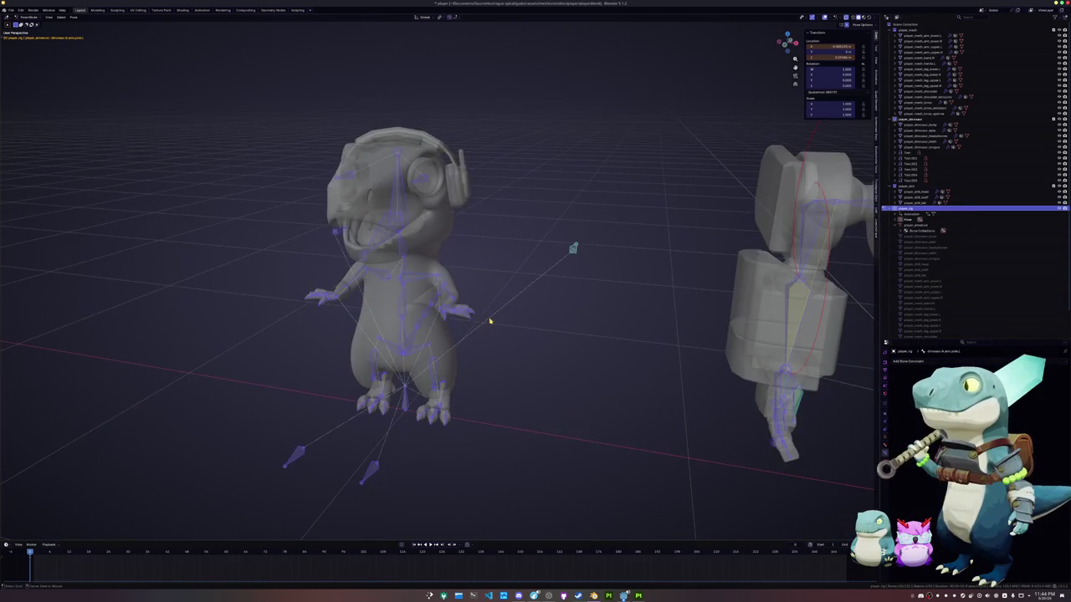
{"action": "scroll", "coordinate": [494, 325], "scroll_direction": "down", "scroll_amount": 5}
{"action": "key", "text": "ctrl+z"}
{"action": "key", "text": "ctrl+shift+z"}
{"action": "key", "text": "alt+a"}
{"action": "scroll", "coordinate": [485, 358], "scroll_direction": "up", "scroll_amount": 3}
{"action": "middle_click_drag", "start_coordinate": [553, 251], "coordinate": [505, 343]}
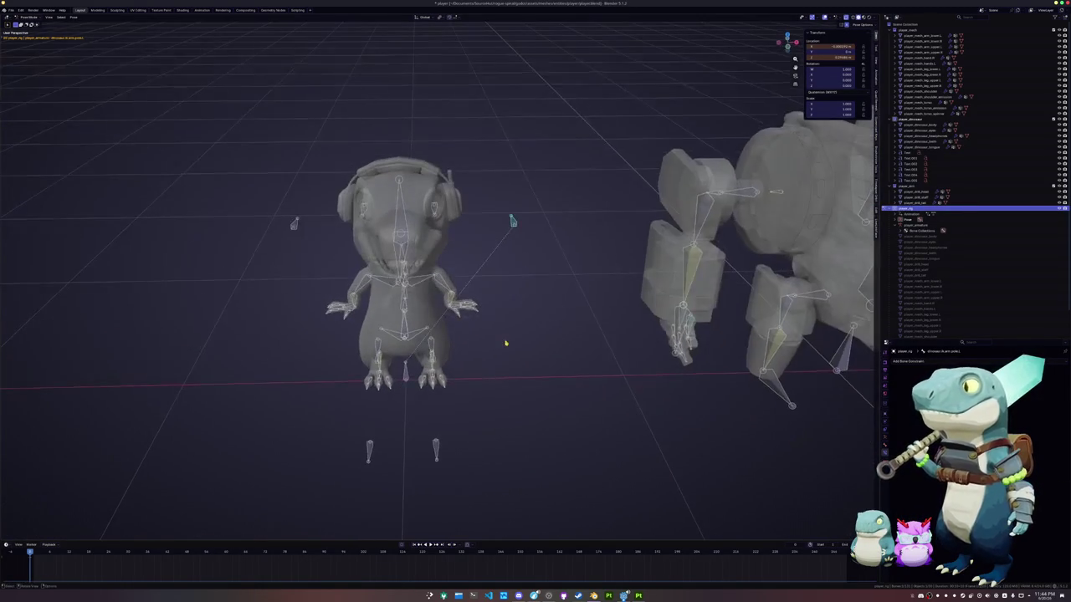
Clear the dinosaur hand IK target's location so the arms return to the T-pose.
{"action": "left_click", "coordinate": [459, 308]}
{"action": "key", "text": "alt+g"}
{"action": "middle_click_drag", "start_coordinate": [504, 241], "coordinate": [492, 325]}
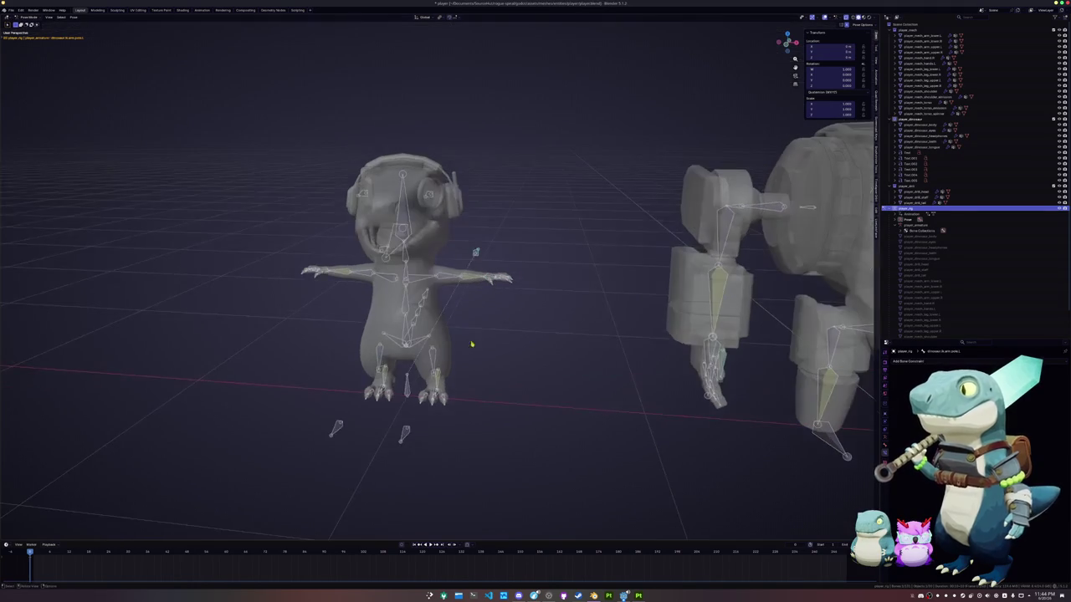
{"action": "scroll", "coordinate": [559, 358], "scroll_direction": "down", "scroll_amount": 4}
{"action": "scroll", "coordinate": [617, 306], "scroll_direction": "down", "scroll_amount": 2}
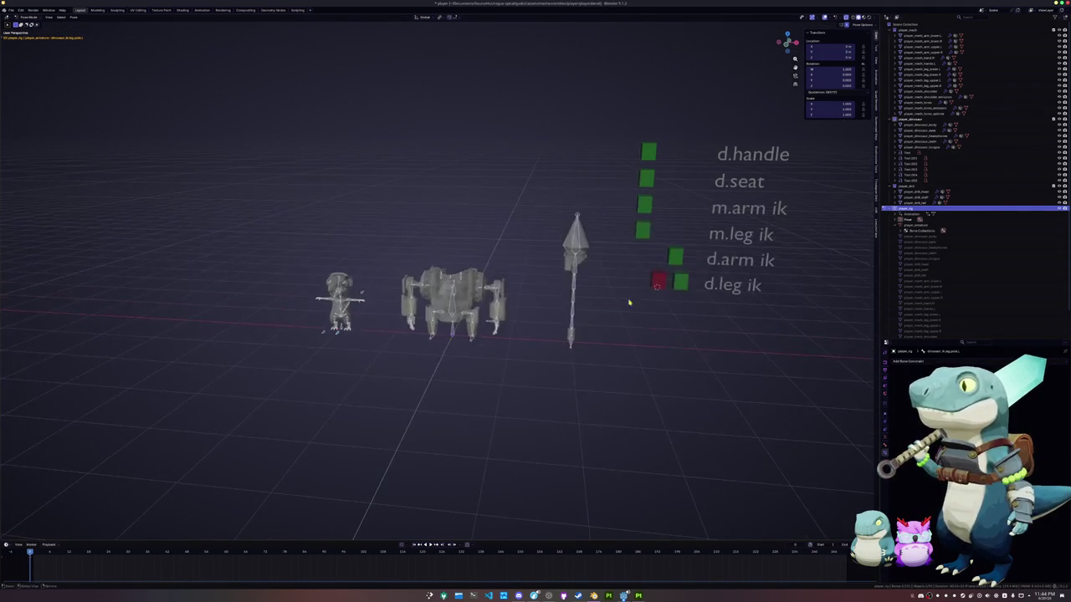
{"action": "scroll", "coordinate": [619, 343], "scroll_direction": "up", "scroll_amount": 2}
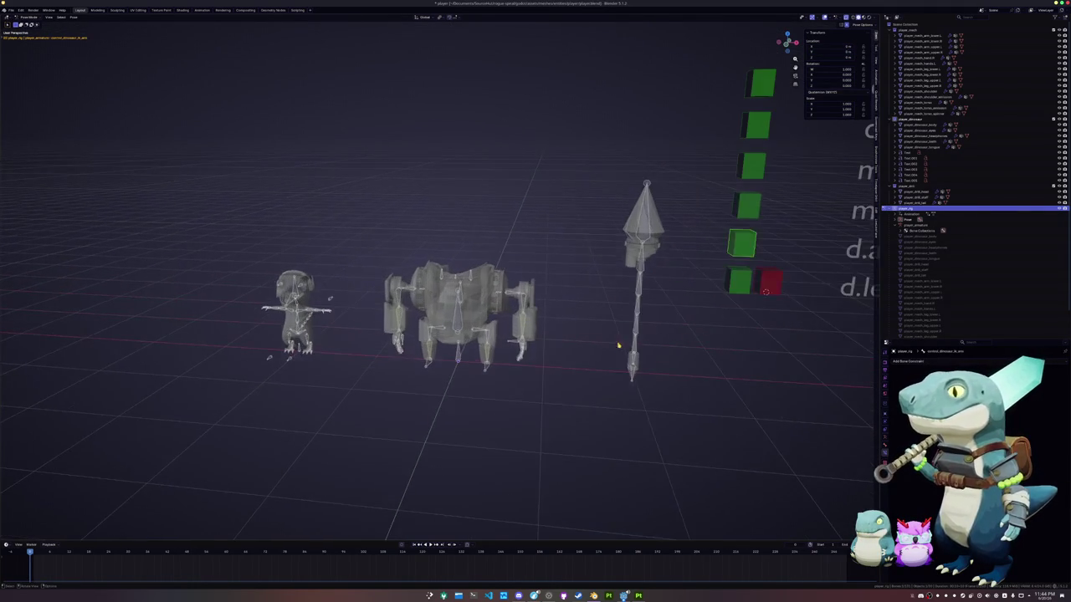
Cycle the armature through Edit and Object Mode, ending back in Pose Mode.
{"action": "key", "text": "Tab"}
{"action": "key", "text": "Tab"}
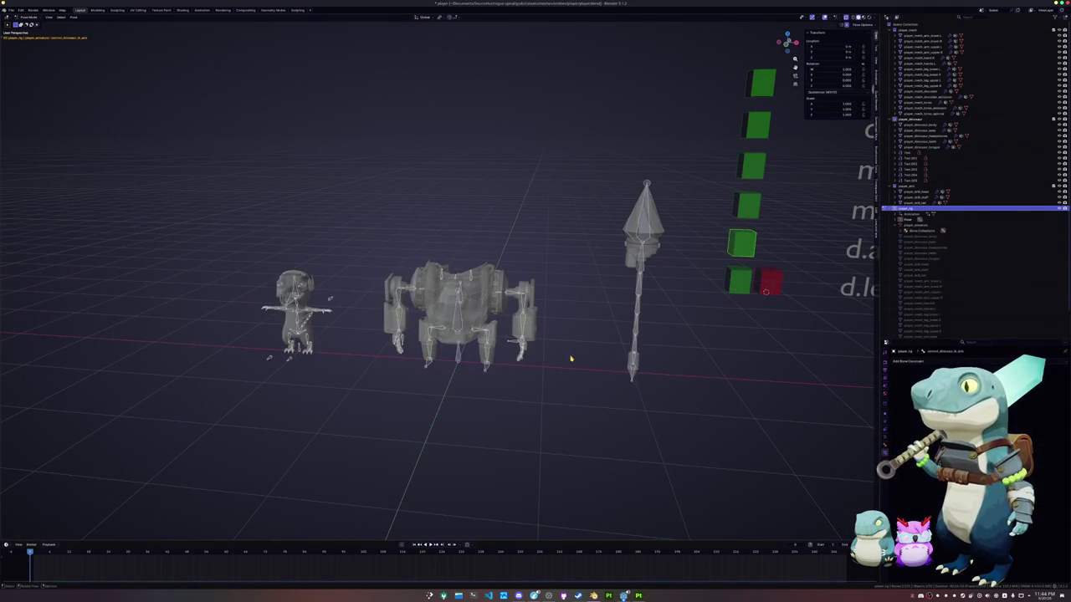
{"action": "key", "text": "Tab"}
{"action": "key", "text": "Tab"}
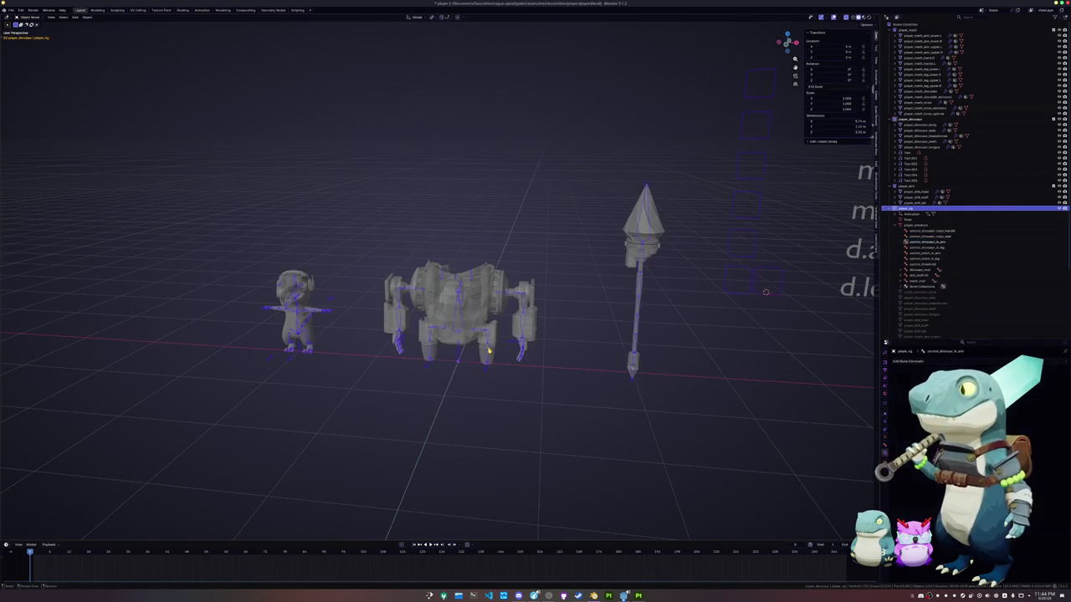
{"action": "key", "text": "Tab"}
{"action": "key", "text": "Tab"}
{"action": "key", "text": "ctrl+Tab"}
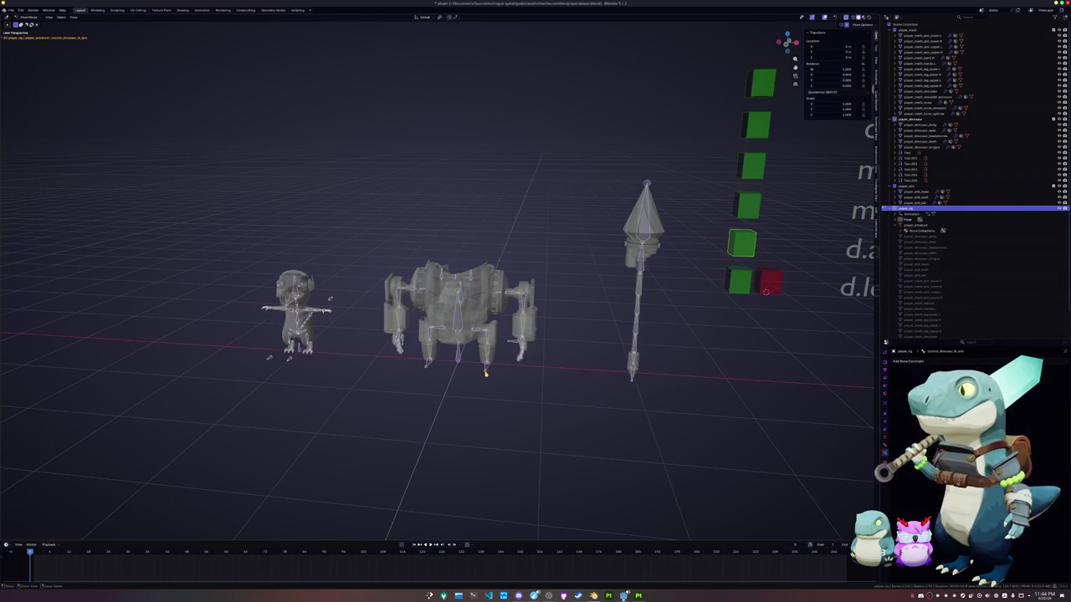
{"action": "scroll", "coordinate": [487, 366], "scroll_direction": "up", "scroll_amount": 3}
{"action": "scroll", "coordinate": [763, 243], "scroll_direction": "down", "scroll_amount": 3}
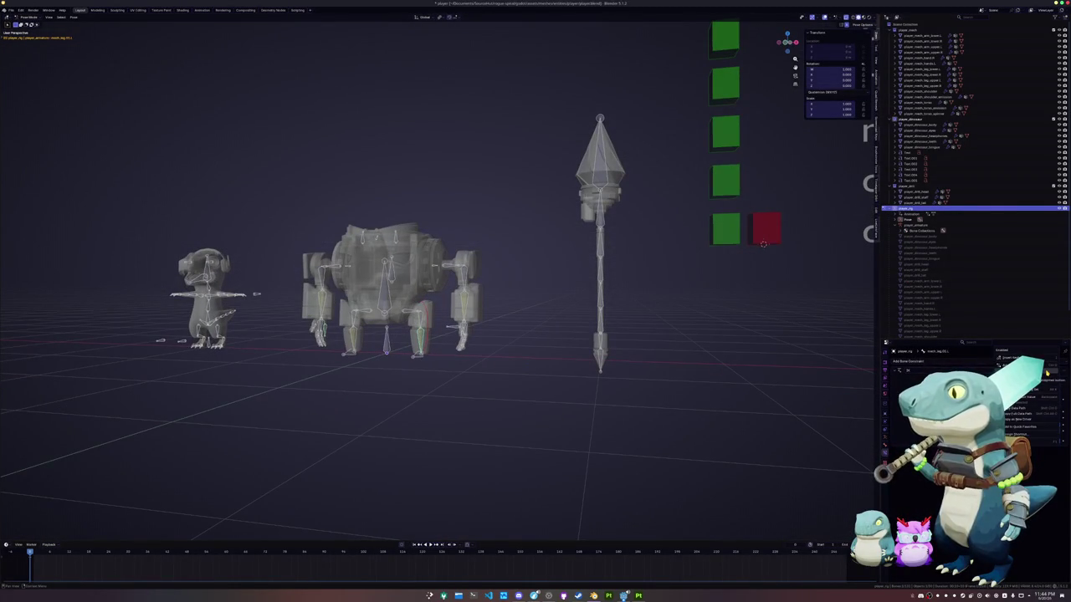
Add a driver to the property, give it a second variable, and edit its expression.
{"action": "left_click", "coordinate": [1025, 381]}
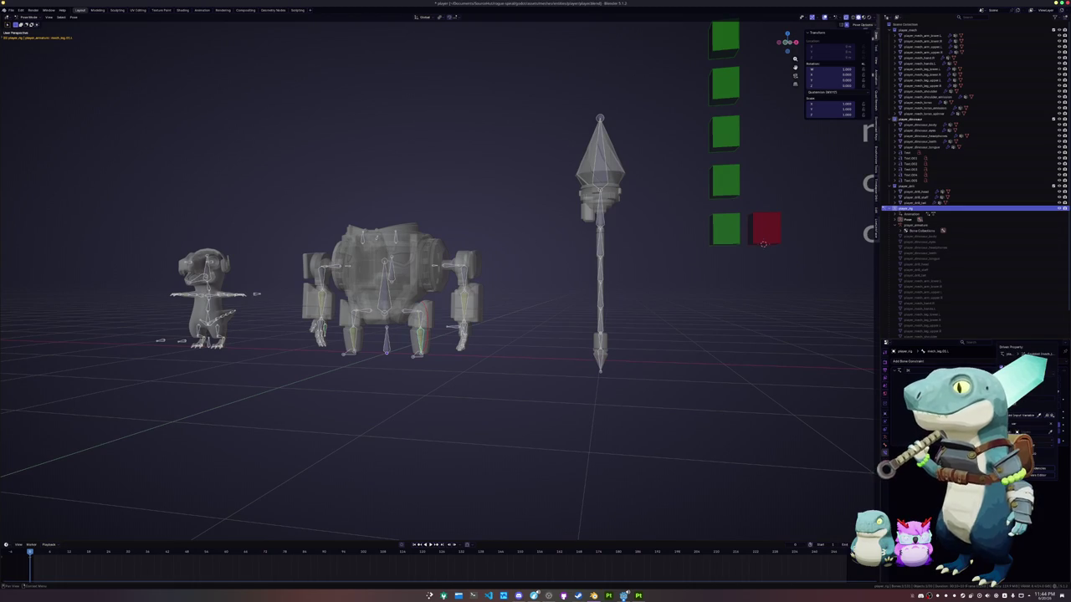
{"action": "left_click", "coordinate": [1036, 422]}
{"action": "left_click", "coordinate": [303, 160]}
{"action": "left_click", "coordinate": [744, 226]}
{"action": "key", "text": "Return"}
{"action": "left_click", "coordinate": [740, 216]}
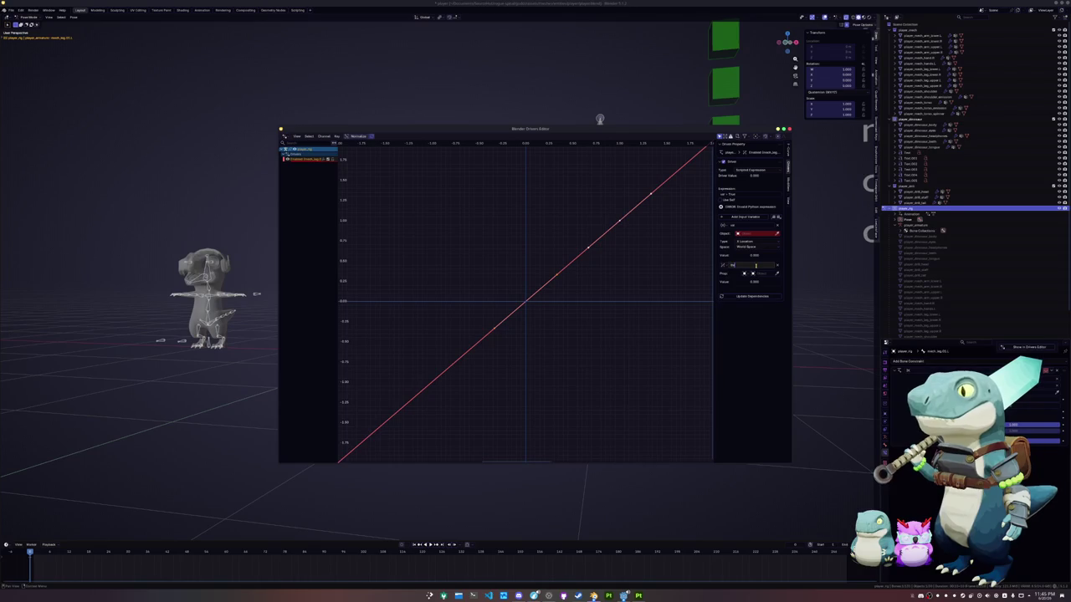
{"action": "key", "text": "Return"}
{"action": "left_click", "coordinate": [742, 194]}
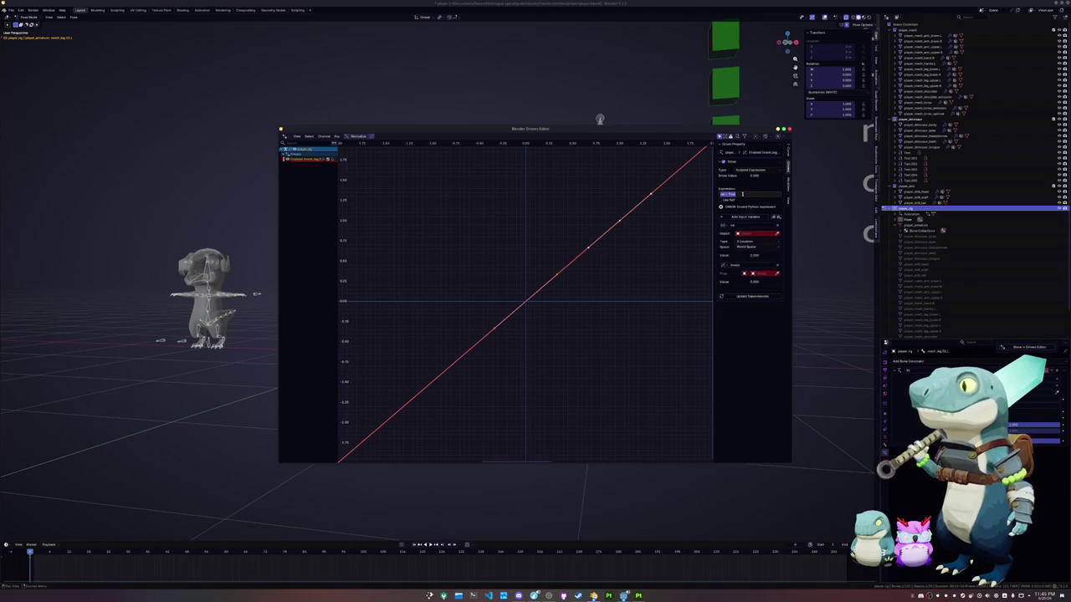
{"action": "type", "text": "va"}
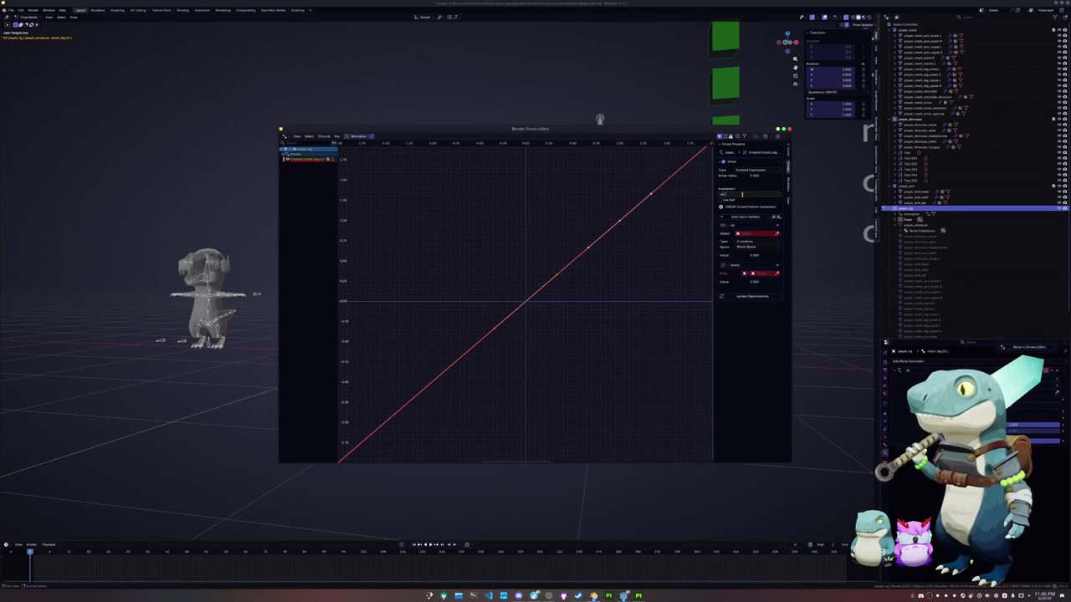
{"action": "key", "text": "Return"}
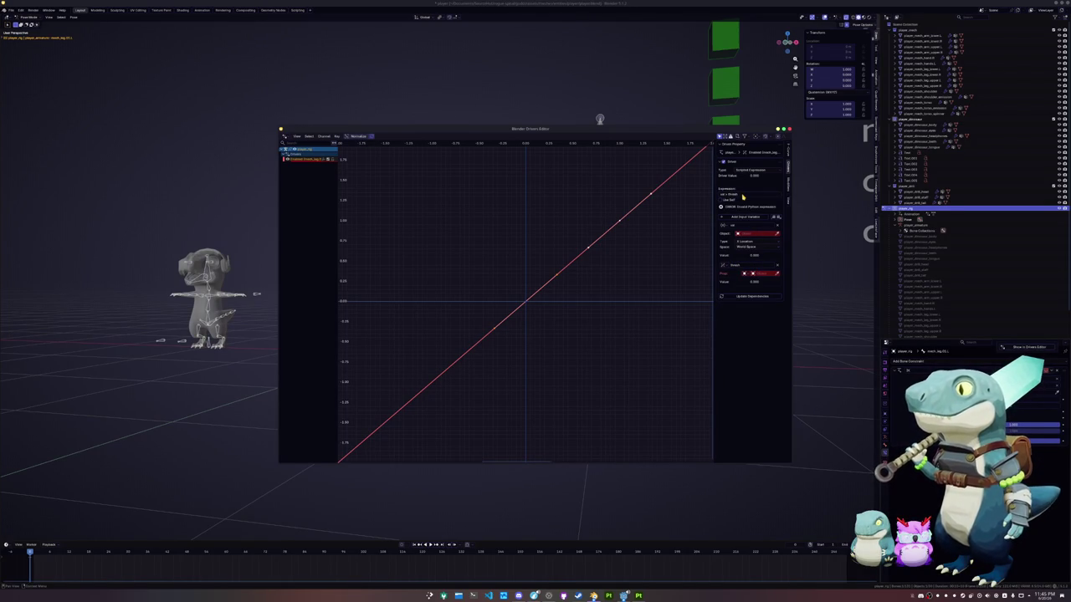
Point both variables at player_rig bones, control_mesh_ik_leg and a dinosaur control, as Transform Channels.
{"action": "left_click", "coordinate": [752, 236]}
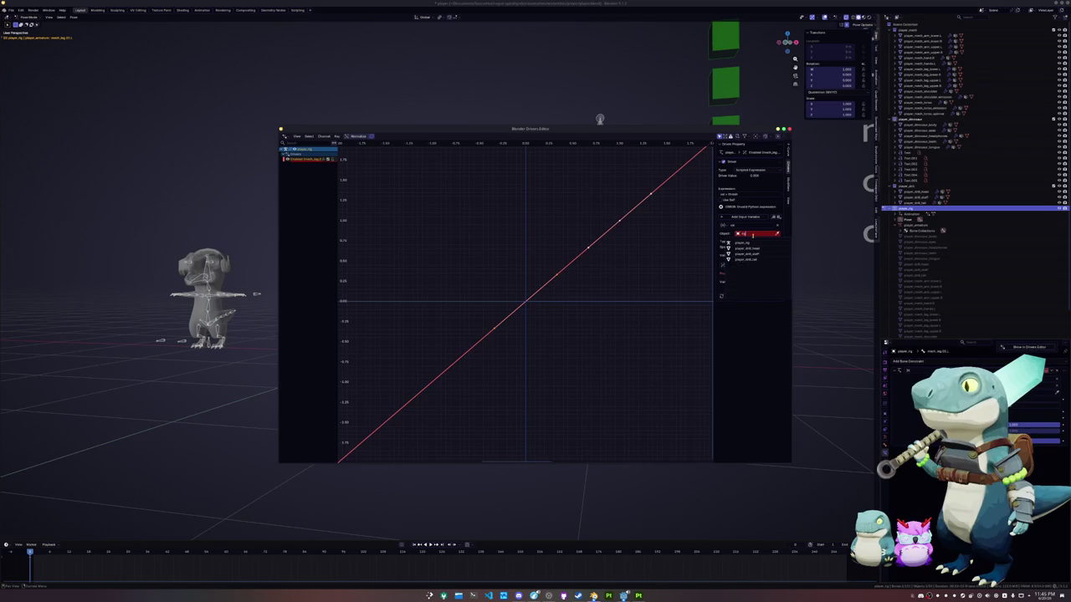
{"action": "left_click", "coordinate": [753, 240]}
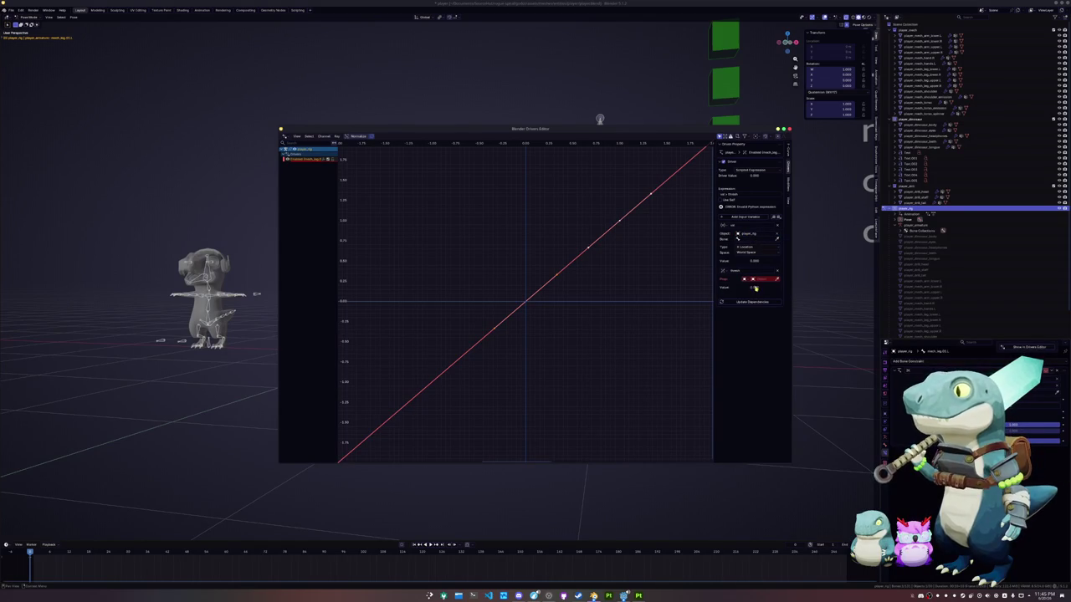
{"action": "left_click", "coordinate": [724, 271]}
{"action": "left_click", "coordinate": [759, 286]}
{"action": "left_click", "coordinate": [757, 279]}
{"action": "type", "text": "rig"}
{"action": "key", "text": "Return"}
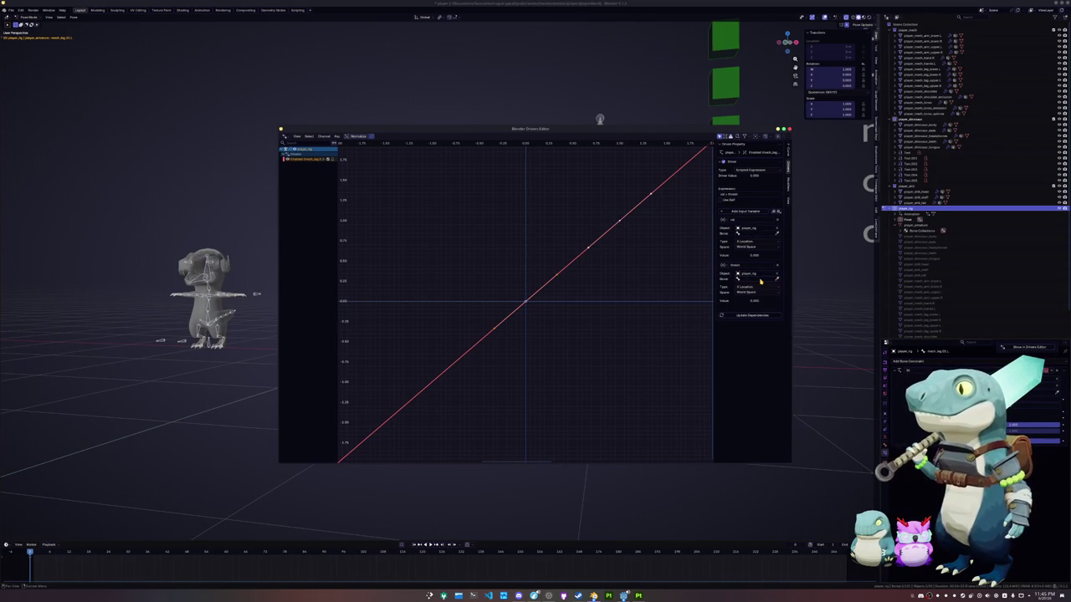
{"action": "left_click", "coordinate": [740, 233]}
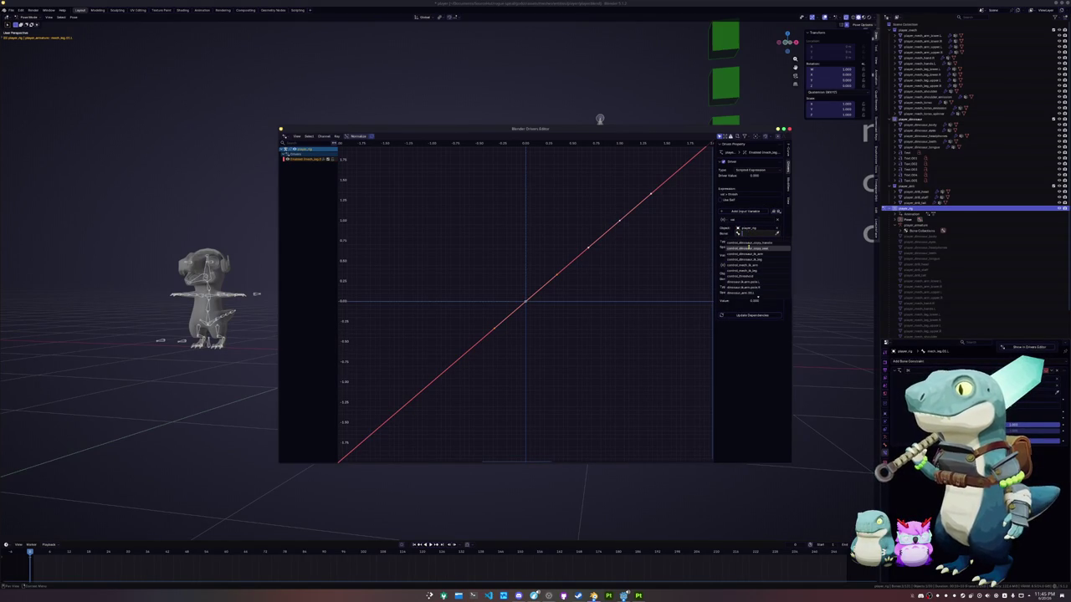
{"action": "type", "text": "control"}
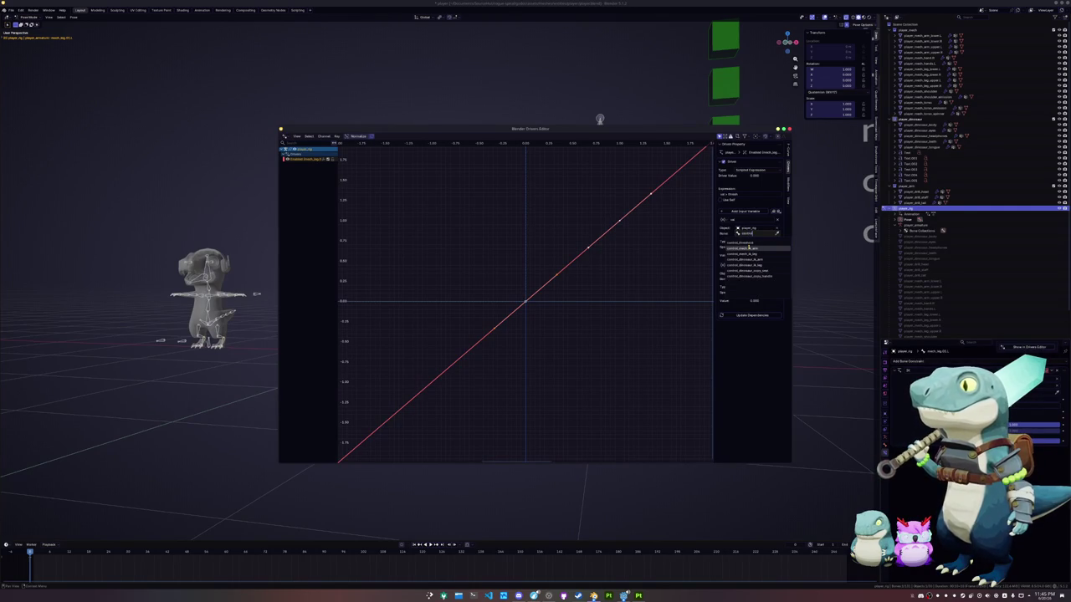
{"action": "left_click", "coordinate": [752, 253]}
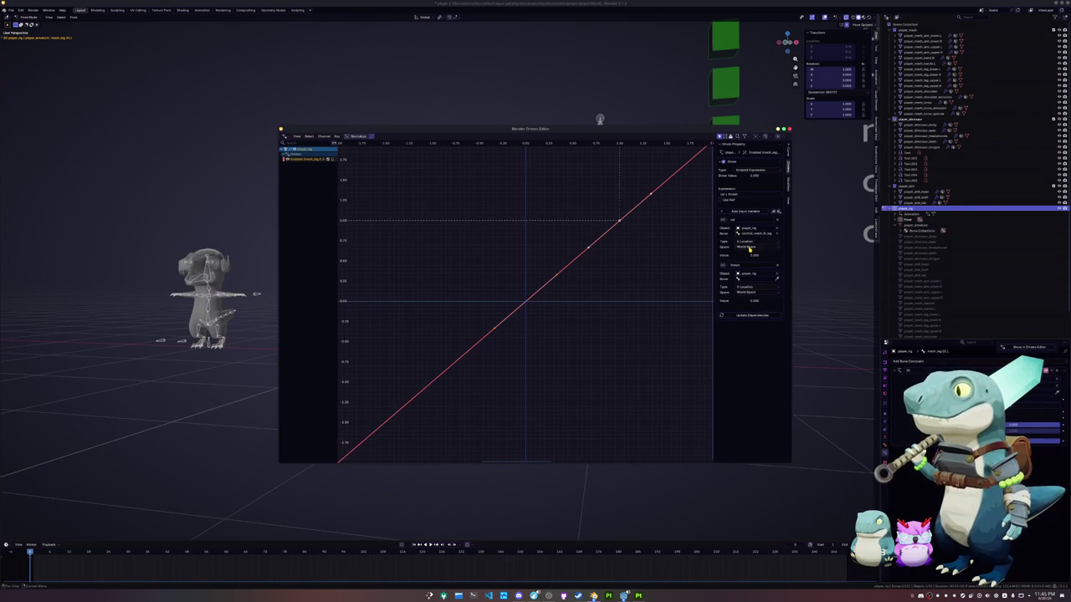
{"action": "left_click", "coordinate": [742, 279]}
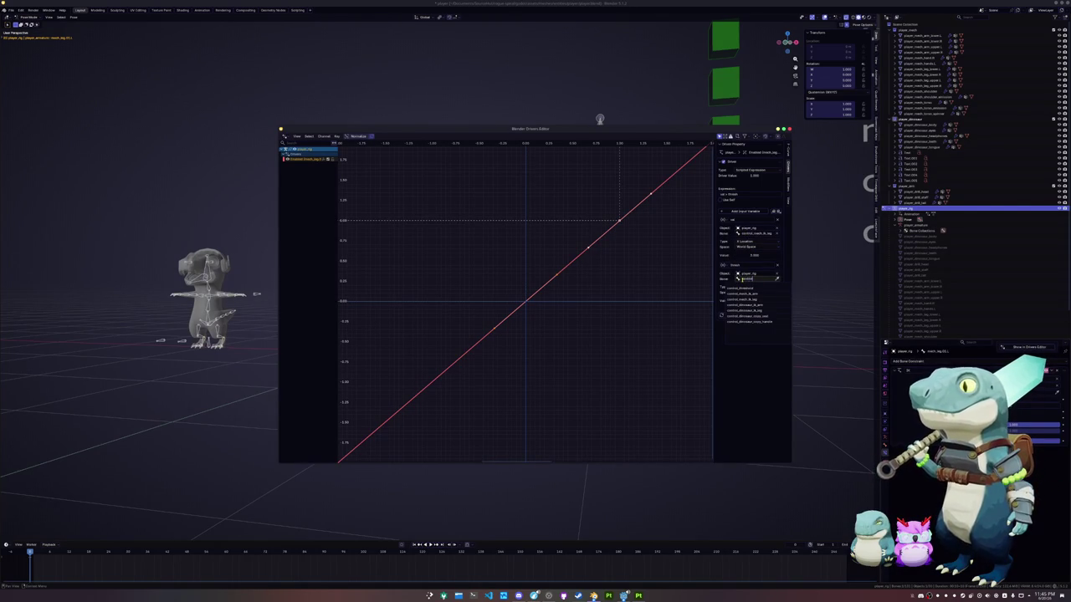
{"action": "key", "text": "Return"}
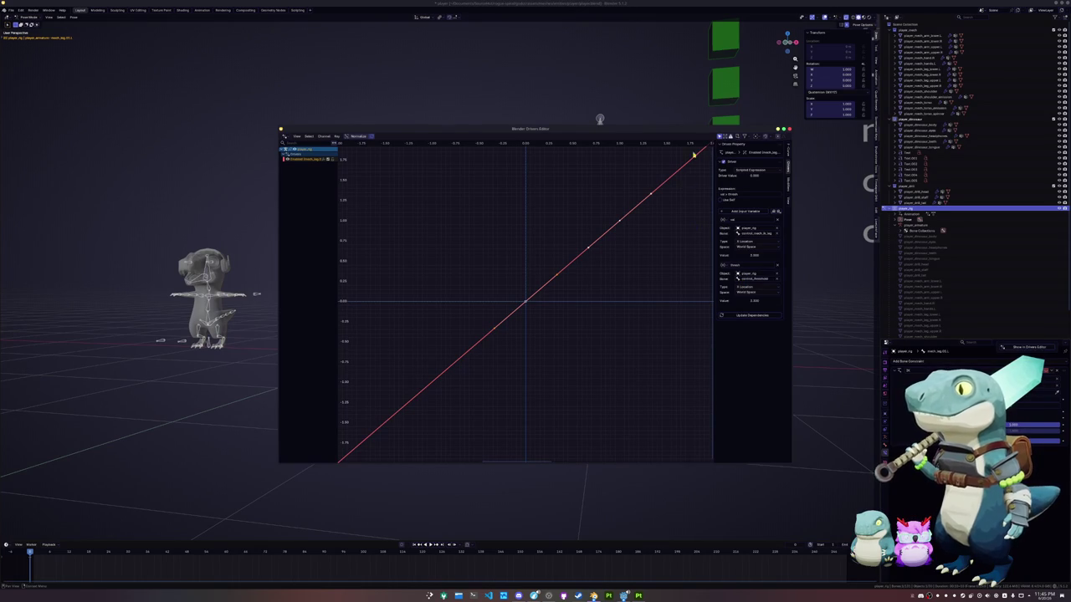
{"action": "left_click", "coordinate": [789, 130]}
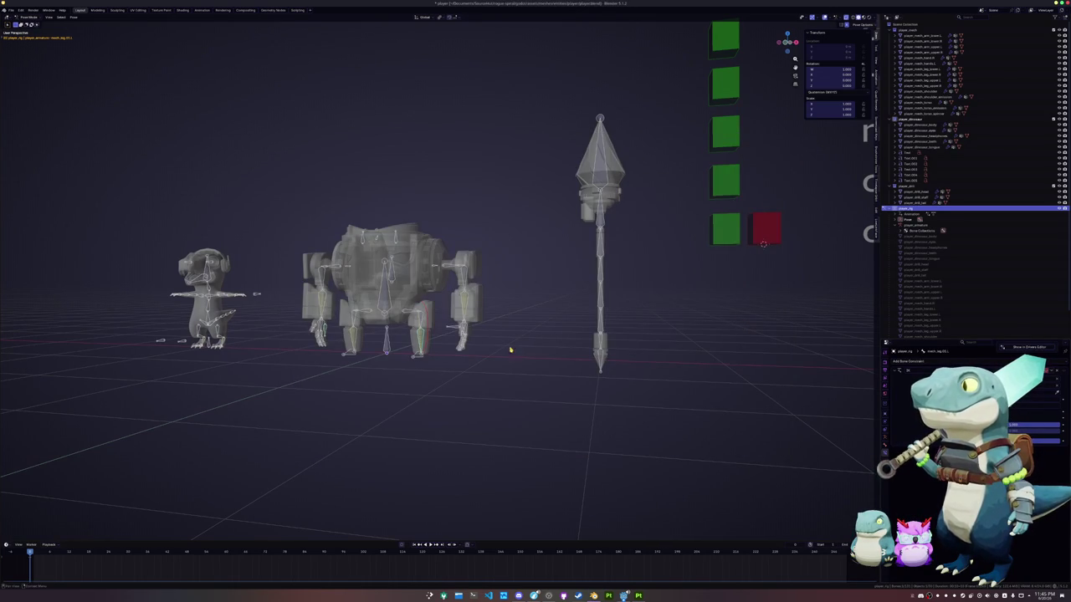
Add a driver to the mech arm's constraint setting and open it in the Drivers Editor.
{"action": "middle_click_drag", "start_coordinate": [424, 341], "coordinate": [495, 362]}
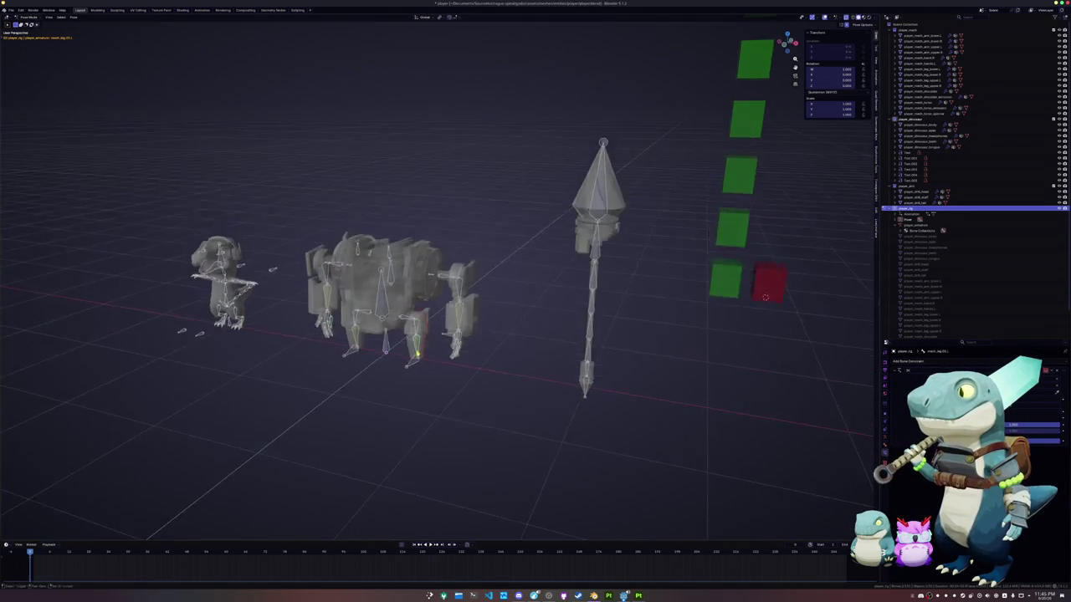
{"action": "scroll", "coordinate": [583, 310], "scroll_direction": "up", "scroll_amount": 5}
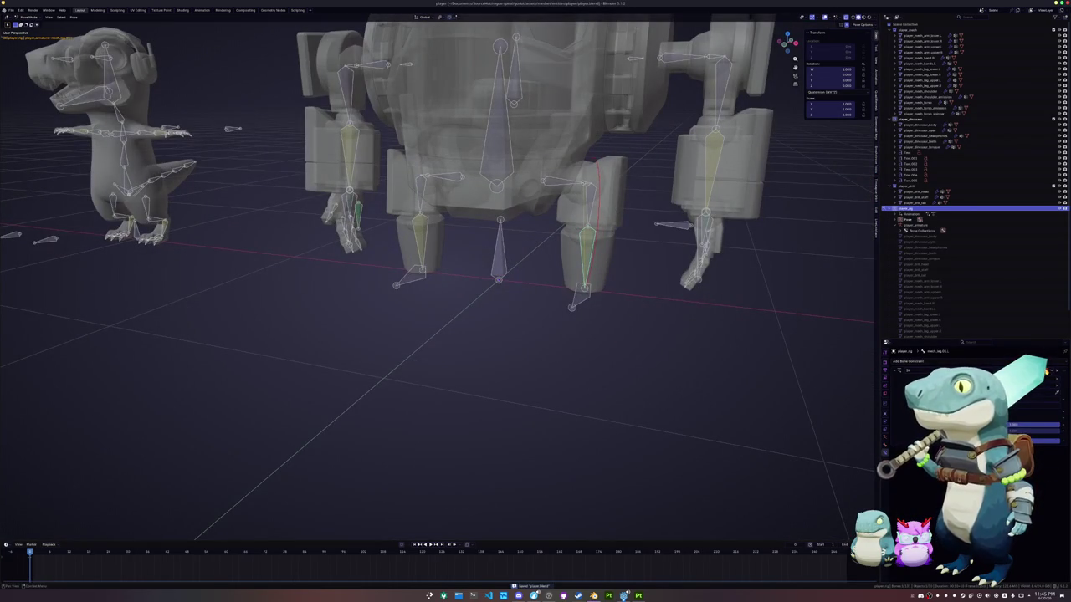
{"action": "left_click", "coordinate": [424, 243]}
{"action": "right_click", "coordinate": [1012, 368]}
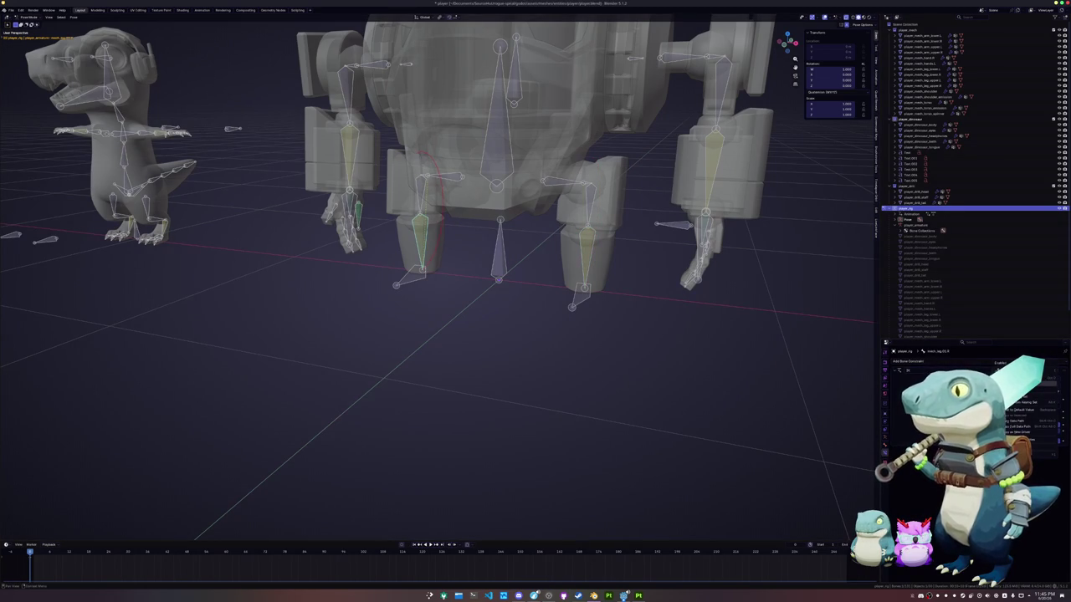
{"action": "middle_click_drag", "start_coordinate": [650, 282], "coordinate": [510, 283]}
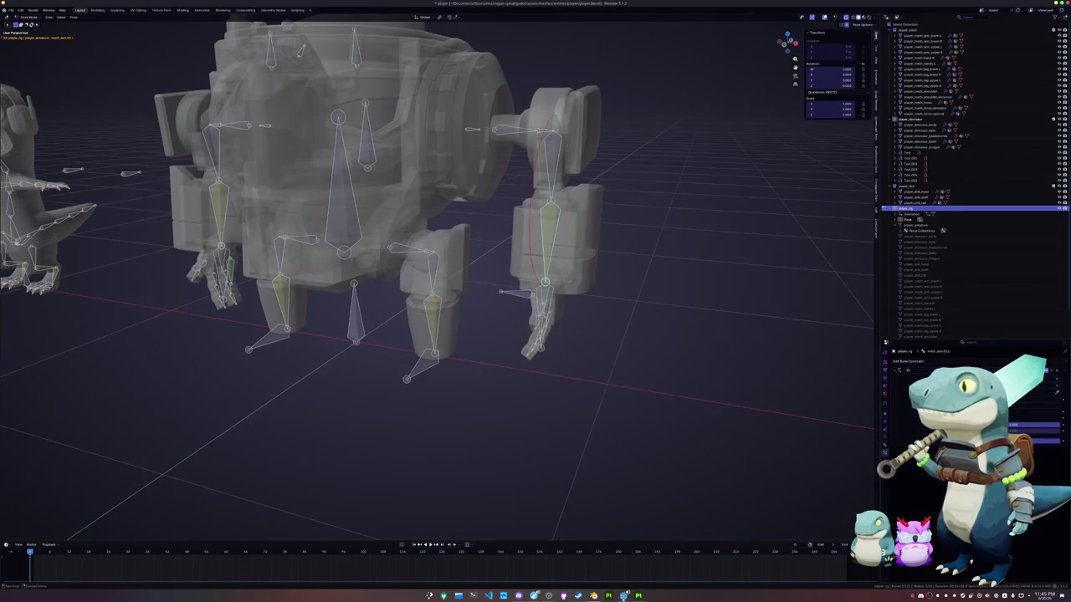
{"action": "right_click", "coordinate": [1046, 373]}
{"action": "left_click", "coordinate": [1013, 362]}
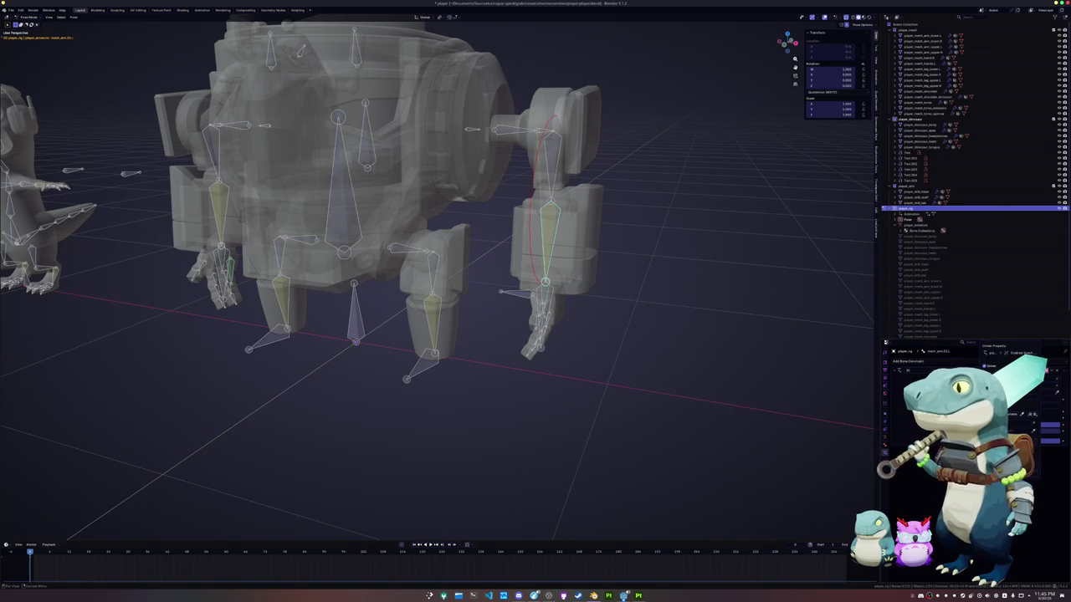
{"action": "left_click", "coordinate": [1035, 414]}
Edit the driver's expression, rename the first variable, and add a second variable.
{"action": "left_click", "coordinate": [310, 159]}
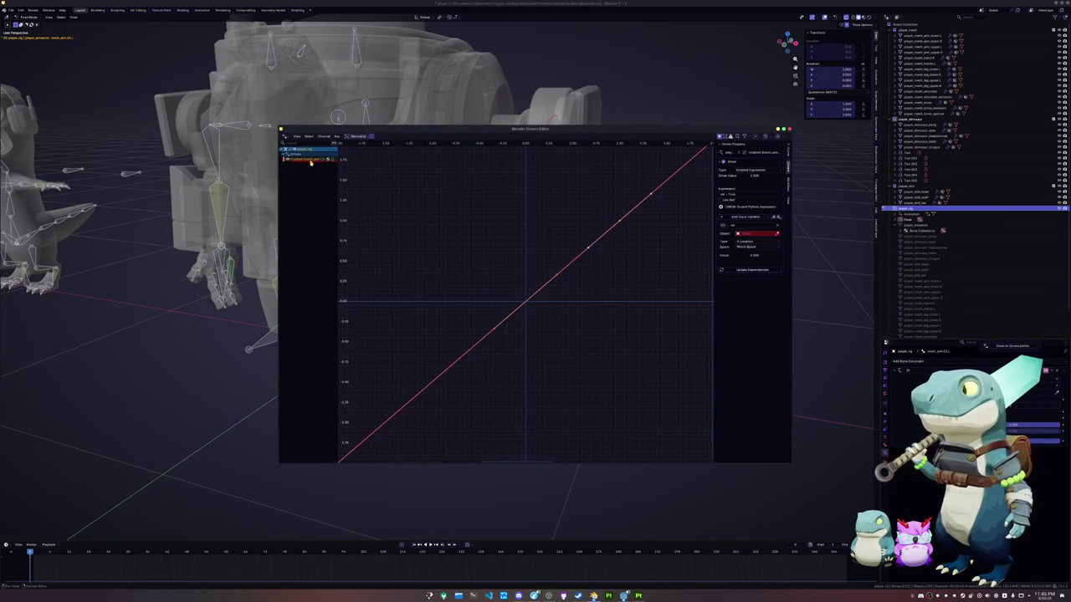
{"action": "left_click", "coordinate": [742, 194]}
{"action": "type", "text": "var"}
{"action": "key", "text": "Return"}
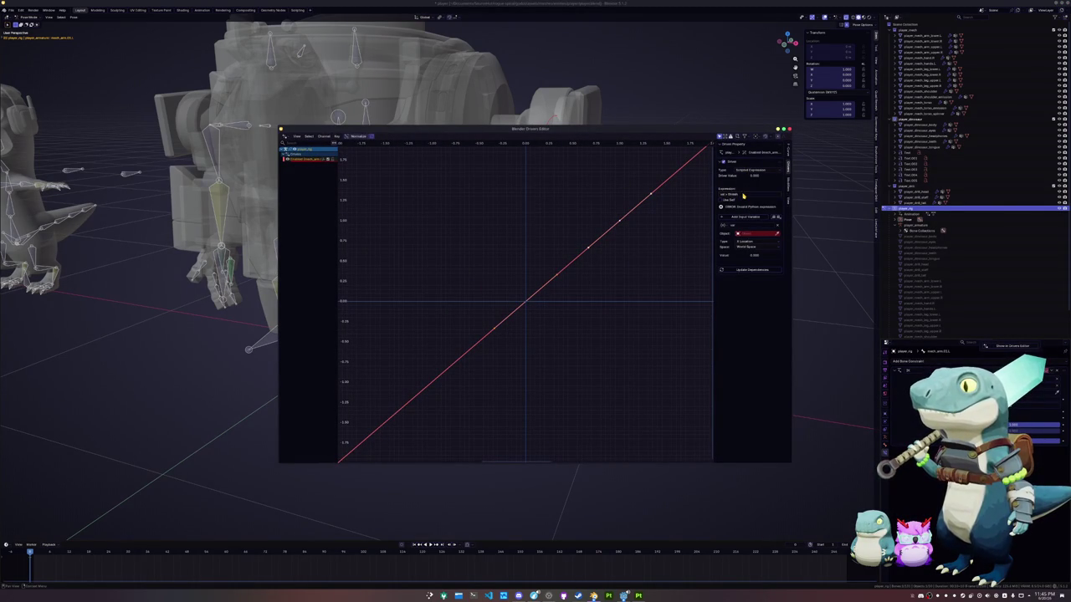
{"action": "left_click", "coordinate": [740, 226]}
{"action": "type", "text": "var"}
{"action": "left_click", "coordinate": [733, 218]}
{"action": "type", "text": "bone"}
{"action": "key", "text": "Return"}
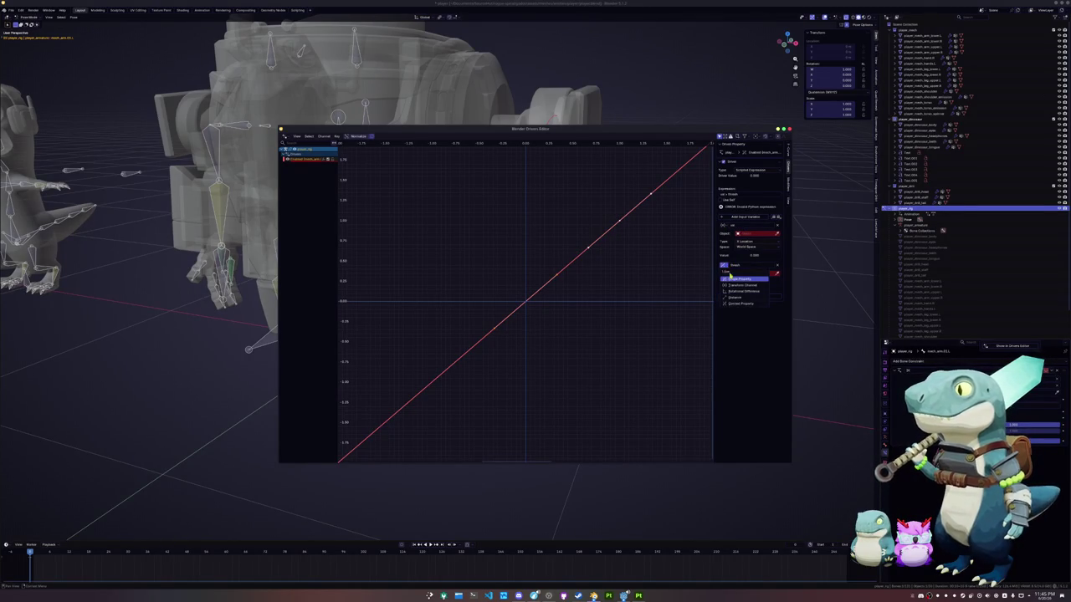
Target player_rig for both variables, using bones control_mech_lk_arm and control_threshold.
{"action": "left_click", "coordinate": [749, 233]}
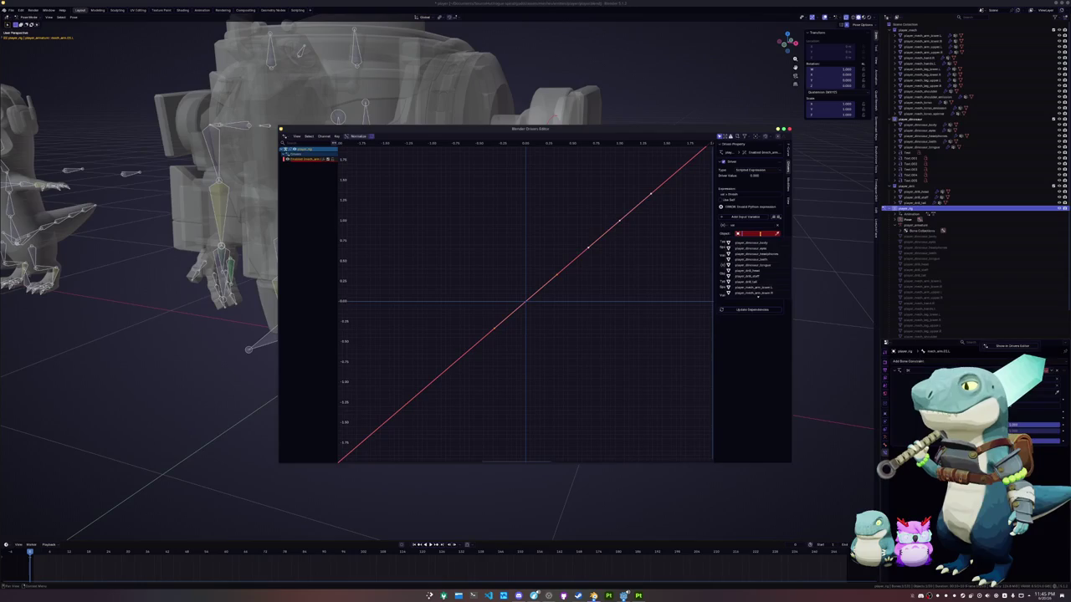
{"action": "left_click", "coordinate": [759, 242]}
{"action": "left_click", "coordinate": [751, 279]}
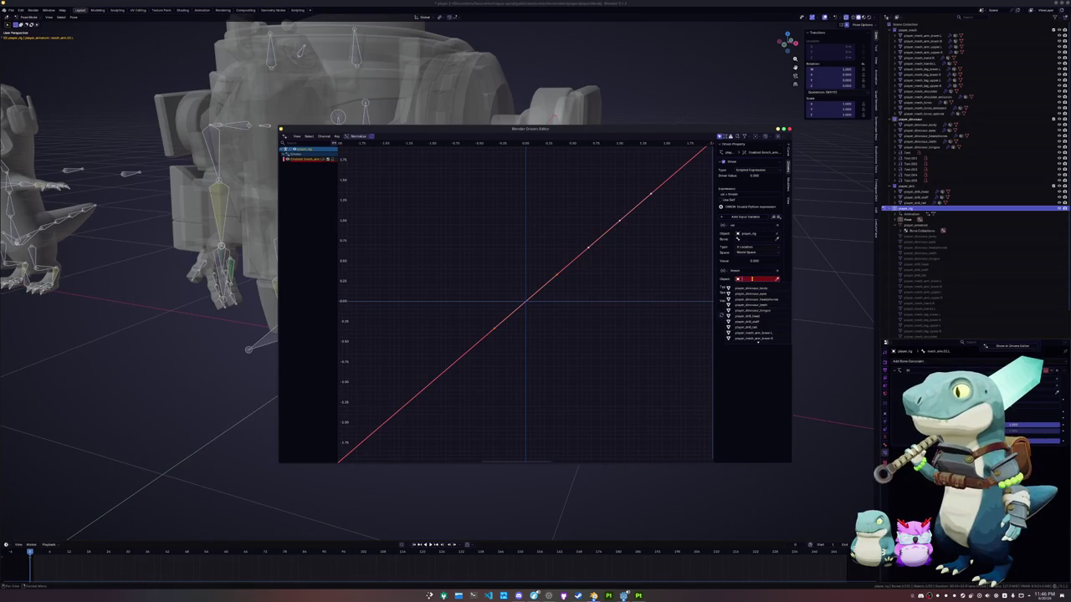
{"action": "key", "text": "Escape"}
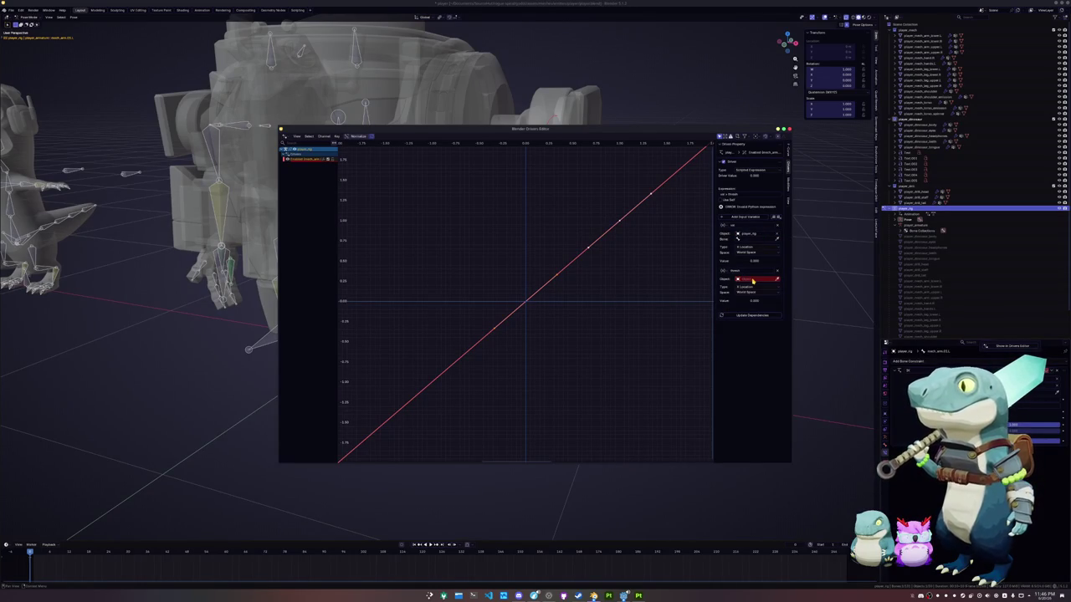
{"action": "left_click", "coordinate": [750, 280]}
{"action": "left_click", "coordinate": [752, 287]}
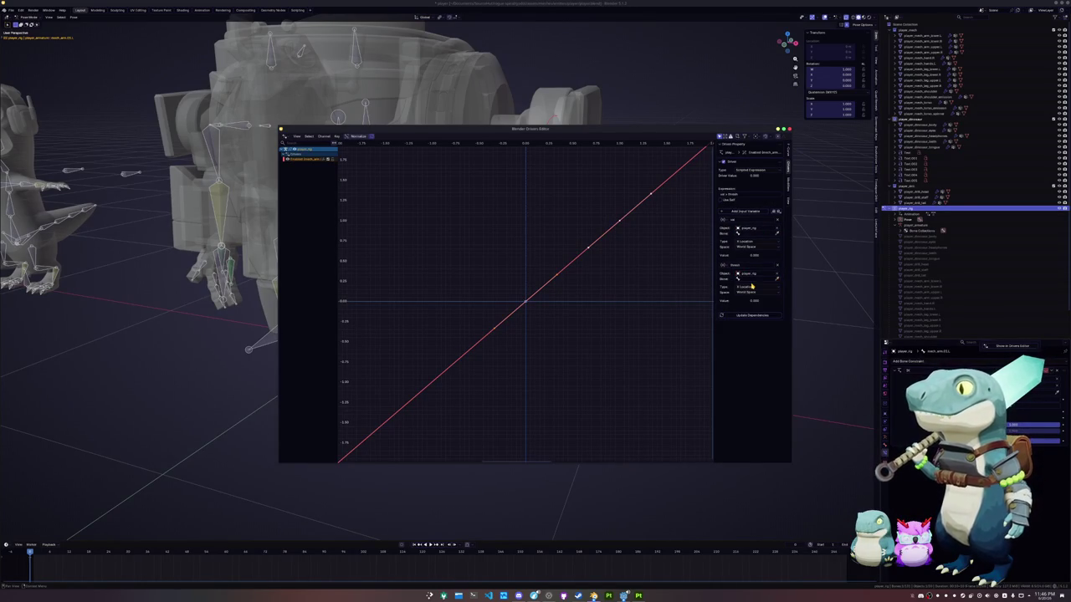
{"action": "left_click", "coordinate": [753, 234]}
{"action": "type", "text": "control"}
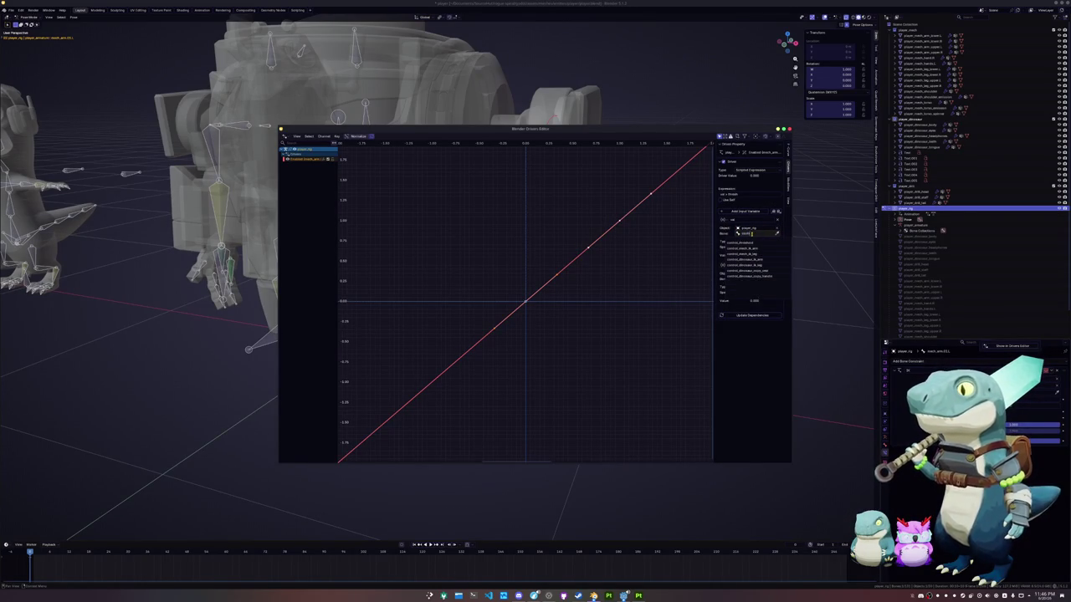
{"action": "left_click", "coordinate": [747, 248]}
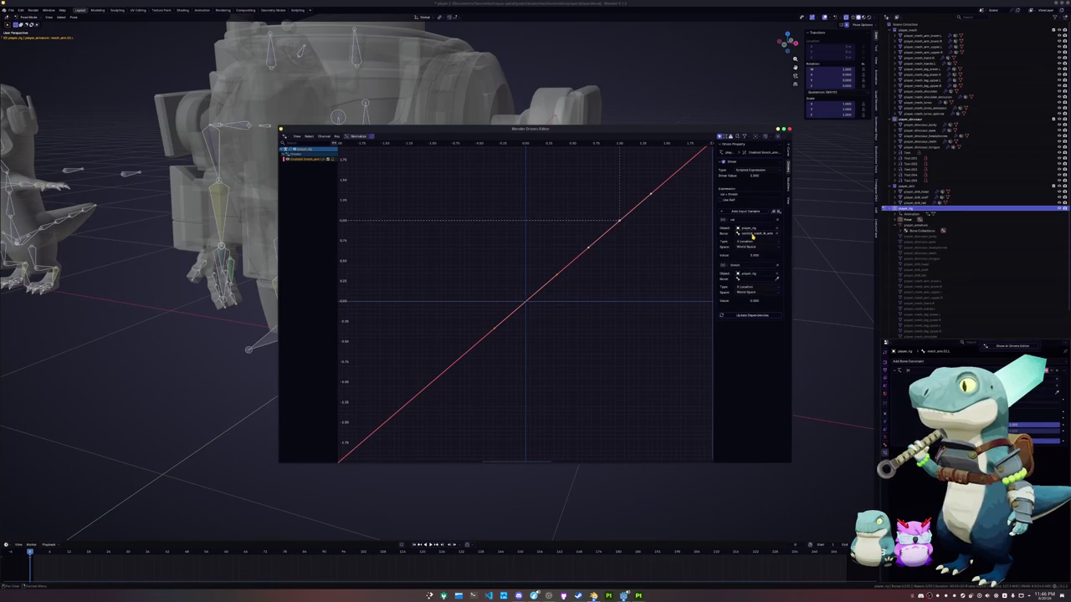
{"action": "left_click", "coordinate": [750, 279]}
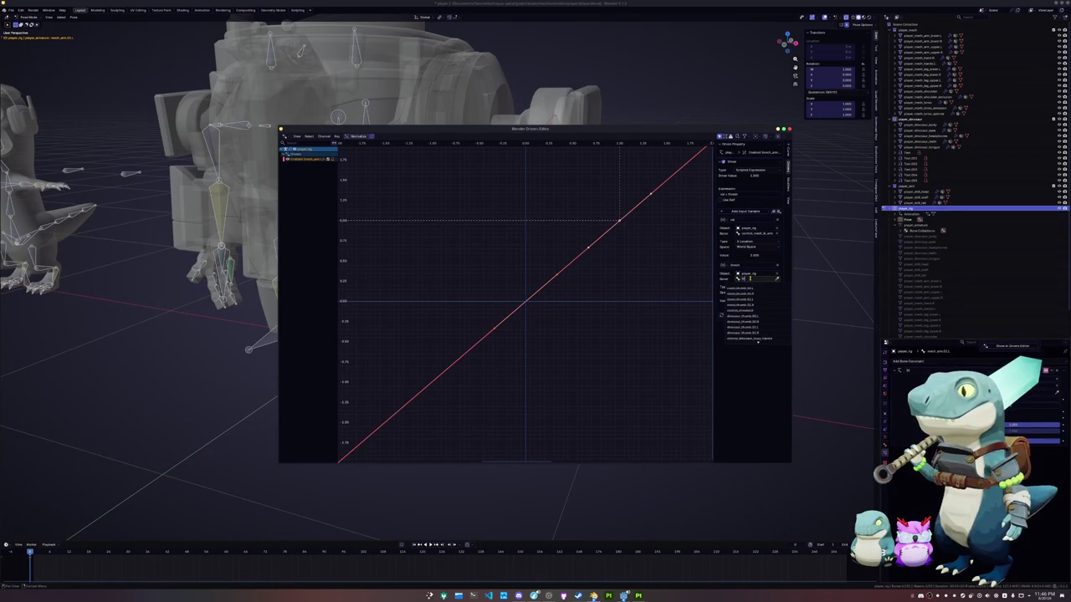
{"action": "left_click", "coordinate": [752, 310]}
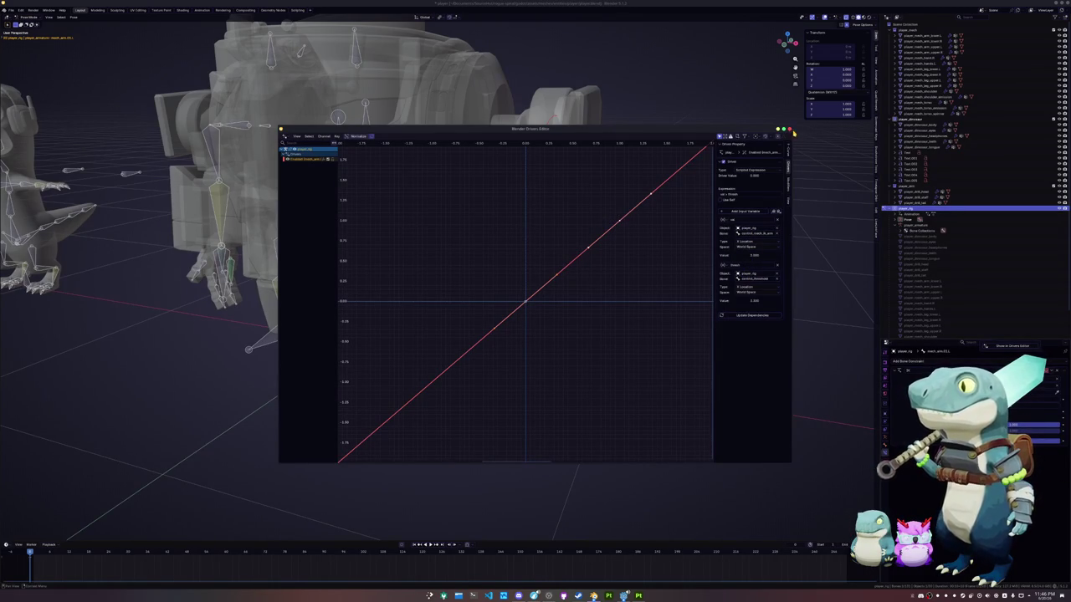
{"action": "left_click", "coordinate": [789, 129]}
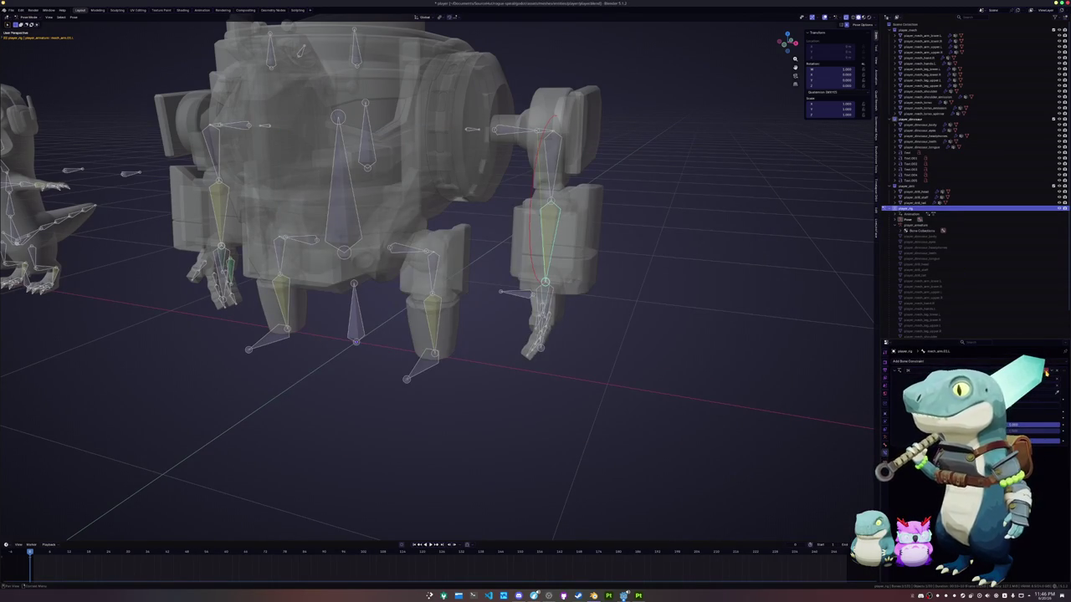
{"action": "right_click", "coordinate": [1036, 425]}
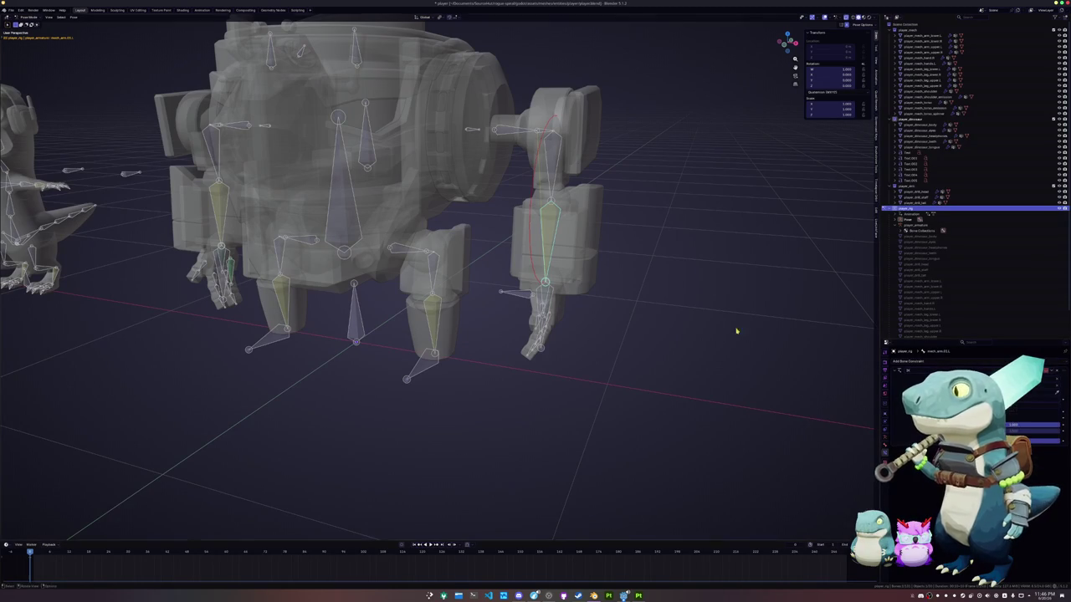
{"action": "scroll", "coordinate": [437, 276], "scroll_direction": "up", "scroll_amount": 2}
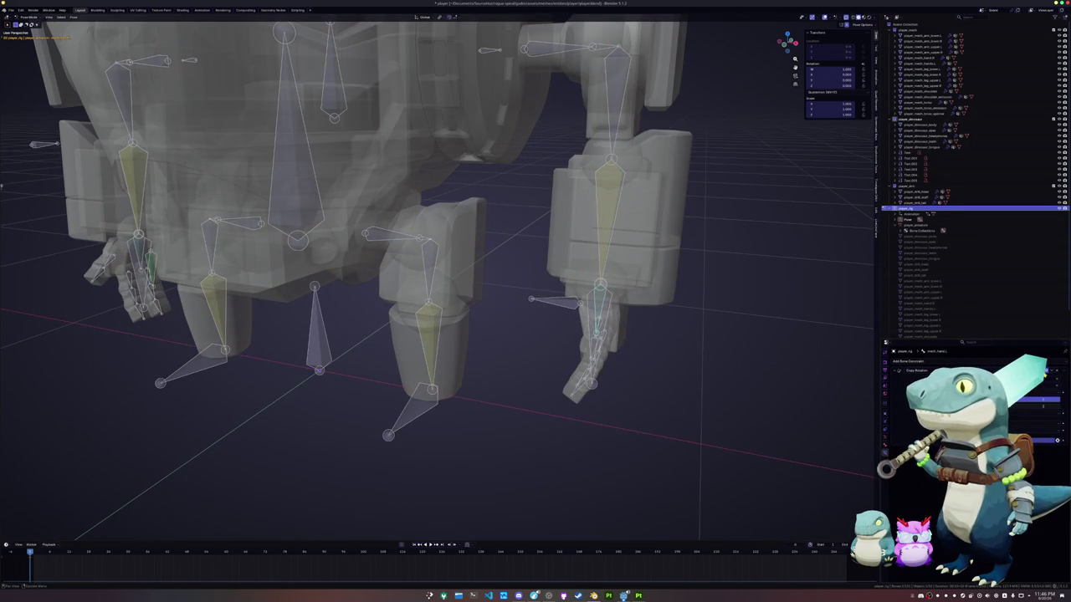
{"action": "middle_click_drag", "start_coordinate": [535, 309], "coordinate": [608, 308]}
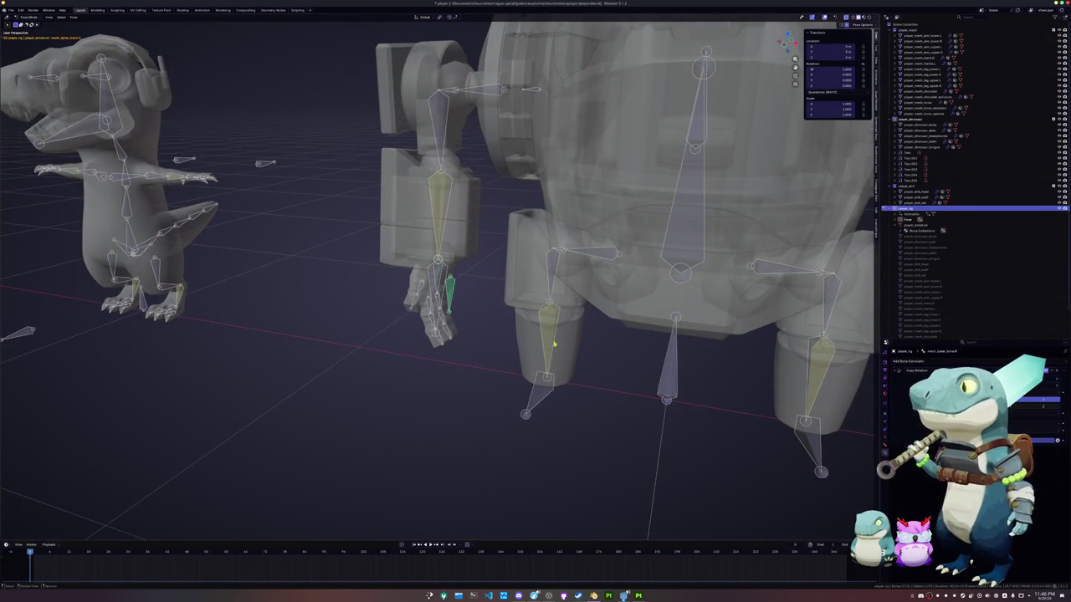
{"action": "scroll", "coordinate": [814, 376], "scroll_direction": "down", "scroll_amount": 2}
{"action": "middle_click_drag", "start_coordinate": [819, 381], "coordinate": [770, 381]}
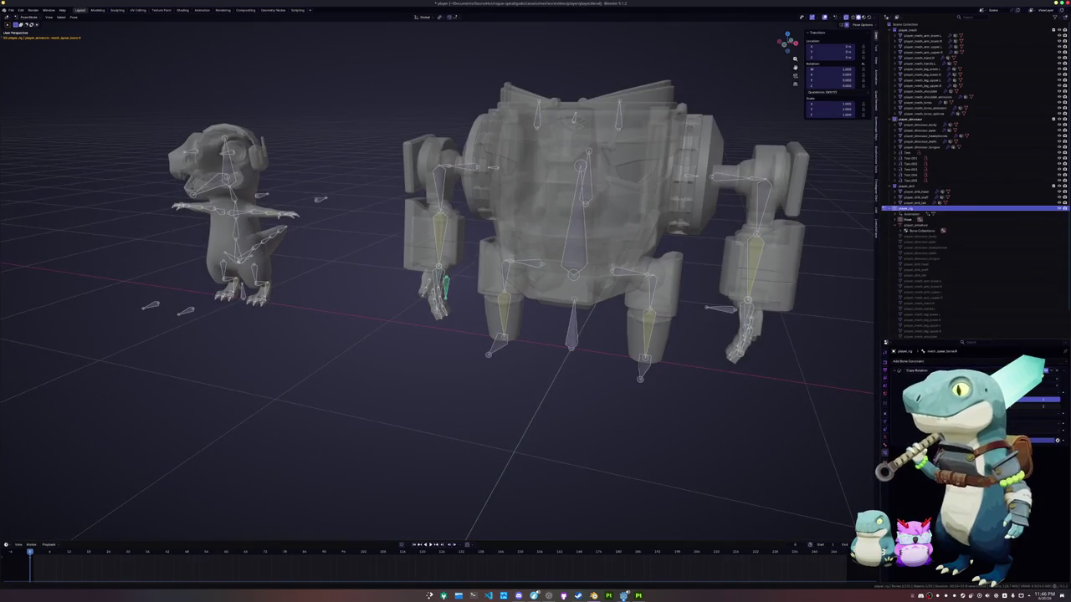
{"action": "scroll", "coordinate": [442, 283], "scroll_direction": "up", "scroll_amount": 3}
{"action": "scroll", "coordinate": [441, 283], "scroll_direction": "up", "scroll_amount": 2}
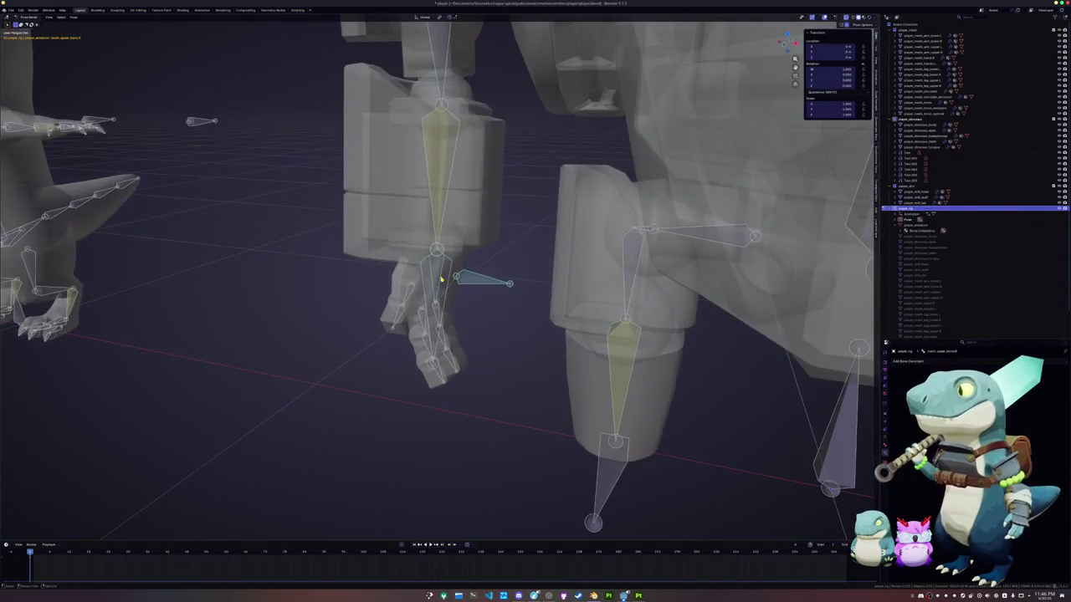
Select the mech's hand and upper arm bones, then the spear's drill_staff.03 bone.
{"action": "left_click", "coordinate": [441, 279]}
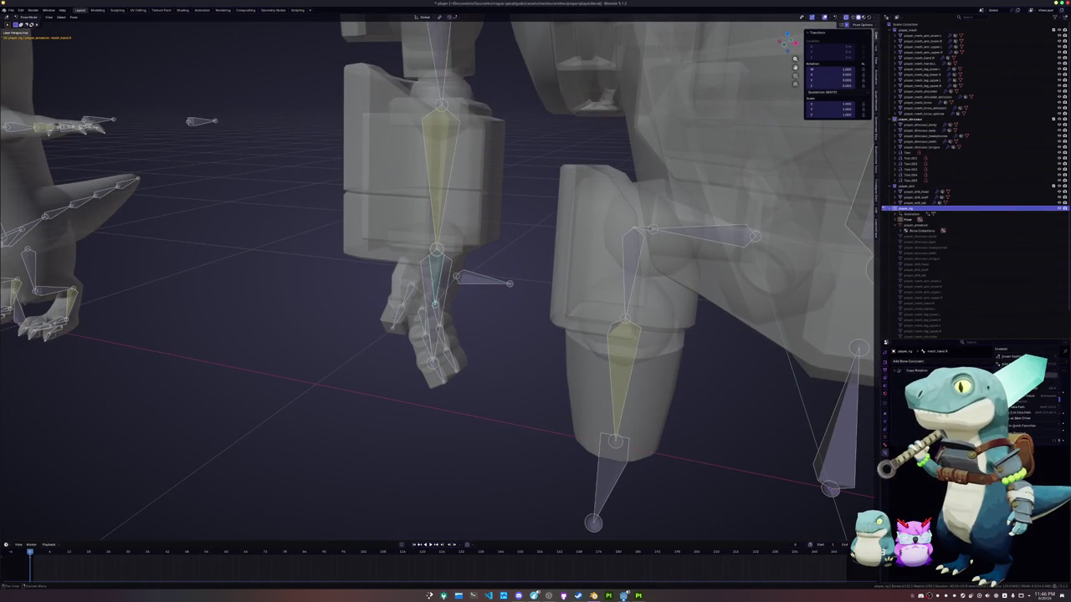
{"action": "left_click", "coordinate": [461, 210]}
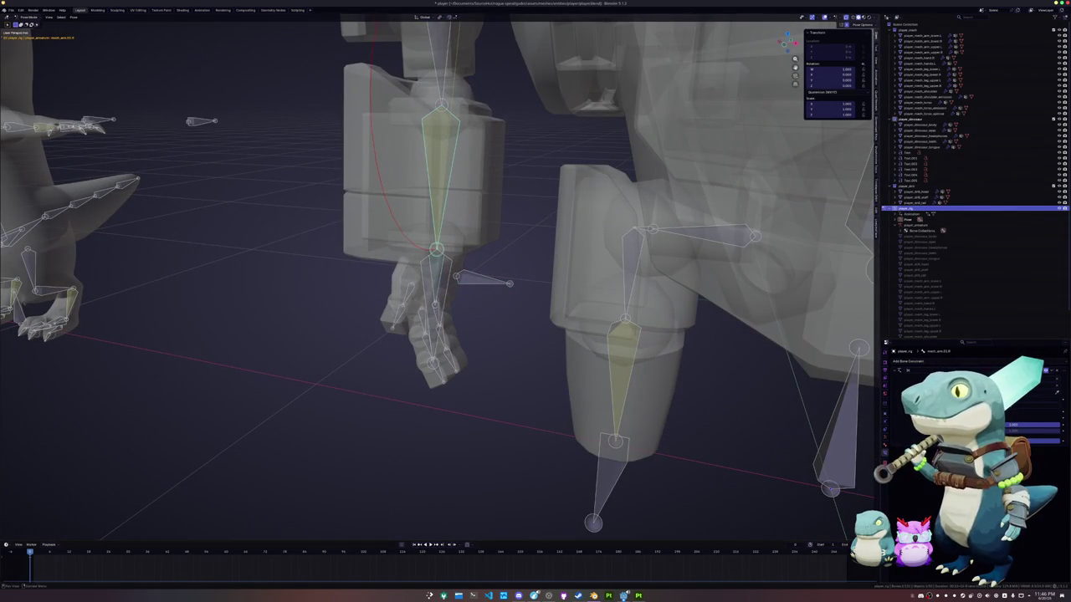
{"action": "scroll", "coordinate": [665, 354], "scroll_direction": "down", "scroll_amount": 5}
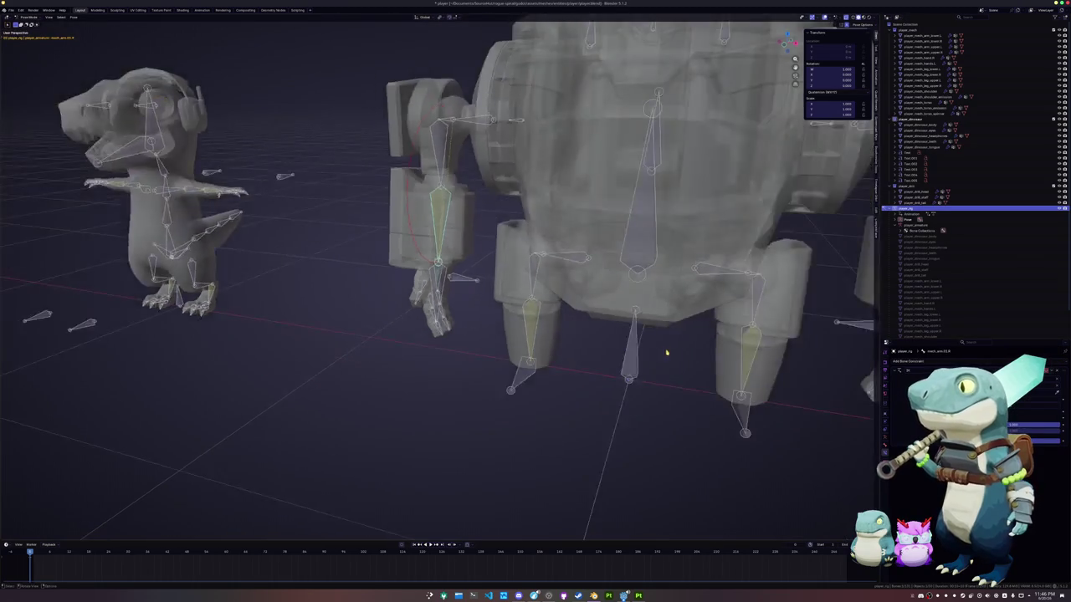
{"action": "scroll", "coordinate": [667, 353], "scroll_direction": "down", "scroll_amount": 3}
{"action": "scroll", "coordinate": [575, 358], "scroll_direction": "down", "scroll_amount": 5}
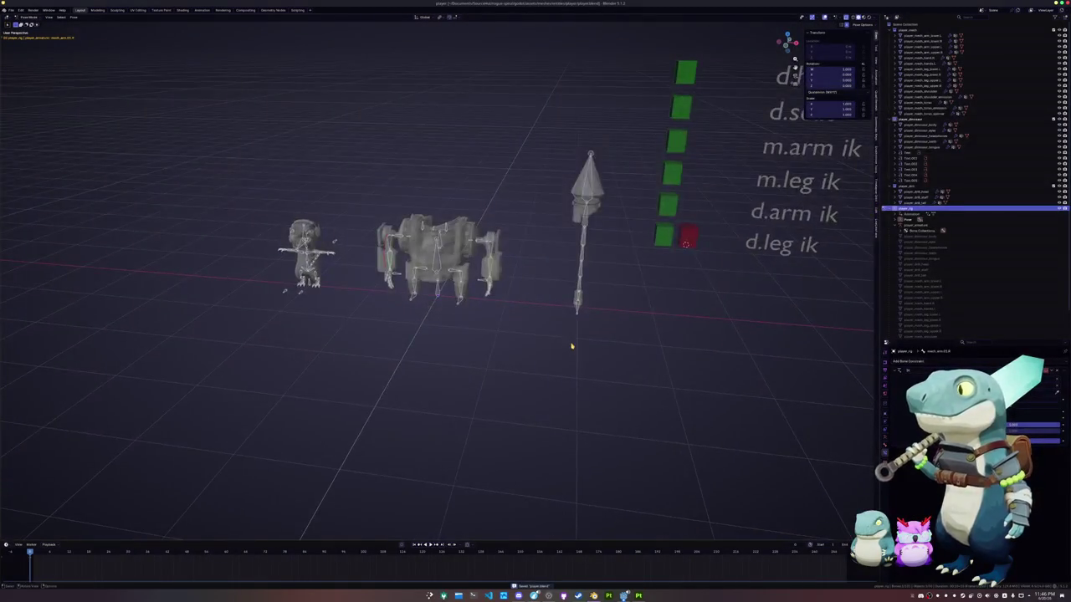
{"action": "scroll", "coordinate": [573, 351], "scroll_direction": "up", "scroll_amount": 4}
{"action": "middle_click_drag", "start_coordinate": [572, 351], "coordinate": [565, 342]}
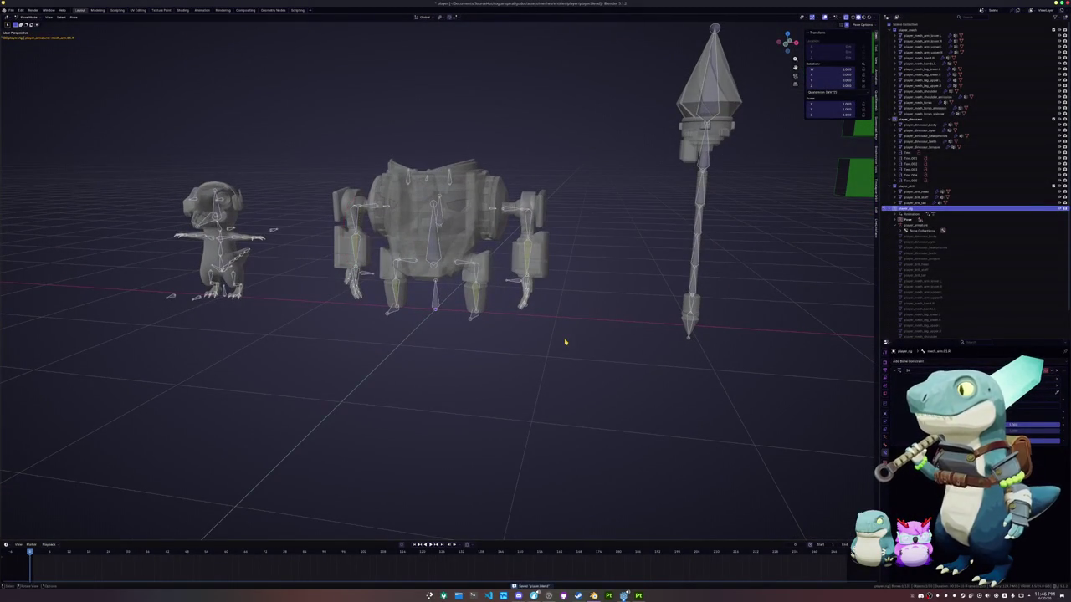
{"action": "scroll", "coordinate": [566, 342], "scroll_direction": "down", "scroll_amount": 5}
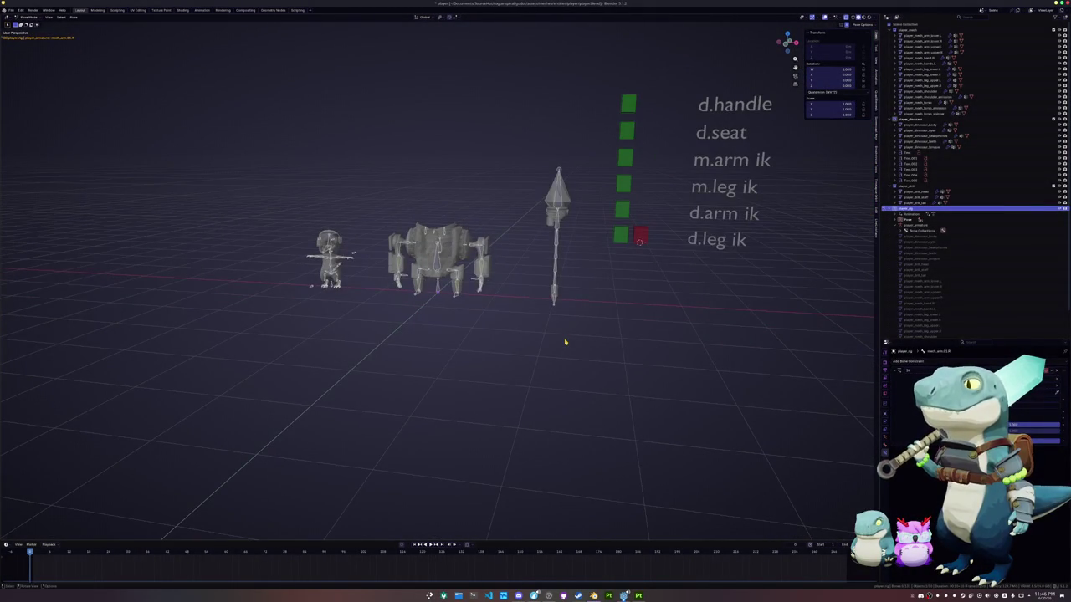
{"action": "scroll", "coordinate": [560, 329], "scroll_direction": "up", "scroll_amount": 5}
{"action": "scroll", "coordinate": [561, 328], "scroll_direction": "up", "scroll_amount": 4}
{"action": "scroll", "coordinate": [682, 294], "scroll_direction": "down", "scroll_amount": 4}
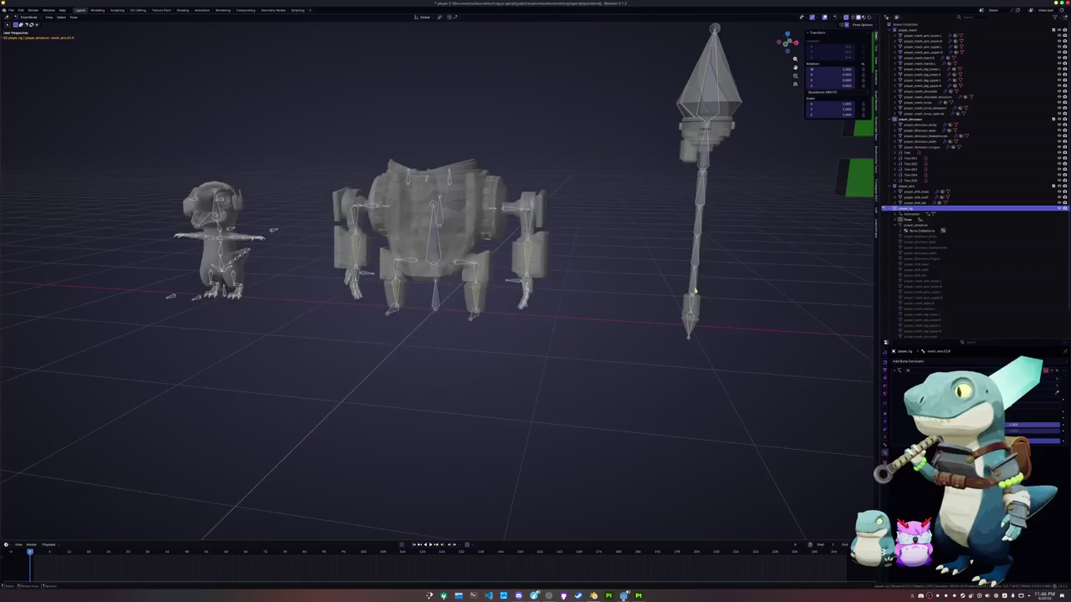
{"action": "left_click", "coordinate": [704, 233]}
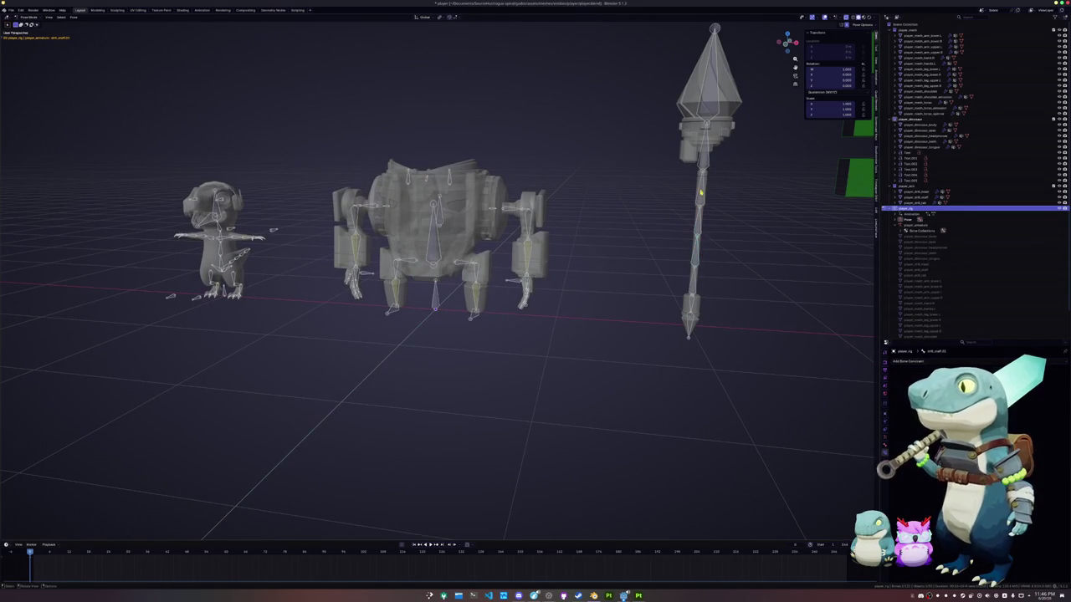
Add a Copy Transforms constraint to the spear's shaft bone, targeting the mech's hand bone.
{"action": "left_click", "coordinate": [692, 287]}
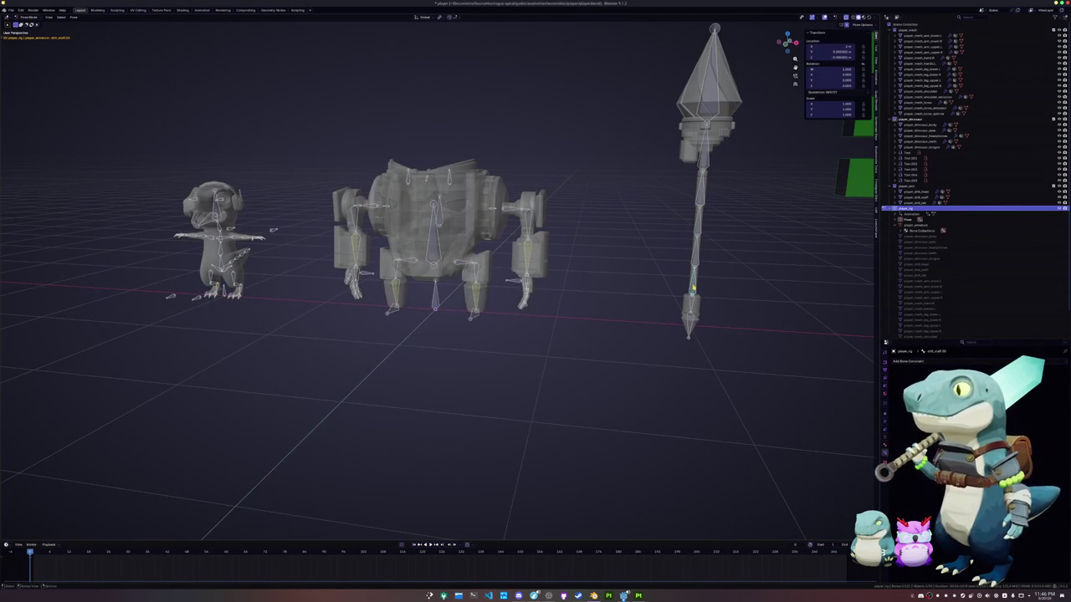
{"action": "left_click", "coordinate": [908, 362]}
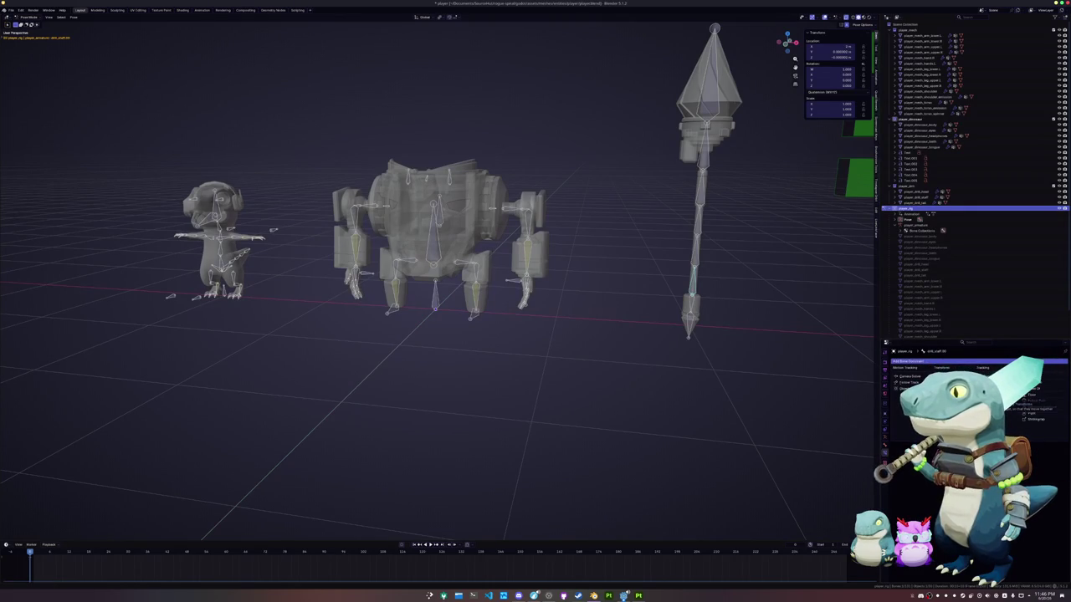
{"action": "left_click", "coordinate": [942, 392]}
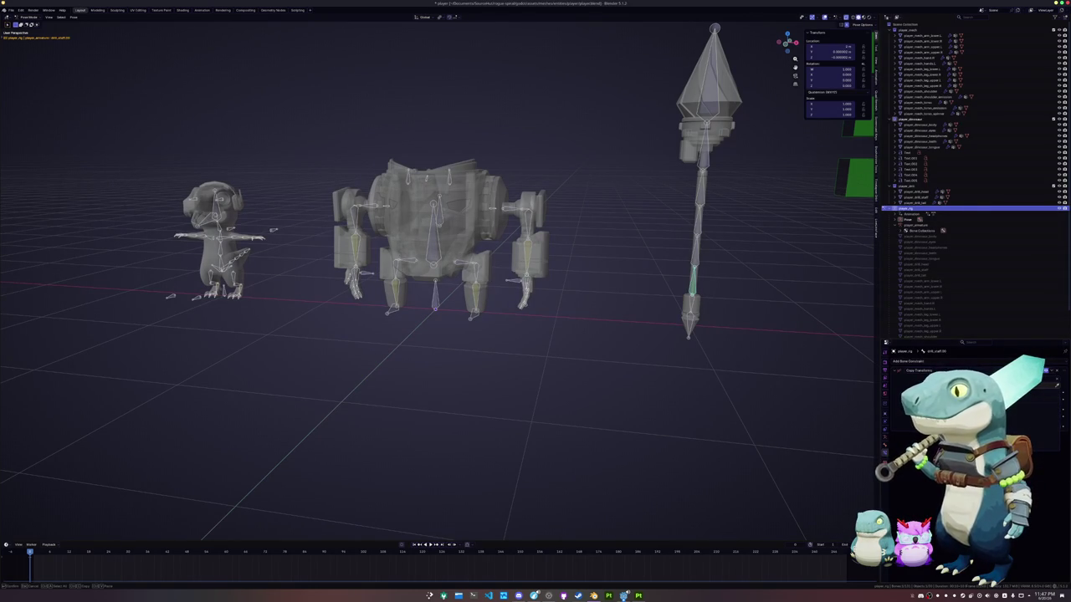
{"action": "left_click", "coordinate": [1050, 395]}
Return to Object Mode and select the rig holding the spear.
{"action": "key", "text": "ctrl+Tab"}
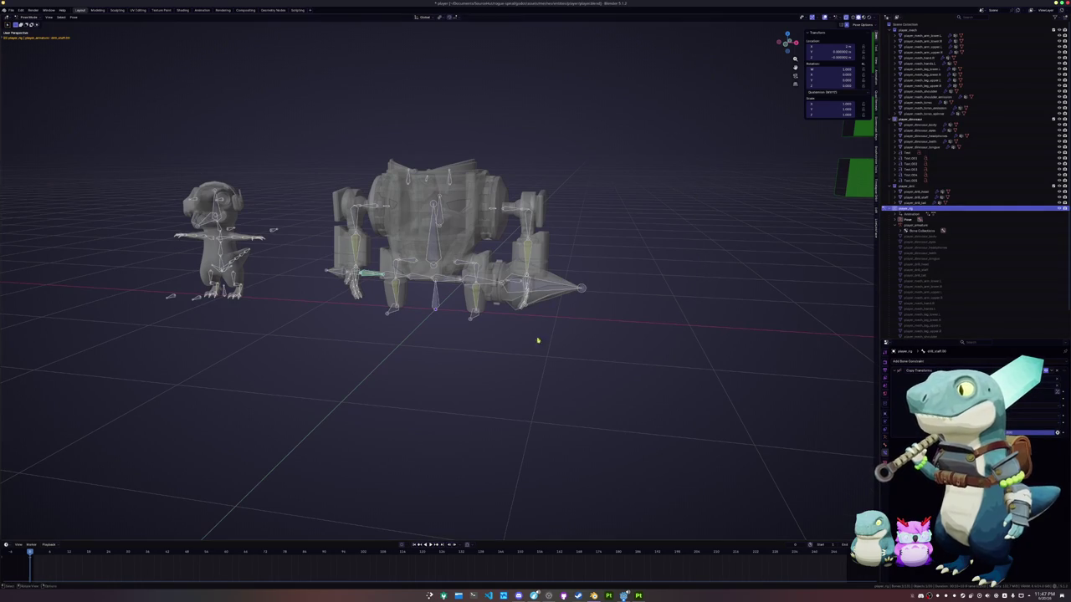
{"action": "scroll", "coordinate": [602, 433], "scroll_direction": "up", "scroll_amount": 3}
{"action": "middle_click_drag", "start_coordinate": [468, 352], "coordinate": [545, 335], "text": "shift"}
{"action": "left_click", "coordinate": [518, 306]}
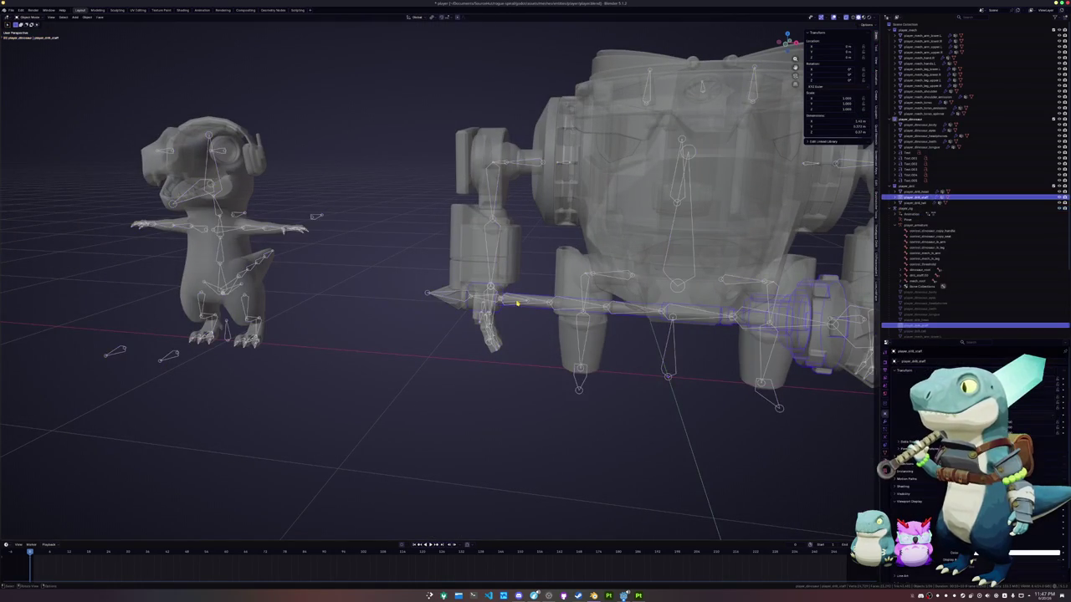
Rotate the mech's hand bone -90 degrees around Z in Edit Mode and check the pose.
{"action": "key", "text": "Tab"}
{"action": "key", "text": "r"}
{"action": "key", "text": "z"}
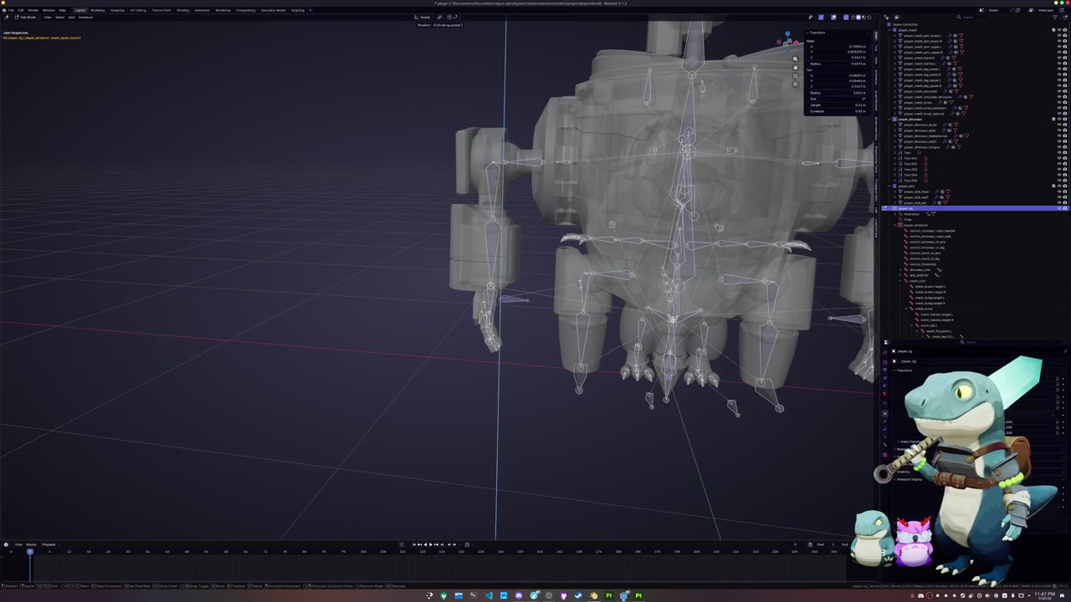
{"action": "left_click", "coordinate": [513, 361]}
{"action": "key", "text": "Tab"}
{"action": "middle_click_drag", "start_coordinate": [514, 362], "coordinate": [486, 377]}
Inspect the hand bone from the front and from below with see-through display turned off.
{"action": "key", "text": "Tab"}
{"action": "key", "text": "alt+z"}
{"action": "key", "text": "g"}
{"action": "key", "text": "Escape"}
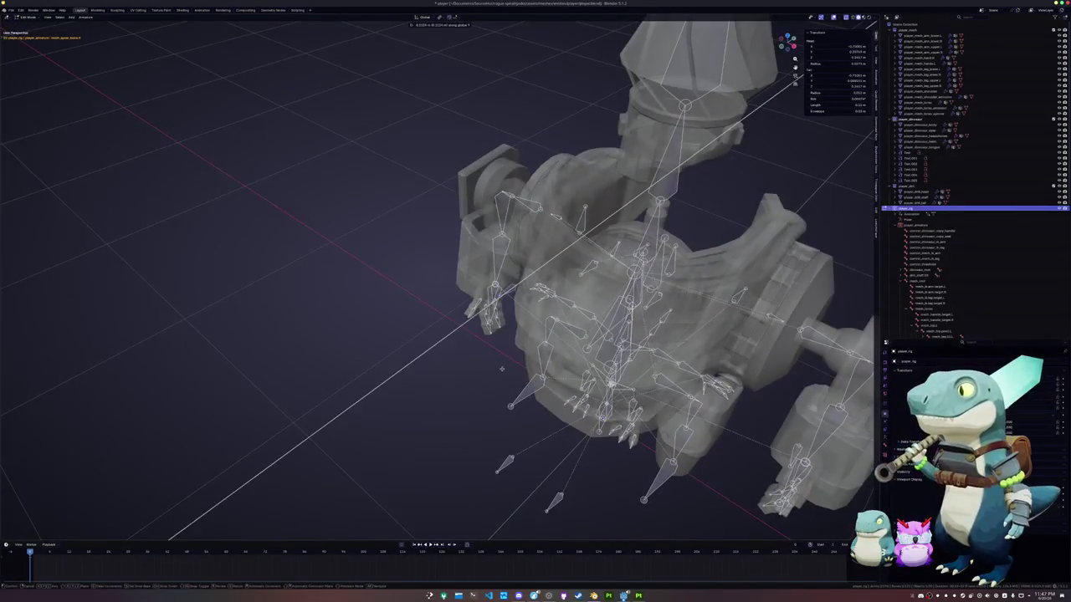
{"action": "key", "text": "KP_1"}
{"action": "scroll", "coordinate": [515, 378], "scroll_direction": "up", "scroll_amount": 5}
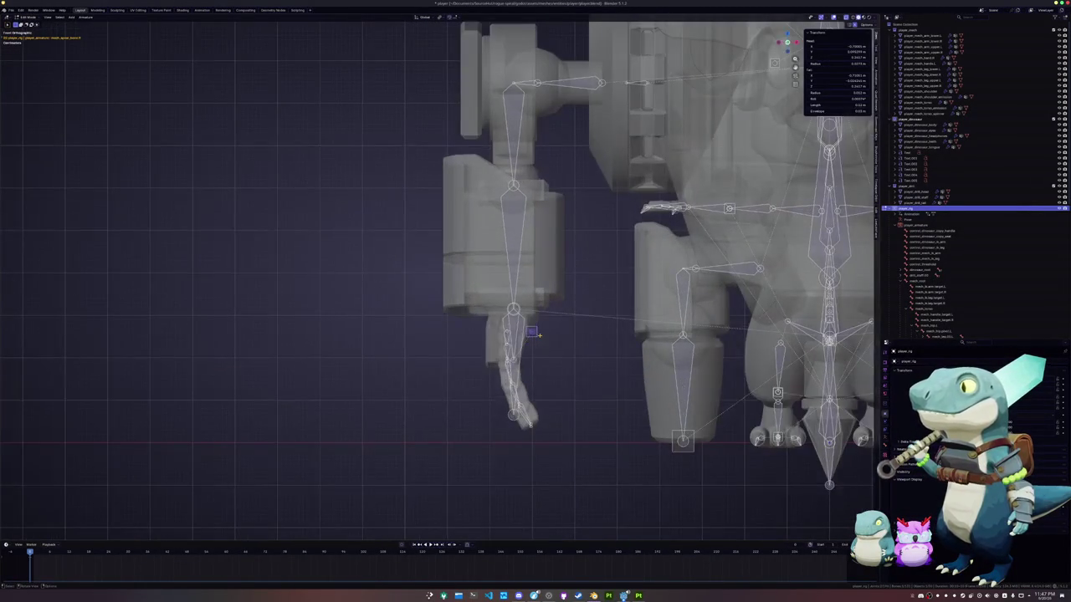
{"action": "key", "text": "Tab"}
{"action": "key", "text": "alt+z"}
{"action": "scroll", "coordinate": [546, 344], "scroll_direction": "down", "scroll_amount": 5}
{"action": "middle_click_drag", "start_coordinate": [548, 355], "coordinate": [523, 402]}
Clear the hand bone's roll with Alt+R and compare the pose from the top view.
{"action": "key", "text": "Tab"}
{"action": "scroll", "coordinate": [534, 386], "scroll_direction": "up", "scroll_amount": 3}
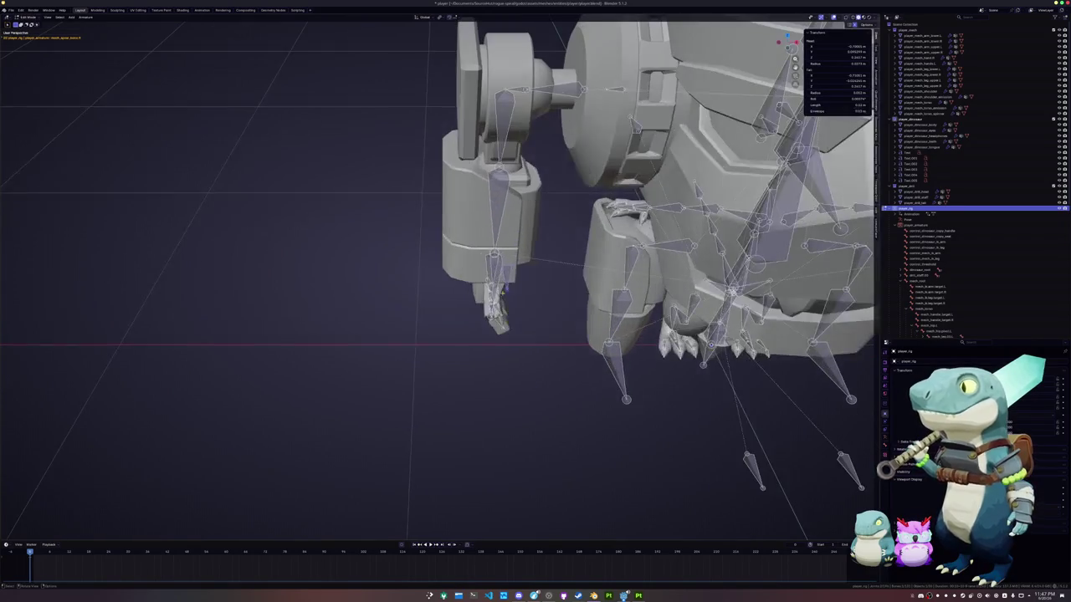
{"action": "key", "text": "alt+r"}
{"action": "middle_click_drag", "start_coordinate": [538, 309], "coordinate": [535, 342]}
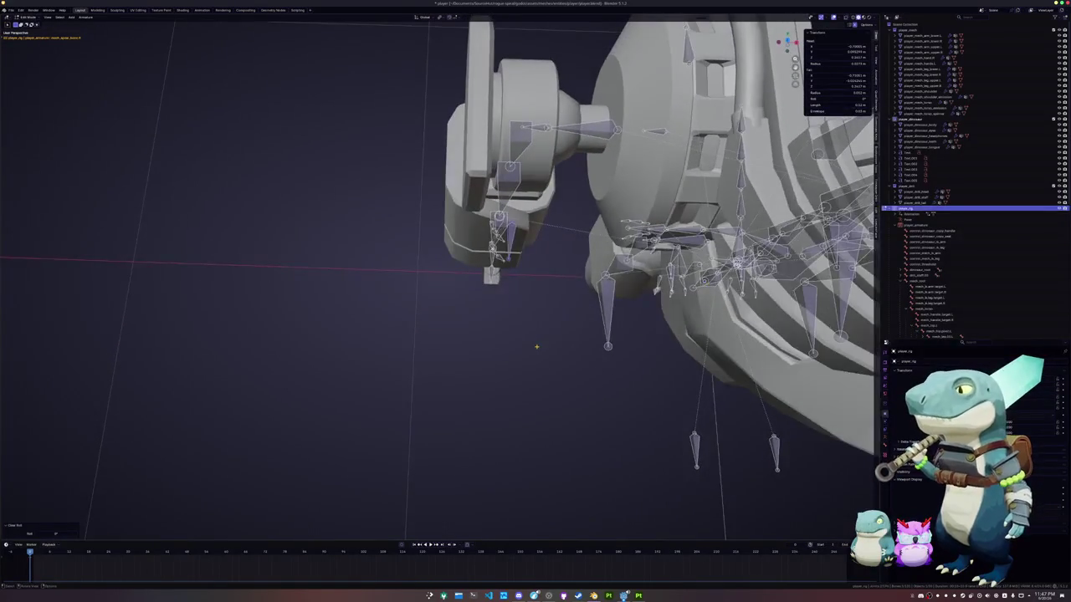
{"action": "key", "text": "KP_7"}
{"action": "key", "text": "Tab"}
{"action": "key", "text": "Tab"}
{"action": "key", "text": "Tab"}
{"action": "key", "text": "Tab"}
{"action": "scroll", "coordinate": [562, 315], "scroll_direction": "up", "scroll_amount": 2}
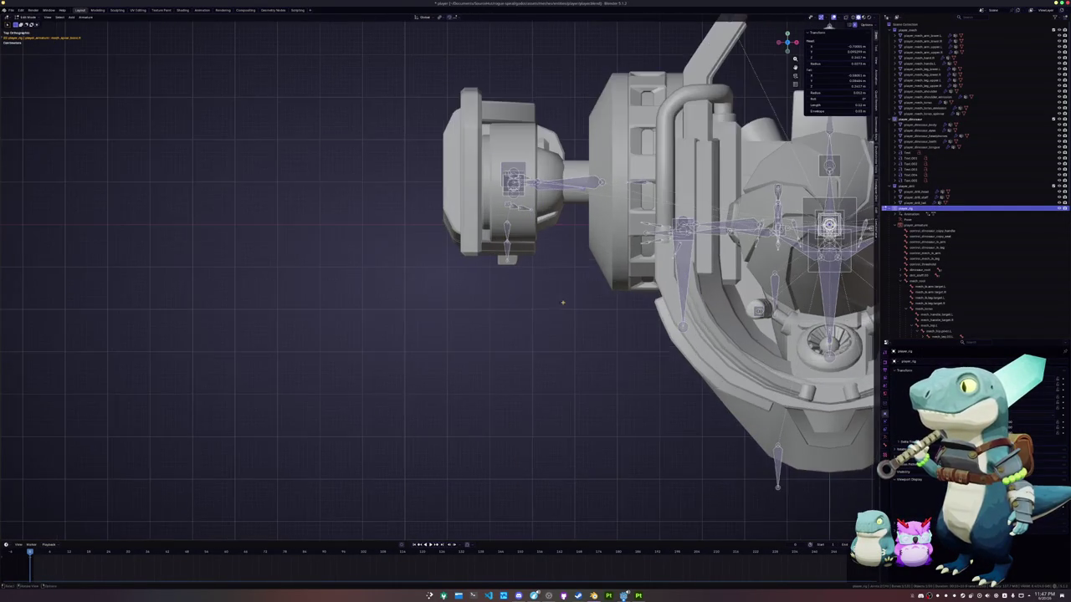
{"action": "scroll", "coordinate": [569, 293], "scroll_direction": "up", "scroll_amount": 2}
{"action": "key", "text": "alt+r"}
{"action": "scroll", "coordinate": [435, 285], "scroll_direction": "up", "scroll_amount": 1}
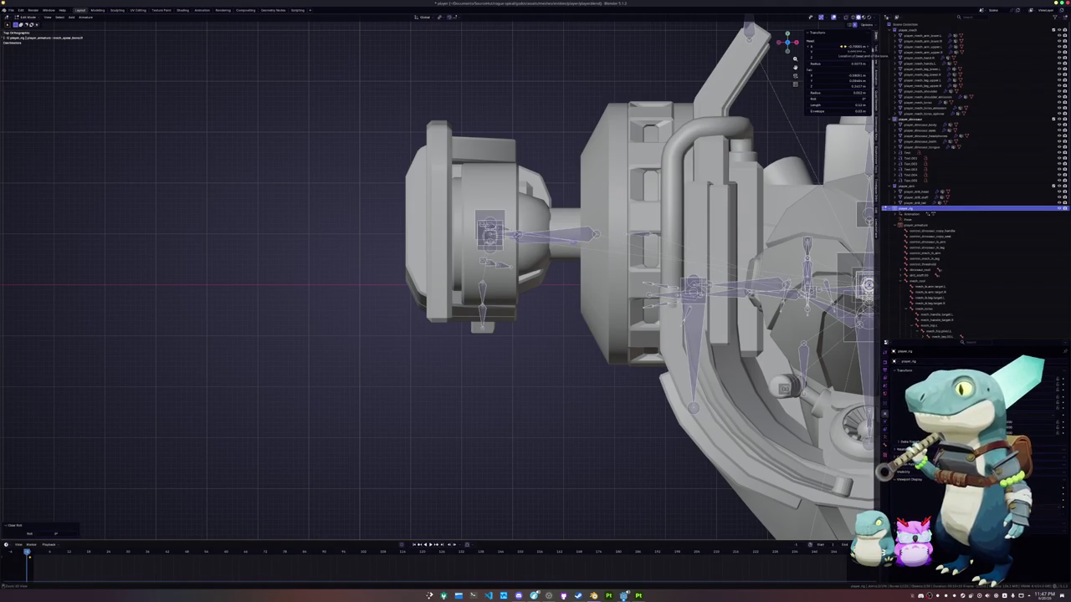
Adjust the bone's transform values and rotate it slightly around Z.
{"action": "left_click_drag", "start_coordinate": [826, 65], "coordinate": [832, 73]}
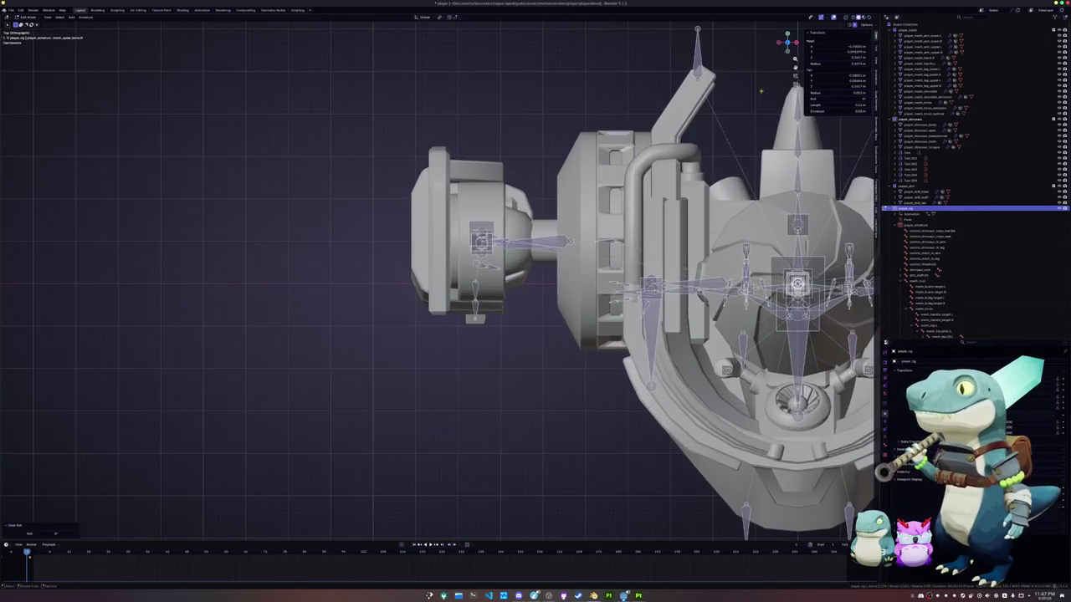
{"action": "key", "text": "g"}
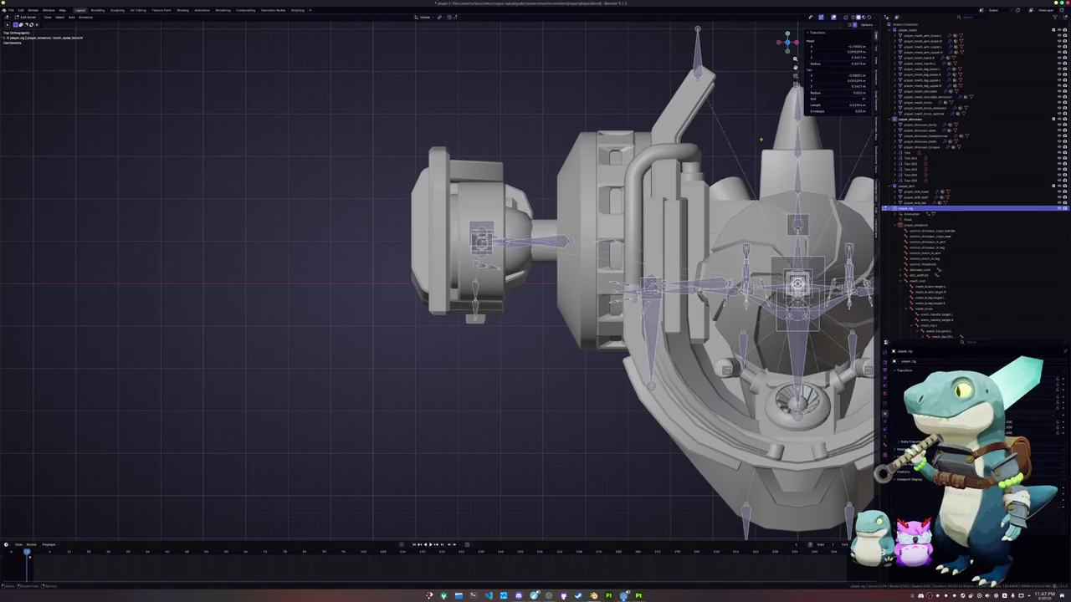
{"action": "middle_click_drag", "start_coordinate": [535, 301], "coordinate": [573, 267]}
{"action": "key", "text": "r"}
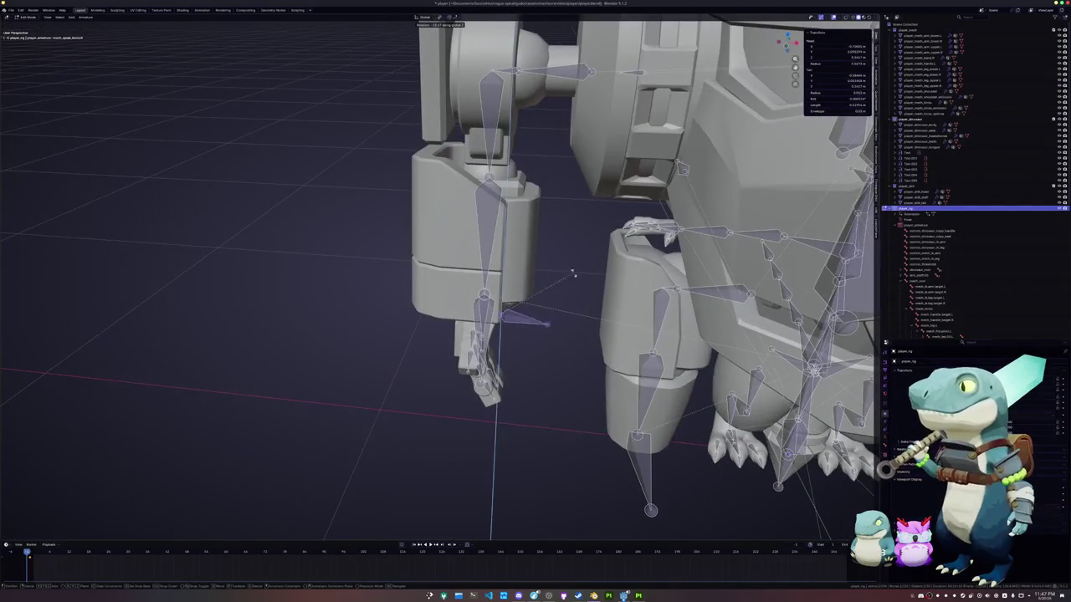
{"action": "left_click", "coordinate": [552, 369]}
{"action": "key", "text": "Tab"}
{"action": "mouse_move", "coordinate": [553, 369]}
{"action": "middle_mouse_down"}
{"action": "mouse_move", "coordinate": [533, 380]}
{"action": "mouse_move", "coordinate": [535, 351]}
{"action": "mouse_move", "coordinate": [504, 351]}
{"action": "middle_mouse_up"}
Move the hand bone sideways along X, then vertically along Z, viewing from the front.
{"action": "key", "text": "Tab"}
{"action": "scroll", "coordinate": [535, 335], "scroll_direction": "up", "scroll_amount": 4}
{"action": "key", "text": "KP_1"}
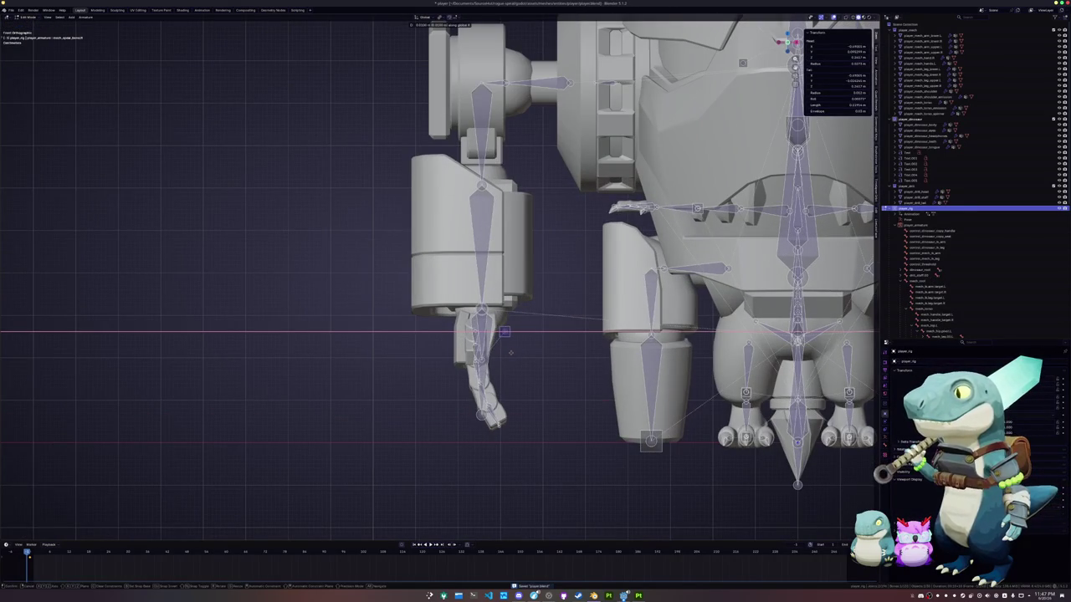
{"action": "left_click", "coordinate": [510, 353]}
{"action": "key", "text": "g"}
{"action": "key", "text": "z"}
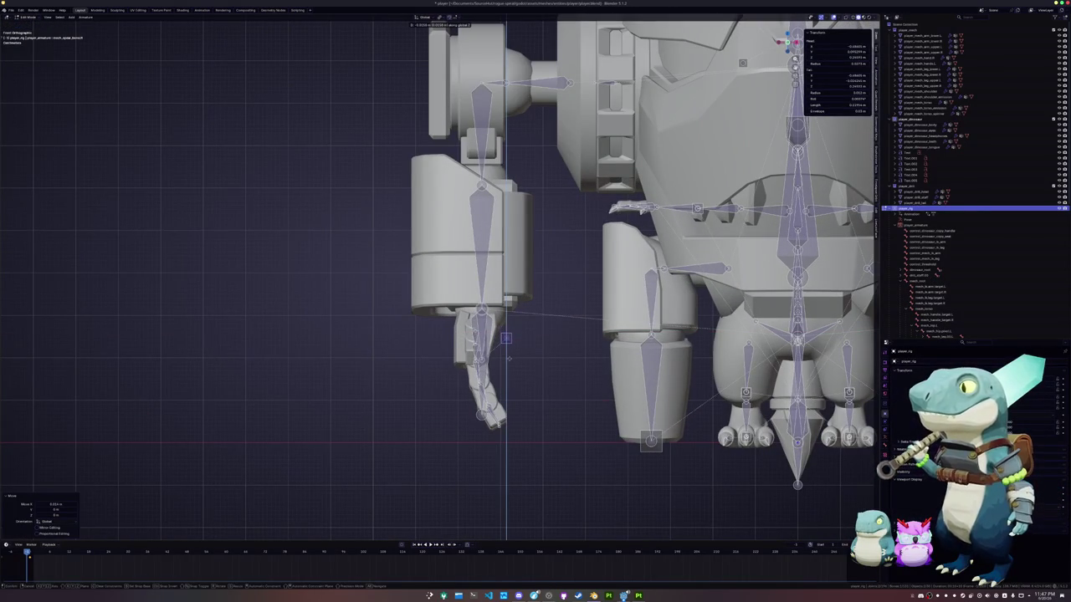
{"action": "left_click", "coordinate": [508, 358]}
{"action": "key", "text": "Tab"}
{"action": "middle_click_drag", "start_coordinate": [509, 358], "coordinate": [512, 343]}
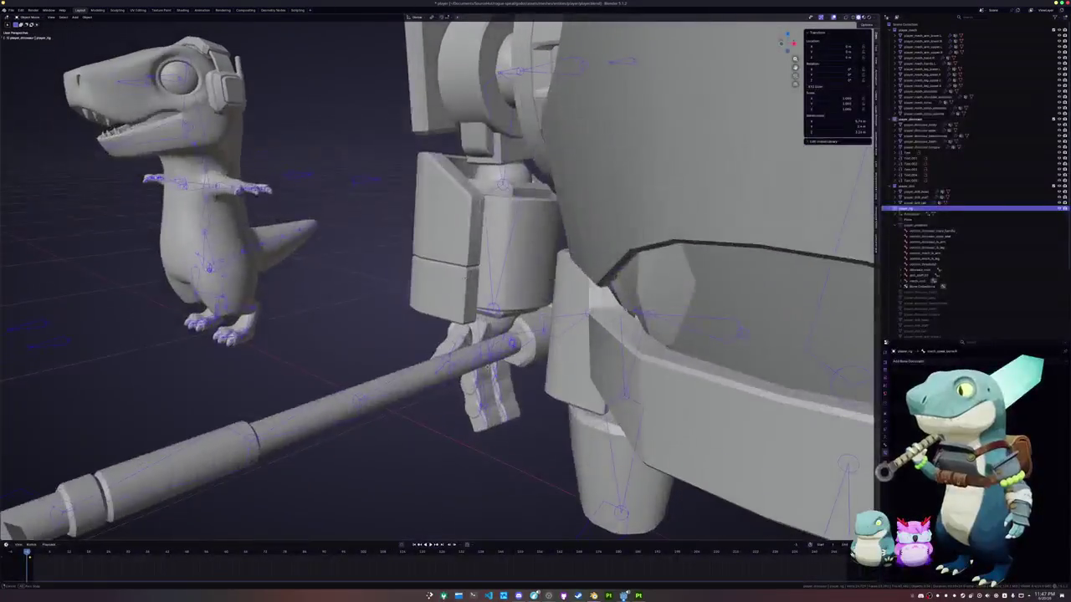
Shift the spear bone along Y in Edit Mode, then check the drill staff in Object Mode.
{"action": "scroll", "coordinate": [492, 366], "scroll_direction": "down", "scroll_amount": 2}
{"action": "scroll", "coordinate": [493, 366], "scroll_direction": "down", "scroll_amount": 3}
{"action": "scroll", "coordinate": [493, 366], "scroll_direction": "down", "scroll_amount": 3}
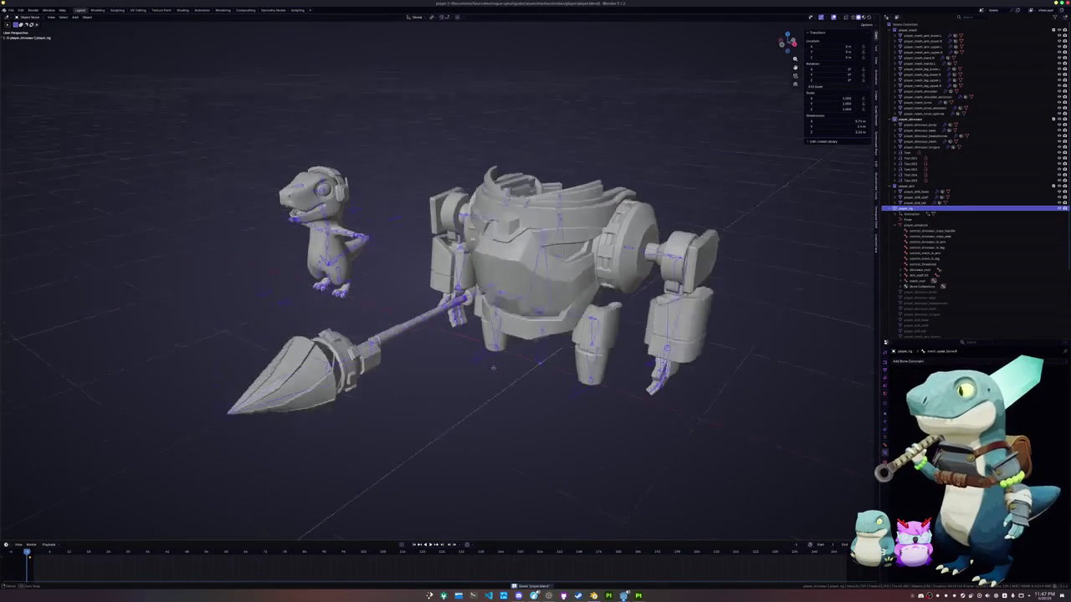
{"action": "key", "text": "Tab"}
{"action": "scroll", "coordinate": [552, 276], "scroll_direction": "up", "scroll_amount": 3}
{"action": "key", "text": "g"}
{"action": "key", "text": "y"}
{"action": "key", "text": "Return"}
{"action": "mouse_move", "coordinate": [585, 316]}
{"action": "middle_mouse_down"}
{"action": "mouse_move", "coordinate": [535, 301]}
{"action": "mouse_move", "coordinate": [569, 335]}
{"action": "mouse_move", "coordinate": [469, 389]}
{"action": "middle_mouse_up"}
{"action": "scroll", "coordinate": [535, 301], "scroll_direction": "down", "scroll_amount": 2}
{"action": "scroll", "coordinate": [576, 343], "scroll_direction": "up", "scroll_amount": 3}
{"action": "key", "text": "Tab"}
{"action": "key", "text": "Tab"}
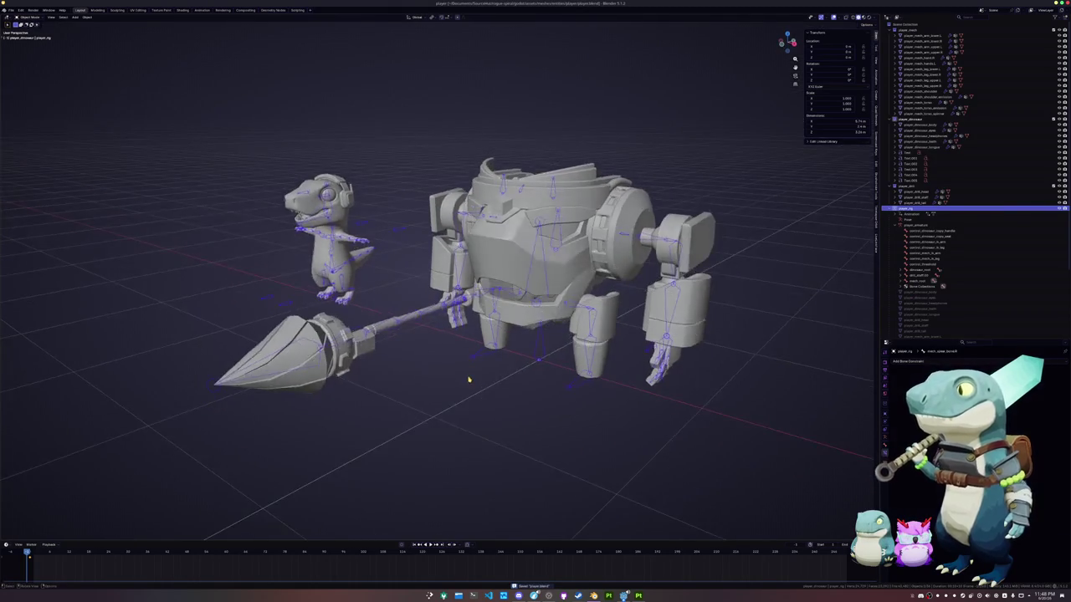
Nudge the spear bone along Y twice more, checking the staff in the hand each time.
{"action": "scroll", "coordinate": [470, 376], "scroll_direction": "up", "scroll_amount": 5}
{"action": "key", "text": "g"}
{"action": "key", "text": "y"}
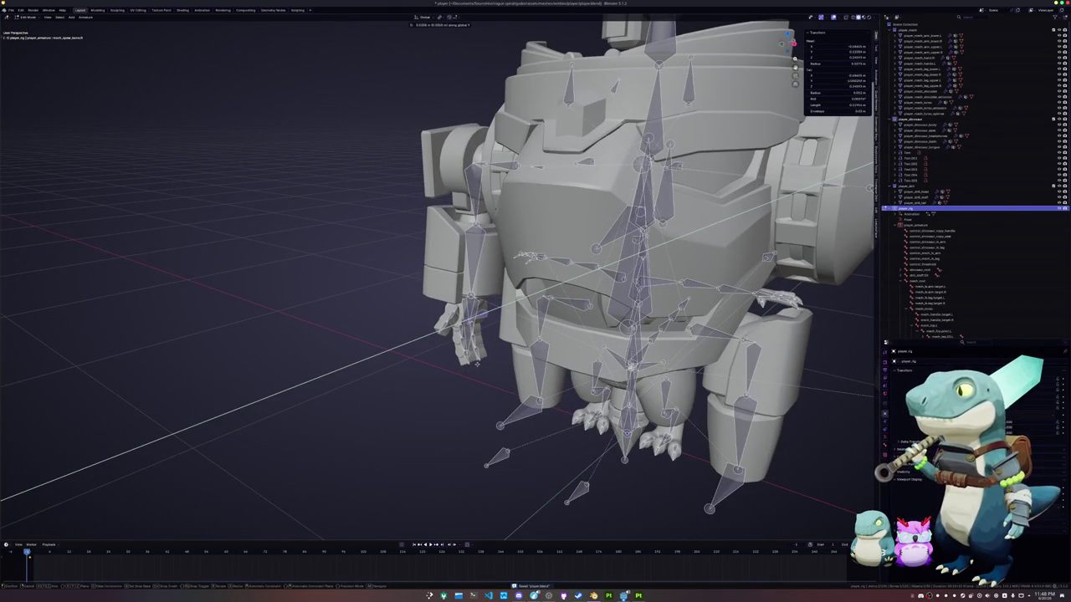
{"action": "key", "text": "Return"}
{"action": "key", "text": "Tab"}
{"action": "scroll", "coordinate": [477, 363], "scroll_direction": "down", "scroll_amount": 3}
{"action": "middle_click_drag", "start_coordinate": [477, 362], "coordinate": [481, 359]}
{"action": "scroll", "coordinate": [476, 367], "scroll_direction": "up", "scroll_amount": 4}
{"action": "key", "text": "Tab"}
{"action": "key", "text": "g"}
{"action": "key", "text": "y"}
{"action": "key", "text": "Return"}
{"action": "key", "text": "Tab"}
Give the spear bone one more Y-axis move and view the mech more frontally.
{"action": "key", "text": "Tab"}
{"action": "scroll", "coordinate": [481, 360], "scroll_direction": "up", "scroll_amount": 3}
{"action": "key", "text": "g"}
{"action": "key", "text": "y"}
{"action": "key", "text": "Return"}
{"action": "key", "text": "Tab"}
{"action": "mouse_move", "coordinate": [481, 360]}
{"action": "middle_mouse_down"}
{"action": "mouse_move", "coordinate": [477, 331]}
{"action": "mouse_move", "coordinate": [464, 379]}
{"action": "mouse_move", "coordinate": [497, 387]}
{"action": "middle_mouse_up"}
Fine-tune the spear bone with two X-axis moves and inspect the arm and staff up close.
{"action": "key", "text": "Tab"}
{"action": "key", "text": "g"}
{"action": "key", "text": "x"}
{"action": "key", "text": "Return"}
{"action": "scroll", "coordinate": [464, 378], "scroll_direction": "up", "scroll_amount": 4}
{"action": "key", "text": "Tab"}
{"action": "key", "text": "Tab"}
{"action": "key", "text": "g"}
{"action": "key", "text": "x"}
{"action": "key", "text": "Return"}
{"action": "key", "text": "Tab"}
{"action": "mouse_move", "coordinate": [506, 392]}
{"action": "middle_mouse_down"}
{"action": "mouse_move", "coordinate": [508, 360]}
{"action": "mouse_move", "coordinate": [512, 375]}
{"action": "middle_mouse_up"}
{"action": "key", "text": "Tab"}
Select a bone in the mech's arm from a side view and change the rotation pivot point.
{"action": "scroll", "coordinate": [512, 376], "scroll_direction": "up", "scroll_amount": 1}
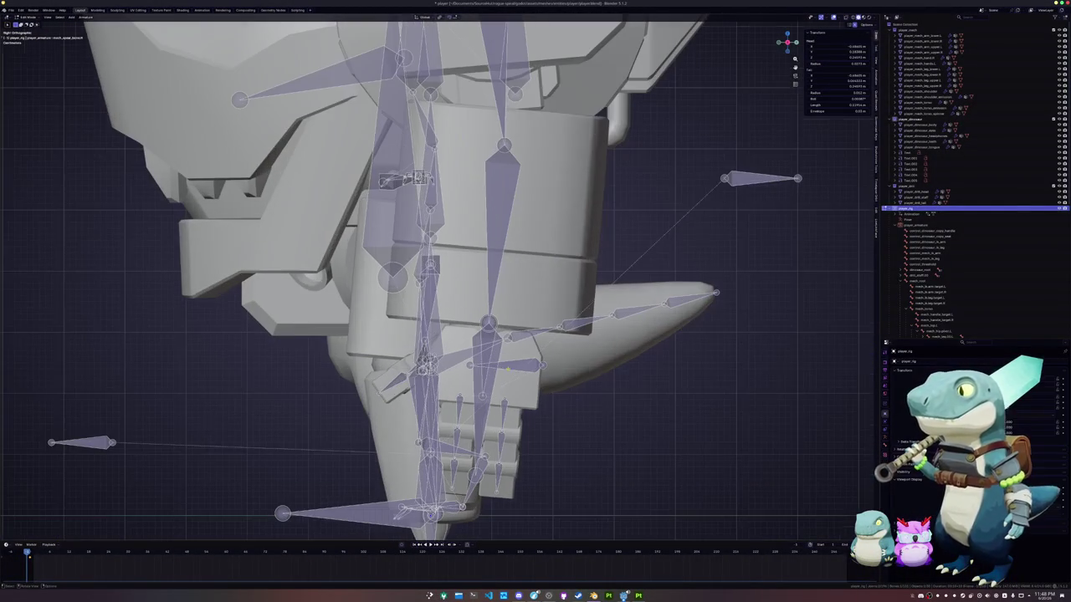
{"action": "scroll", "coordinate": [536, 377], "scroll_direction": "up", "scroll_amount": 2}
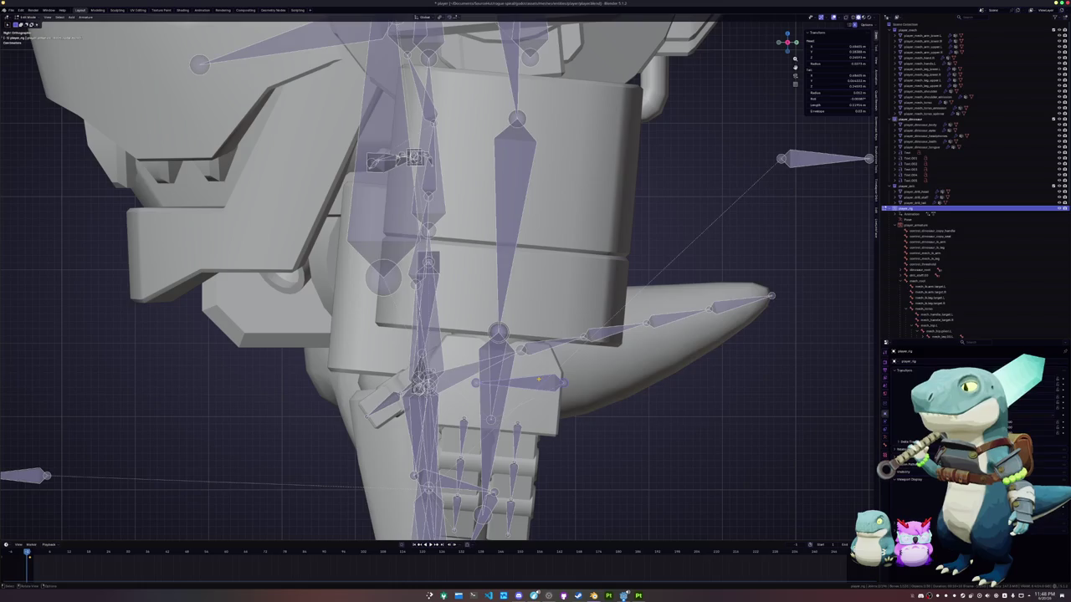
{"action": "middle_click_drag", "start_coordinate": [536, 377], "coordinate": [536, 377], "text": "alt"}
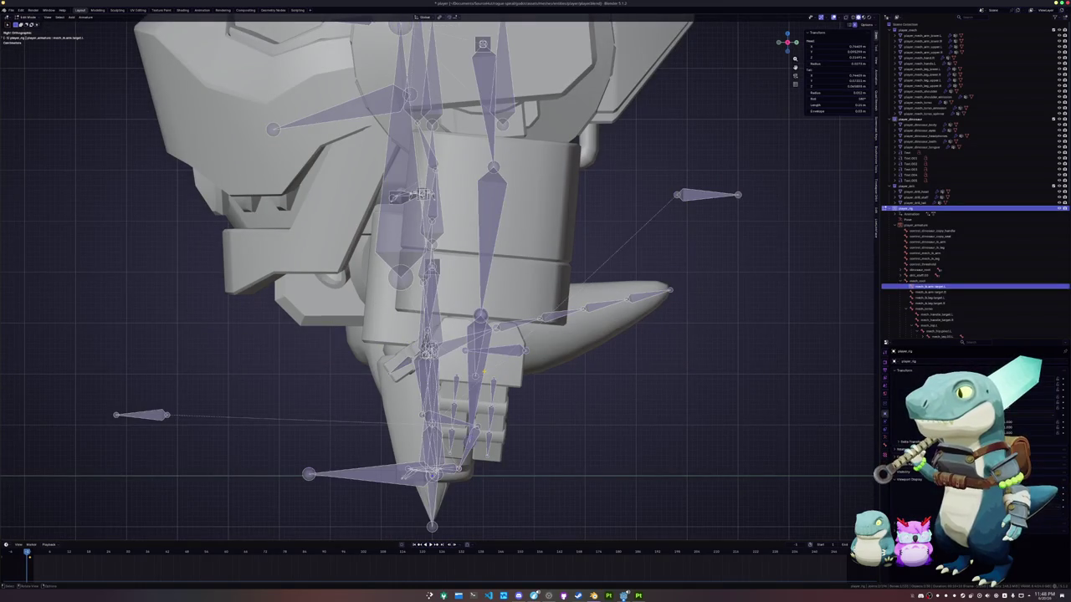
{"action": "scroll", "coordinate": [484, 373], "scroll_direction": "up", "scroll_amount": 1}
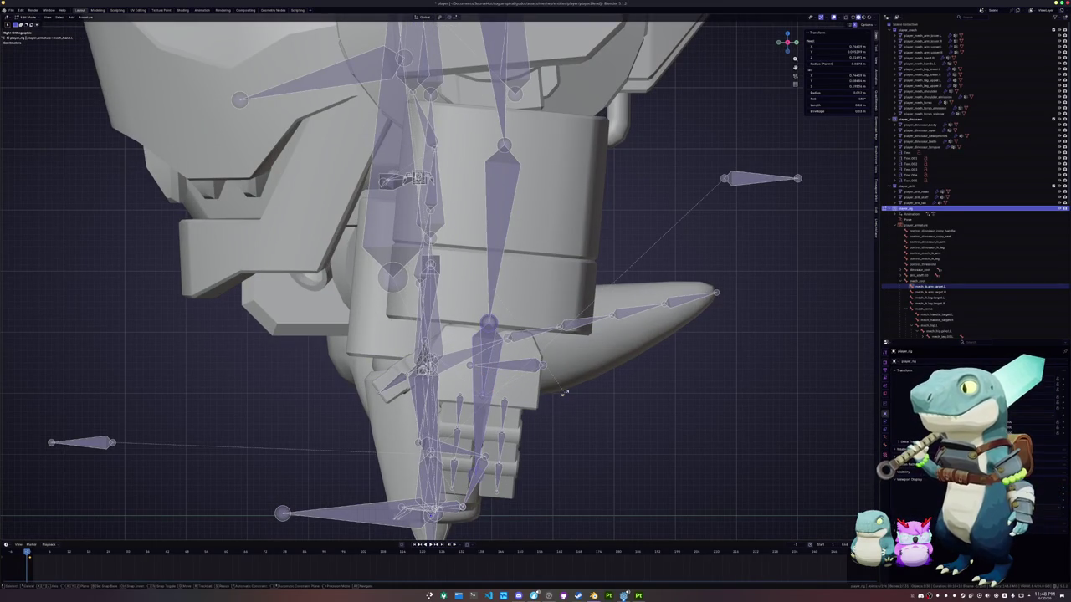
{"action": "left_click", "coordinate": [491, 383]}
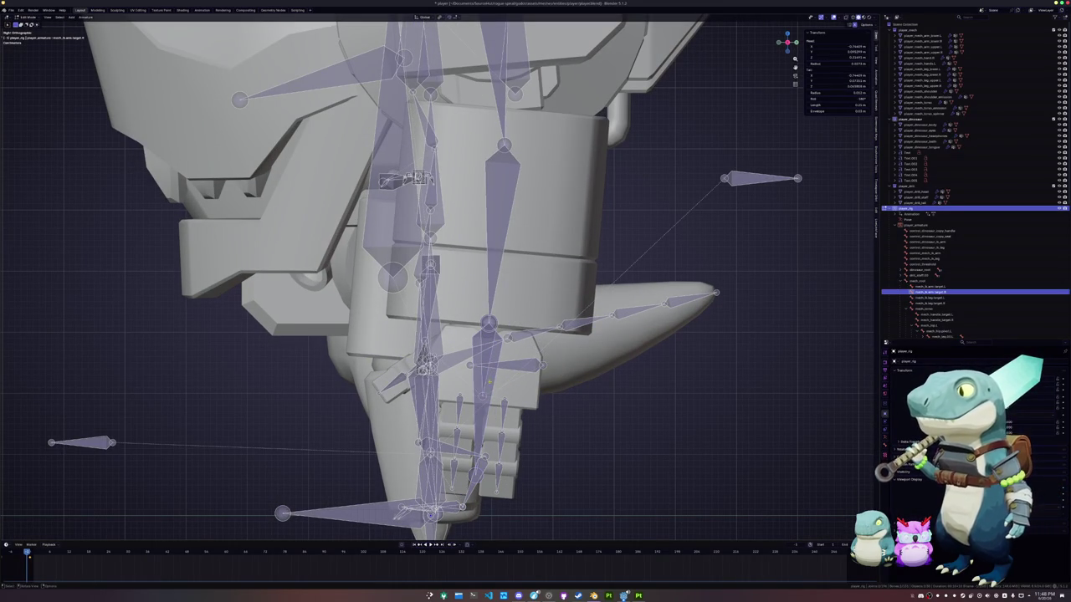
{"action": "left_click", "coordinate": [440, 18]}
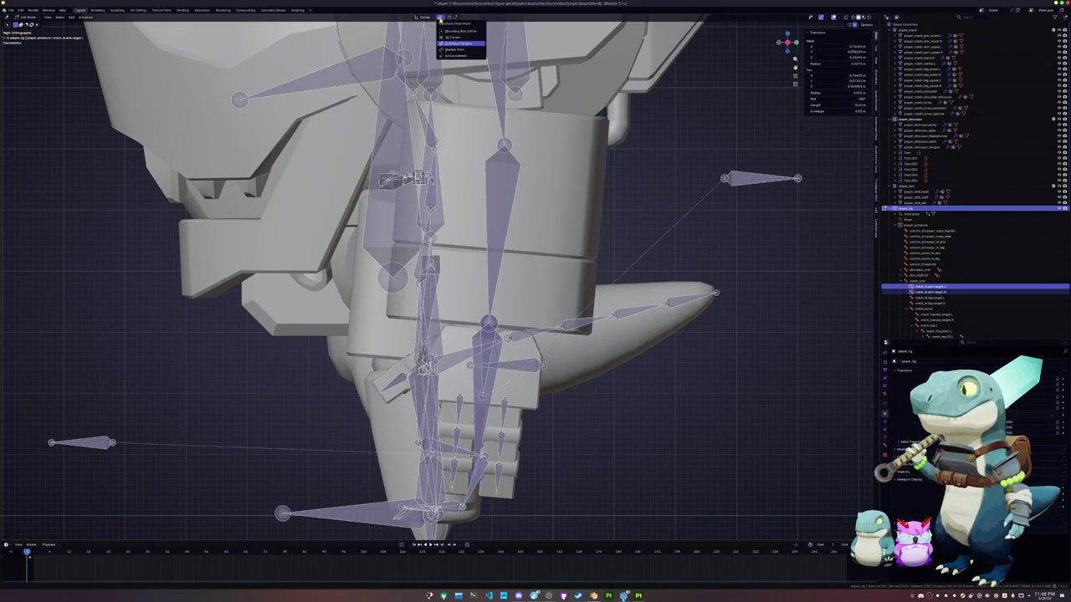
{"action": "left_click", "coordinate": [449, 40]}
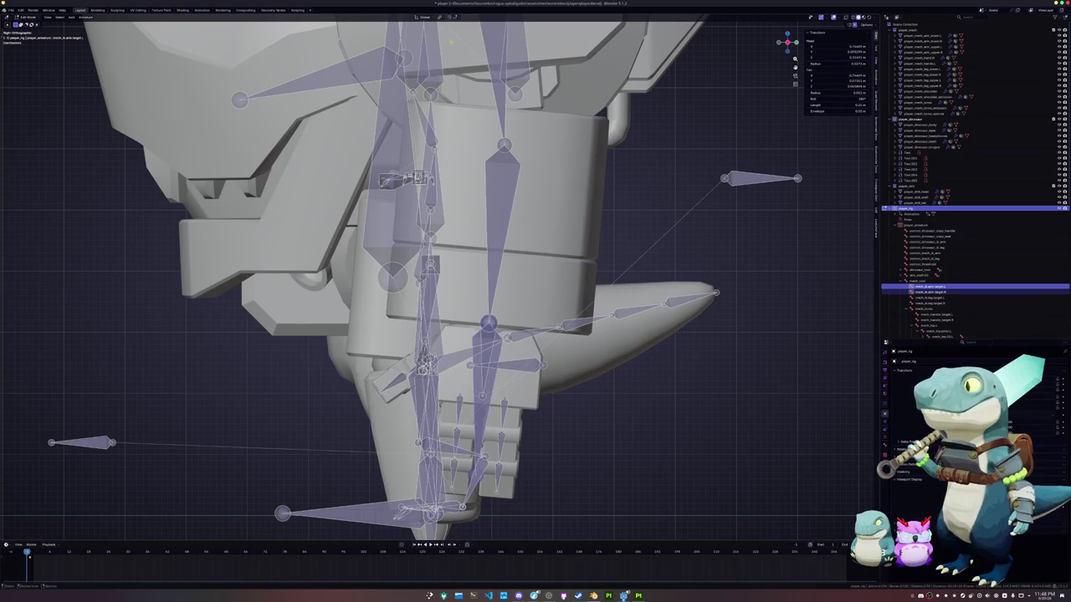
Rotate the lower arm bone, undo it, and rotate the upper arm bone instead.
{"action": "key", "text": "r"}
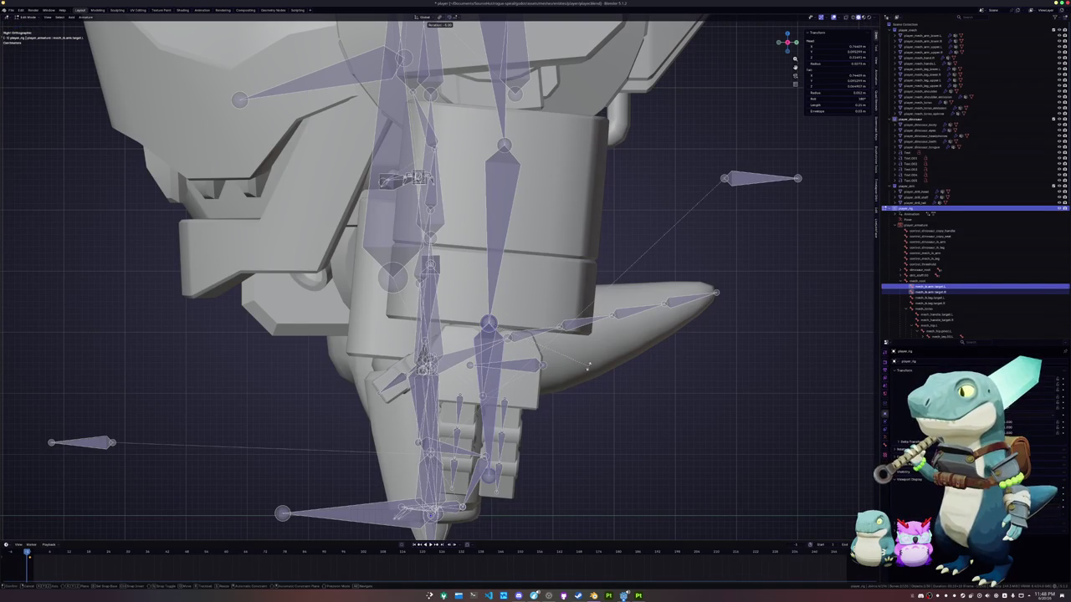
{"action": "left_click", "coordinate": [583, 374]}
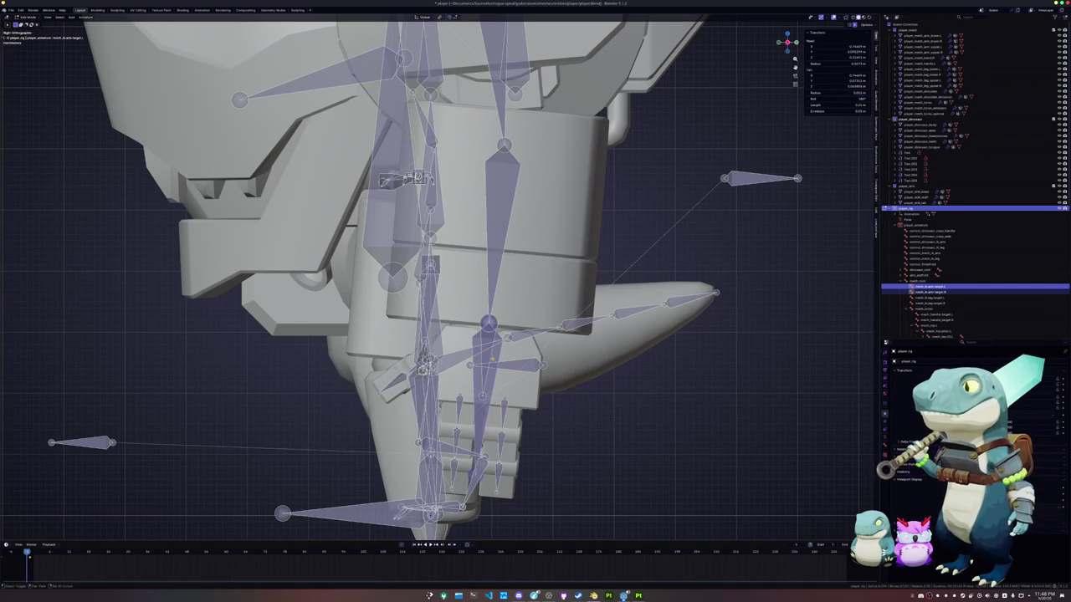
{"action": "key", "text": "ctrl+z"}
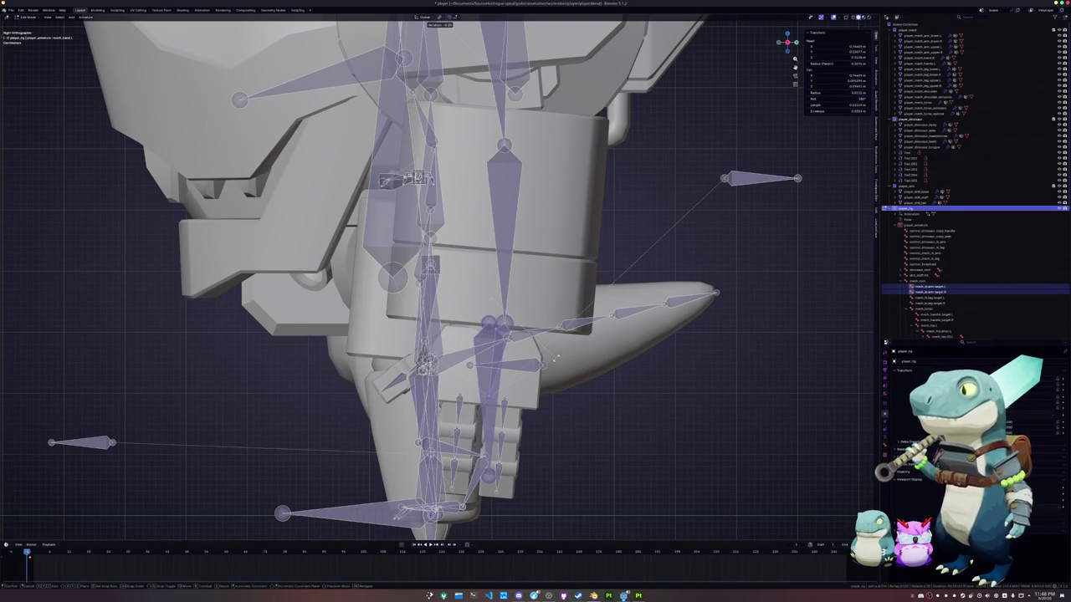
{"action": "key", "text": "ctrl+z"}
{"action": "key", "text": "ctrl+z"}
{"action": "key", "text": "ctrl+z"}
{"action": "key", "text": "r"}
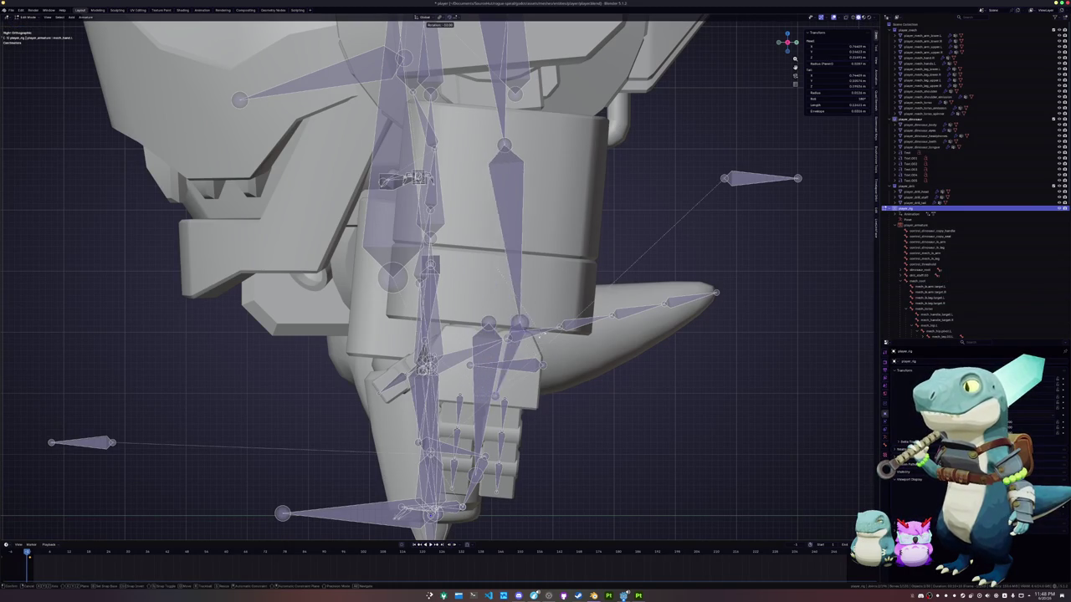
{"action": "key", "text": "Return"}
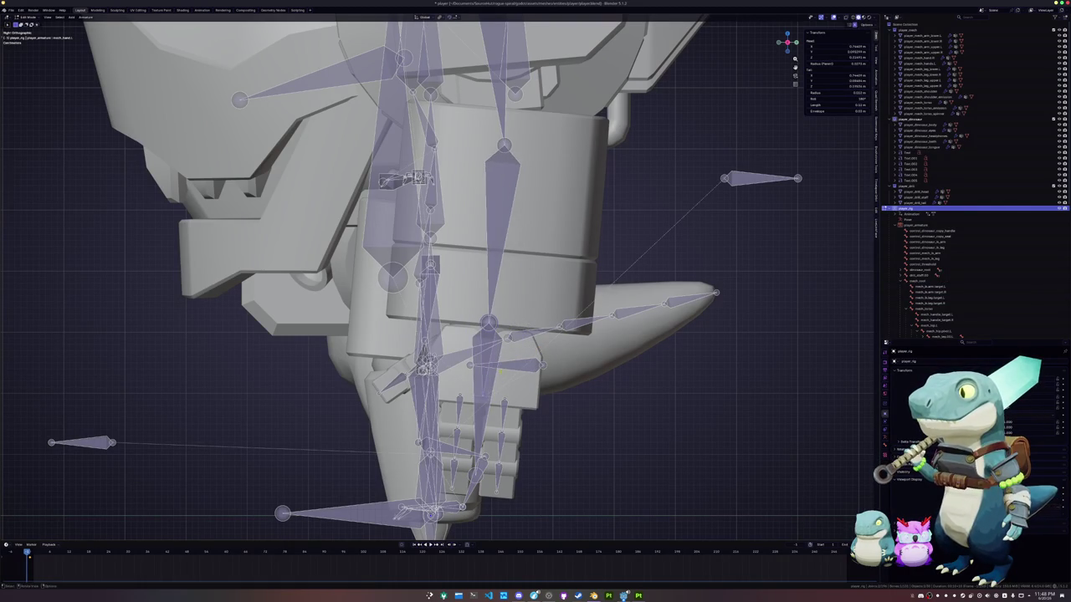
Pick another arm bone and rotate it, cancelling the first attempt before confirming.
{"action": "left_click", "coordinate": [528, 377]}
{"action": "left_click", "coordinate": [548, 375]}
{"action": "key", "text": "r"}
{"action": "right_click", "coordinate": [548, 374]}
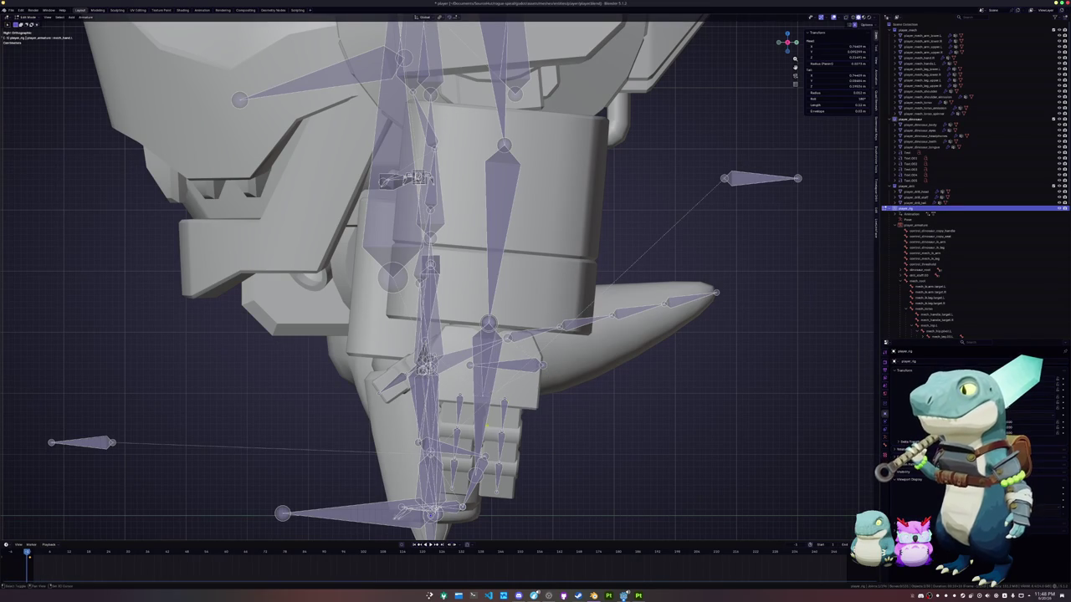
{"action": "left_click", "coordinate": [550, 379]}
{"action": "key", "text": "r"}
{"action": "left_click", "coordinate": [555, 399]}
Switch the rig back to Object Mode and zoom out to see dinosaur, mech and drill staff.
{"action": "key", "text": "ctrl+Tab"}
{"action": "key", "text": "Tab"}
{"action": "key", "text": "Tab"}
{"action": "key", "text": "ctrl+Tab"}
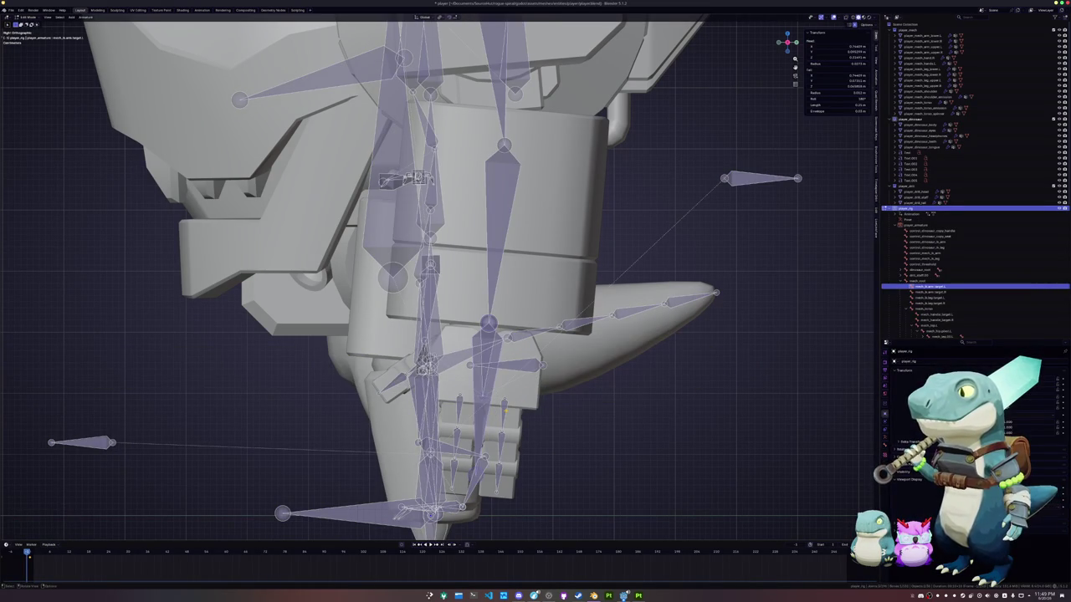
{"action": "scroll", "coordinate": [485, 401], "scroll_direction": "down", "scroll_amount": 1}
{"action": "key", "text": "ctrl+Tab"}
{"action": "scroll", "coordinate": [477, 400], "scroll_direction": "down", "scroll_amount": 4}
{"action": "scroll", "coordinate": [467, 399], "scroll_direction": "down", "scroll_amount": 2}
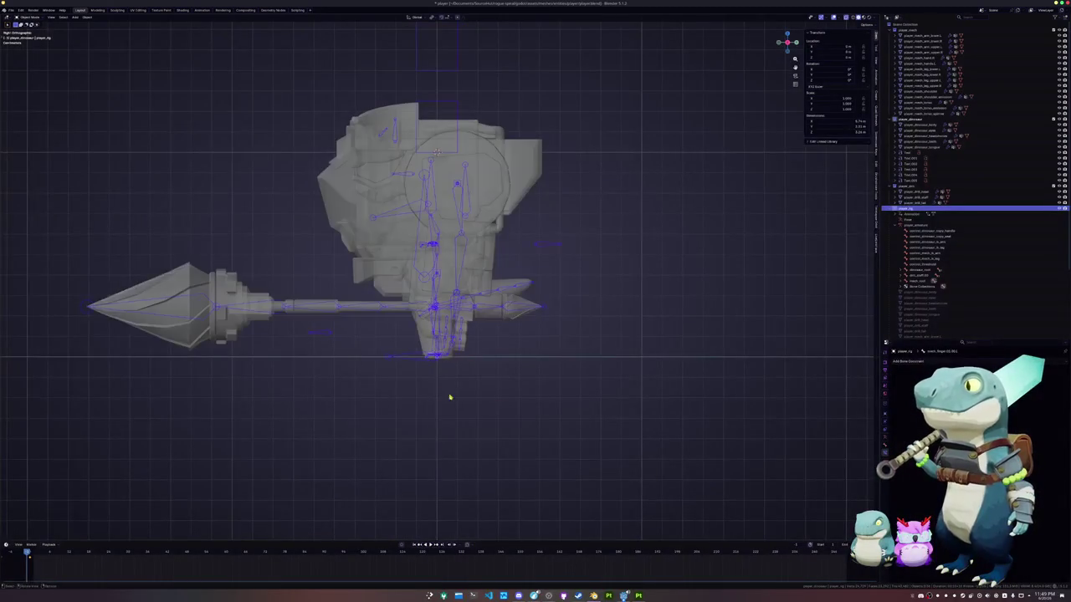
{"action": "middle_click_drag", "start_coordinate": [467, 399], "coordinate": [461, 399]}
{"action": "scroll", "coordinate": [461, 399], "scroll_direction": "down", "scroll_amount": 2}
{"action": "scroll", "coordinate": [442, 376], "scroll_direction": "down", "scroll_amount": 2}
{"action": "scroll", "coordinate": [443, 386], "scroll_direction": "down", "scroll_amount": 1}
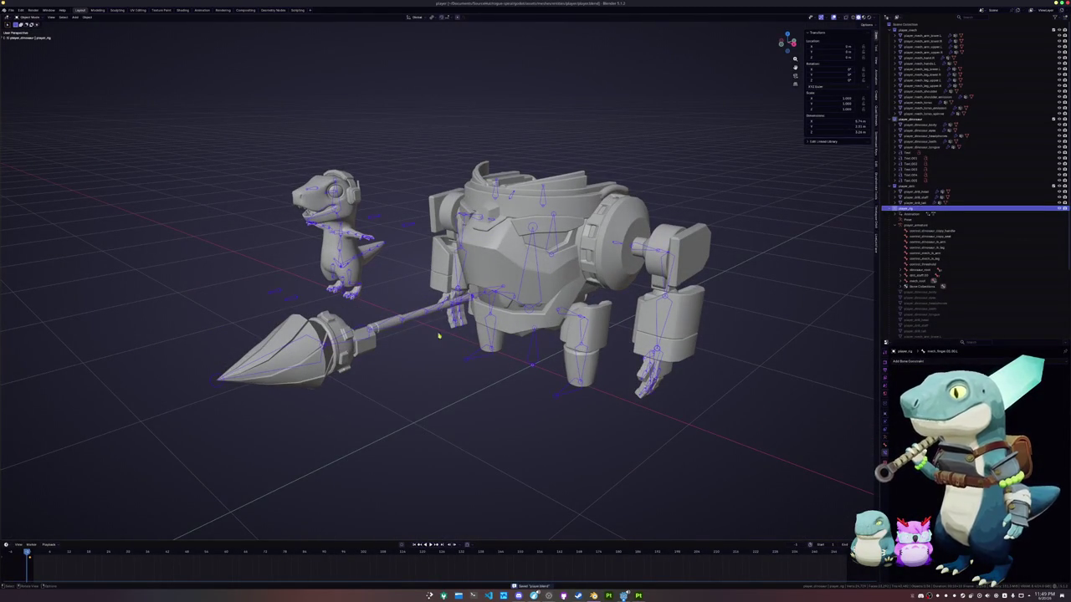
{"action": "mouse_move", "coordinate": [425, 331]}
{"action": "middle_mouse_down"}
{"action": "mouse_move", "coordinate": [468, 293]}
{"action": "mouse_move", "coordinate": [312, 299]}
{"action": "middle_mouse_up"}
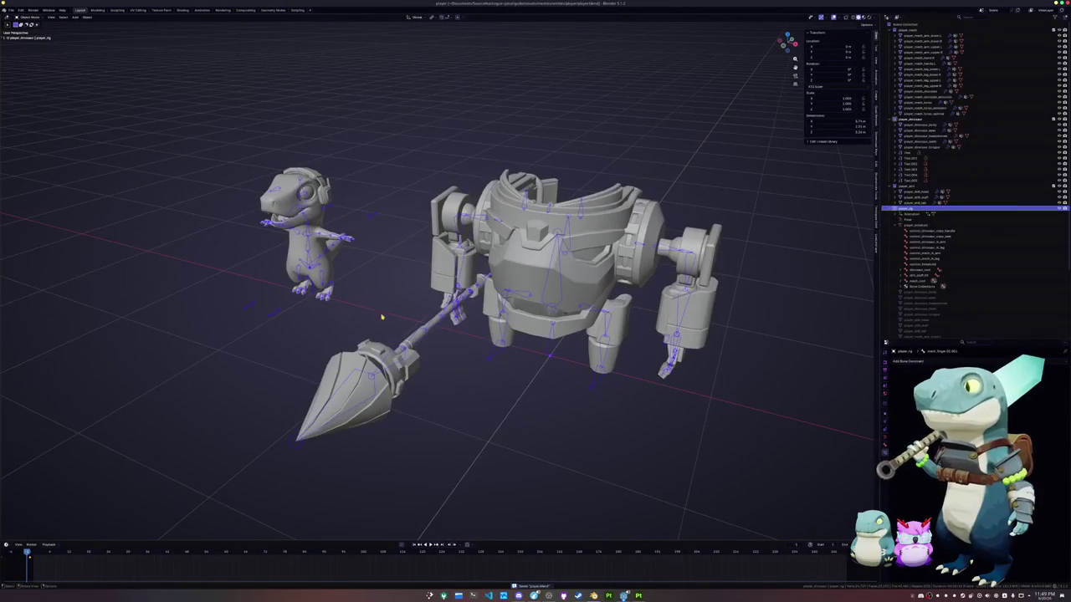
{"action": "scroll", "coordinate": [393, 311], "scroll_direction": "down", "scroll_amount": 1}
{"action": "scroll", "coordinate": [424, 314], "scroll_direction": "up", "scroll_amount": 3}
{"action": "scroll", "coordinate": [422, 318], "scroll_direction": "up", "scroll_amount": 2}
{"action": "middle_click_drag", "start_coordinate": [421, 318], "coordinate": [452, 322]}
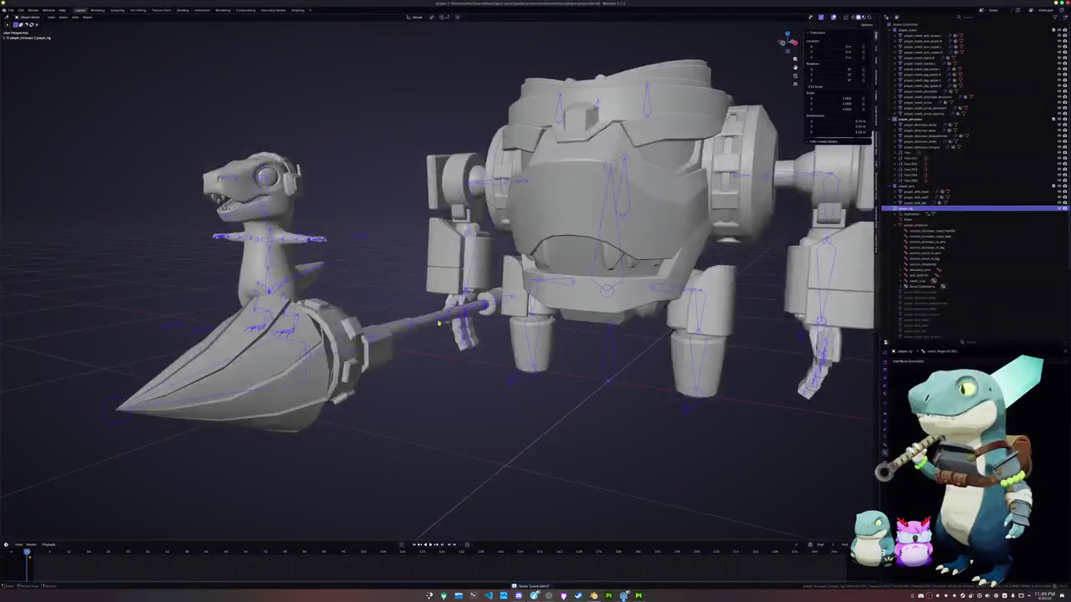
{"action": "scroll", "coordinate": [469, 324], "scroll_direction": "up", "scroll_amount": 3}
{"action": "key", "text": "space"}
{"action": "key", "text": "Escape"}
{"action": "middle_click_drag", "start_coordinate": [489, 332], "coordinate": [491, 336]}
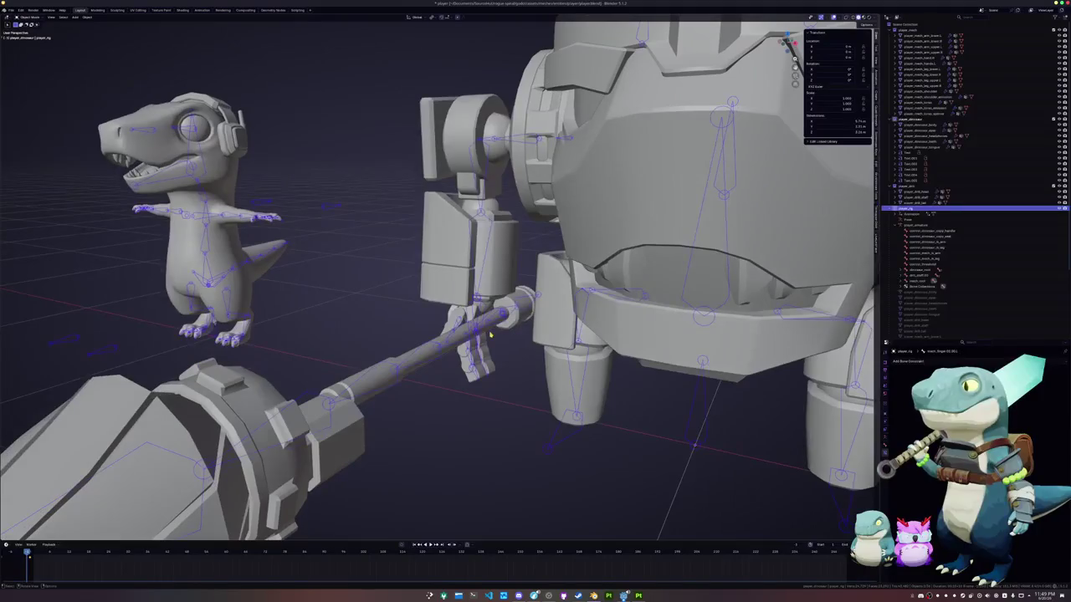
{"action": "left_click", "coordinate": [500, 321]}
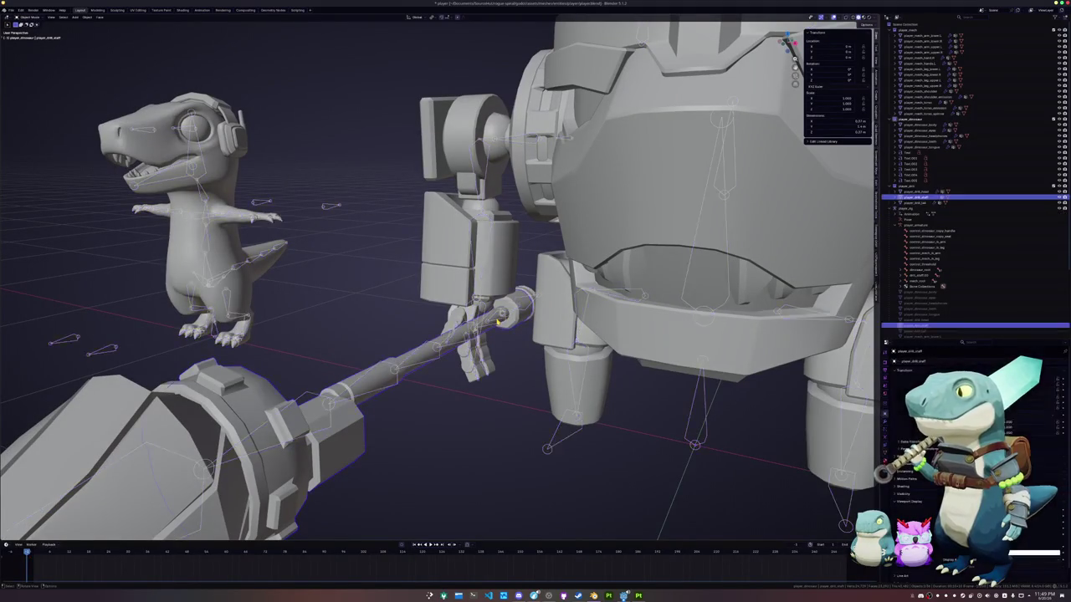
{"action": "left_click", "coordinate": [499, 320]}
{"action": "scroll", "coordinate": [501, 328], "scroll_direction": "down", "scroll_amount": 4}
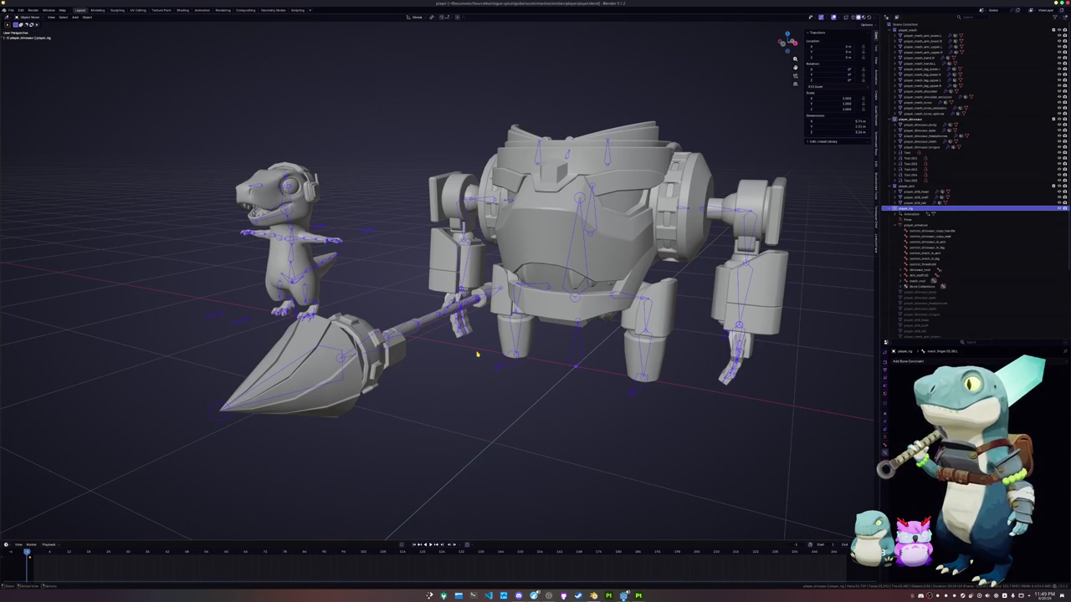
{"action": "scroll", "coordinate": [477, 355], "scroll_direction": "down", "scroll_amount": 3}
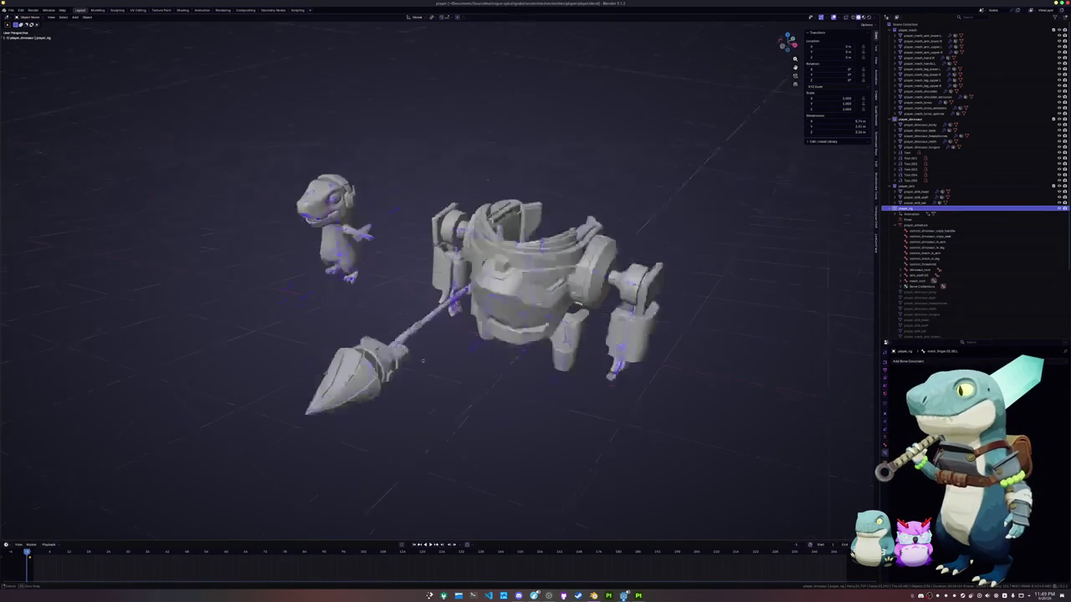
{"action": "middle_click_drag", "start_coordinate": [477, 355], "coordinate": [482, 361]}
{"action": "scroll", "coordinate": [482, 361], "scroll_direction": "up", "scroll_amount": 3}
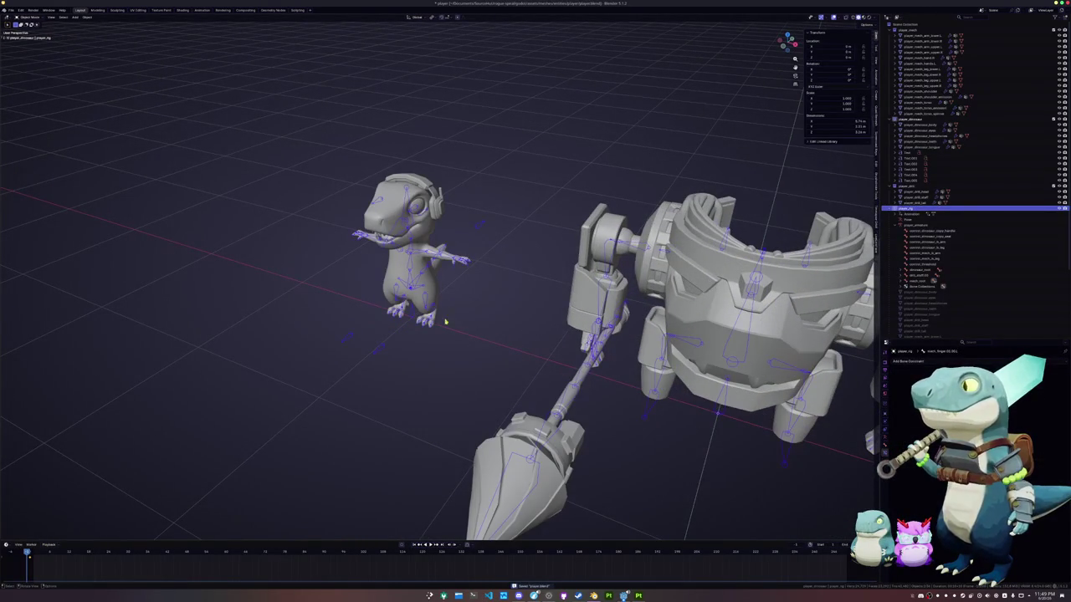
{"action": "key", "text": "ctrl+Tab"}
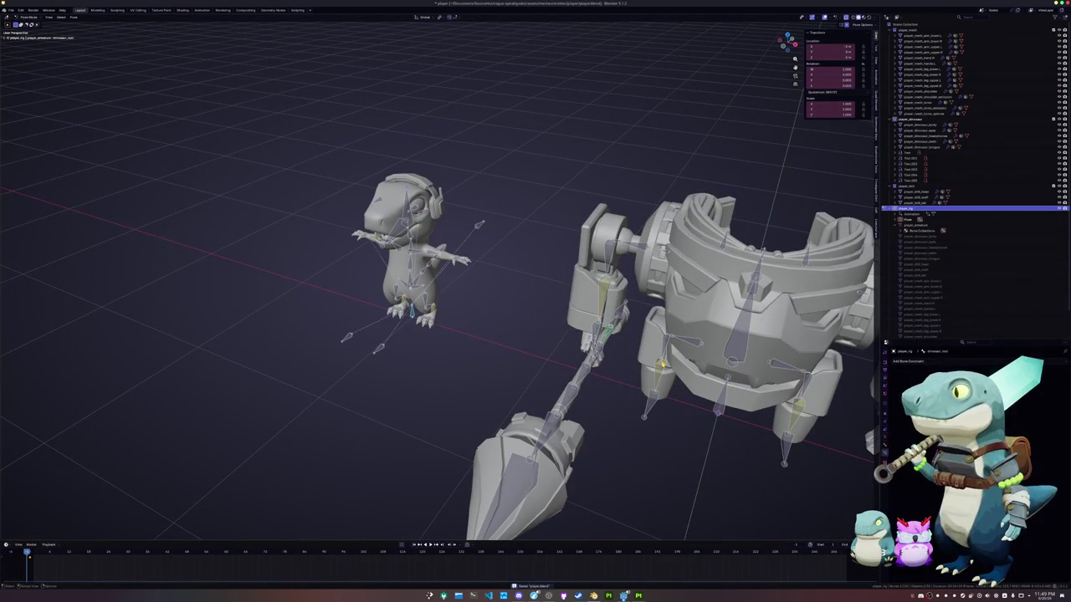
Select the drill_shaft bone and orbit to a close oblique view of the mech.
{"action": "left_click", "coordinate": [607, 339]}
{"action": "middle_click_drag", "start_coordinate": [606, 339], "coordinate": [536, 335]}
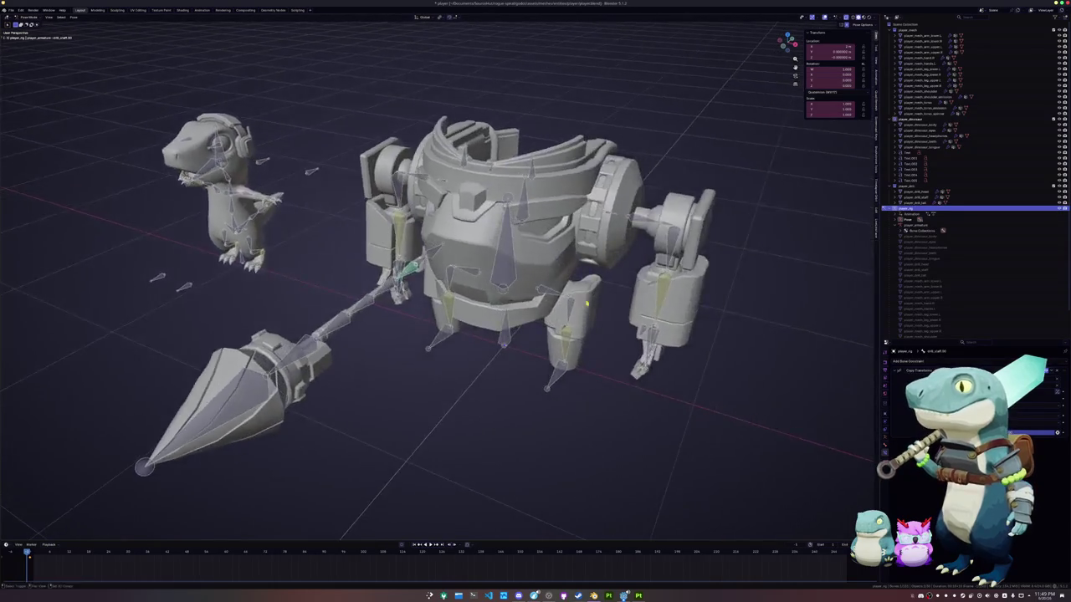
{"action": "scroll", "coordinate": [586, 305], "scroll_direction": "down", "scroll_amount": 3}
{"action": "middle_click_drag", "start_coordinate": [676, 310], "coordinate": [636, 301]}
{"action": "scroll", "coordinate": [398, 289], "scroll_direction": "up", "scroll_amount": 3}
{"action": "scroll", "coordinate": [398, 289], "scroll_direction": "up", "scroll_amount": 3}
{"action": "mouse_move", "coordinate": [397, 289]}
{"action": "middle_mouse_down"}
{"action": "mouse_move", "coordinate": [486, 378]}
{"action": "mouse_move", "coordinate": [548, 353]}
{"action": "middle_mouse_up"}
Select the mech's upper forearm bone and view it with the dinosaur from several angles.
{"action": "left_click", "coordinate": [550, 354]}
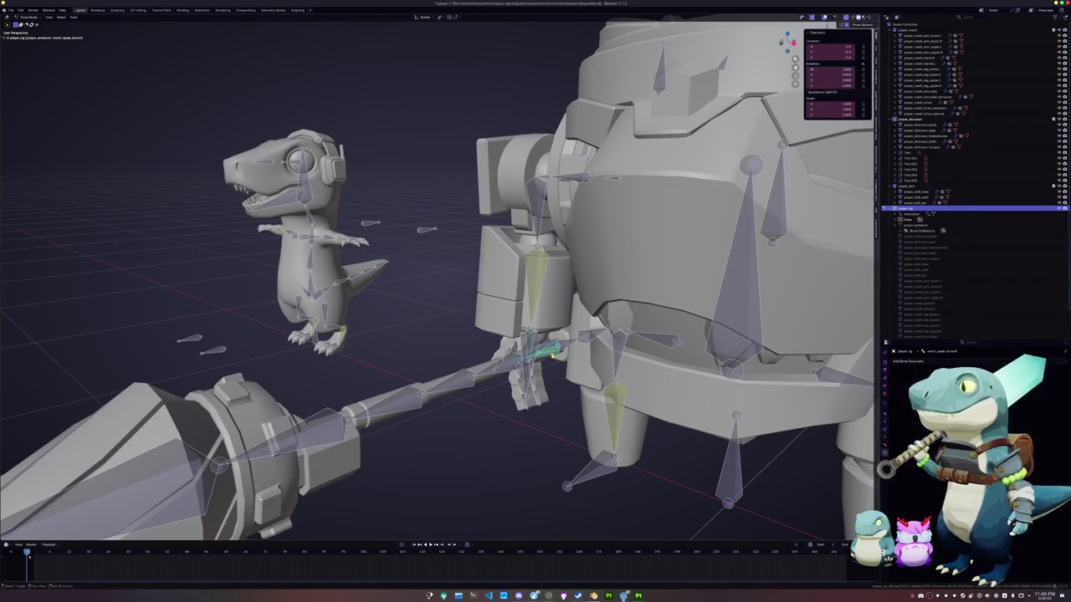
{"action": "middle_click_drag", "start_coordinate": [554, 356], "coordinate": [517, 369]}
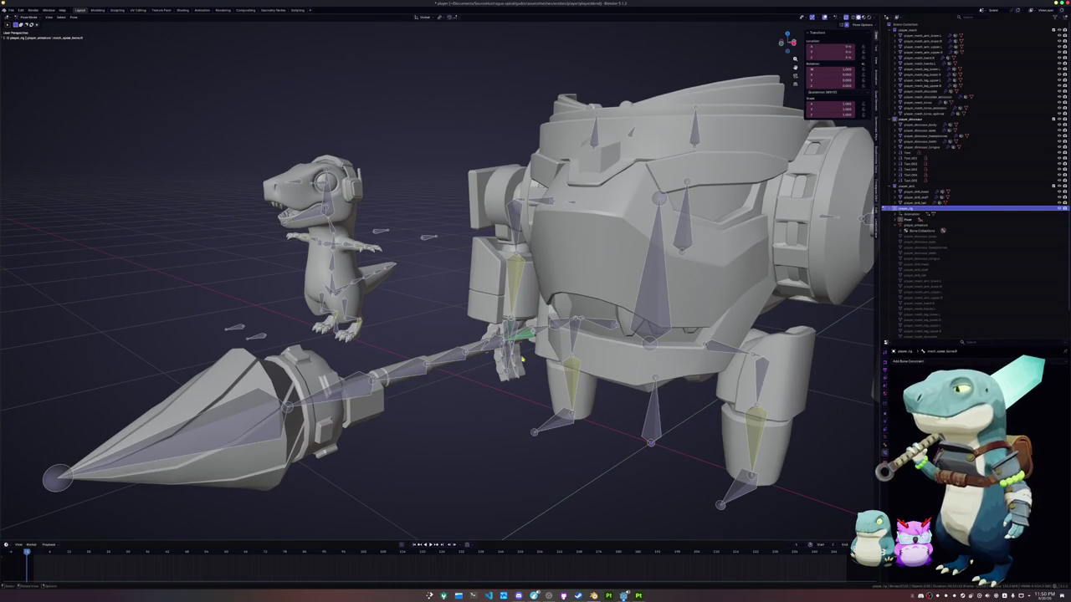
{"action": "mouse_move", "coordinate": [466, 359]}
{"action": "middle_mouse_down"}
{"action": "mouse_move", "coordinate": [401, 323]}
{"action": "mouse_move", "coordinate": [471, 361]}
{"action": "mouse_move", "coordinate": [476, 341]}
{"action": "middle_mouse_up"}
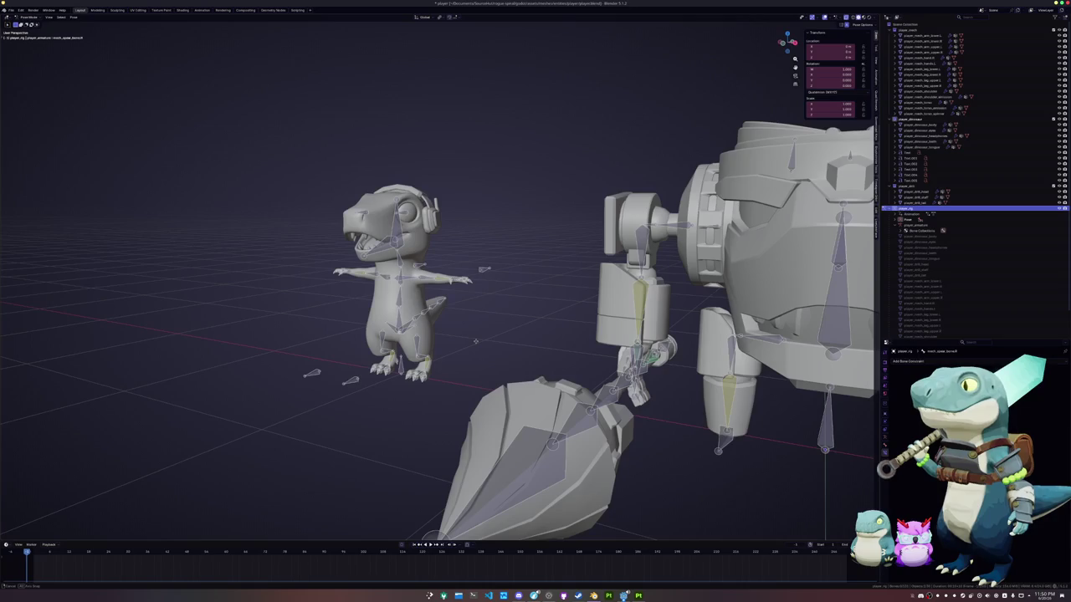
{"action": "middle_click_drag", "start_coordinate": [508, 344], "coordinate": [455, 384]}
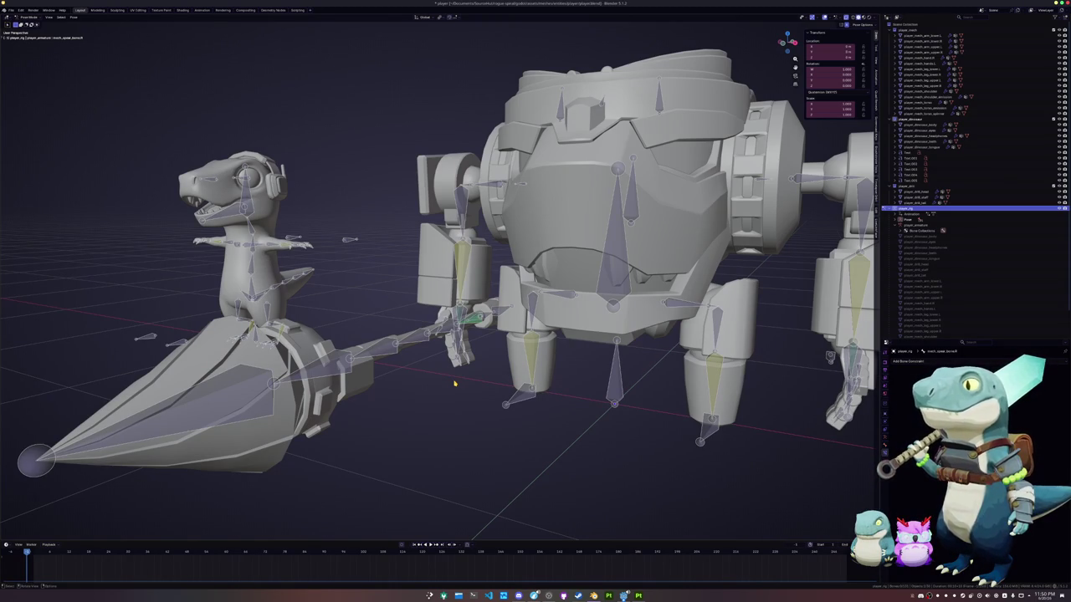
{"action": "middle_click_drag", "start_coordinate": [400, 245], "coordinate": [269, 359]}
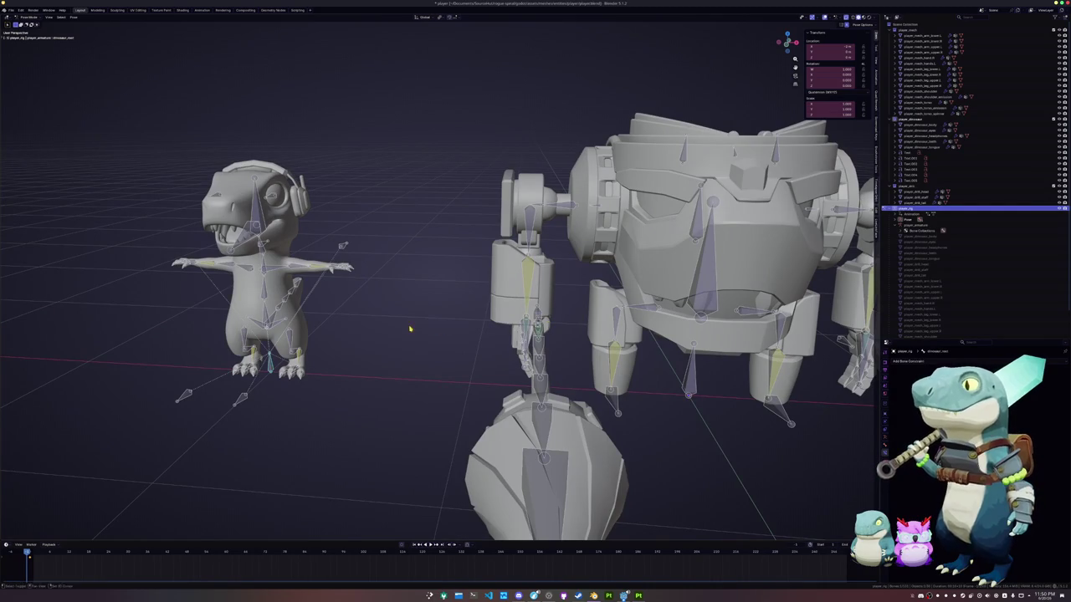
{"action": "middle_click_drag", "start_coordinate": [411, 327], "coordinate": [393, 311]}
Add a Copy Transforms bone constraint, paste a value into its settings, and frame the mech.
{"action": "left_click", "coordinate": [920, 361]}
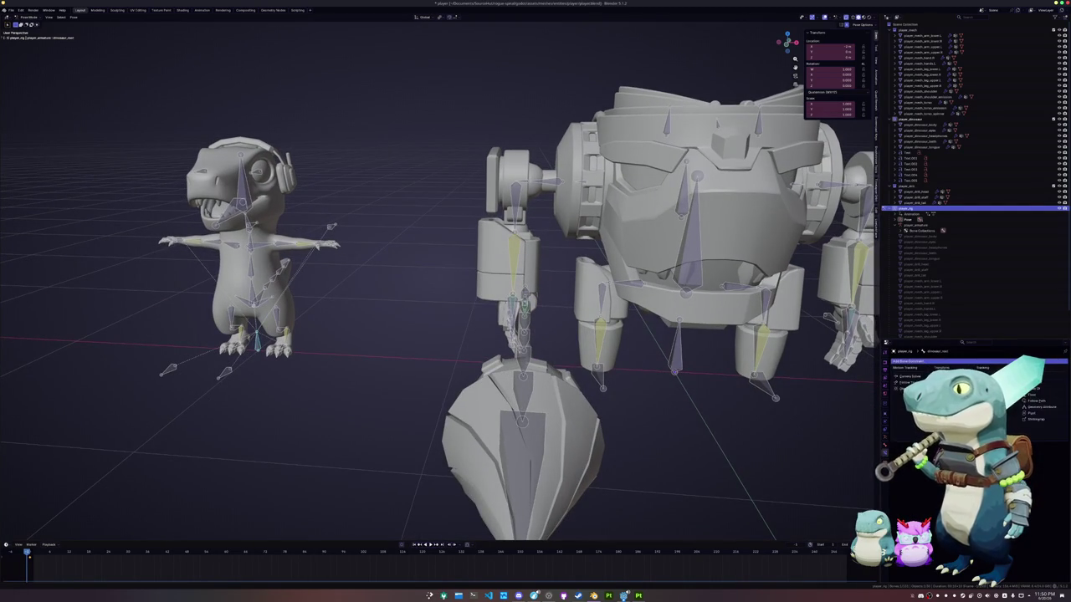
{"action": "left_click", "coordinate": [941, 391]}
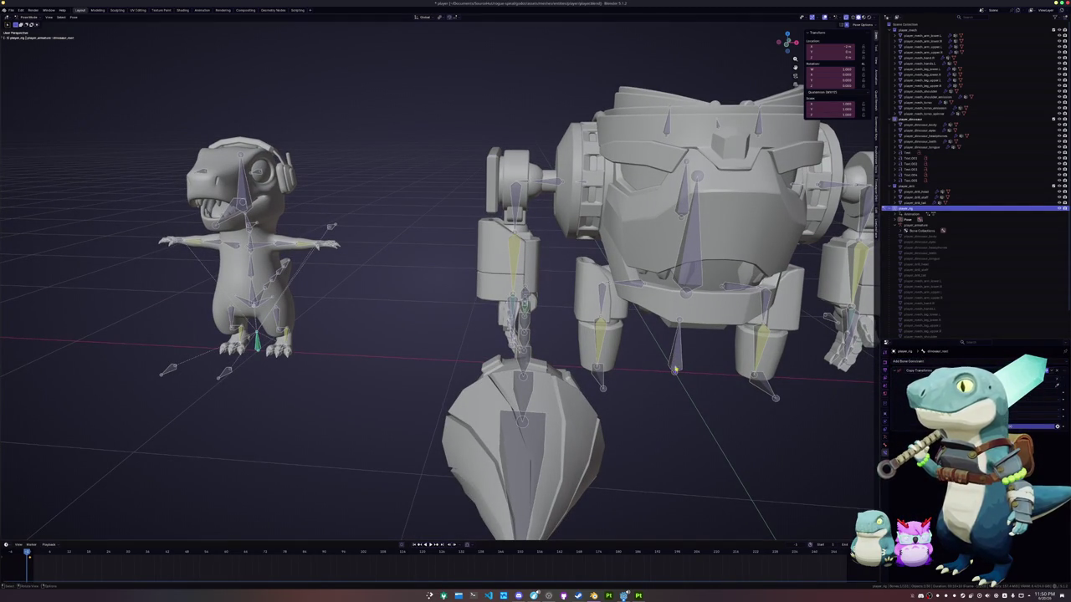
{"action": "key", "text": "ctrl+v"}
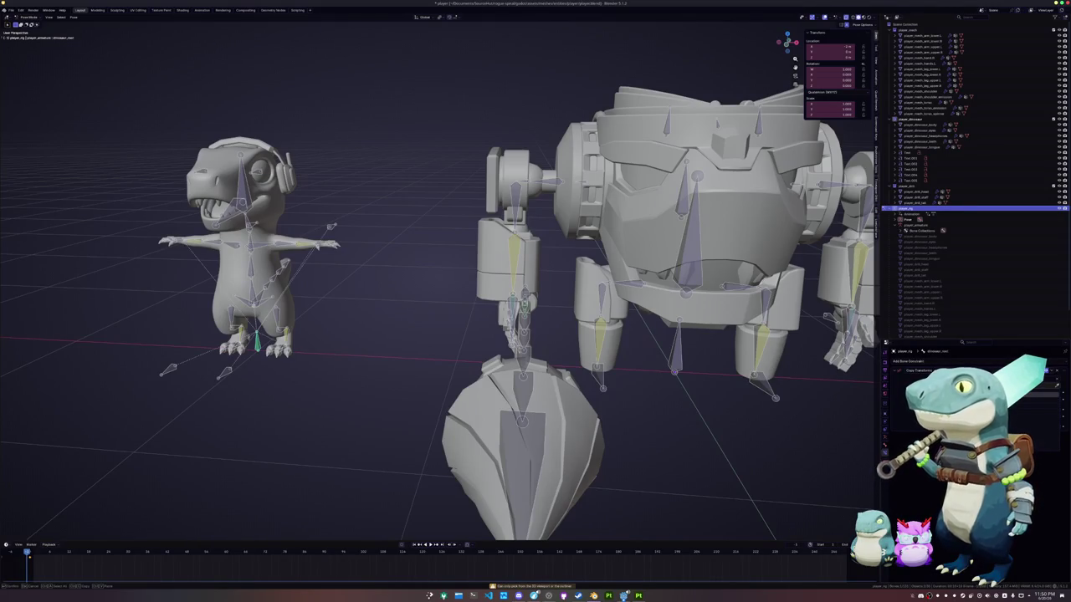
{"action": "key", "text": "KP_Decimal"}
Move the seat target bone vertically in Edit Mode and check the dinosaur's fit in Pose Mode.
{"action": "mouse_move", "coordinate": [586, 318]}
{"action": "middle_mouse_down"}
{"action": "mouse_move", "coordinate": [660, 355]}
{"action": "mouse_move", "coordinate": [585, 343]}
{"action": "mouse_move", "coordinate": [636, 335]}
{"action": "middle_mouse_up"}
{"action": "scroll", "coordinate": [502, 276], "scroll_direction": "up", "scroll_amount": 4}
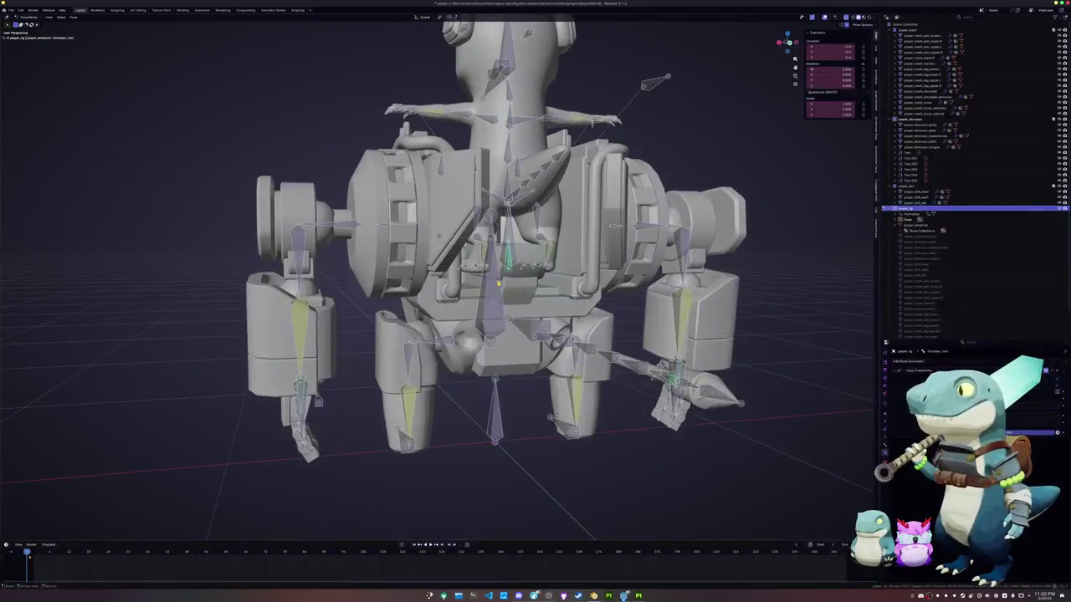
{"action": "key", "text": "Tab"}
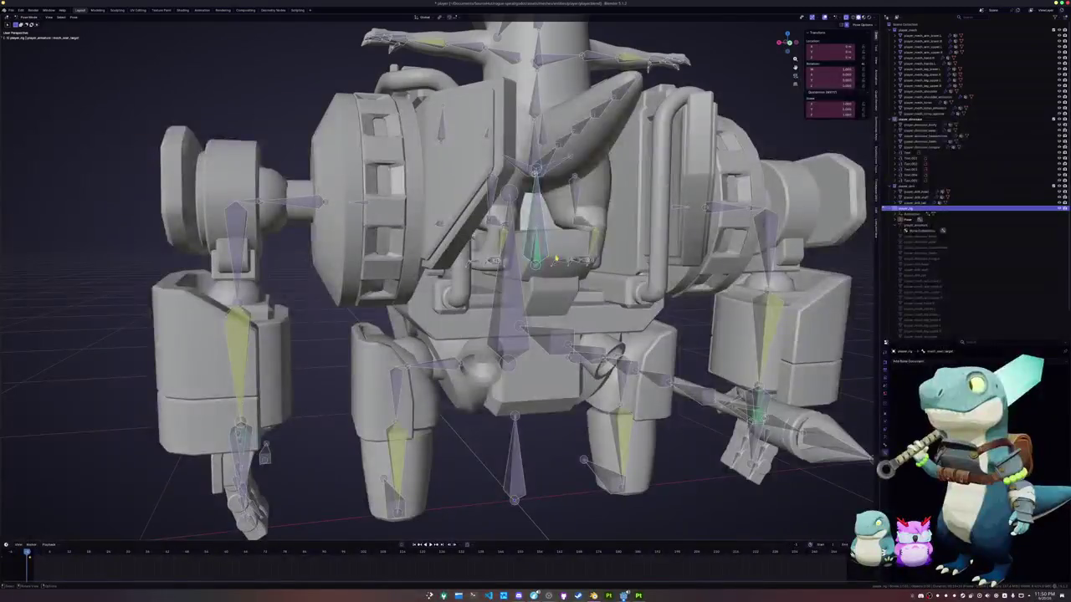
{"action": "scroll", "coordinate": [519, 293], "scroll_direction": "up", "scroll_amount": 3}
{"action": "key", "text": "g"}
{"action": "key", "text": "z"}
{"action": "key", "text": "Escape"}
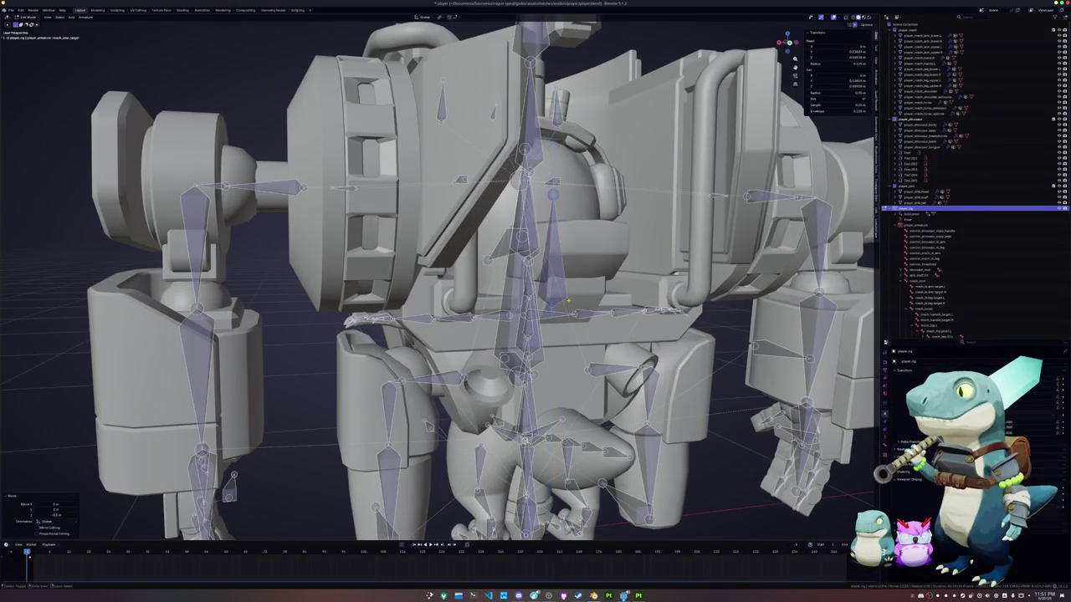
{"action": "key", "text": "ctrl+Tab"}
{"action": "middle_click_drag", "start_coordinate": [567, 299], "coordinate": [596, 299]}
Fine-tune the seat bone's height twice more along Z, previewing the seated dinosaur after each move.
{"action": "key", "text": "Tab"}
{"action": "key", "text": "g"}
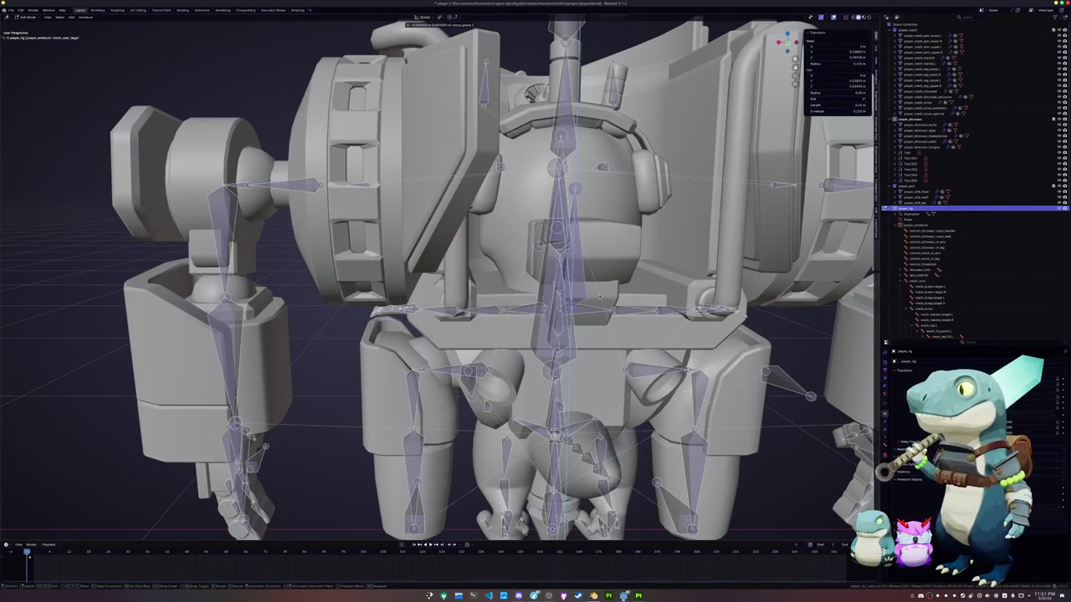
{"action": "key", "text": "Escape"}
{"action": "key", "text": "ctrl+Tab"}
{"action": "middle_click_drag", "start_coordinate": [601, 301], "coordinate": [599, 295]}
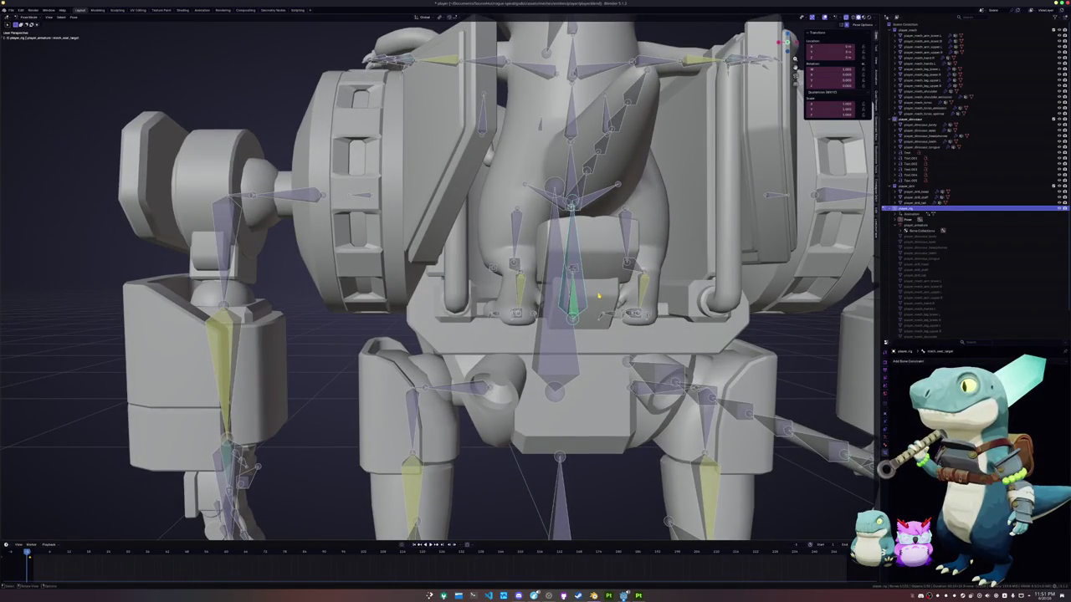
{"action": "key", "text": "ctrl+Tab"}
{"action": "key", "text": "g"}
{"action": "key", "text": "z"}
{"action": "key", "text": "Escape"}
{"action": "key", "text": "ctrl+Tab"}
{"action": "mouse_move", "coordinate": [598, 289]}
{"action": "middle_mouse_down"}
{"action": "mouse_move", "coordinate": [577, 295]}
{"action": "mouse_move", "coordinate": [590, 290]}
{"action": "middle_mouse_up"}
Compare rest and posed rig, clear the bone selection, and inspect the mech from behind.
{"action": "key", "text": "Tab"}
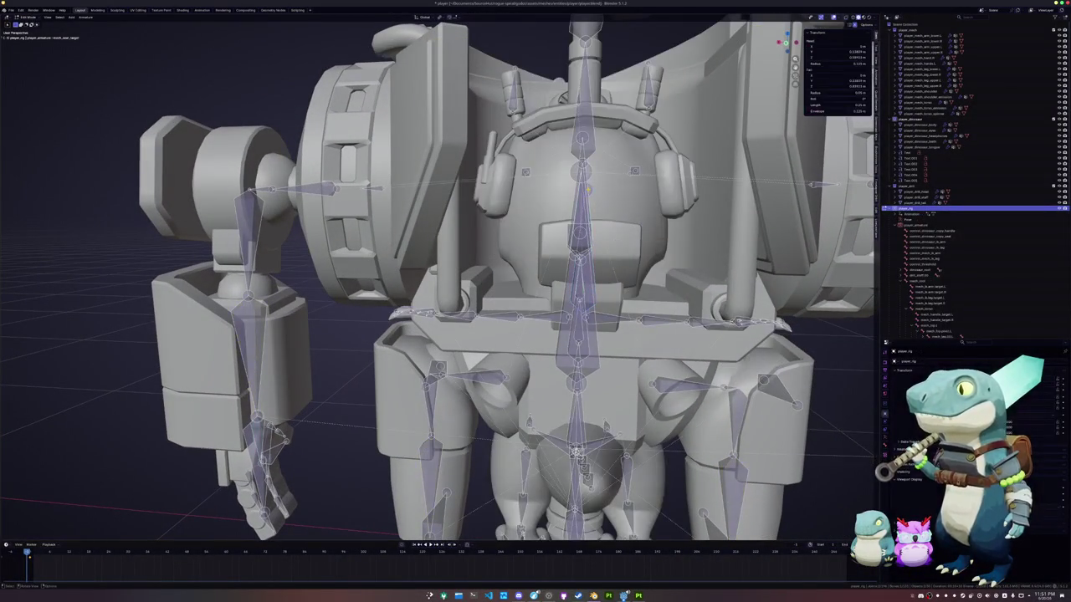
{"action": "key", "text": "Tab"}
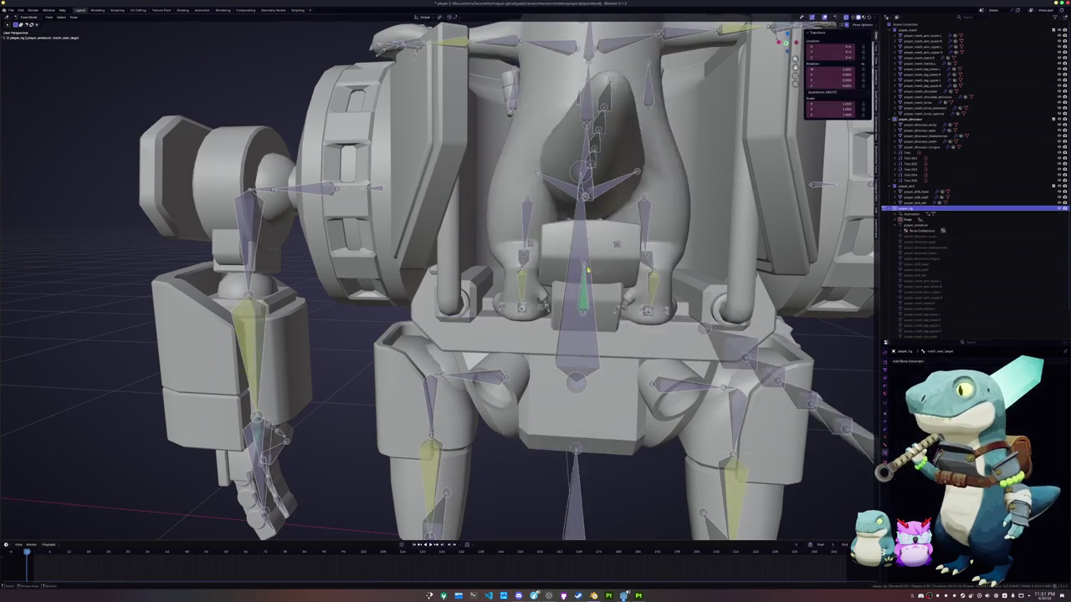
{"action": "key", "text": "Tab"}
{"action": "key", "text": "Tab"}
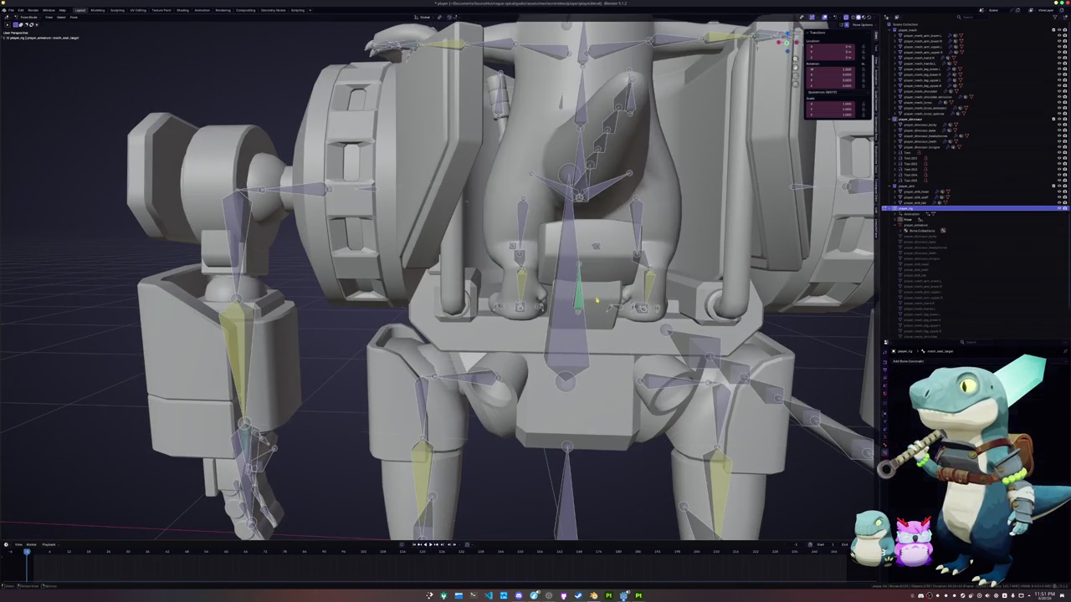
{"action": "middle_click_drag", "start_coordinate": [435, 276], "coordinate": [502, 268]}
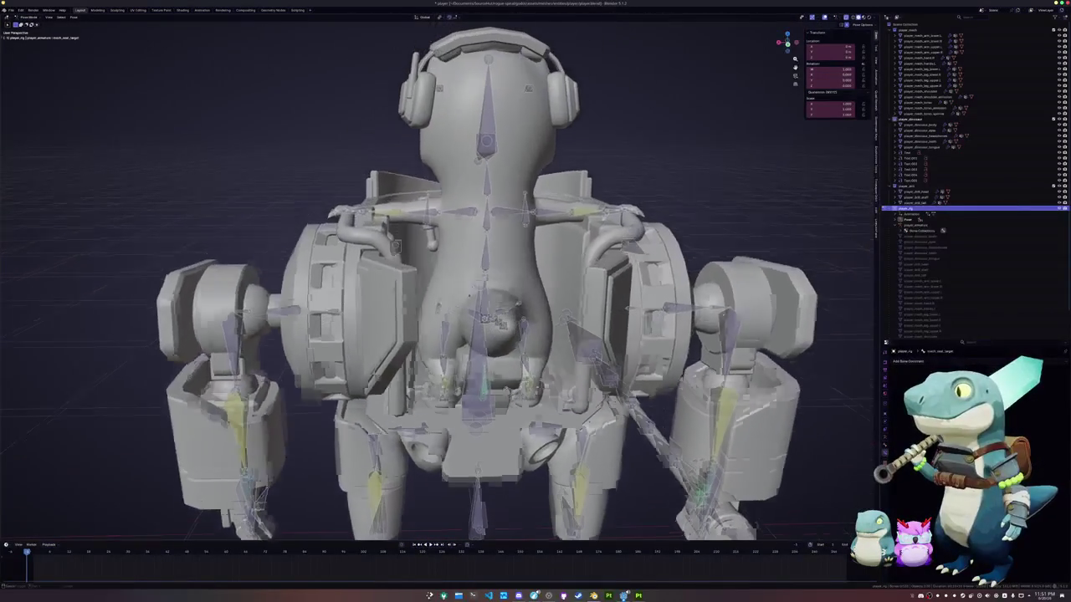
{"action": "scroll", "coordinate": [521, 202], "scroll_direction": "up", "scroll_amount": 3}
{"action": "scroll", "coordinate": [433, 238], "scroll_direction": "up", "scroll_amount": 2}
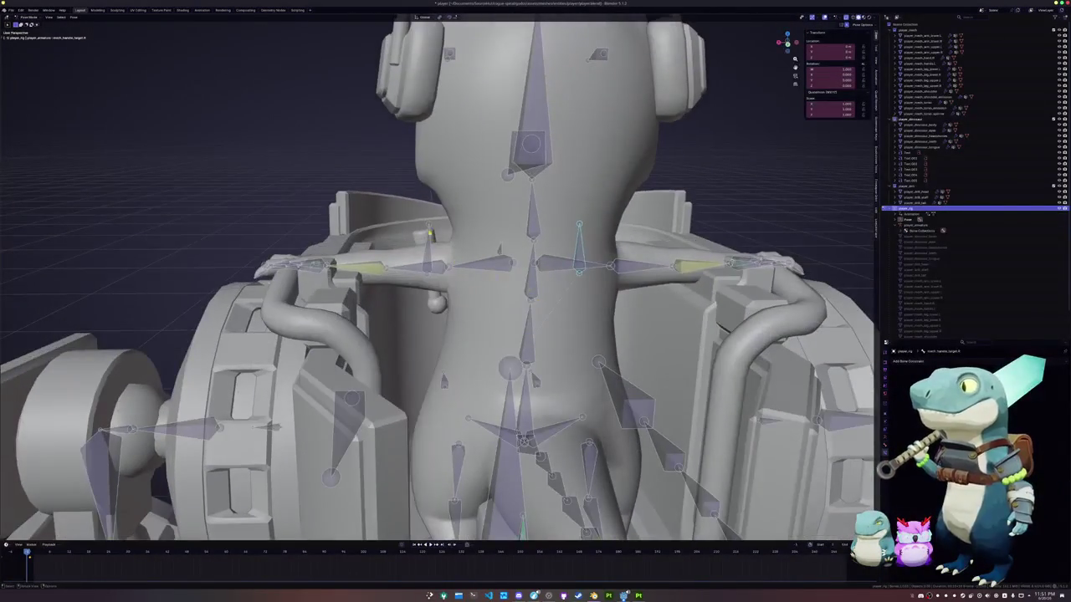
{"action": "key", "text": "alt+a"}
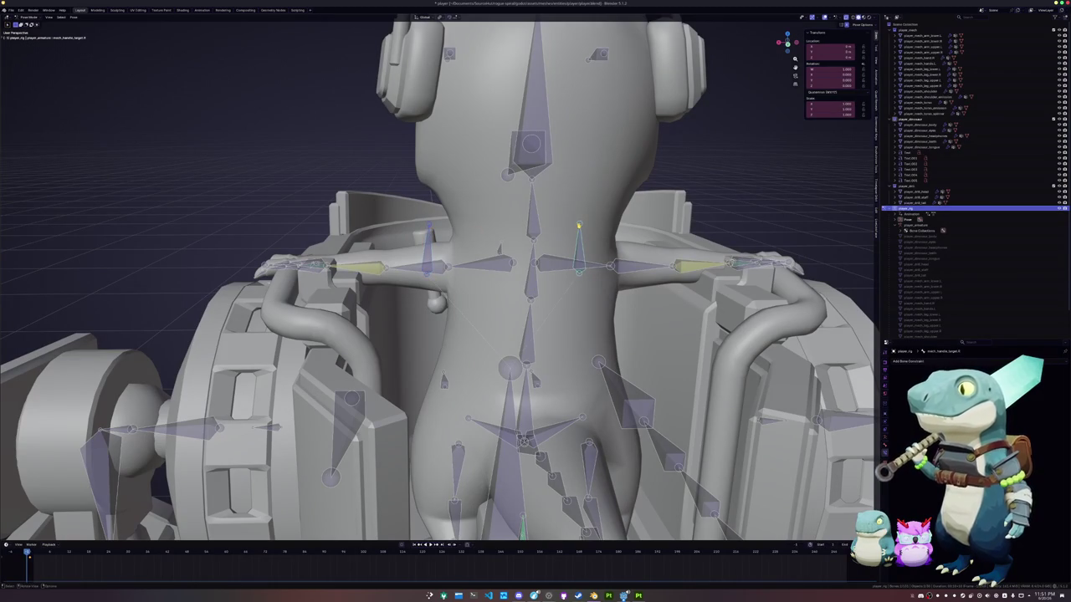
{"action": "scroll", "coordinate": [578, 226], "scroll_direction": "down", "scroll_amount": 5}
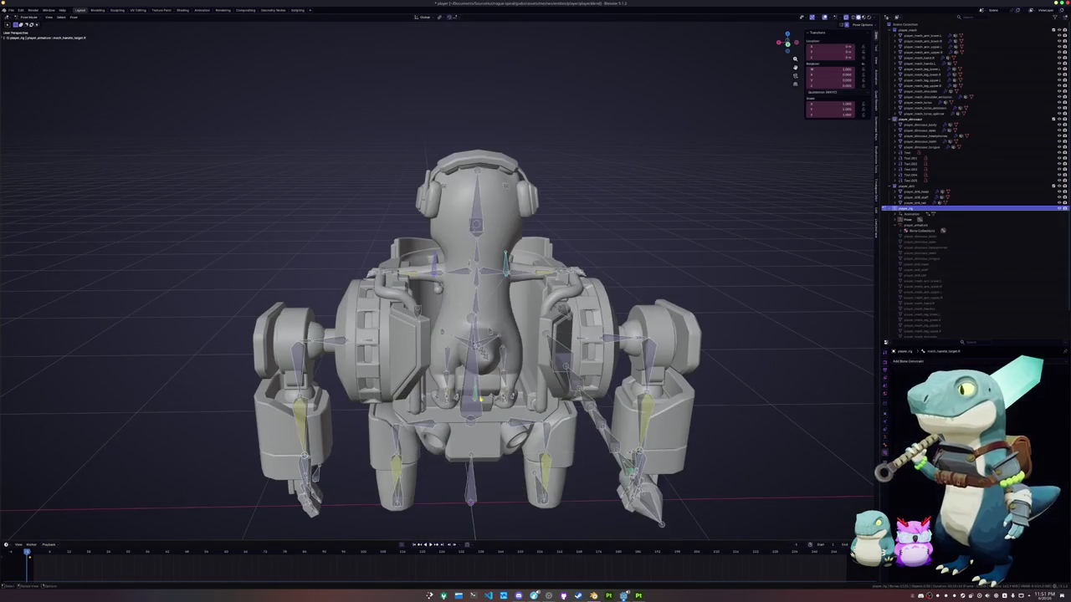
{"action": "scroll", "coordinate": [480, 334], "scroll_direction": "up", "scroll_amount": 2}
{"action": "scroll", "coordinate": [482, 266], "scroll_direction": "up", "scroll_amount": 2}
{"action": "scroll", "coordinate": [482, 267], "scroll_direction": "down", "scroll_amount": 1}
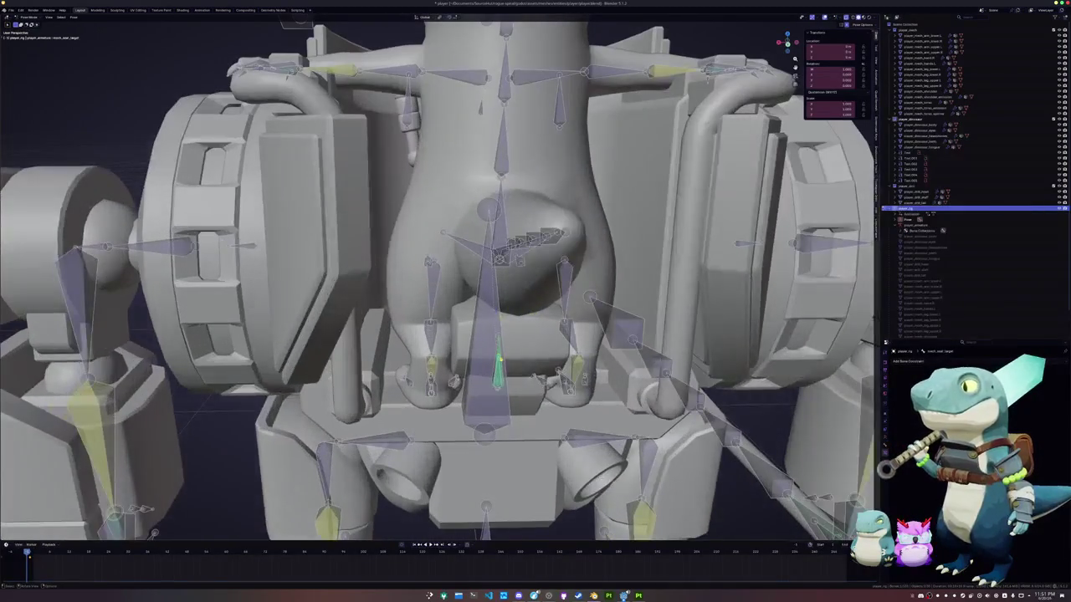
{"action": "scroll", "coordinate": [482, 266], "scroll_direction": "down", "scroll_amount": 3}
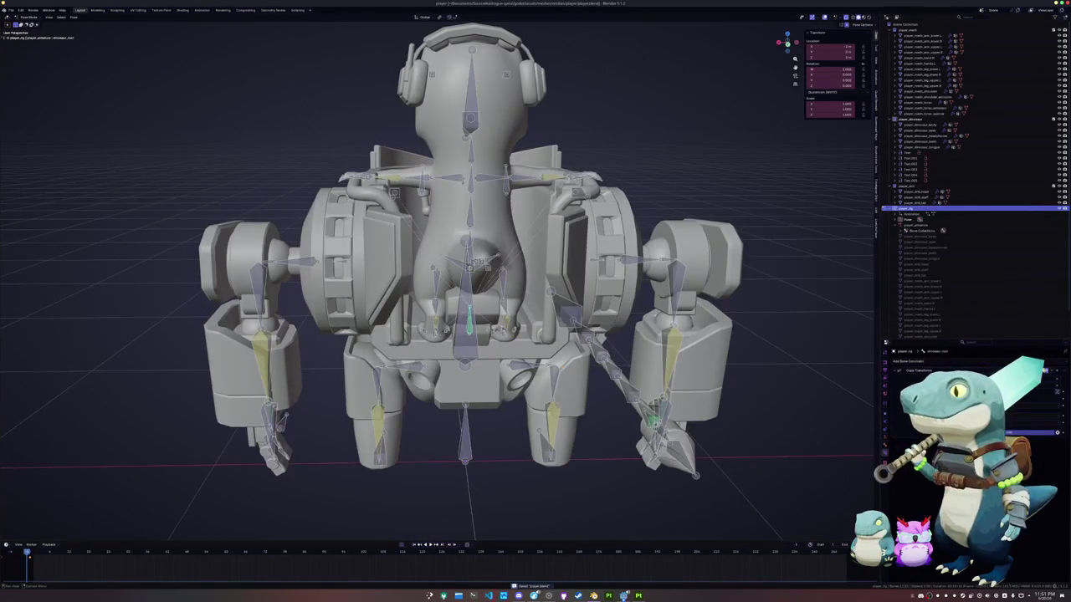
Add a driver to the seating constraint property, edit its value, and set the rig as its input object.
{"action": "key", "text": "ctrl+d"}
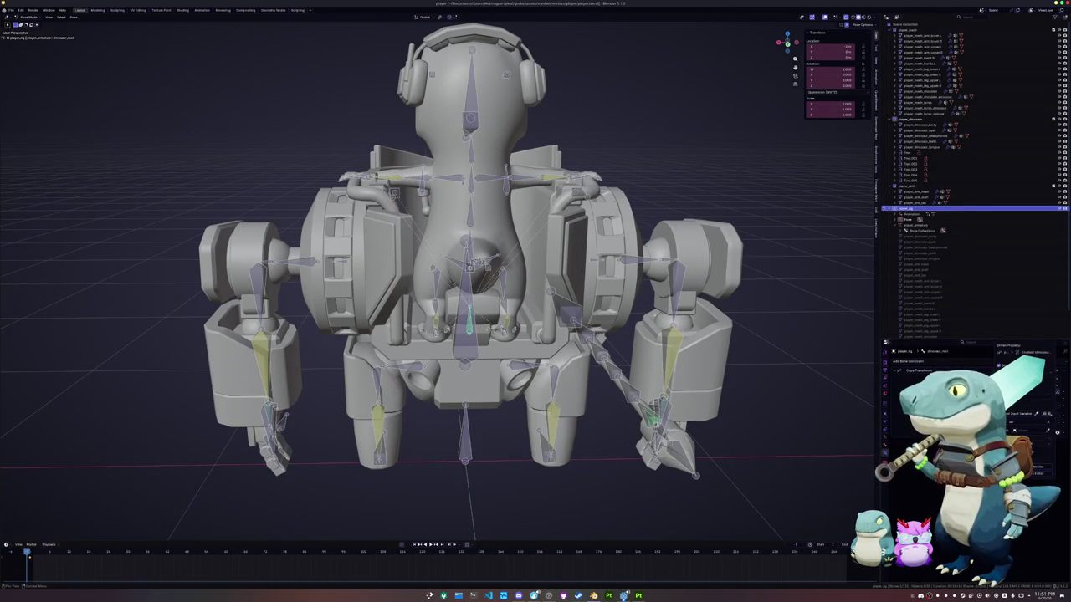
{"action": "left_click", "coordinate": [1017, 425]}
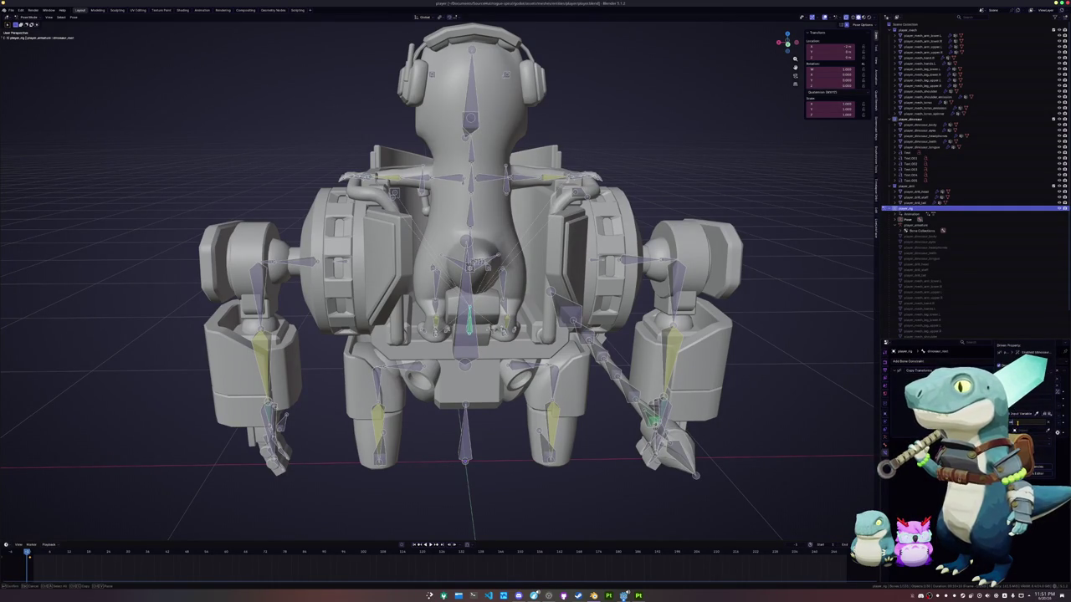
{"action": "key", "text": "Return"}
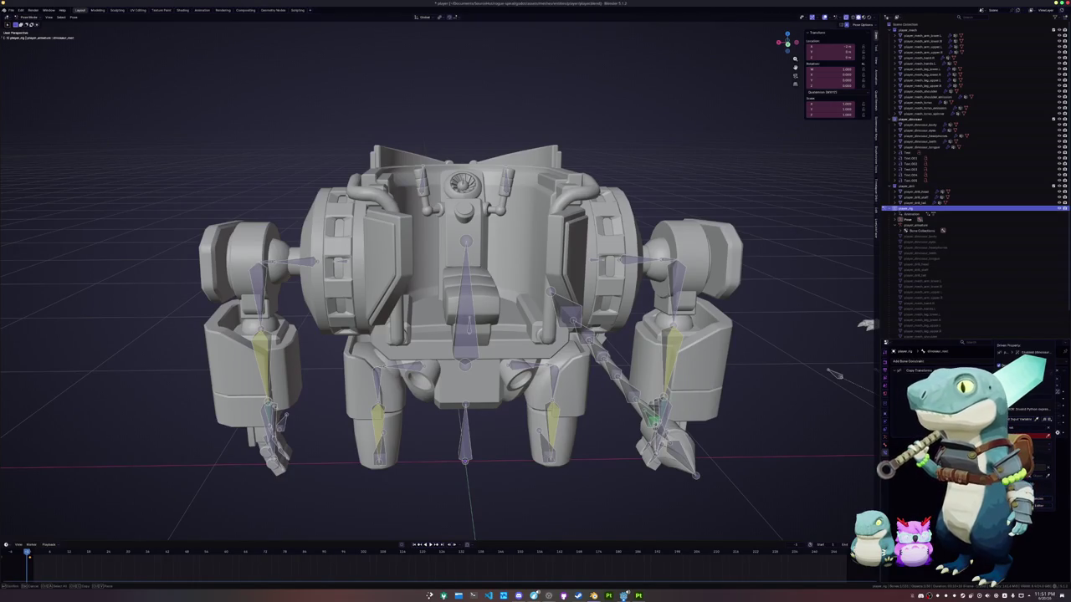
{"action": "left_click", "coordinate": [1031, 436]}
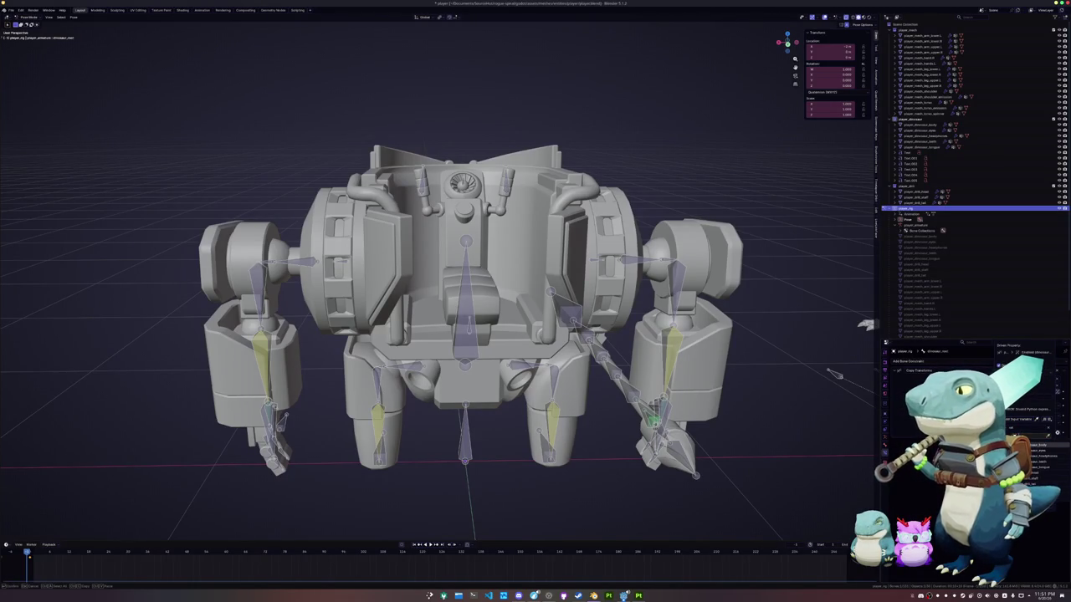
{"action": "left_click", "coordinate": [1050, 462]}
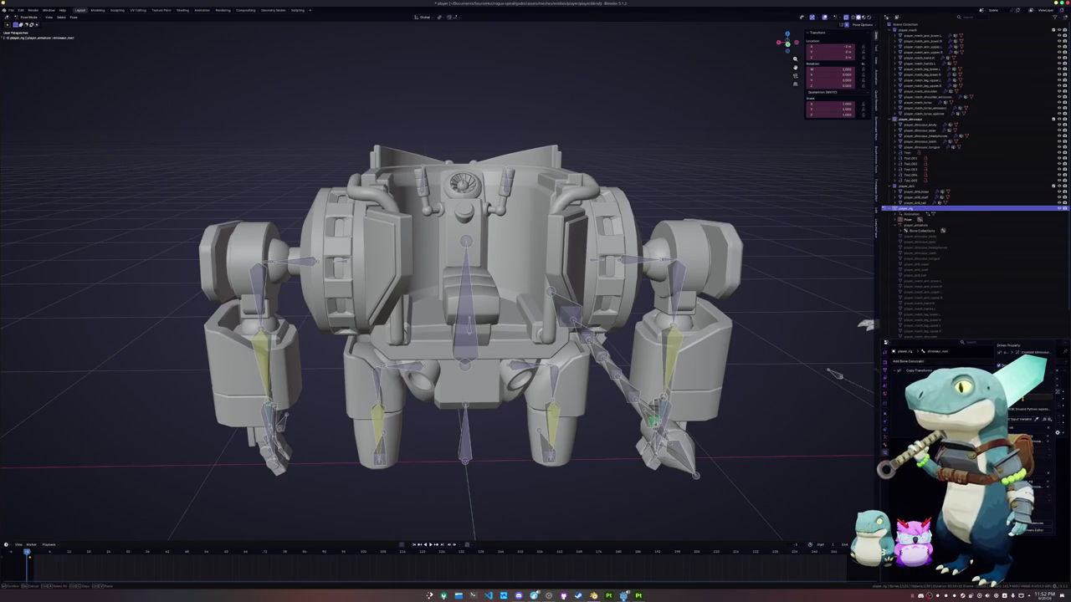
{"action": "left_click", "coordinate": [1023, 403]}
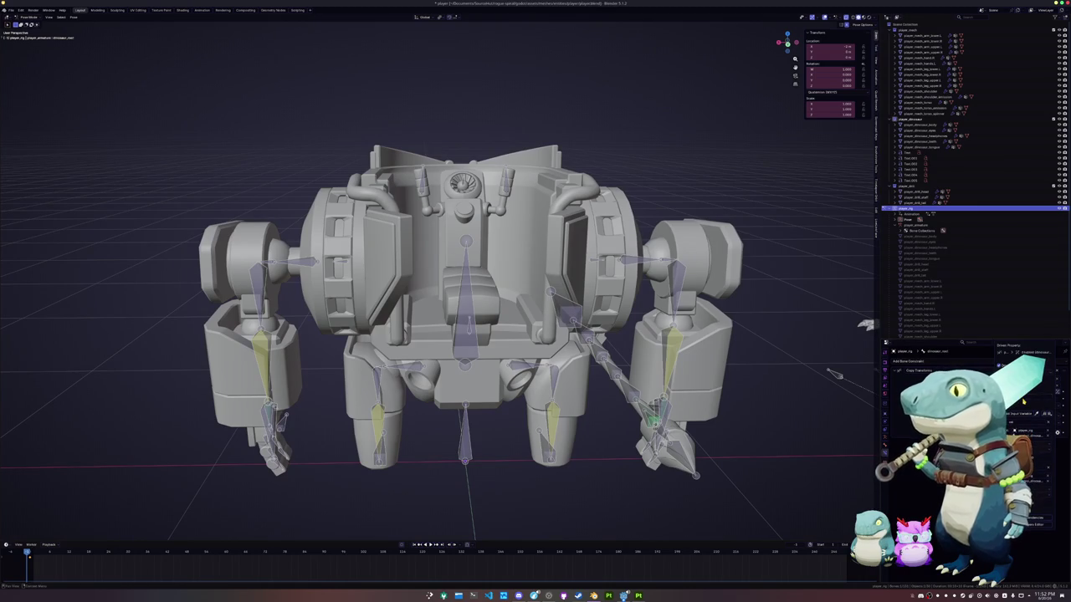
Select the dinosaur's hand IK target bone and frame both the mech and the dinosaur.
{"action": "scroll", "coordinate": [637, 343], "scroll_direction": "down", "scroll_amount": 3}
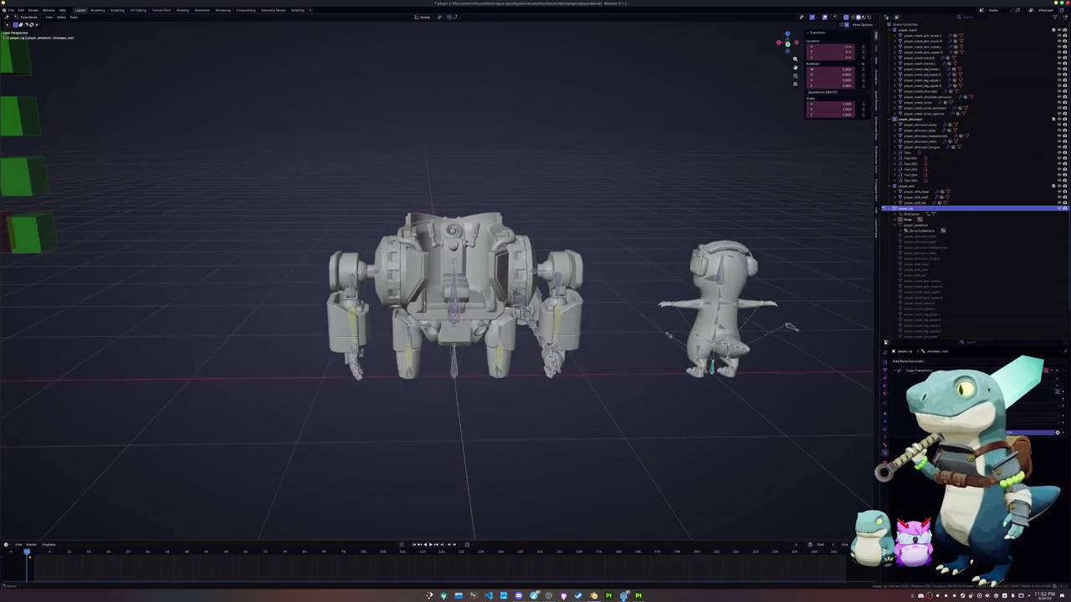
{"action": "scroll", "coordinate": [637, 343], "scroll_direction": "down", "scroll_amount": 1}
{"action": "scroll", "coordinate": [639, 341], "scroll_direction": "up", "scroll_amount": 2}
{"action": "middle_click_drag", "start_coordinate": [640, 340], "coordinate": [637, 368]}
{"action": "scroll", "coordinate": [638, 368], "scroll_direction": "up", "scroll_amount": 2}
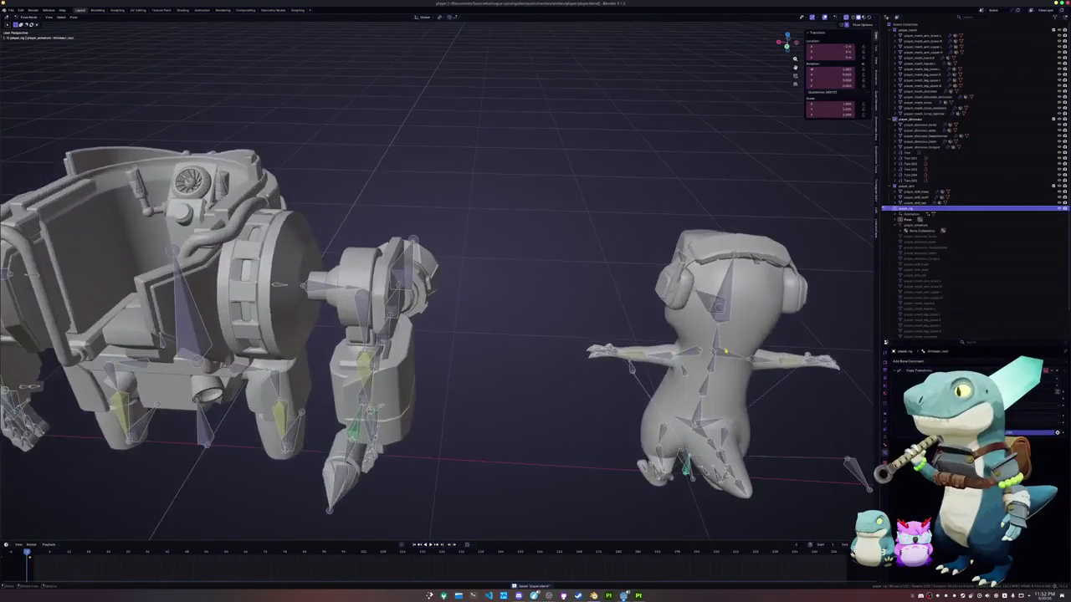
{"action": "scroll", "coordinate": [638, 368], "scroll_direction": "up", "scroll_amount": 2}
{"action": "scroll", "coordinate": [638, 368], "scroll_direction": "up", "scroll_amount": 2}
{"action": "left_click", "coordinate": [680, 387]}
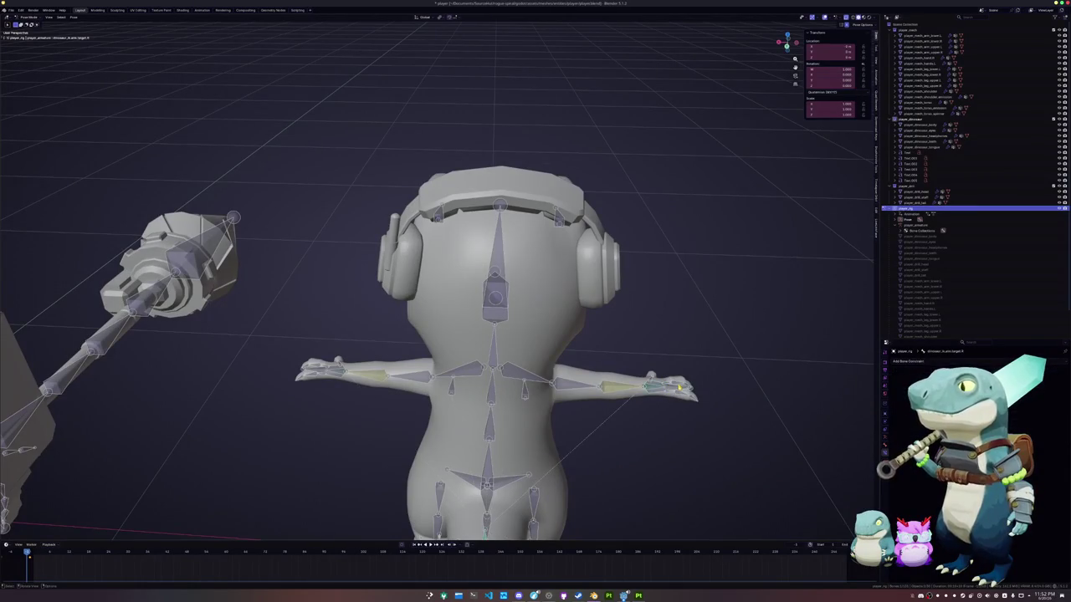
{"action": "scroll", "coordinate": [684, 387], "scroll_direction": "down", "scroll_amount": 3}
{"action": "middle_click_drag", "start_coordinate": [684, 387], "coordinate": [725, 368]}
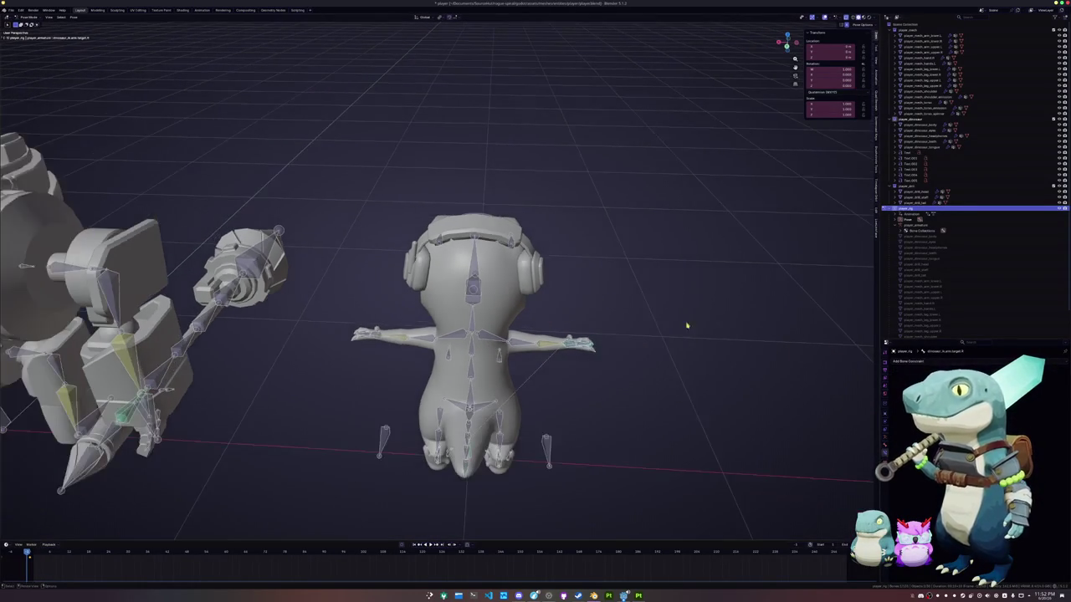
{"action": "scroll", "coordinate": [724, 370], "scroll_direction": "up", "scroll_amount": 2}
{"action": "middle_click_drag", "start_coordinate": [276, 201], "coordinate": [307, 198]}
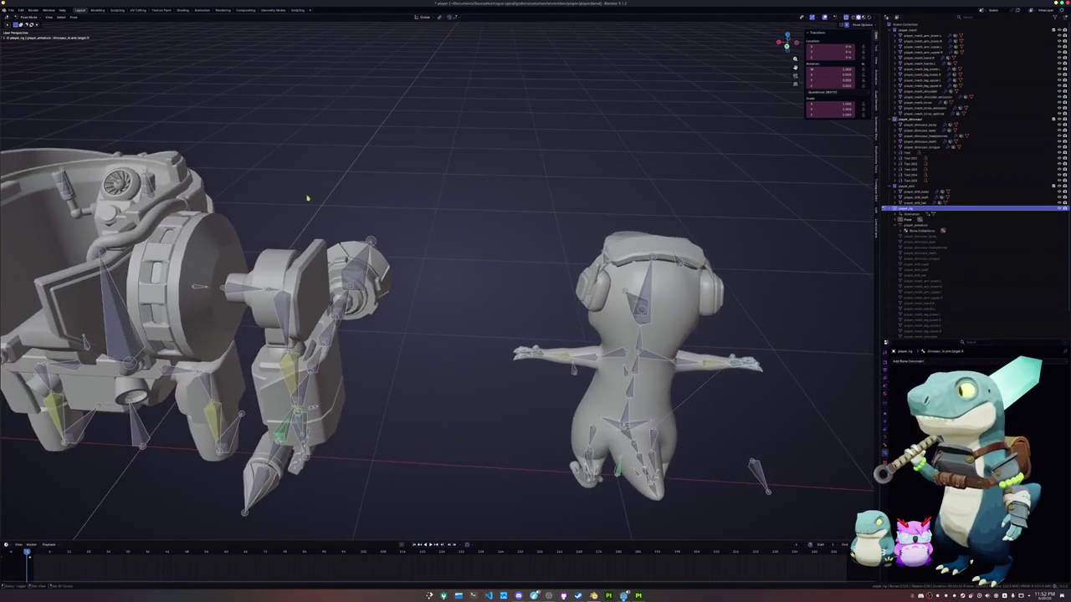
Give the hand IK target bone a Copy Transforms constraint targeting the mech bone.
{"action": "left_click", "coordinate": [919, 362]}
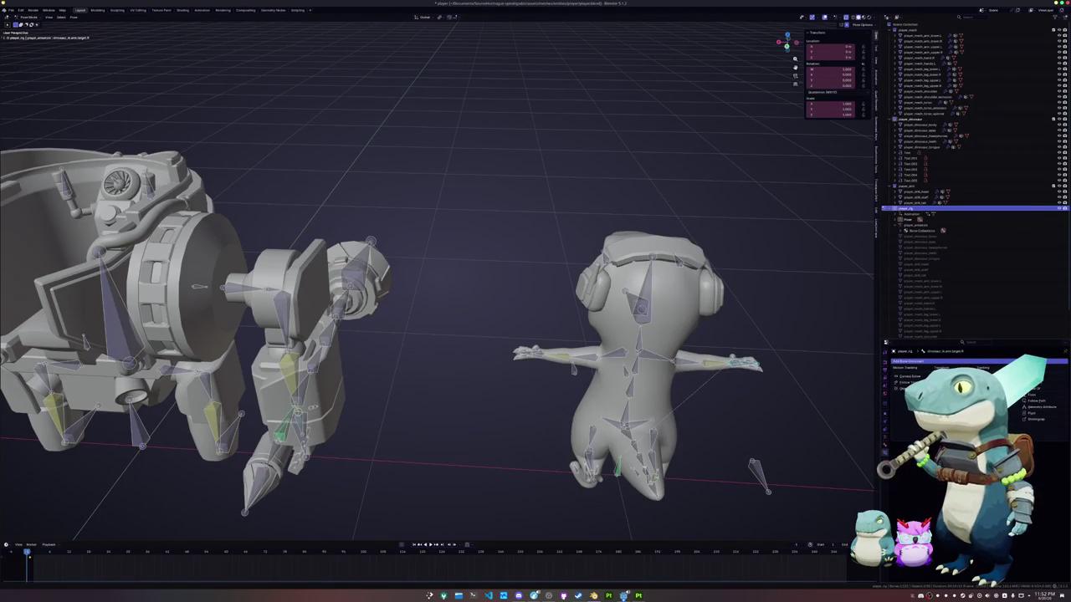
{"action": "left_click", "coordinate": [941, 394]}
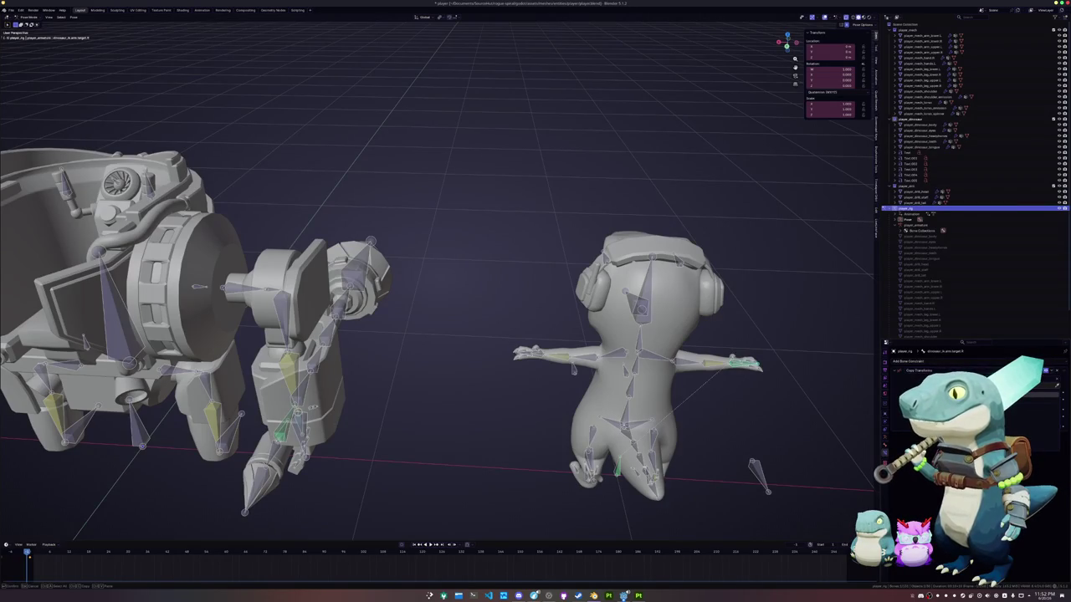
{"action": "left_click", "coordinate": [1037, 397]}
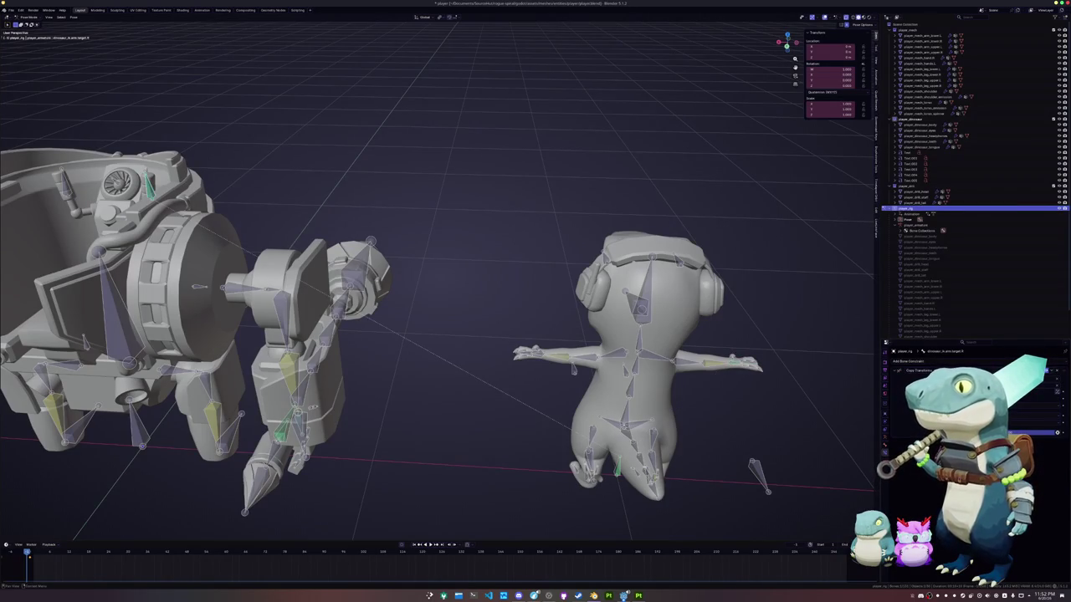
{"action": "middle_click_drag", "start_coordinate": [541, 358], "coordinate": [756, 390]}
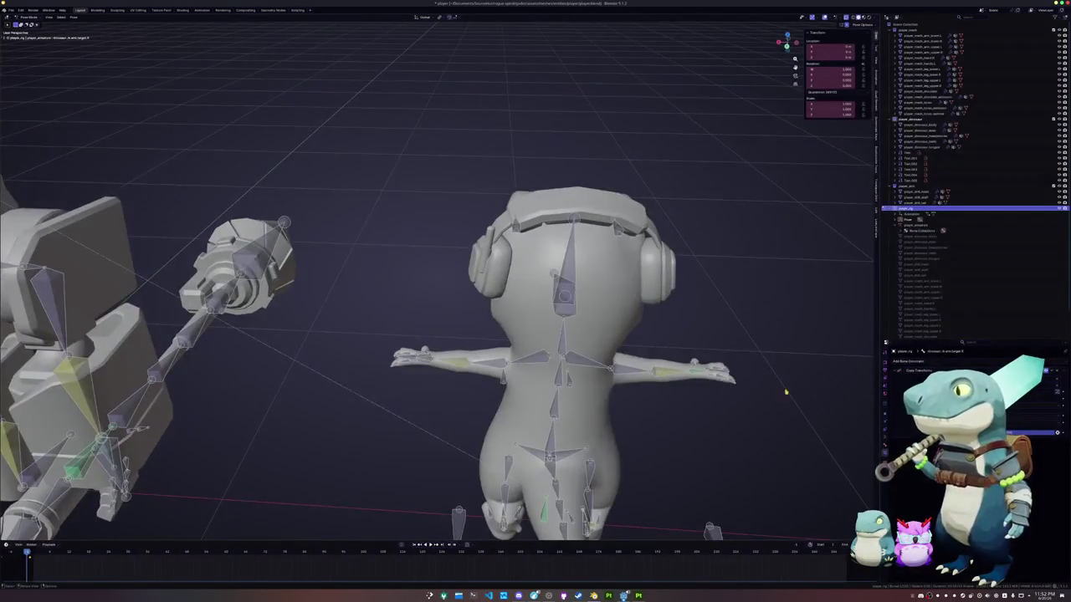
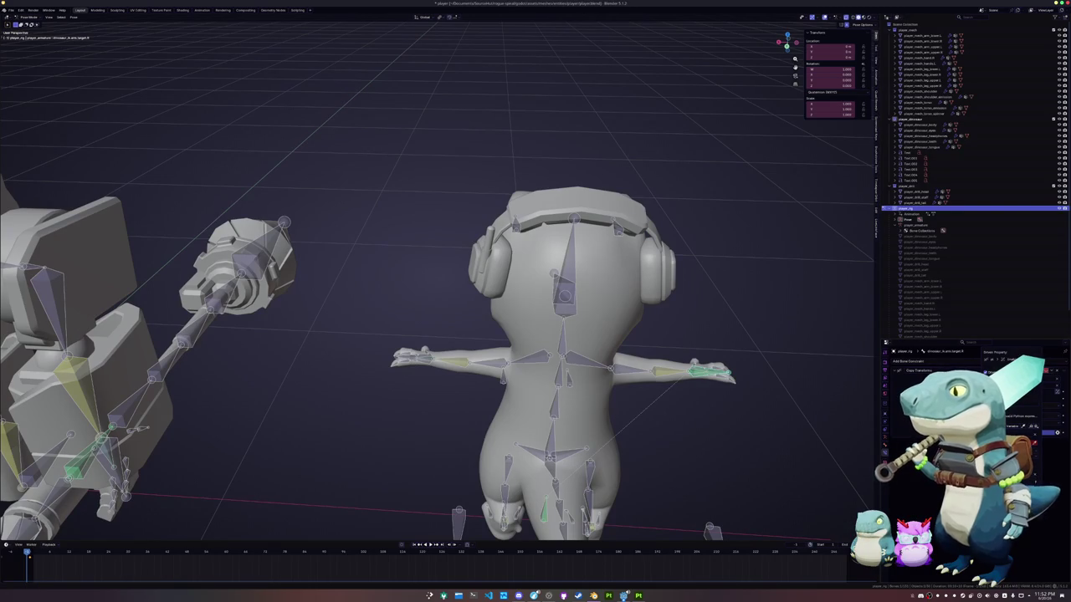
Open the Copy Transforms constraint's target-bone list, then bring up a constraint field's context menu.
{"action": "left_click", "coordinate": [1046, 431]}
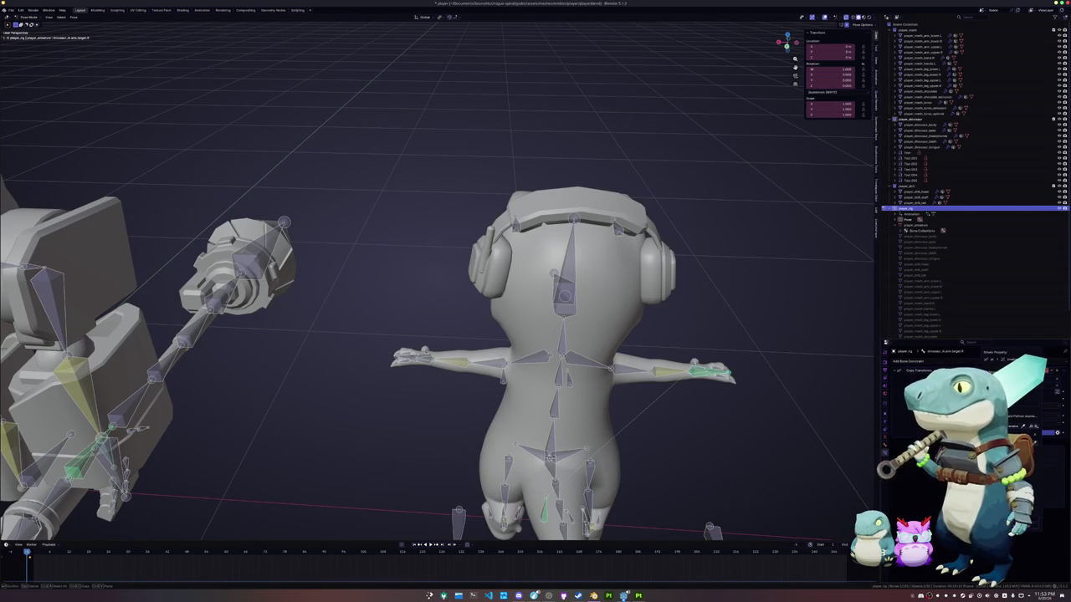
{"action": "left_click", "coordinate": [1046, 432]}
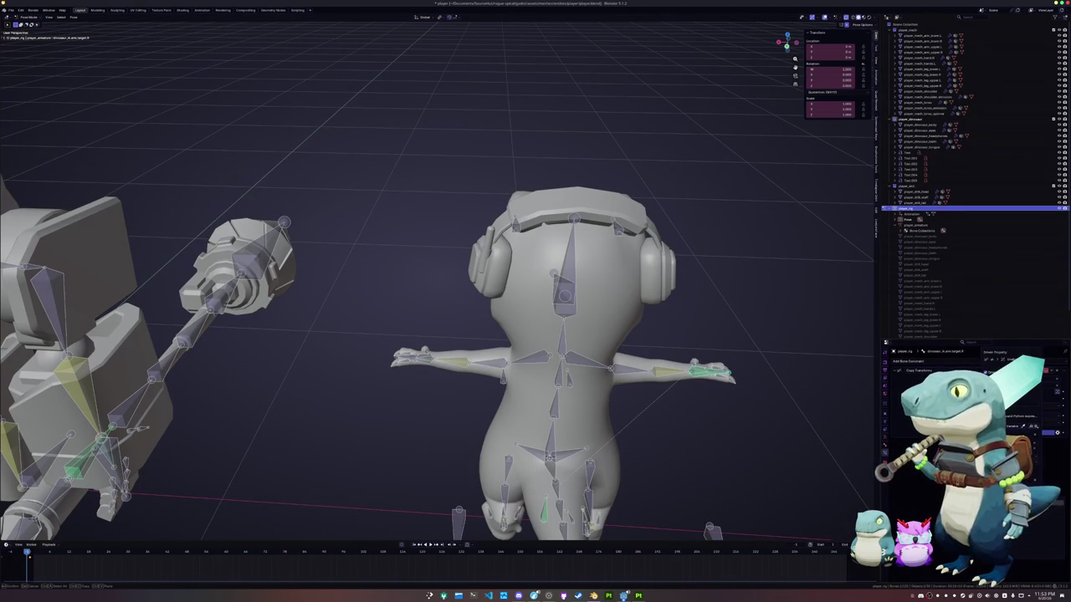
{"action": "right_click", "coordinate": [1012, 372]}
Add a Copy Transforms bone constraint to the arm target bone and choose its target bone.
{"action": "scroll", "coordinate": [413, 412], "scroll_direction": "up", "scroll_amount": 2}
{"action": "scroll", "coordinate": [413, 413], "scroll_direction": "up", "scroll_amount": 2}
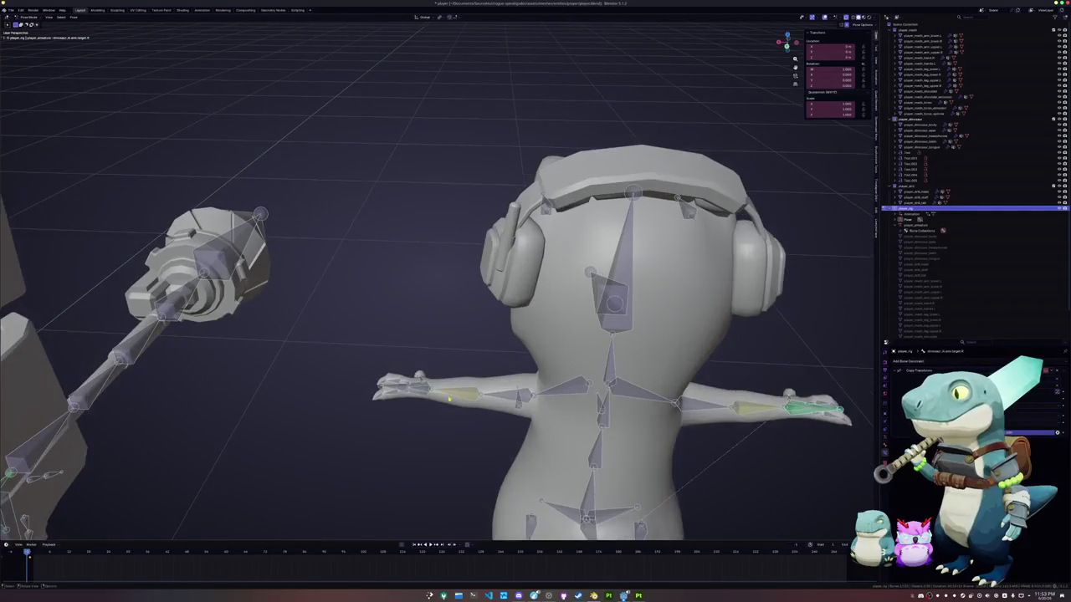
{"action": "scroll", "coordinate": [412, 412], "scroll_direction": "up", "scroll_amount": 2}
{"action": "left_click", "coordinate": [927, 361]}
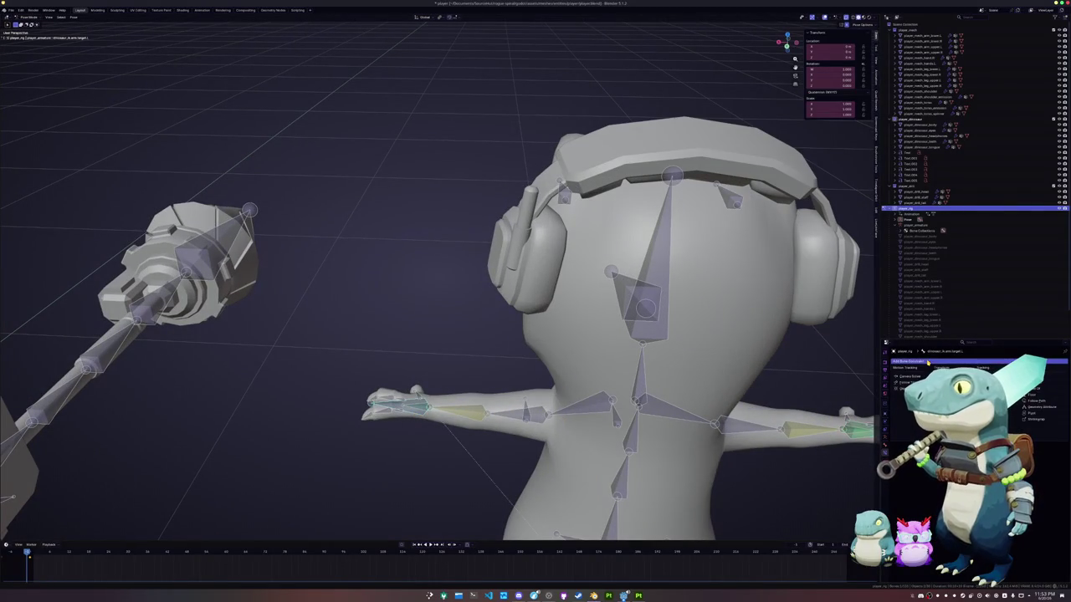
{"action": "left_click", "coordinate": [950, 389]}
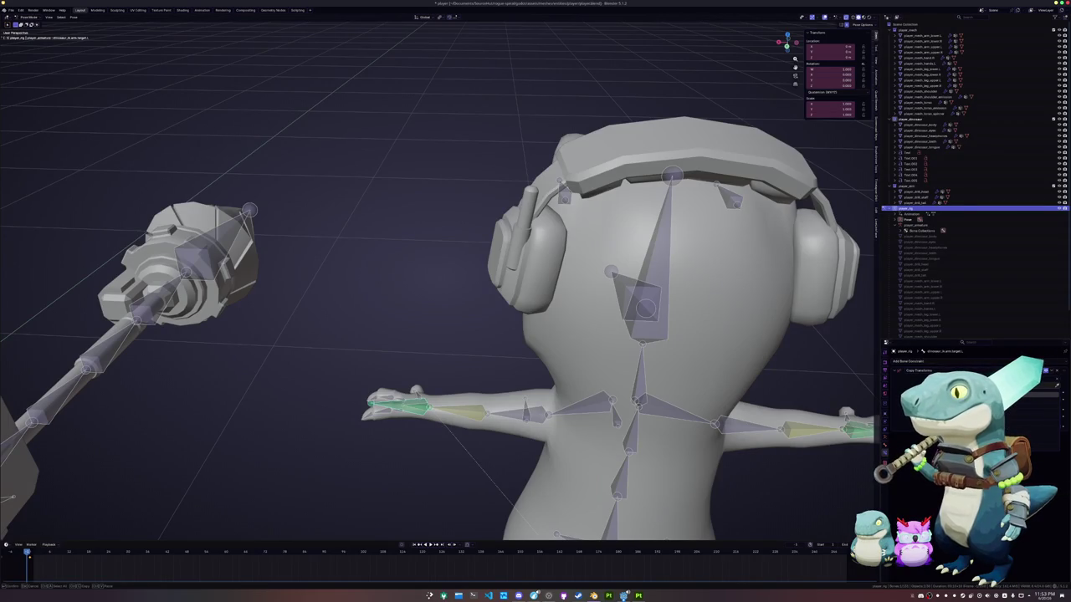
{"action": "left_click", "coordinate": [1057, 432]}
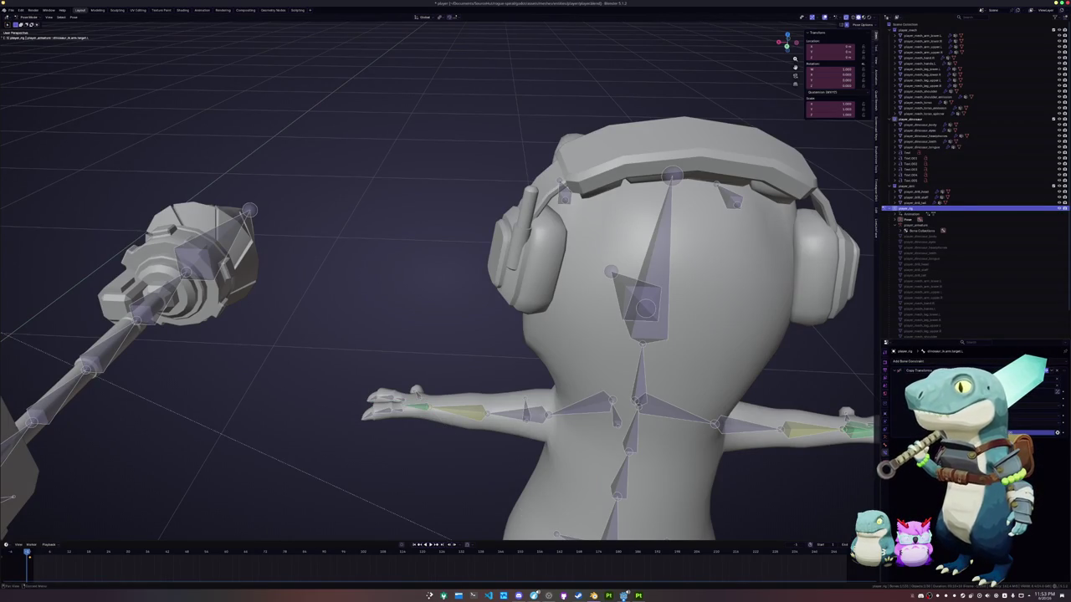
{"action": "scroll", "coordinate": [435, 285], "scroll_direction": "down", "scroll_amount": 5}
{"action": "middle_click_drag", "start_coordinate": [435, 284], "coordinate": [469, 276]}
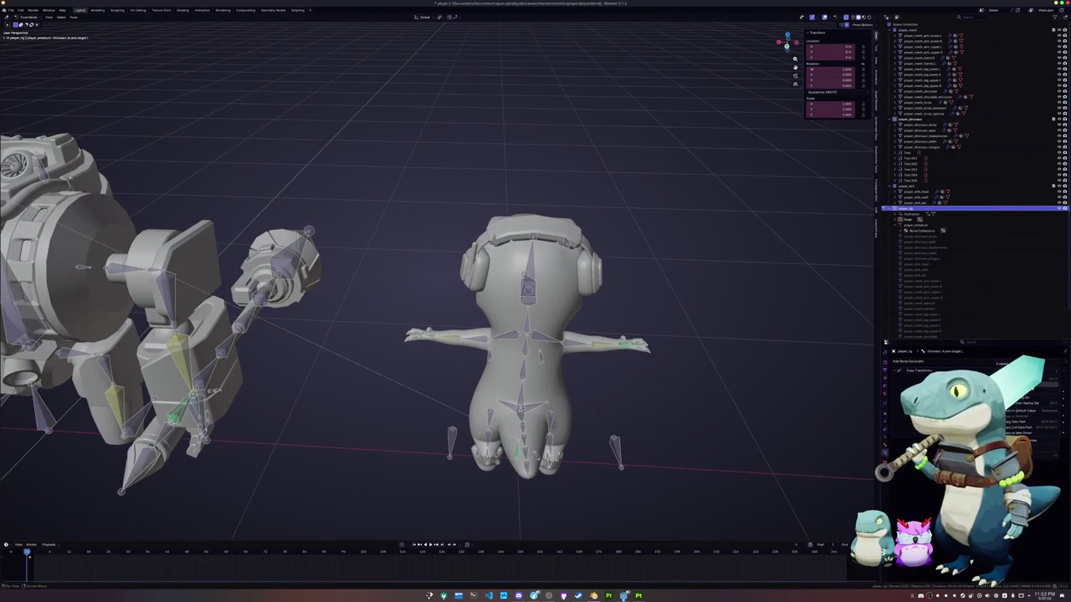
Slide the d.handle and d.seat widgets along X so they sit beside their labels.
{"action": "mouse_move", "coordinate": [676, 371]}
{"action": "middle_mouse_down"}
{"action": "mouse_move", "coordinate": [597, 399]}
{"action": "mouse_move", "coordinate": [560, 368]}
{"action": "middle_mouse_up"}
{"action": "scroll", "coordinate": [597, 399], "scroll_direction": "down", "scroll_amount": 3}
{"action": "key", "text": "ctrl+Tab"}
{"action": "key", "text": "ctrl+Tab"}
{"action": "scroll", "coordinate": [566, 333], "scroll_direction": "down", "scroll_amount": 3}
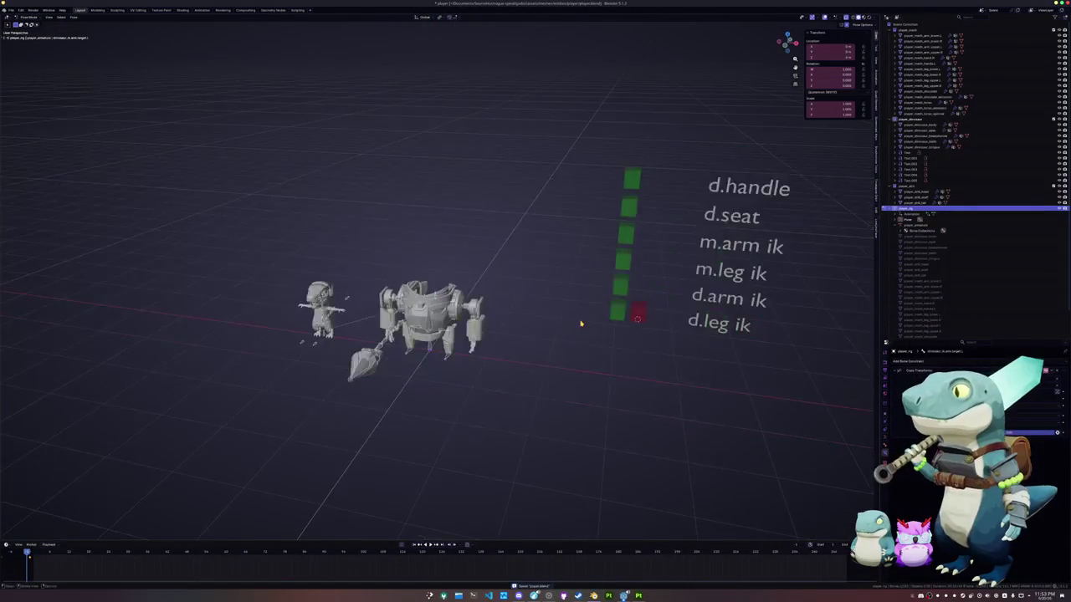
{"action": "left_click", "coordinate": [631, 179]}
{"action": "left_click", "coordinate": [629, 207], "text": "shift"}
{"action": "key", "text": "g"}
{"action": "key", "text": "x"}
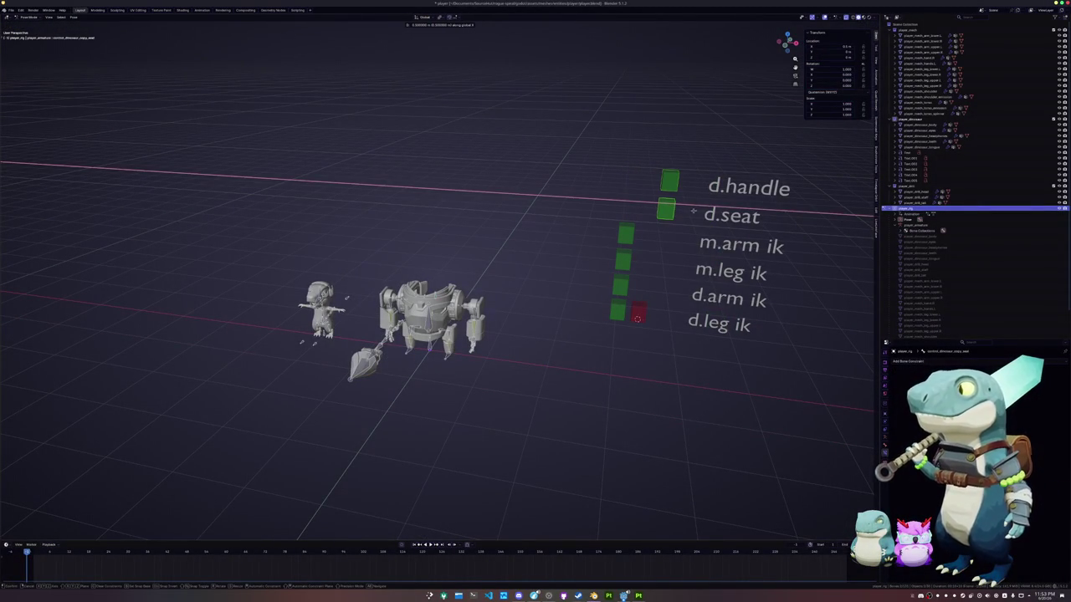
{"action": "key", "text": "Return"}
Select the dinosaur's arm target bone and open a constraint property's context menu.
{"action": "scroll", "coordinate": [435, 302], "scroll_direction": "up", "scroll_amount": 2}
{"action": "scroll", "coordinate": [435, 302], "scroll_direction": "up", "scroll_amount": 1}
{"action": "scroll", "coordinate": [435, 301], "scroll_direction": "up", "scroll_amount": 1}
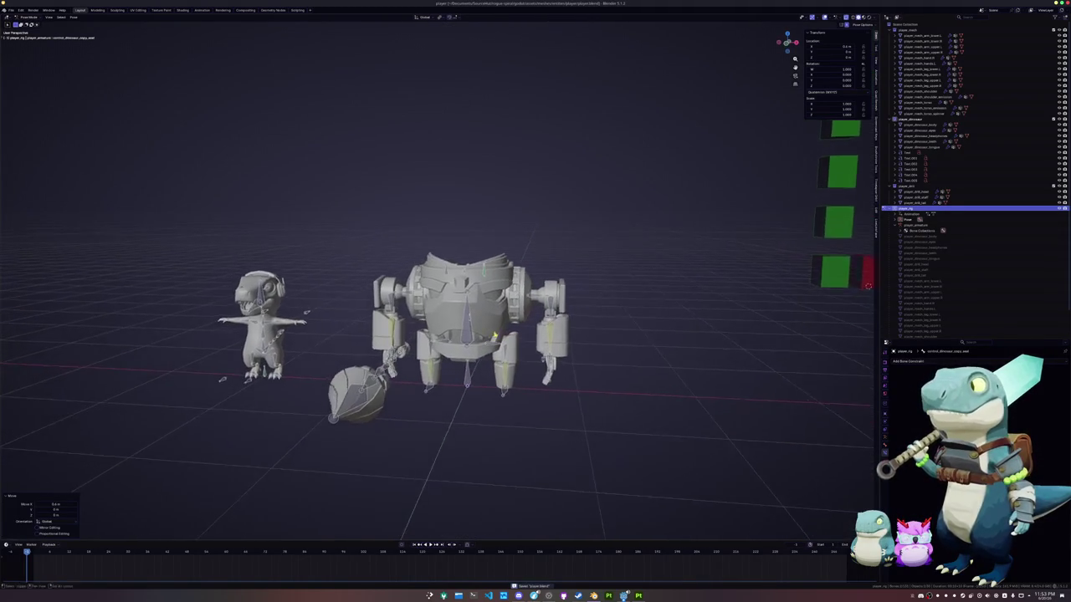
{"action": "scroll", "coordinate": [493, 334], "scroll_direction": "up", "scroll_amount": 1}
{"action": "scroll", "coordinate": [463, 329], "scroll_direction": "up", "scroll_amount": 1}
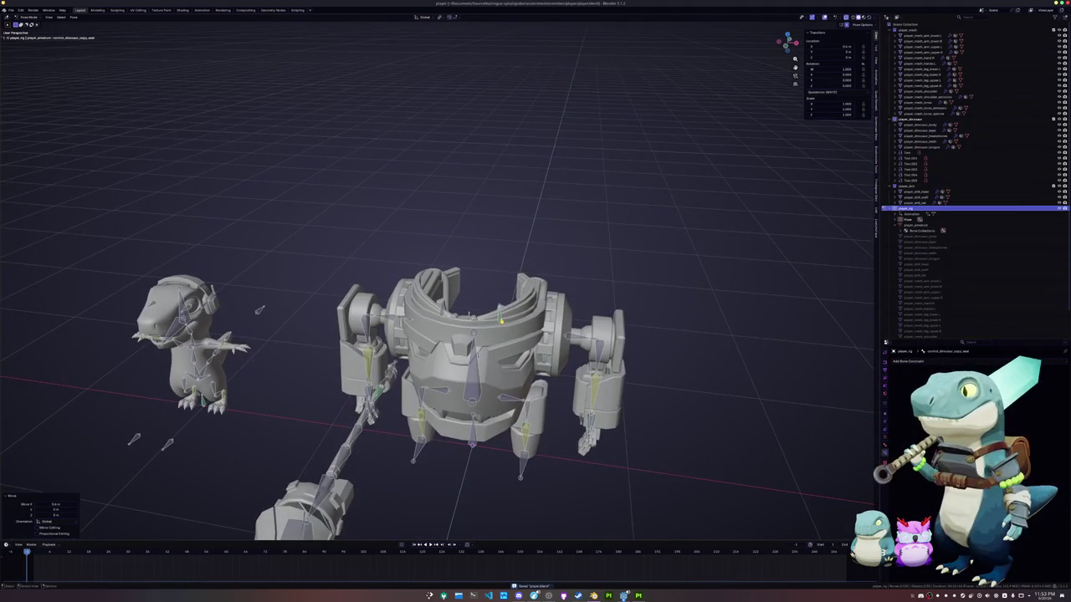
{"action": "left_click", "coordinate": [501, 320]}
{"action": "scroll", "coordinate": [506, 330], "scroll_direction": "up", "scroll_amount": 1}
{"action": "scroll", "coordinate": [523, 358], "scroll_direction": "up", "scroll_amount": 1}
{"action": "left_click", "coordinate": [497, 345]}
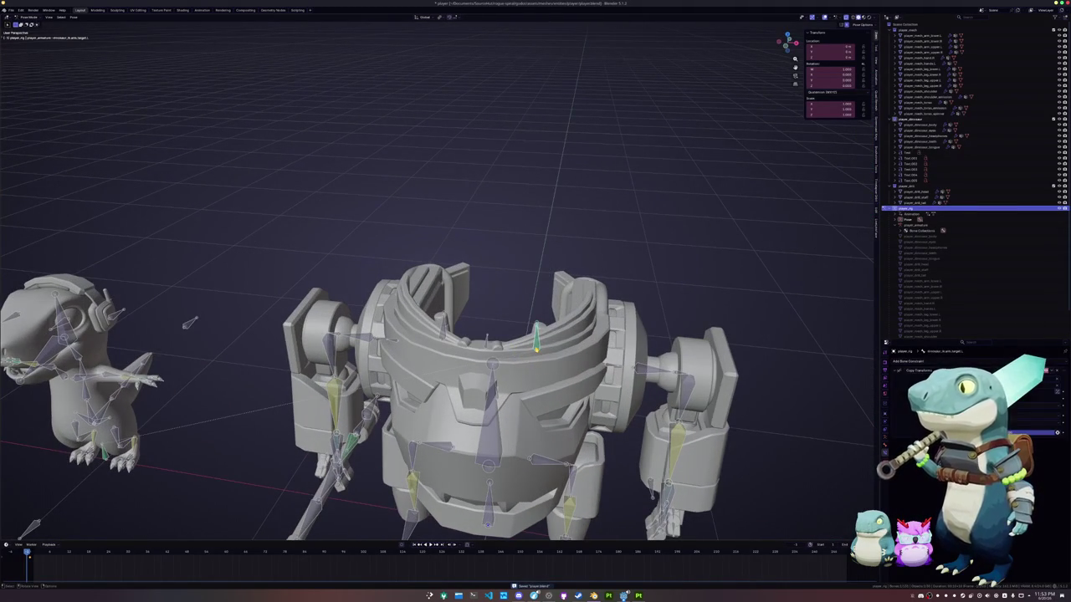
{"action": "middle_click_drag", "start_coordinate": [415, 365], "coordinate": [528, 352]}
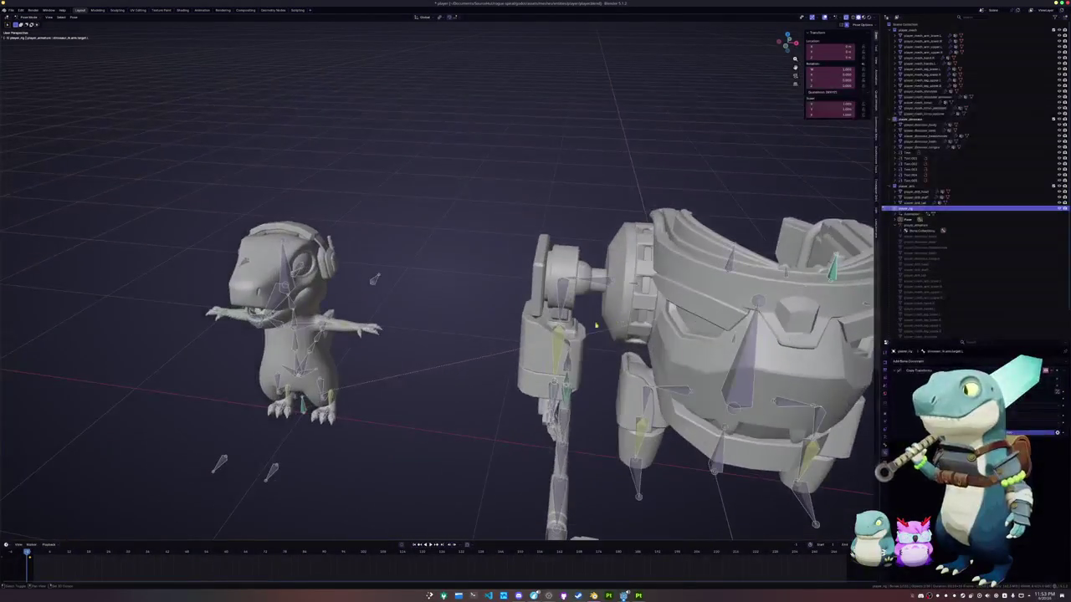
{"action": "scroll", "coordinate": [528, 352], "scroll_direction": "up", "scroll_amount": 3}
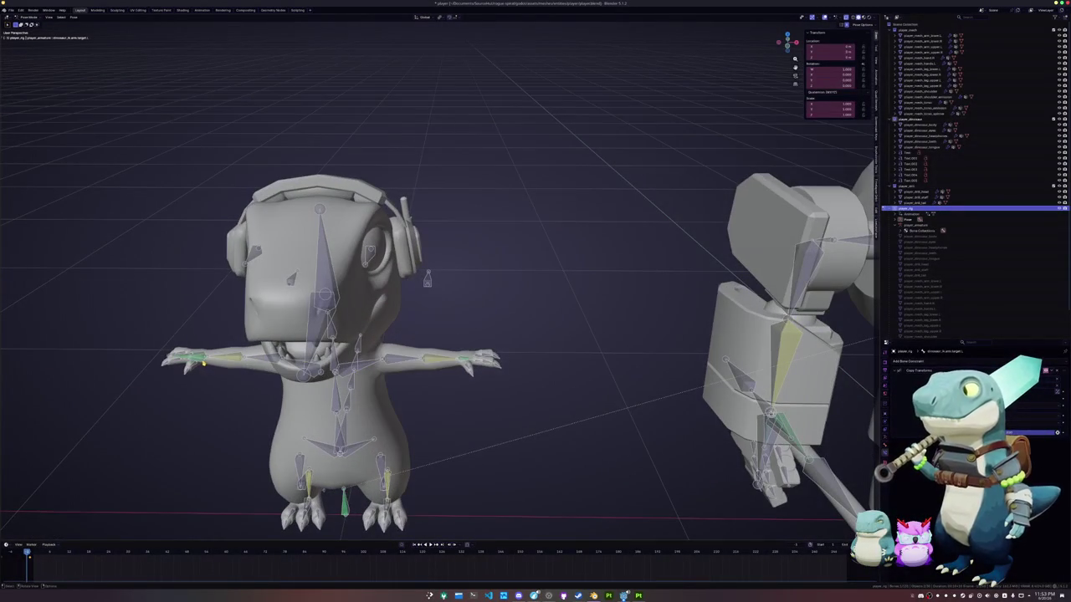
{"action": "right_click", "coordinate": [1057, 433]}
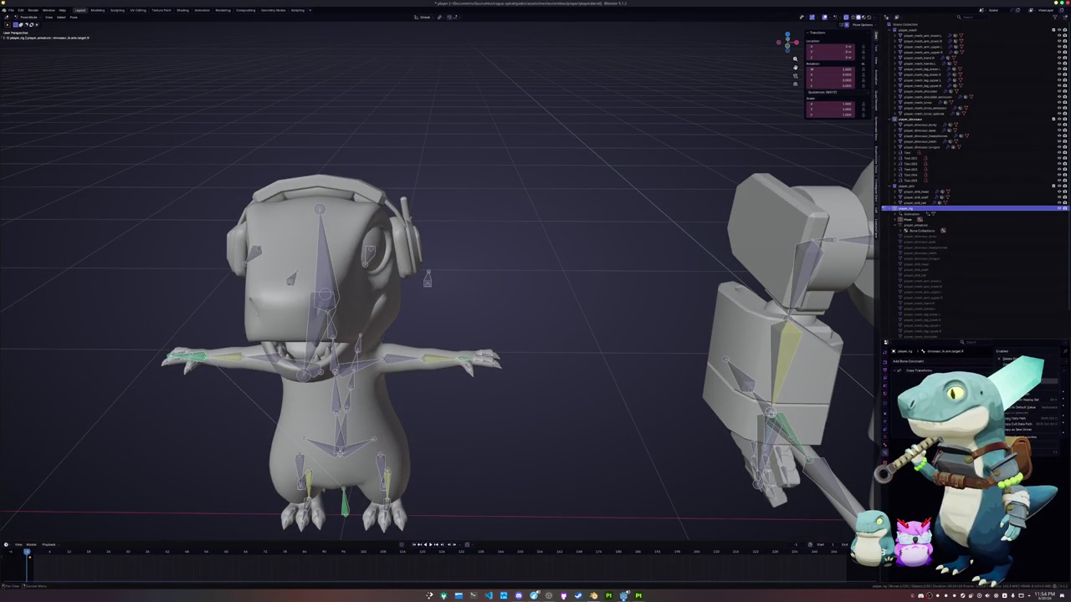
Add a driver to the Copy Transforms property, pick its target with the eyedropper, and edit its variables.
{"action": "left_click", "coordinate": [1037, 437]}
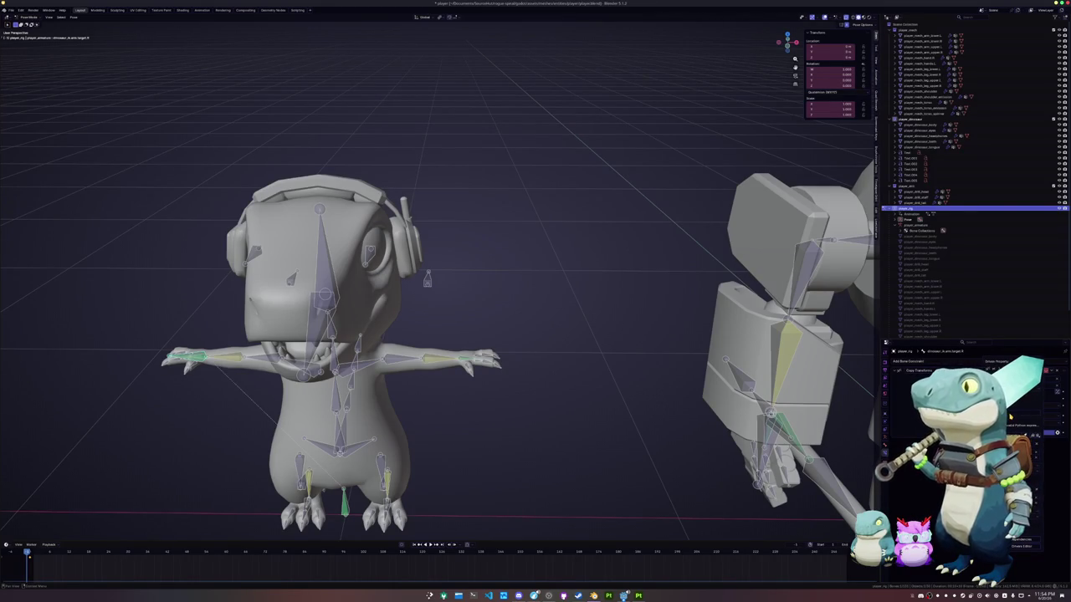
{"action": "key", "text": "e"}
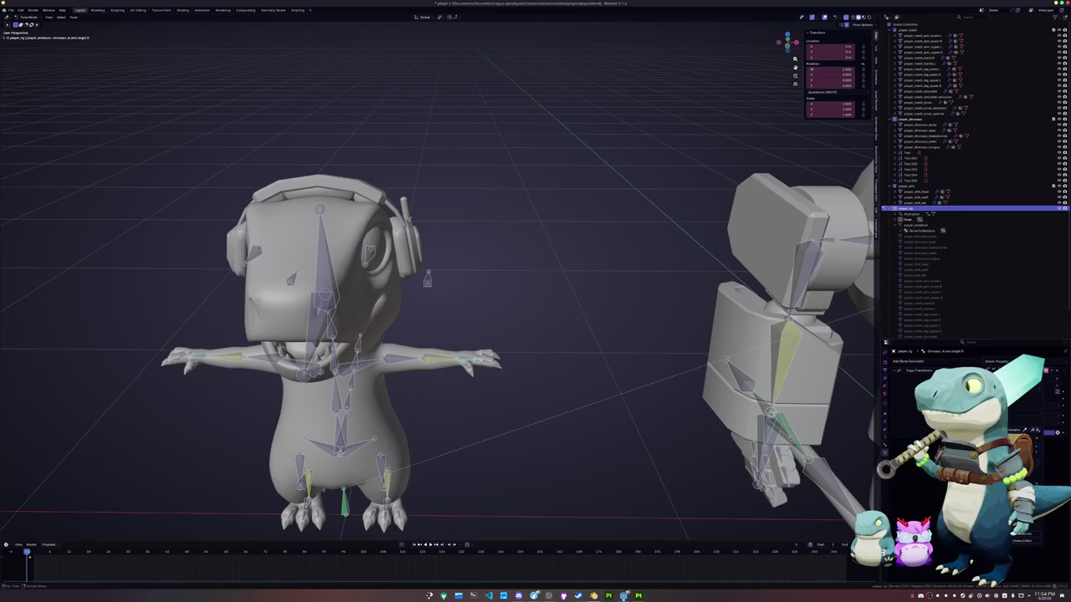
{"action": "scroll", "coordinate": [622, 467], "scroll_direction": "down", "scroll_amount": 1}
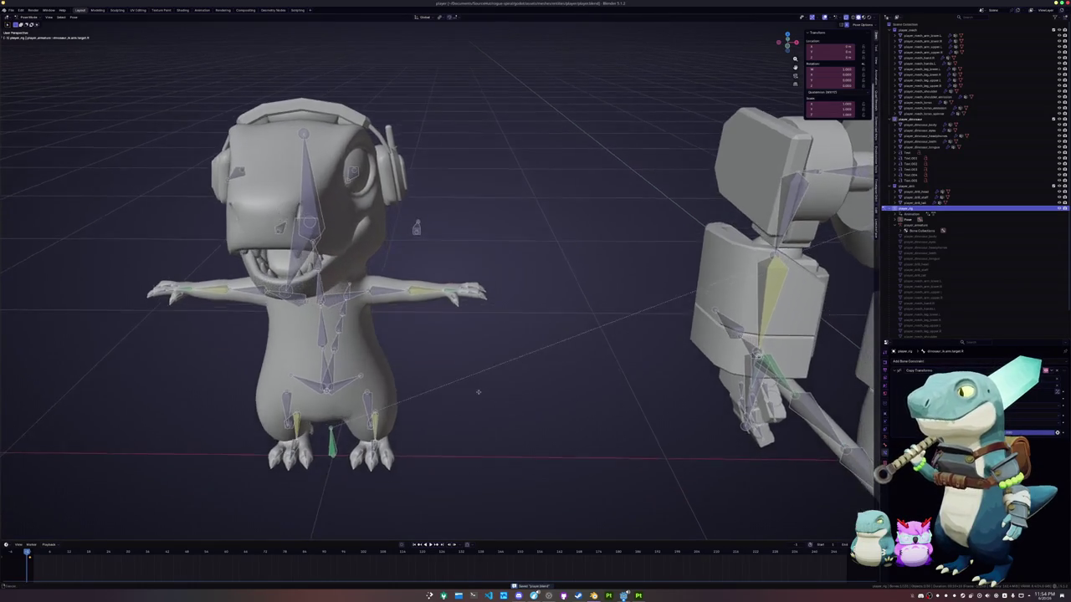
{"action": "scroll", "coordinate": [569, 418], "scroll_direction": "down", "scroll_amount": 3}
{"action": "middle_click_drag", "start_coordinate": [514, 377], "coordinate": [391, 406], "text": "shift"}
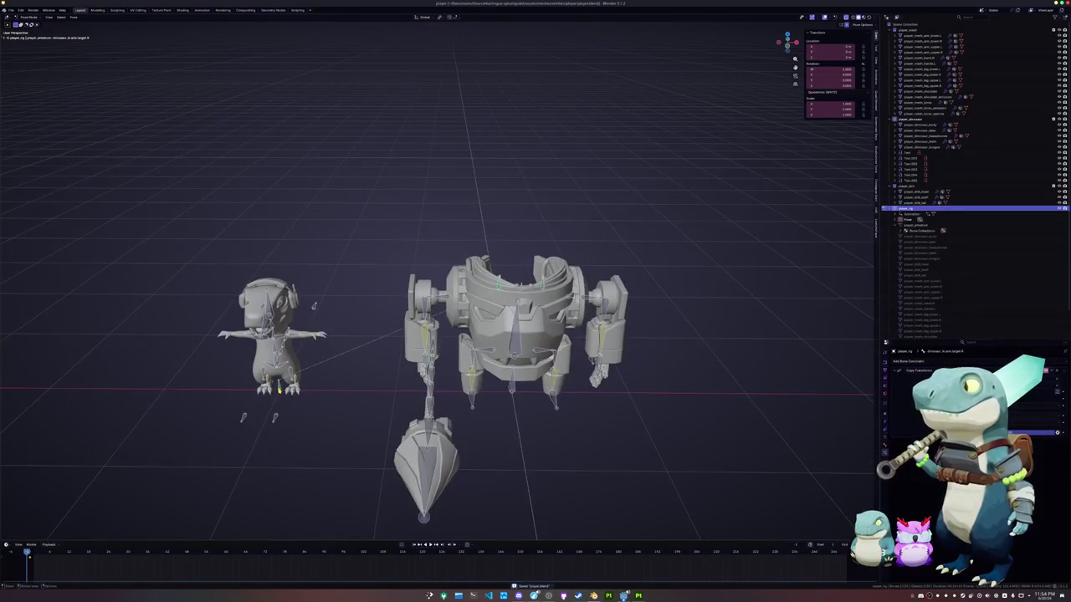
{"action": "left_click", "coordinate": [1048, 372]}
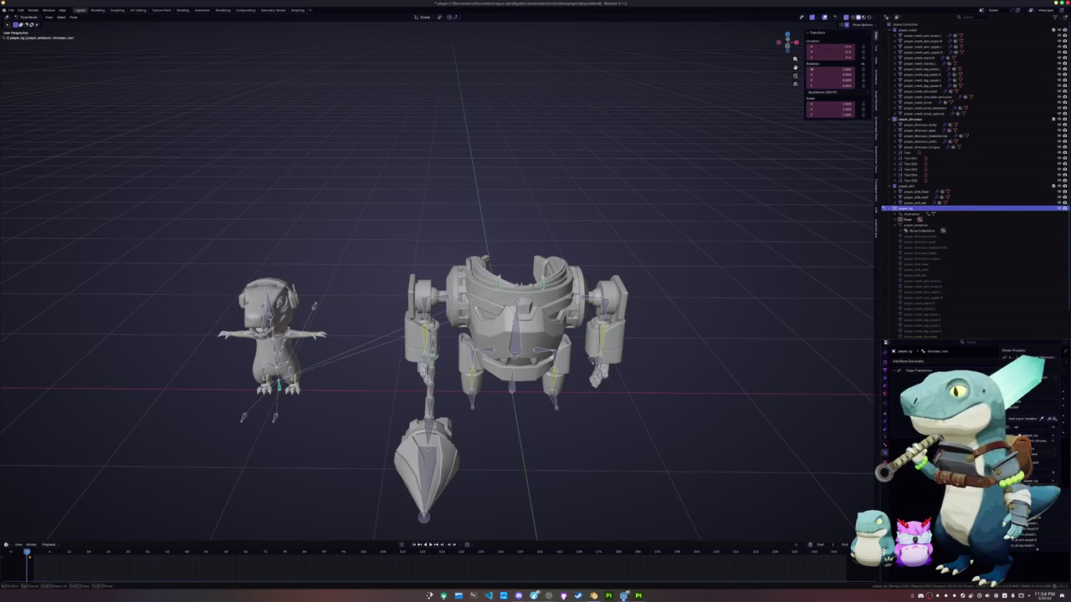
Clear the bone location with Alt+G so the dinosaur sits inside the mech.
{"action": "key", "text": "alt+g"}
{"action": "scroll", "coordinate": [688, 411], "scroll_direction": "down", "scroll_amount": 2}
{"action": "middle_click_drag", "start_coordinate": [688, 411], "coordinate": [508, 387]}
Slide the d.arm ik and d.leg ik widgets along X beside their labels.
{"action": "left_click", "coordinate": [645, 270]}
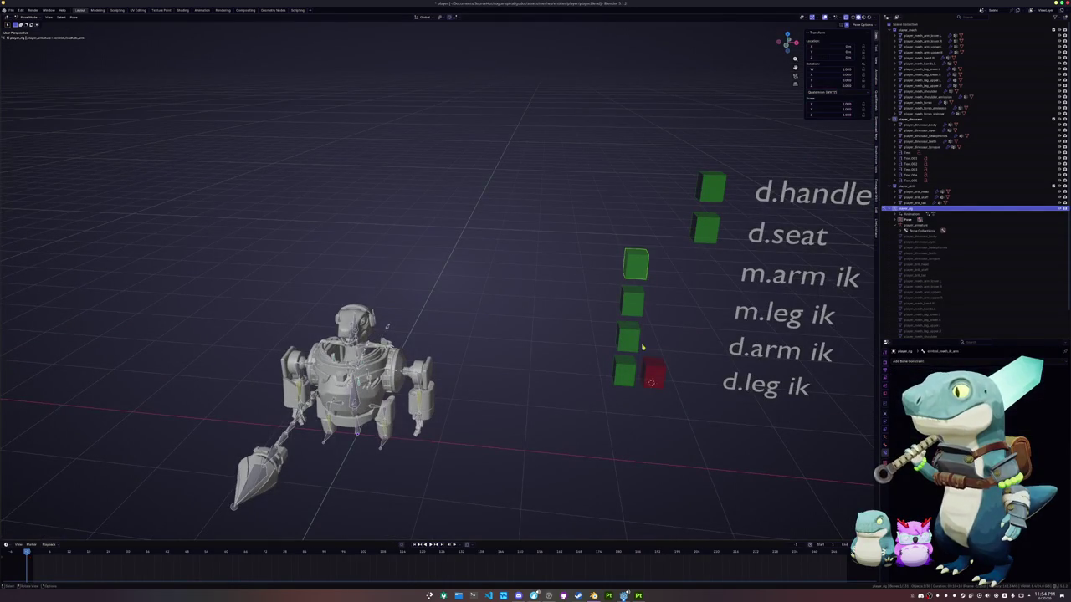
{"action": "key", "text": "g"}
{"action": "key", "text": "x"}
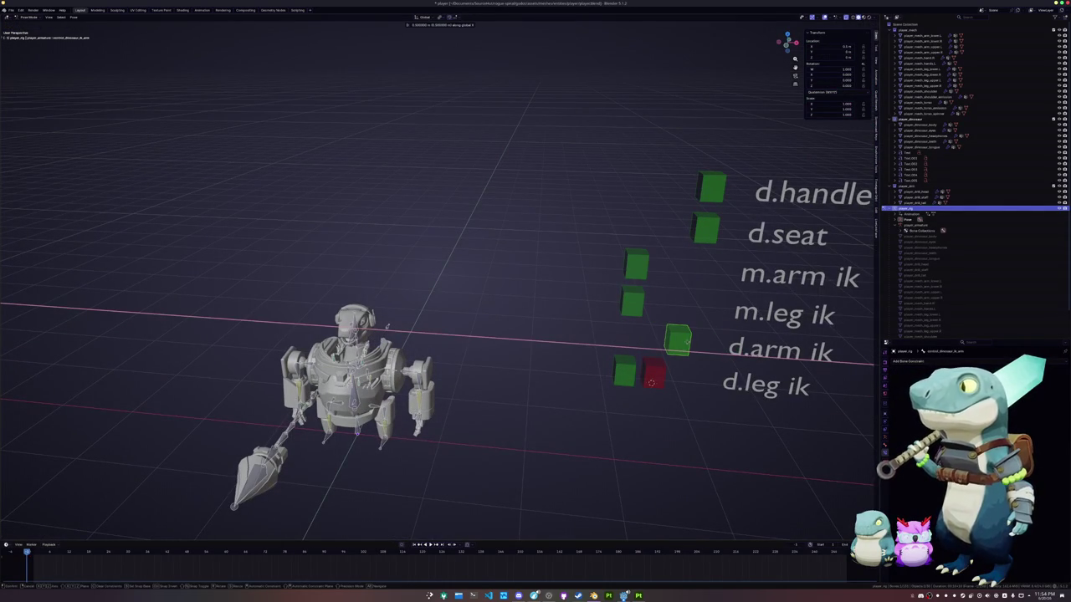
{"action": "left_click", "coordinate": [703, 343]}
{"action": "left_click", "coordinate": [623, 371]}
{"action": "key", "text": "g"}
{"action": "key", "text": "x"}
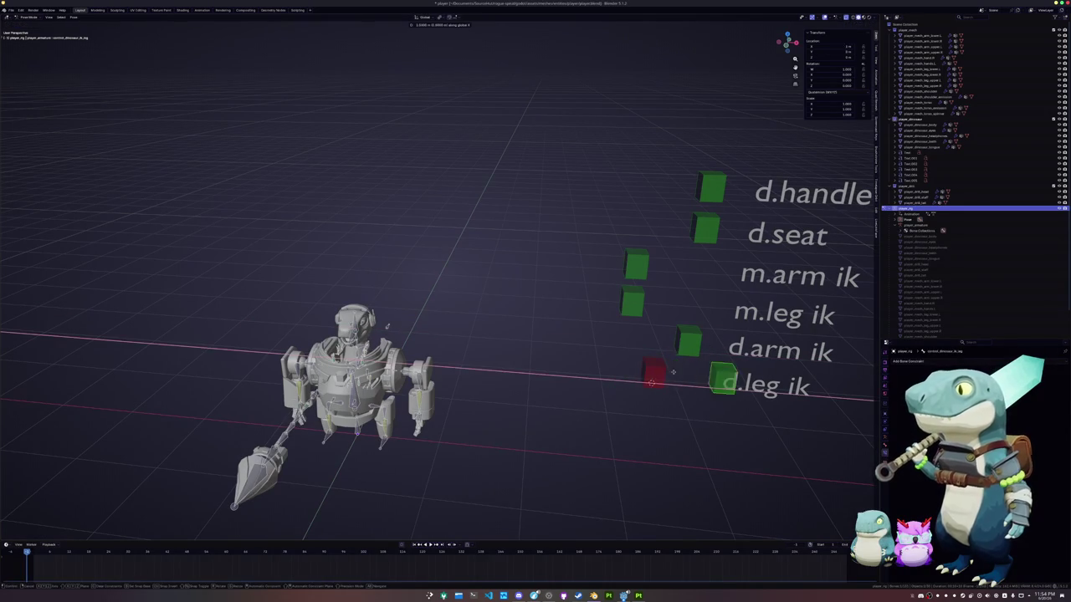
{"action": "left_click", "coordinate": [669, 372]}
Inspect the mech and select a bone in the seated dinosaur's head.
{"action": "scroll", "coordinate": [502, 352], "scroll_direction": "up", "scroll_amount": 5}
{"action": "middle_click_drag", "start_coordinate": [519, 334], "coordinate": [591, 287]}
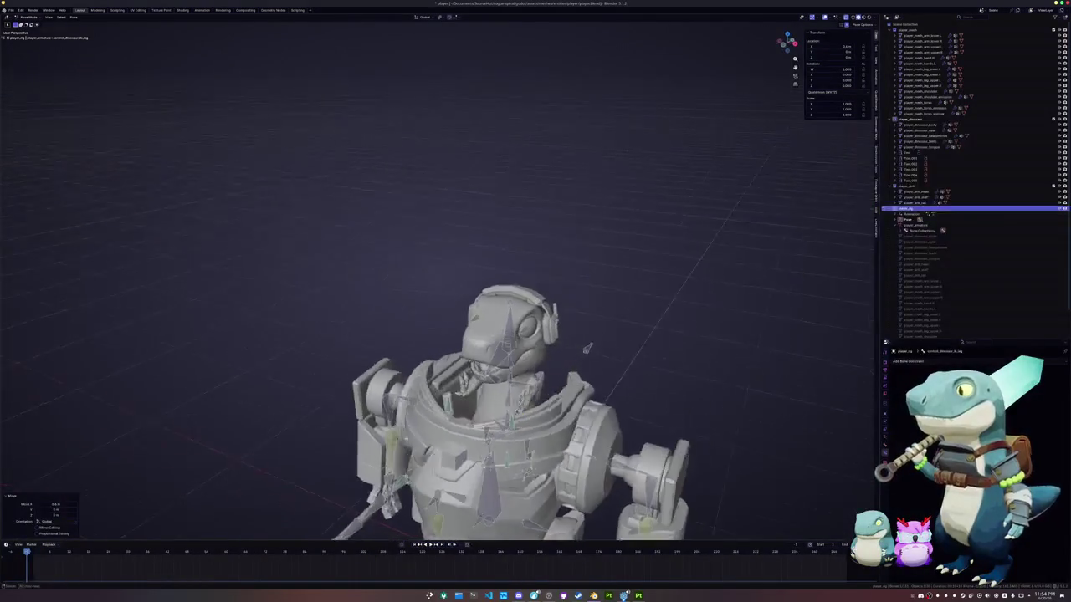
{"action": "scroll", "coordinate": [483, 344], "scroll_direction": "up", "scroll_amount": 4}
{"action": "mouse_move", "coordinate": [483, 344]}
{"action": "middle_mouse_down"}
{"action": "mouse_move", "coordinate": [476, 390]}
{"action": "mouse_move", "coordinate": [314, 362]}
{"action": "middle_mouse_up"}
{"action": "left_click", "coordinate": [476, 390]}
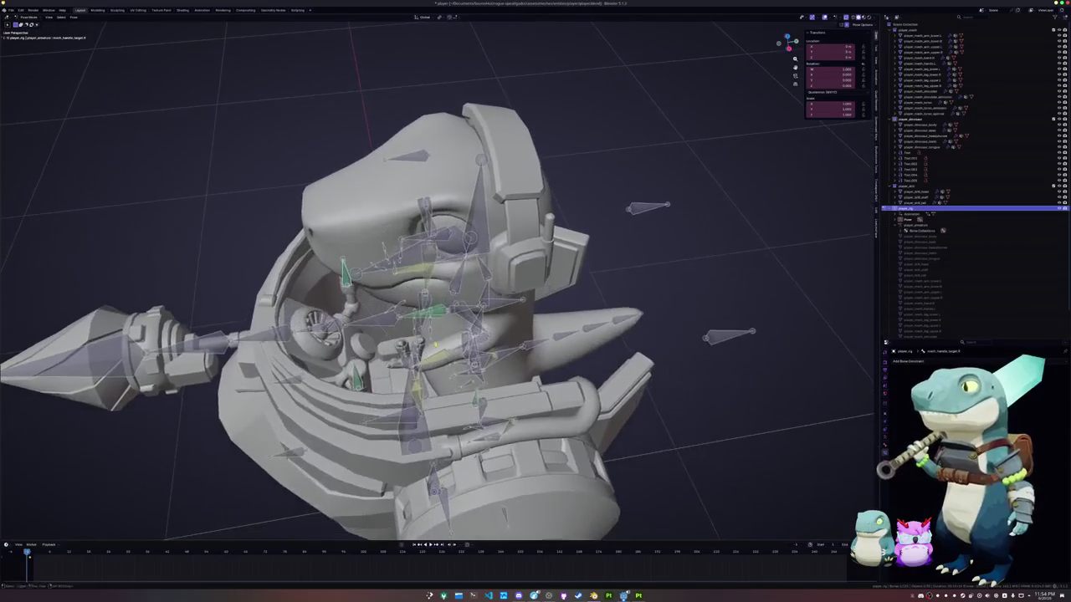
{"action": "middle_click_drag", "start_coordinate": [314, 362], "coordinate": [496, 402]}
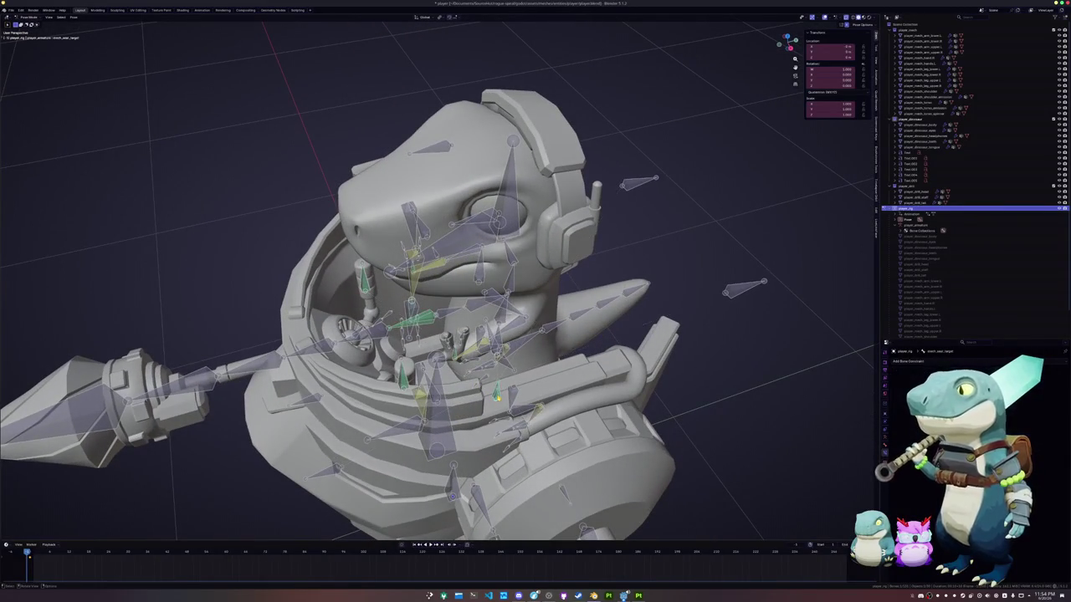
Select the player_rig armature in Object Mode and enter Edit Mode, cancelling a trial X move.
{"action": "key", "text": "ctrl+Tab"}
{"action": "left_click", "coordinate": [498, 400]}
{"action": "left_click", "coordinate": [498, 400]}
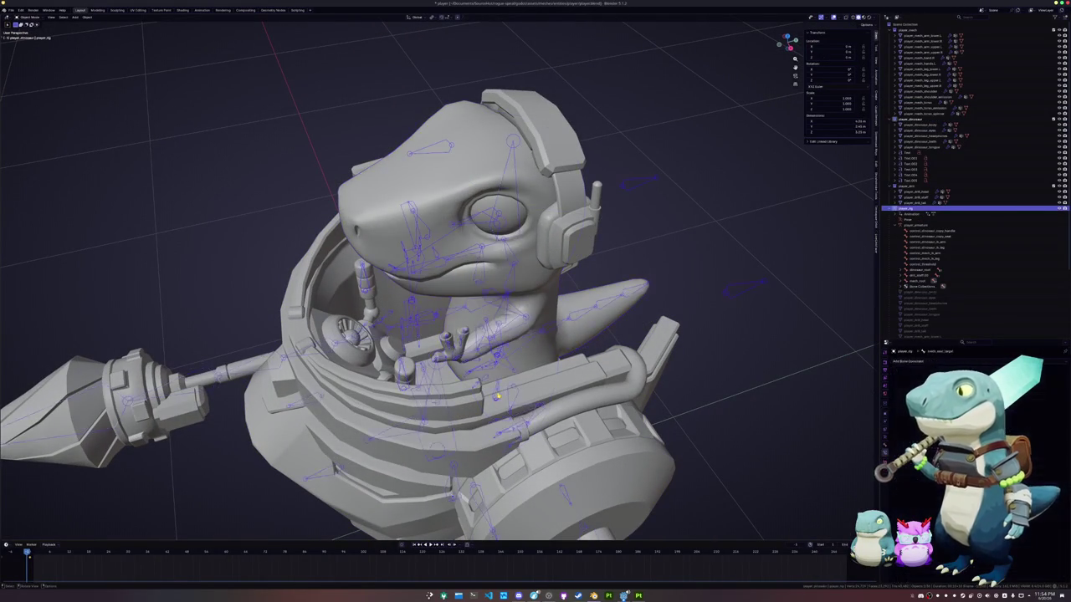
{"action": "key", "text": "Tab"}
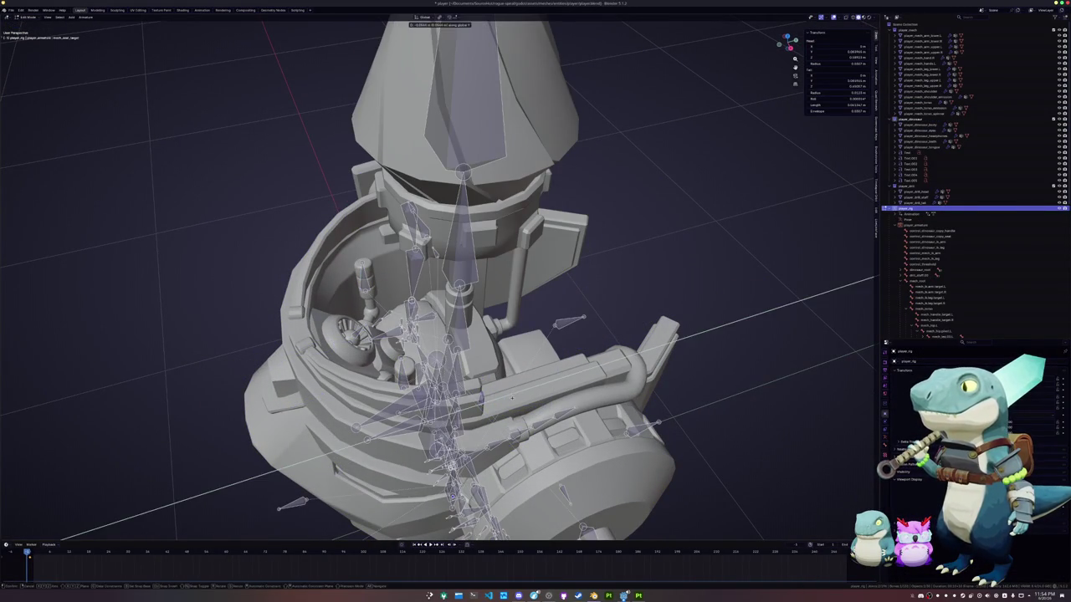
{"action": "key", "text": "Tab"}
{"action": "mouse_move", "coordinate": [513, 403]}
{"action": "middle_mouse_down"}
{"action": "mouse_move", "coordinate": [518, 392]}
{"action": "mouse_move", "coordinate": [504, 404]}
{"action": "mouse_move", "coordinate": [464, 311]}
{"action": "middle_mouse_up"}
{"action": "key", "text": "Tab"}
{"action": "key", "text": "g"}
{"action": "key", "text": "x"}
{"action": "key", "text": "Escape"}
{"action": "key", "text": "Tab"}
{"action": "key", "text": "Tab"}
{"action": "key", "text": "Tab"}
{"action": "scroll", "coordinate": [464, 311], "scroll_direction": "up", "scroll_amount": 2}
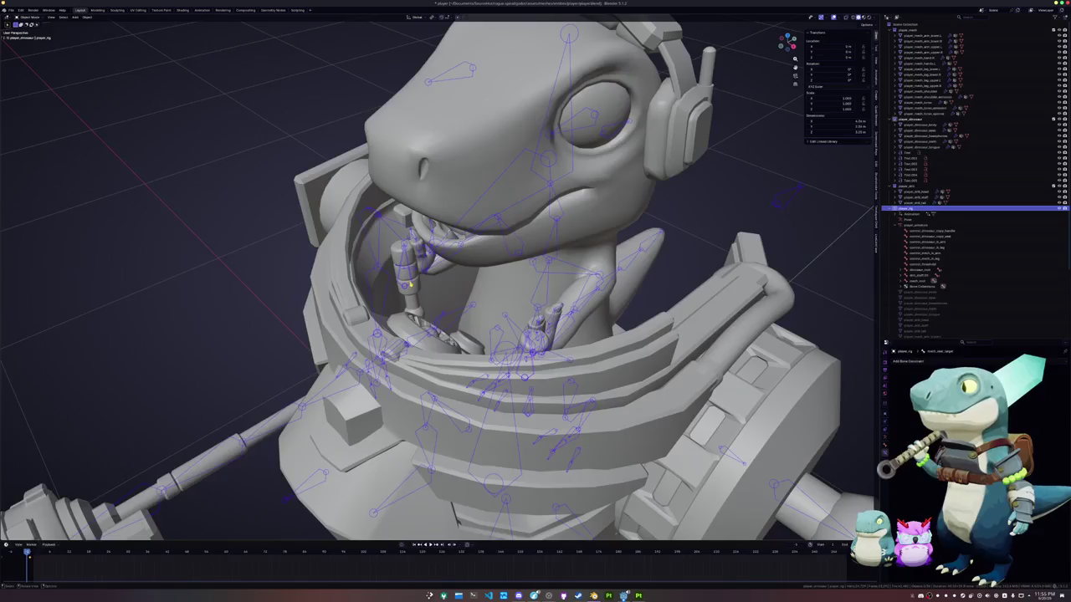
Rotate the selected collar bone about the X axis in Edit Mode and confirm the angle.
{"action": "key", "text": "Tab"}
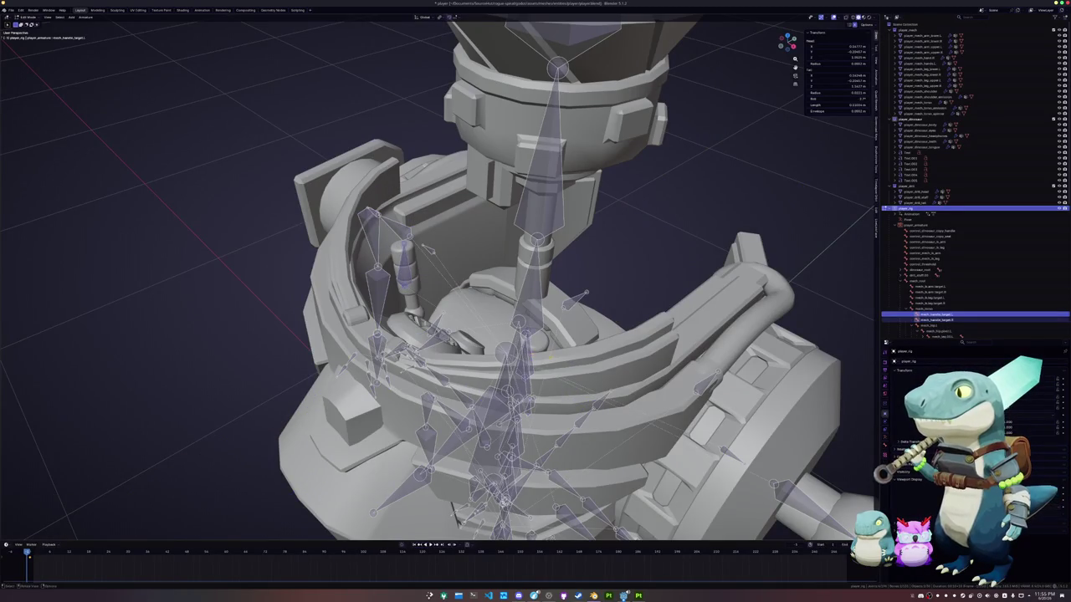
{"action": "middle_click_drag", "start_coordinate": [532, 355], "coordinate": [585, 331]}
{"action": "key", "text": "r"}
{"action": "key", "text": "x"}
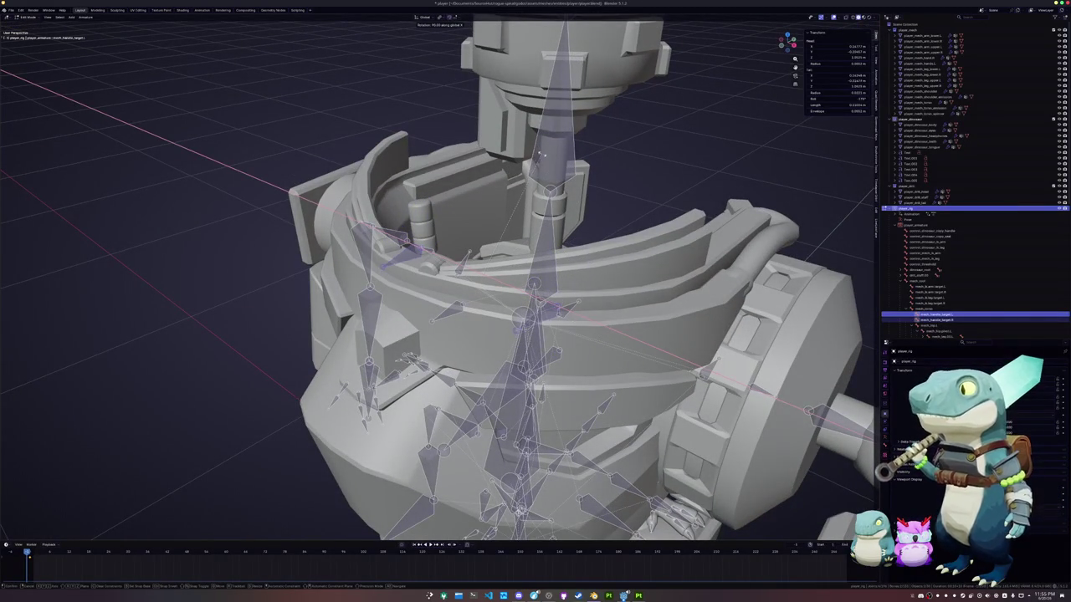
{"action": "key", "text": "Escape"}
{"action": "key", "text": "Tab"}
{"action": "mouse_move", "coordinate": [541, 153]}
{"action": "middle_mouse_down"}
{"action": "mouse_move", "coordinate": [548, 295]}
{"action": "mouse_move", "coordinate": [668, 343]}
{"action": "middle_mouse_up"}
{"action": "scroll", "coordinate": [548, 295], "scroll_direction": "up", "scroll_amount": 3}
{"action": "key", "text": "Tab"}
{"action": "key", "text": "r"}
{"action": "key", "text": "x"}
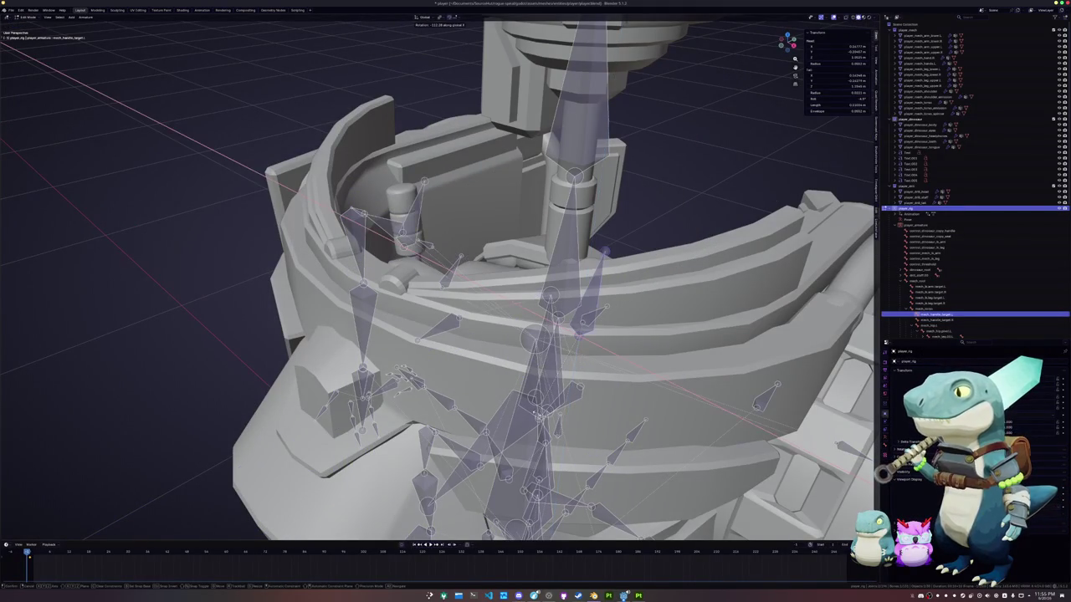
{"action": "left_click", "coordinate": [872, 136]}
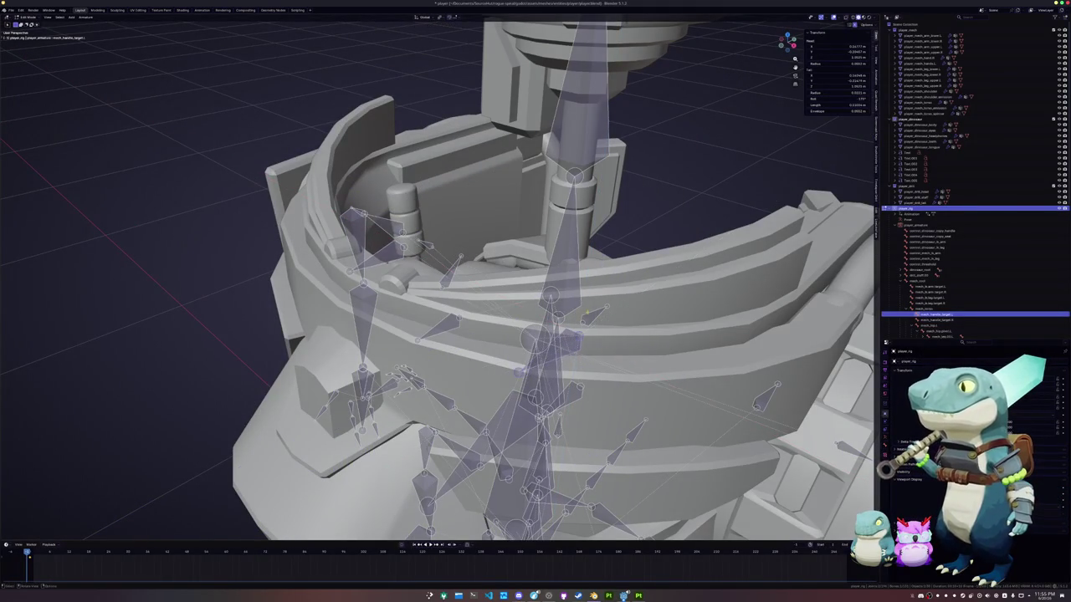
In front view, clear the collar bone's roll to 0° with Alt+R.
{"action": "key", "text": "KP_1"}
{"action": "scroll", "coordinate": [439, 276], "scroll_direction": "up", "scroll_amount": 2}
{"action": "scroll", "coordinate": [439, 276], "scroll_direction": "up", "scroll_amount": 4}
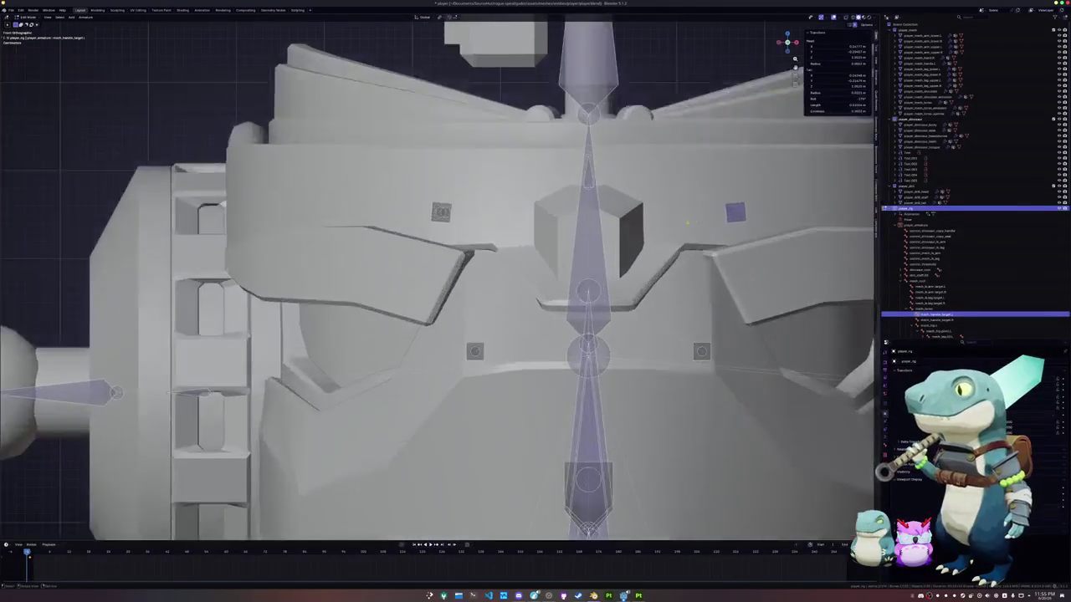
{"action": "key", "text": "r"}
{"action": "key", "text": "s"}
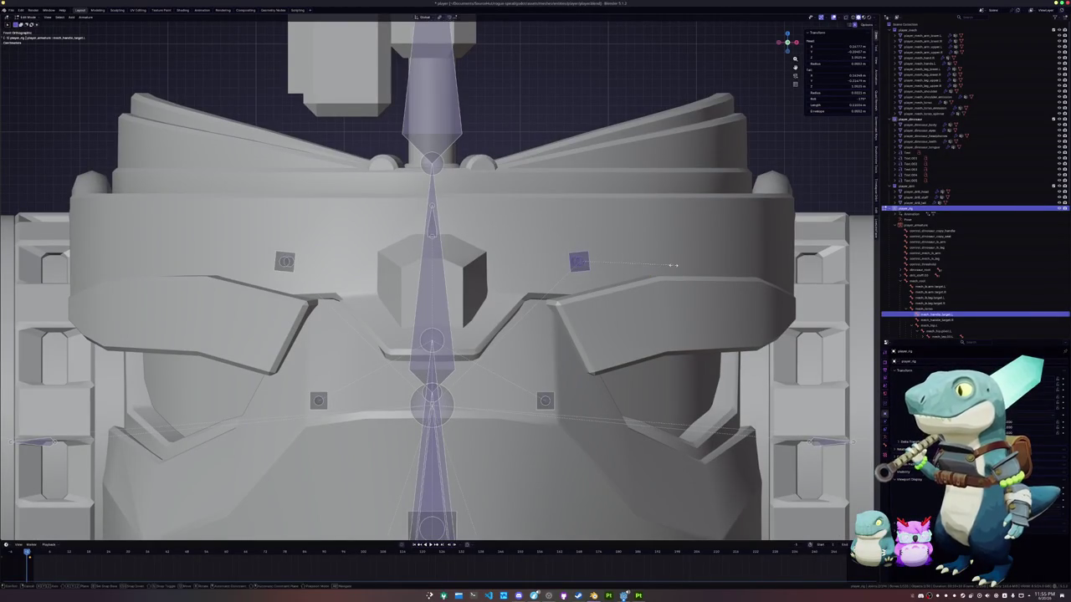
{"action": "left_click", "coordinate": [673, 265]}
{"action": "key", "text": "s"}
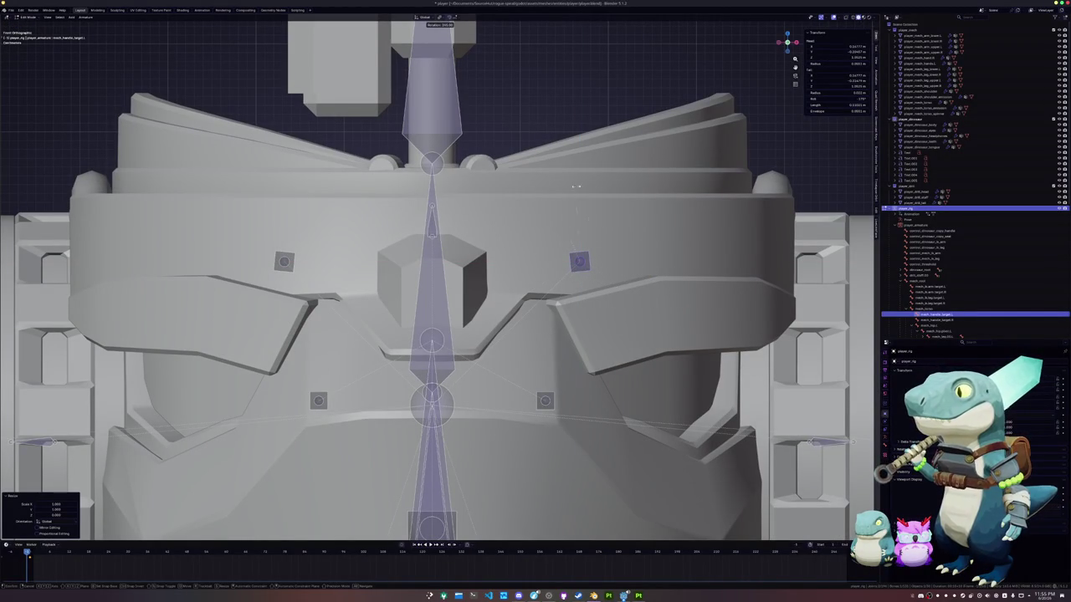
{"action": "right_click", "coordinate": [641, 313]}
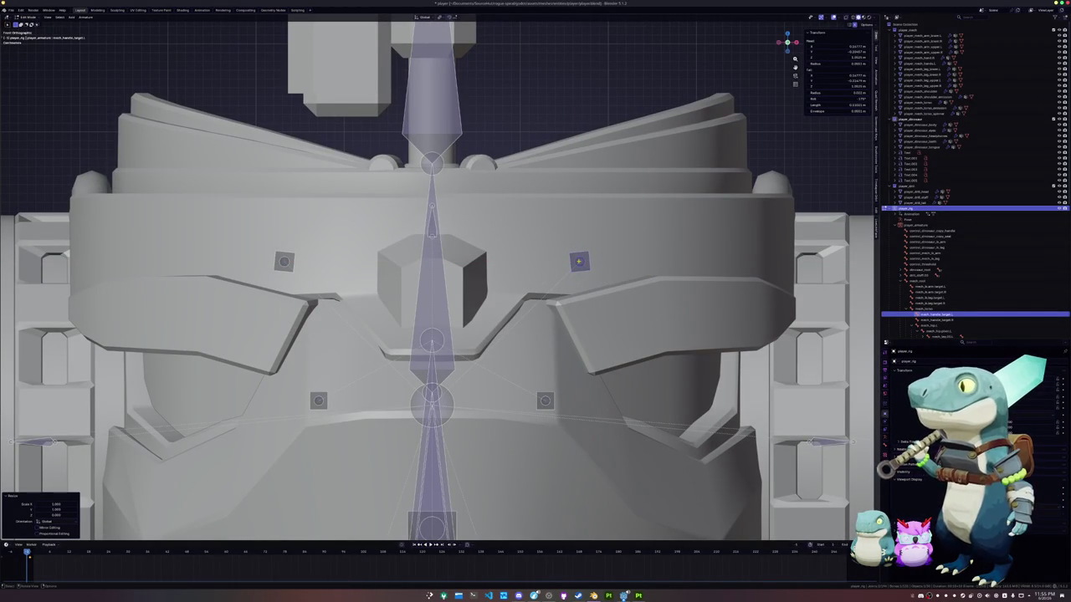
{"action": "key", "text": "alt+r"}
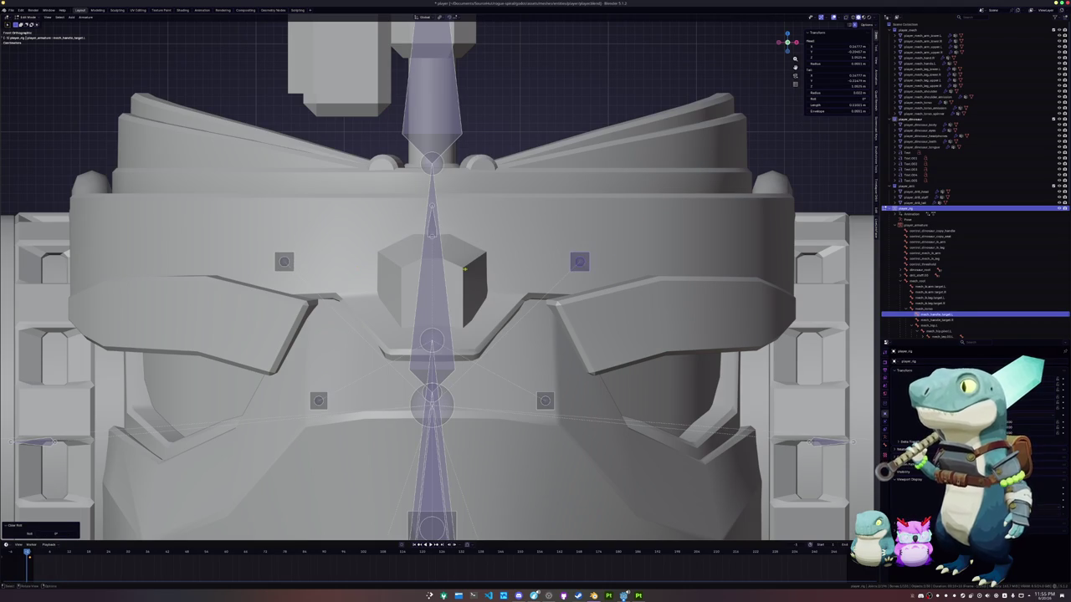
{"action": "key", "text": "alt+z"}
{"action": "key", "text": "alt+z"}
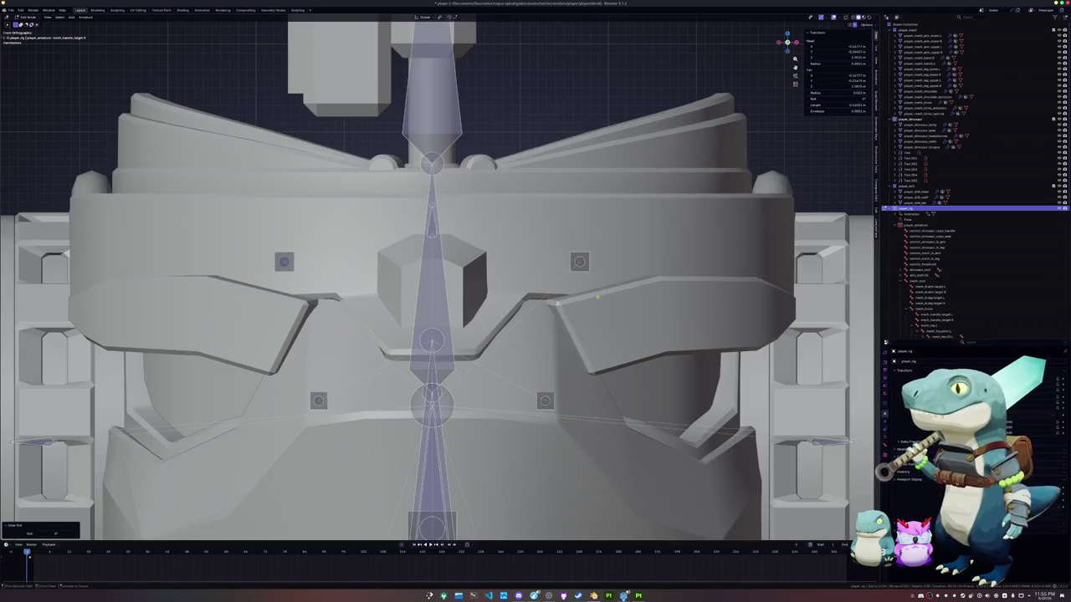
{"action": "key", "text": "Tab"}
{"action": "mouse_move", "coordinate": [566, 294]}
{"action": "middle_mouse_down"}
{"action": "mouse_move", "coordinate": [496, 368]}
{"action": "mouse_move", "coordinate": [540, 358]}
{"action": "middle_mouse_up"}
{"action": "key", "text": "alt+z"}
{"action": "key", "text": "alt+z"}
Move the collar bone vertically along the Z axis in Edit Mode.
{"action": "key", "text": "ctrl+Tab"}
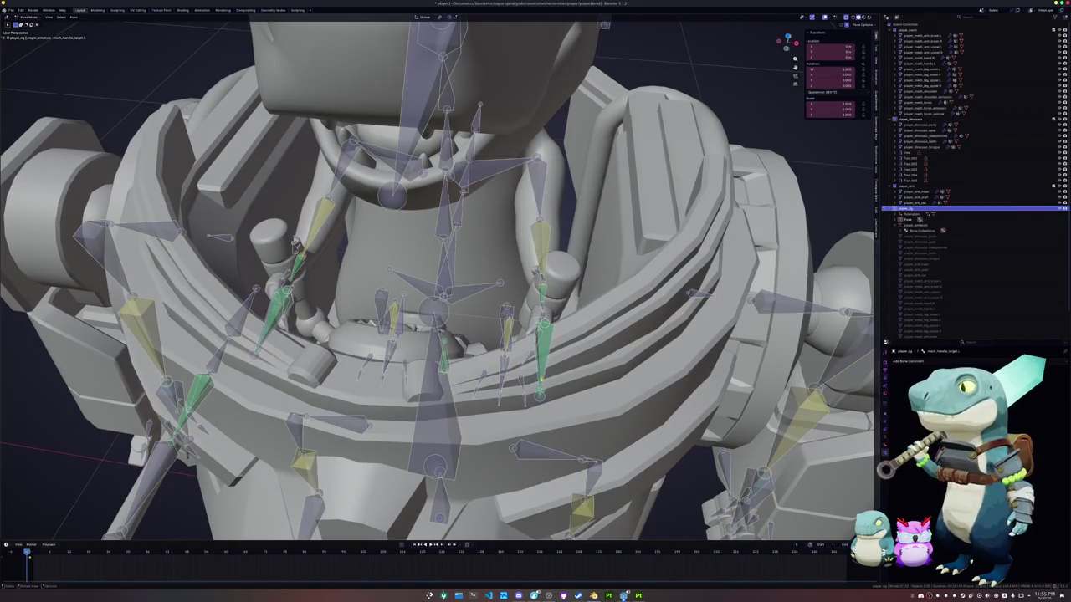
{"action": "key", "text": "Tab"}
{"action": "middle_click_drag", "start_coordinate": [540, 401], "coordinate": [527, 385]}
{"action": "key", "text": "g"}
{"action": "key", "text": "z"}
{"action": "key", "text": "Return"}
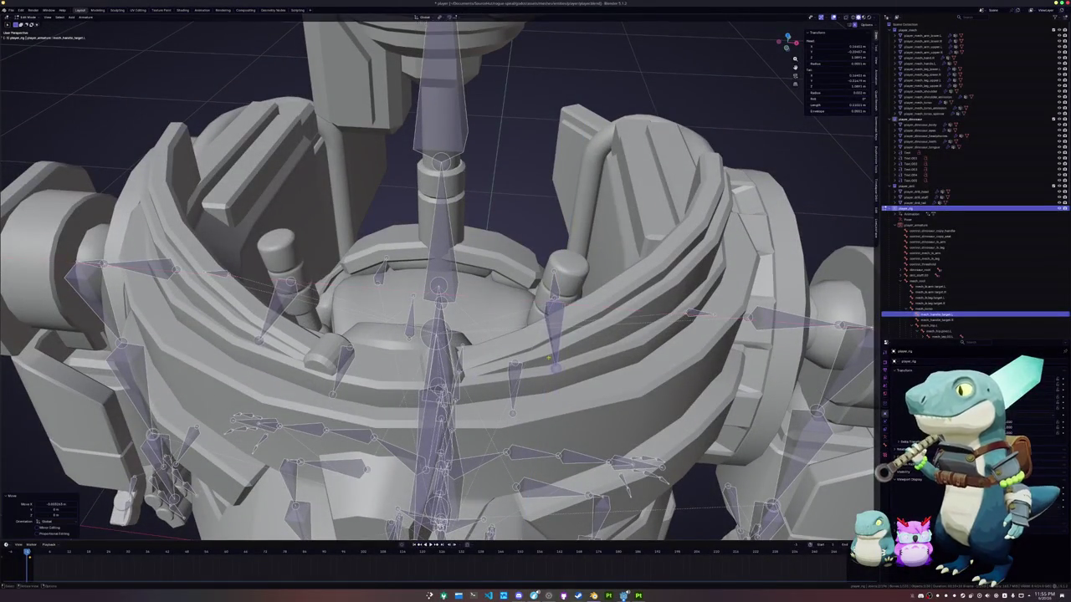
Clear the bones' roll, re-roll them with Ctrl+R, and rotate them about Z.
{"action": "middle_click_drag", "start_coordinate": [569, 356], "coordinate": [591, 355]}
{"action": "key", "text": "alt+r"}
{"action": "key", "text": "ctrl+r"}
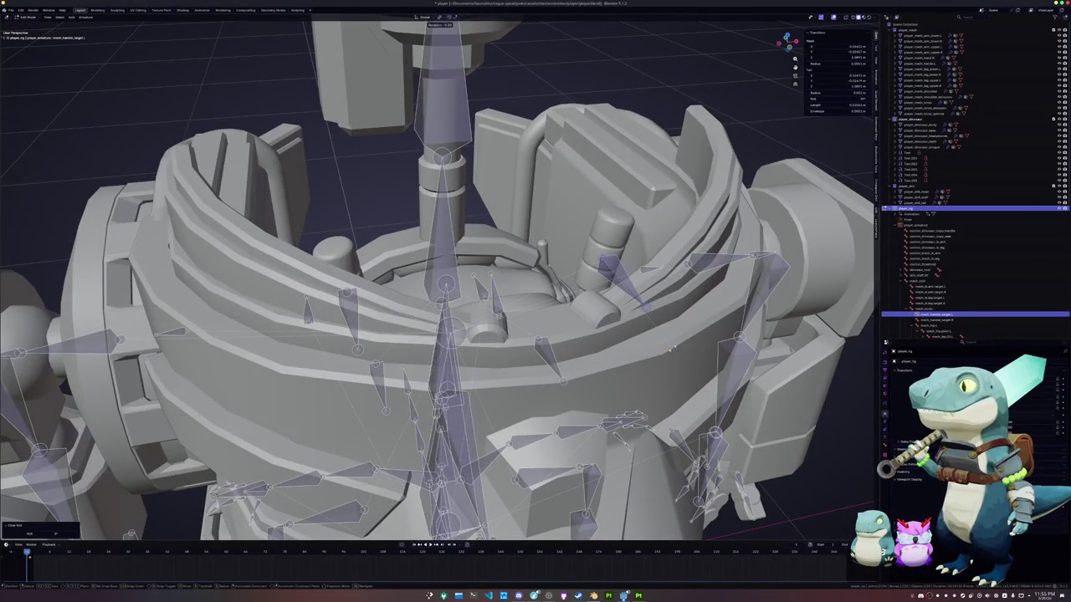
{"action": "left_click", "coordinate": [660, 303]}
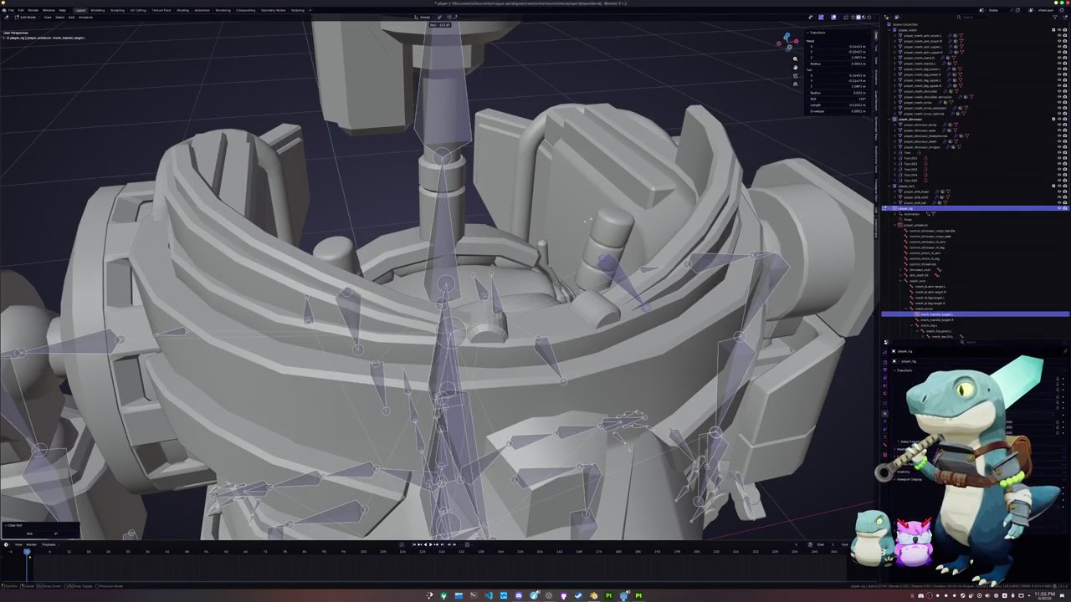
{"action": "left_click", "coordinate": [620, 210]}
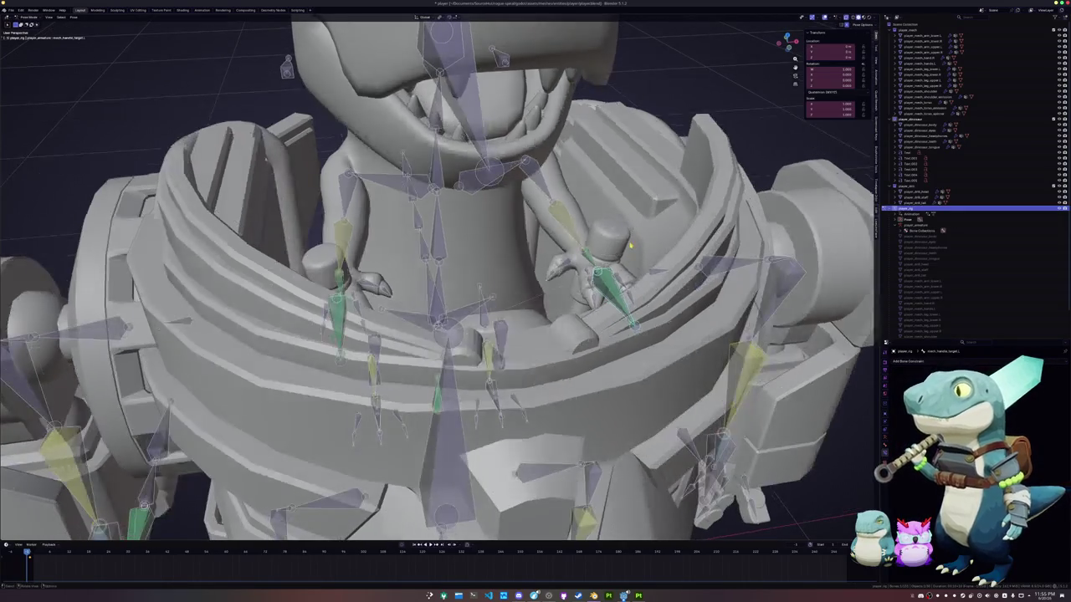
{"action": "middle_click_drag", "start_coordinate": [626, 216], "coordinate": [629, 243]}
{"action": "key", "text": "r"}
{"action": "key", "text": "z"}
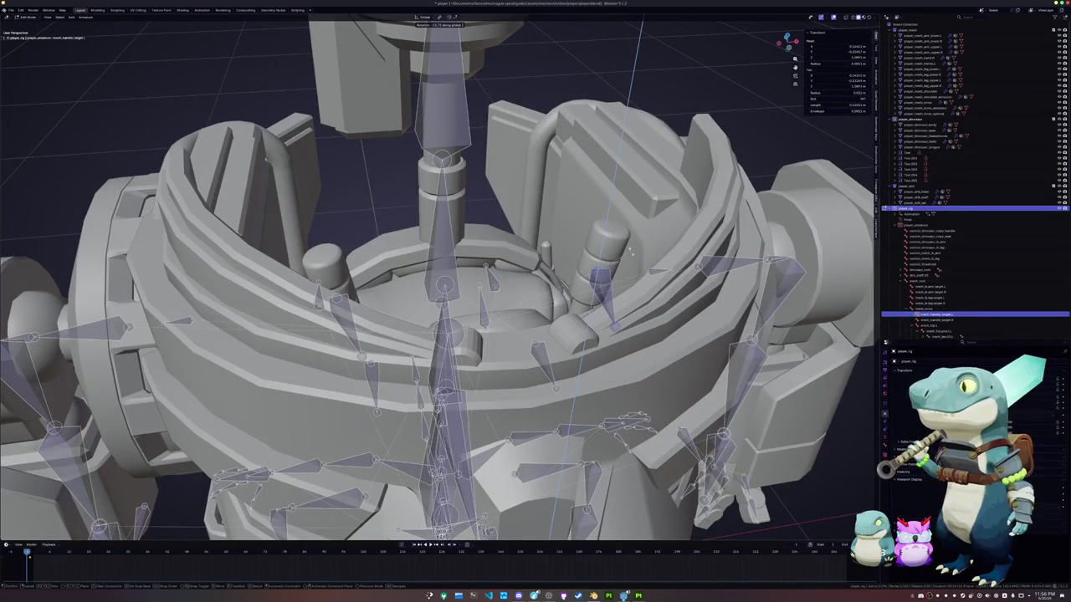
{"action": "left_click", "coordinate": [631, 252]}
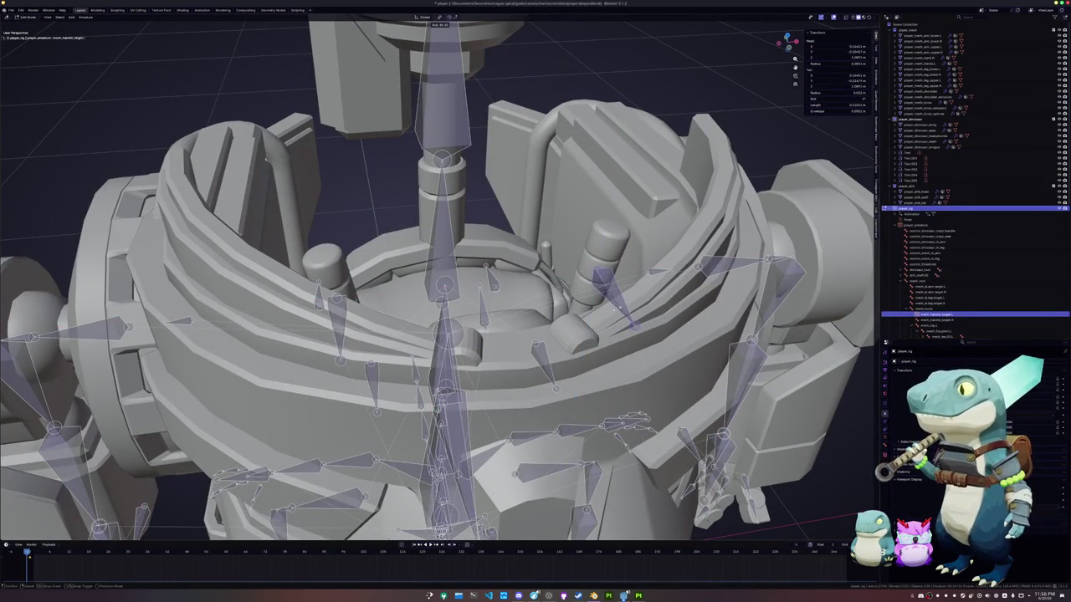
Shift the handle target bone along X and compare the rest pose with the posed rig.
{"action": "middle_click_drag", "start_coordinate": [609, 311], "coordinate": [597, 319]}
{"action": "key", "text": "ctrl+Tab"}
{"action": "scroll", "coordinate": [591, 320], "scroll_direction": "up", "scroll_amount": 3}
{"action": "key", "text": "Tab"}
{"action": "key", "text": "g"}
{"action": "key", "text": "x"}
{"action": "key", "text": "Escape"}
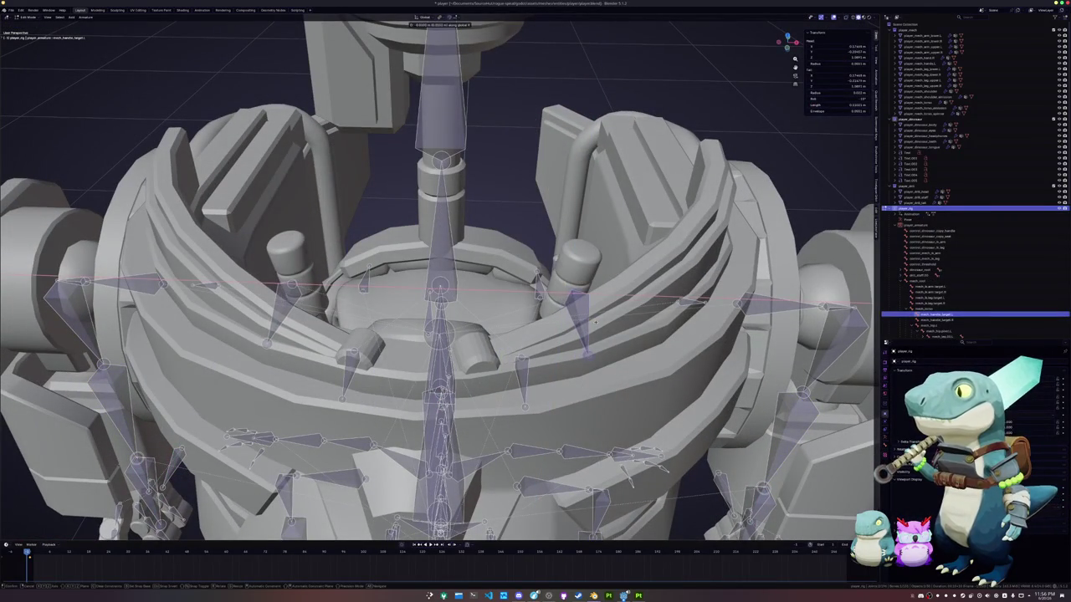
{"action": "key", "text": "Tab"}
{"action": "key", "text": "Tab"}
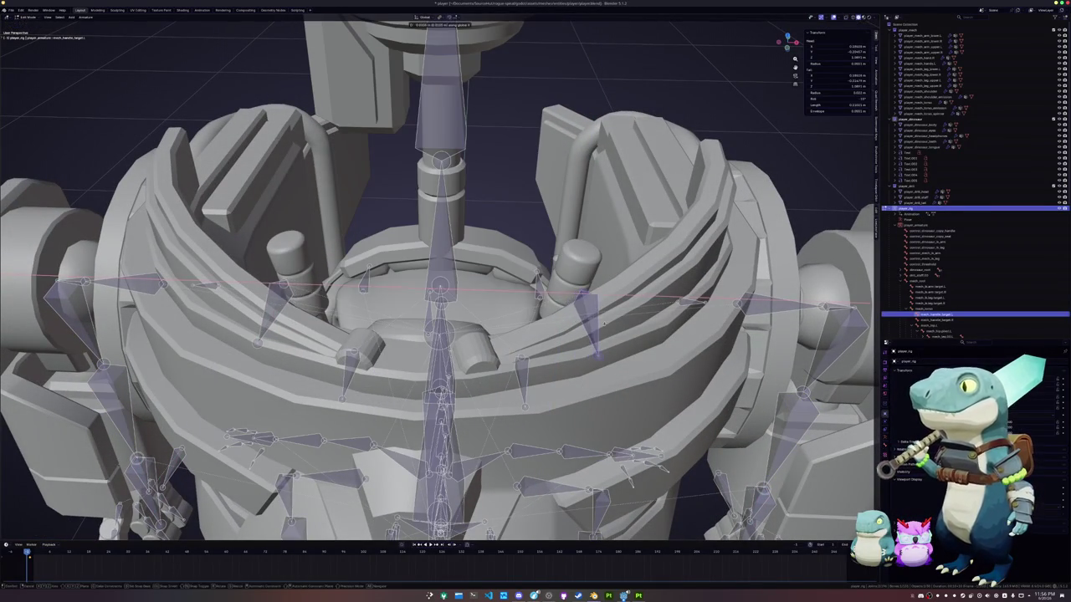
{"action": "key", "text": "Tab"}
{"action": "mouse_move", "coordinate": [597, 325]}
{"action": "middle_mouse_down"}
{"action": "mouse_move", "coordinate": [552, 334]}
{"action": "mouse_move", "coordinate": [536, 318]}
{"action": "middle_mouse_up"}
Cancel a Y-axis move of the selected bones, restoring their position.
{"action": "key", "text": "g"}
{"action": "key", "text": "y"}
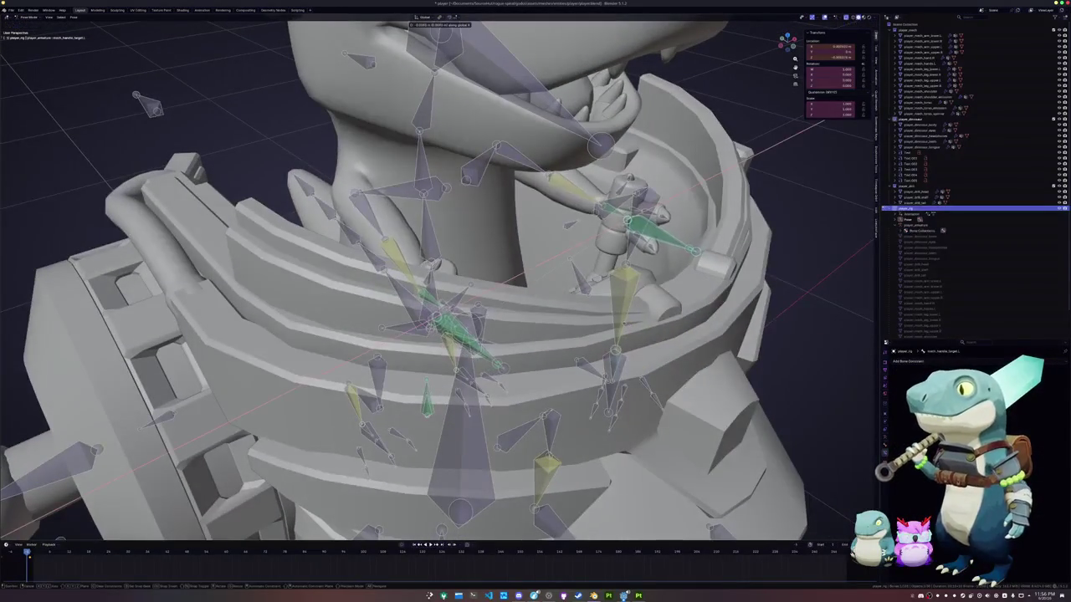
{"action": "key", "text": "Escape"}
{"action": "mouse_move", "coordinate": [535, 318]}
{"action": "middle_mouse_down"}
{"action": "mouse_move", "coordinate": [599, 327]}
{"action": "mouse_move", "coordinate": [546, 180]}
{"action": "mouse_move", "coordinate": [544, 385]}
{"action": "mouse_move", "coordinate": [523, 339]}
{"action": "mouse_move", "coordinate": [484, 339]}
{"action": "mouse_move", "coordinate": [497, 352]}
{"action": "mouse_move", "coordinate": [472, 354]}
{"action": "middle_mouse_up"}
Nudge the handle target bone along X in Edit Mode and return to the posed dino.
{"action": "key", "text": "Tab"}
{"action": "key", "text": "g"}
{"action": "key", "text": "x"}
{"action": "key", "text": "Escape"}
{"action": "key", "text": "Tab"}
{"action": "key", "text": "Tab"}
{"action": "key", "text": "Tab"}
{"action": "key", "text": "Tab"}
{"action": "key", "text": "Tab"}
{"action": "key", "text": "Tab"}
{"action": "key", "text": "g"}
{"action": "key", "text": "x"}
{"action": "key", "text": "Tab"}
{"action": "key", "text": "Tab"}
{"action": "key", "text": "Tab"}
{"action": "key", "text": "Tab"}
{"action": "key", "text": "Tab"}
{"action": "middle_click_drag", "start_coordinate": [275, 283], "coordinate": [426, 358]}
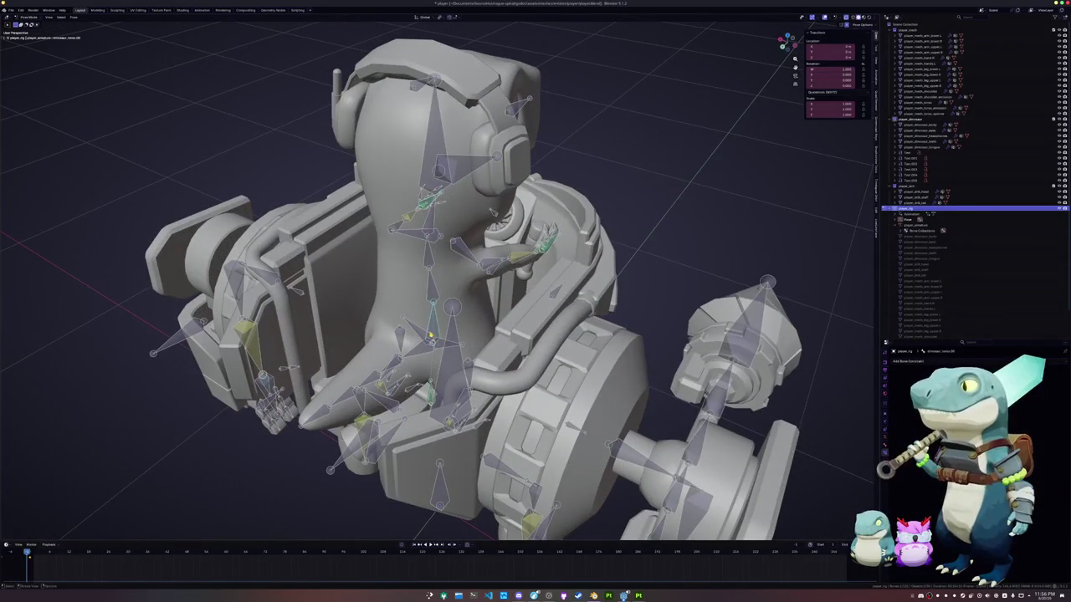
Shift the head and neck bones left, then rotate them around the Y axis.
{"action": "key", "text": "g"}
{"action": "left_click", "coordinate": [434, 330]}
{"action": "key", "text": "r"}
{"action": "key", "text": "Escape"}
{"action": "key", "text": "r"}
{"action": "key", "text": "x"}
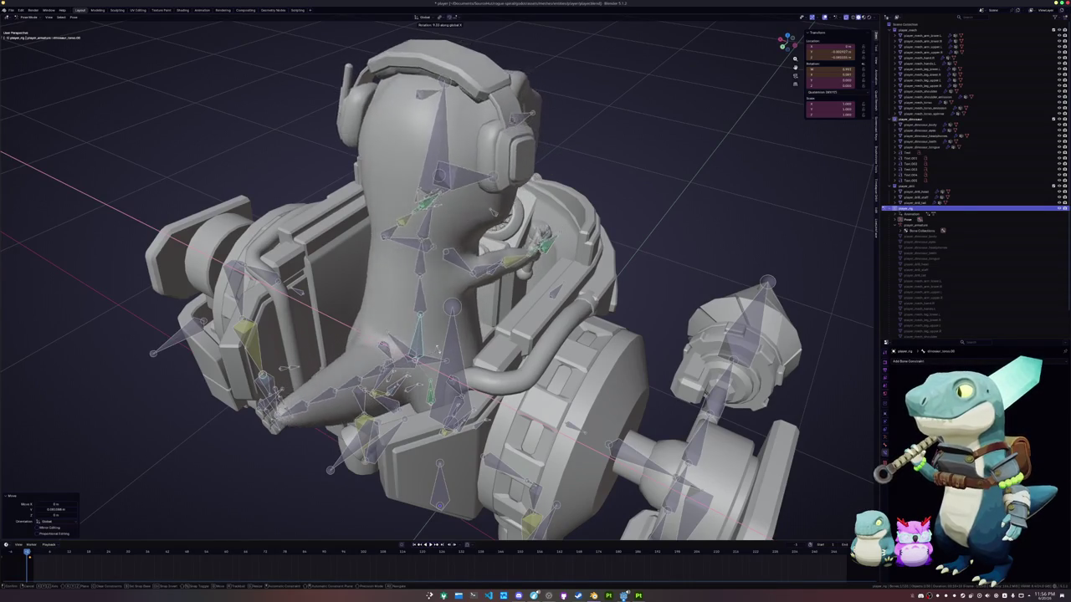
{"action": "key", "text": "y"}
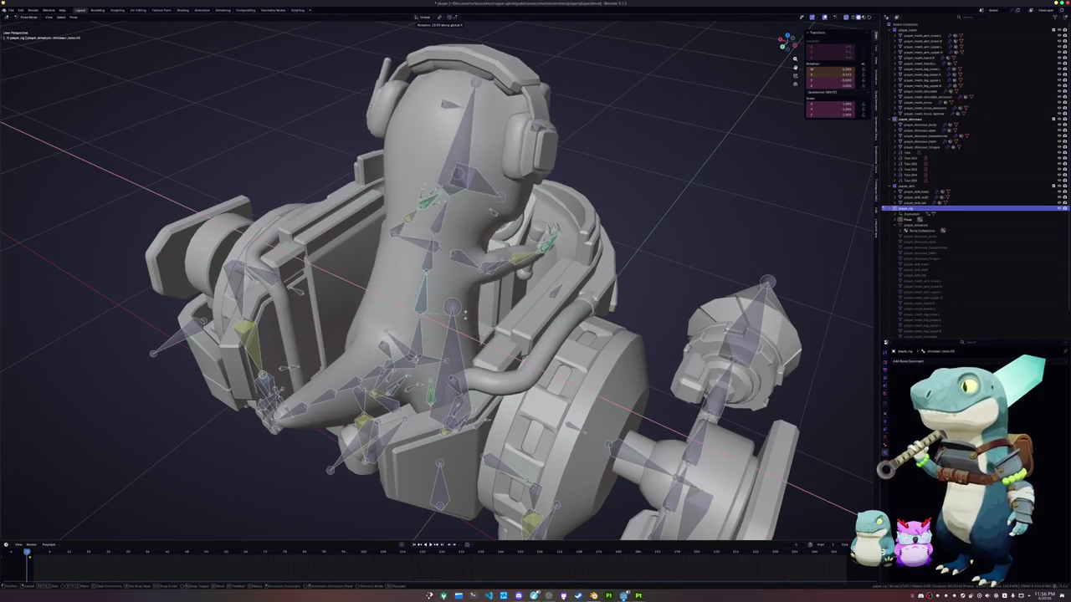
{"action": "left_click", "coordinate": [481, 271]}
From a side view, tilt the head by rotating it around the X axis.
{"action": "mouse_move", "coordinate": [481, 272]}
{"action": "middle_mouse_down"}
{"action": "mouse_move", "coordinate": [215, 115]}
{"action": "mouse_move", "coordinate": [150, 159]}
{"action": "mouse_move", "coordinate": [126, 193]}
{"action": "middle_mouse_up"}
{"action": "middle_click_drag", "start_coordinate": [482, 299], "coordinate": [418, 318]}
{"action": "key", "text": "r"}
{"action": "key", "text": "x"}
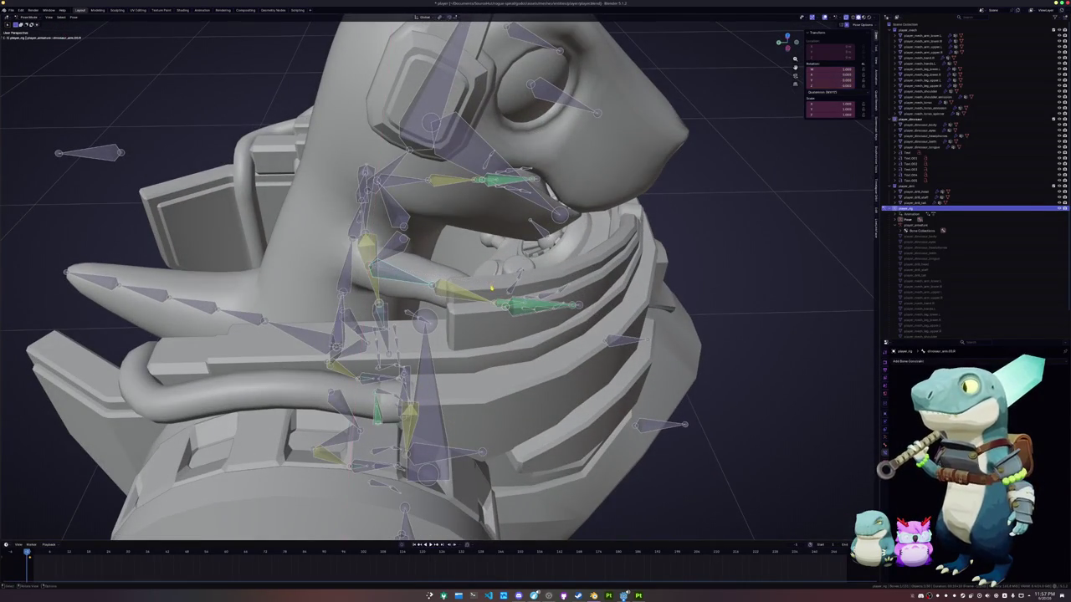
{"action": "middle_click_drag", "start_coordinate": [491, 283], "coordinate": [460, 283]}
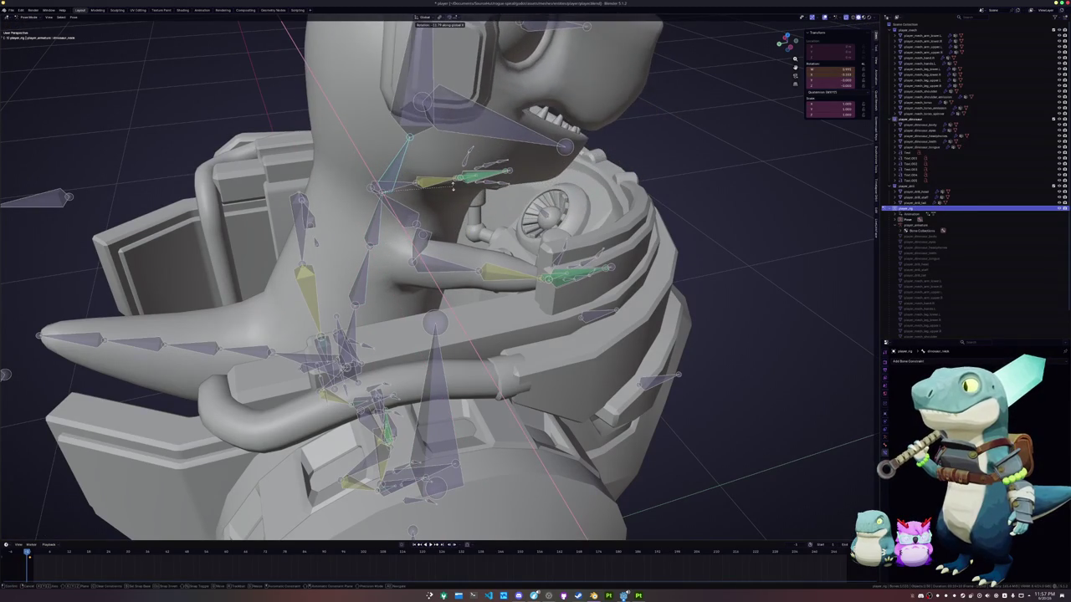
{"action": "left_click", "coordinate": [453, 187]}
Move the head bones up and to the right above the mech.
{"action": "middle_click_drag", "start_coordinate": [453, 188], "coordinate": [391, 350]}
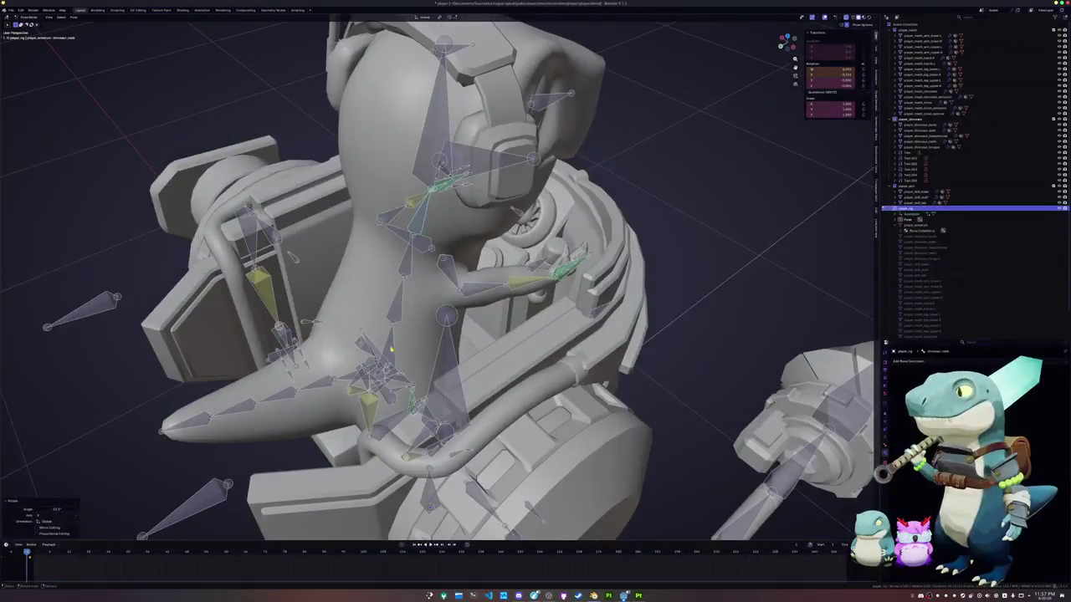
{"action": "key", "text": "g"}
{"action": "left_click", "coordinate": [408, 341]}
{"action": "mouse_move", "coordinate": [407, 341]}
{"action": "middle_mouse_down"}
{"action": "mouse_move", "coordinate": [519, 335]}
{"action": "mouse_move", "coordinate": [519, 321]}
{"action": "middle_mouse_up"}
Slide the foot bones along the X axis.
{"action": "key", "text": "r"}
{"action": "key", "text": "x"}
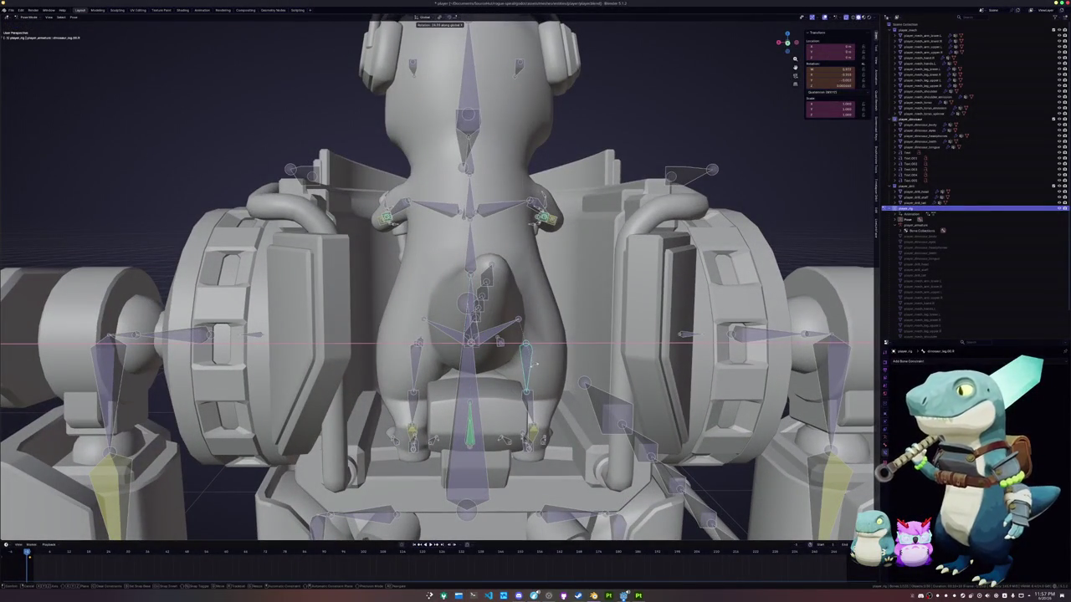
{"action": "key", "text": "Escape"}
{"action": "key", "text": "g"}
{"action": "key", "text": "x"}
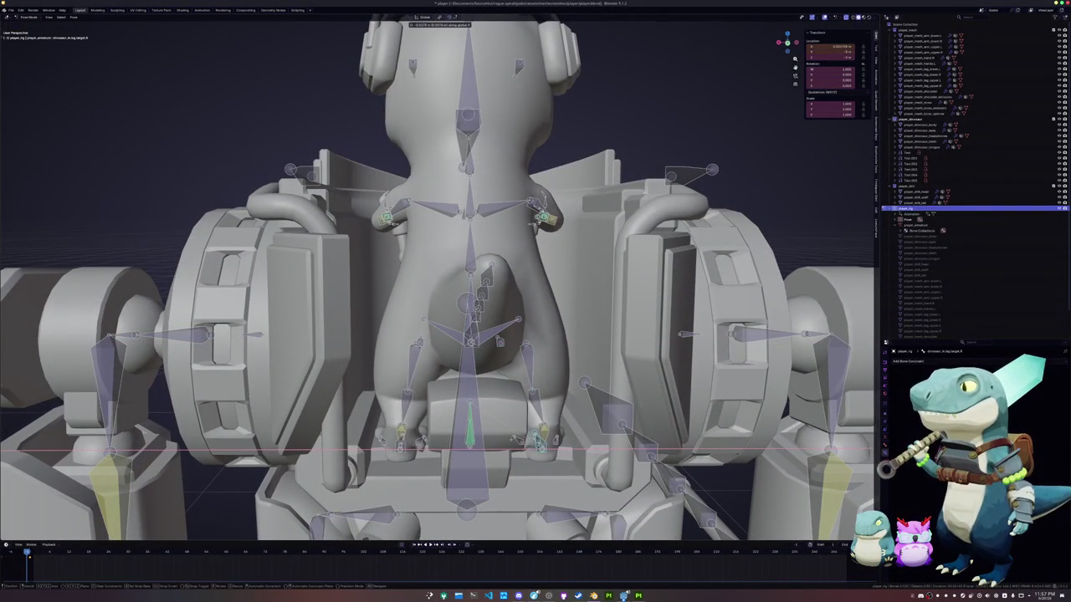
{"action": "left_click", "coordinate": [523, 326]}
{"action": "mouse_move", "coordinate": [523, 327]}
{"action": "middle_mouse_down"}
{"action": "mouse_move", "coordinate": [535, 323]}
{"action": "mouse_move", "coordinate": [502, 318]}
{"action": "mouse_move", "coordinate": [535, 326]}
{"action": "mouse_move", "coordinate": [502, 327]}
{"action": "mouse_move", "coordinate": [542, 366]}
{"action": "middle_mouse_up"}
Nudge the foot bones further sideways along the X axis.
{"action": "key", "text": "g"}
{"action": "key", "text": "y"}
{"action": "key", "text": "x"}
{"action": "key", "text": "Return"}
{"action": "key", "text": "g"}
{"action": "key", "text": "x"}
{"action": "key", "text": "Return"}
Move the foot bones vertically along Z so they rest on the seat.
{"action": "key", "text": "g"}
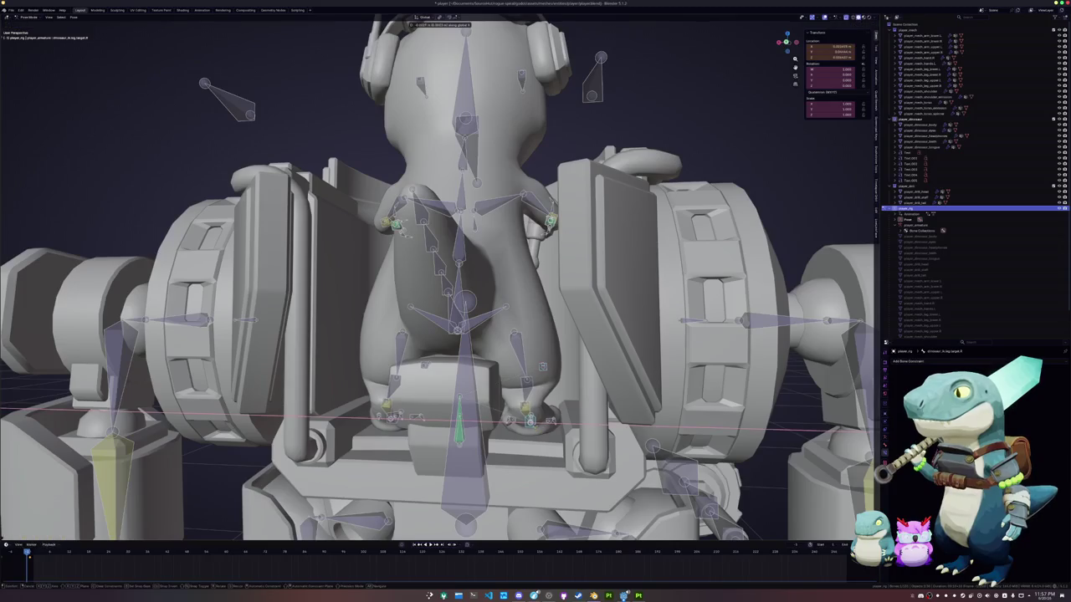
{"action": "mouse_move", "coordinate": [535, 428]}
{"action": "middle_mouse_down"}
{"action": "mouse_move", "coordinate": [554, 404]}
{"action": "mouse_move", "coordinate": [549, 181]}
{"action": "mouse_move", "coordinate": [552, 197]}
{"action": "middle_mouse_up"}
{"action": "key", "text": "z"}
{"action": "key", "text": "Return"}
{"action": "mouse_move", "coordinate": [435, 276]}
{"action": "middle_mouse_down"}
{"action": "mouse_move", "coordinate": [360, 309]}
{"action": "mouse_move", "coordinate": [515, 285]}
{"action": "middle_mouse_up"}
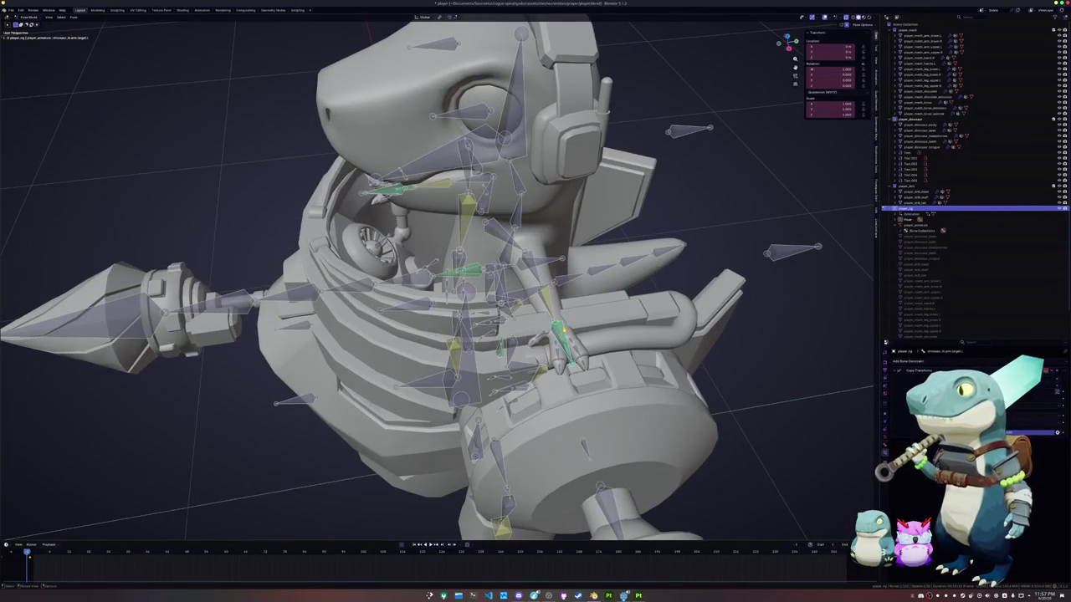
Check the d.handle, d.seat and d.arm ik controls, then select the arm IK target bone.
{"action": "scroll", "coordinate": [545, 354], "scroll_direction": "down", "scroll_amount": 8}
{"action": "middle_click_drag", "start_coordinate": [545, 354], "coordinate": [624, 231]}
{"action": "scroll", "coordinate": [518, 359], "scroll_direction": "up", "scroll_amount": 2}
{"action": "left_click", "coordinate": [622, 221]}
{"action": "left_click", "coordinate": [626, 204]}
{"action": "left_click", "coordinate": [622, 228]}
{"action": "left_click", "coordinate": [614, 303]}
{"action": "scroll", "coordinate": [450, 343], "scroll_direction": "up", "scroll_amount": 3}
{"action": "scroll", "coordinate": [393, 303], "scroll_direction": "up", "scroll_amount": 2}
{"action": "scroll", "coordinate": [418, 310], "scroll_direction": "up", "scroll_amount": 3}
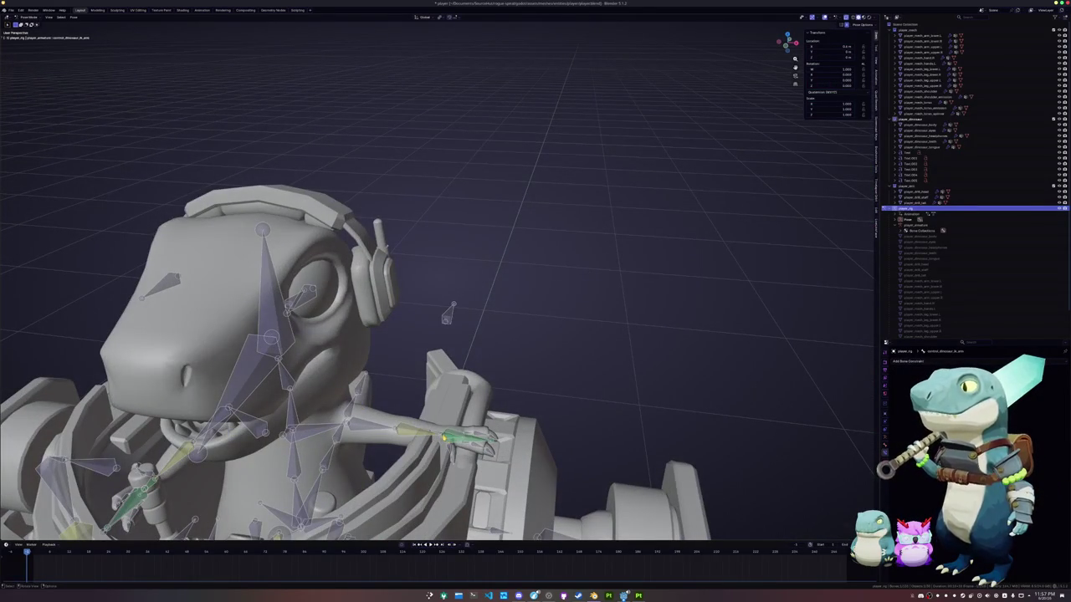
{"action": "left_click", "coordinate": [446, 437]}
{"action": "middle_click_drag", "start_coordinate": [833, 395], "coordinate": [939, 366]}
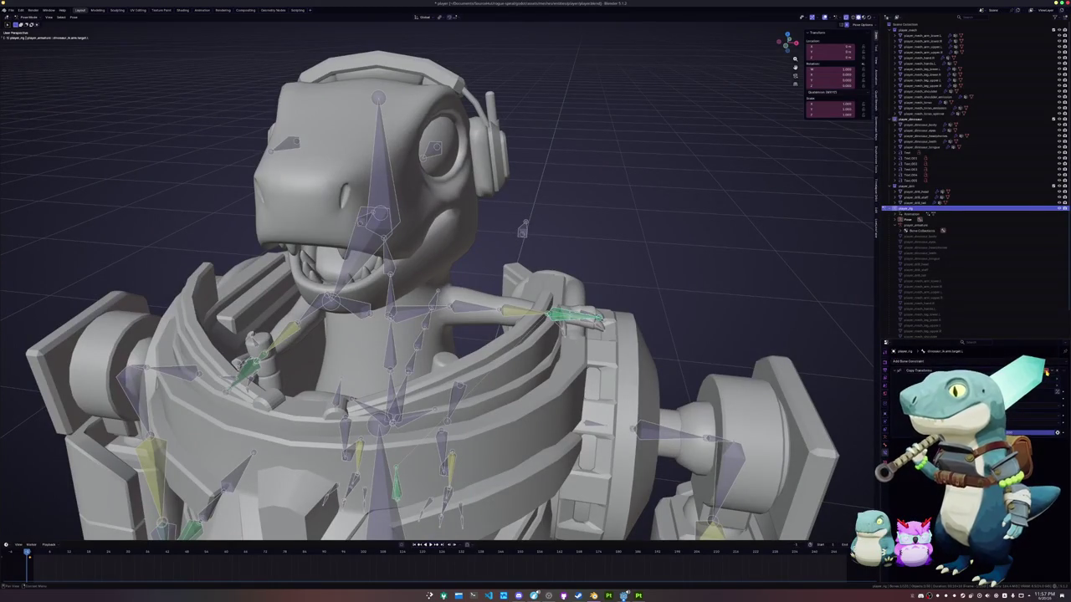
Correct the constraint's driver expression, then orbit and zoom out over the whole rig.
{"action": "right_click", "coordinate": [1045, 370]}
{"action": "left_click", "coordinate": [1041, 372]}
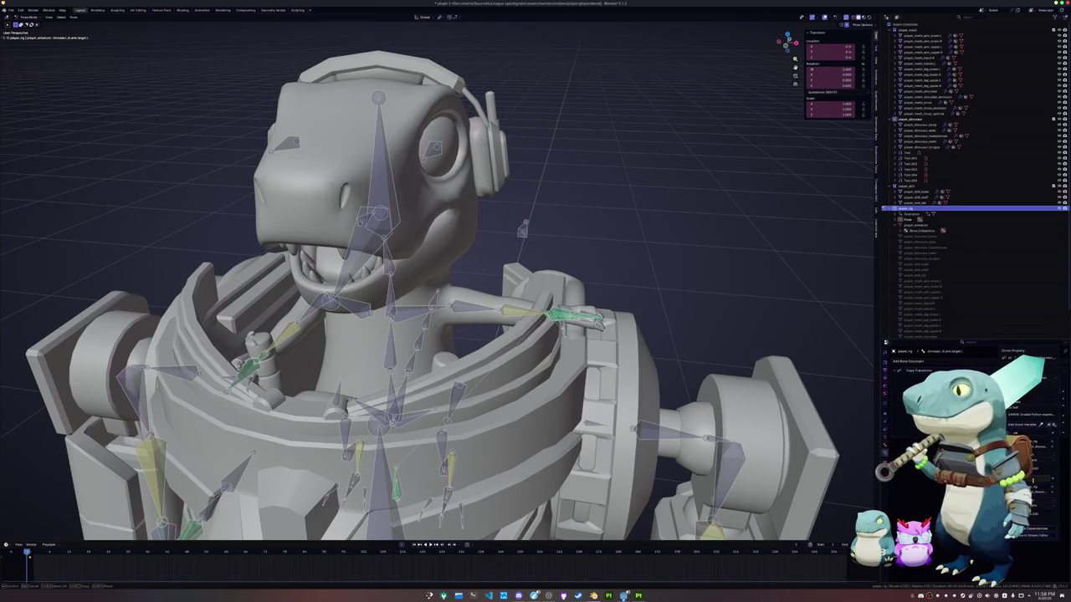
{"action": "key", "text": "Return"}
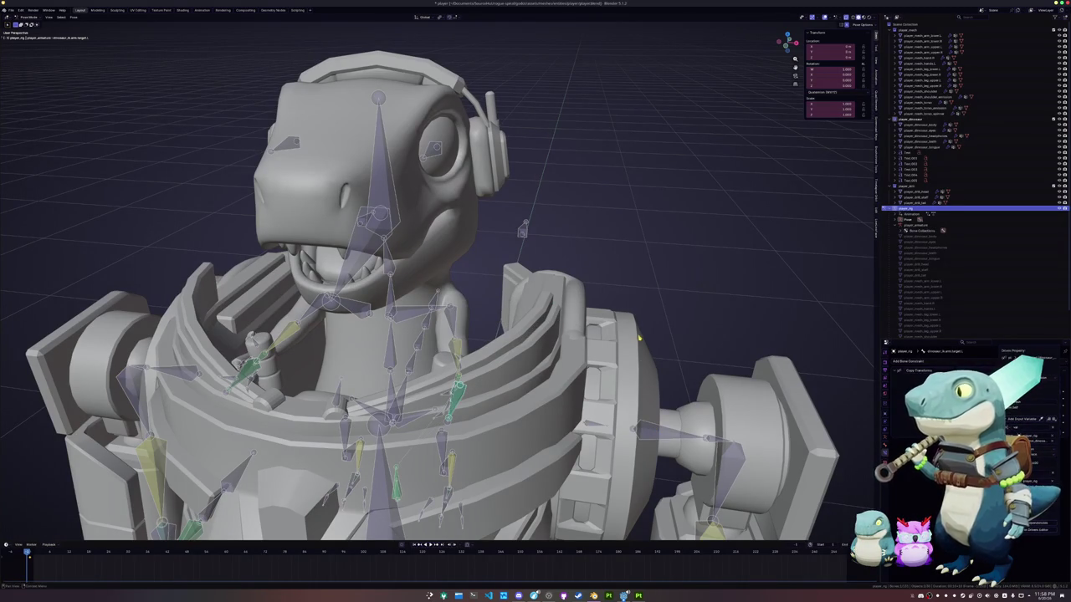
{"action": "middle_click_drag", "start_coordinate": [638, 334], "coordinate": [619, 300]}
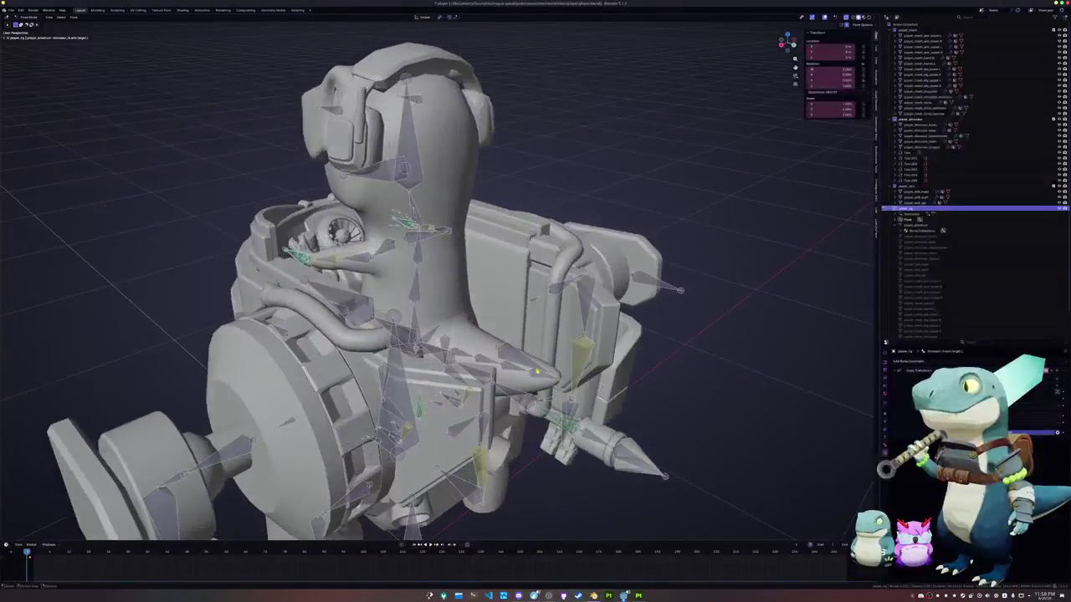
{"action": "mouse_move", "coordinate": [419, 292]}
{"action": "middle_mouse_down"}
{"action": "mouse_move", "coordinate": [452, 276]}
{"action": "mouse_move", "coordinate": [617, 255]}
{"action": "middle_mouse_up"}
{"action": "scroll", "coordinate": [435, 301], "scroll_direction": "down", "scroll_amount": 5}
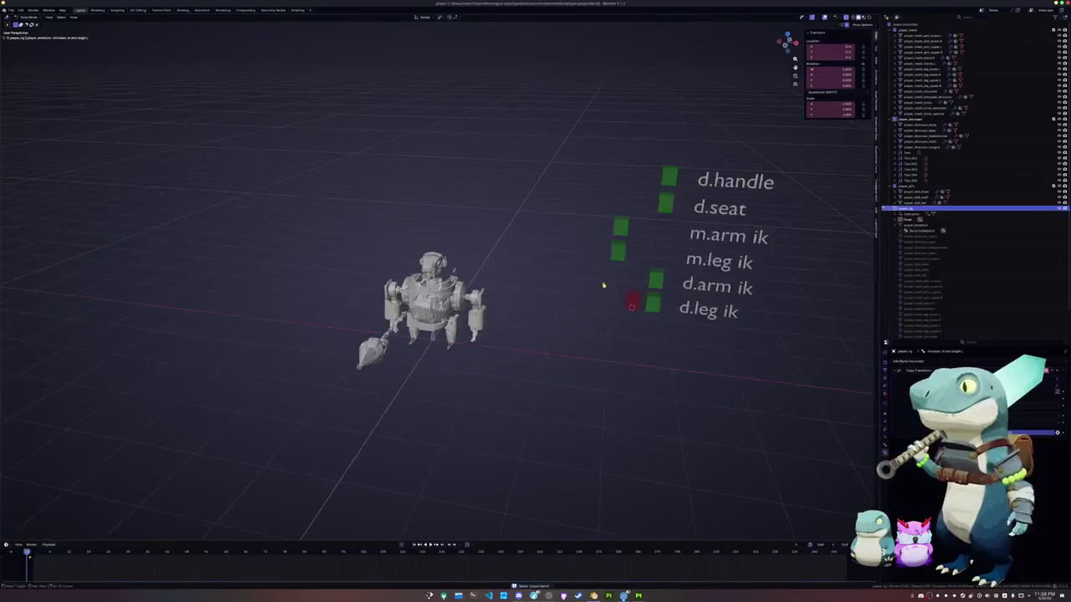
Move the d.handle control along X so the dinosaur stands beside the mech.
{"action": "left_click", "coordinate": [623, 222]}
{"action": "key", "text": "g"}
{"action": "key", "text": "x"}
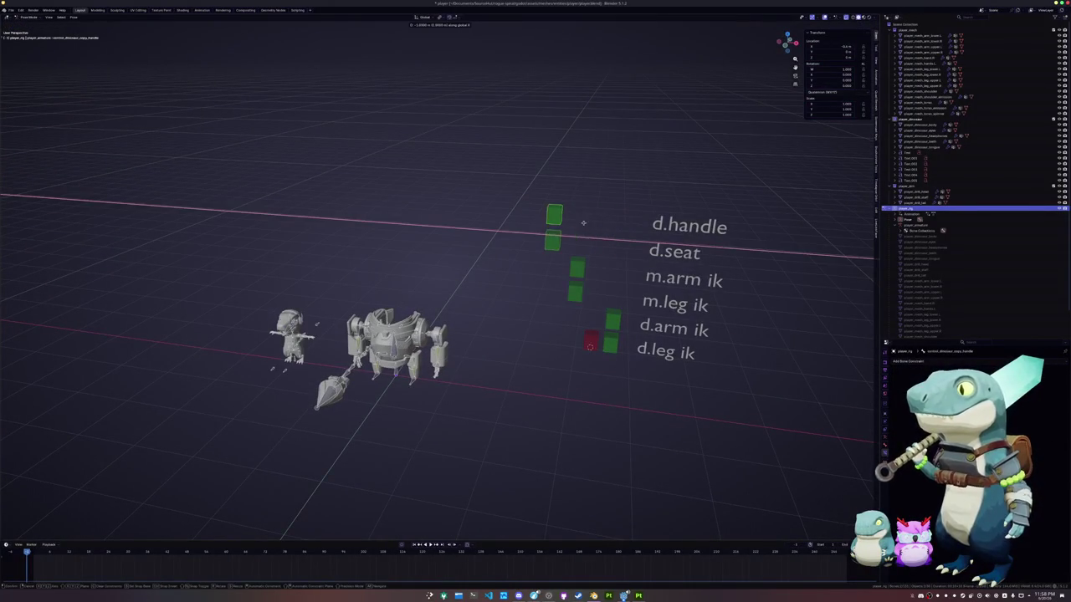
{"action": "scroll", "coordinate": [577, 350], "scroll_direction": "up", "scroll_amount": 3}
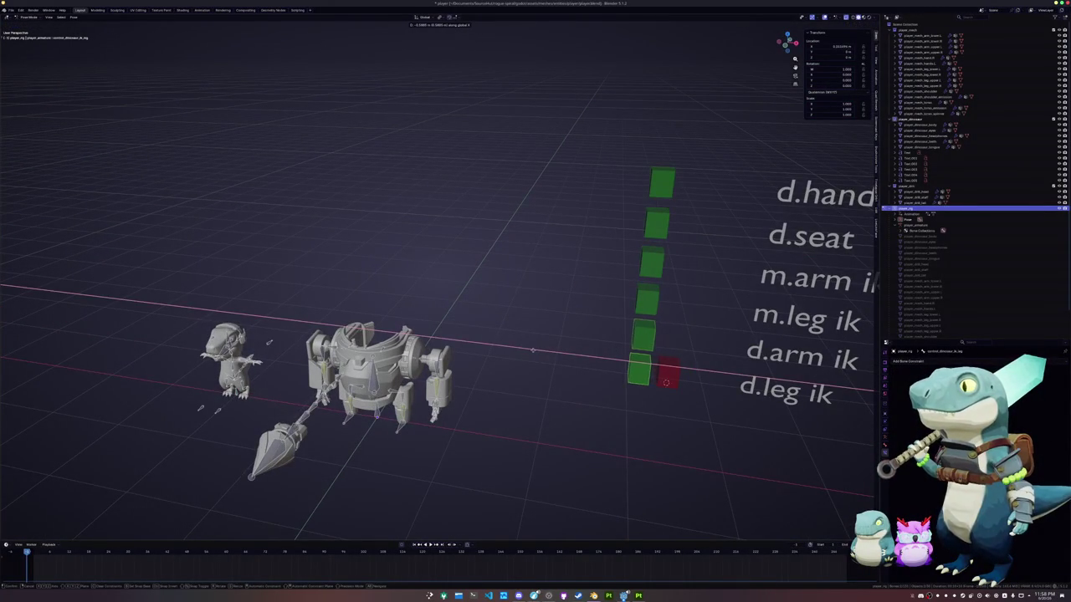
{"action": "left_click", "coordinate": [531, 350]}
{"action": "left_click", "coordinate": [649, 134]}
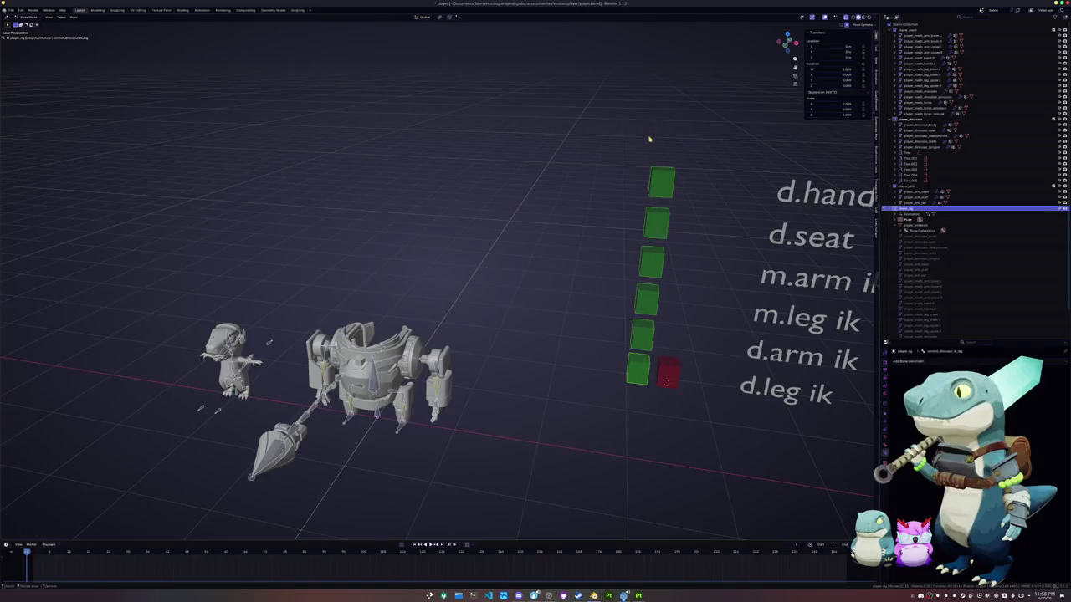
{"action": "scroll", "coordinate": [650, 189], "scroll_direction": "down", "scroll_amount": 3}
Save the file, return the rig to Object Mode and restore the two-viewport layout.
{"action": "key", "text": "ctrl+s"}
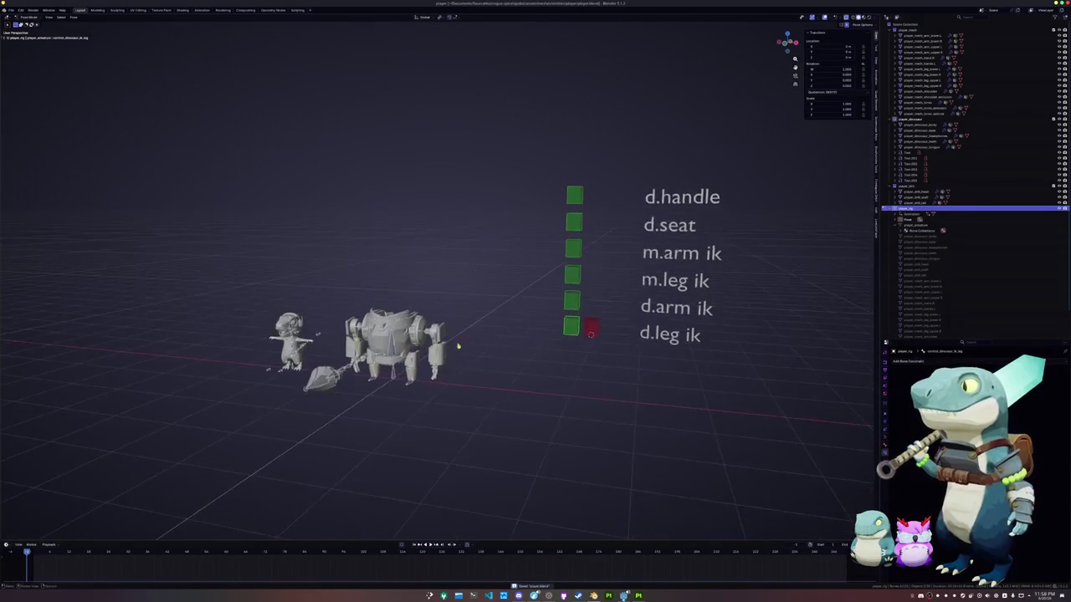
{"action": "middle_click_drag", "start_coordinate": [360, 351], "coordinate": [415, 362], "text": "shift"}
{"action": "key", "text": "ctrl+Tab"}
{"action": "scroll", "coordinate": [476, 371], "scroll_direction": "up", "scroll_amount": 2}
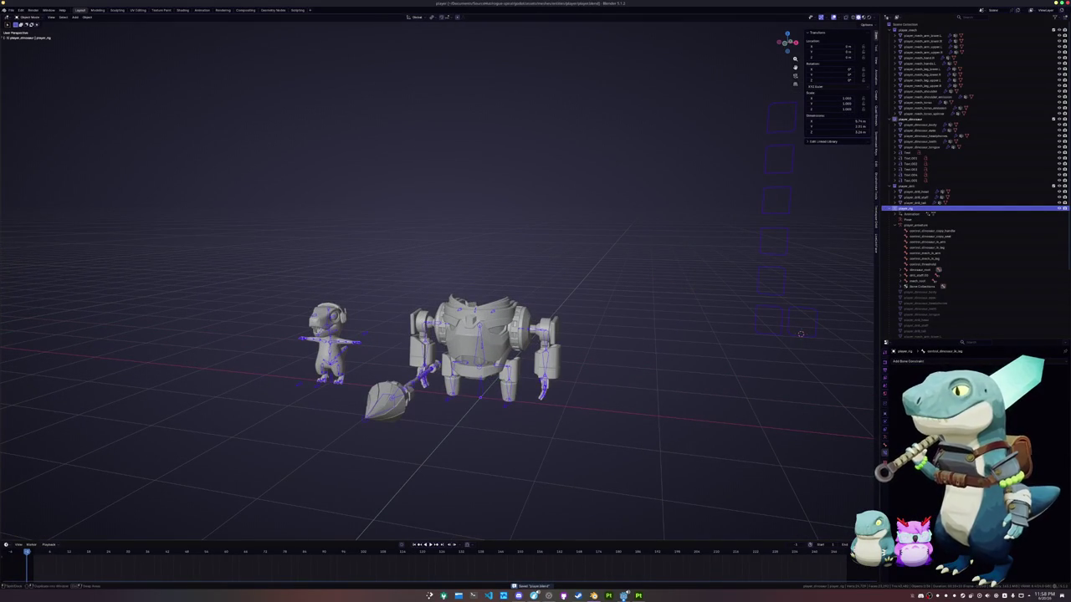
{"action": "key", "text": "ctrl+space"}
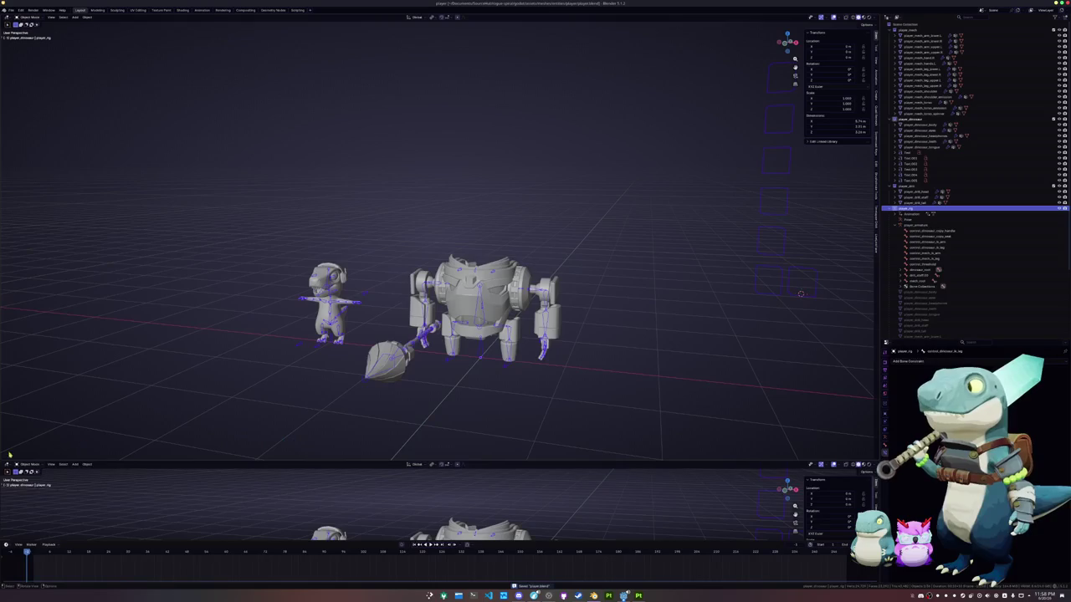
{"action": "left_click", "coordinate": [8, 465]}
Switch the lower area to the Dope Sheet's Action Editor and rename the current action.
{"action": "left_click", "coordinate": [83, 480]}
{"action": "left_click", "coordinate": [29, 466]}
{"action": "left_click", "coordinate": [34, 485]}
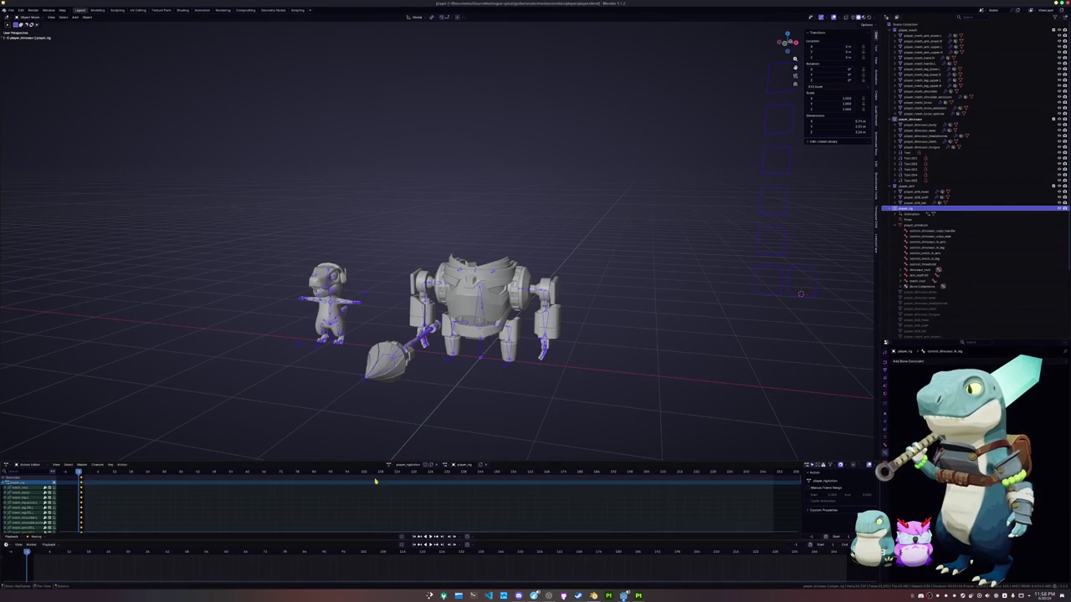
{"action": "double_click", "coordinate": [418, 465]}
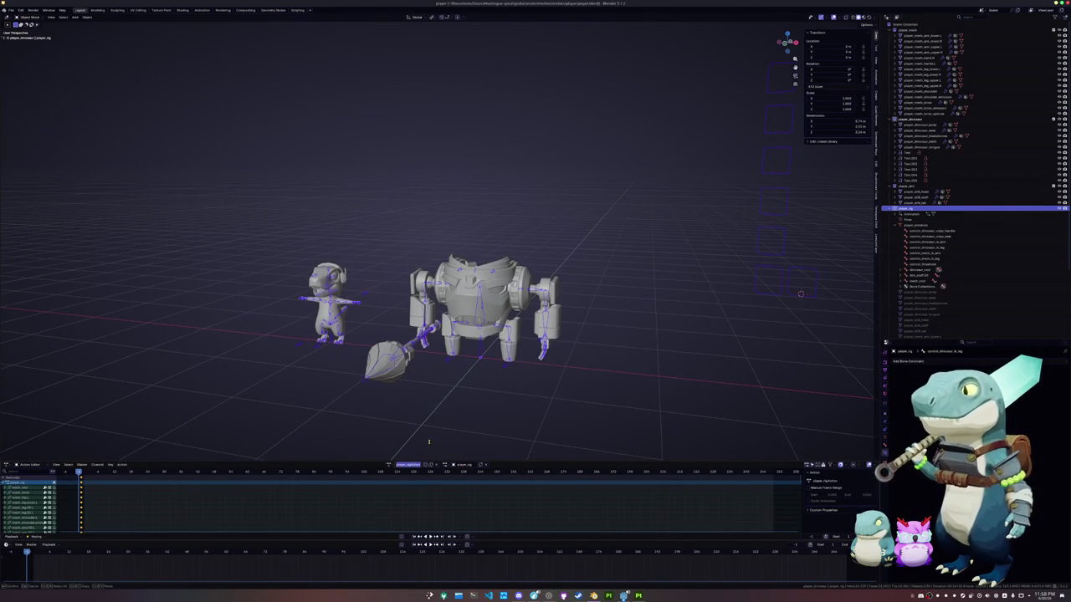
{"action": "key", "text": "Return"}
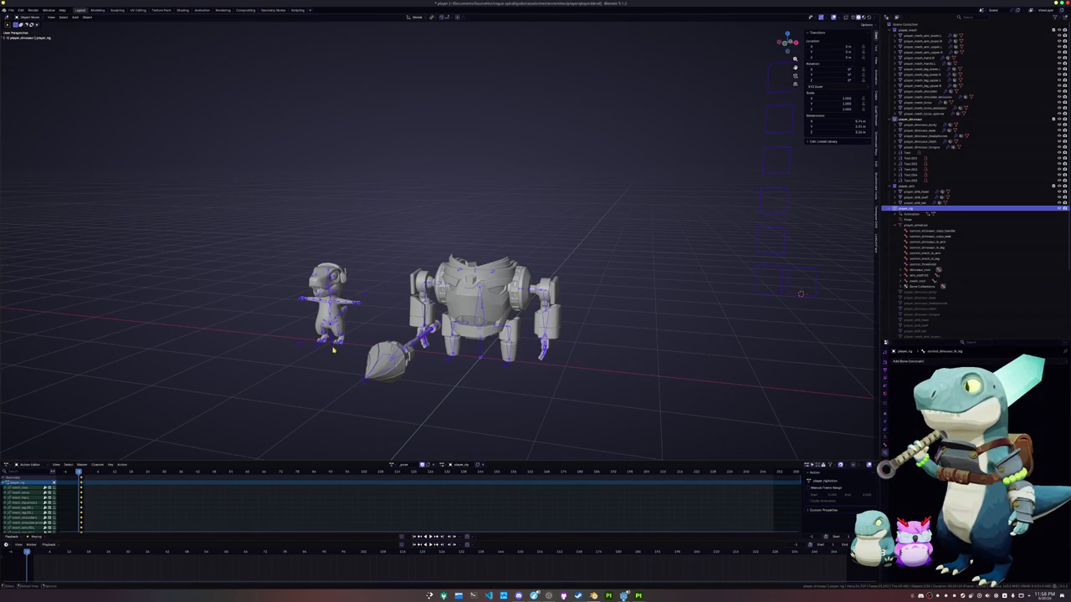
Enter Pose Mode on the rig and duplicate the action at the first frame.
{"action": "key", "text": "ctrl+Tab"}
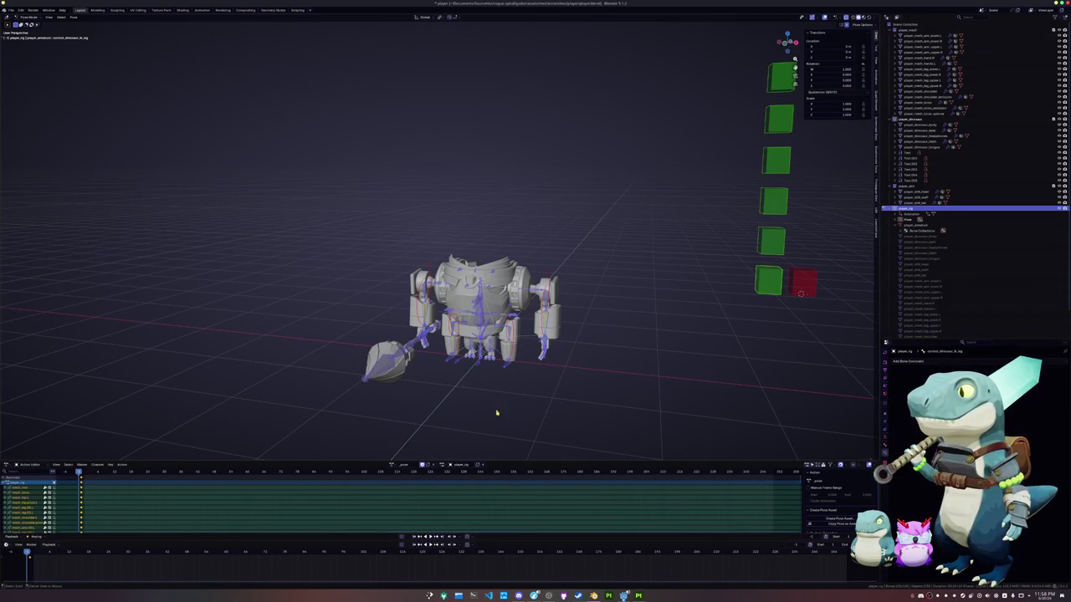
{"action": "key", "text": "ctrl+Tab"}
{"action": "scroll", "coordinate": [427, 333], "scroll_direction": "up", "scroll_amount": 4}
{"action": "scroll", "coordinate": [452, 402], "scroll_direction": "down", "scroll_amount": 4}
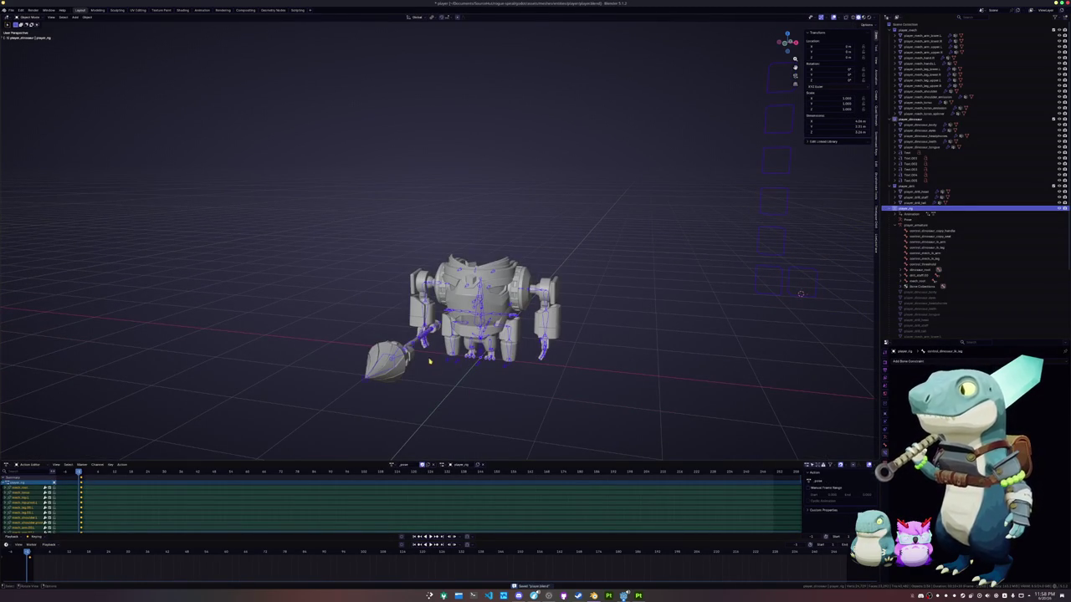
{"action": "key", "text": "ctrl+Tab"}
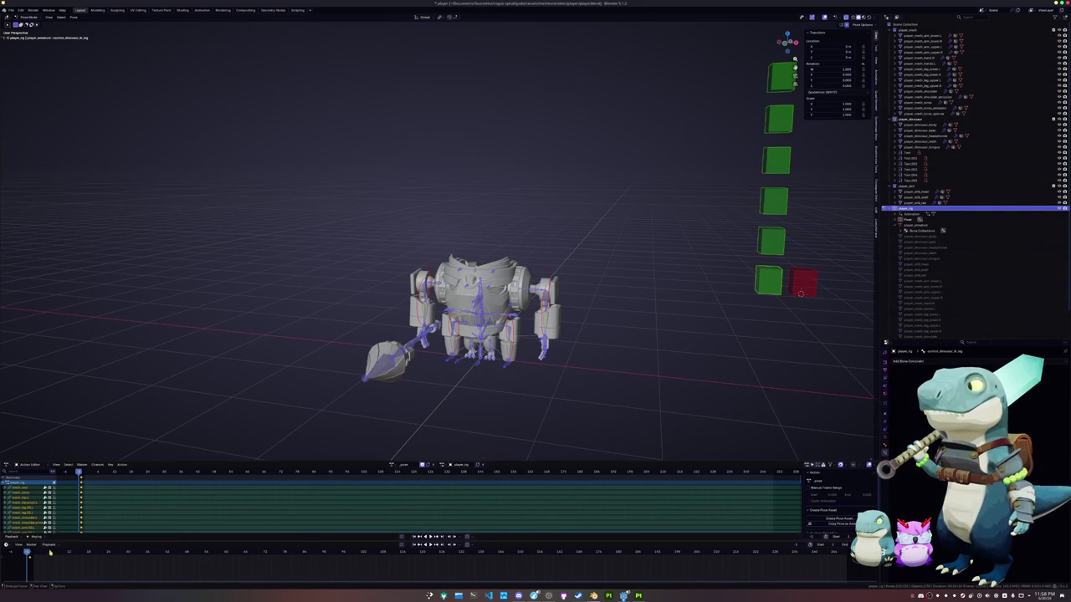
{"action": "key", "text": "Right"}
{"action": "key", "text": "Left"}
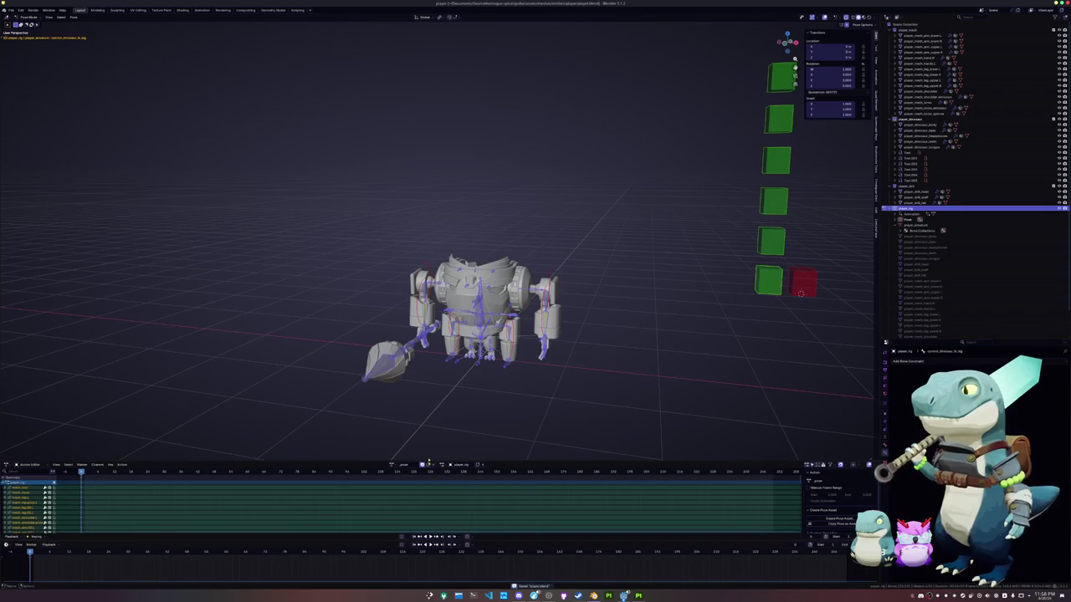
{"action": "left_click", "coordinate": [426, 465]}
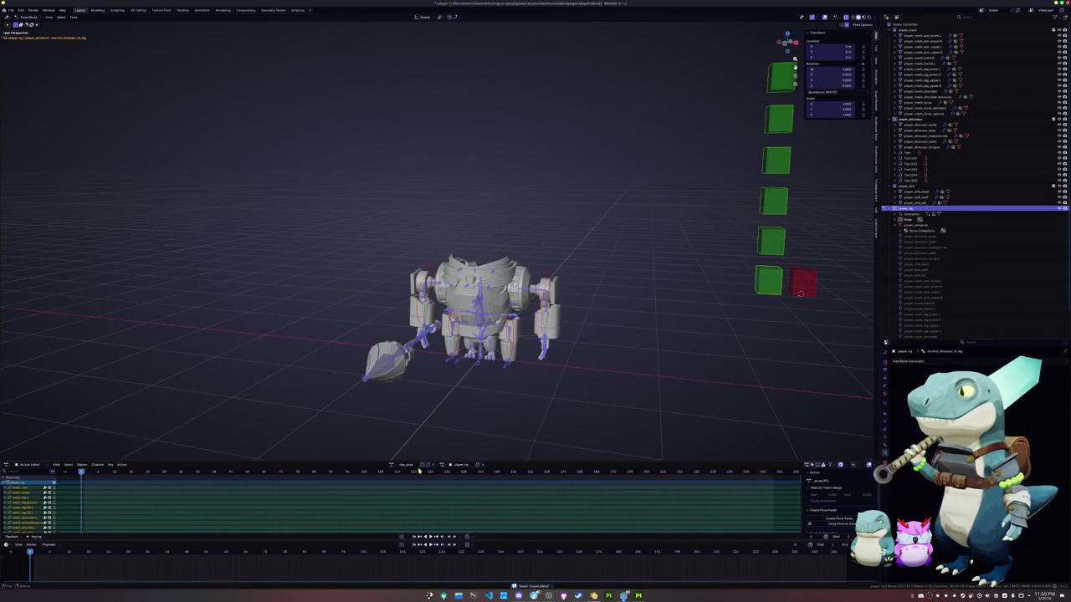
Select the spear's staff bone and move it along its length.
{"action": "scroll", "coordinate": [449, 415], "scroll_direction": "up", "scroll_amount": 2}
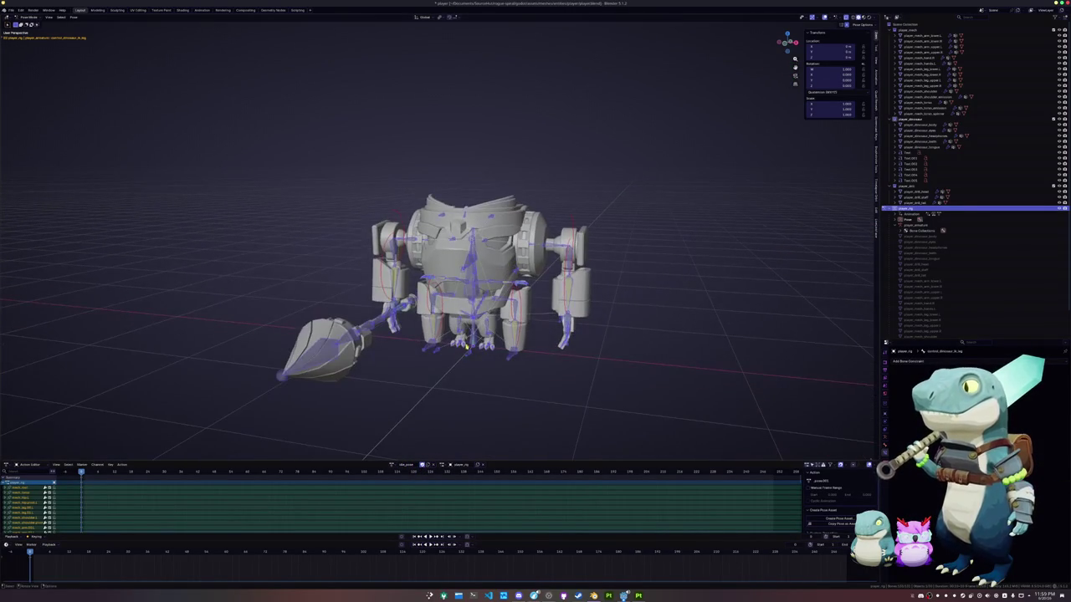
{"action": "left_click", "coordinate": [462, 349]}
{"action": "scroll", "coordinate": [461, 347], "scroll_direction": "up", "scroll_amount": 2}
{"action": "scroll", "coordinate": [460, 347], "scroll_direction": "up", "scroll_amount": 2}
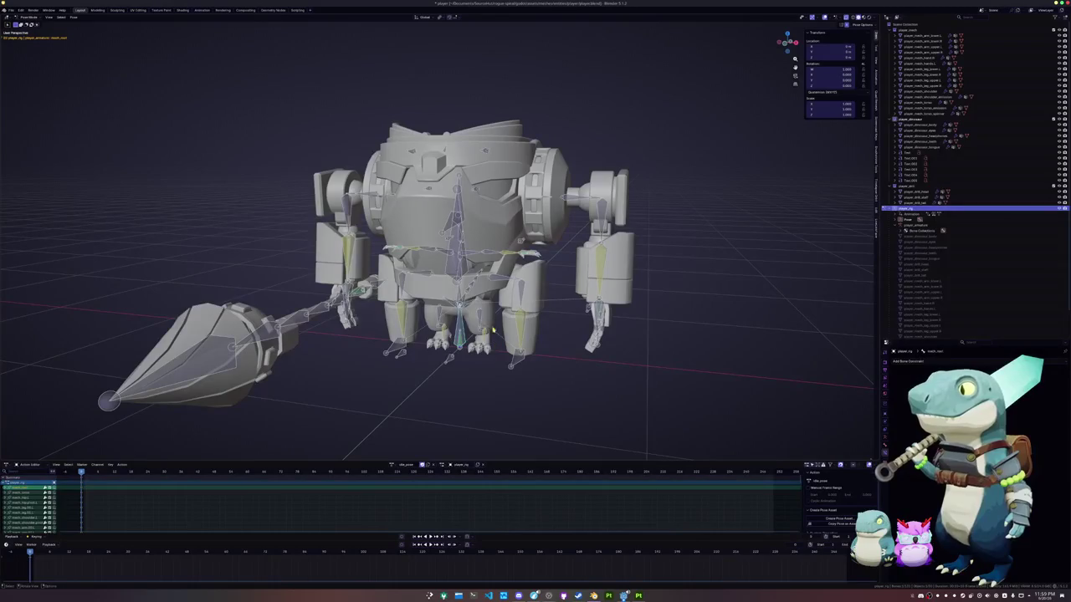
{"action": "left_click", "coordinate": [347, 214]}
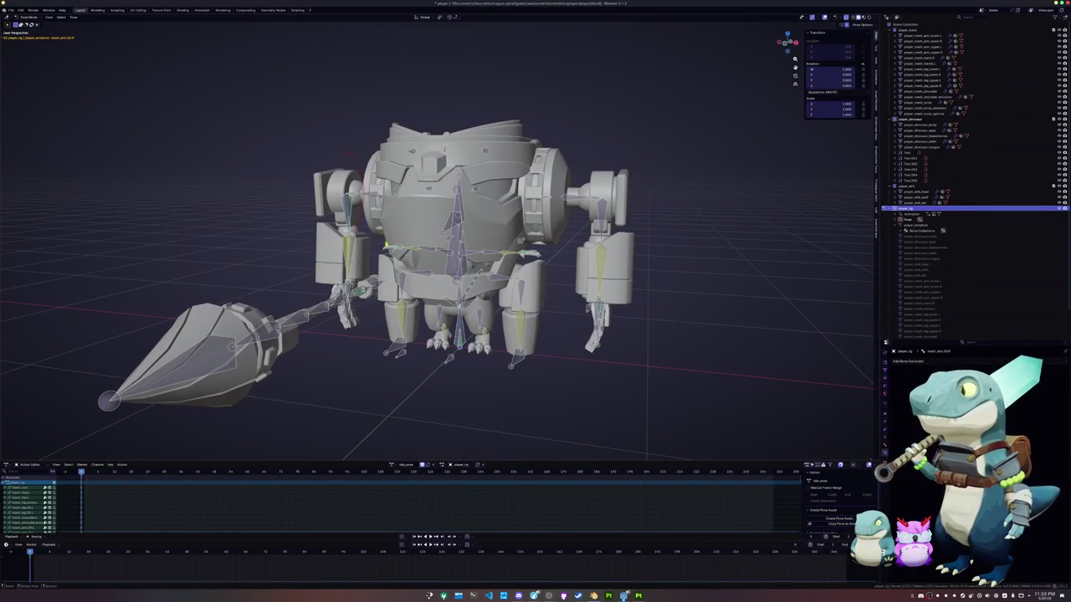
{"action": "left_click", "coordinate": [356, 297]}
{"action": "middle_click_drag", "start_coordinate": [355, 297], "coordinate": [368, 268]}
{"action": "key", "text": "g"}
{"action": "key", "text": "x"}
{"action": "key", "text": "y"}
{"action": "key", "text": "y"}
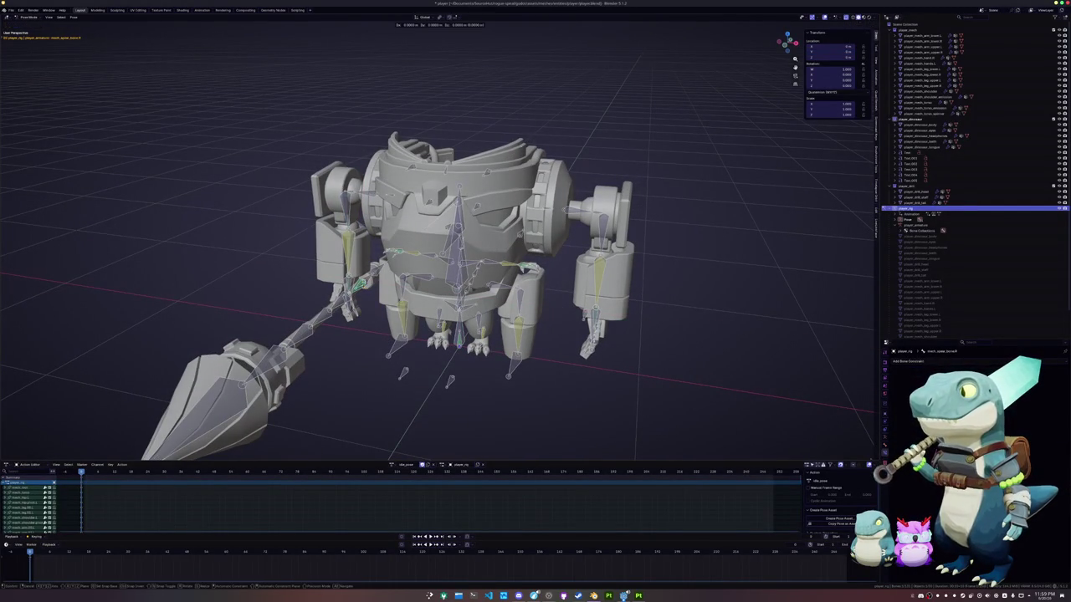
{"action": "key", "text": "Return"}
Adjust the staff bone vertically along Z beside the mech's body.
{"action": "mouse_move", "coordinate": [468, 251]}
{"action": "middle_mouse_down"}
{"action": "mouse_move", "coordinate": [469, 301]}
{"action": "mouse_move", "coordinate": [635, 293]}
{"action": "middle_mouse_up"}
{"action": "key", "text": "g"}
{"action": "key", "text": "y"}
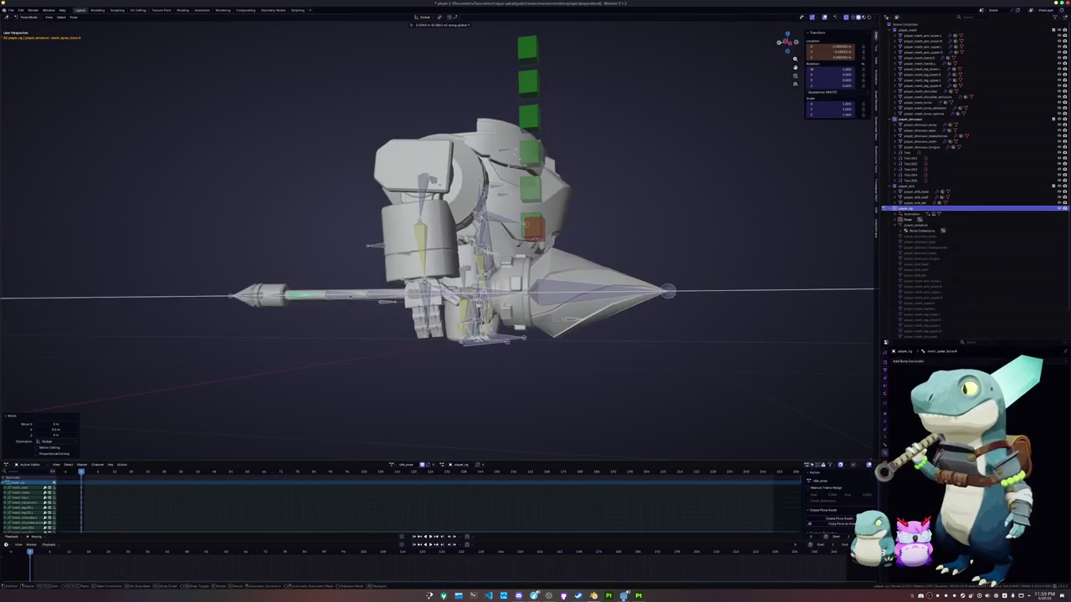
{"action": "key", "text": "z"}
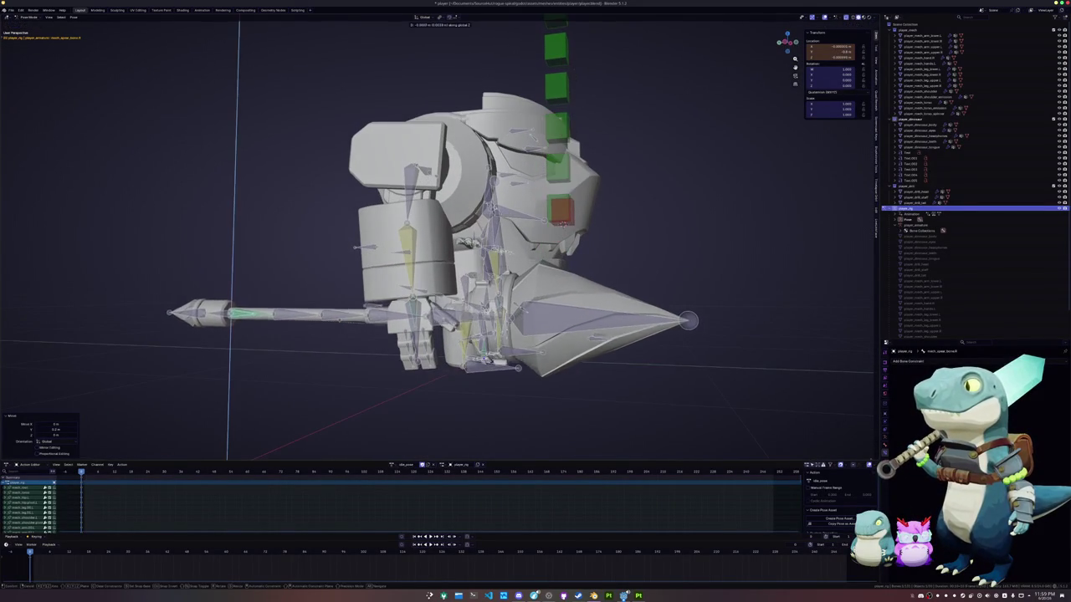
{"action": "key", "text": "Return"}
{"action": "middle_click_drag", "start_coordinate": [435, 251], "coordinate": [469, 251]}
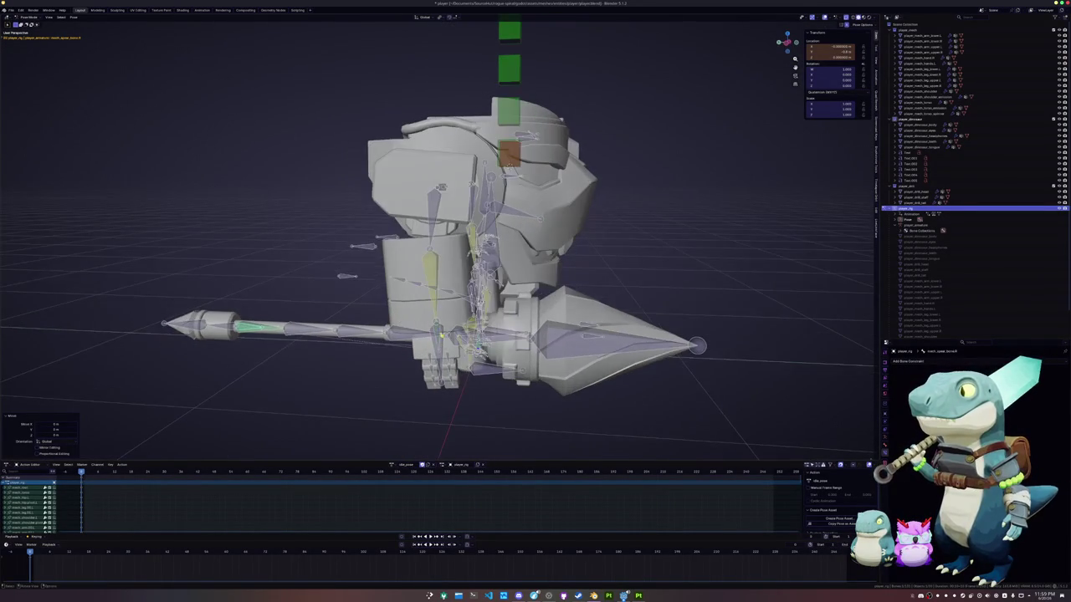
{"action": "middle_click_drag", "start_coordinate": [419, 344], "coordinate": [468, 343]}
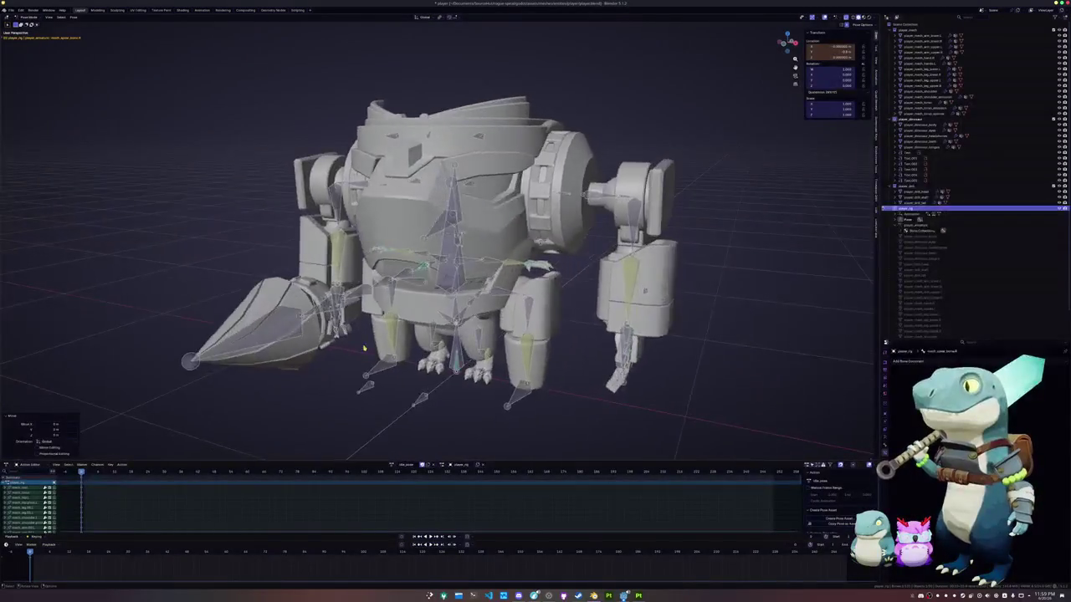
{"action": "scroll", "coordinate": [500, 323], "scroll_direction": "down", "scroll_amount": 5}
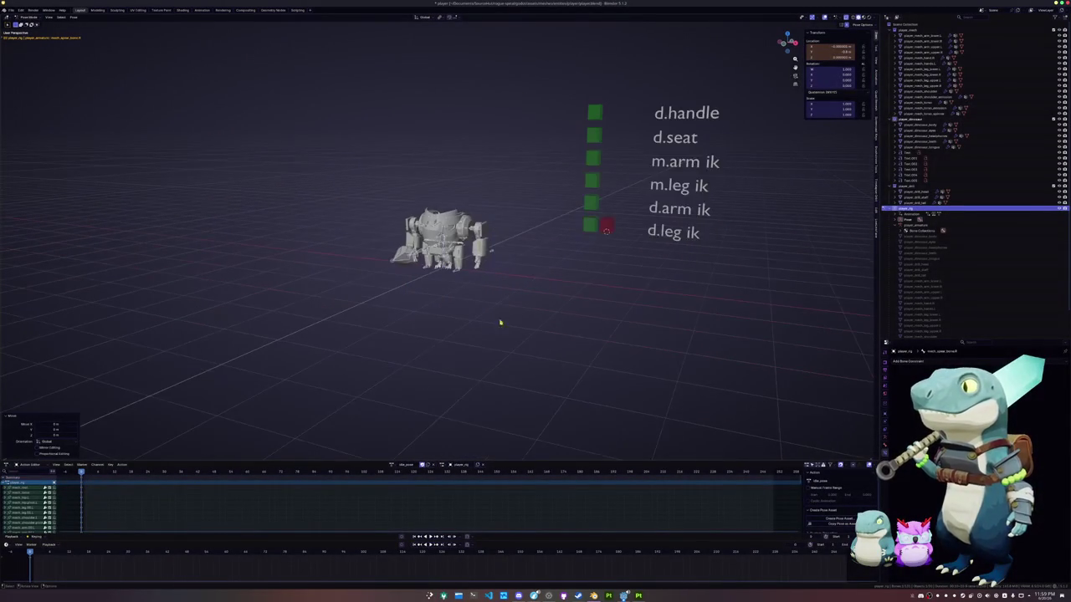
Slide the d.handle control along global X, leaving d.seat unchanged.
{"action": "left_click", "coordinate": [615, 113]}
{"action": "middle_click_drag", "start_coordinate": [615, 113], "coordinate": [623, 125]}
{"action": "key", "text": "g"}
{"action": "key", "text": "x"}
{"action": "left_click", "coordinate": [636, 143]}
{"action": "left_click", "coordinate": [606, 159]}
{"action": "key", "text": "g"}
{"action": "key", "text": "x"}
{"action": "left_click", "coordinate": [640, 159]}
{"action": "left_click", "coordinate": [642, 138]}
{"action": "key", "text": "g"}
{"action": "key", "text": "x"}
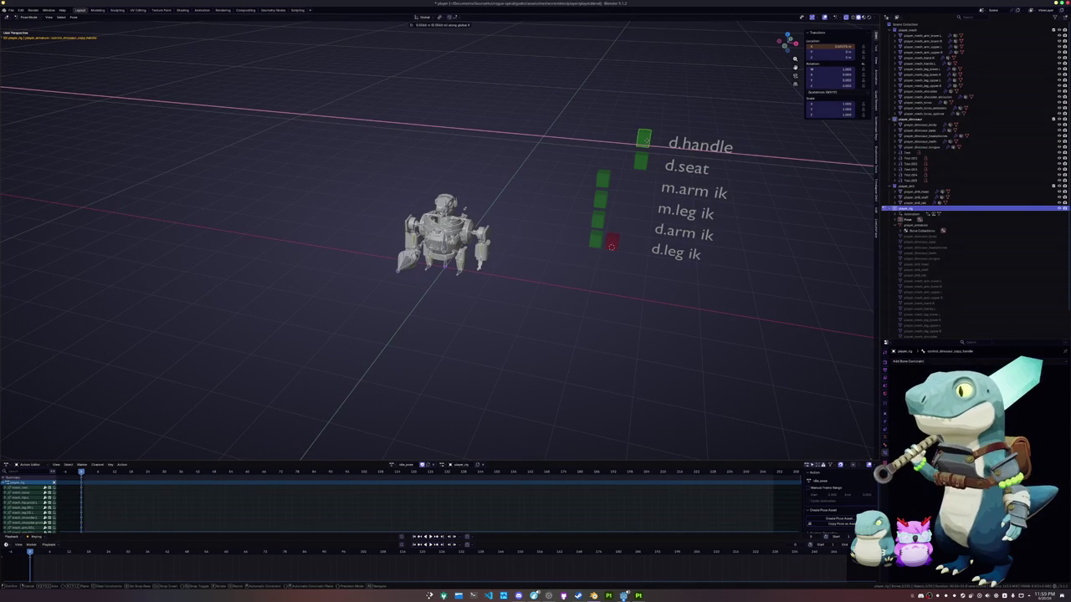
{"action": "left_click", "coordinate": [646, 139]}
Move the d.arm ik and d.leg ik controls together along global X.
{"action": "scroll", "coordinate": [640, 167], "scroll_direction": "up", "scroll_amount": 1}
{"action": "scroll", "coordinate": [639, 191], "scroll_direction": "up", "scroll_amount": 1}
{"action": "scroll", "coordinate": [636, 197], "scroll_direction": "down", "scroll_amount": 1}
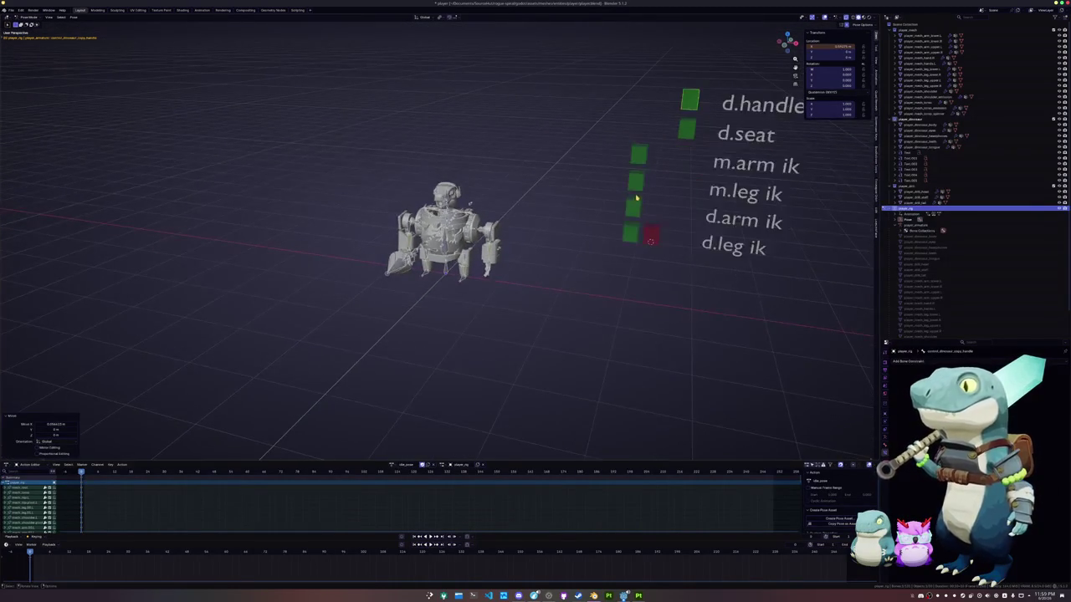
{"action": "left_click", "coordinate": [633, 209]}
{"action": "left_click", "coordinate": [630, 235], "text": "shift"}
{"action": "key", "text": "g"}
{"action": "key", "text": "x"}
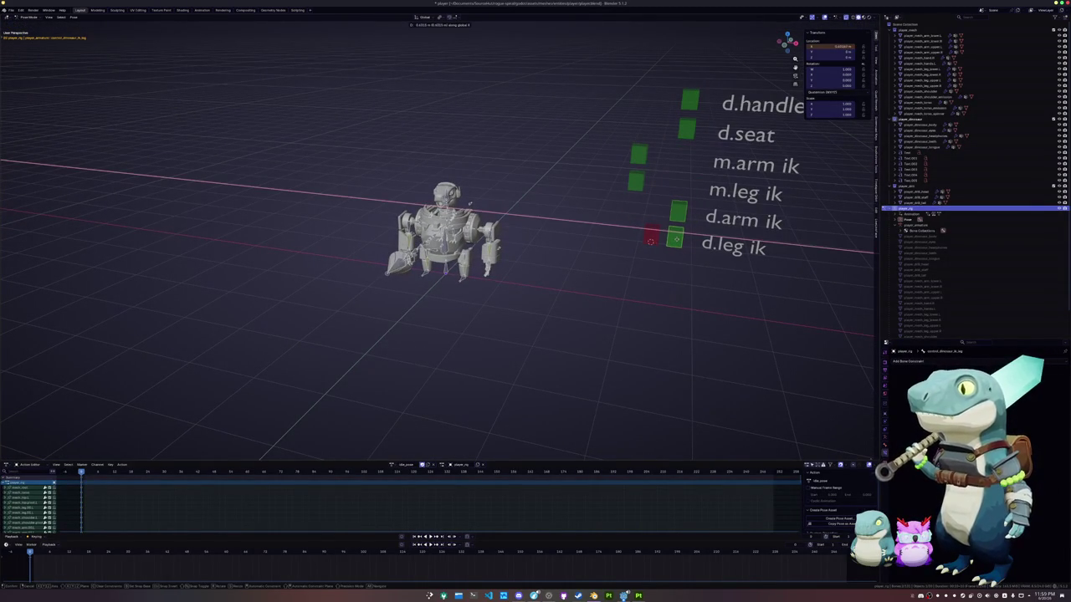
{"action": "left_click", "coordinate": [678, 241]}
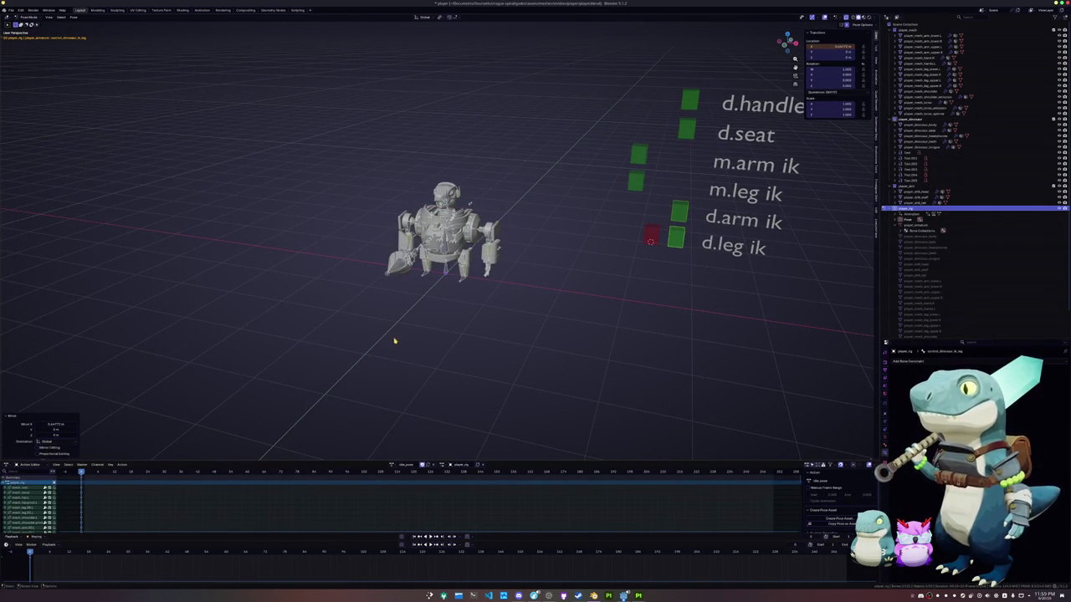
Slide the mech's leg IK control right along X, then select the mech's foot bone.
{"action": "scroll", "coordinate": [411, 333], "scroll_direction": "up", "scroll_amount": 2}
{"action": "scroll", "coordinate": [416, 335], "scroll_direction": "up", "scroll_amount": 3}
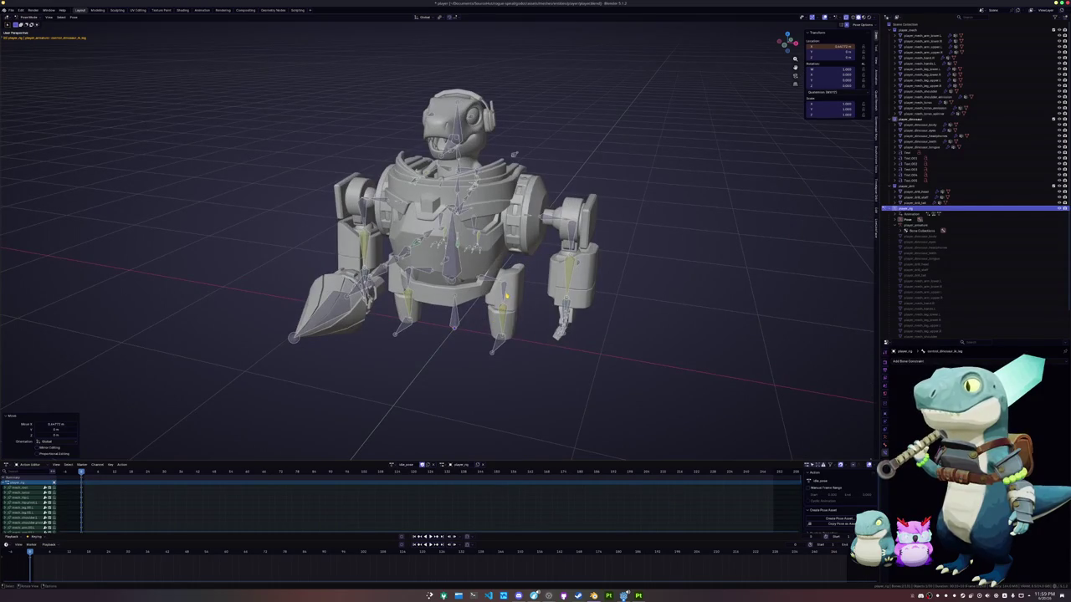
{"action": "left_click", "coordinate": [506, 295]}
{"action": "scroll", "coordinate": [585, 267], "scroll_direction": "down", "scroll_amount": 5}
{"action": "left_click", "coordinate": [644, 182]}
{"action": "key", "text": "g"}
{"action": "key", "text": "x"}
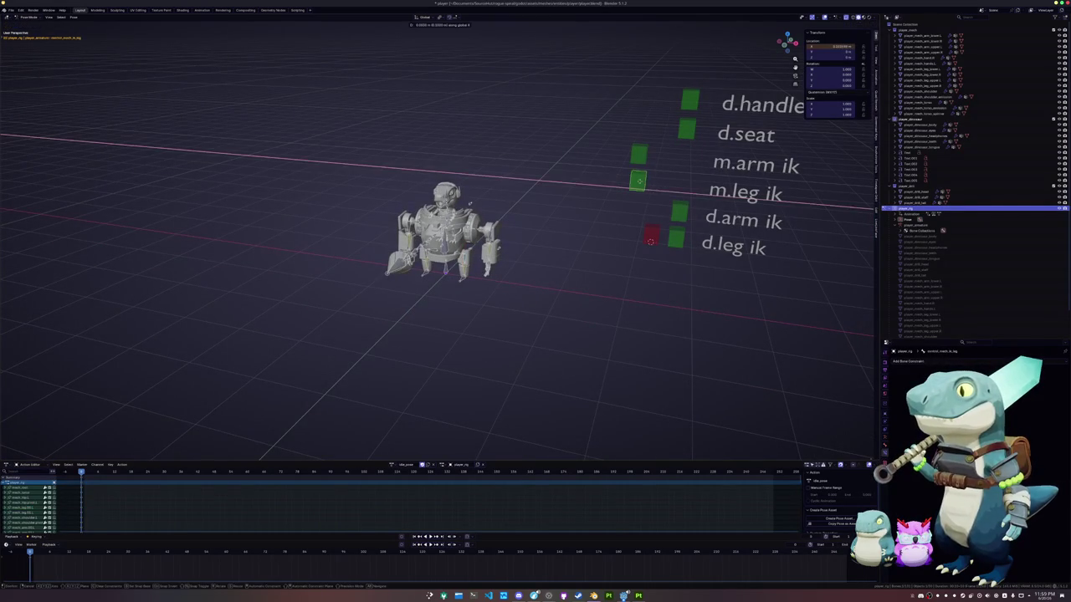
{"action": "left_click", "coordinate": [682, 183]}
{"action": "scroll", "coordinate": [470, 331], "scroll_direction": "up", "scroll_amount": 4}
{"action": "left_click", "coordinate": [492, 326]}
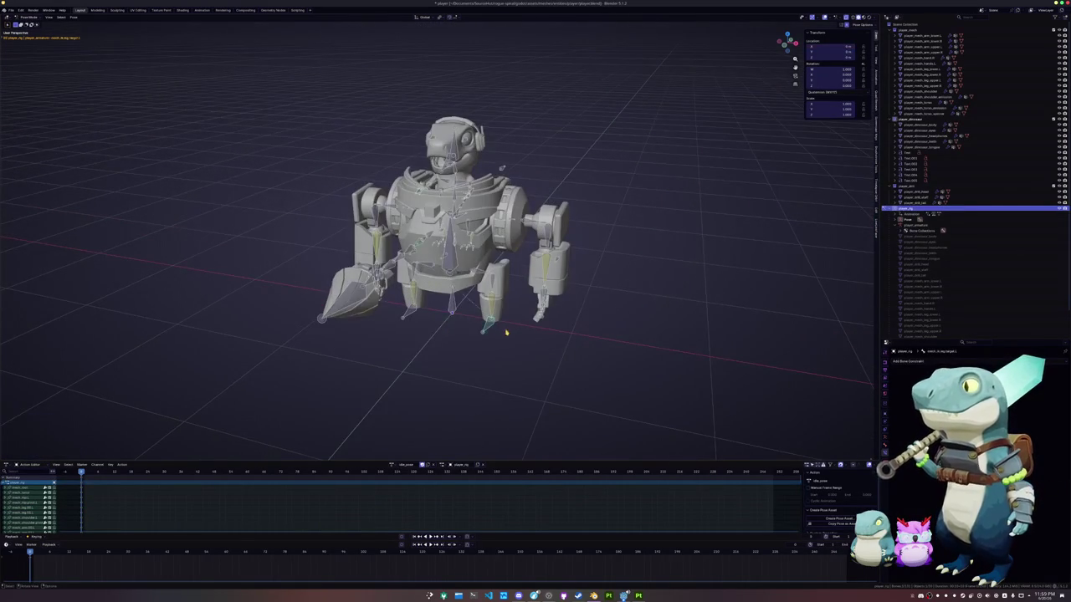
Shift the mech's foot bone along X and then twice along Y to reposition it.
{"action": "key", "text": "g"}
{"action": "key", "text": "z"}
{"action": "key", "text": "x"}
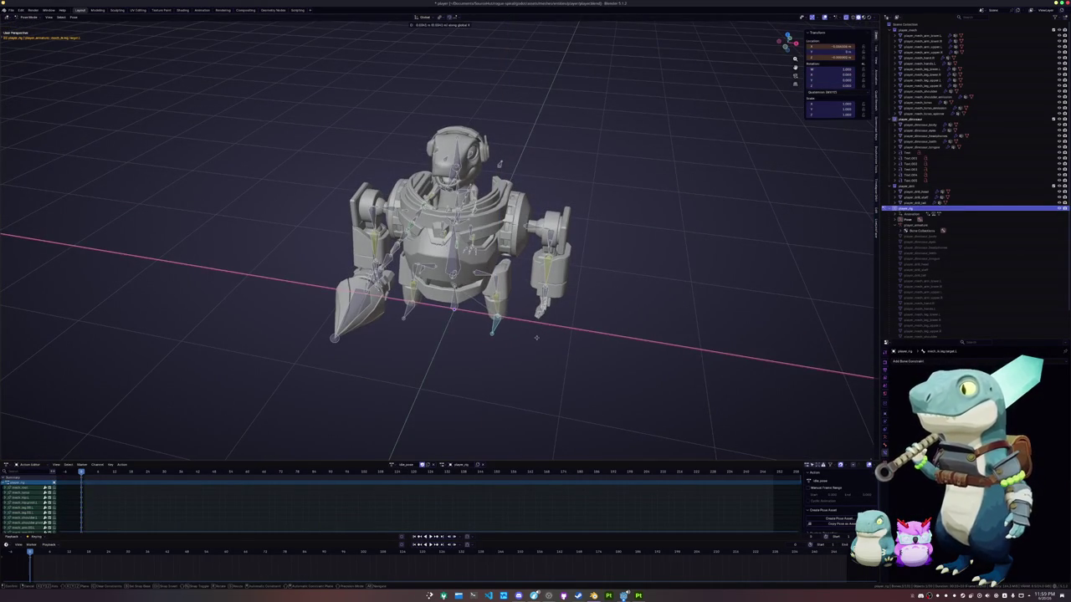
{"action": "left_click", "coordinate": [537, 337]}
{"action": "mouse_move", "coordinate": [537, 337]}
{"action": "middle_mouse_down"}
{"action": "mouse_move", "coordinate": [495, 326]}
{"action": "mouse_move", "coordinate": [695, 247]}
{"action": "mouse_move", "coordinate": [781, 260]}
{"action": "middle_mouse_up"}
{"action": "key", "text": "g"}
{"action": "key", "text": "y"}
{"action": "left_click", "coordinate": [496, 326]}
{"action": "key", "text": "g"}
{"action": "key", "text": "y"}
{"action": "left_click", "coordinate": [695, 247]}
Rotate a selected bone and then the mech's arm bone around the X axis.
{"action": "left_click", "coordinate": [498, 261]}
{"action": "scroll", "coordinate": [498, 261], "scroll_direction": "up", "scroll_amount": 3}
{"action": "middle_click_drag", "start_coordinate": [498, 261], "coordinate": [586, 238]}
{"action": "key", "text": "r"}
{"action": "key", "text": "x"}
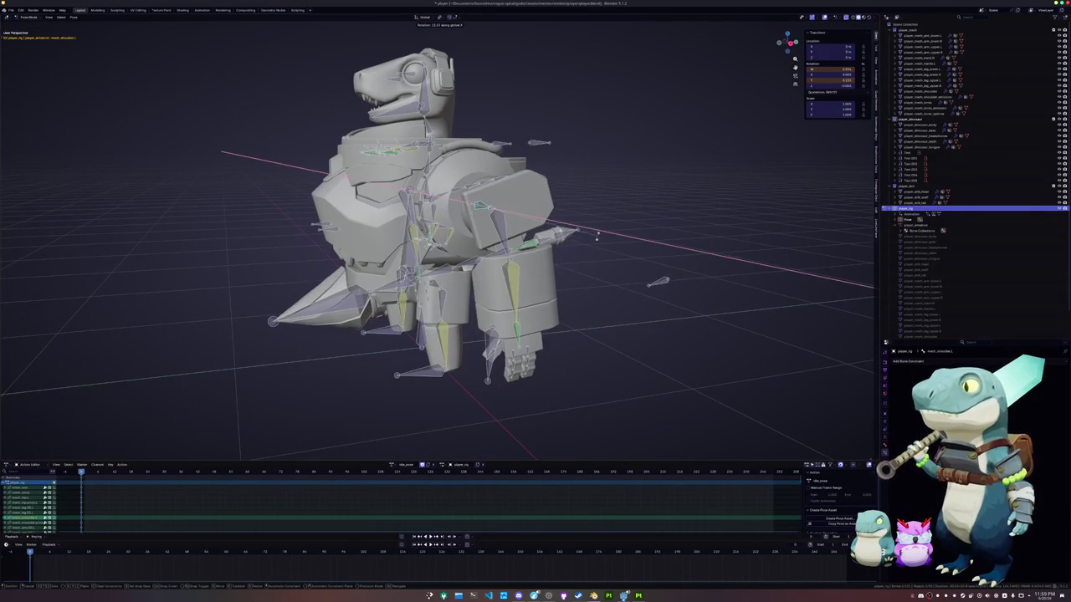
{"action": "left_click", "coordinate": [598, 237]}
{"action": "left_click", "coordinate": [510, 284]}
{"action": "key", "text": "r"}
{"action": "key", "text": "x"}
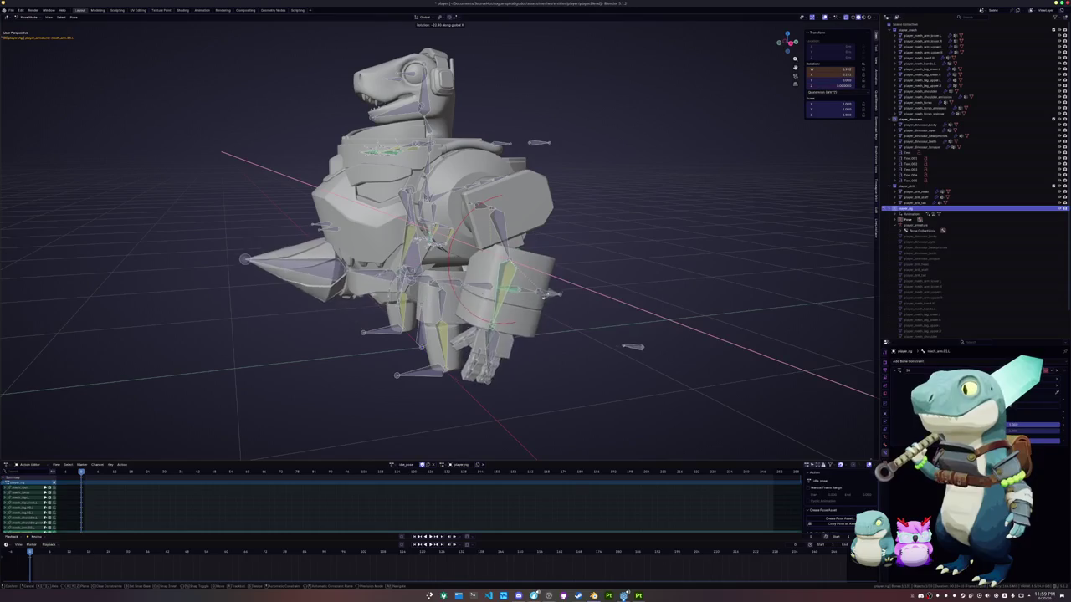
{"action": "left_click", "coordinate": [585, 352]}
Select two finger bones of the hand and rotate them around Z.
{"action": "middle_click_drag", "start_coordinate": [586, 352], "coordinate": [608, 334]}
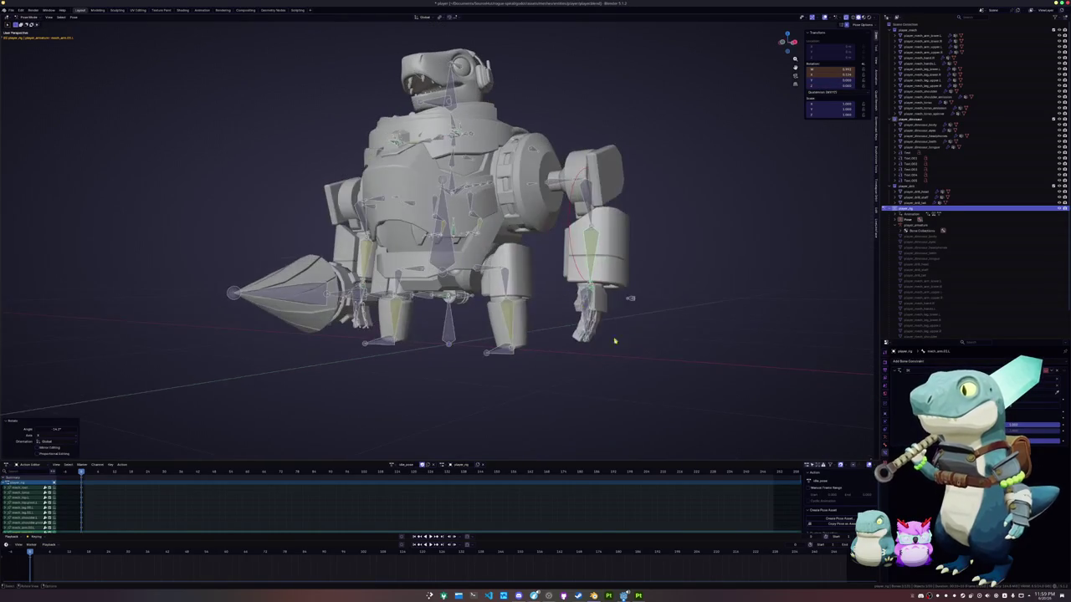
{"action": "scroll", "coordinate": [608, 335], "scroll_direction": "up", "scroll_amount": 1}
{"action": "scroll", "coordinate": [641, 373], "scroll_direction": "up", "scroll_amount": 1}
{"action": "scroll", "coordinate": [582, 359], "scroll_direction": "up", "scroll_amount": 1}
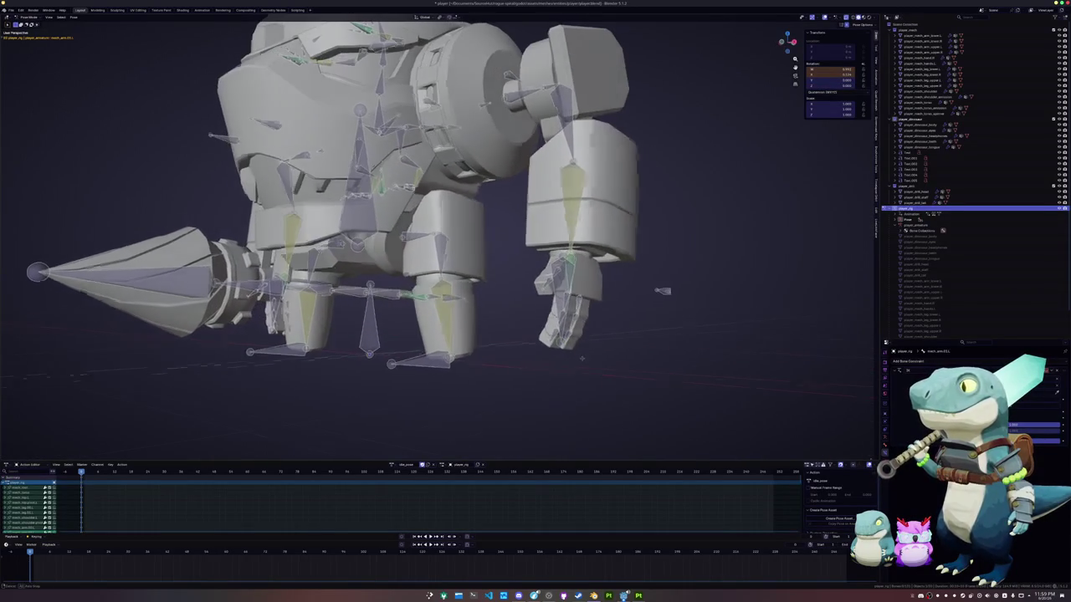
{"action": "scroll", "coordinate": [653, 352], "scroll_direction": "up", "scroll_amount": 3}
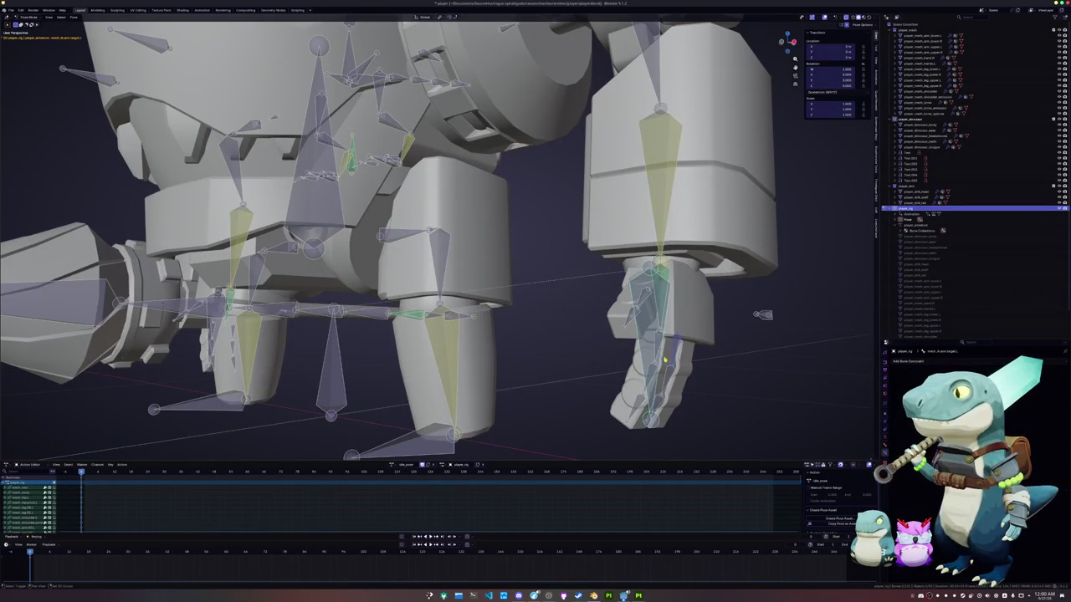
{"action": "left_click", "coordinate": [674, 356]}
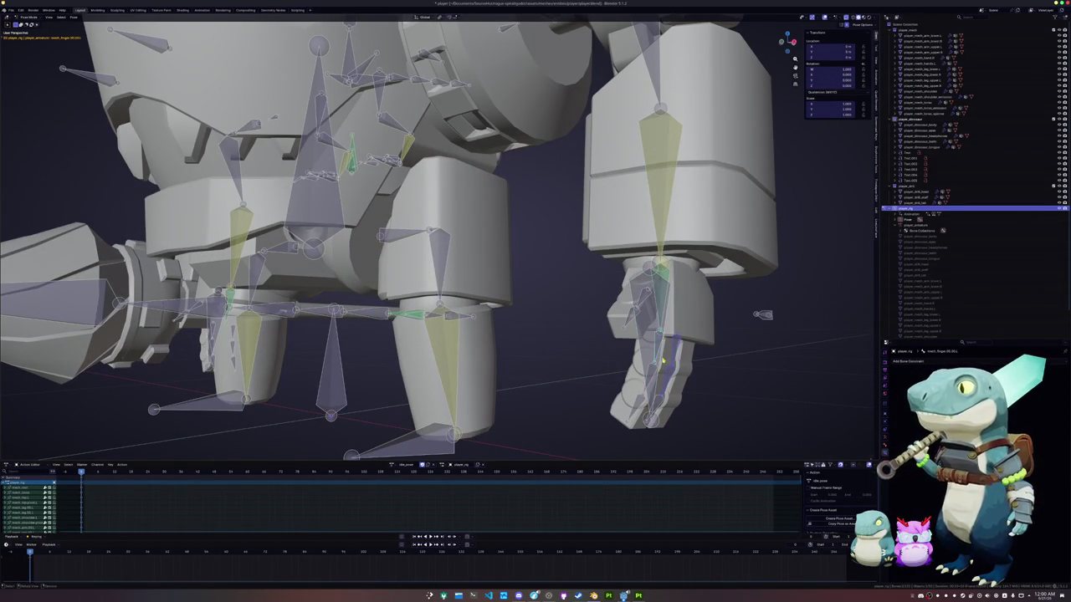
{"action": "left_click", "coordinate": [638, 406]}
{"action": "middle_click_drag", "start_coordinate": [666, 403], "coordinate": [612, 356]}
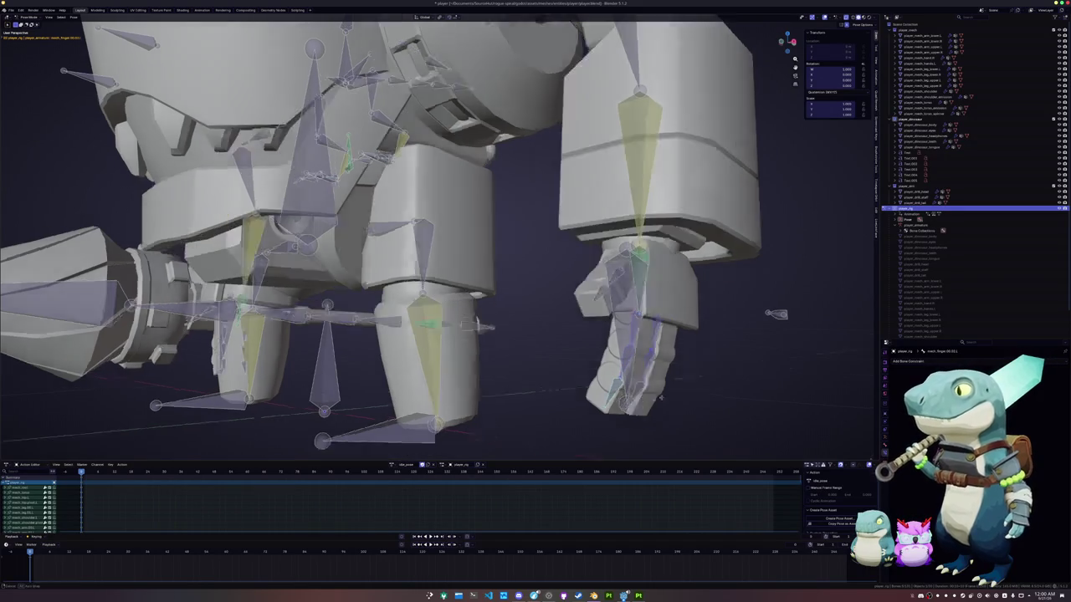
{"action": "middle_click_drag", "start_coordinate": [538, 318], "coordinate": [572, 283]}
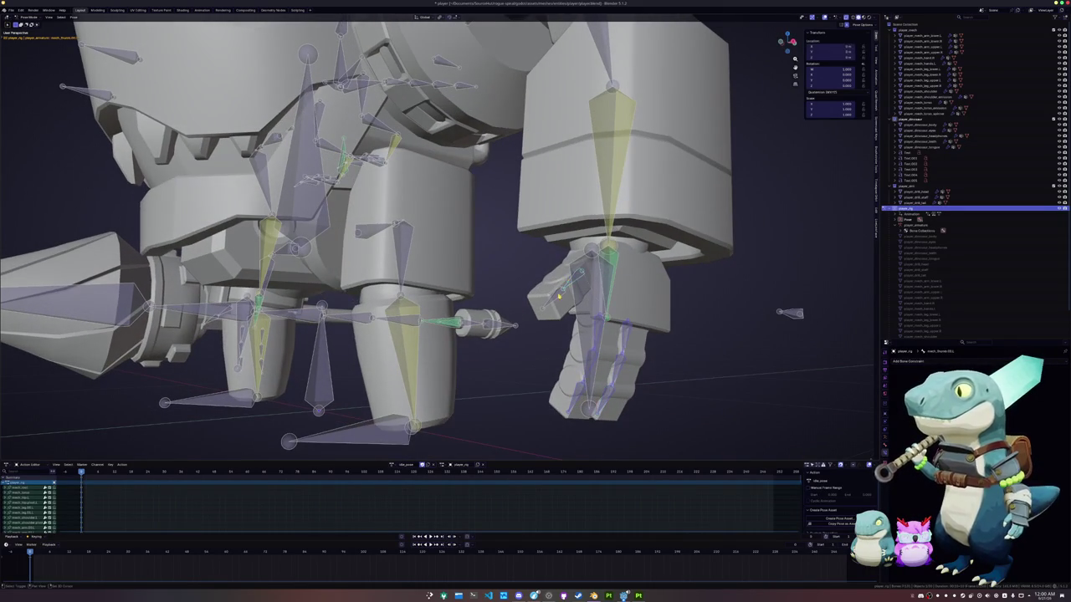
{"action": "scroll", "coordinate": [572, 283], "scroll_direction": "up", "scroll_amount": 2}
{"action": "key", "text": "r"}
{"action": "key", "text": "z"}
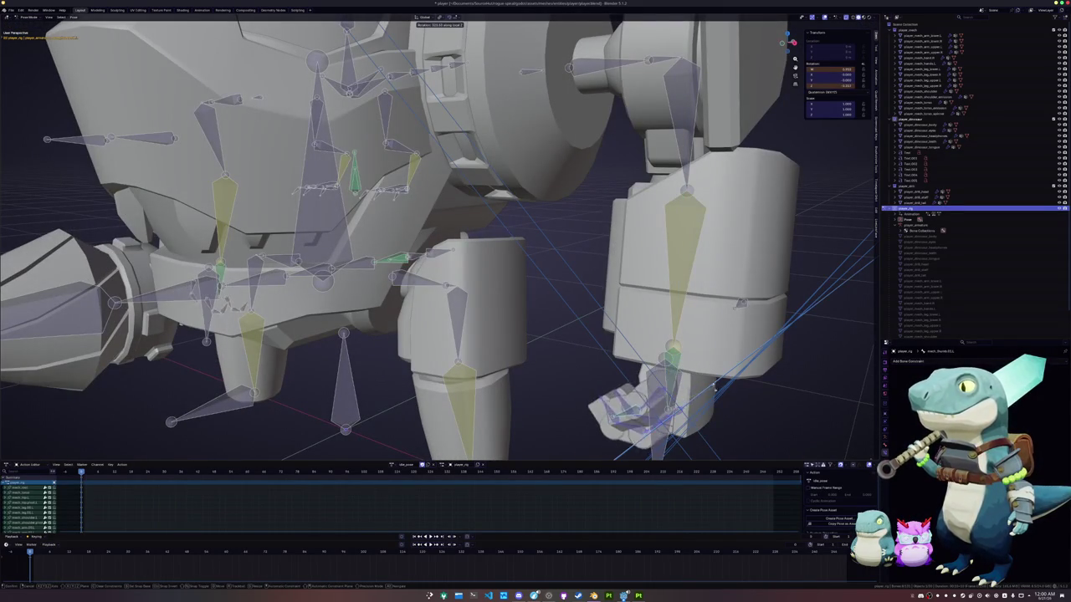
{"action": "left_click", "coordinate": [728, 392]}
Rotate the hand bones around Z, then around Y, toward the spear shaft.
{"action": "middle_click_drag", "start_coordinate": [728, 392], "coordinate": [629, 352]}
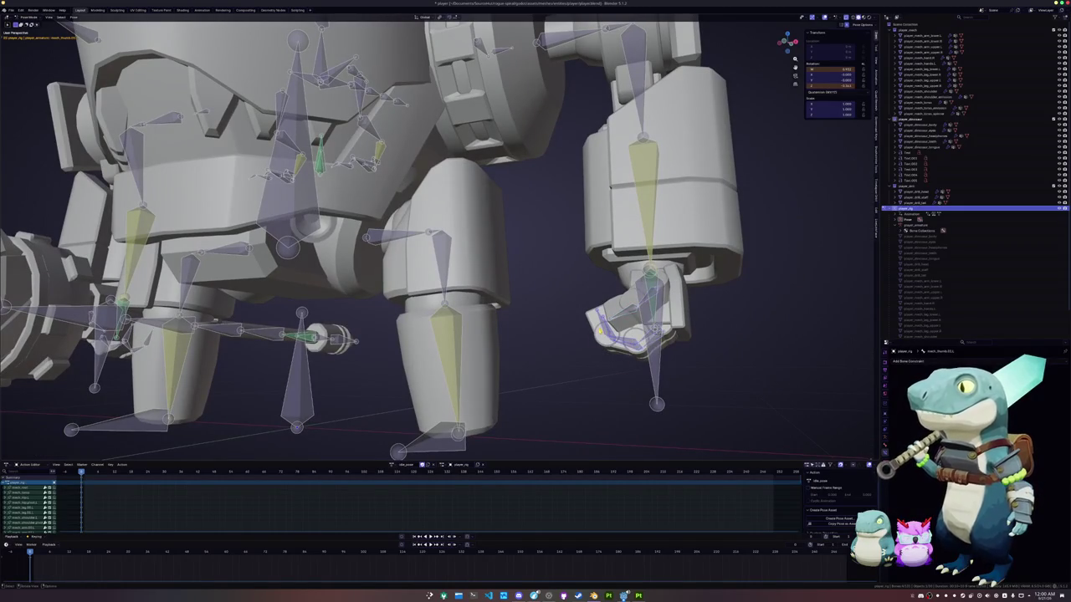
{"action": "key", "text": "r"}
{"action": "key", "text": "z"}
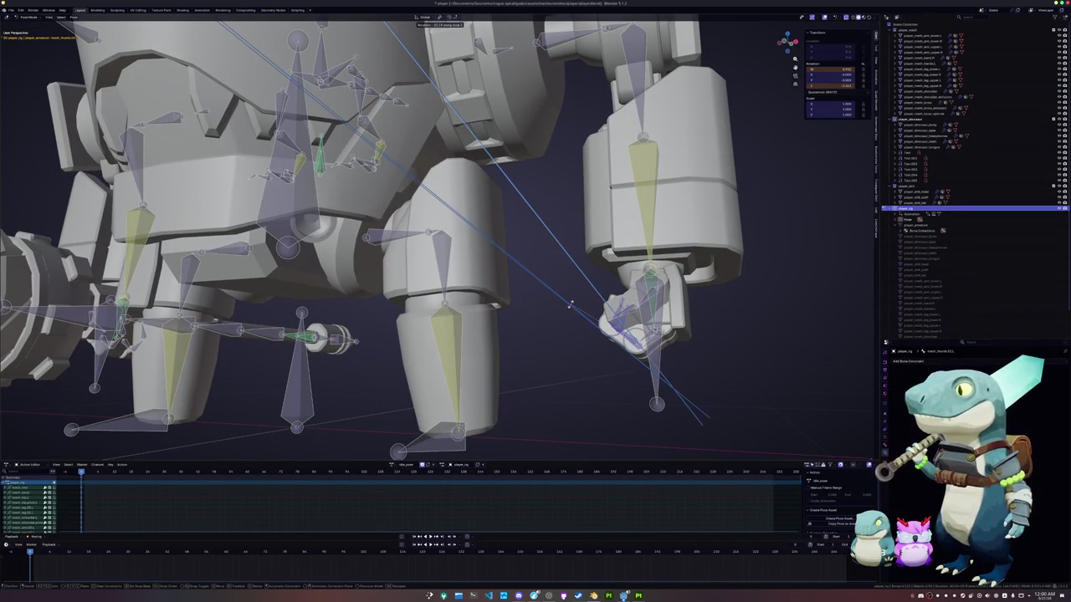
{"action": "left_click", "coordinate": [570, 306]}
{"action": "mouse_move", "coordinate": [570, 306]}
{"action": "middle_mouse_down"}
{"action": "mouse_move", "coordinate": [530, 333]}
{"action": "mouse_move", "coordinate": [694, 309]}
{"action": "middle_mouse_up"}
{"action": "key", "text": "r"}
{"action": "key", "text": "y"}
{"action": "key", "text": "y"}
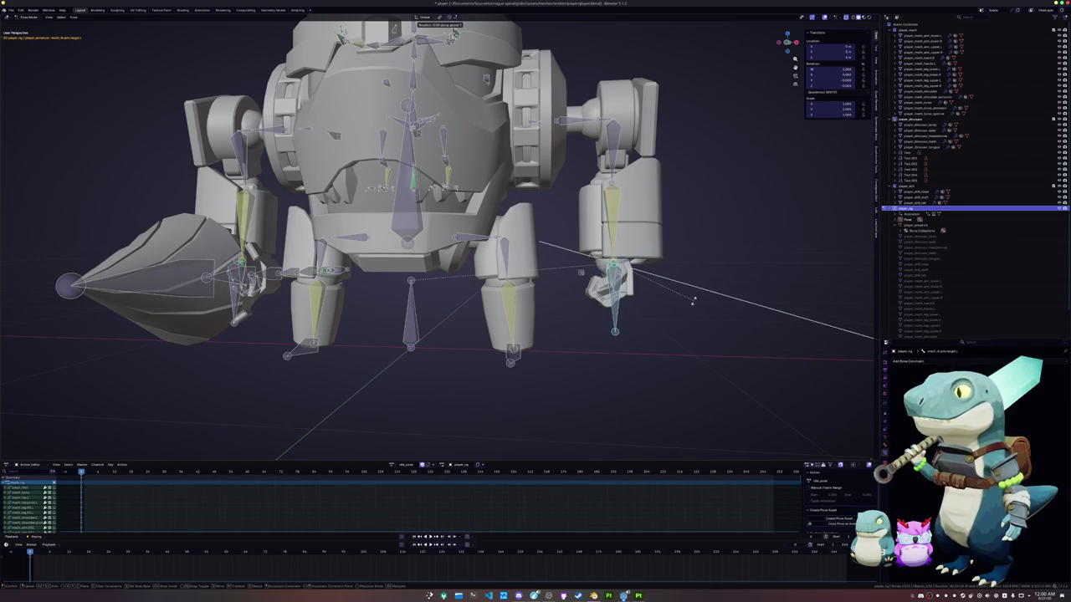
{"action": "left_click", "coordinate": [692, 257]}
Refine the hand bones with two more rotations around their local Y axis.
{"action": "scroll", "coordinate": [670, 267], "scroll_direction": "up", "scroll_amount": 5}
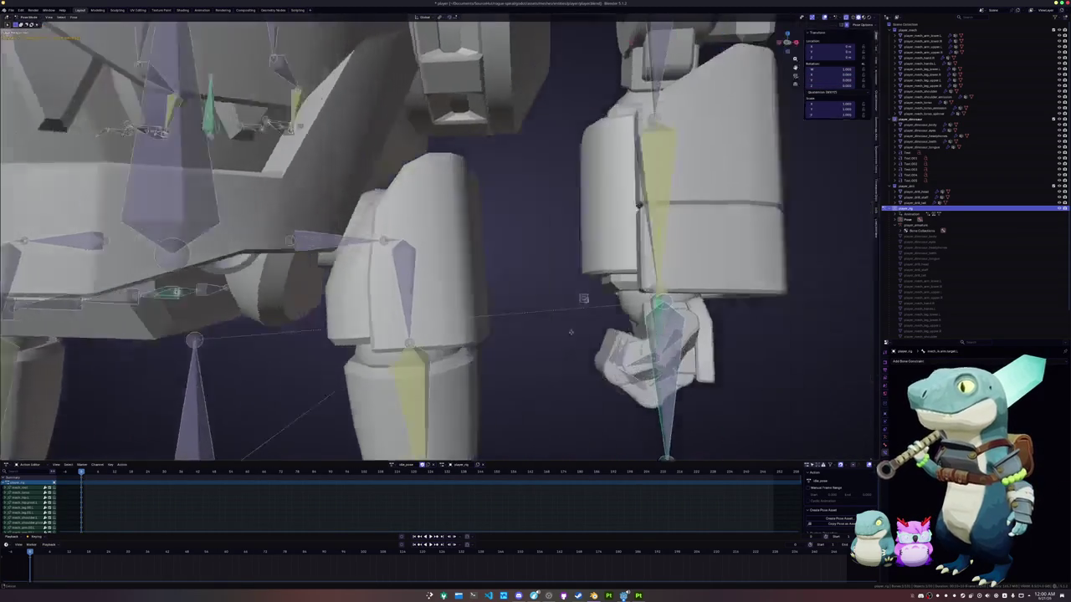
{"action": "key", "text": "r"}
{"action": "key", "text": "y"}
{"action": "key", "text": "y"}
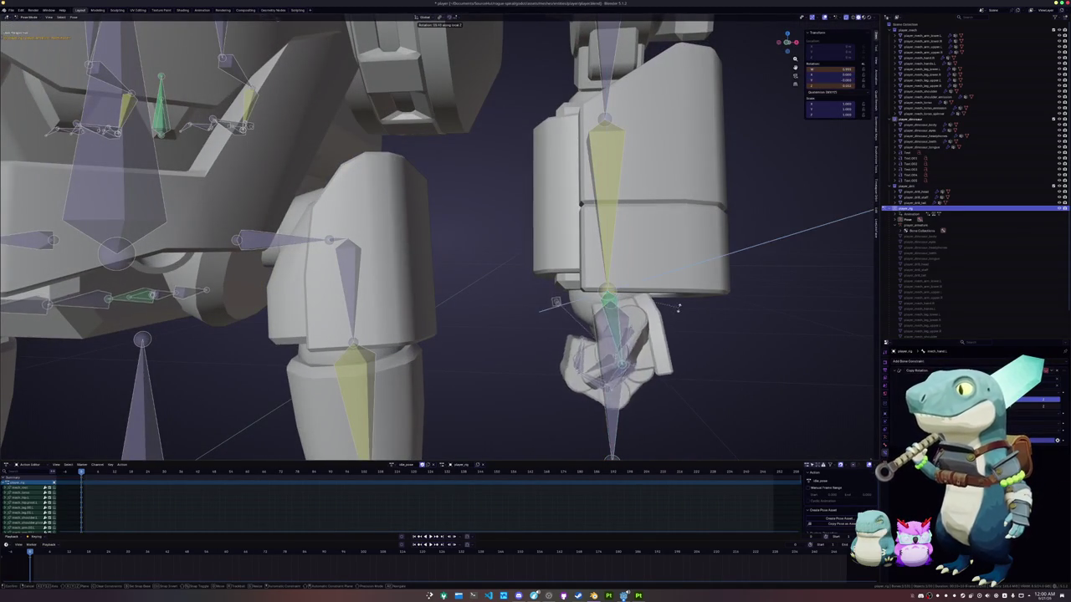
{"action": "left_click", "coordinate": [674, 301]}
{"action": "scroll", "coordinate": [428, 308], "scroll_direction": "down", "scroll_amount": 5}
{"action": "middle_click_drag", "start_coordinate": [428, 308], "coordinate": [616, 305]}
{"action": "key", "text": "r"}
{"action": "key", "text": "y"}
{"action": "key", "text": "y"}
{"action": "left_click", "coordinate": [610, 303]}
{"action": "scroll", "coordinate": [629, 170], "scroll_direction": "down", "scroll_amount": 3}
{"action": "mouse_move", "coordinate": [629, 170]}
{"action": "middle_mouse_down"}
{"action": "mouse_move", "coordinate": [629, 277]}
{"action": "mouse_move", "coordinate": [619, 288]}
{"action": "middle_mouse_up"}
{"action": "scroll", "coordinate": [629, 277], "scroll_direction": "up", "scroll_amount": 3}
Rotate the spear bone around its own Y axis, then swing it down-left.
{"action": "key", "text": "r"}
{"action": "key", "text": "y"}
{"action": "key", "text": "y"}
{"action": "left_click", "coordinate": [592, 326]}
{"action": "key", "text": "r"}
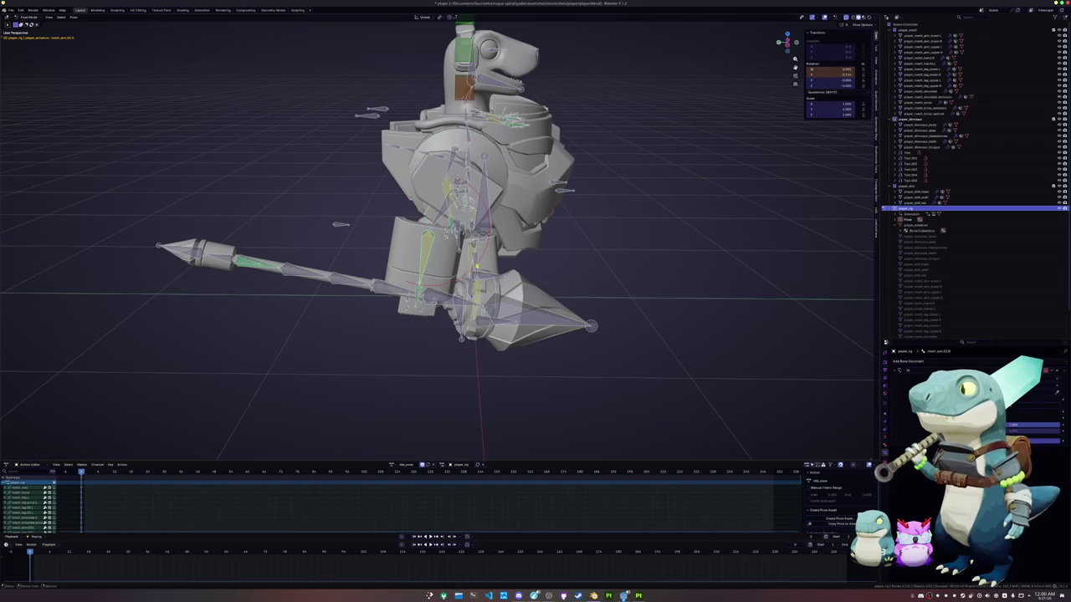
{"action": "left_click", "coordinate": [562, 235]}
Rotate the spear-holding arm around Y to stand the spear upright.
{"action": "middle_click_drag", "start_coordinate": [561, 235], "coordinate": [479, 262]}
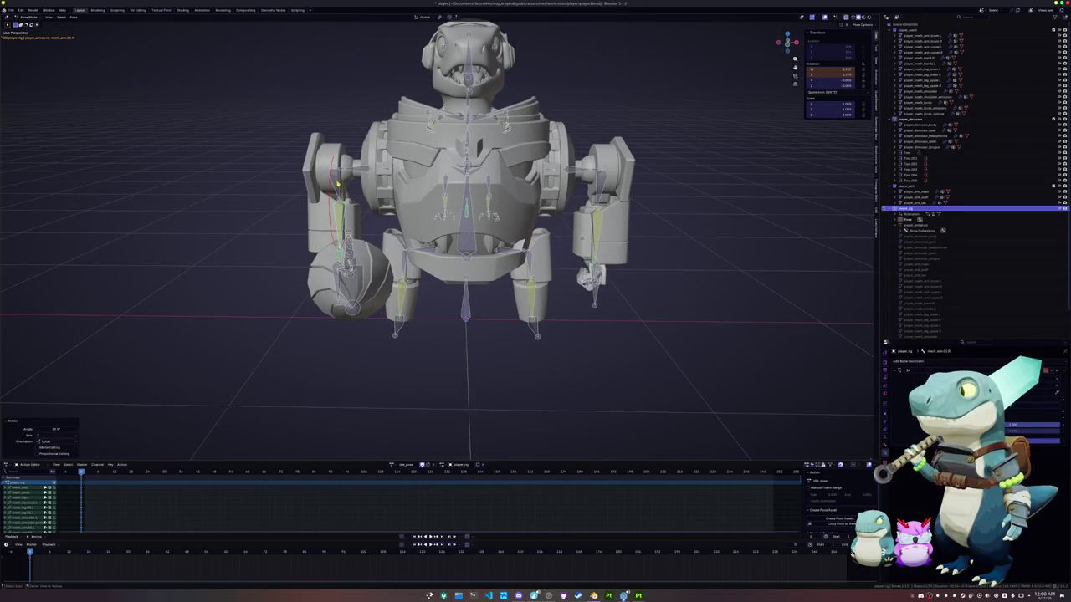
{"action": "left_click", "coordinate": [339, 171]}
{"action": "middle_click_drag", "start_coordinate": [468, 251], "coordinate": [519, 243]}
{"action": "key", "text": "r"}
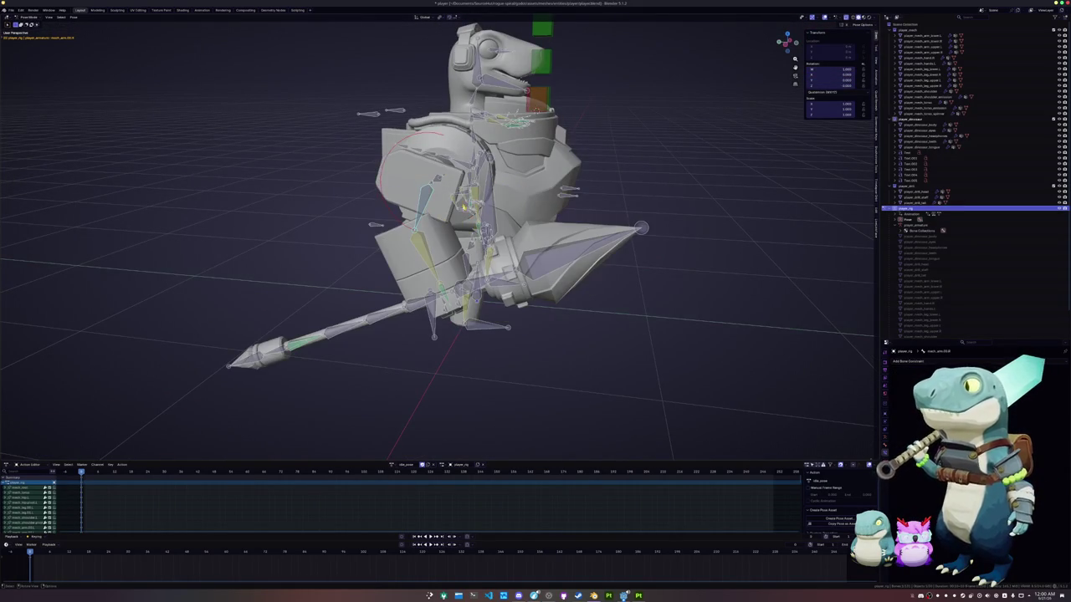
{"action": "key", "text": "y"}
{"action": "key", "text": "y"}
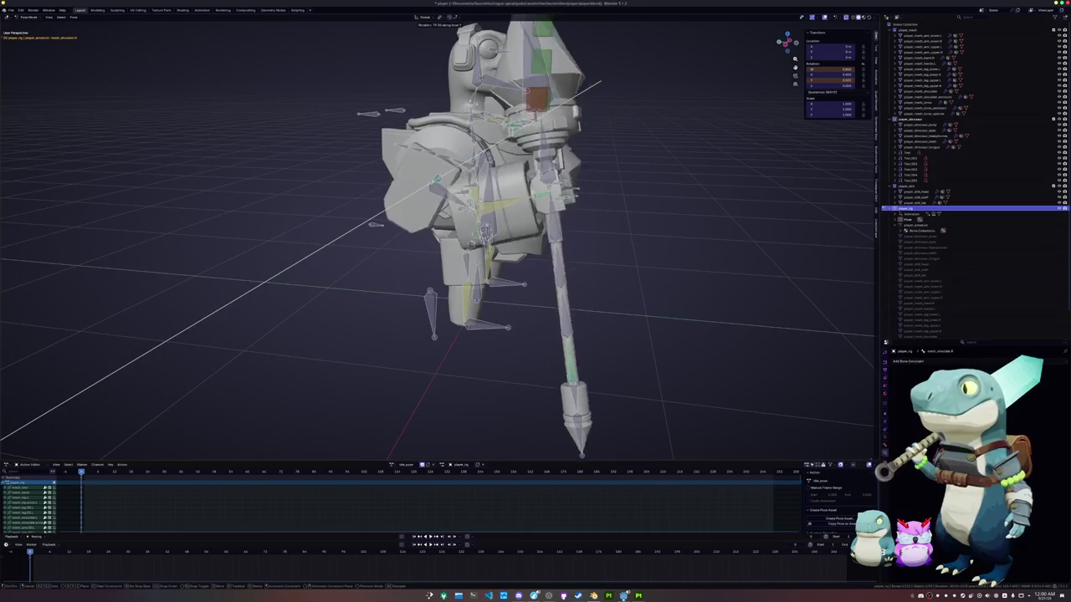
{"action": "key", "text": "Return"}
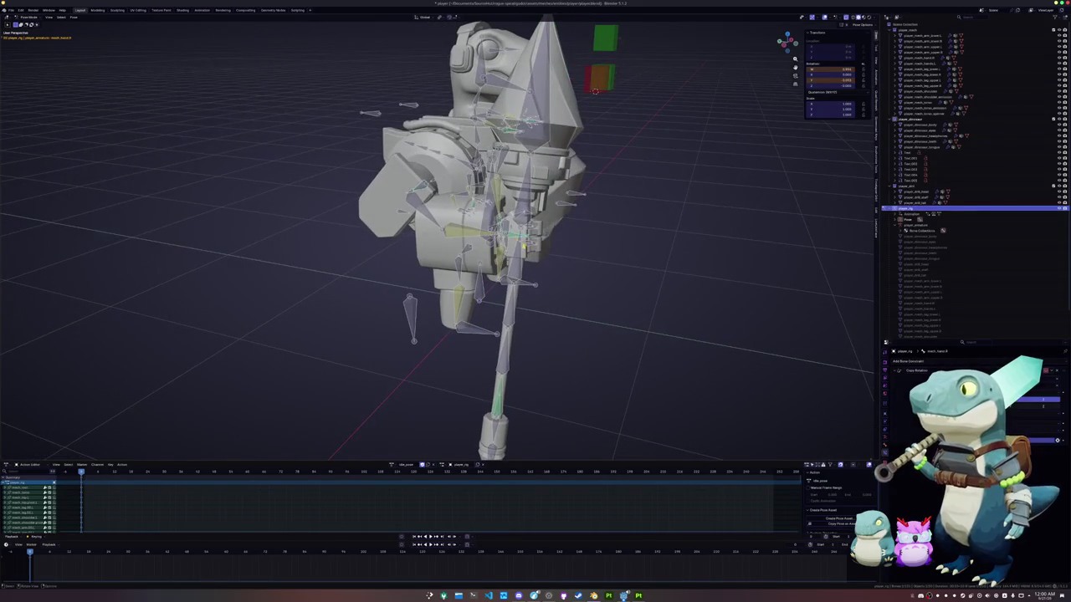
{"action": "middle_click_drag", "start_coordinate": [502, 251], "coordinate": [435, 251]}
{"action": "key", "text": "r"}
{"action": "key", "text": "y"}
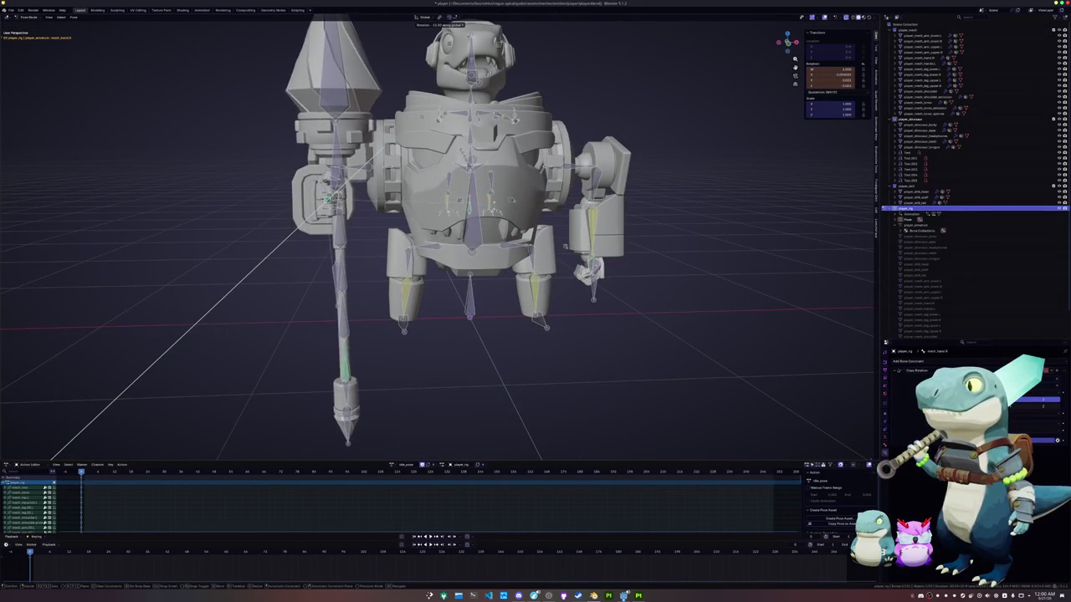
{"action": "key", "text": "Return"}
Move the spear bone vertically, then adjust it again from the front view.
{"action": "middle_click_drag", "start_coordinate": [502, 251], "coordinate": [435, 235]}
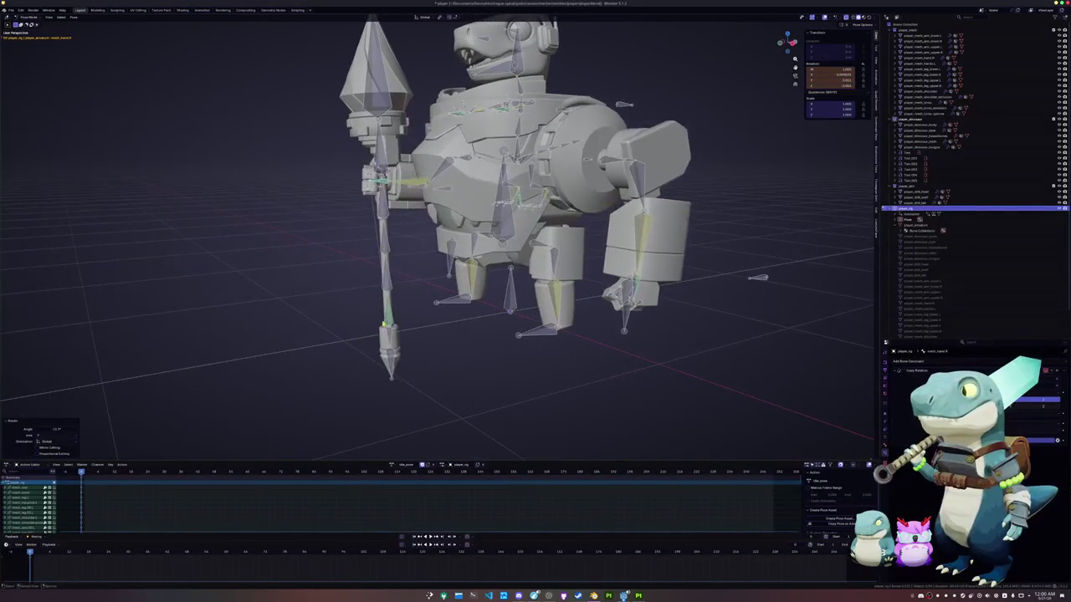
{"action": "key", "text": "g"}
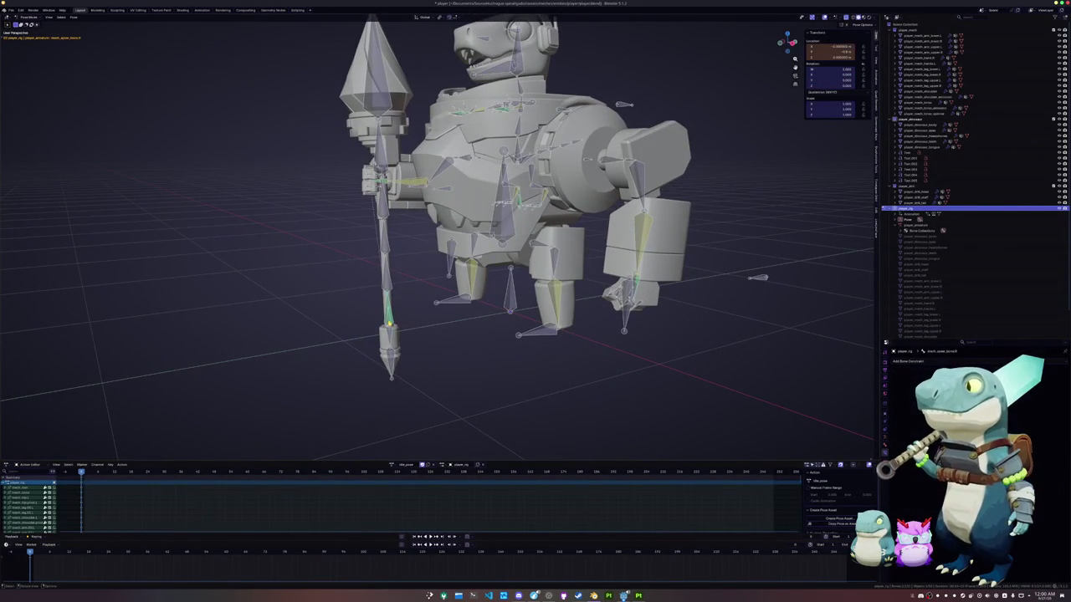
{"action": "key", "text": "z"}
{"action": "key", "text": "x"}
{"action": "key", "text": "z"}
{"action": "key", "text": "Return"}
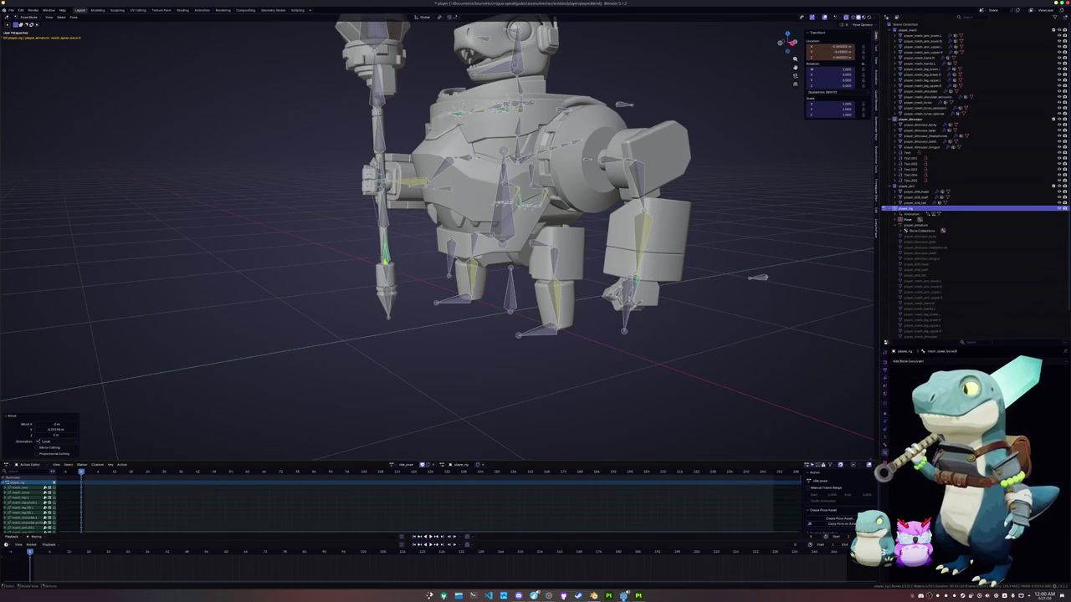
{"action": "key", "text": "KP_1"}
{"action": "key", "text": "g"}
{"action": "key", "text": "y"}
{"action": "key", "text": "y"}
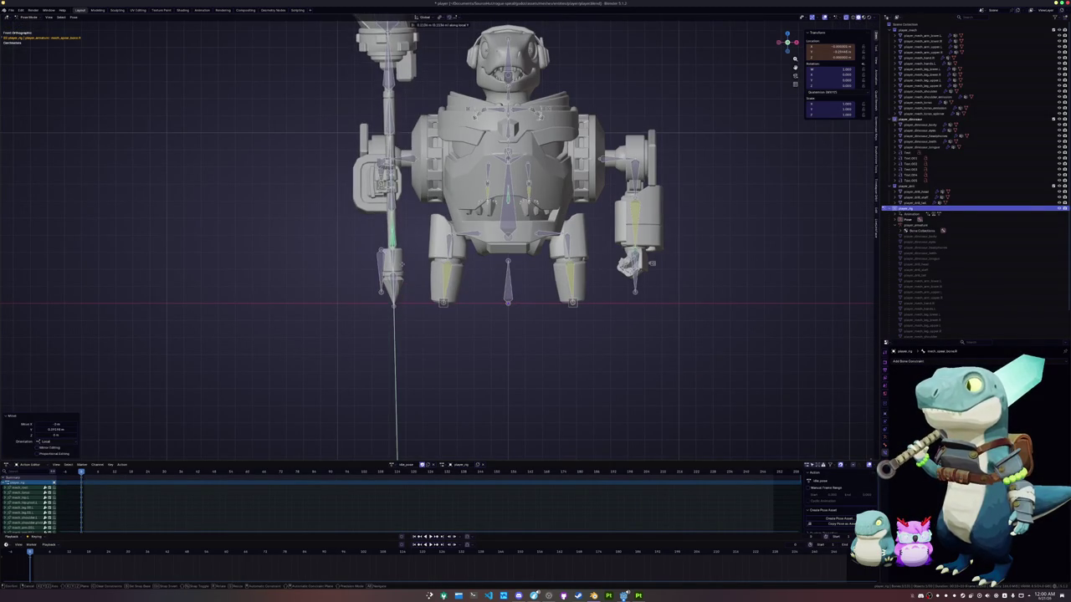
{"action": "middle_click_drag", "start_coordinate": [401, 260], "coordinate": [405, 191]}
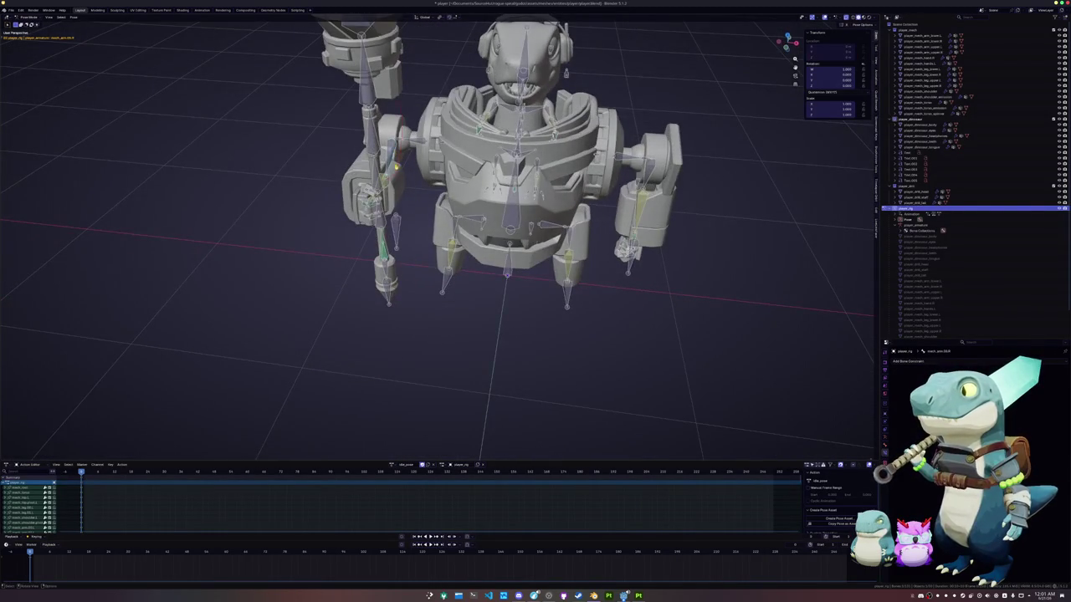
{"action": "scroll", "coordinate": [405, 191], "scroll_direction": "down", "scroll_amount": 5}
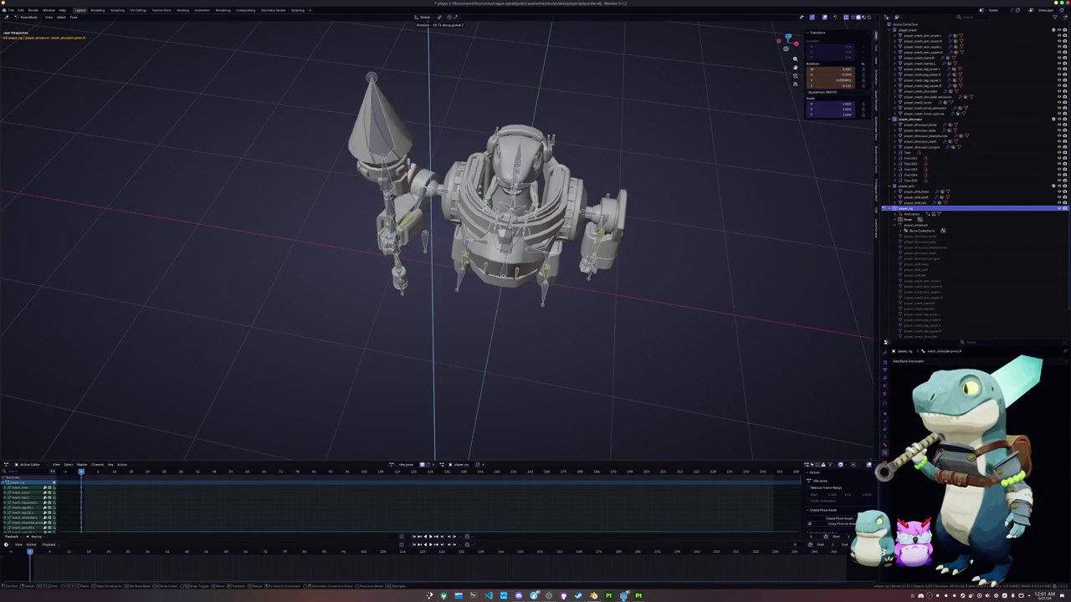
{"action": "key", "text": "Return"}
In front orthographic view, nudge the mech's foot bone slightly outward.
{"action": "key", "text": "KP_1"}
{"action": "key", "text": "KP_5"}
{"action": "scroll", "coordinate": [436, 209], "scroll_direction": "up", "scroll_amount": 2}
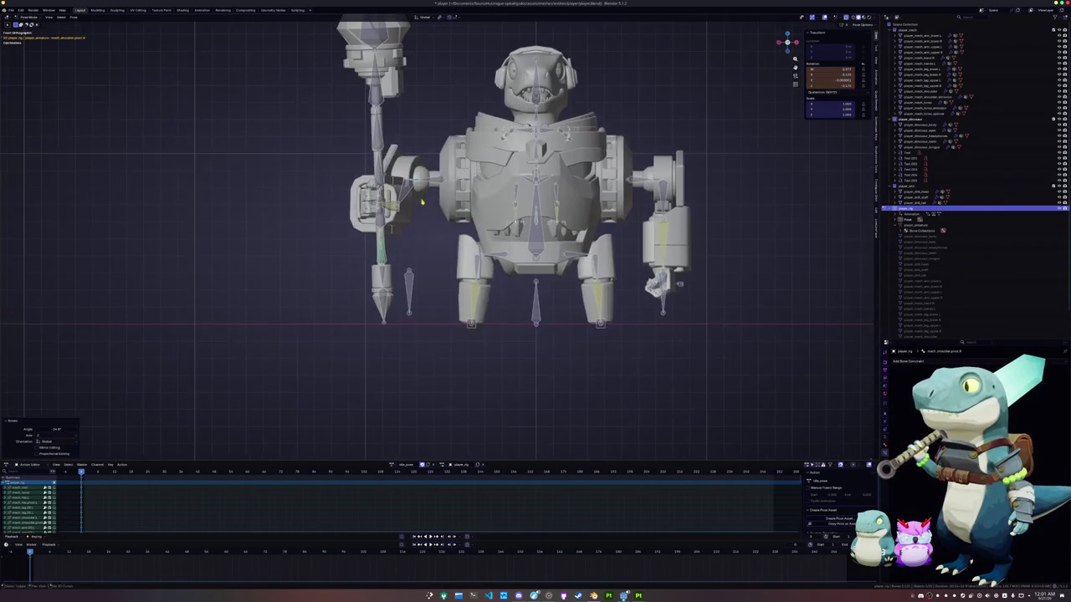
{"action": "left_click", "coordinate": [609, 331]}
{"action": "key", "text": "g"}
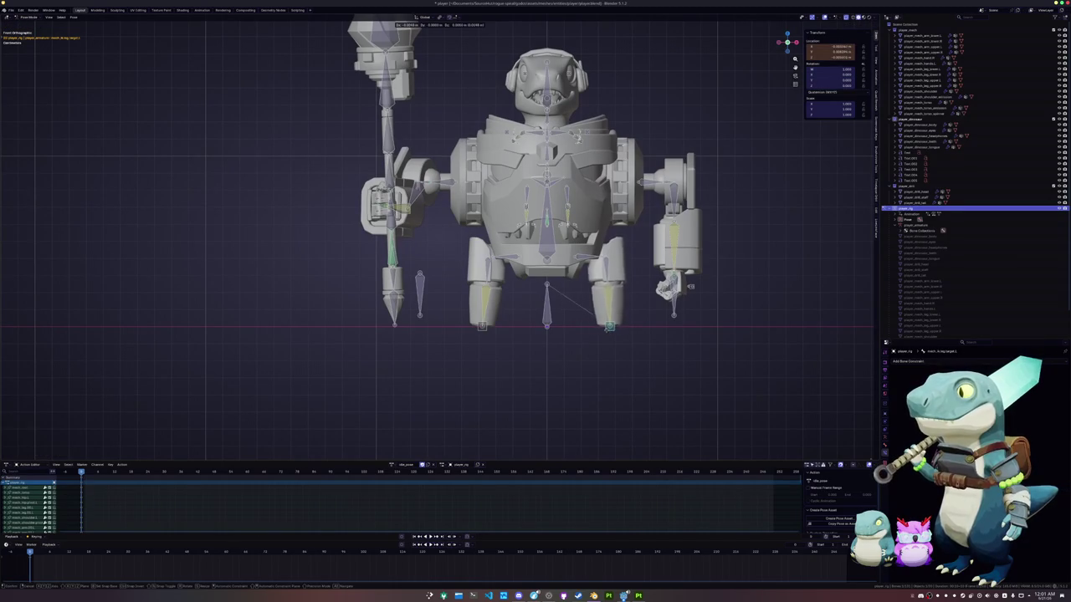
{"action": "left_click", "coordinate": [596, 287]}
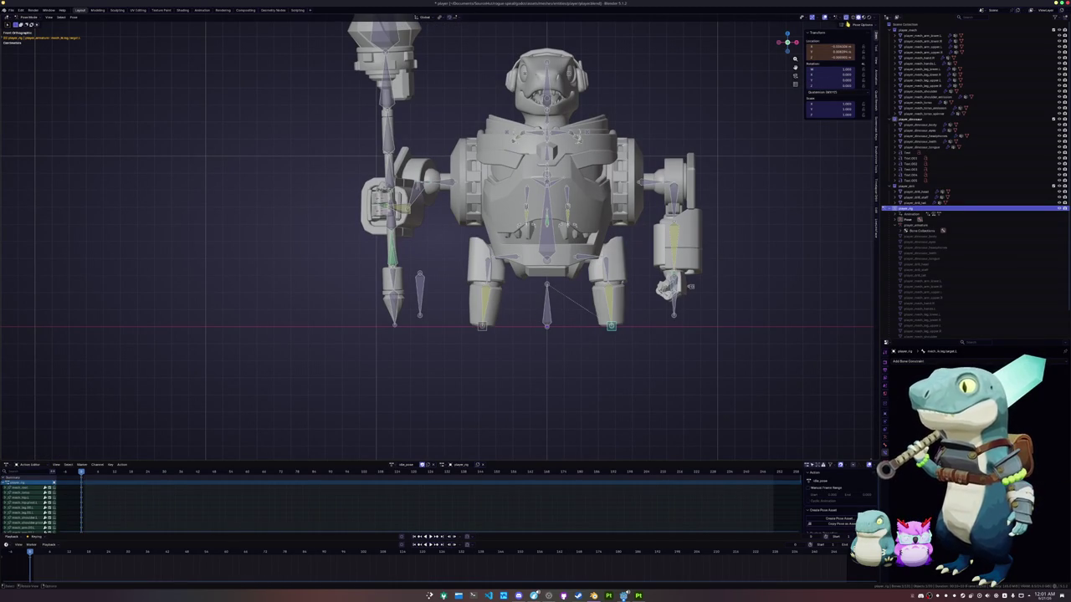
{"action": "key", "text": "g"}
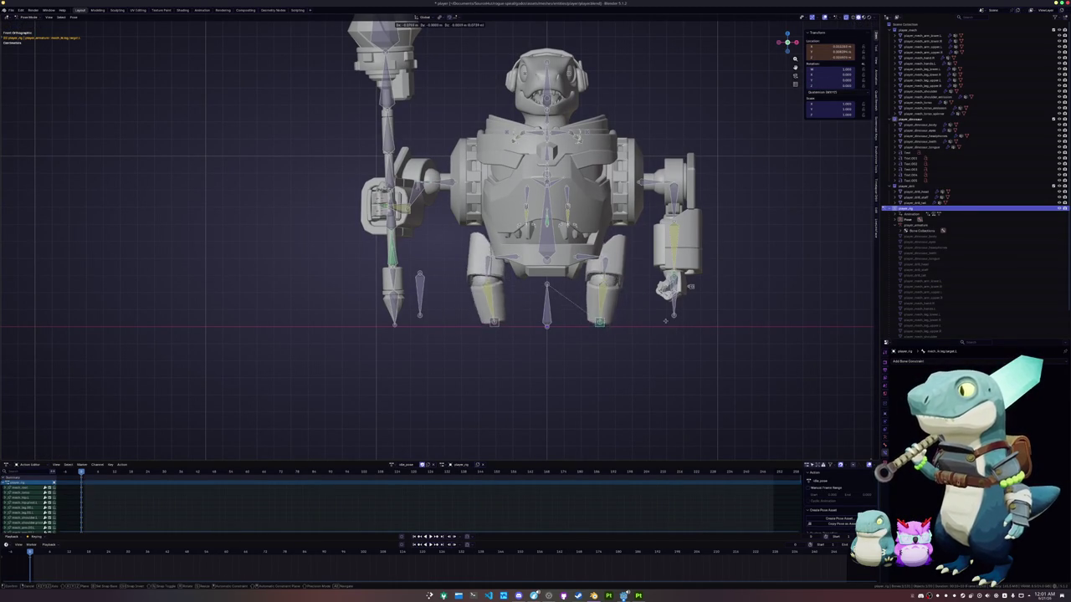
Spread both foot bones outward and show the bone's transform properties.
{"action": "left_click", "coordinate": [439, 235]}
{"action": "scroll", "coordinate": [439, 234], "scroll_direction": "up", "scroll_amount": 4}
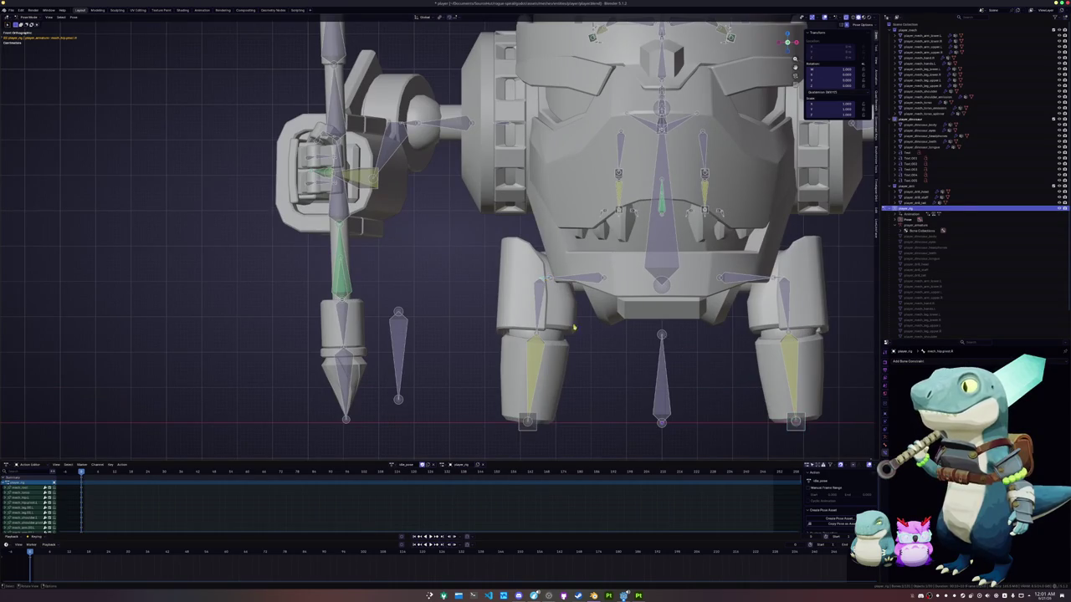
{"action": "middle_click_drag", "start_coordinate": [554, 311], "coordinate": [749, 386], "text": "shift"}
{"action": "left_click", "coordinate": [885, 432]}
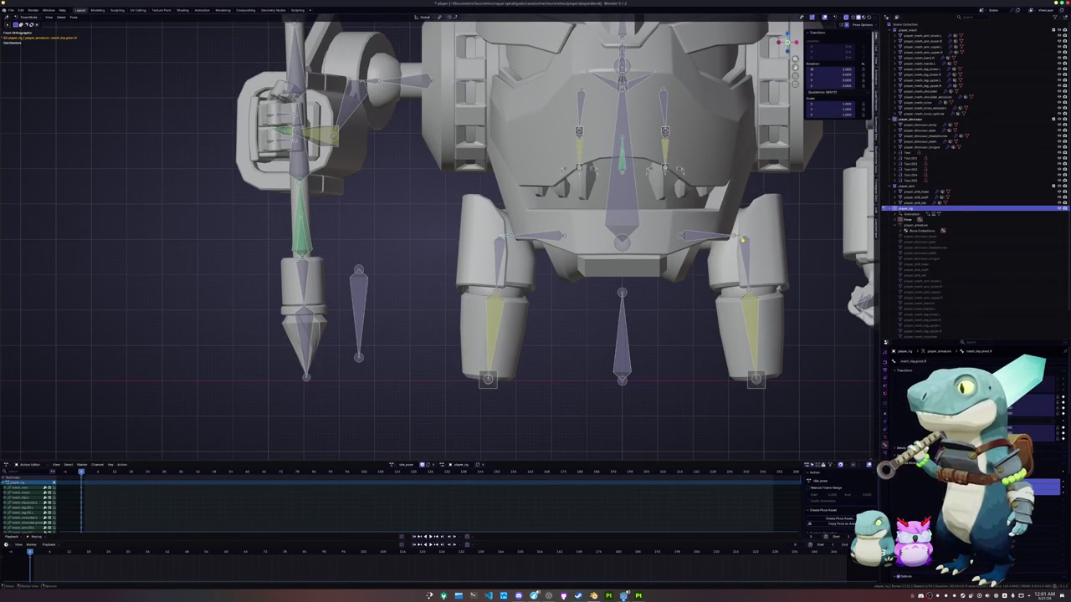
{"action": "left_click", "coordinate": [25, 503]}
Select the left leg's thin bone and leg bone and tilt them slightly outward.
{"action": "left_click", "coordinate": [500, 261]}
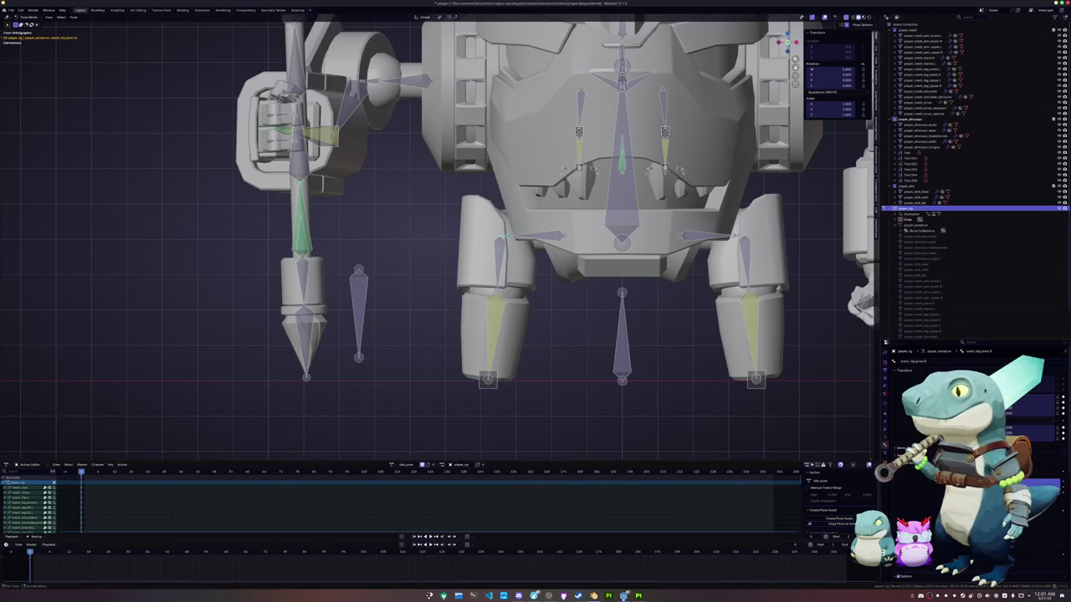
{"action": "left_click", "coordinate": [746, 262]}
{"action": "left_click", "coordinate": [498, 266]}
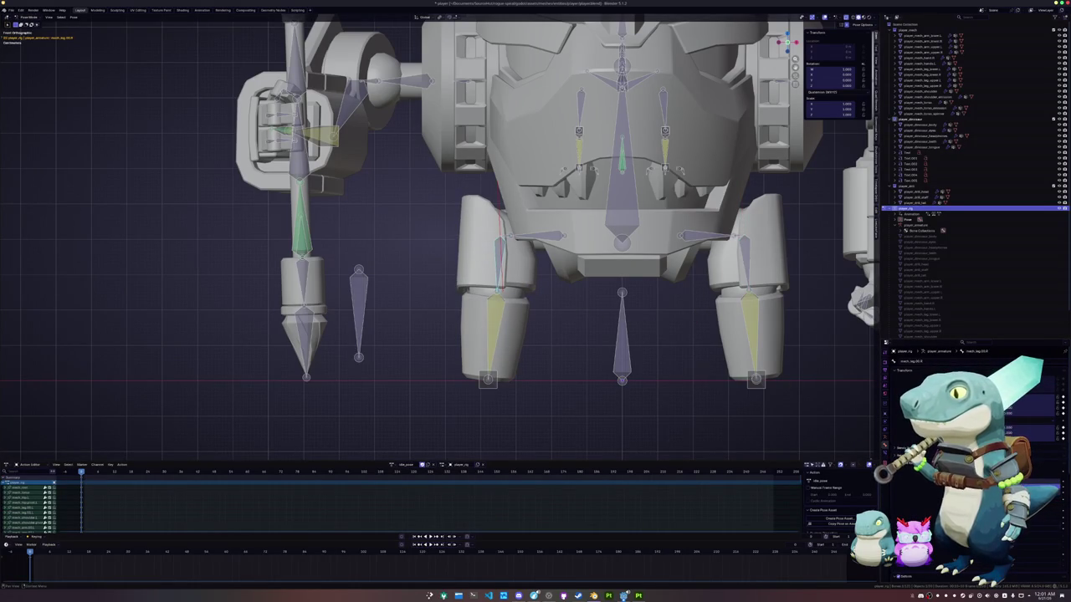
{"action": "key", "text": "r"}
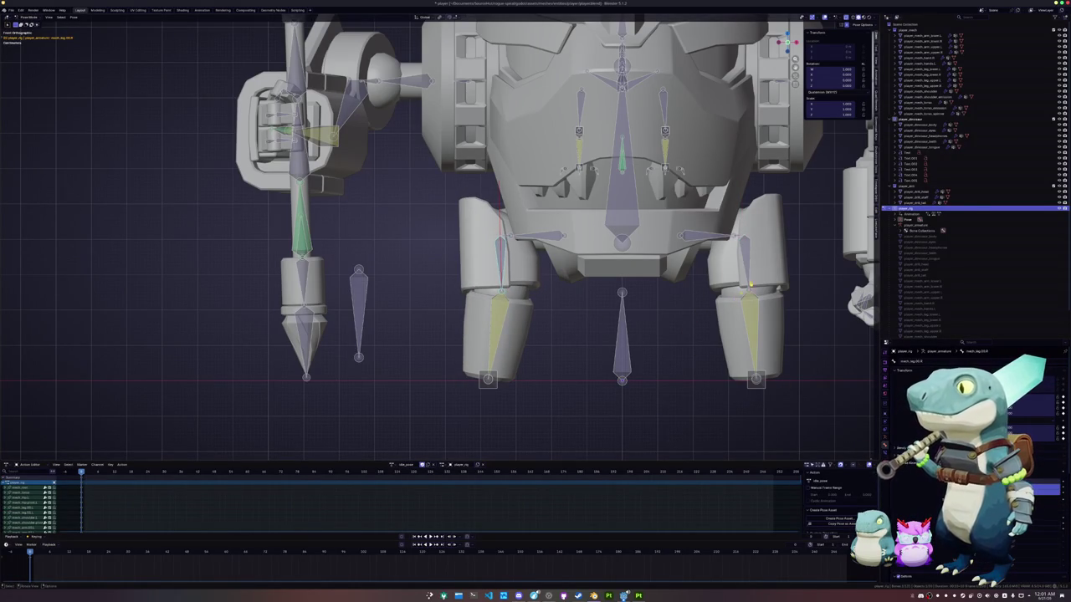
{"action": "left_click", "coordinate": [747, 261]}
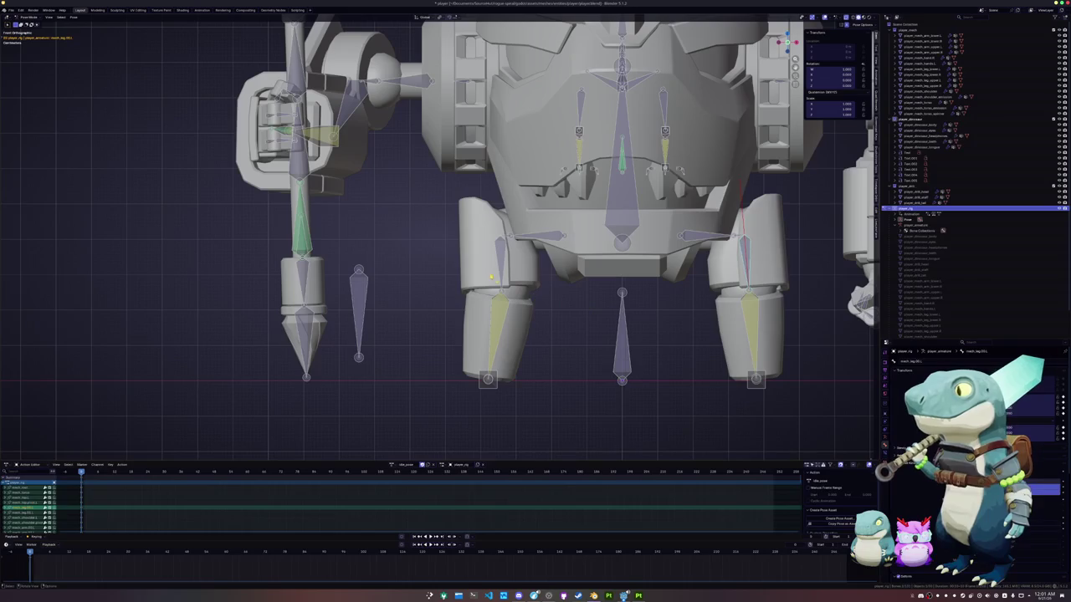
{"action": "left_click", "coordinate": [506, 270]}
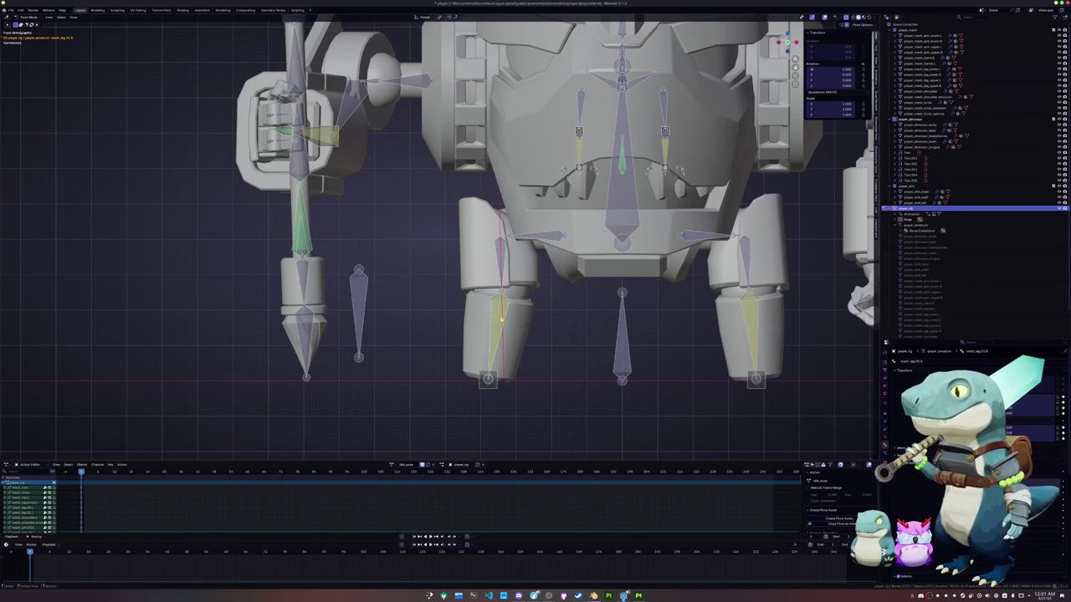
{"action": "left_click", "coordinate": [749, 356]}
{"action": "left_click", "coordinate": [492, 331]}
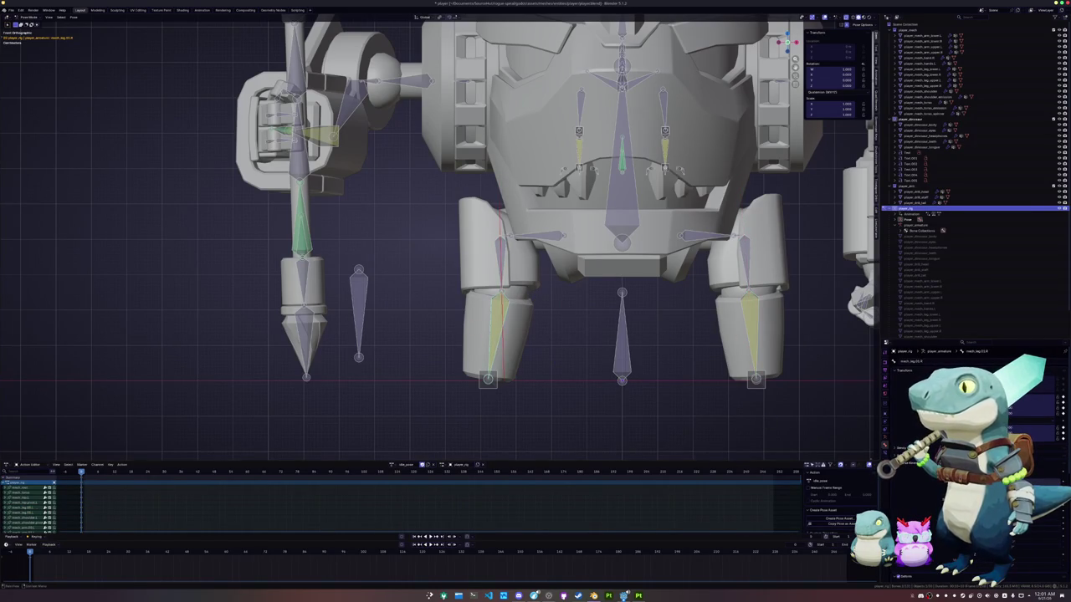
{"action": "key", "text": "r"}
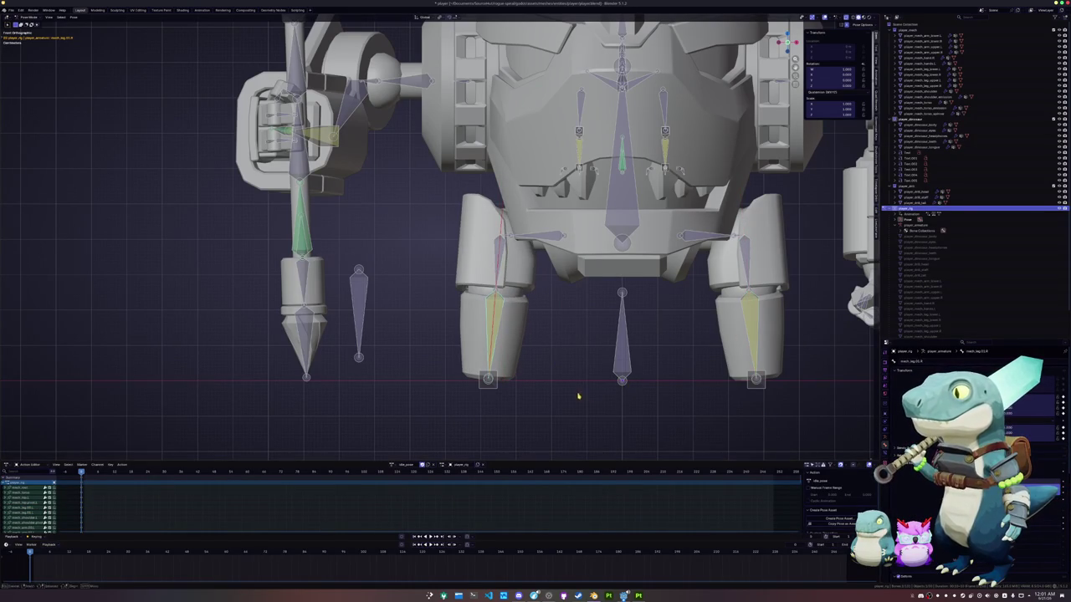
{"action": "scroll", "coordinate": [578, 395], "scroll_direction": "down", "scroll_amount": 4}
{"action": "mouse_move", "coordinate": [504, 318]}
{"action": "middle_mouse_down"}
{"action": "mouse_move", "coordinate": [413, 301]}
{"action": "mouse_move", "coordinate": [406, 288]}
{"action": "mouse_move", "coordinate": [433, 282]}
{"action": "mouse_move", "coordinate": [410, 298]}
{"action": "mouse_move", "coordinate": [553, 288]}
{"action": "middle_mouse_up"}
Rotate the shoulder pivot bone twice around the vertical Z axis.
{"action": "mouse_move", "coordinate": [432, 413]}
{"action": "middle_mouse_down"}
{"action": "mouse_move", "coordinate": [657, 371]}
{"action": "mouse_move", "coordinate": [641, 299]}
{"action": "middle_mouse_up"}
{"action": "scroll", "coordinate": [641, 298], "scroll_direction": "up", "scroll_amount": 2}
{"action": "scroll", "coordinate": [662, 254], "scroll_direction": "up", "scroll_amount": 2}
{"action": "left_click", "coordinate": [575, 201]}
{"action": "key", "text": "r"}
{"action": "key", "text": "z"}
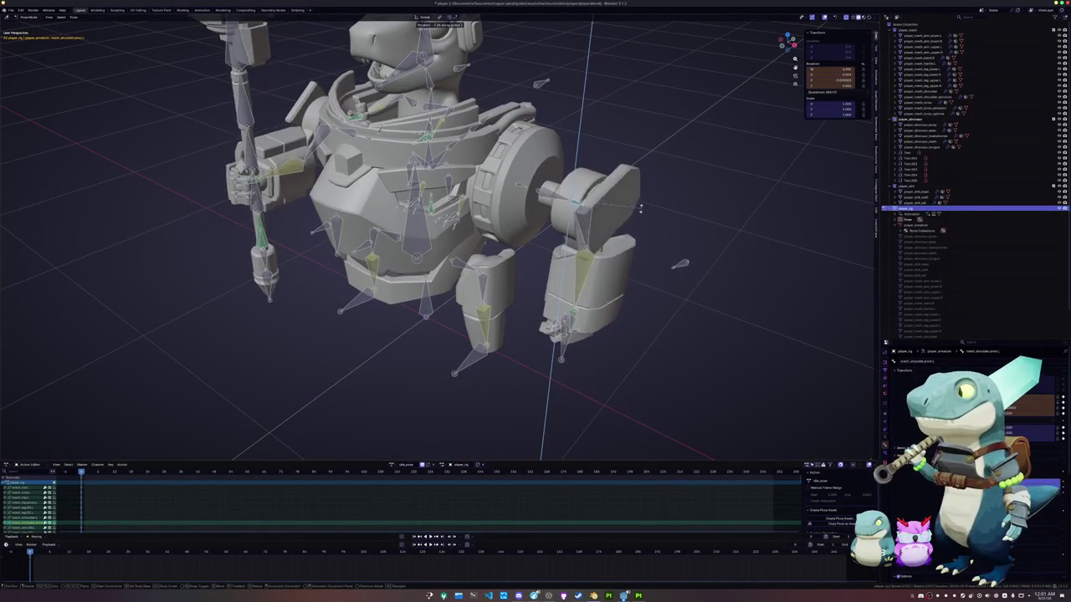
{"action": "left_click", "coordinate": [638, 220]}
{"action": "key", "text": "r"}
{"action": "key", "text": "z"}
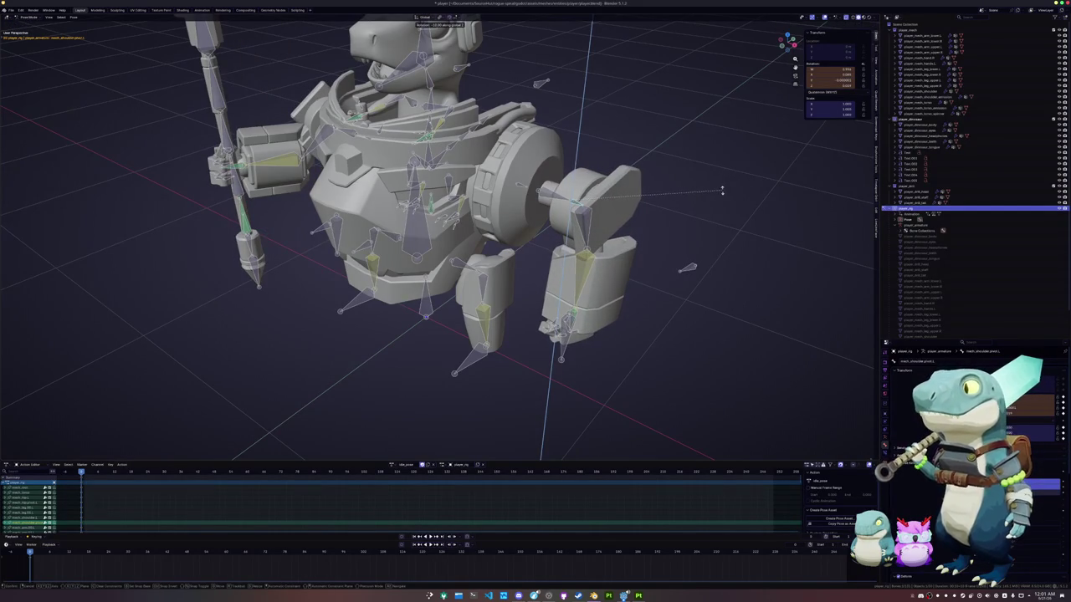
{"action": "left_click", "coordinate": [722, 191]}
Rotate the shoulder bone around its own local X axis.
{"action": "middle_click_drag", "start_coordinate": [719, 194], "coordinate": [694, 198]}
{"action": "mouse_move", "coordinate": [513, 87]}
{"action": "middle_mouse_down"}
{"action": "mouse_move", "coordinate": [505, 108]}
{"action": "mouse_move", "coordinate": [538, 211]}
{"action": "mouse_move", "coordinate": [552, 211]}
{"action": "middle_mouse_up"}
{"action": "key", "text": "r"}
{"action": "key", "text": "z"}
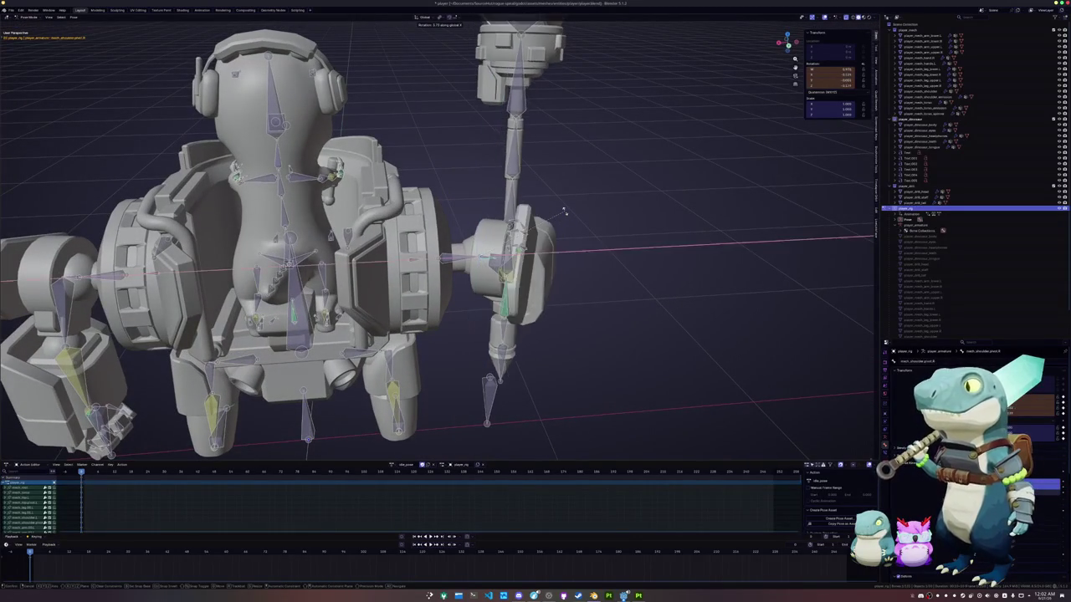
{"action": "key", "text": "x"}
{"action": "key", "text": "x"}
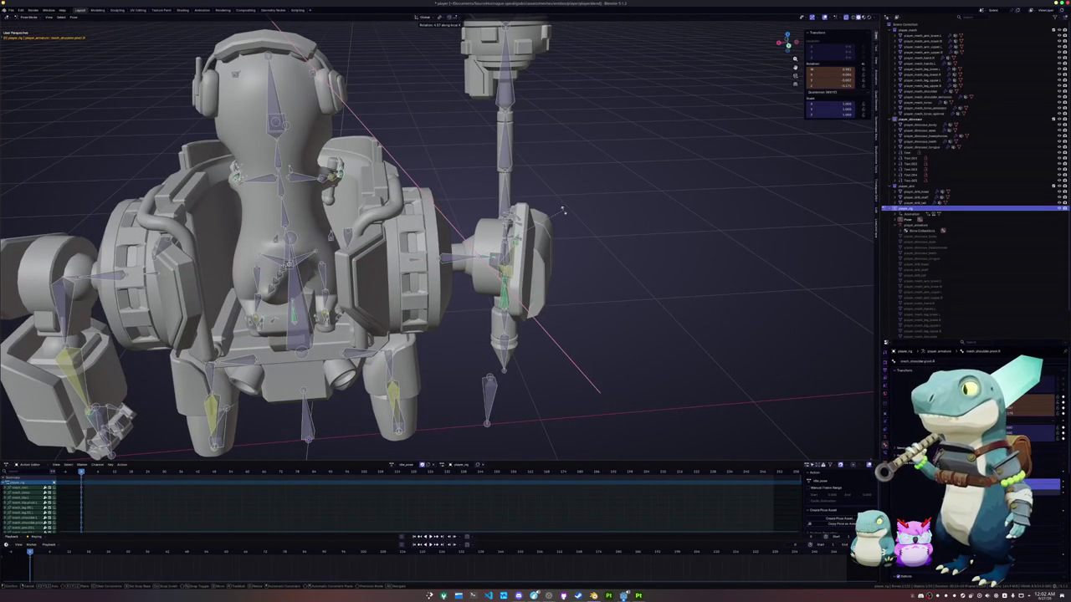
{"action": "middle_click_drag", "start_coordinate": [563, 211], "coordinate": [419, 234]}
{"action": "key", "text": "r"}
{"action": "key", "text": "x"}
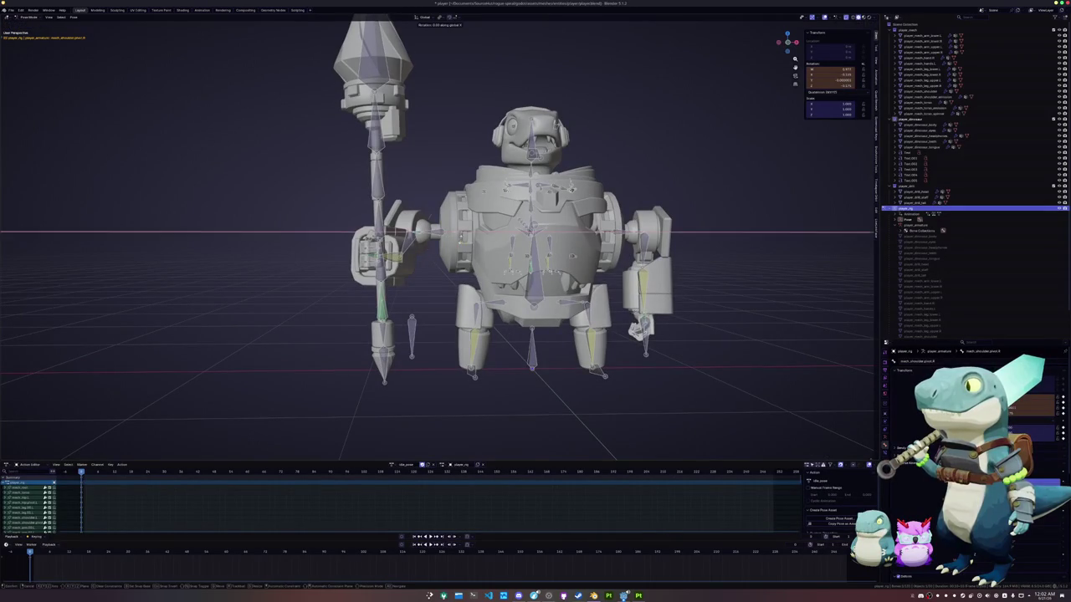
{"action": "key", "text": "x"}
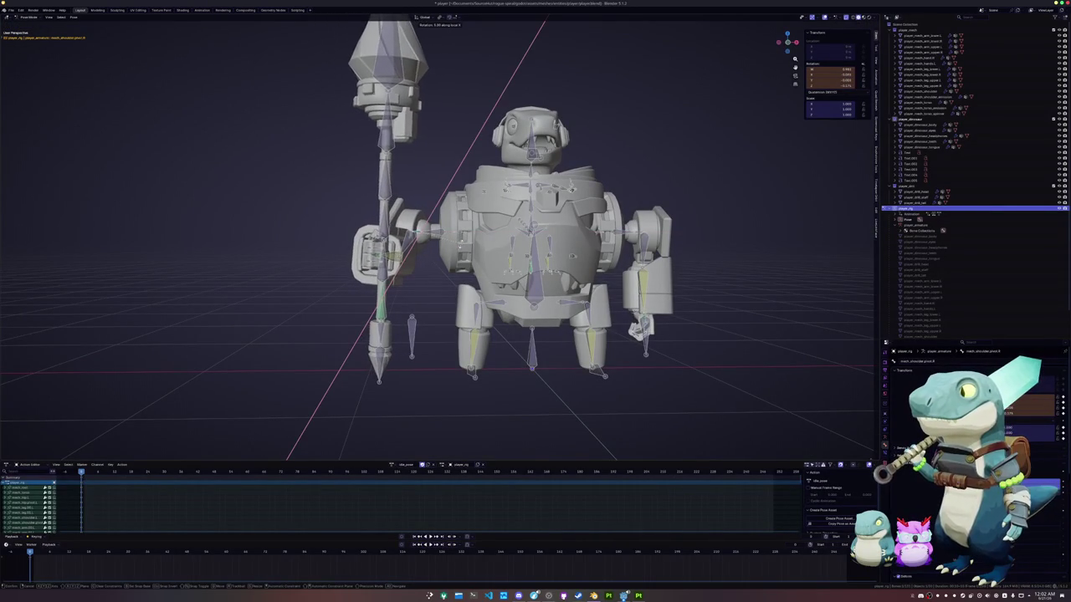
{"action": "key", "text": "Return"}
From the front view, give the shoulder bone a final rotation to set the arm angle.
{"action": "key", "text": "KP_1"}
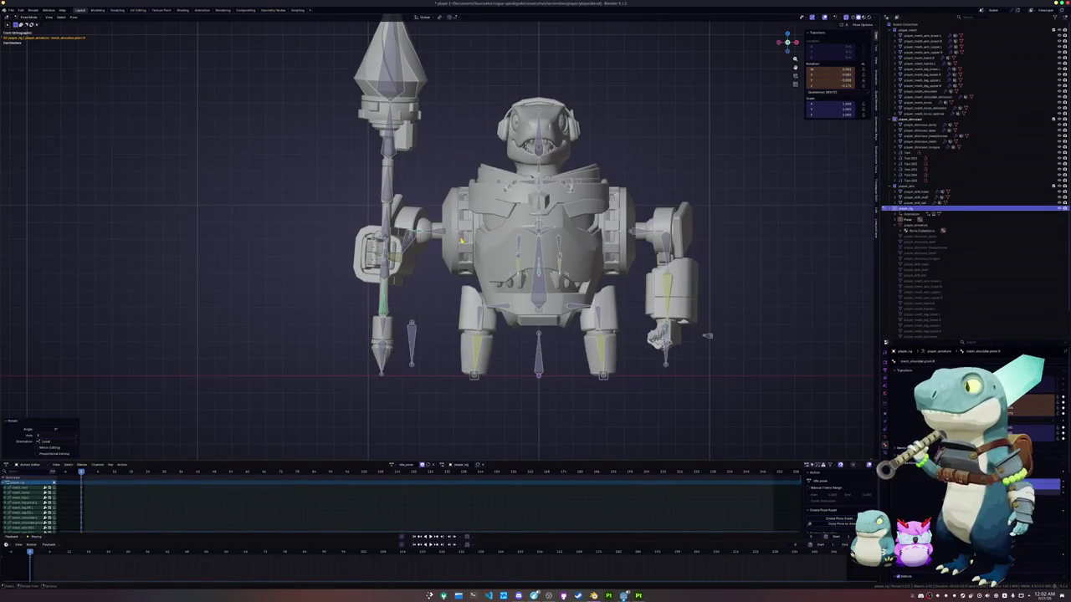
{"action": "middle_click_drag", "start_coordinate": [393, 234], "coordinate": [440, 234], "text": "shift"}
{"action": "scroll", "coordinate": [438, 234], "scroll_direction": "up", "scroll_amount": 2}
{"action": "key", "text": "r"}
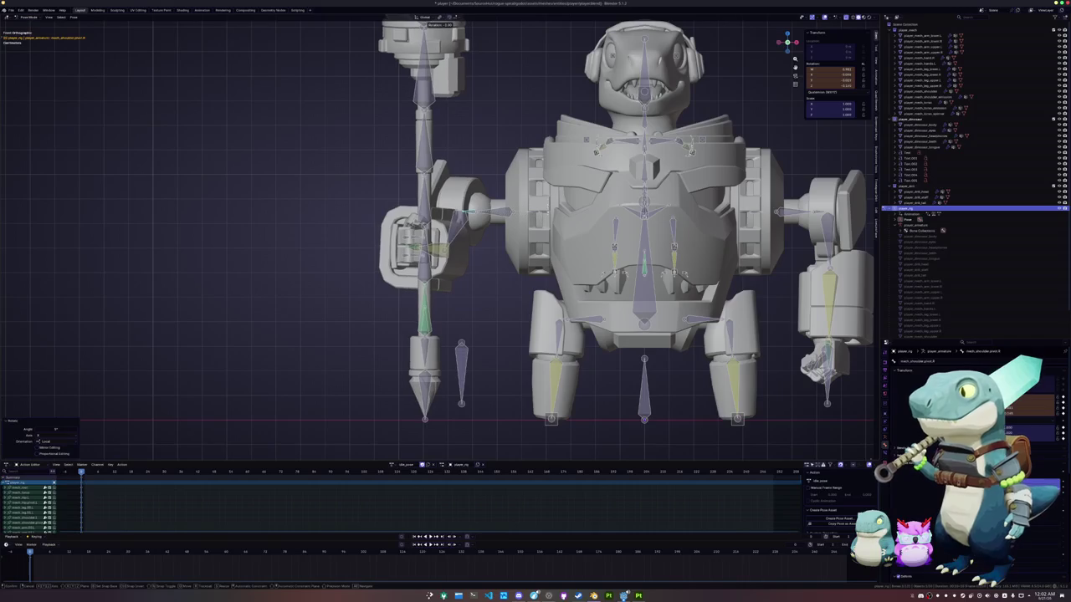
{"action": "key", "text": "Return"}
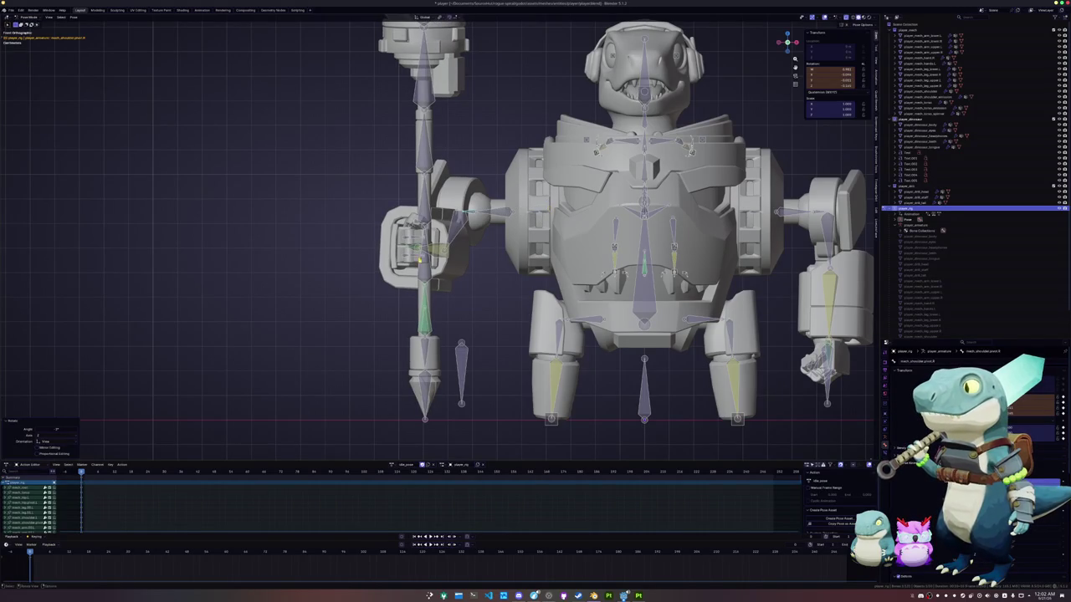
{"action": "middle_click_drag", "start_coordinate": [378, 271], "coordinate": [387, 303]}
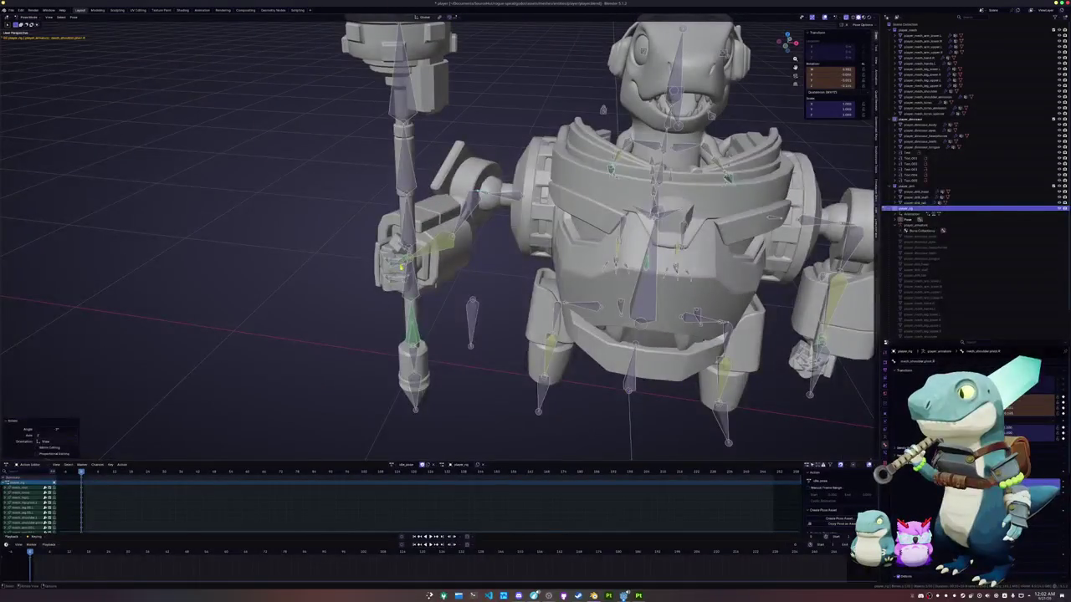
Rotate the mech hand bone about its local Z axis to tighten the grip on the spear.
{"action": "scroll", "coordinate": [386, 303], "scroll_direction": "up", "scroll_amount": 3}
{"action": "scroll", "coordinate": [386, 309], "scroll_direction": "up", "scroll_amount": 1}
{"action": "scroll", "coordinate": [392, 292], "scroll_direction": "up", "scroll_amount": 1}
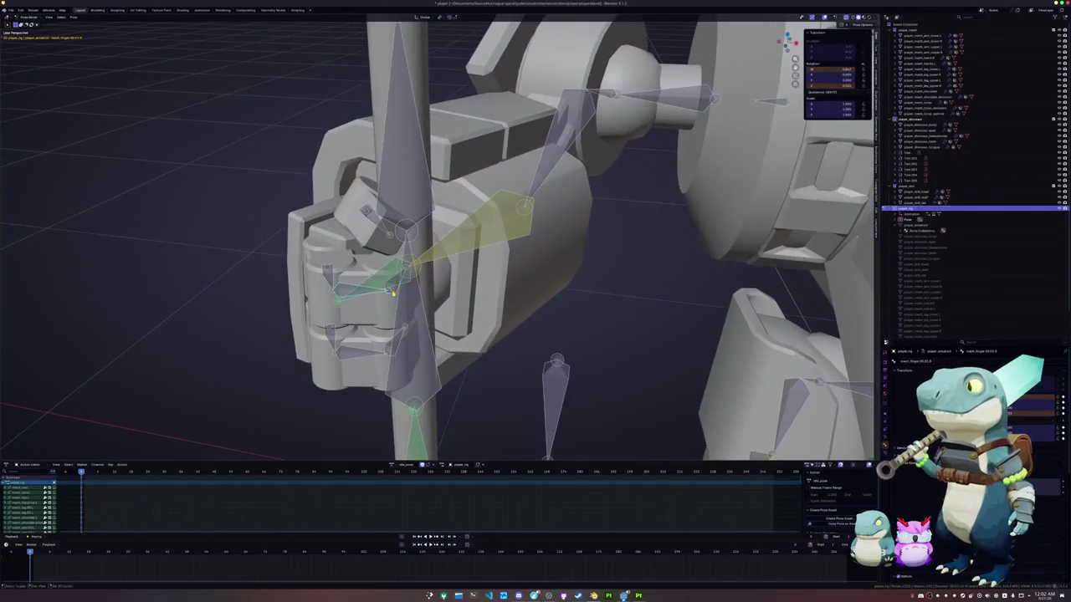
{"action": "key", "text": "r"}
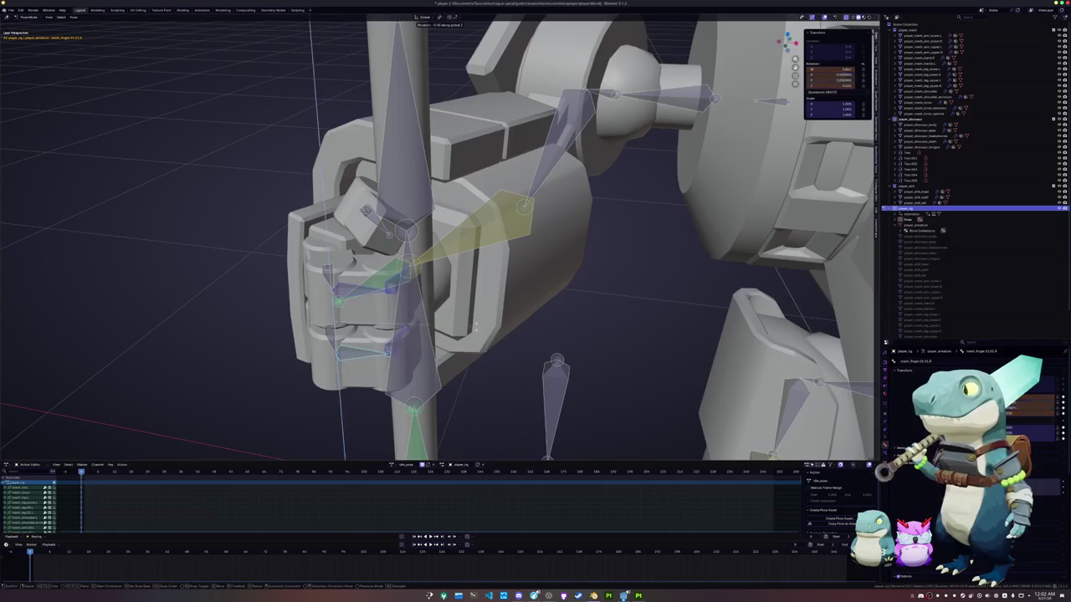
{"action": "key", "text": "z"}
{"action": "key", "text": "z"}
{"action": "left_click", "coordinate": [446, 372]}
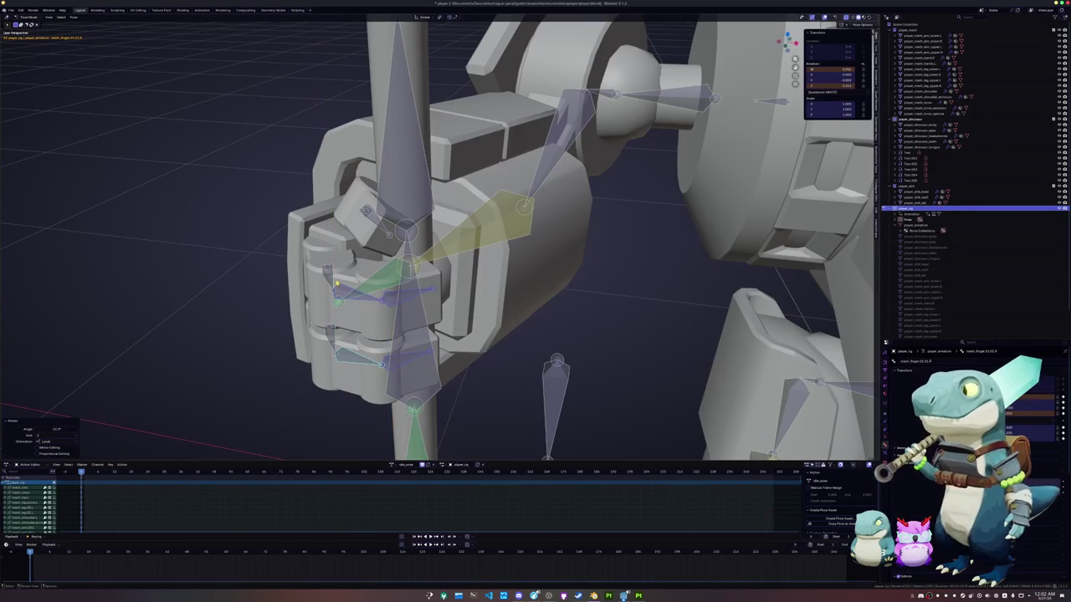
Curl two finger bones tighter around the spear shaft and check the grip from the side.
{"action": "key", "text": "r"}
{"action": "key", "text": "z"}
{"action": "key", "text": "z"}
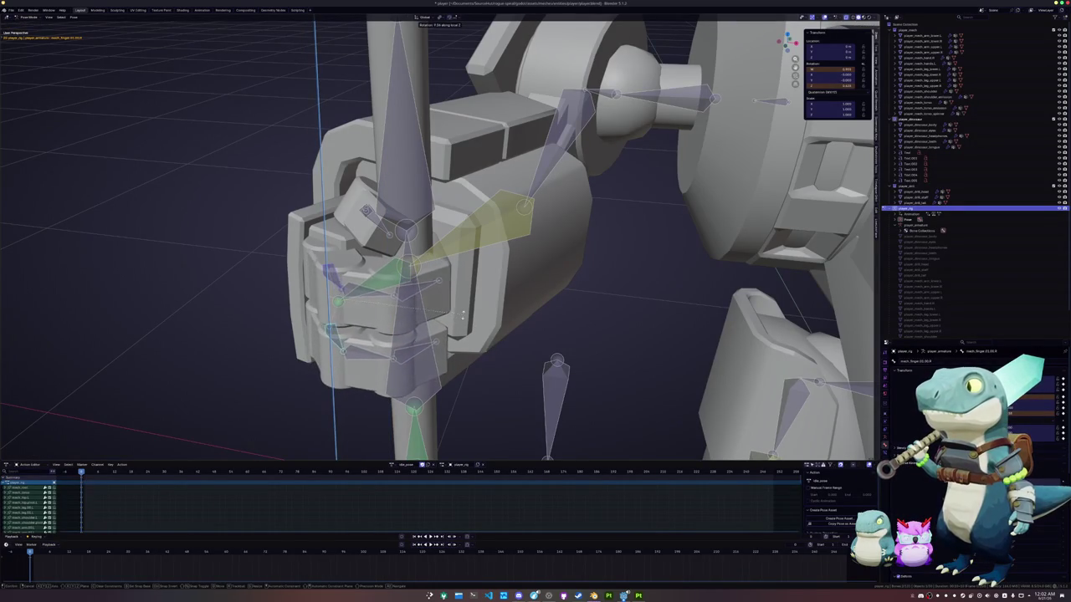
{"action": "left_click", "coordinate": [378, 299]}
{"action": "left_click", "coordinate": [372, 357]}
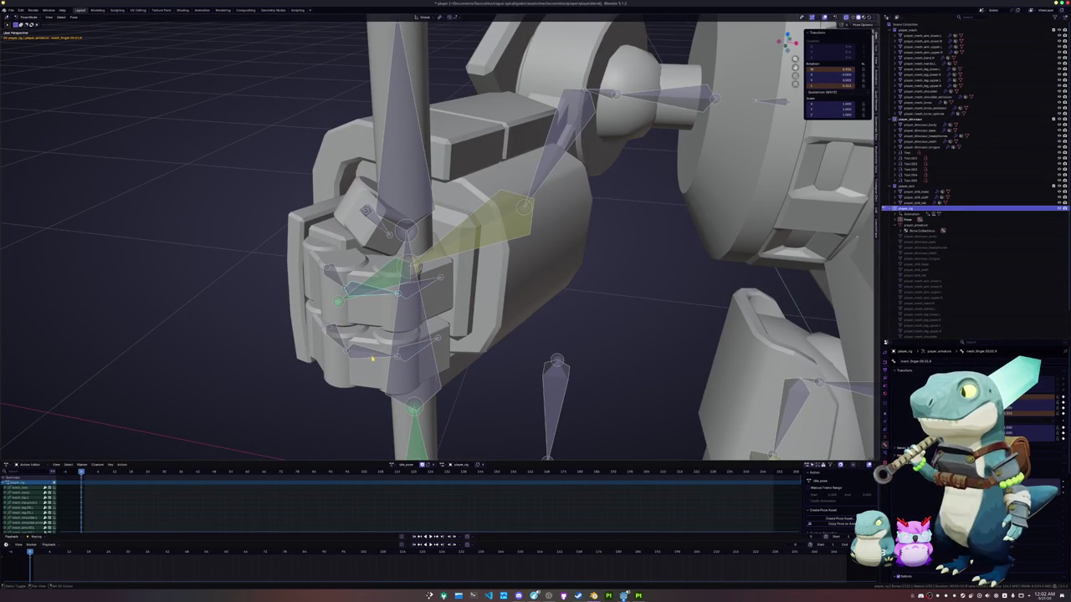
{"action": "key", "text": "r"}
{"action": "left_click", "coordinate": [437, 340]}
{"action": "middle_click_drag", "start_coordinate": [436, 340], "coordinate": [487, 326]}
{"action": "scroll", "coordinate": [486, 327], "scroll_direction": "down", "scroll_amount": 2}
{"action": "scroll", "coordinate": [484, 323], "scroll_direction": "down", "scroll_amount": 1}
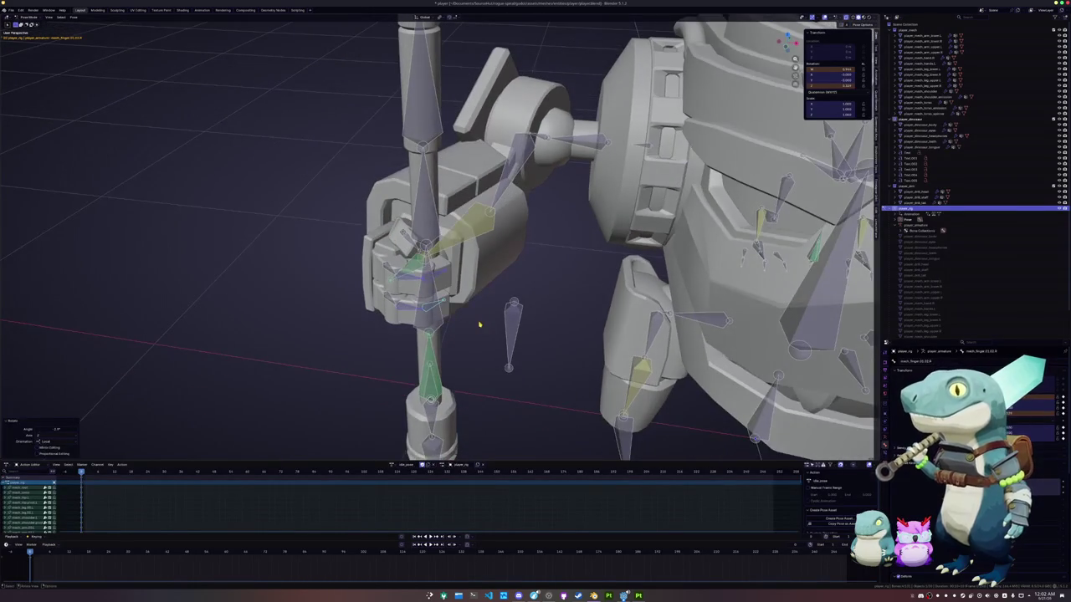
{"action": "scroll", "coordinate": [484, 323], "scroll_direction": "down", "scroll_amount": 2}
{"action": "scroll", "coordinate": [483, 323], "scroll_direction": "down", "scroll_amount": 1}
{"action": "scroll", "coordinate": [485, 306], "scroll_direction": "down", "scroll_amount": 3}
{"action": "middle_click_drag", "start_coordinate": [484, 306], "coordinate": [284, 323]}
{"action": "scroll", "coordinate": [303, 318], "scroll_direction": "up", "scroll_amount": 3}
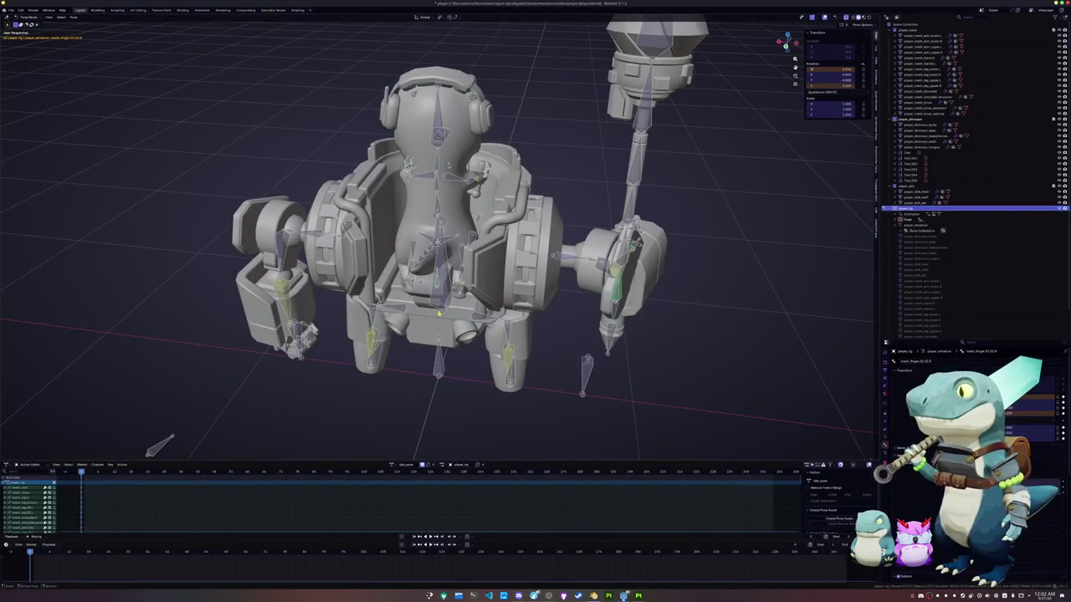
Clear the bone selection and return the rig to Pose Mode for an oblique side view.
{"action": "key", "text": "a"}
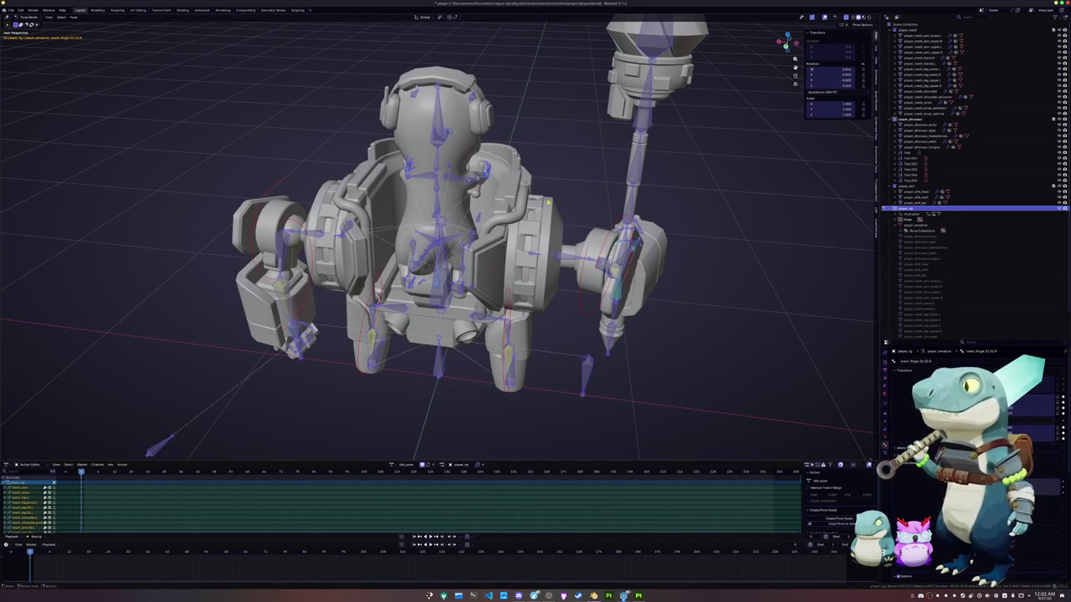
{"action": "key", "text": "alt+a"}
{"action": "scroll", "coordinate": [435, 234], "scroll_direction": "up", "scroll_amount": 5}
{"action": "mouse_move", "coordinate": [458, 247]}
{"action": "middle_mouse_down"}
{"action": "mouse_move", "coordinate": [519, 276]}
{"action": "mouse_move", "coordinate": [586, 264]}
{"action": "middle_mouse_up"}
{"action": "scroll", "coordinate": [436, 234], "scroll_direction": "down", "scroll_amount": 2}
{"action": "scroll", "coordinate": [435, 234], "scroll_direction": "down", "scroll_amount": 3}
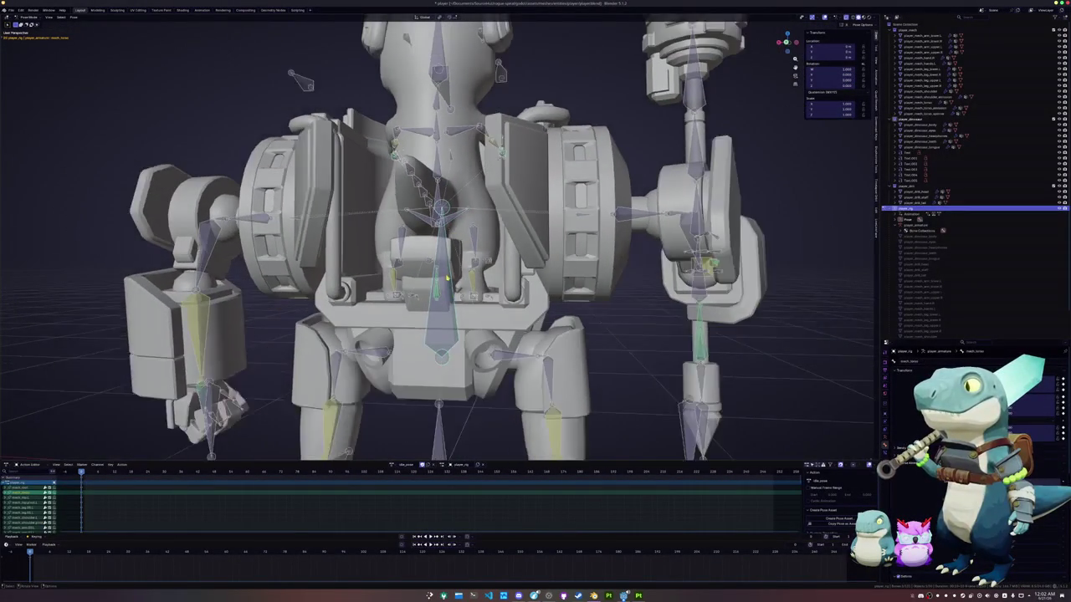
{"action": "scroll", "coordinate": [435, 235], "scroll_direction": "down", "scroll_amount": 3}
{"action": "key", "text": "Tab"}
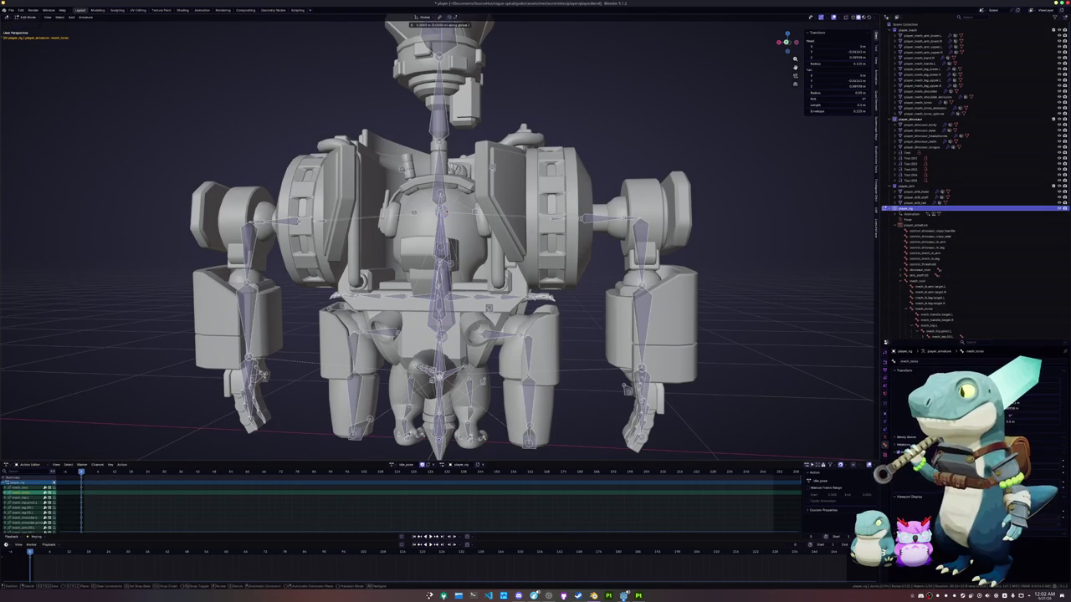
{"action": "key", "text": "Tab"}
{"action": "mouse_move", "coordinate": [585, 263]}
{"action": "middle_mouse_down"}
{"action": "mouse_move", "coordinate": [452, 263]}
{"action": "mouse_move", "coordinate": [427, 238]}
{"action": "mouse_move", "coordinate": [334, 251]}
{"action": "middle_mouse_up"}
{"action": "scroll", "coordinate": [435, 235], "scroll_direction": "up", "scroll_amount": 4}
Slide mesh_handle_target.R along global Y until the dino's hand rests on the mech handle.
{"action": "key", "text": "g"}
{"action": "key", "text": "y"}
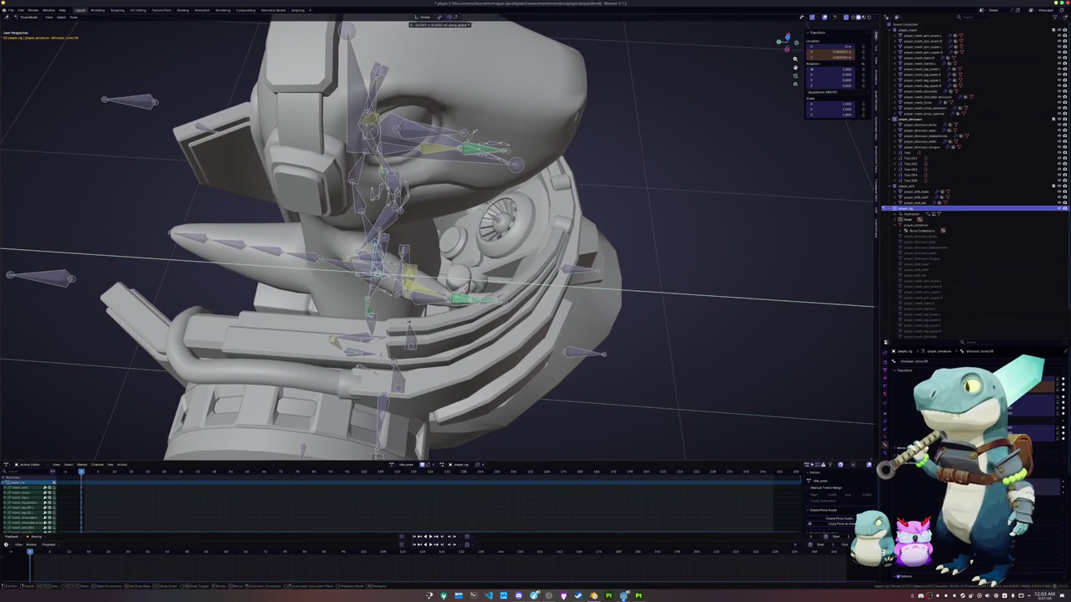
{"action": "key", "text": "Return"}
{"action": "key", "text": "ctrl+Tab"}
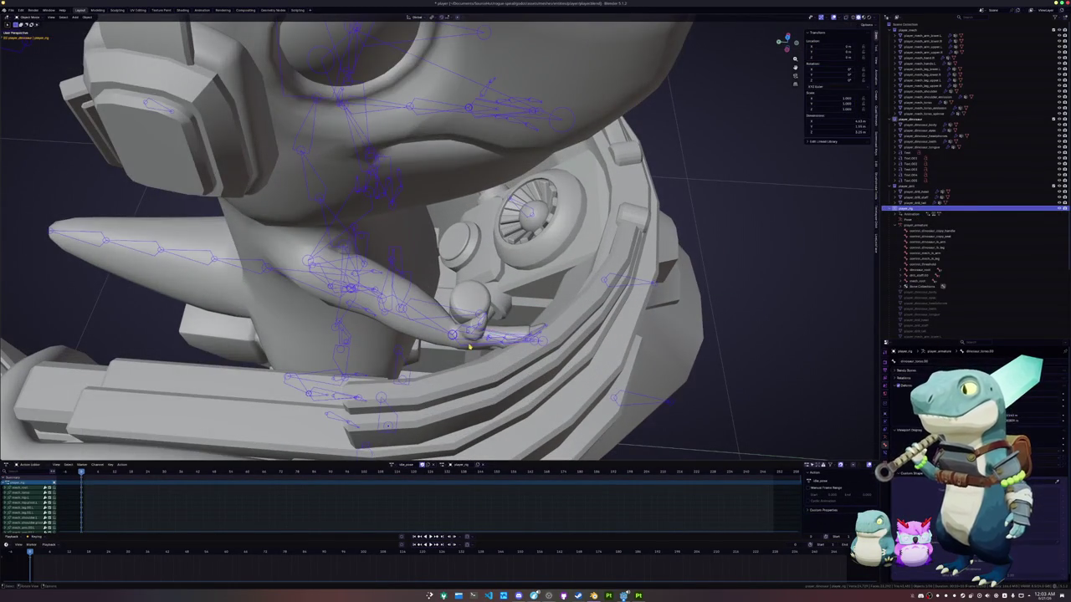
{"action": "left_click", "coordinate": [543, 341]}
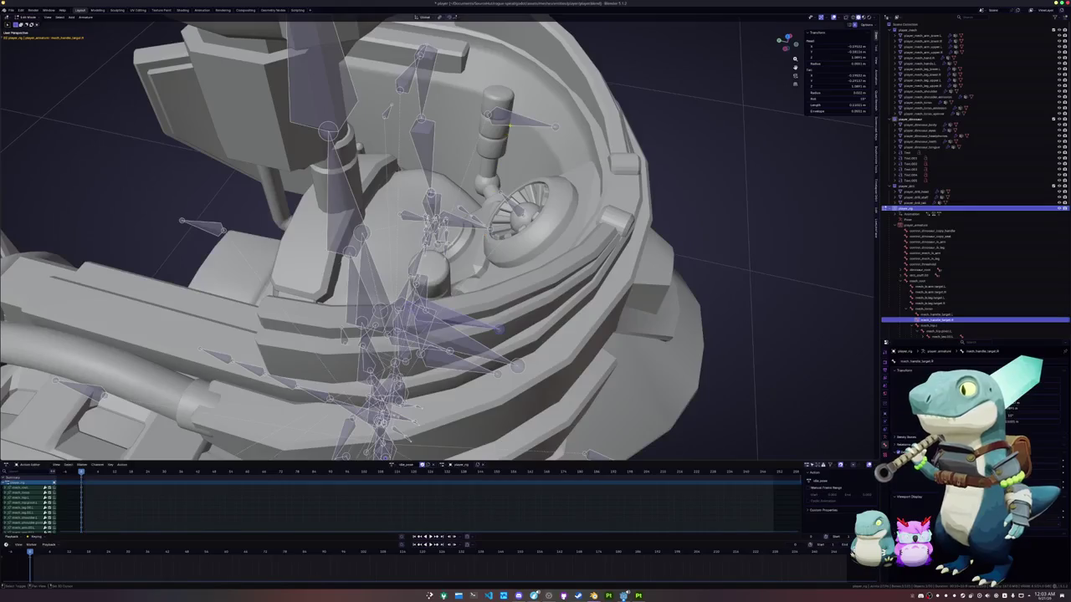
{"action": "key", "text": "ctrl+Tab"}
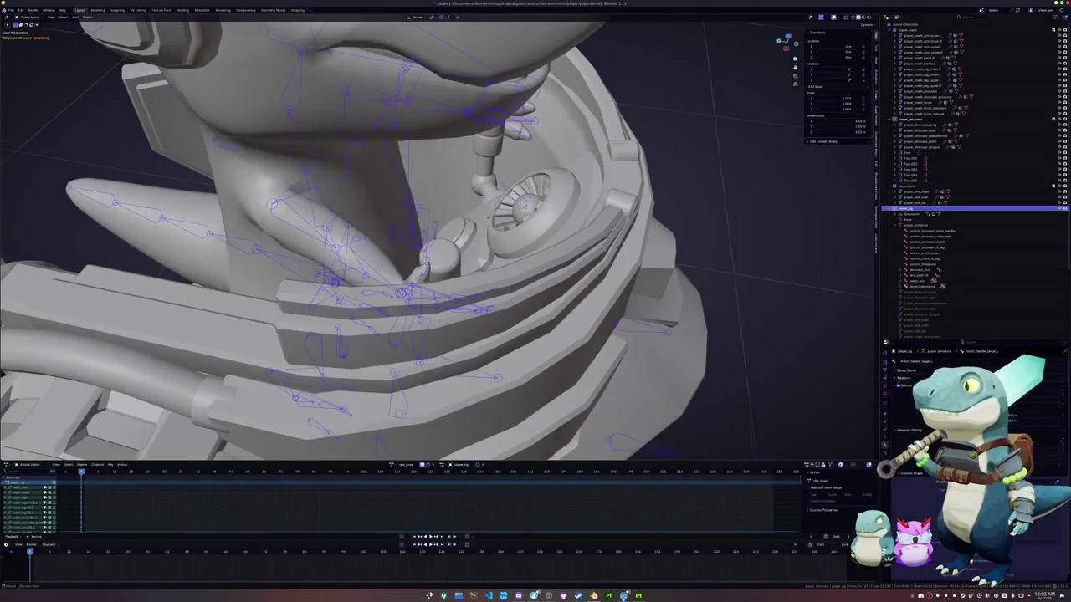
{"action": "key", "text": "ctrl+Tab"}
{"action": "key", "text": "g"}
{"action": "key", "text": "y"}
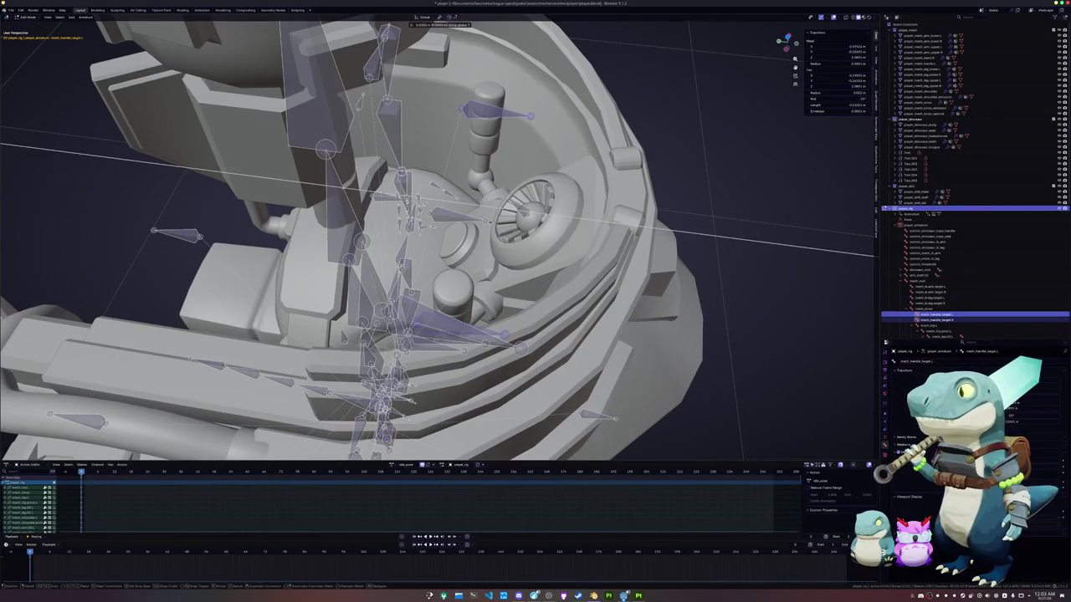
{"action": "key", "text": "Tab"}
{"action": "mouse_move", "coordinate": [436, 251]}
{"action": "middle_mouse_down"}
{"action": "mouse_move", "coordinate": [360, 234]}
{"action": "mouse_move", "coordinate": [373, 307]}
{"action": "mouse_move", "coordinate": [512, 293]}
{"action": "middle_mouse_up"}
Lower the selected bone along global Z so the dino sits lower on the seat.
{"action": "key", "text": "ctrl+Tab"}
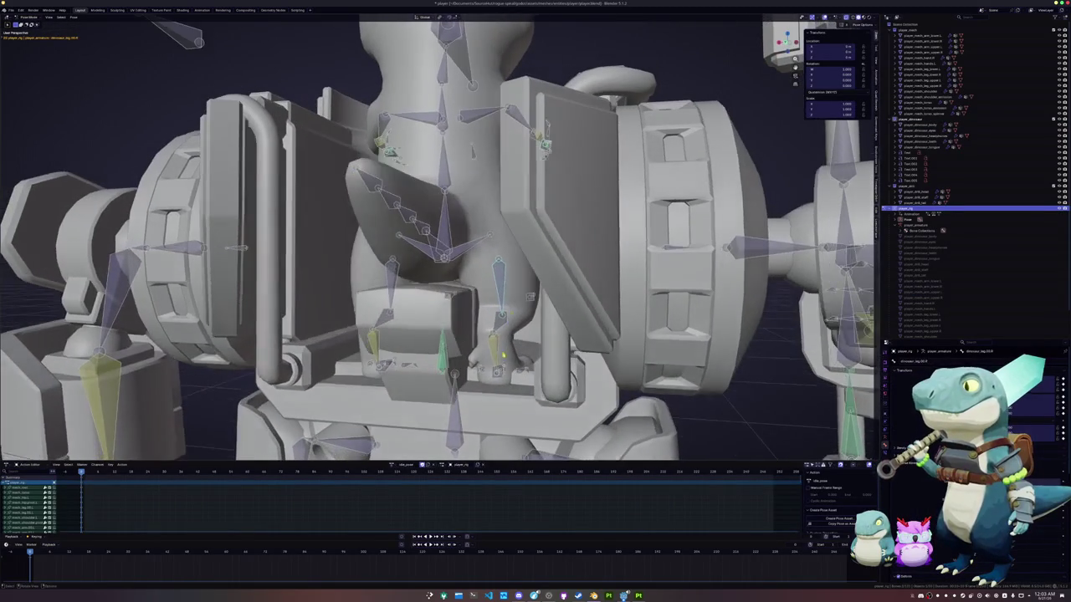
{"action": "key", "text": "g"}
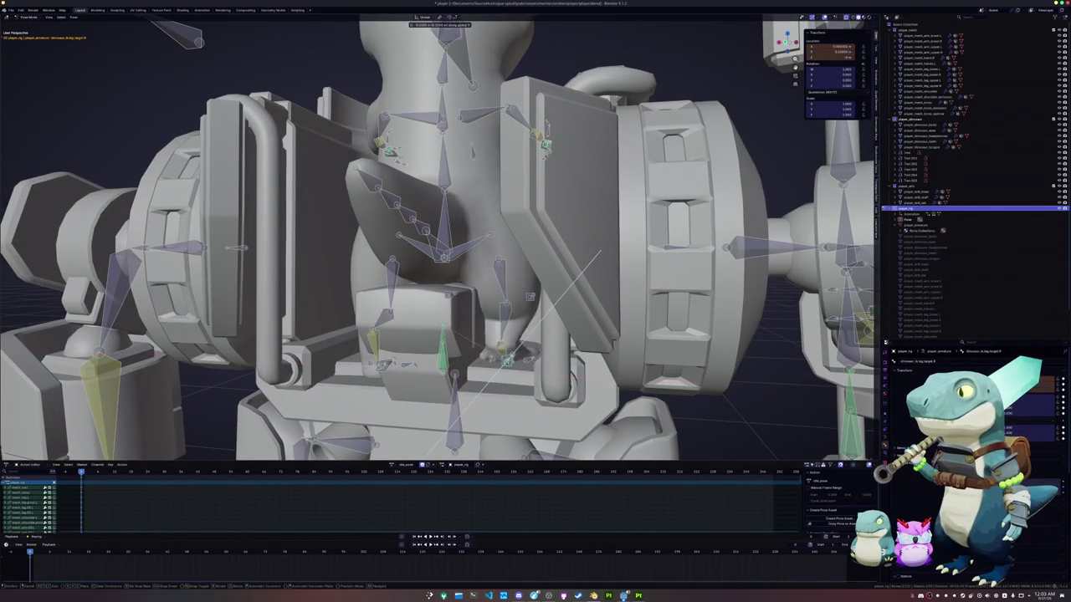
{"action": "left_click", "coordinate": [600, 250]}
{"action": "key", "text": "g"}
{"action": "key", "text": "z"}
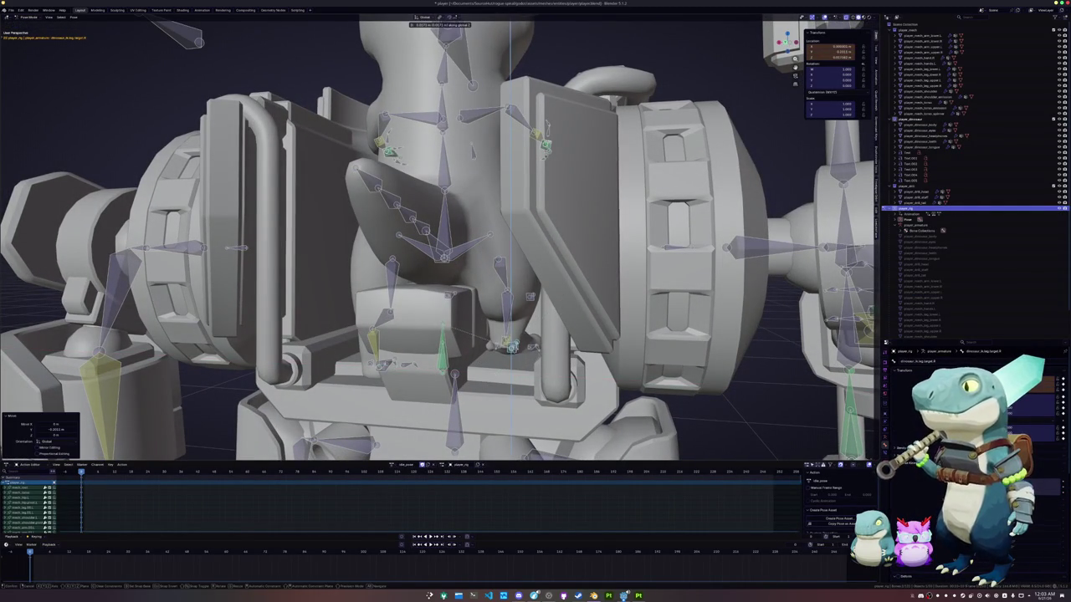
{"action": "left_click", "coordinate": [519, 340]}
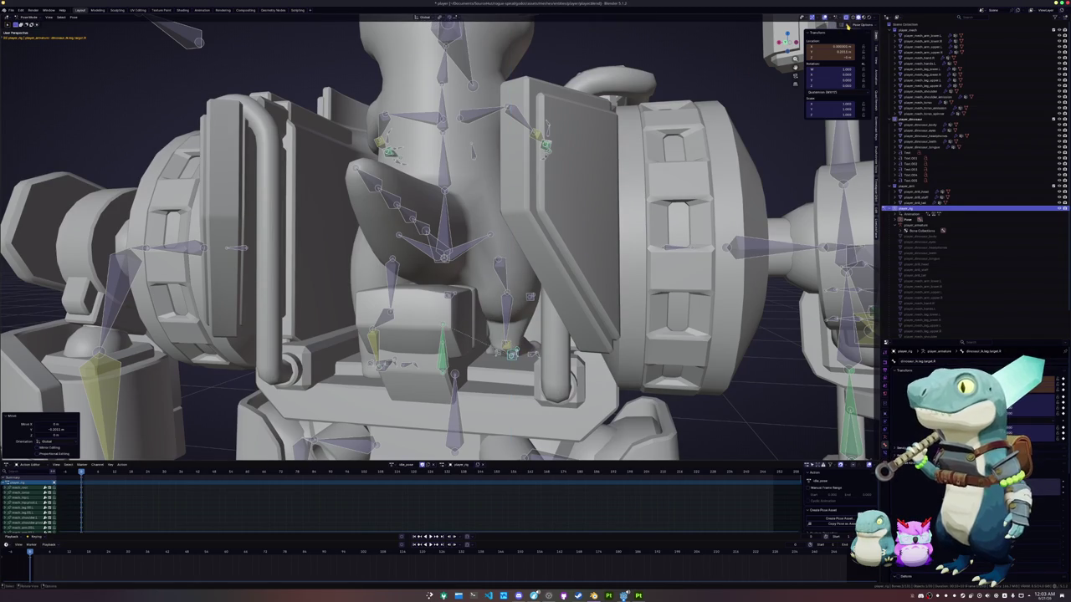
{"action": "key", "text": "g"}
{"action": "key", "text": "z"}
{"action": "left_click", "coordinate": [512, 341]}
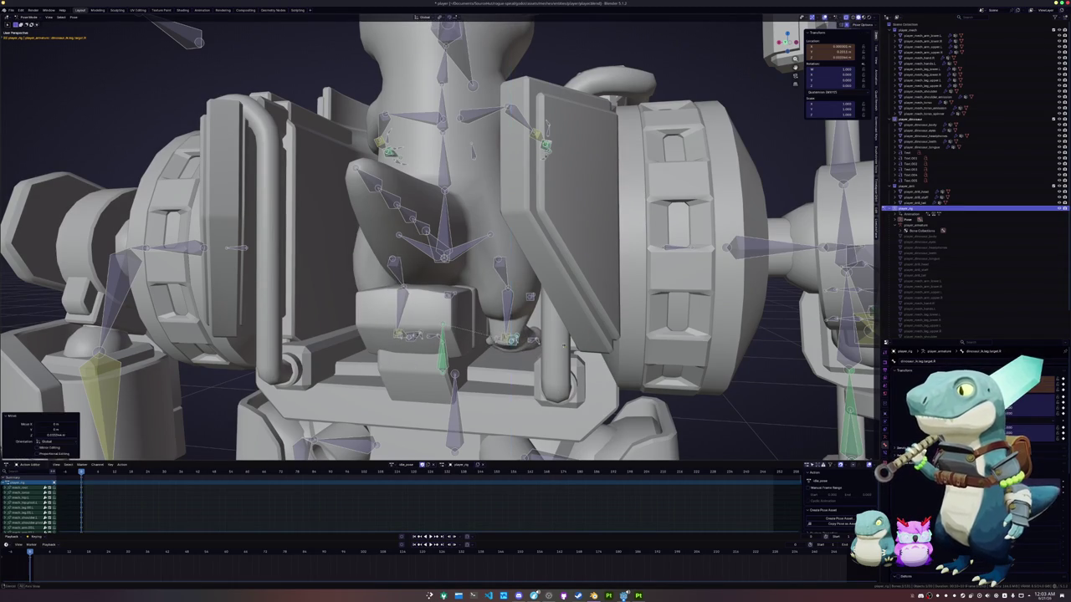
{"action": "middle_click_drag", "start_coordinate": [512, 341], "coordinate": [536, 340]}
Shift the bone sideways along global X in two small moves.
{"action": "key", "text": "g"}
{"action": "key", "text": "x"}
{"action": "left_click", "coordinate": [542, 335]}
{"action": "key", "text": "g"}
{"action": "key", "text": "x"}
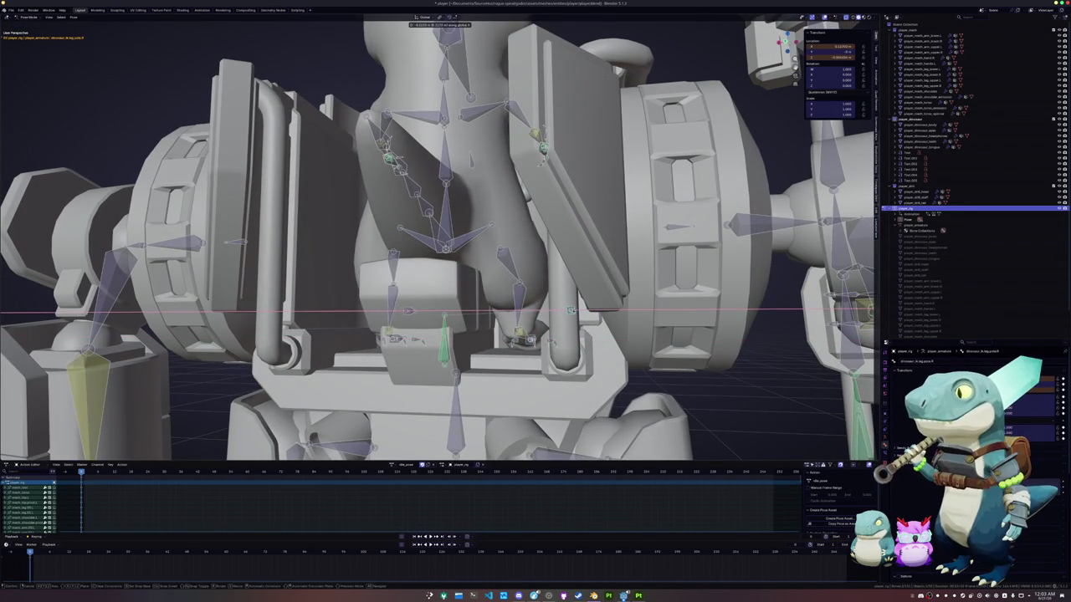
{"action": "left_click", "coordinate": [568, 310]}
{"action": "middle_click_drag", "start_coordinate": [569, 310], "coordinate": [573, 346]}
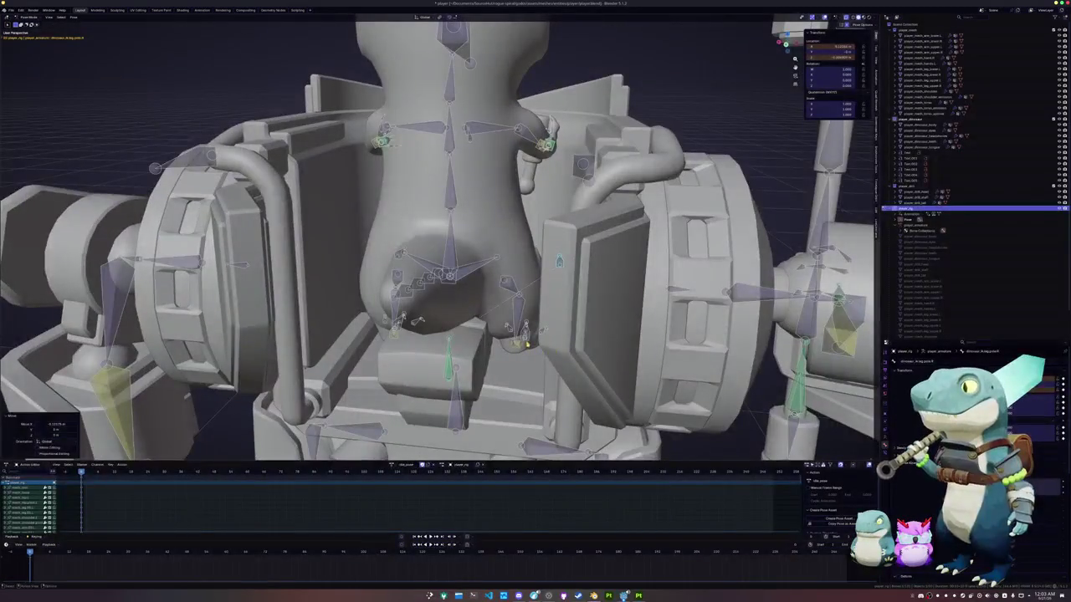
Move the foot bones within the XY plane, nudge the hip, and pull the foot IK target inward.
{"action": "key", "text": "g"}
{"action": "key", "text": "shift+z"}
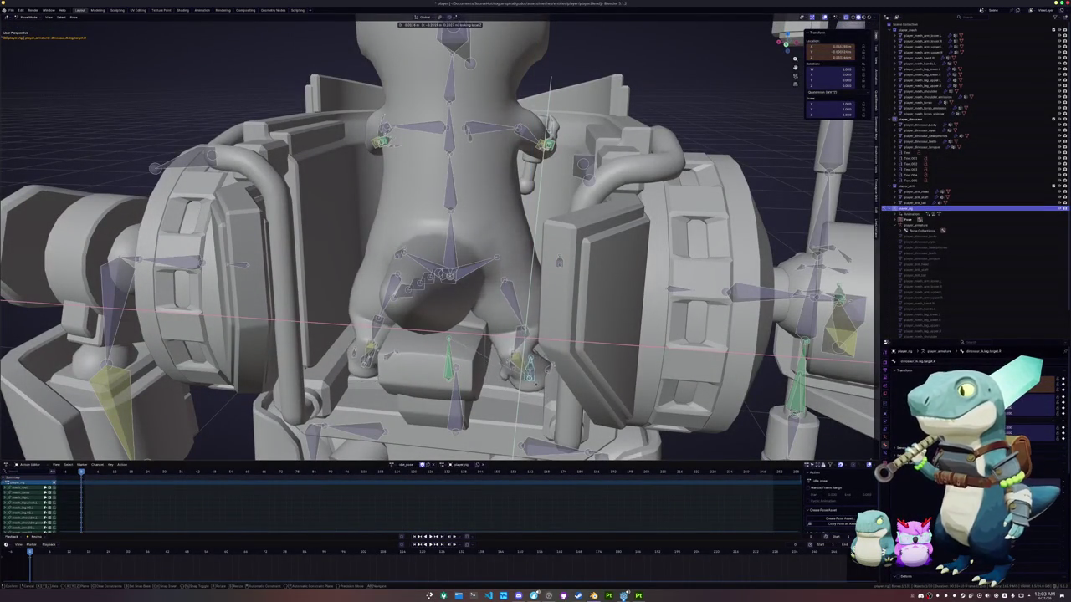
{"action": "key", "text": "Return"}
{"action": "middle_click_drag", "start_coordinate": [516, 325], "coordinate": [508, 290]}
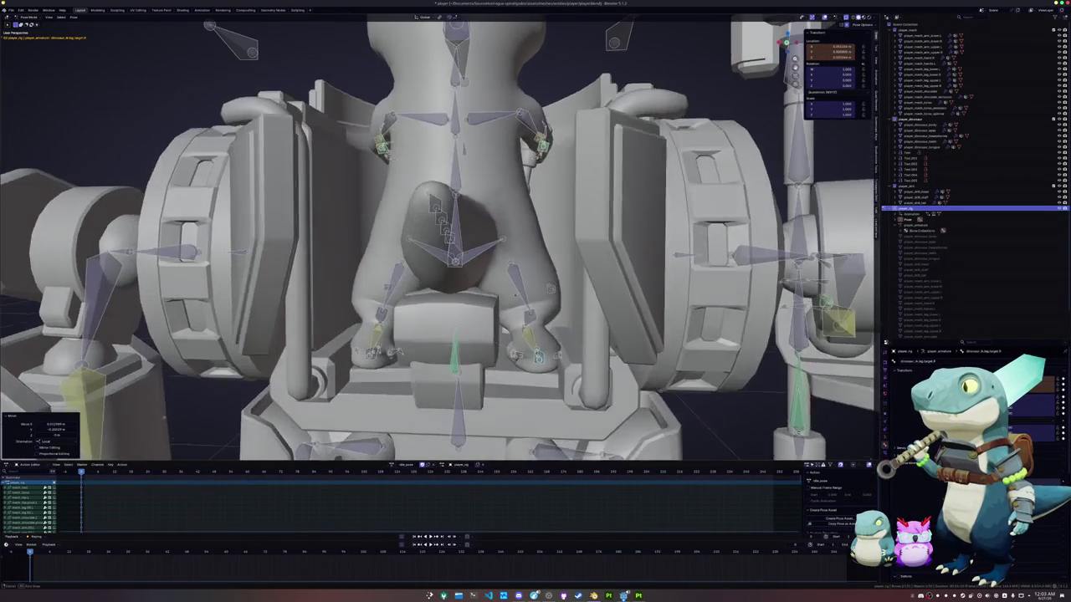
{"action": "key", "text": "g"}
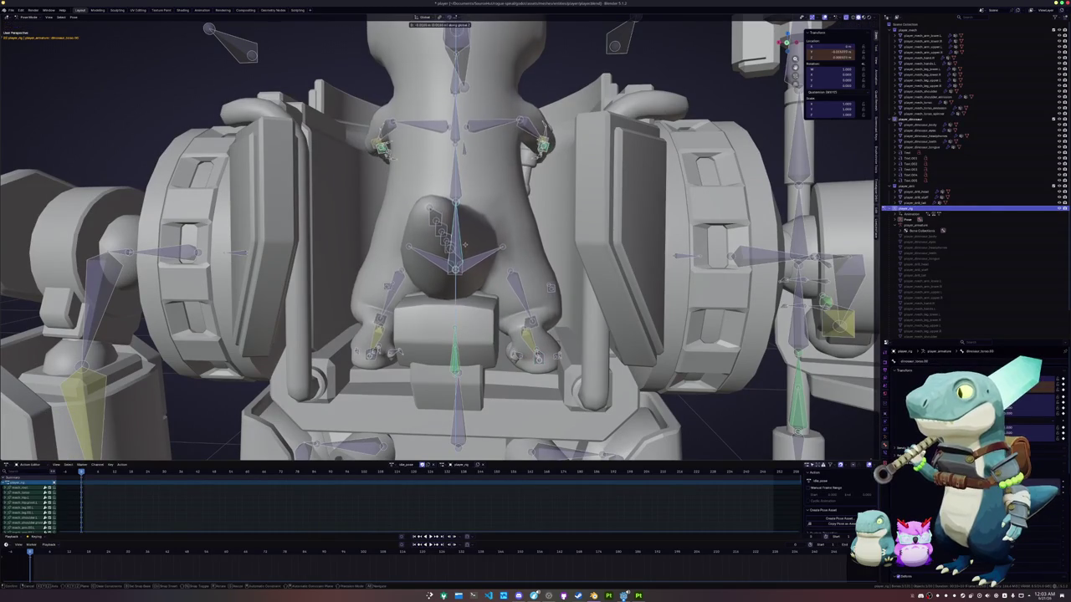
{"action": "key", "text": "Return"}
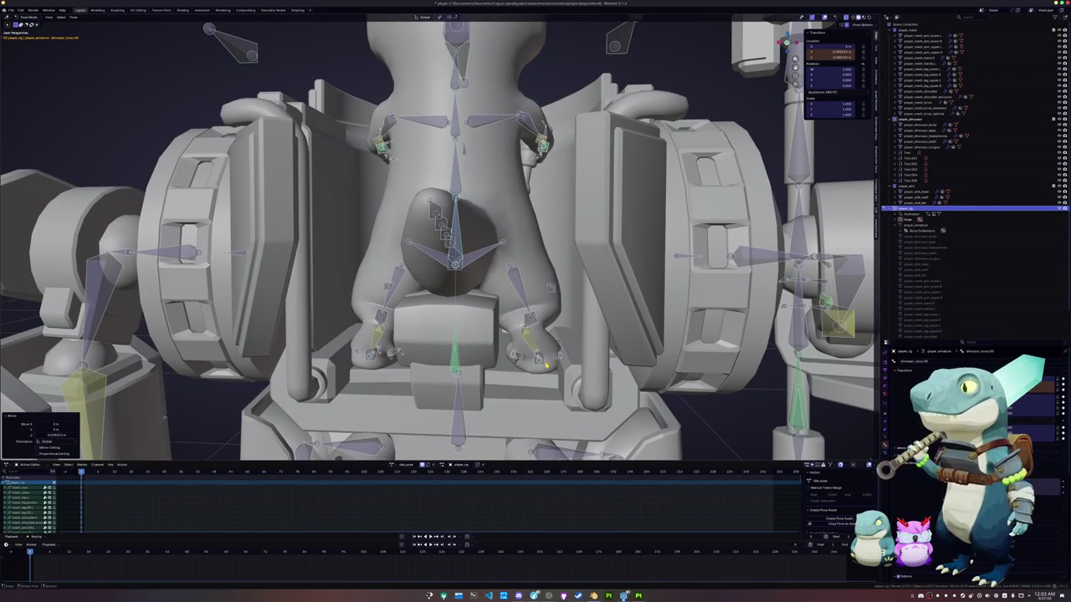
{"action": "left_click", "coordinate": [547, 365]}
{"action": "key", "text": "g"}
{"action": "key", "text": "Return"}
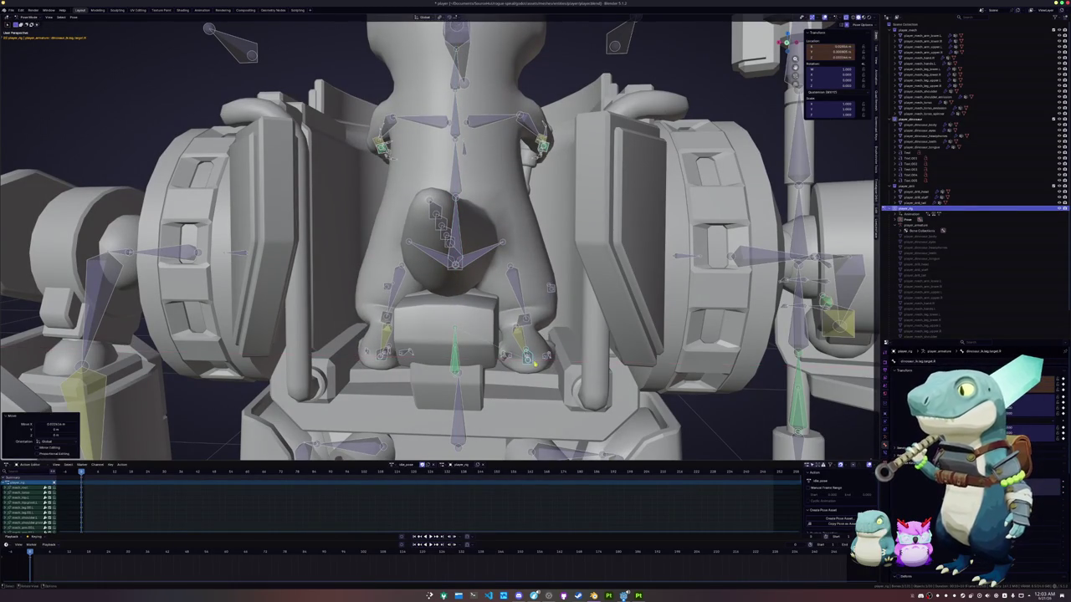
{"action": "middle_click_drag", "start_coordinate": [535, 365], "coordinate": [552, 351]}
Slide the selected leg IK bone along global X twice to place the feet on the seat.
{"action": "key", "text": "g"}
{"action": "key", "text": "x"}
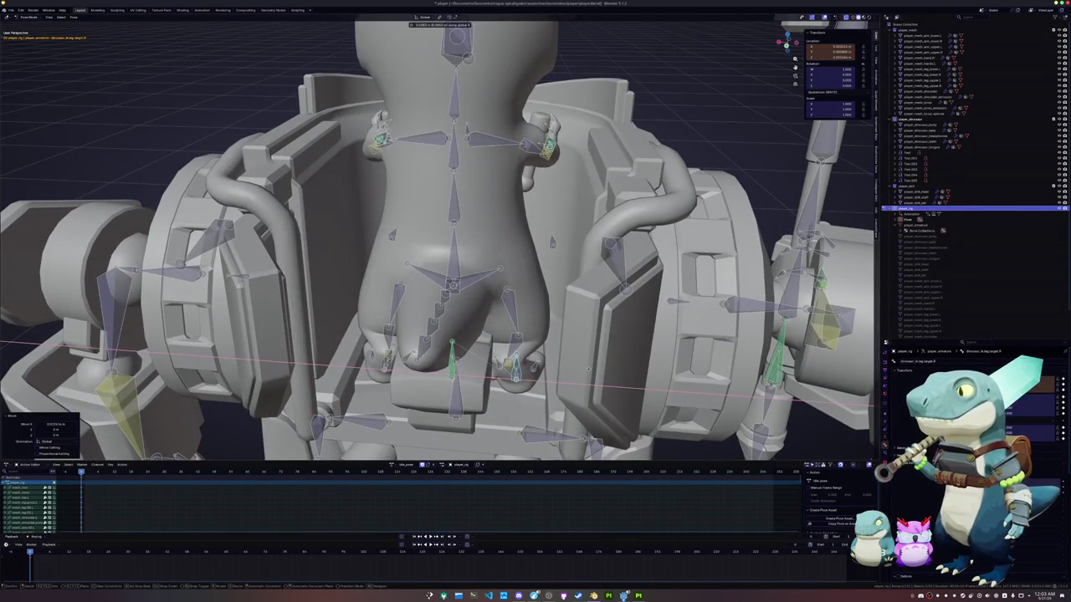
{"action": "key", "text": "Return"}
{"action": "middle_click_drag", "start_coordinate": [588, 368], "coordinate": [559, 293]}
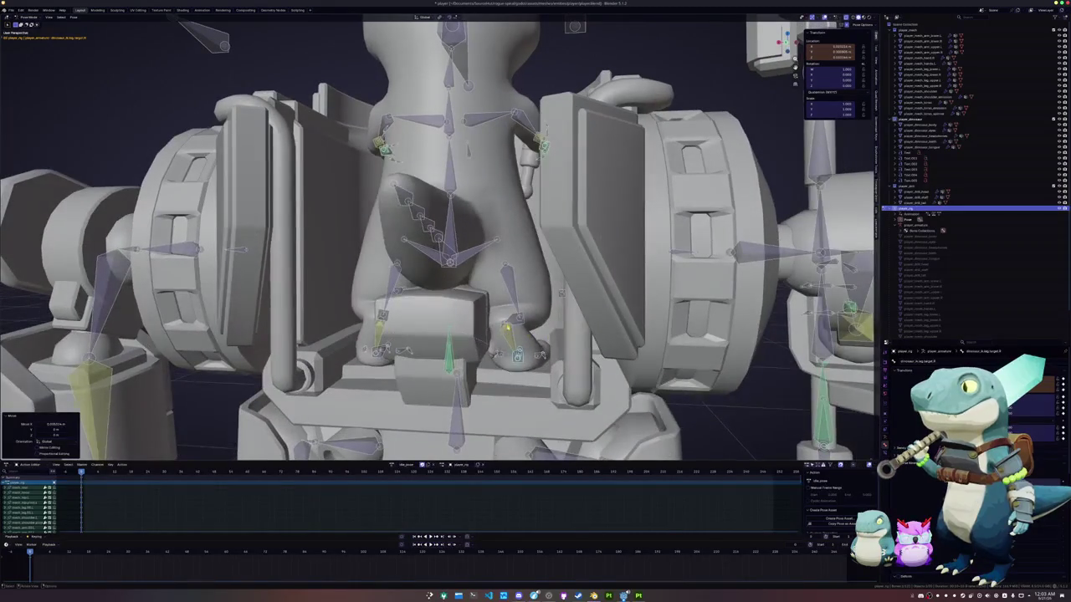
{"action": "key", "text": "g"}
{"action": "key", "text": "x"}
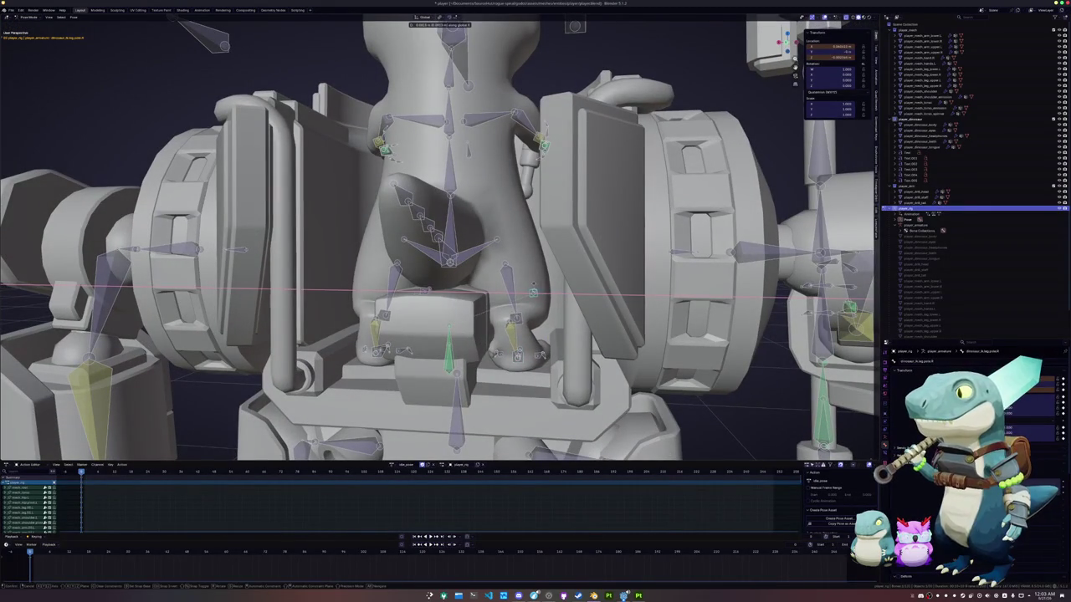
{"action": "key", "text": "Return"}
{"action": "middle_click_drag", "start_coordinate": [455, 229], "coordinate": [491, 265]}
{"action": "left_click", "coordinate": [466, 251]}
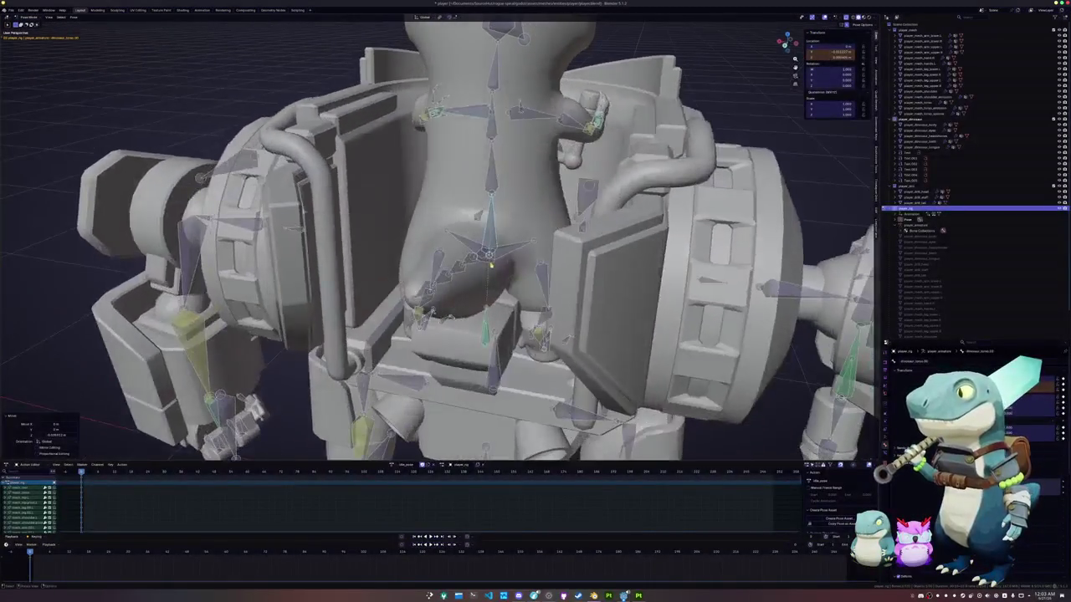
Tilt the torso bone about global X in two small rotations.
{"action": "key", "text": "g"}
{"action": "key", "text": "x"}
{"action": "mouse_move", "coordinate": [492, 265]}
{"action": "middle_mouse_down"}
{"action": "mouse_move", "coordinate": [493, 243]}
{"action": "mouse_move", "coordinate": [452, 284]}
{"action": "mouse_move", "coordinate": [451, 253]}
{"action": "mouse_move", "coordinate": [475, 216]}
{"action": "mouse_move", "coordinate": [535, 209]}
{"action": "mouse_move", "coordinate": [466, 237]}
{"action": "middle_mouse_up"}
{"action": "key", "text": "r"}
{"action": "key", "text": "x"}
{"action": "left_click", "coordinate": [499, 254]}
{"action": "key", "text": "r"}
{"action": "key", "text": "x"}
{"action": "left_click", "coordinate": [552, 206]}
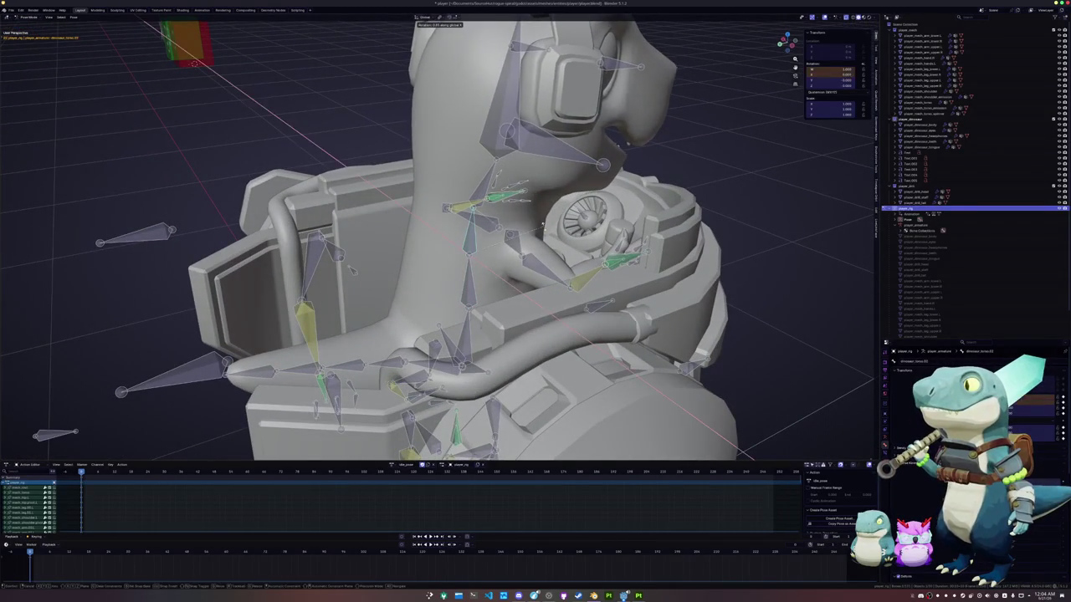
Tilt the neck bone about global X, then view the dino straight from behind.
{"action": "left_click", "coordinate": [533, 194]}
{"action": "key", "text": "r"}
{"action": "key", "text": "x"}
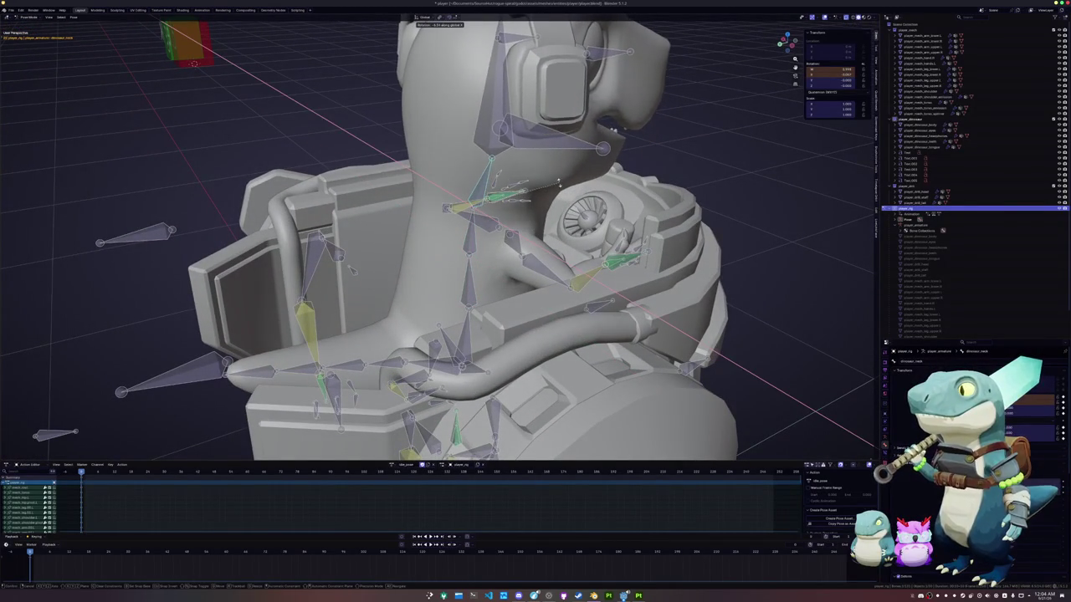
{"action": "left_click", "coordinate": [559, 180]}
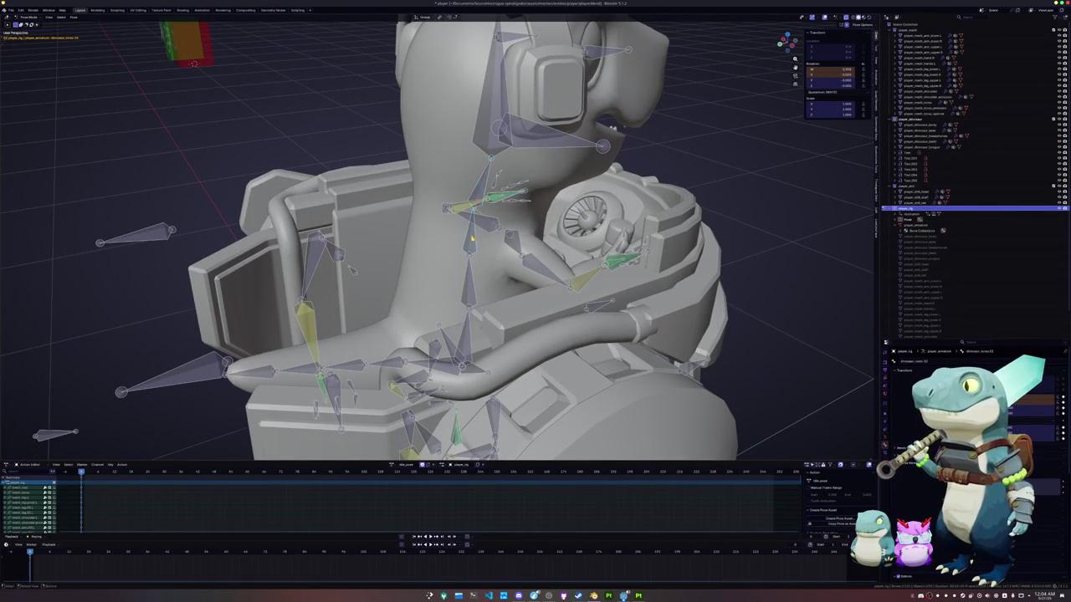
{"action": "middle_click_drag", "start_coordinate": [435, 234], "coordinate": [318, 221]}
{"action": "key", "text": "ctrl+KP_1"}
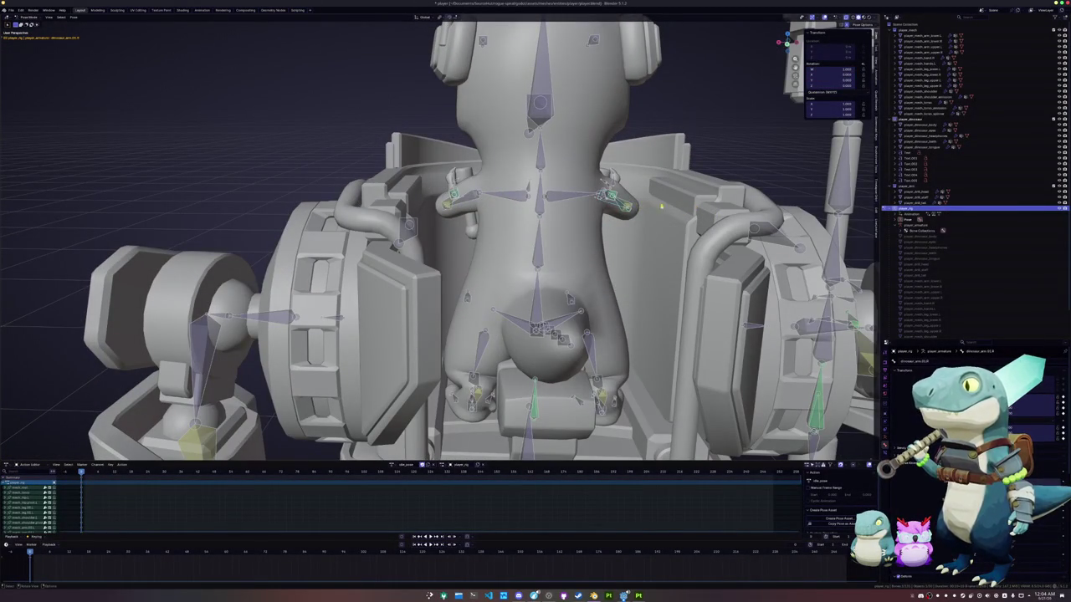
Move the arm control bone behind the dino's back slightly upward along global Z.
{"action": "scroll", "coordinate": [439, 234], "scroll_direction": "down", "scroll_amount": 3}
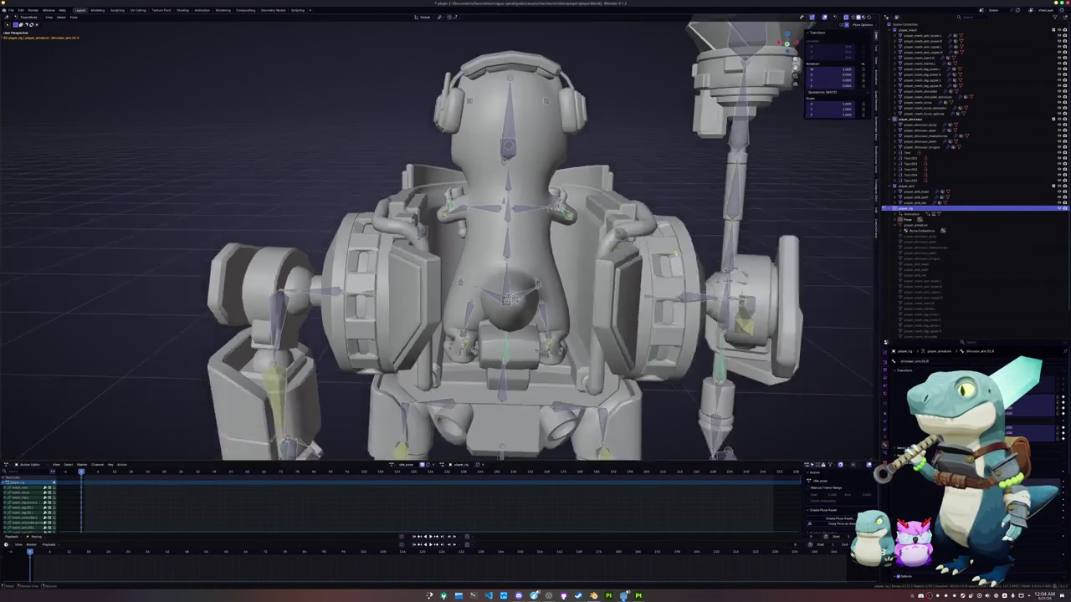
{"action": "key", "text": "g"}
{"action": "key", "text": "z"}
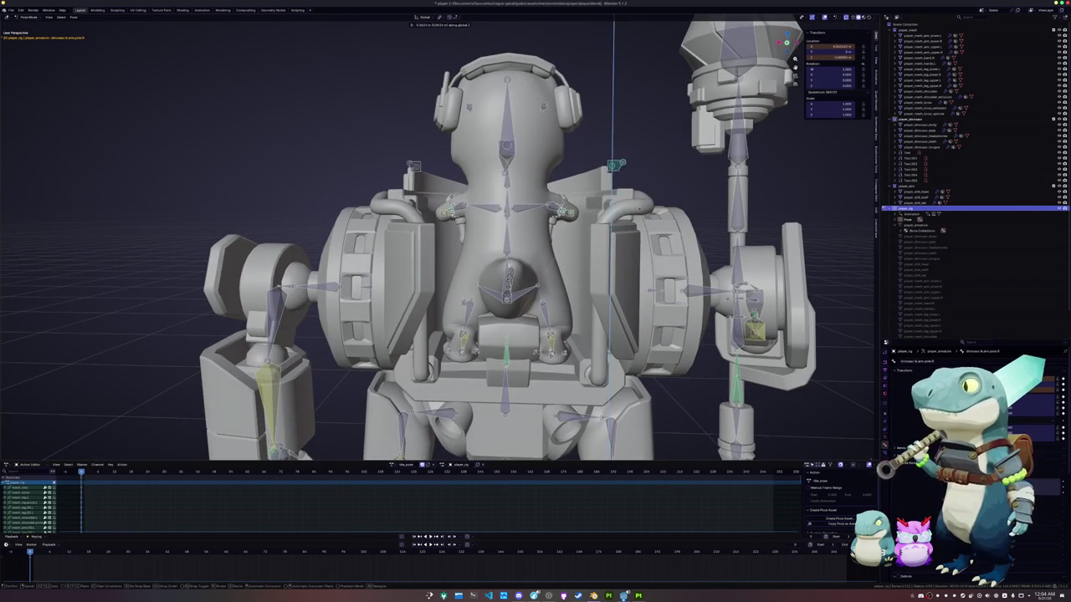
{"action": "mouse_move", "coordinate": [435, 251]}
{"action": "middle_mouse_down"}
{"action": "mouse_move", "coordinate": [553, 260]}
{"action": "mouse_move", "coordinate": [469, 276]}
{"action": "mouse_move", "coordinate": [401, 251]}
{"action": "mouse_move", "coordinate": [302, 239]}
{"action": "middle_mouse_up"}
{"action": "scroll", "coordinate": [435, 251], "scroll_direction": "up", "scroll_amount": 2}
Rotate the head bone, then clear the jaw bone's rotation and frame the head from the side.
{"action": "key", "text": "r"}
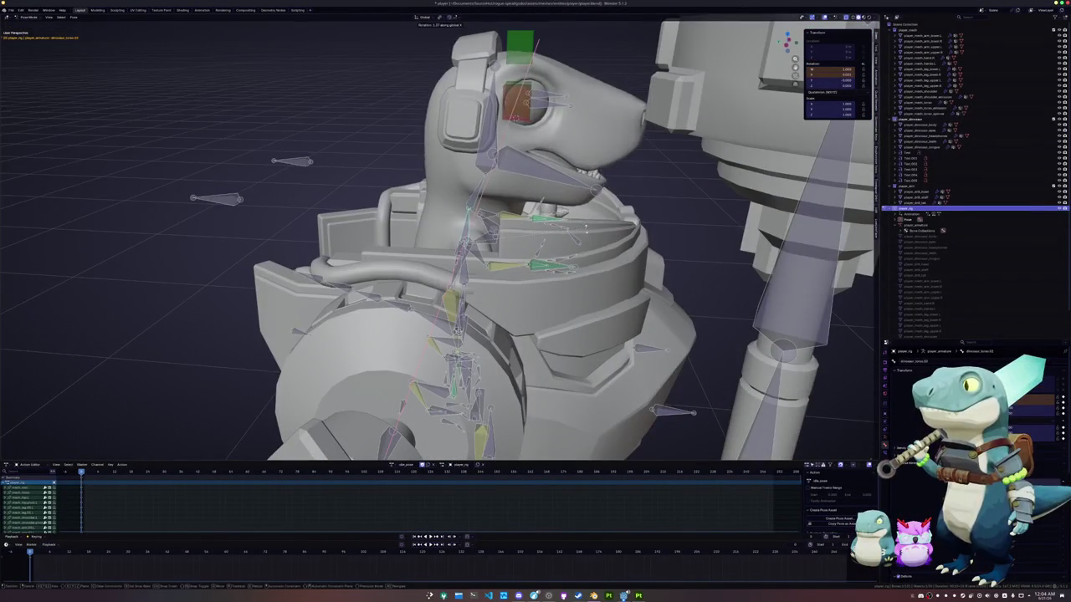
{"action": "key", "text": "Return"}
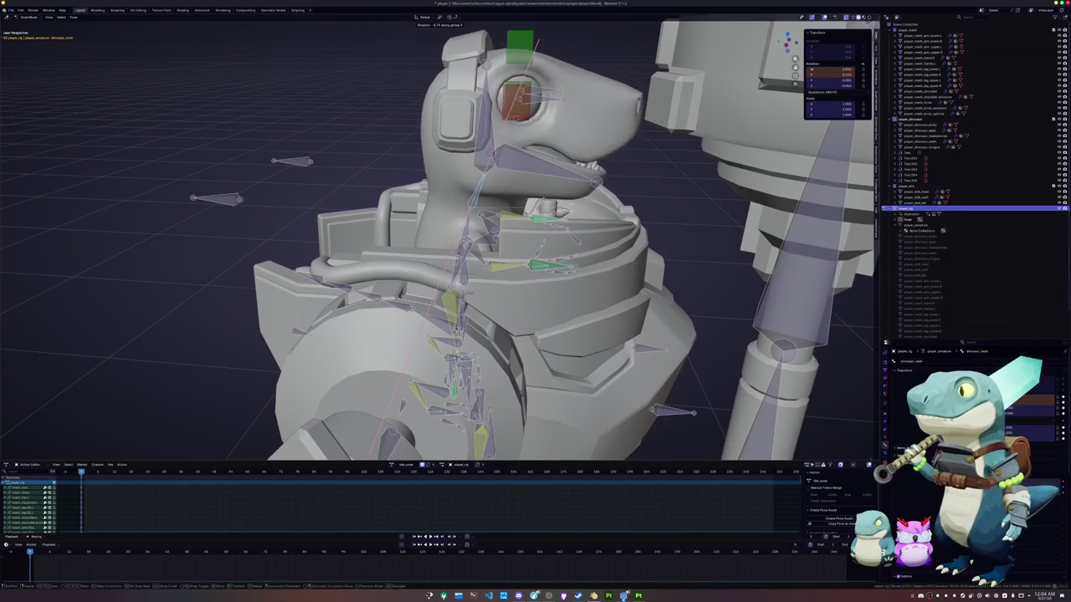
{"action": "key", "text": "Return"}
{"action": "key", "text": "KP_9"}
{"action": "key", "text": "KP_1"}
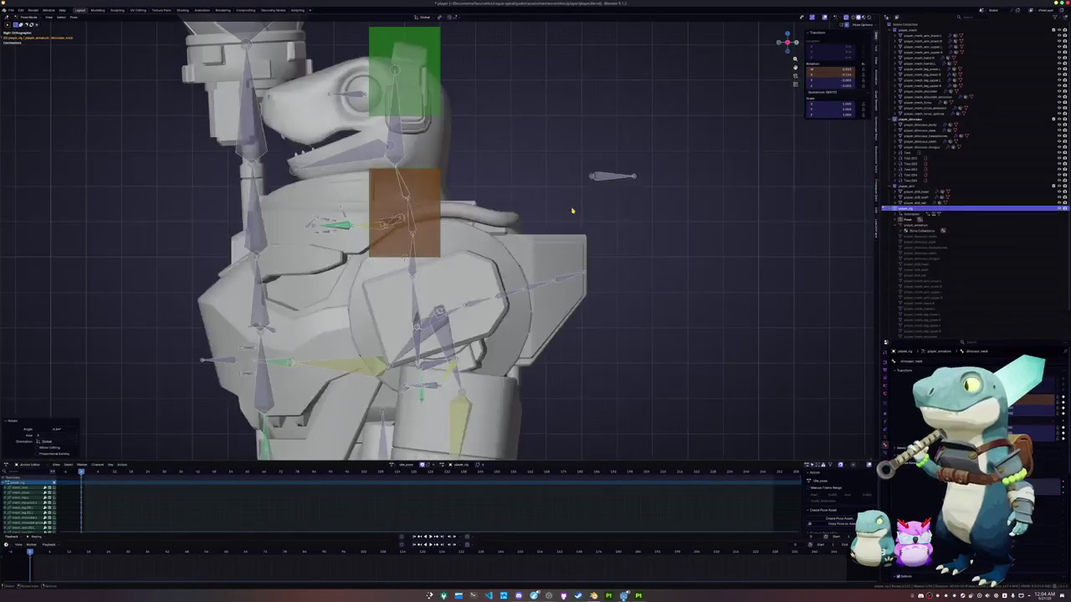
{"action": "scroll", "coordinate": [521, 253], "scroll_direction": "up", "scroll_amount": 3}
{"action": "scroll", "coordinate": [521, 253], "scroll_direction": "up", "scroll_amount": 2}
{"action": "middle_click_drag", "start_coordinate": [522, 254], "coordinate": [503, 248], "text": "shift"}
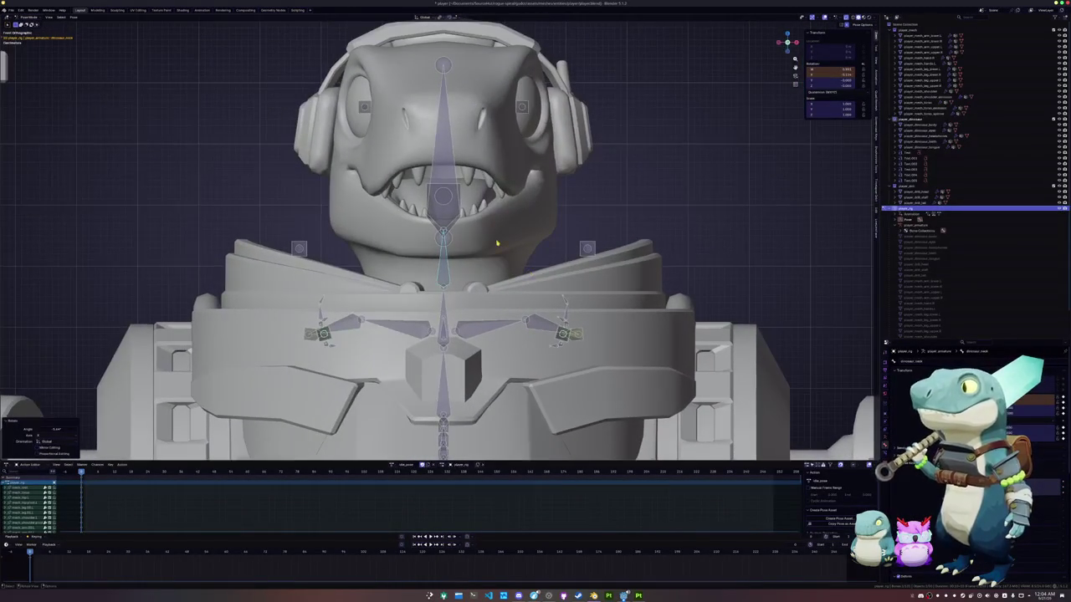
{"action": "key", "text": "alt+r"}
{"action": "key", "text": "KP_3"}
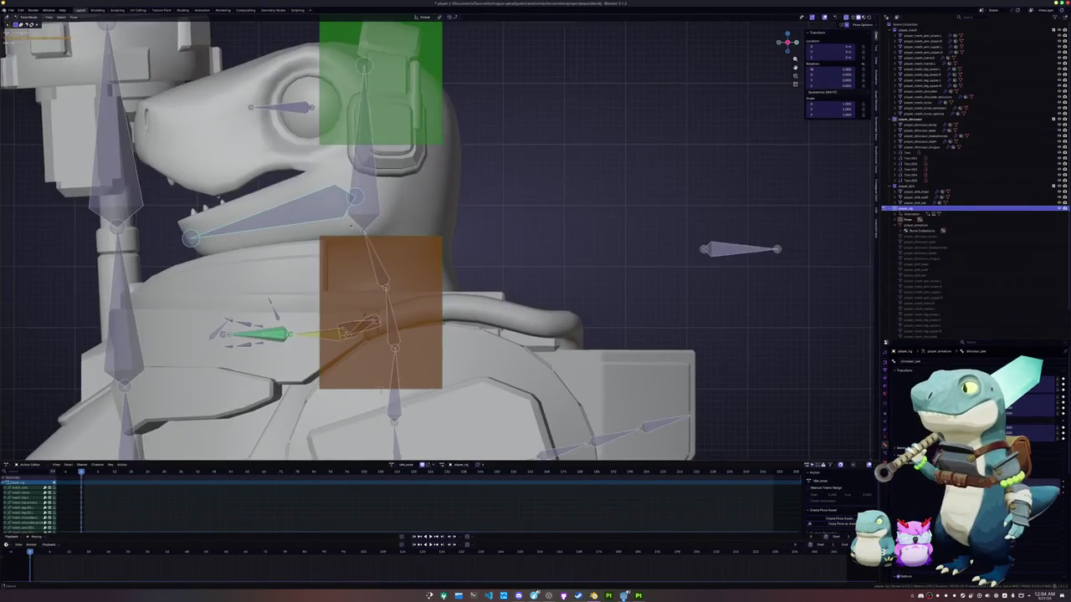
{"action": "middle_click_drag", "start_coordinate": [347, 225], "coordinate": [467, 226], "text": "shift"}
Rotate the jaw bone around X and lower it along Z to start opening the mouth.
{"action": "key", "text": "r"}
{"action": "left_click", "coordinate": [553, 262]}
{"action": "key", "text": "g"}
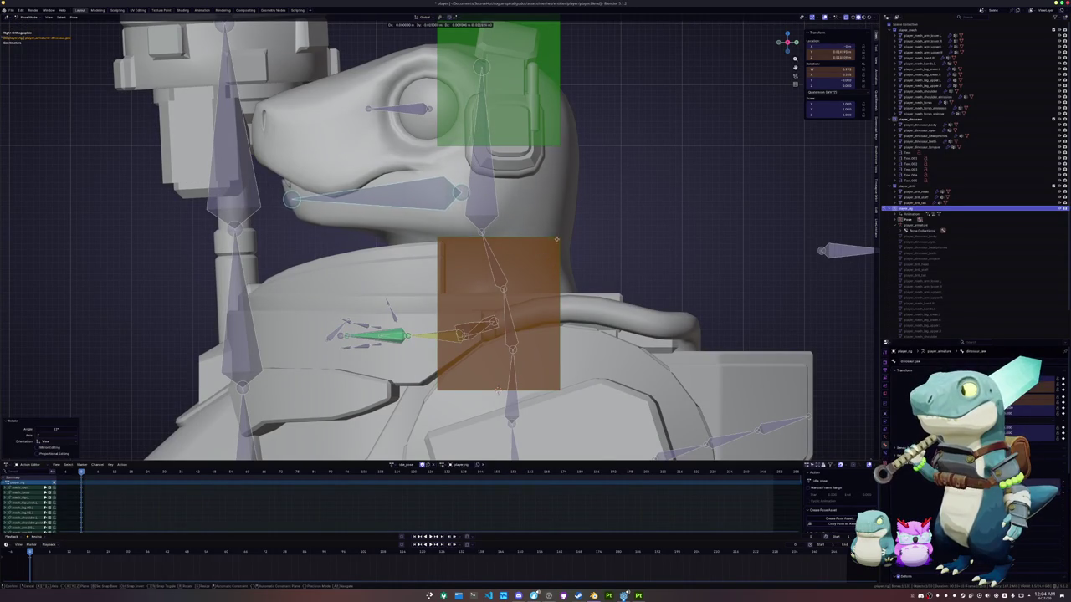
{"action": "left_click", "coordinate": [557, 217]}
{"action": "middle_click_drag", "start_coordinate": [557, 217], "coordinate": [481, 238]}
{"action": "key", "text": "r"}
{"action": "key", "text": "x"}
{"action": "left_click", "coordinate": [480, 245]}
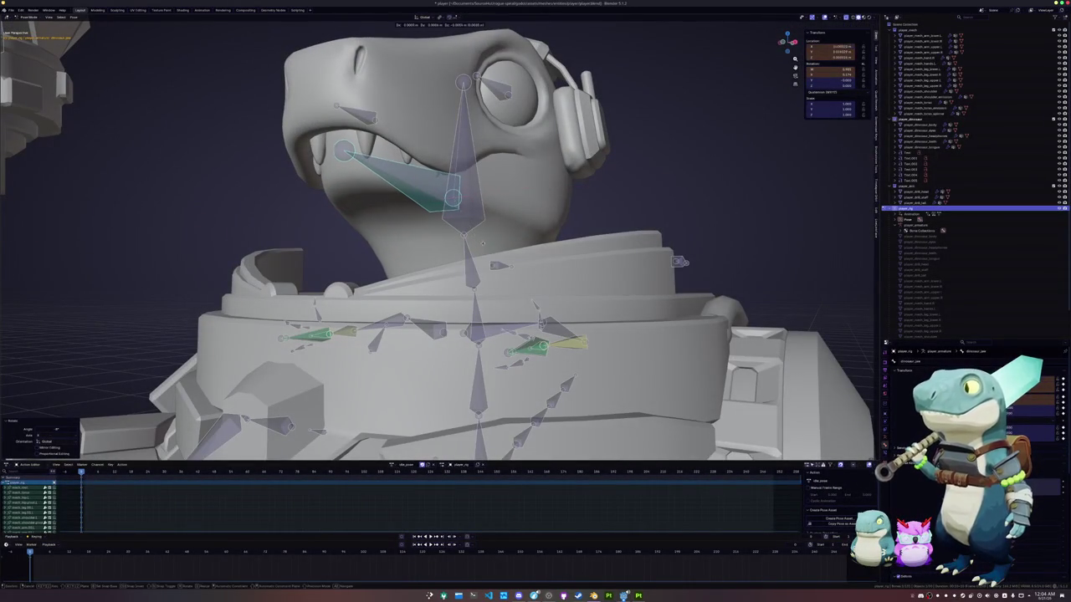
{"action": "key", "text": "g"}
{"action": "key", "text": "z"}
{"action": "left_click", "coordinate": [486, 249]}
Refine the jaw opening with further X-axis rotations and Z and Y moves.
{"action": "middle_click_drag", "start_coordinate": [485, 249], "coordinate": [491, 240]}
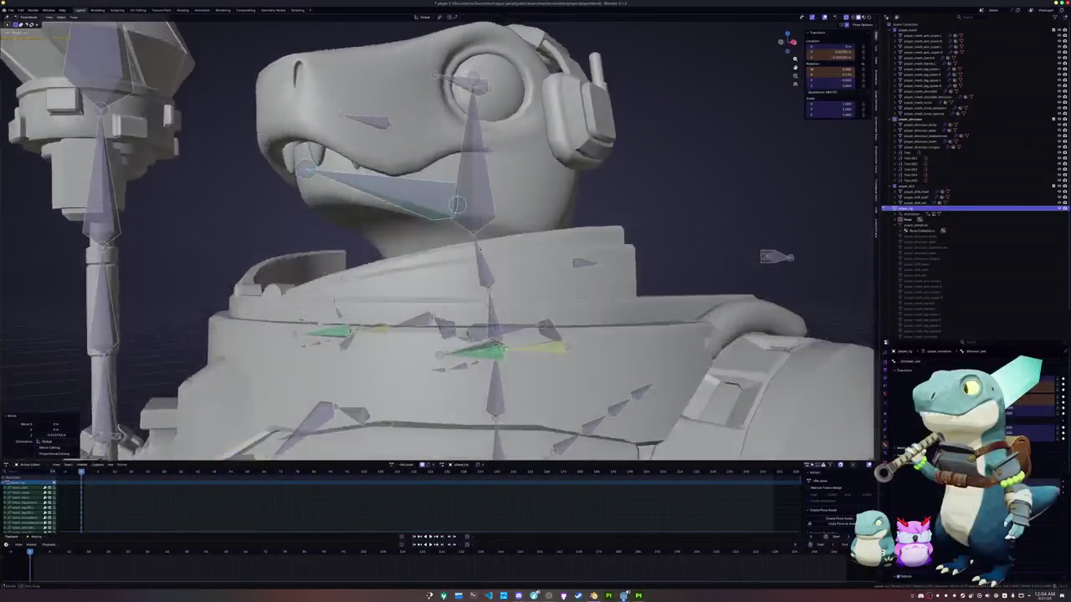
{"action": "key", "text": "r"}
{"action": "key", "text": "x"}
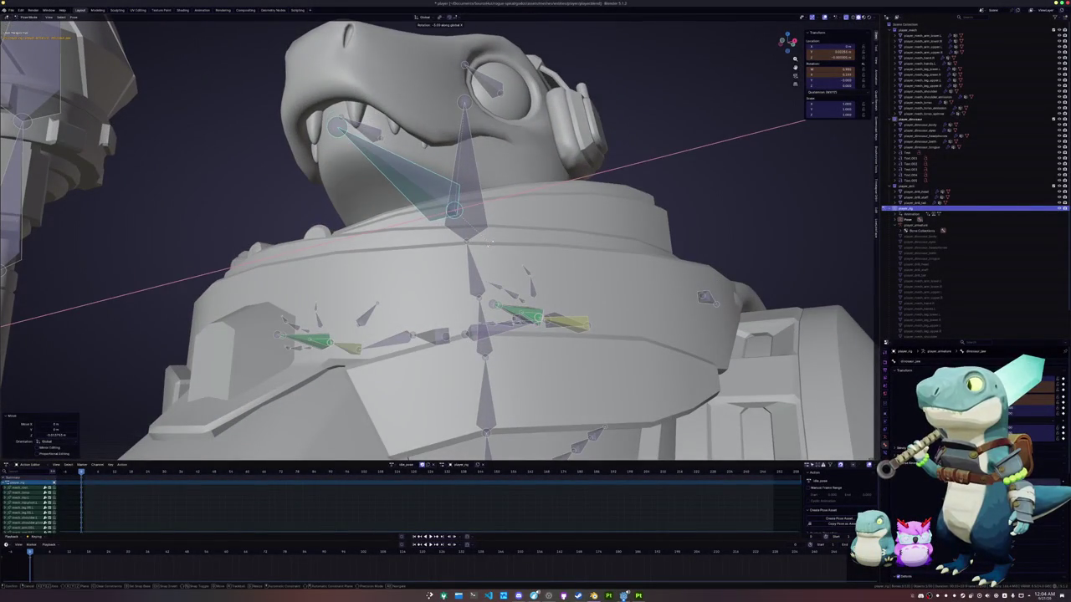
{"action": "left_click", "coordinate": [490, 242]}
{"action": "middle_click_drag", "start_coordinate": [490, 242], "coordinate": [470, 266]}
{"action": "key", "text": "g"}
{"action": "key", "text": "z"}
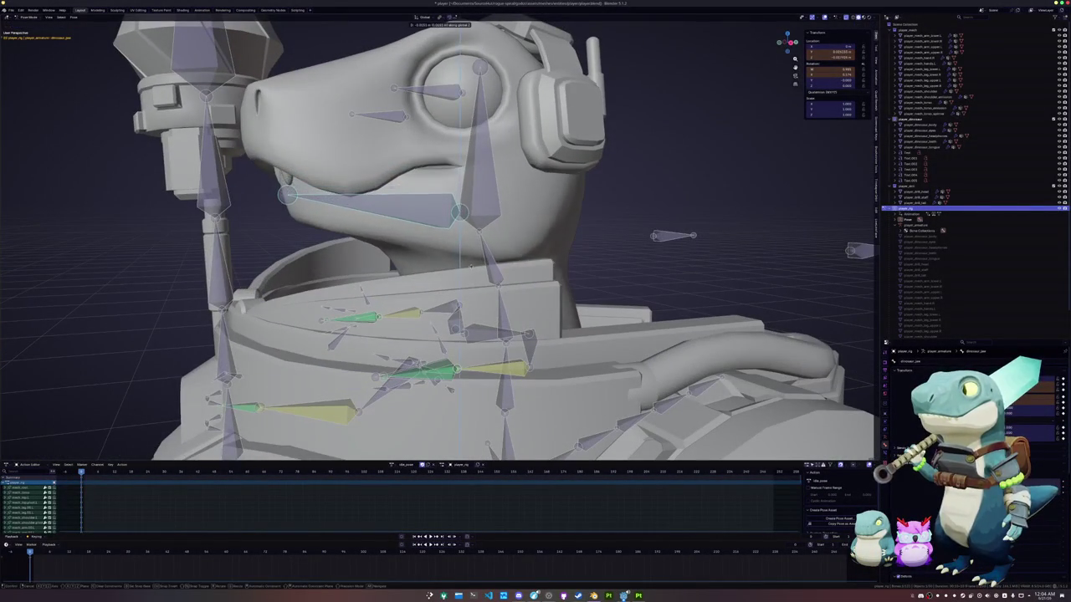
{"action": "left_click", "coordinate": [479, 261]}
{"action": "key", "text": "r"}
{"action": "key", "text": "x"}
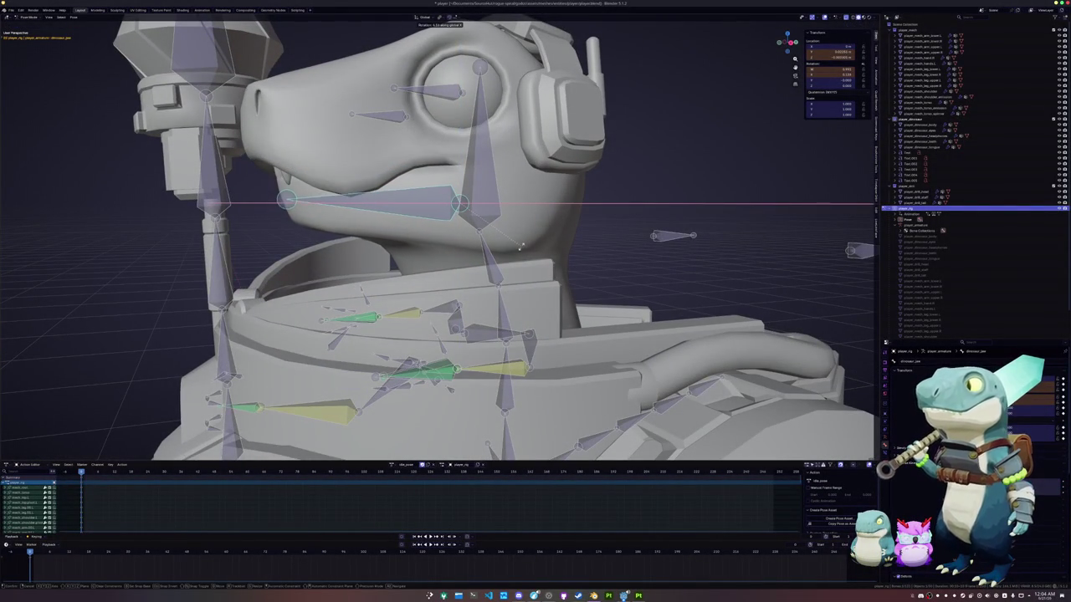
{"action": "left_click", "coordinate": [520, 248]}
{"action": "mouse_move", "coordinate": [520, 249]}
{"action": "middle_mouse_down"}
{"action": "mouse_move", "coordinate": [551, 248]}
{"action": "mouse_move", "coordinate": [528, 249]}
{"action": "middle_mouse_up"}
{"action": "key", "text": "g"}
{"action": "key", "text": "y"}
{"action": "left_click", "coordinate": [550, 249]}
Fine-tune the jaw bone with final X-axis rotations and a small position nudge.
{"action": "key", "text": "r"}
{"action": "key", "text": "x"}
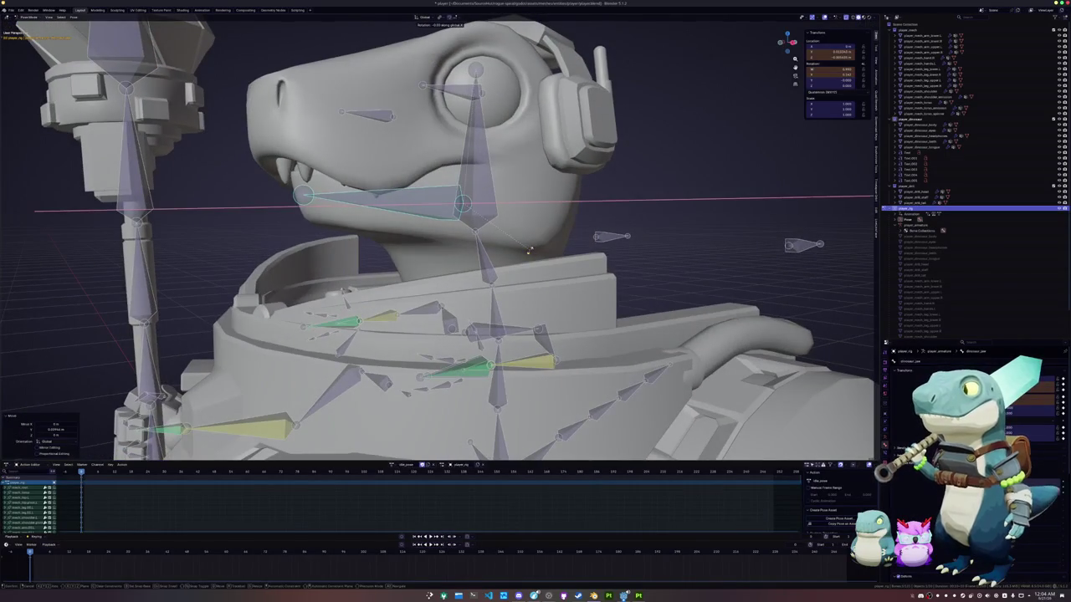
{"action": "left_click", "coordinate": [529, 251]}
{"action": "mouse_move", "coordinate": [529, 251]}
{"action": "middle_mouse_down"}
{"action": "mouse_move", "coordinate": [485, 251]}
{"action": "mouse_move", "coordinate": [502, 247]}
{"action": "mouse_move", "coordinate": [494, 242]}
{"action": "middle_mouse_up"}
{"action": "key", "text": "r"}
{"action": "key", "text": "x"}
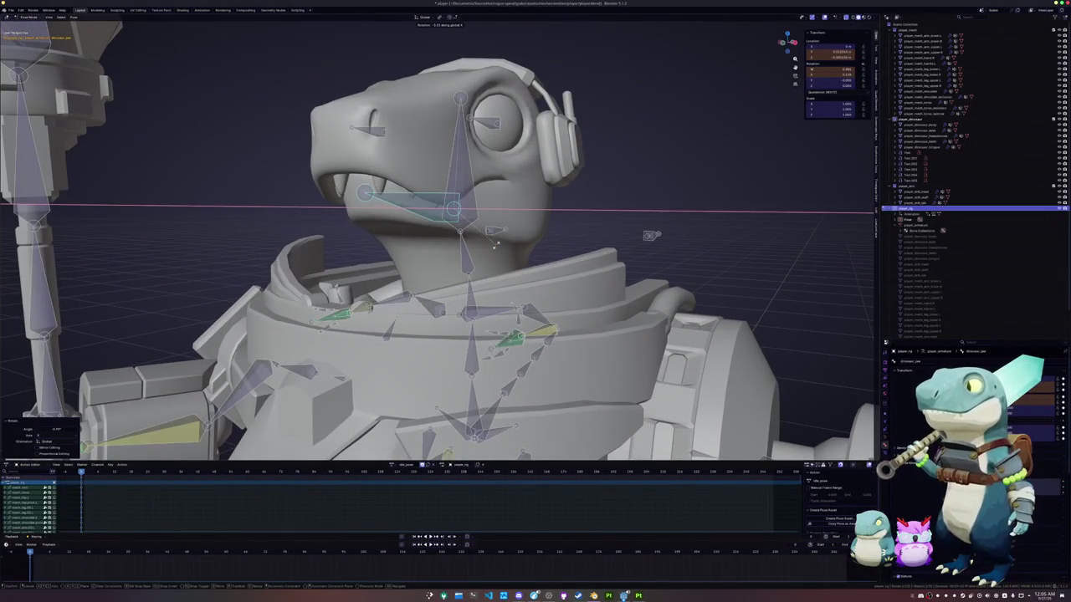
{"action": "left_click", "coordinate": [495, 244]}
{"action": "key", "text": "g"}
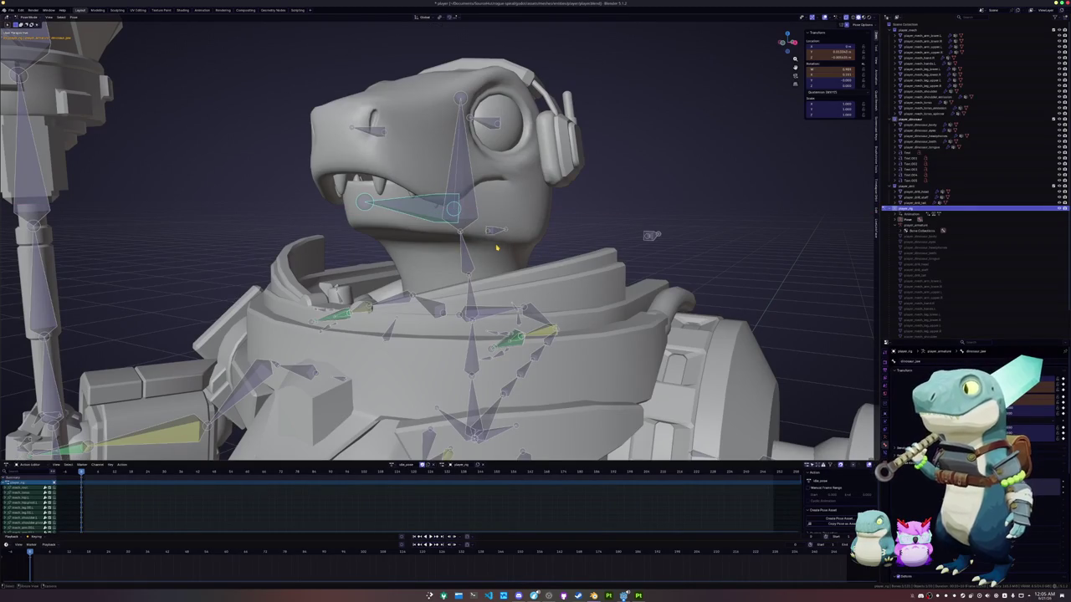
{"action": "left_click", "coordinate": [494, 248]}
{"action": "key", "text": "r"}
{"action": "key", "text": "x"}
{"action": "left_click", "coordinate": [495, 248]}
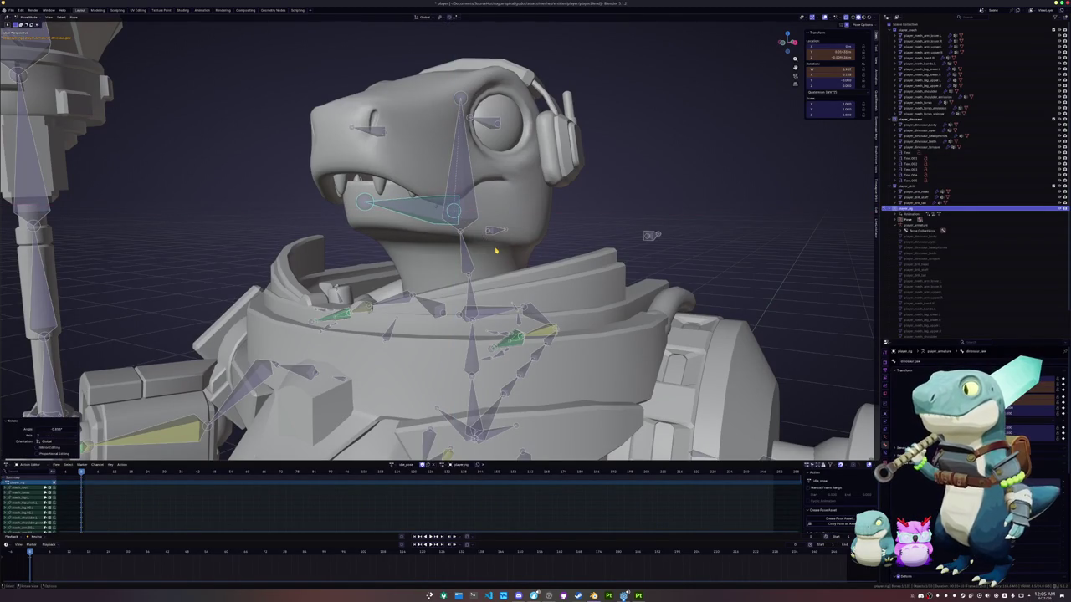
Leave Pose Mode and enter Edit Mode on the dinosaur body mesh.
{"action": "key", "text": "ctrl+Tab"}
{"action": "left_click", "coordinate": [412, 240]}
{"action": "key", "text": "Tab"}
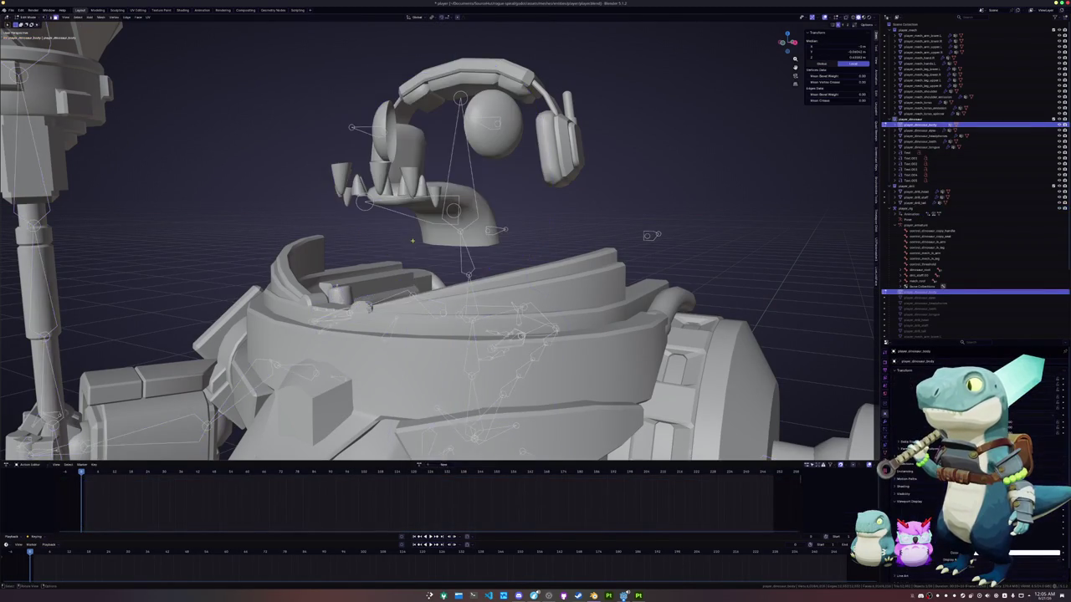
Turn on X-ray, frame the body, and select the connected mesh pieces inside the jaw.
{"action": "key", "text": "alt+z"}
{"action": "key", "text": "a"}
{"action": "key", "text": "KP_Decimal"}
{"action": "key", "text": "alt+a"}
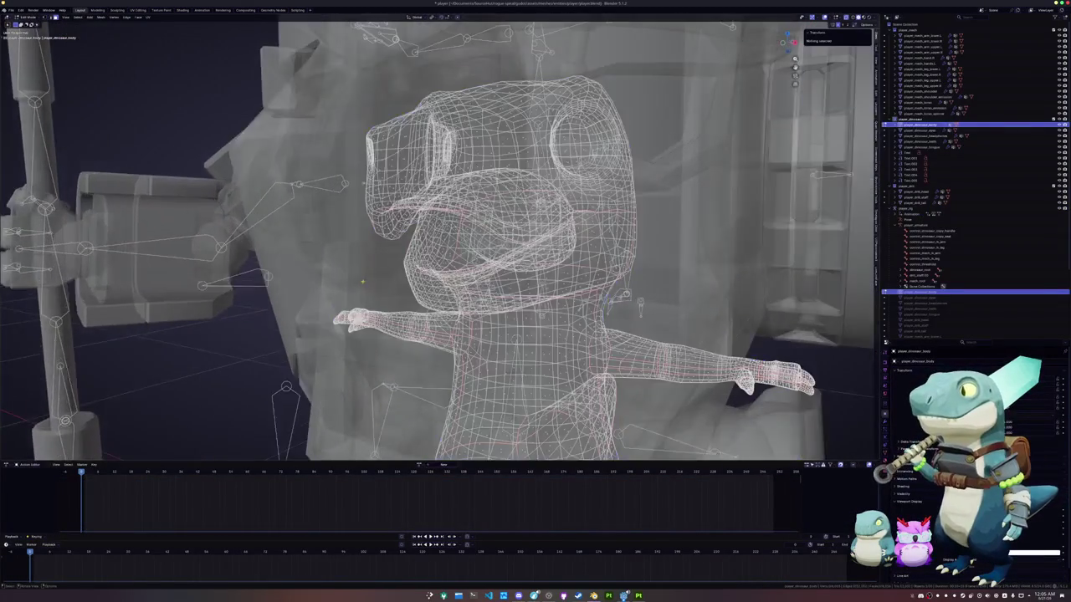
{"action": "key", "text": "KP_3"}
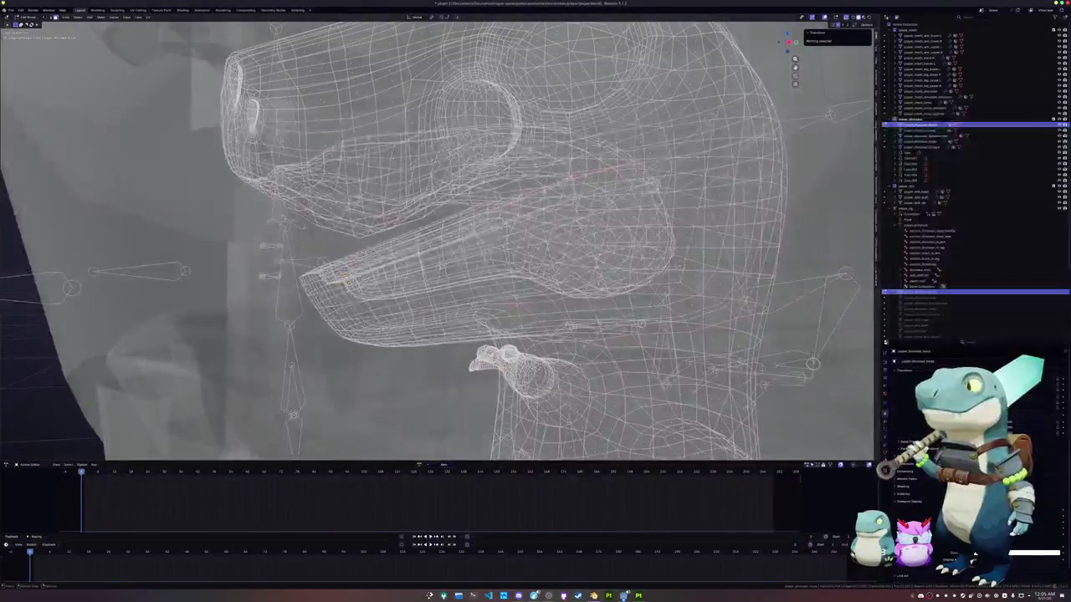
{"action": "scroll", "coordinate": [209, 260], "scroll_direction": "up", "scroll_amount": 3}
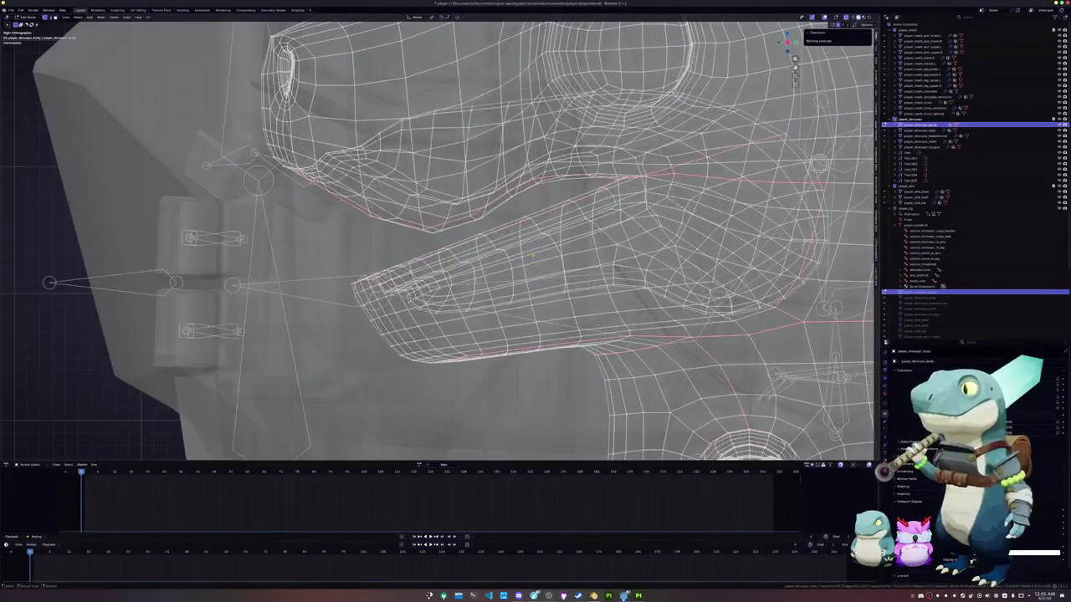
{"action": "left_click", "coordinate": [529, 227]}
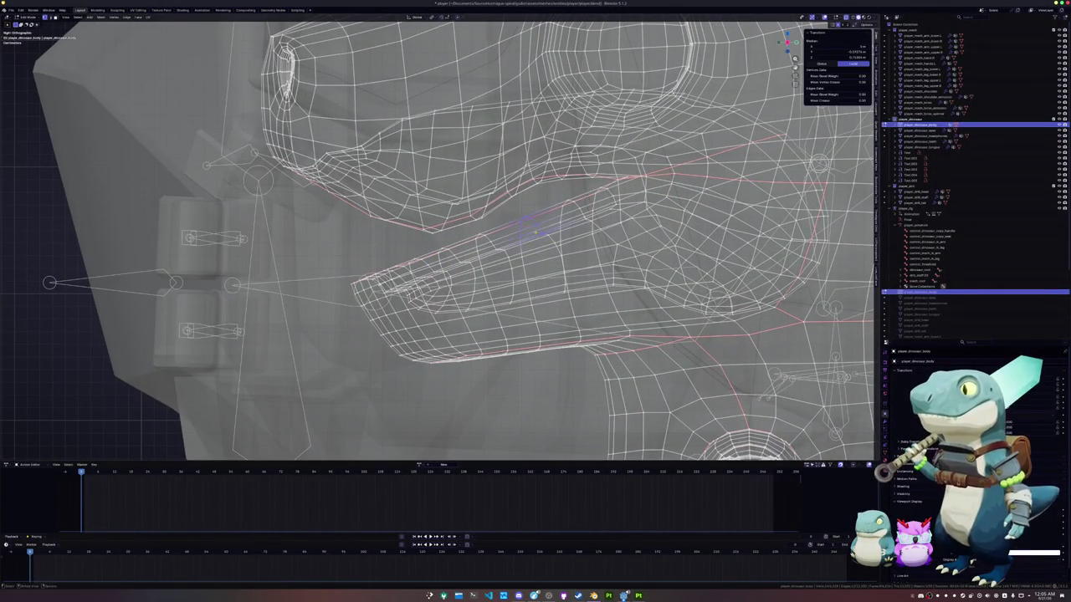
{"action": "key", "text": "ctrl+l"}
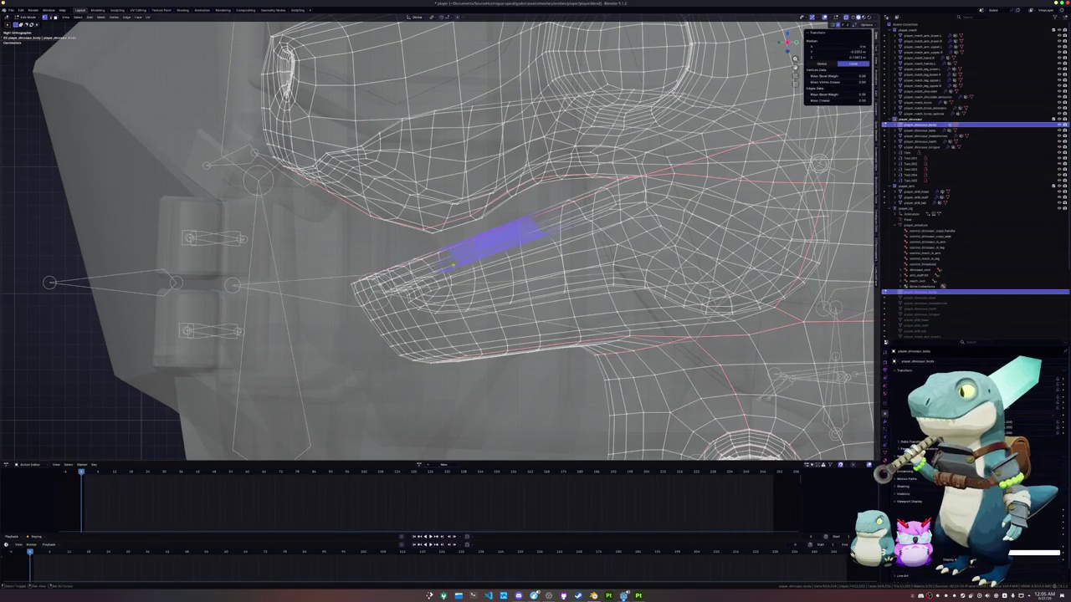
{"action": "scroll", "coordinate": [437, 238], "scroll_direction": "up", "scroll_amount": 2}
{"action": "key", "text": "l"}
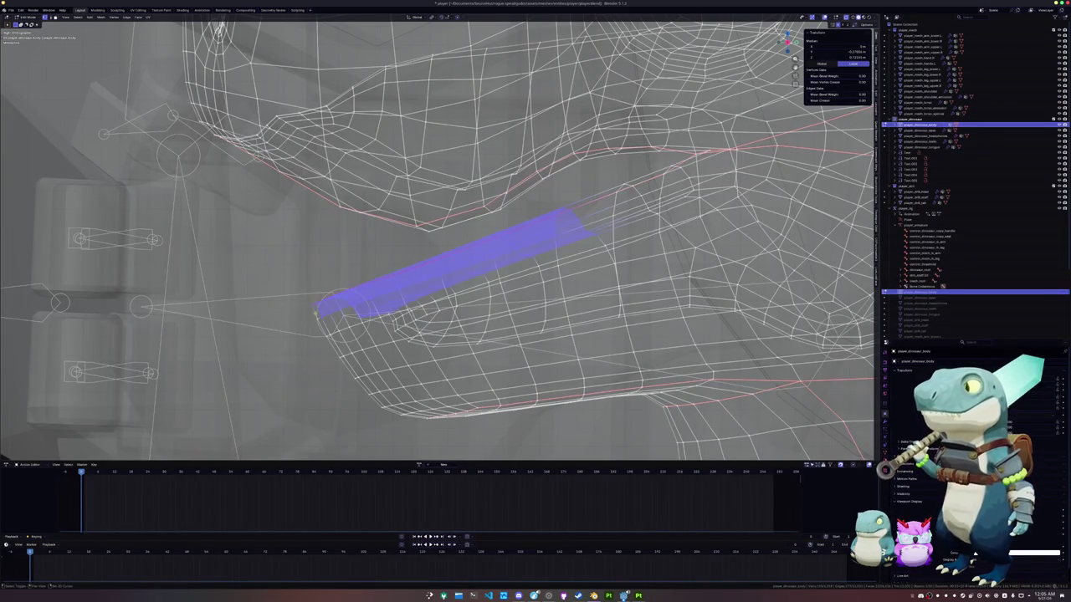
Move the selected mouth pieces, undoing and redoing the move to get the placement right.
{"action": "key", "text": "g"}
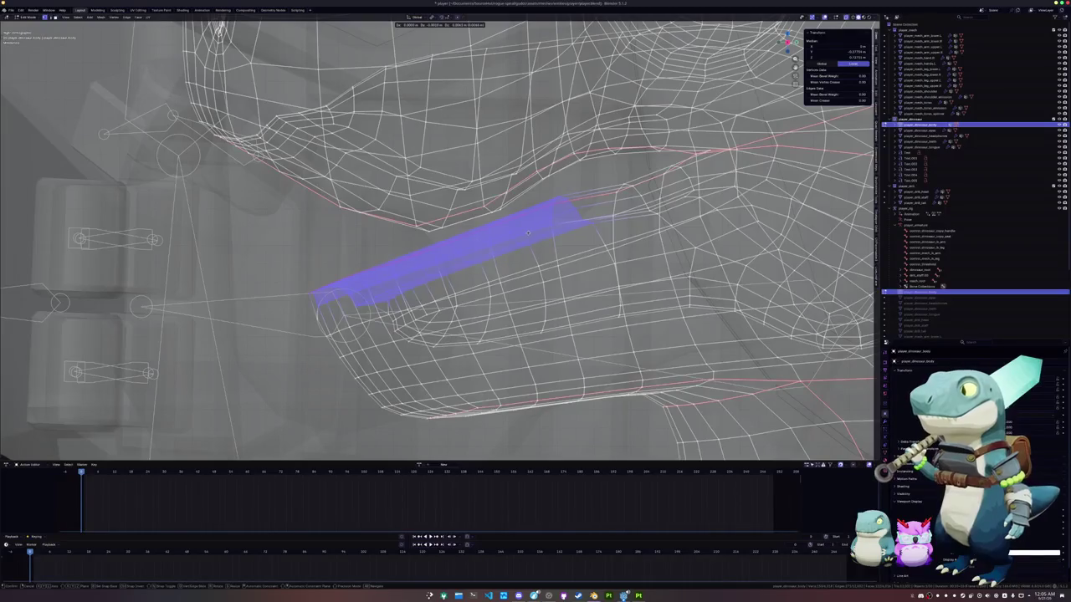
{"action": "left_click", "coordinate": [528, 232]}
{"action": "mouse_move", "coordinate": [528, 233]}
{"action": "middle_mouse_down"}
{"action": "mouse_move", "coordinate": [576, 262]}
{"action": "mouse_move", "coordinate": [599, 251]}
{"action": "middle_mouse_up"}
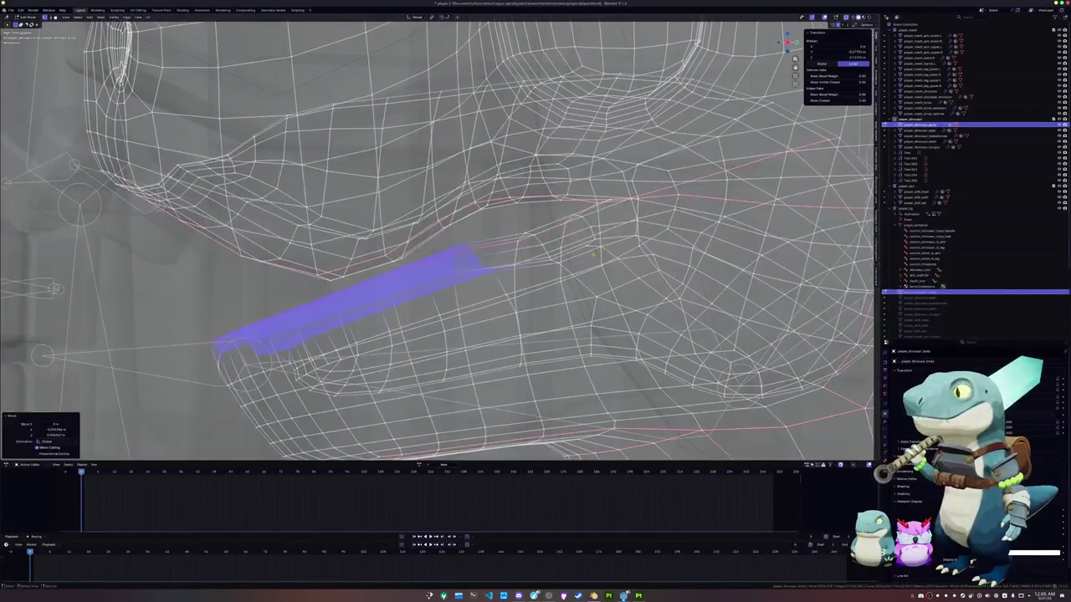
{"action": "key", "text": "ctrl+z"}
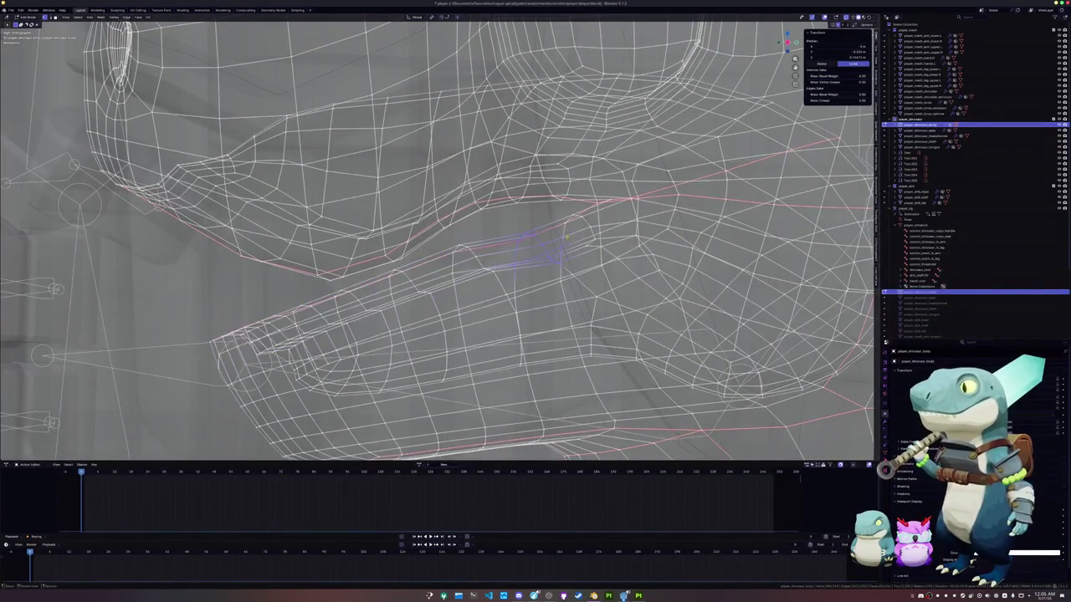
{"action": "mouse_move", "coordinate": [579, 254]}
{"action": "middle_mouse_down"}
{"action": "mouse_move", "coordinate": [590, 251]}
{"action": "mouse_move", "coordinate": [583, 261]}
{"action": "middle_mouse_up"}
{"action": "key", "text": "g"}
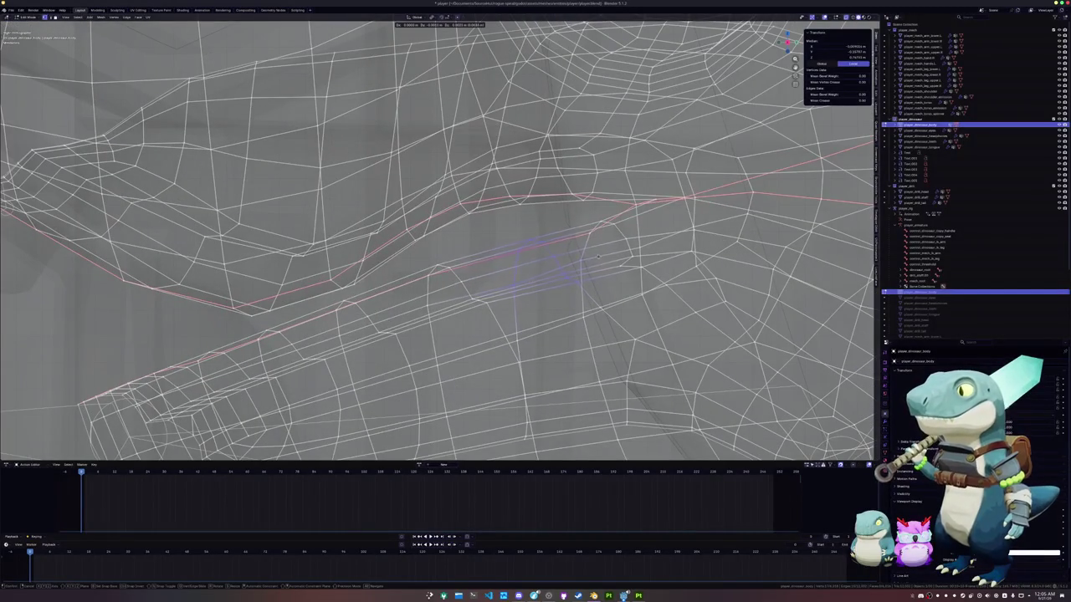
{"action": "left_click", "coordinate": [596, 253]}
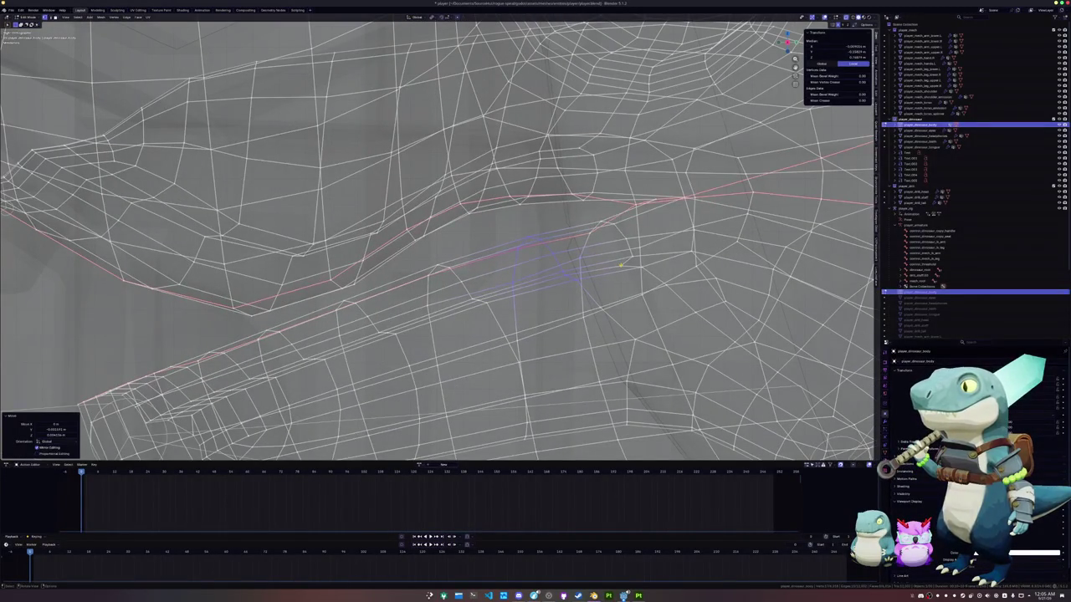
Box-select a patch of faces inside the mouth and move it.
{"action": "left_click", "coordinate": [577, 256]}
{"action": "left_click", "coordinate": [620, 266]}
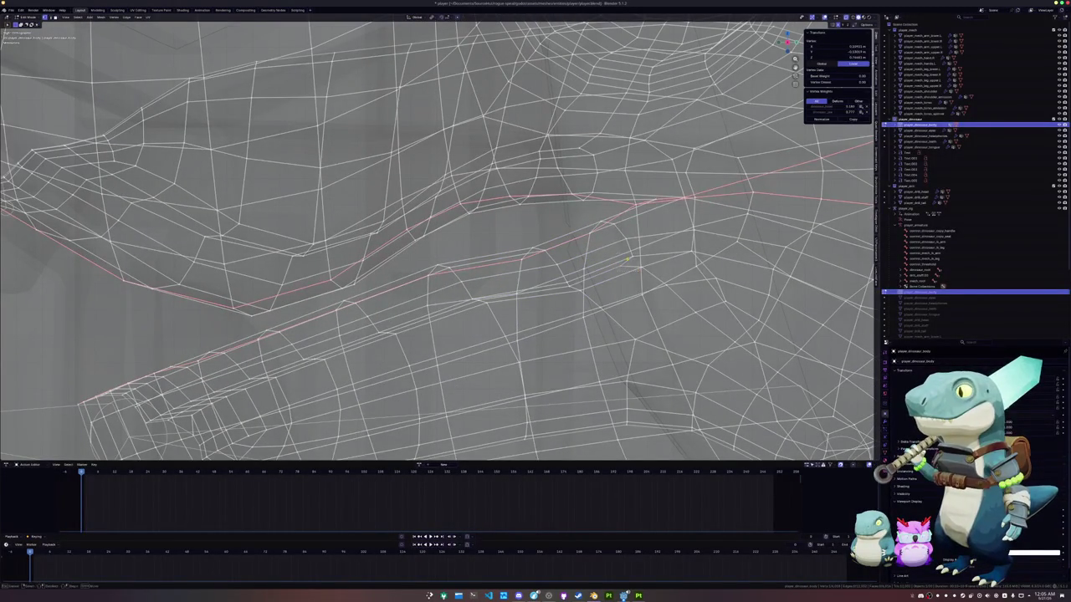
{"action": "left_click", "coordinate": [634, 264], "text": "shift"}
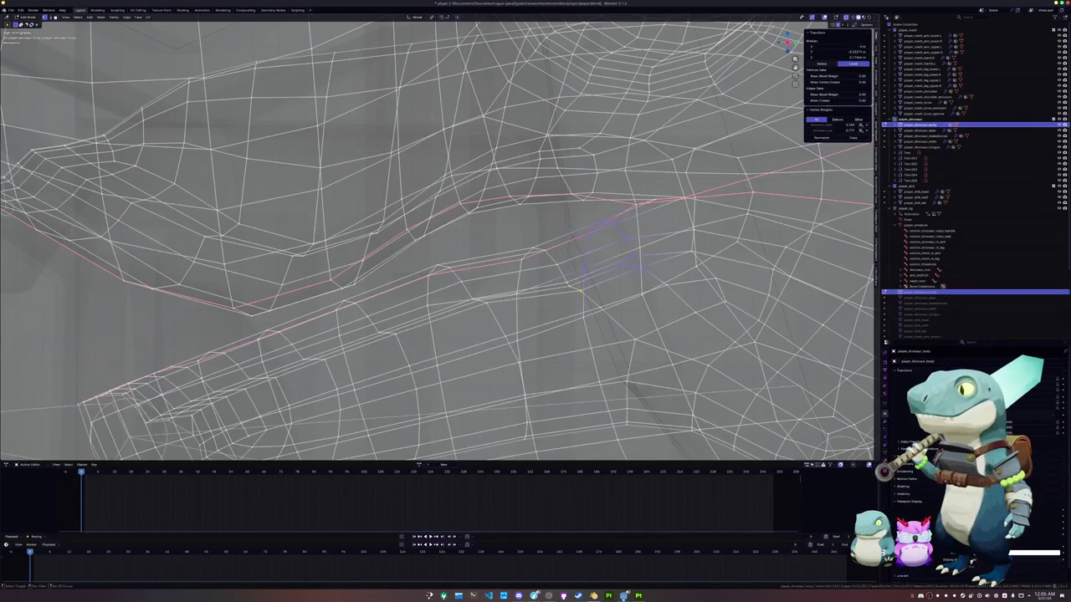
{"action": "left_click_drag", "start_coordinate": [586, 293], "coordinate": [513, 248]}
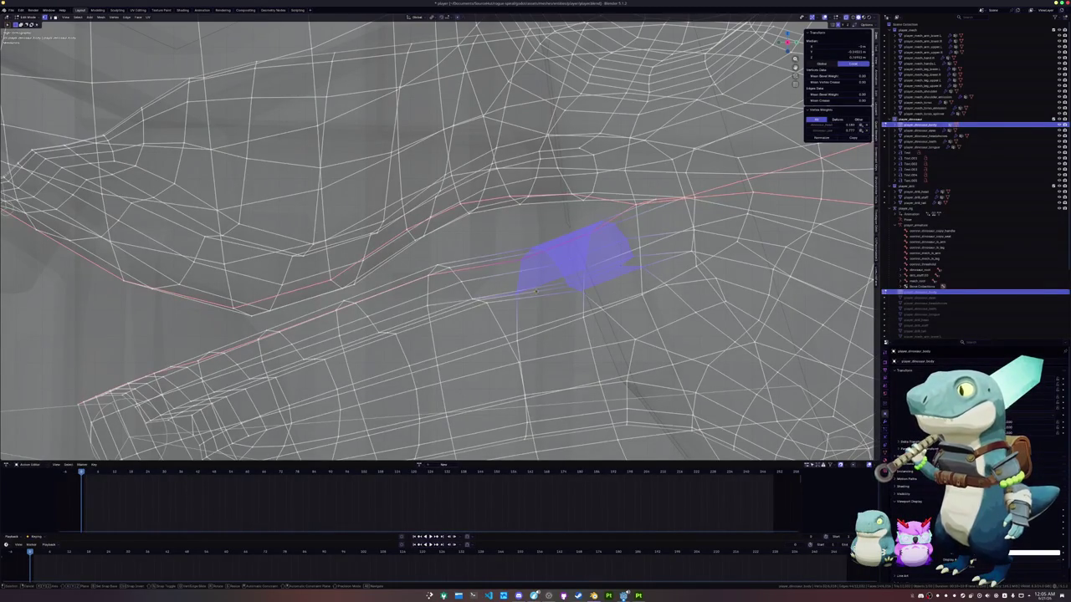
{"action": "key", "text": "g"}
{"action": "left_click", "coordinate": [533, 280]}
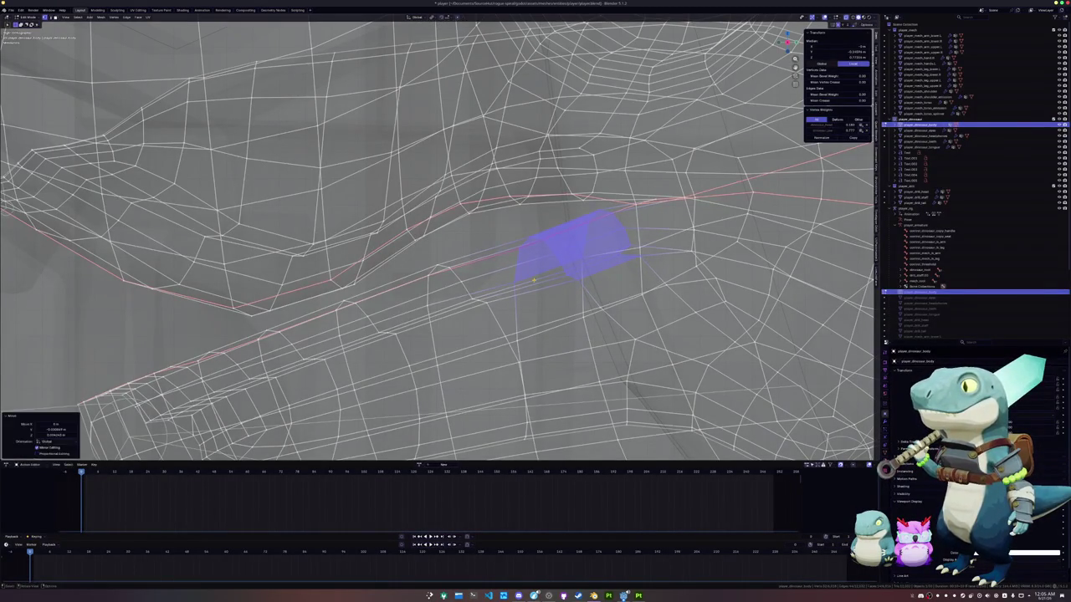
Hide the head, then re-enter Edit Mode on the body in an X-ray side view.
{"action": "key", "text": "Tab"}
{"action": "scroll", "coordinate": [540, 276], "scroll_direction": "down", "scroll_amount": 5}
{"action": "scroll", "coordinate": [542, 272], "scroll_direction": "down", "scroll_amount": 2}
{"action": "scroll", "coordinate": [527, 266], "scroll_direction": "down", "scroll_amount": 2}
{"action": "scroll", "coordinate": [513, 259], "scroll_direction": "down", "scroll_amount": 1}
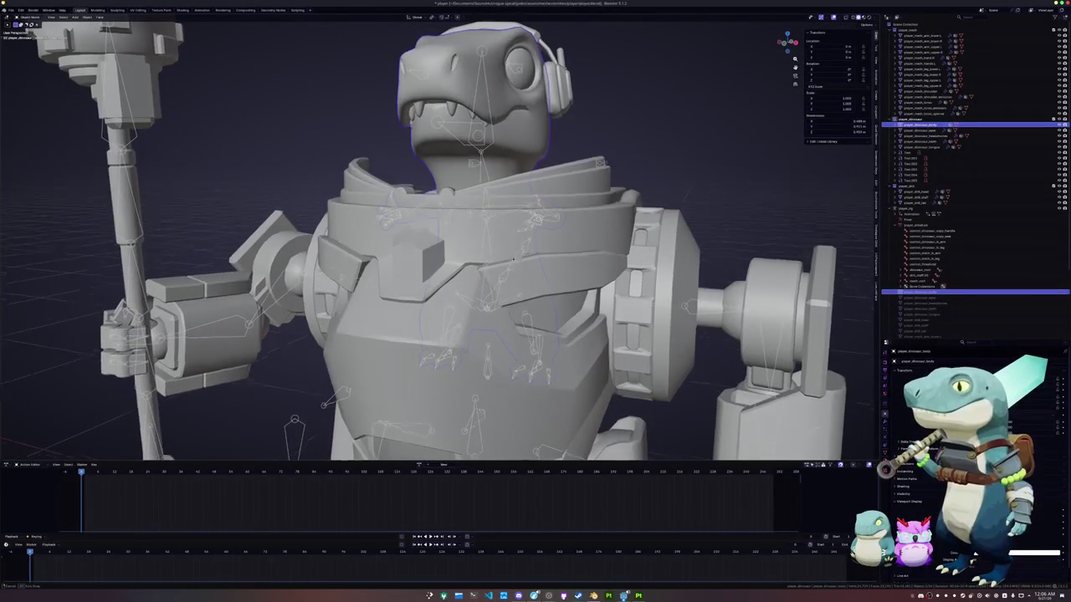
{"action": "key", "text": "h"}
{"action": "key", "text": "alt+z"}
{"action": "key", "text": "Tab"}
{"action": "scroll", "coordinate": [410, 271], "scroll_direction": "up", "scroll_amount": 3}
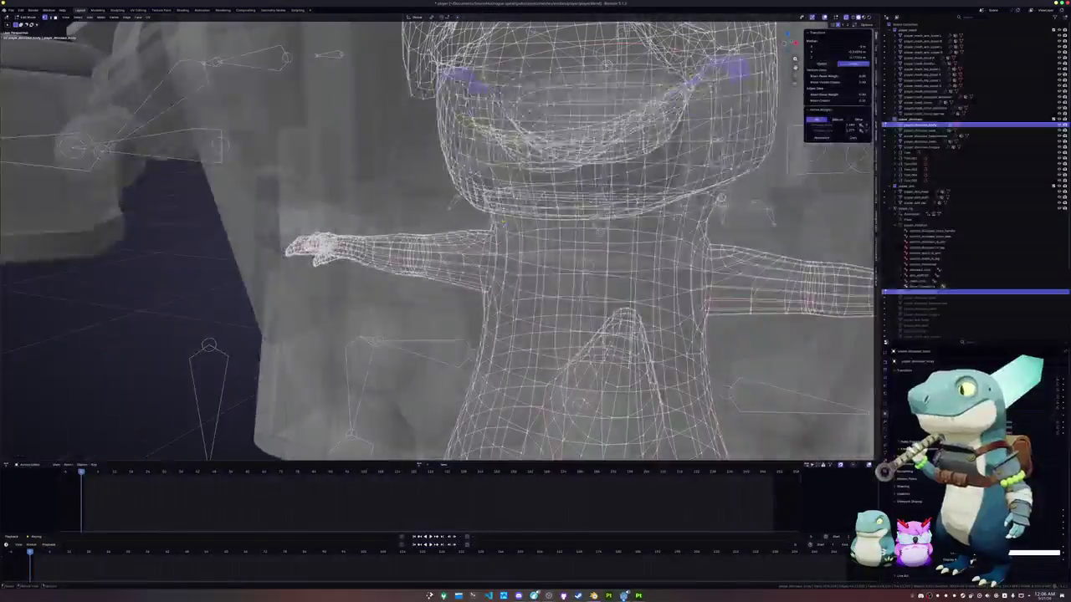
{"action": "scroll", "coordinate": [410, 271], "scroll_direction": "up", "scroll_amount": 2}
{"action": "scroll", "coordinate": [410, 271], "scroll_direction": "up", "scroll_amount": 1}
{"action": "key", "text": "KP_3"}
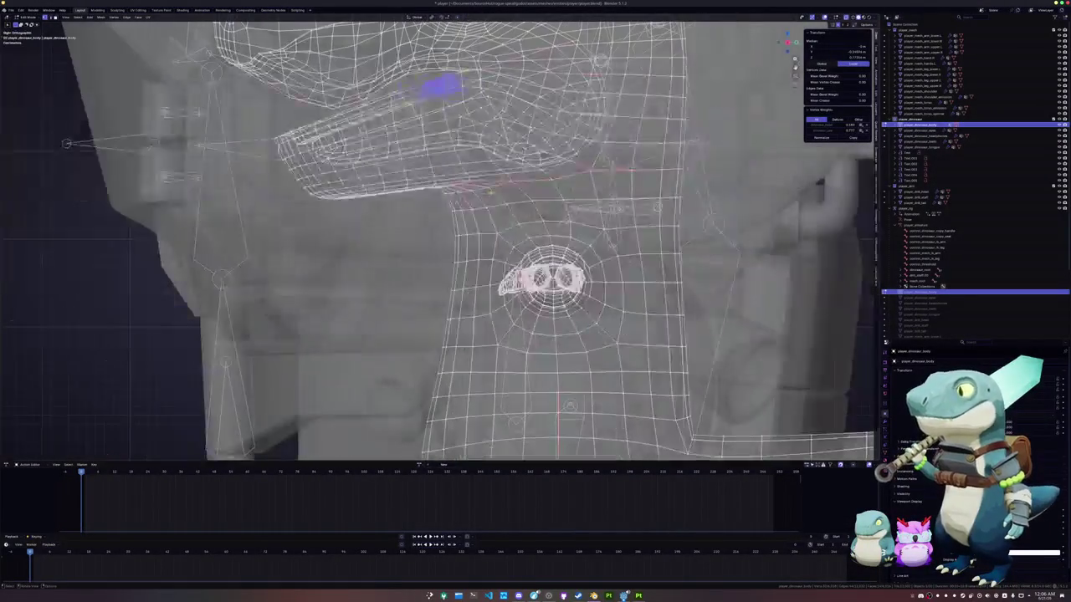
{"action": "scroll", "coordinate": [410, 243], "scroll_direction": "up", "scroll_amount": 2}
{"action": "scroll", "coordinate": [410, 243], "scroll_direction": "up", "scroll_amount": 2}
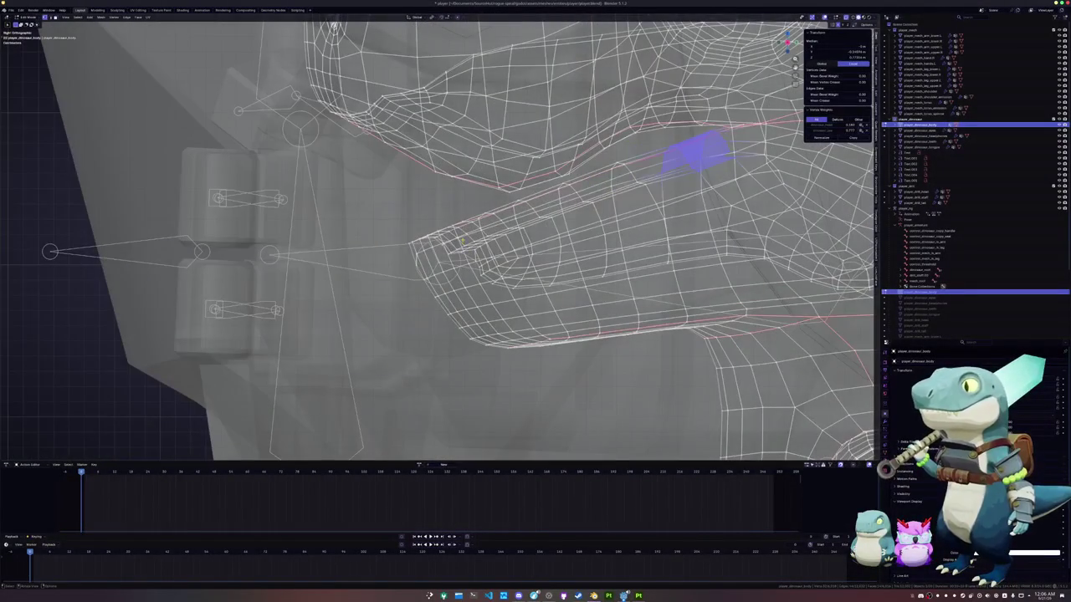
Shift a jaw edge run vertically with widened proportional falloff, then return to Object Mode.
{"action": "mouse_move", "coordinate": [460, 240]}
{"action": "middle_mouse_down"}
{"action": "mouse_move", "coordinate": [432, 175]}
{"action": "mouse_move", "coordinate": [398, 284]}
{"action": "middle_mouse_up"}
{"action": "mouse_move", "coordinate": [502, 253]}
{"action": "middle_mouse_down"}
{"action": "mouse_move", "coordinate": [553, 247]}
{"action": "mouse_move", "coordinate": [545, 265]}
{"action": "mouse_move", "coordinate": [552, 251]}
{"action": "middle_mouse_up"}
{"action": "left_click", "coordinate": [545, 265], "text": "ctrl"}
{"action": "key", "text": "g"}
{"action": "key", "text": "z"}
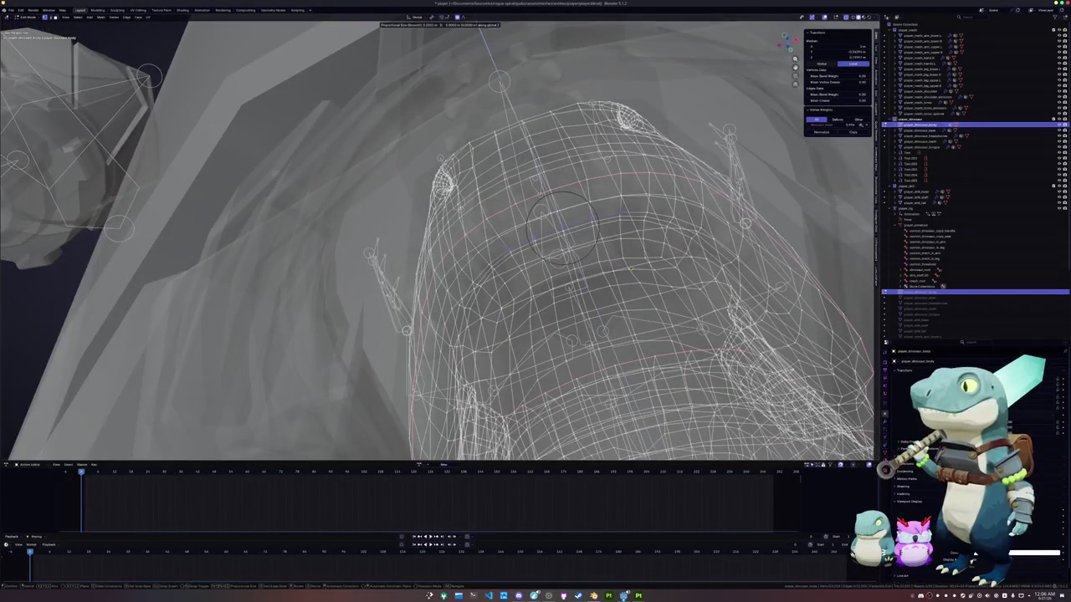
{"action": "scroll", "coordinate": [628, 275], "scroll_direction": "down", "scroll_amount": 2}
{"action": "scroll", "coordinate": [628, 275], "scroll_direction": "down", "scroll_amount": 3}
{"action": "left_click", "coordinate": [628, 275]}
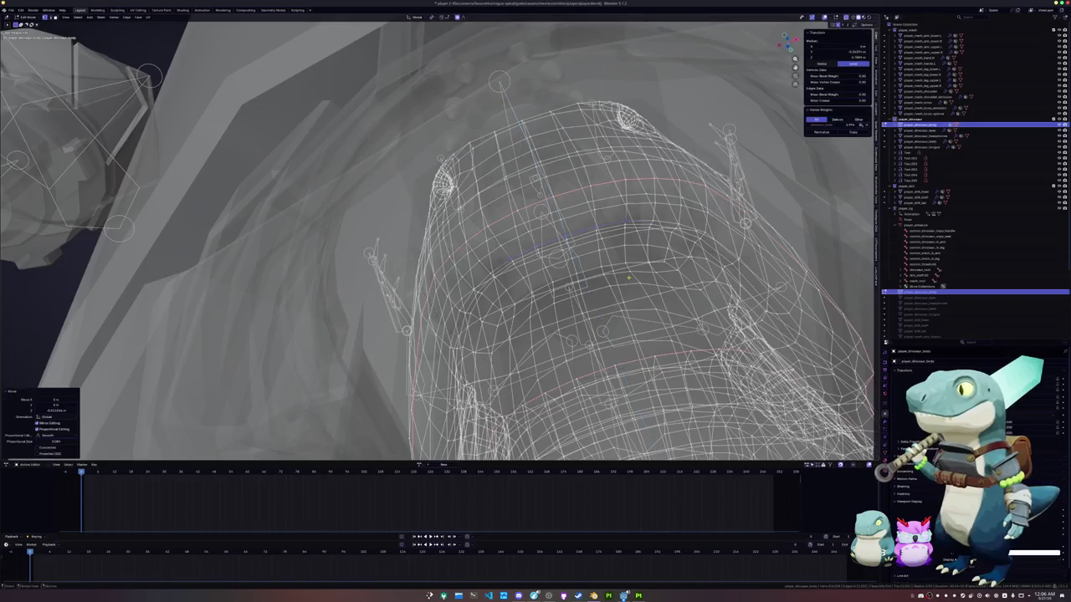
{"action": "key", "text": "Tab"}
{"action": "mouse_move", "coordinate": [628, 276]}
{"action": "middle_mouse_down"}
{"action": "mouse_move", "coordinate": [628, 323]}
{"action": "mouse_move", "coordinate": [586, 276]}
{"action": "middle_mouse_up"}
{"action": "scroll", "coordinate": [628, 323], "scroll_direction": "down", "scroll_amount": 5}
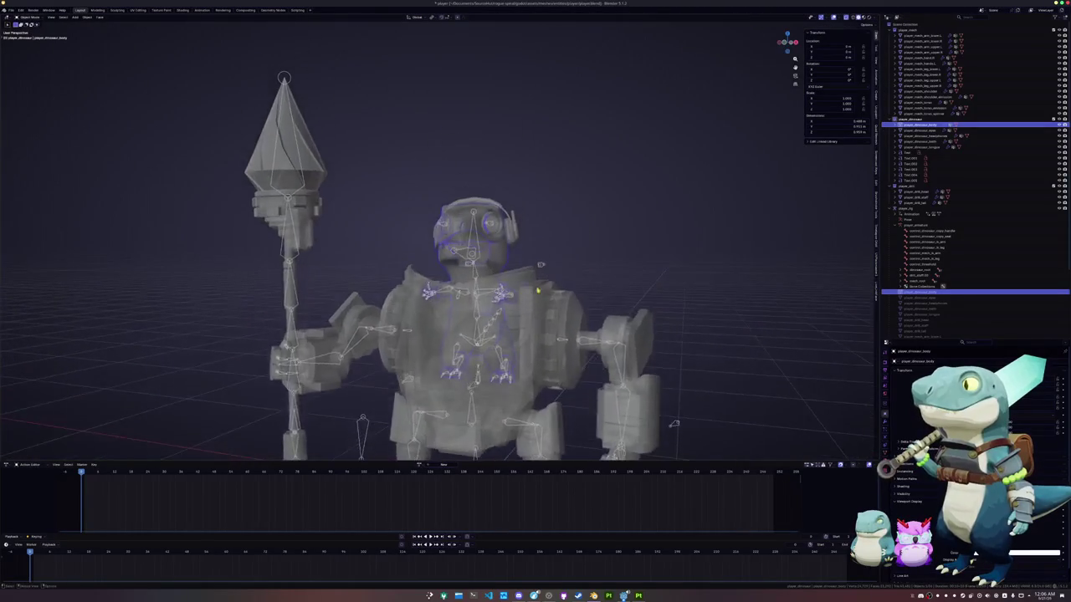
Turn off X-ray and view the head from the right side.
{"action": "key", "text": "alt+z"}
{"action": "scroll", "coordinate": [502, 251], "scroll_direction": "up", "scroll_amount": 4}
{"action": "mouse_move", "coordinate": [825, 310]}
{"action": "middle_mouse_down"}
{"action": "mouse_move", "coordinate": [707, 328]}
{"action": "mouse_move", "coordinate": [778, 304]}
{"action": "mouse_move", "coordinate": [553, 274]}
{"action": "middle_mouse_up"}
{"action": "scroll", "coordinate": [778, 303], "scroll_direction": "down", "scroll_amount": 4}
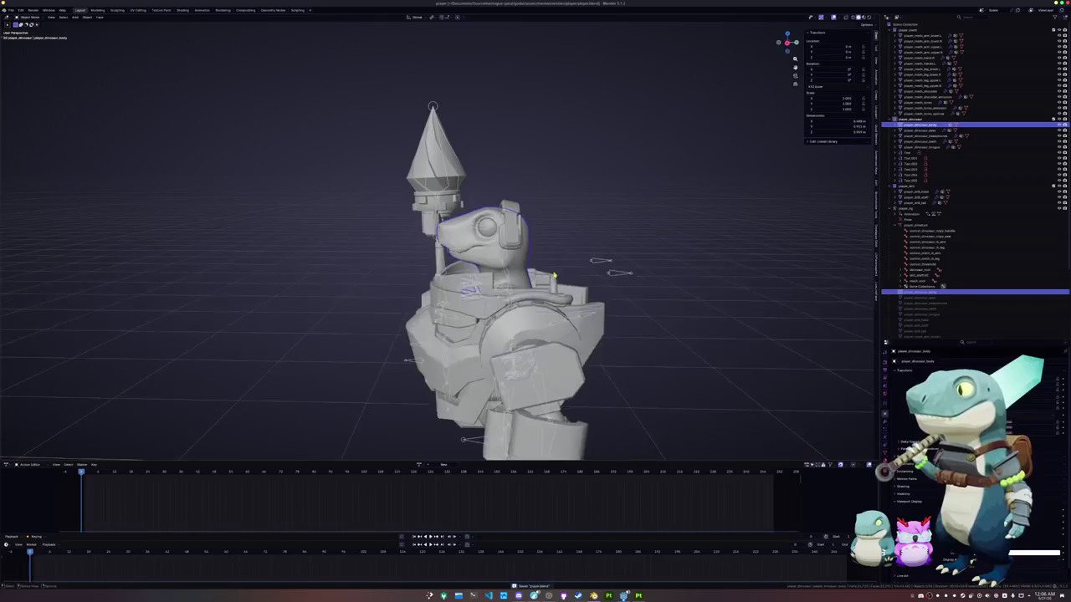
{"action": "key", "text": "KP_1"}
{"action": "key", "text": "KP_3"}
{"action": "scroll", "coordinate": [556, 262], "scroll_direction": "up", "scroll_amount": 3}
In Pose Mode on the rig, move the jaw bone along Z, then along Y toward the snout.
{"action": "left_click", "coordinate": [552, 268]}
{"action": "key", "text": "ctrl+Tab"}
{"action": "scroll", "coordinate": [550, 272], "scroll_direction": "up", "scroll_amount": 2}
{"action": "scroll", "coordinate": [551, 272], "scroll_direction": "up", "scroll_amount": 1}
{"action": "key", "text": "g"}
{"action": "key", "text": "z"}
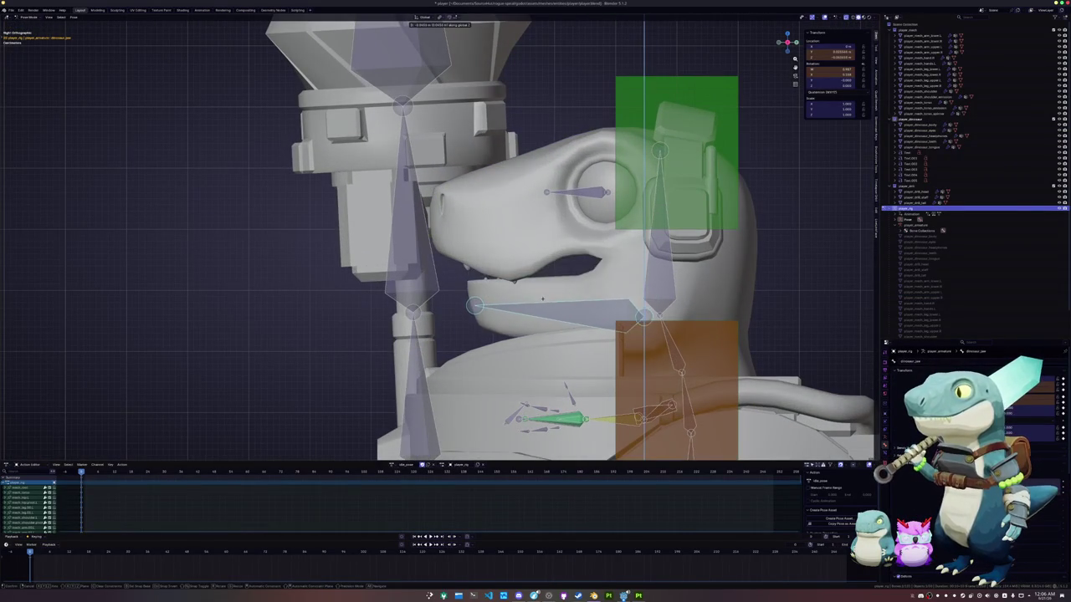
{"action": "left_click", "coordinate": [552, 278]}
{"action": "key", "text": "g"}
{"action": "key", "text": "y"}
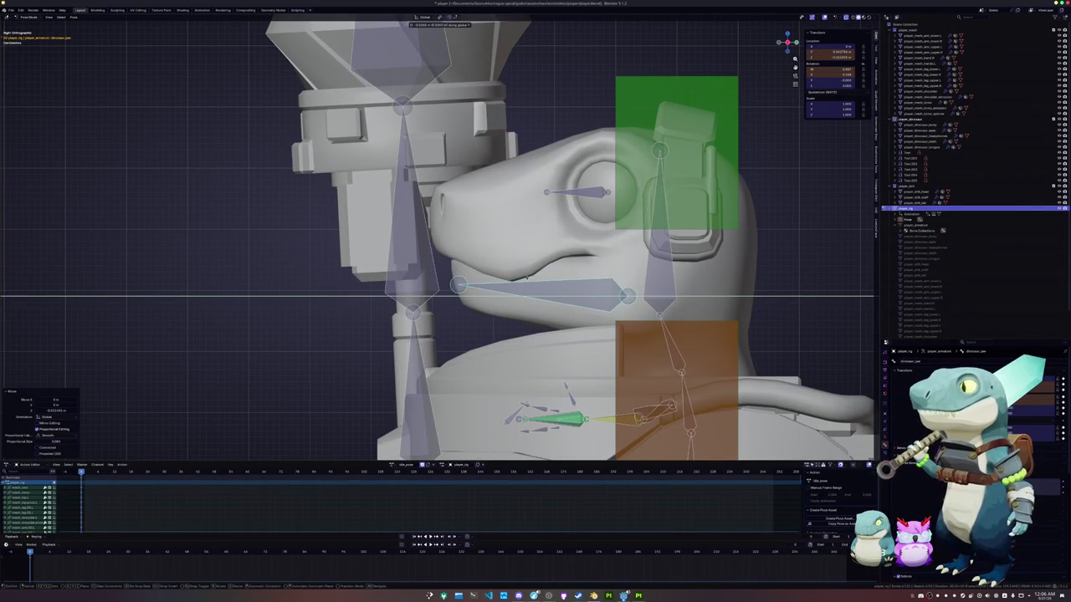
{"action": "middle_click_drag", "start_coordinate": [529, 276], "coordinate": [545, 271]}
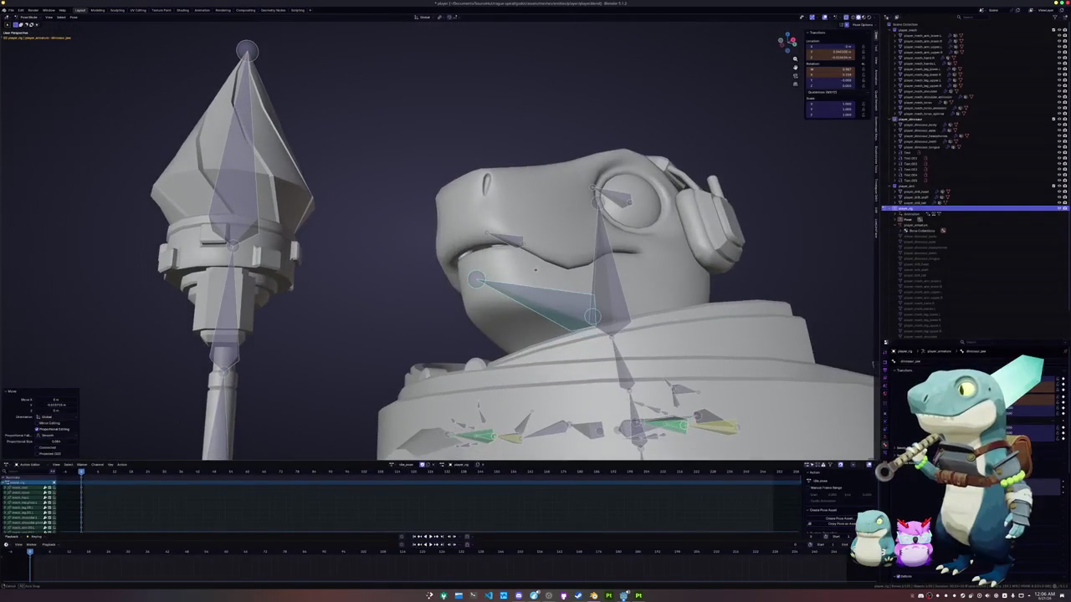
{"action": "left_click", "coordinate": [540, 270]}
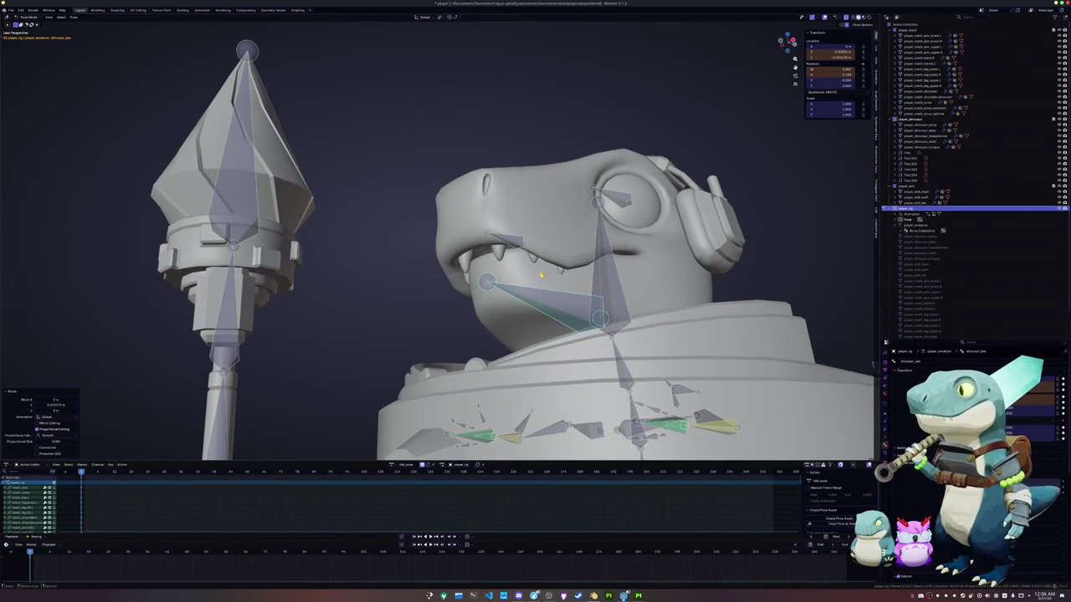
Exit Pose Mode and enter Edit Mode on the teeth mesh.
{"action": "key", "text": "ctrl+Tab"}
{"action": "left_click", "coordinate": [499, 257]}
{"action": "key", "text": "Tab"}
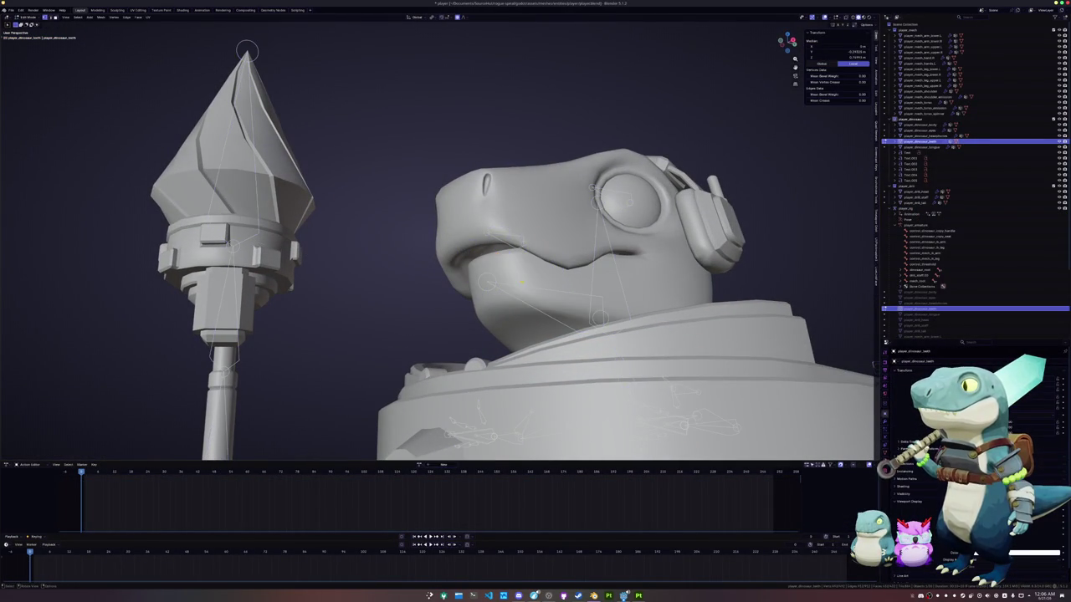
With X-ray on, move the linked teeth back along Y with proportional editing.
{"action": "middle_click_drag", "start_coordinate": [519, 276], "coordinate": [502, 251]}
{"action": "key", "text": "alt+z"}
{"action": "scroll", "coordinate": [468, 251], "scroll_direction": "up", "scroll_amount": 5}
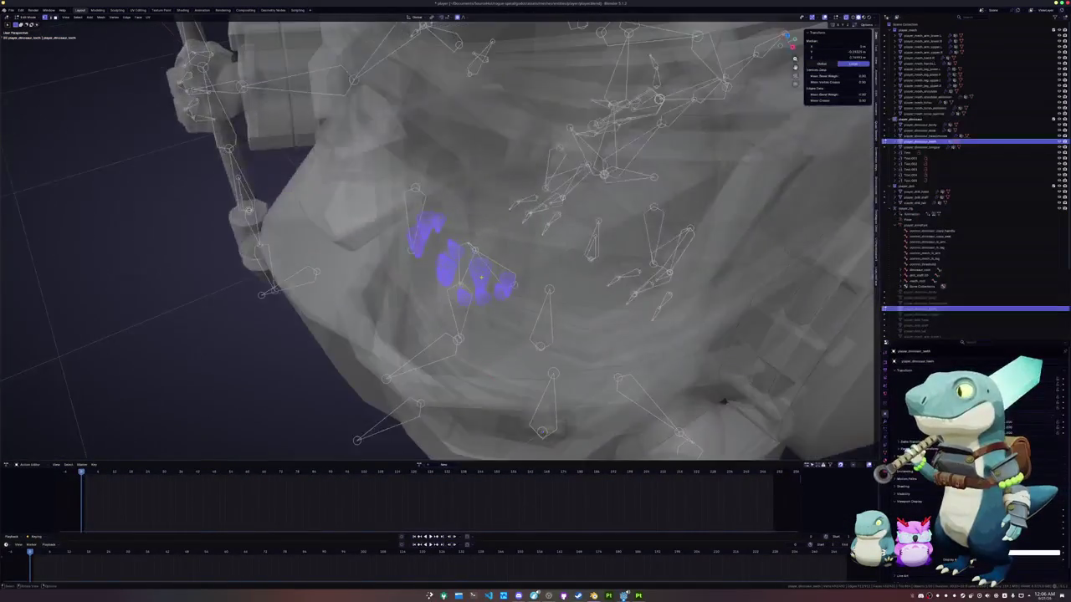
{"action": "mouse_move", "coordinate": [481, 277]}
{"action": "middle_mouse_down"}
{"action": "mouse_move", "coordinate": [486, 205]}
{"action": "mouse_move", "coordinate": [514, 331]}
{"action": "middle_mouse_up"}
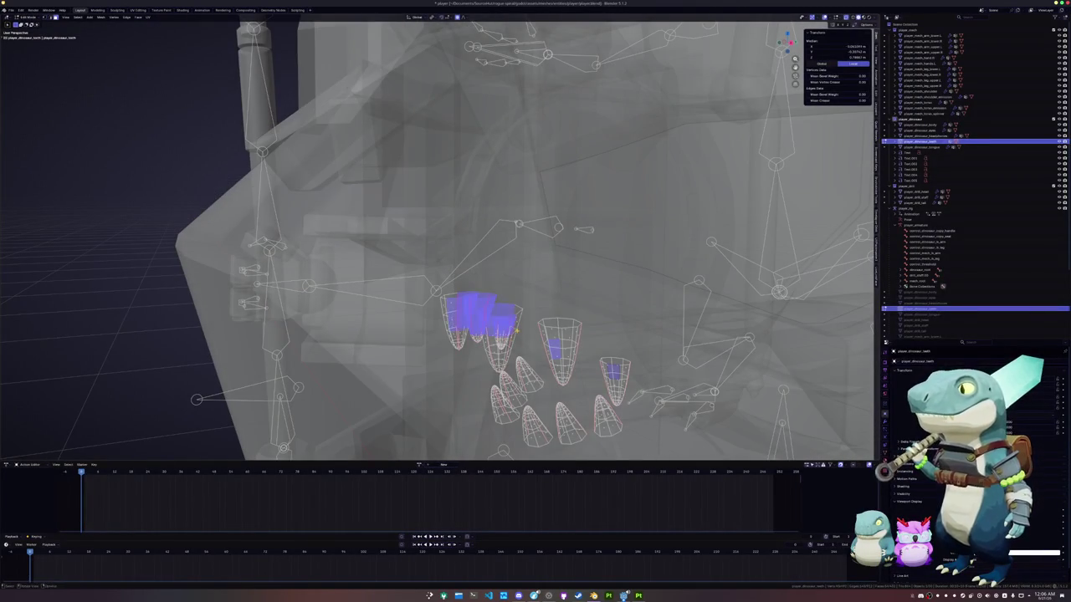
{"action": "key", "text": "ctrl+l"}
{"action": "key", "text": "g"}
{"action": "key", "text": "y"}
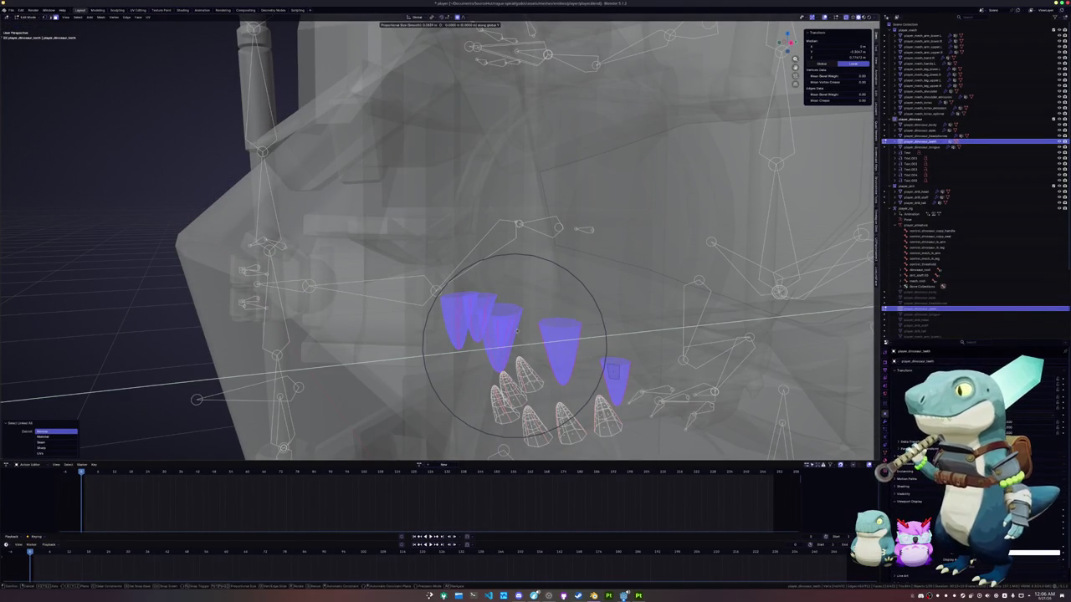
{"action": "scroll", "coordinate": [513, 333], "scroll_direction": "up", "scroll_amount": 5}
{"action": "scroll", "coordinate": [513, 333], "scroll_direction": "up", "scroll_amount": 8}
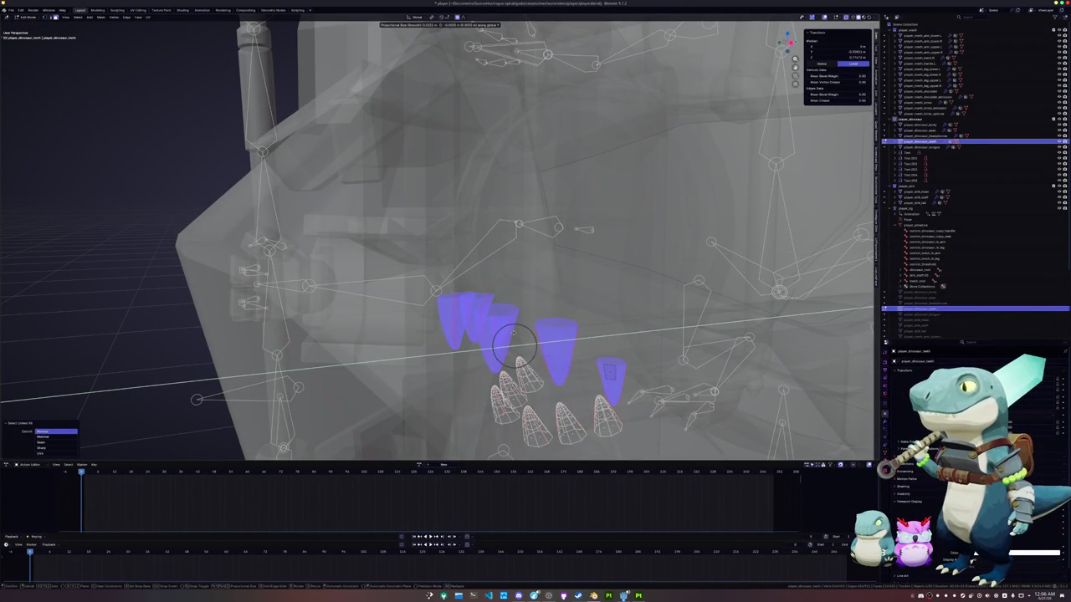
{"action": "left_click", "coordinate": [513, 343]}
{"action": "key", "text": "Tab"}
Nudge the teeth further along Y to settle them inside the mouth.
{"action": "scroll", "coordinate": [508, 335], "scroll_direction": "down", "scroll_amount": 5}
{"action": "mouse_move", "coordinate": [508, 335]}
{"action": "middle_mouse_down"}
{"action": "mouse_move", "coordinate": [459, 306]}
{"action": "mouse_move", "coordinate": [457, 271]}
{"action": "mouse_move", "coordinate": [519, 320]}
{"action": "middle_mouse_up"}
{"action": "key", "text": "Tab"}
{"action": "key", "text": "g"}
{"action": "key", "text": "y"}
{"action": "left_click", "coordinate": [458, 272]}
{"action": "key", "text": "Tab"}
Select player_rig in Pose Mode and view it from the right side.
{"action": "left_click", "coordinate": [520, 321]}
{"action": "key", "text": "ctrl+Tab"}
{"action": "key", "text": "KP_3"}
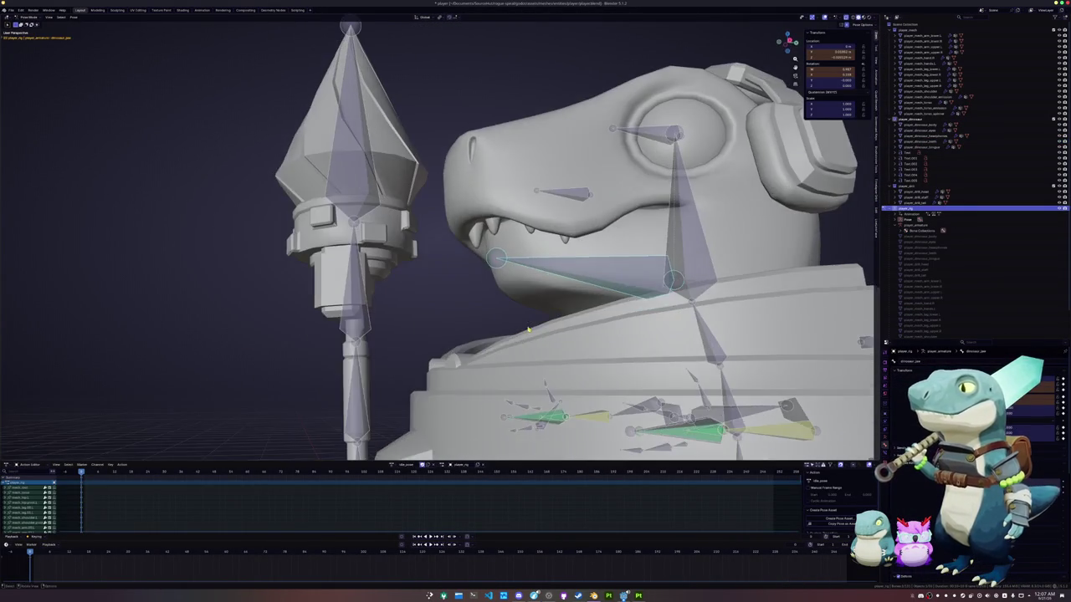
Shift the jaw bone forward along Y and then vertically along Z.
{"action": "scroll", "coordinate": [528, 329], "scroll_direction": "up", "scroll_amount": 3}
{"action": "key", "text": "KP_Decimal"}
{"action": "key", "text": "g"}
{"action": "key", "text": "y"}
{"action": "left_click", "coordinate": [579, 309]}
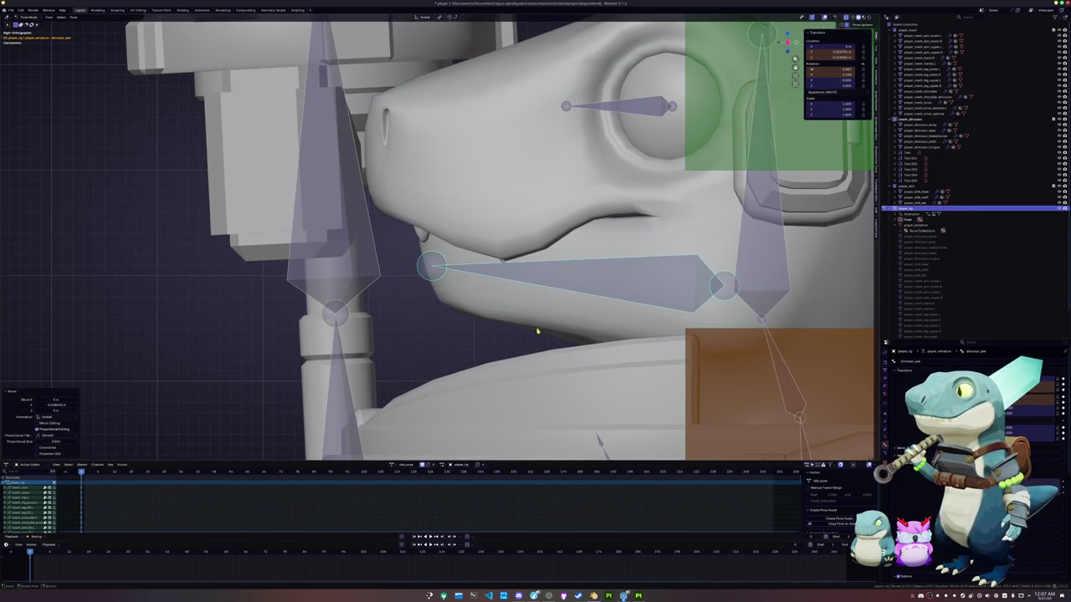
{"action": "key", "text": "g"}
{"action": "key", "text": "z"}
{"action": "left_click", "coordinate": [558, 328]}
Rotate the jaw bone twice around X to open the mouth wide.
{"action": "mouse_move", "coordinate": [559, 328]}
{"action": "middle_mouse_down"}
{"action": "mouse_move", "coordinate": [544, 332]}
{"action": "mouse_move", "coordinate": [658, 330]}
{"action": "middle_mouse_up"}
{"action": "scroll", "coordinate": [502, 310], "scroll_direction": "up", "scroll_amount": 5}
{"action": "middle_click_drag", "start_coordinate": [484, 294], "coordinate": [536, 288]}
{"action": "key", "text": "r"}
{"action": "key", "text": "x"}
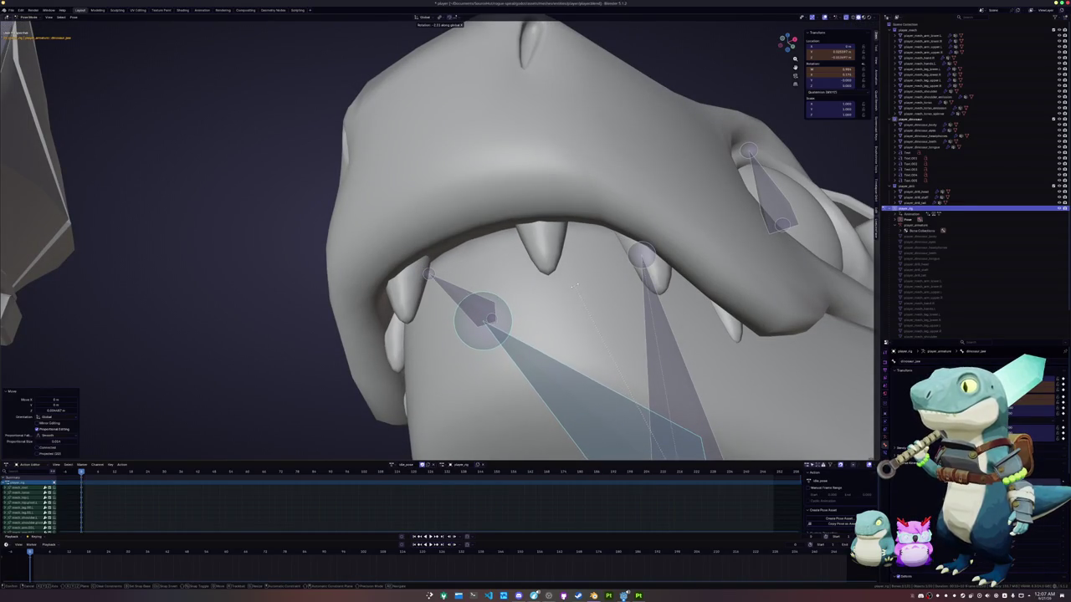
{"action": "left_click", "coordinate": [574, 288]}
{"action": "scroll", "coordinate": [574, 288], "scroll_direction": "down", "scroll_amount": 6}
{"action": "mouse_move", "coordinate": [574, 289]}
{"action": "middle_mouse_down"}
{"action": "mouse_move", "coordinate": [554, 322]}
{"action": "mouse_move", "coordinate": [553, 288]}
{"action": "middle_mouse_up"}
{"action": "key", "text": "r"}
{"action": "key", "text": "x"}
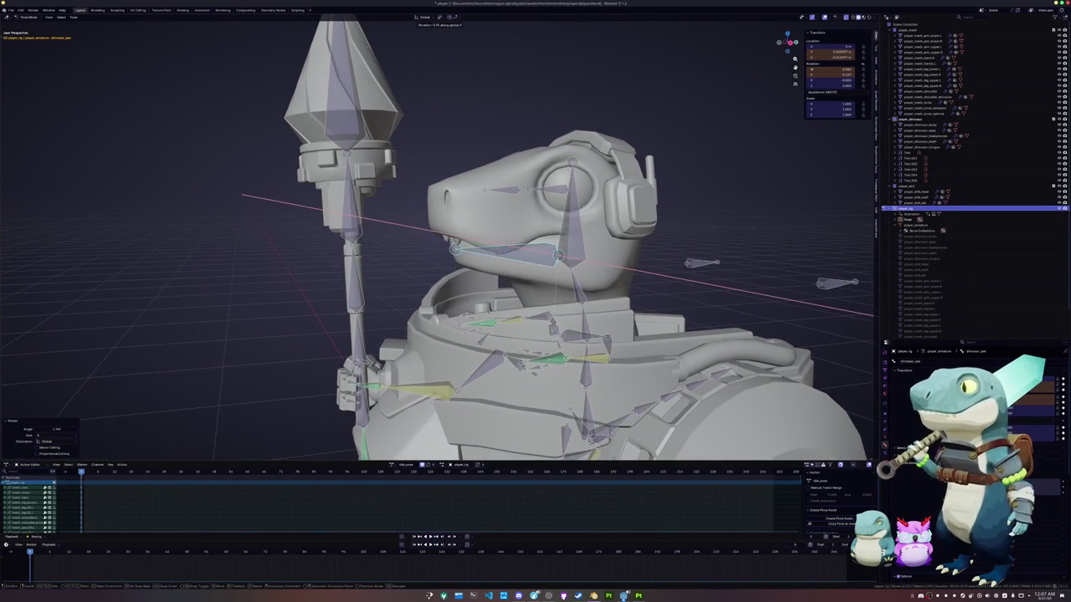
{"action": "left_click", "coordinate": [553, 289]}
Keyframe the jaw bone's open pose, then clear the bone selection.
{"action": "middle_click_drag", "start_coordinate": [552, 288], "coordinate": [428, 206]}
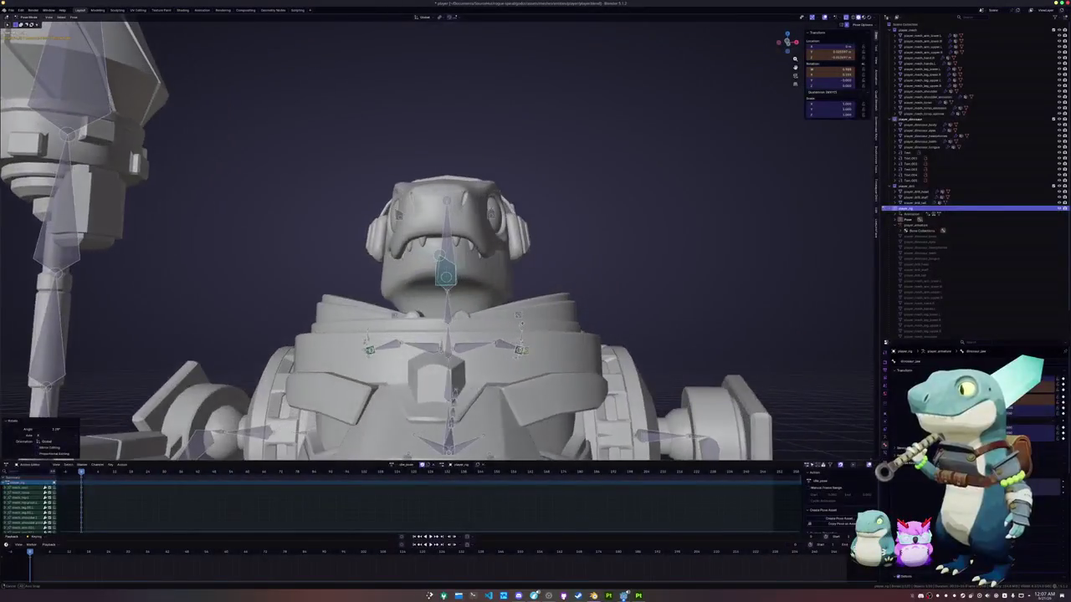
{"action": "middle_click_drag", "start_coordinate": [508, 333], "coordinate": [536, 330]}
{"action": "scroll", "coordinate": [536, 331], "scroll_direction": "down", "scroll_amount": 8}
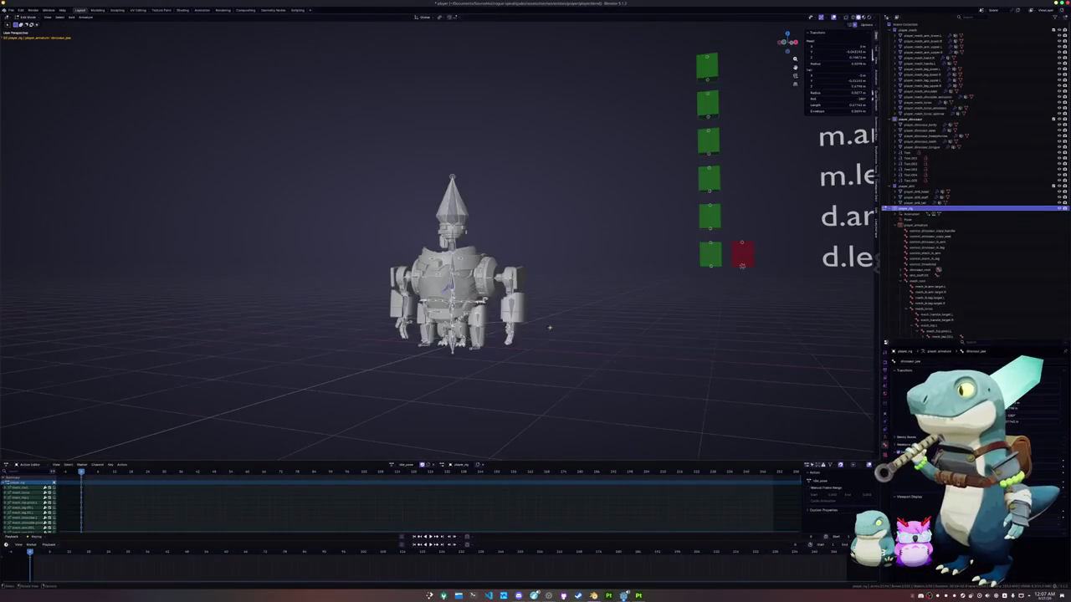
{"action": "key", "text": "ctrl+v"}
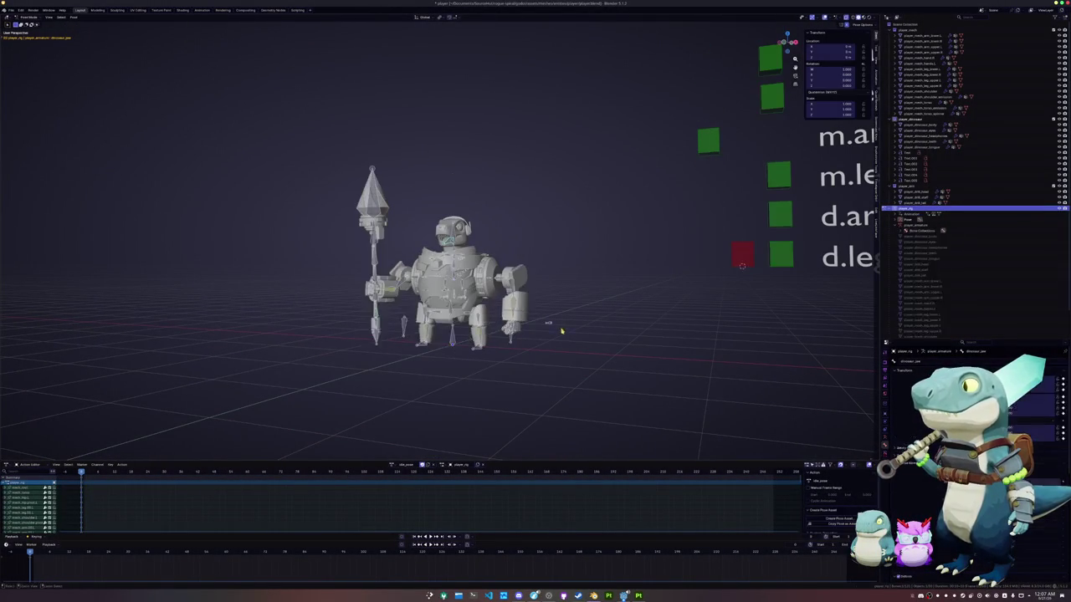
{"action": "middle_click_drag", "start_coordinate": [568, 331], "coordinate": [475, 332]}
{"action": "key", "text": "a"}
{"action": "scroll", "coordinate": [563, 337], "scroll_direction": "up", "scroll_amount": 6}
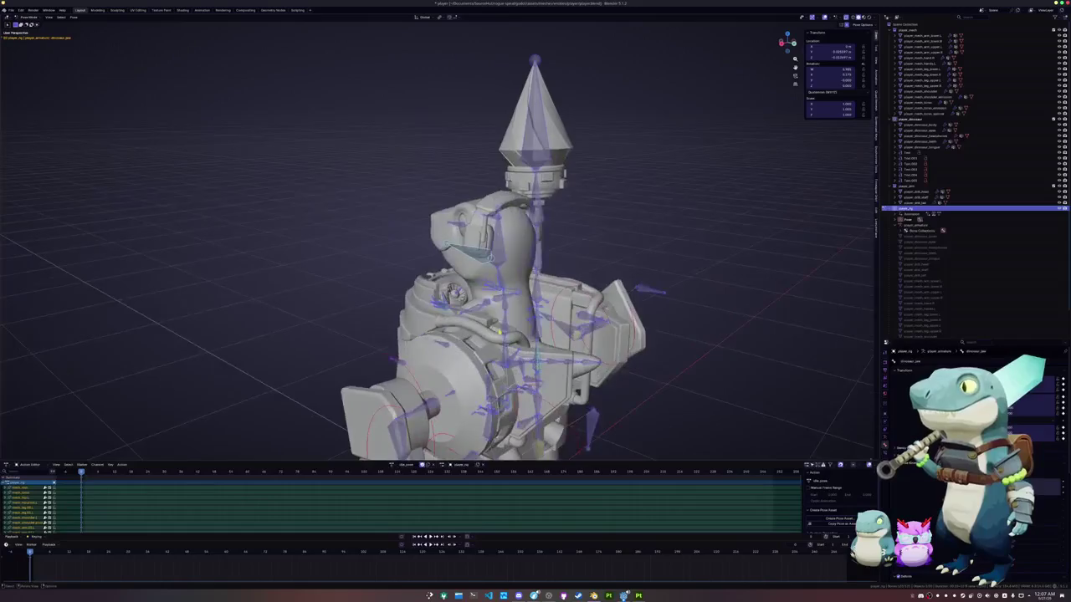
{"action": "key", "text": "alt+a"}
Tilt the head bone slightly, working from the right side view.
{"action": "key", "text": "KP_1"}
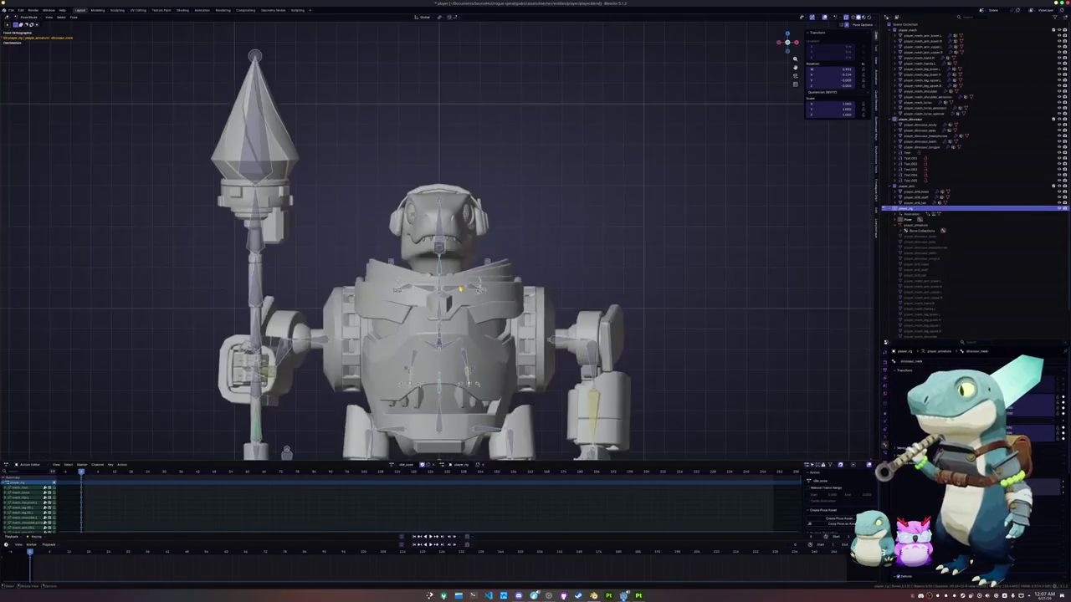
{"action": "key", "text": "KP_3"}
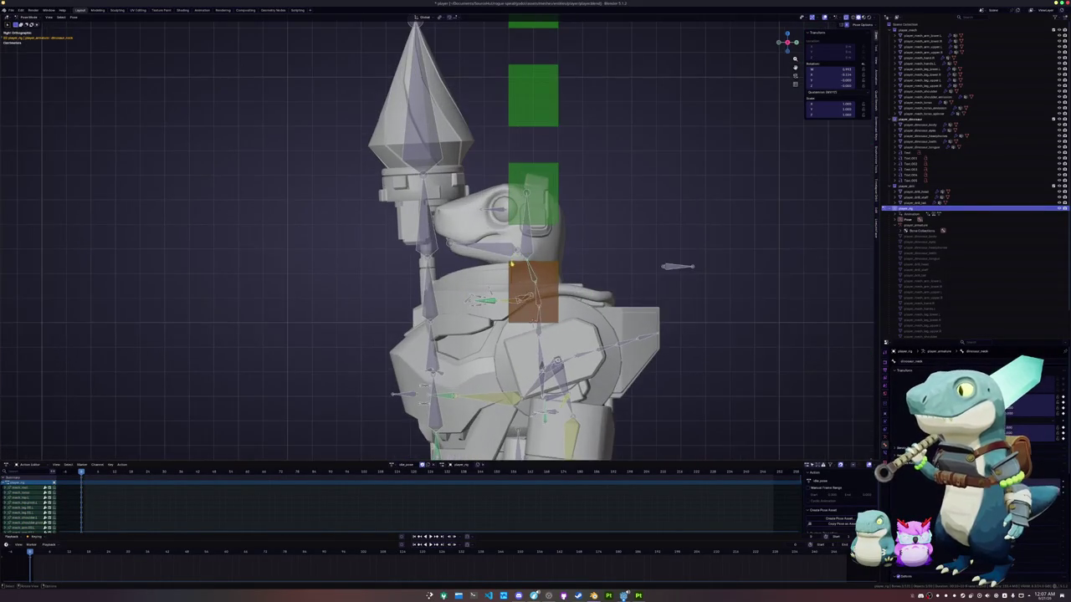
{"action": "key", "text": "r"}
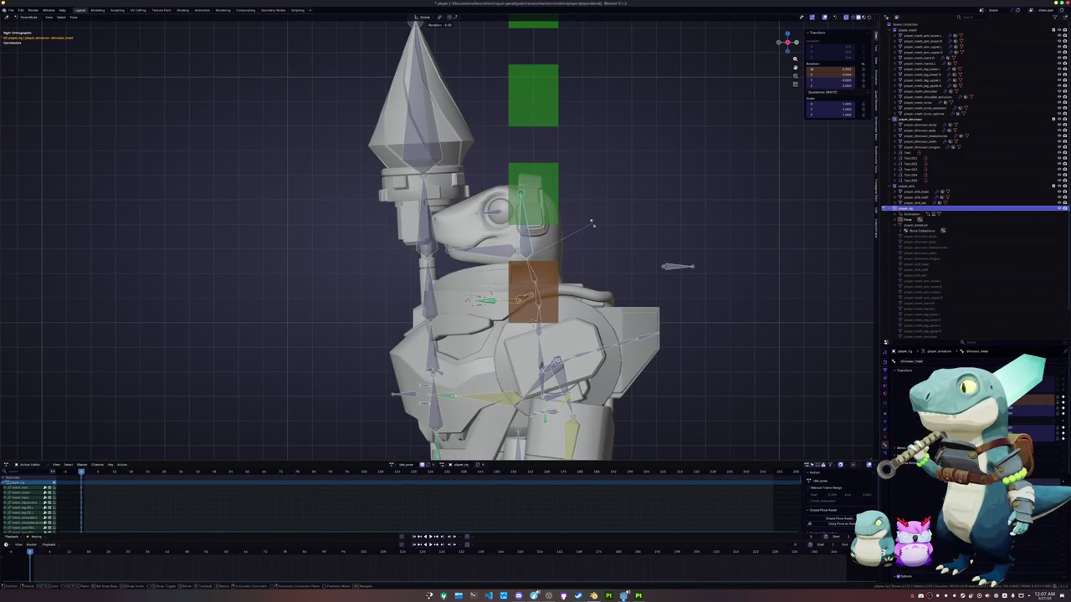
{"action": "left_click", "coordinate": [595, 246]}
Inspect the rig from behind, cancelling an X-axis bone rotation.
{"action": "scroll", "coordinate": [595, 247], "scroll_direction": "down", "scroll_amount": 4}
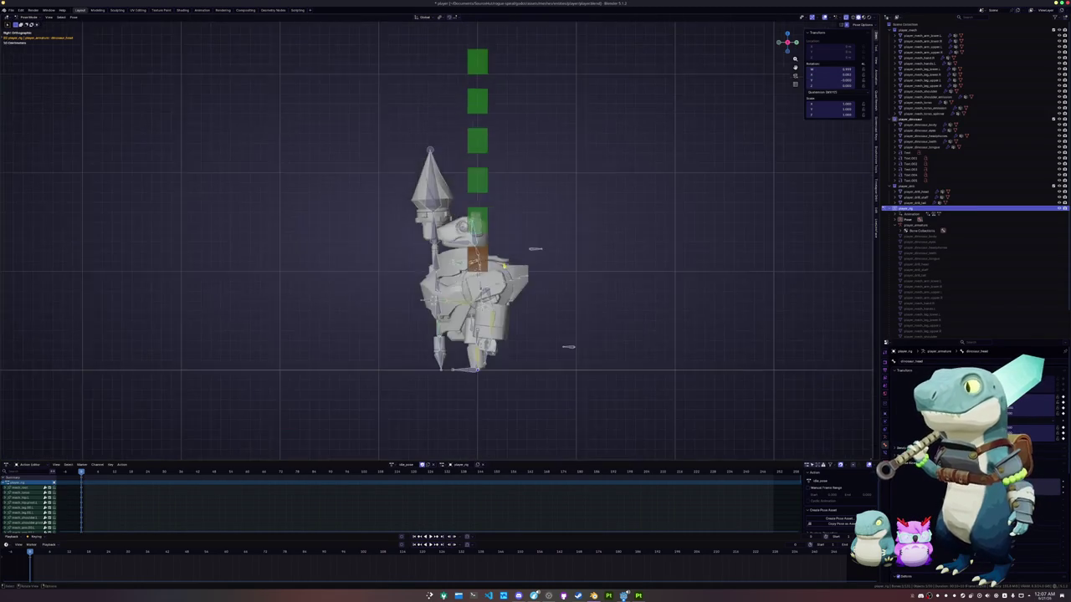
{"action": "middle_click_drag", "start_coordinate": [595, 247], "coordinate": [551, 286]}
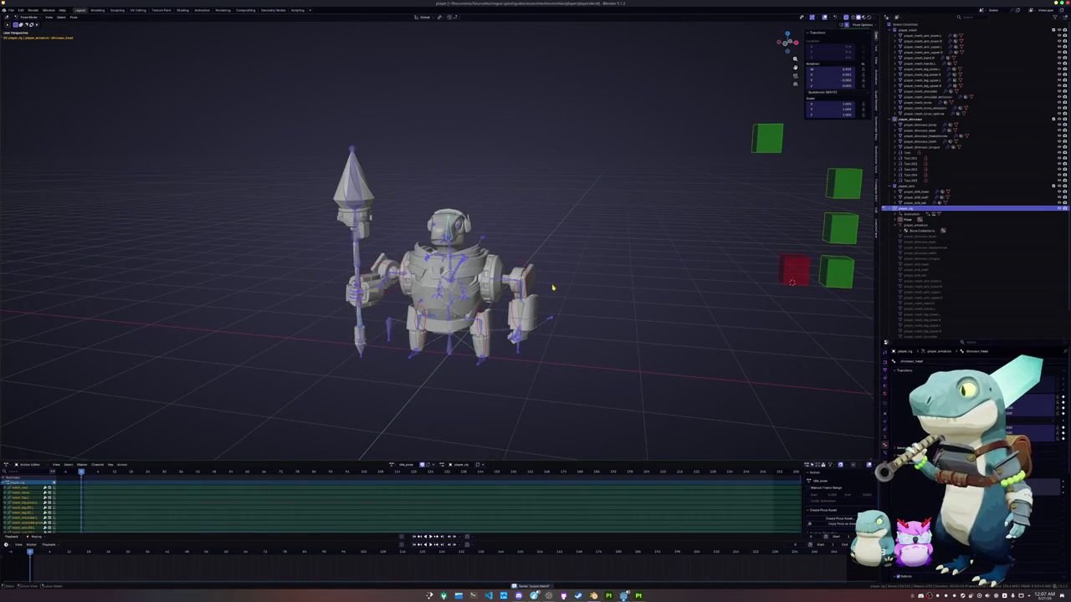
{"action": "middle_click_drag", "start_coordinate": [554, 288], "coordinate": [3, 81]}
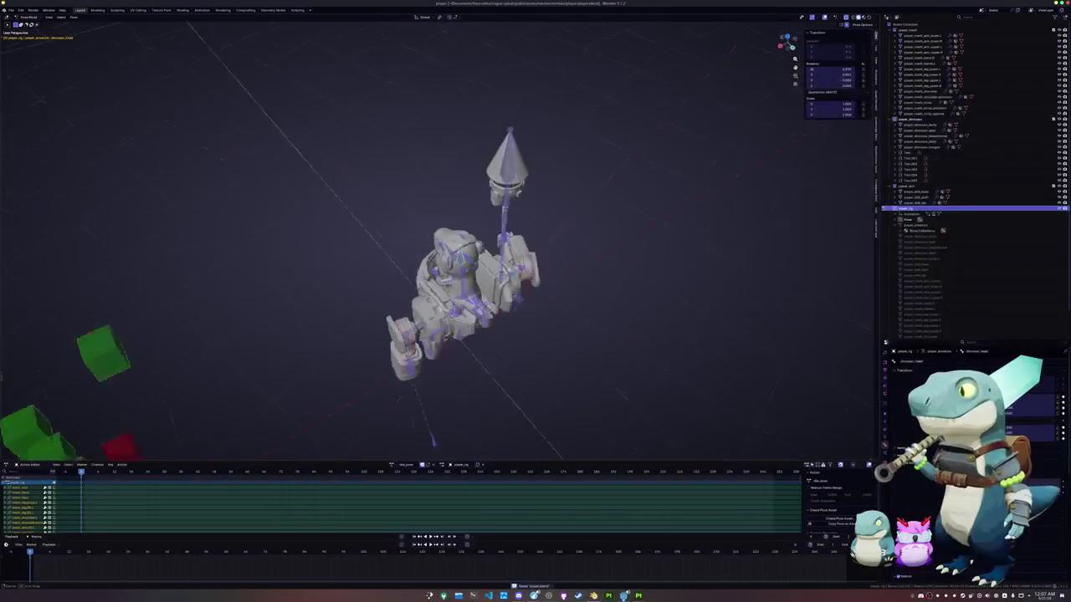
{"action": "scroll", "coordinate": [444, 268], "scroll_direction": "up", "scroll_amount": 5}
{"action": "middle_click_drag", "start_coordinate": [444, 268], "coordinate": [468, 318]}
{"action": "mouse_move", "coordinate": [468, 267]}
{"action": "middle_mouse_down"}
{"action": "mouse_move", "coordinate": [452, 251]}
{"action": "mouse_move", "coordinate": [481, 280]}
{"action": "mouse_move", "coordinate": [469, 273]}
{"action": "mouse_move", "coordinate": [496, 251]}
{"action": "mouse_move", "coordinate": [477, 243]}
{"action": "middle_mouse_up"}
{"action": "scroll", "coordinate": [469, 272], "scroll_direction": "up", "scroll_amount": 5}
{"action": "key", "text": "x"}
{"action": "right_click", "coordinate": [586, 238]}
Select all bones, return the rig to Object Mode, and face the character front.
{"action": "mouse_move", "coordinate": [585, 238]}
{"action": "middle_mouse_down"}
{"action": "mouse_move", "coordinate": [526, 243]}
{"action": "mouse_move", "coordinate": [533, 253]}
{"action": "middle_mouse_up"}
{"action": "key", "text": "a"}
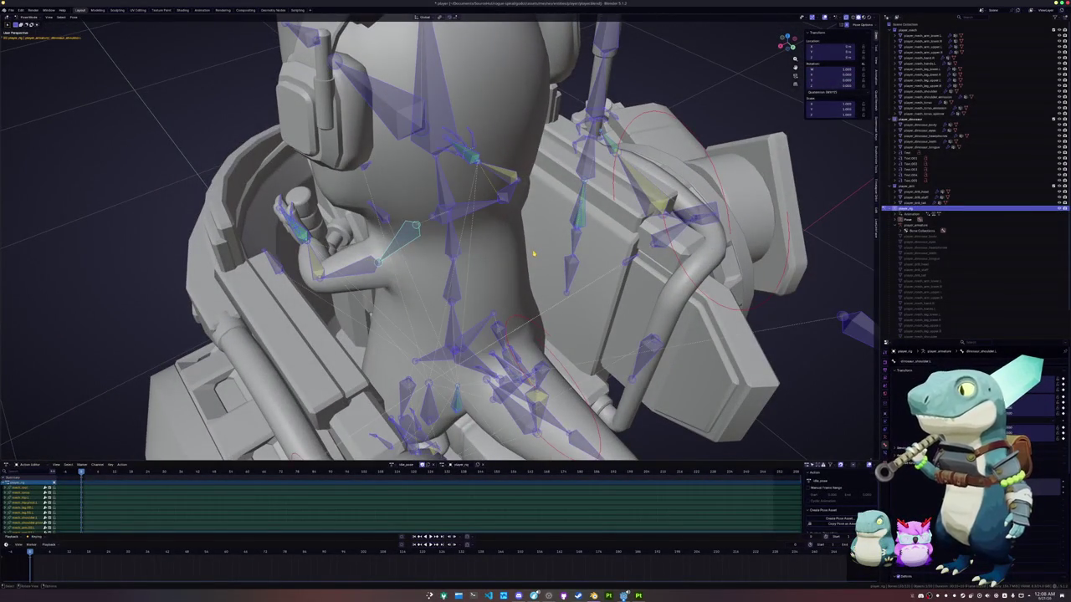
{"action": "scroll", "coordinate": [533, 253], "scroll_direction": "down", "scroll_amount": 3}
{"action": "scroll", "coordinate": [586, 268], "scroll_direction": "down", "scroll_amount": 5}
{"action": "key", "text": "ctrl+Tab"}
{"action": "middle_click_drag", "start_coordinate": [577, 286], "coordinate": [523, 336]}
{"action": "middle_click_drag", "start_coordinate": [477, 384], "coordinate": [478, 382]}
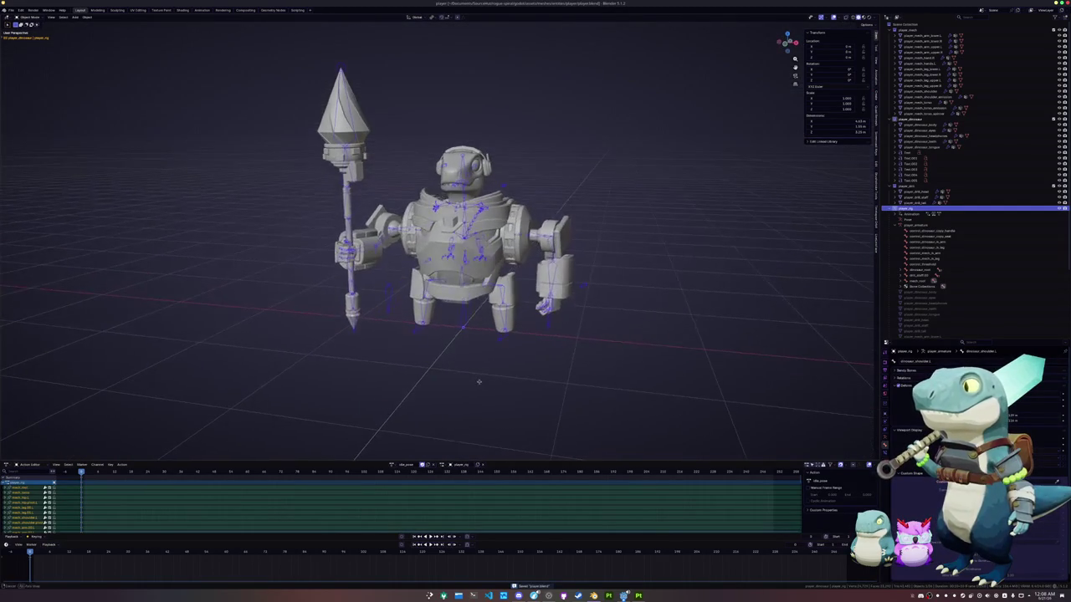
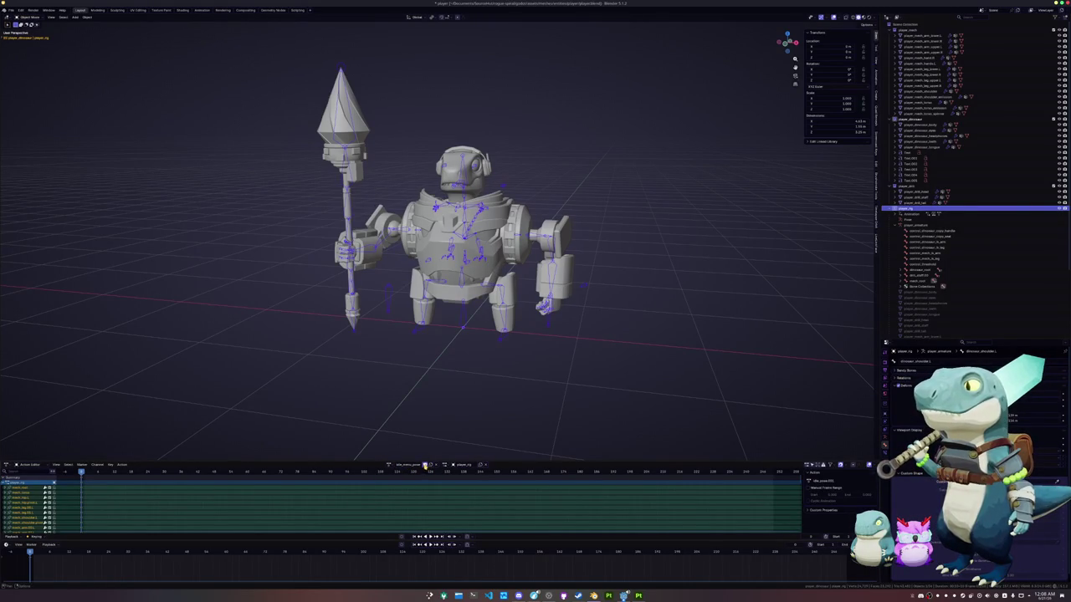
Switch the rig to Pose Mode and slide the d.seat control along Y.
{"action": "scroll", "coordinate": [506, 328], "scroll_direction": "down", "scroll_amount": 5}
{"action": "key", "text": "ctrl+Tab"}
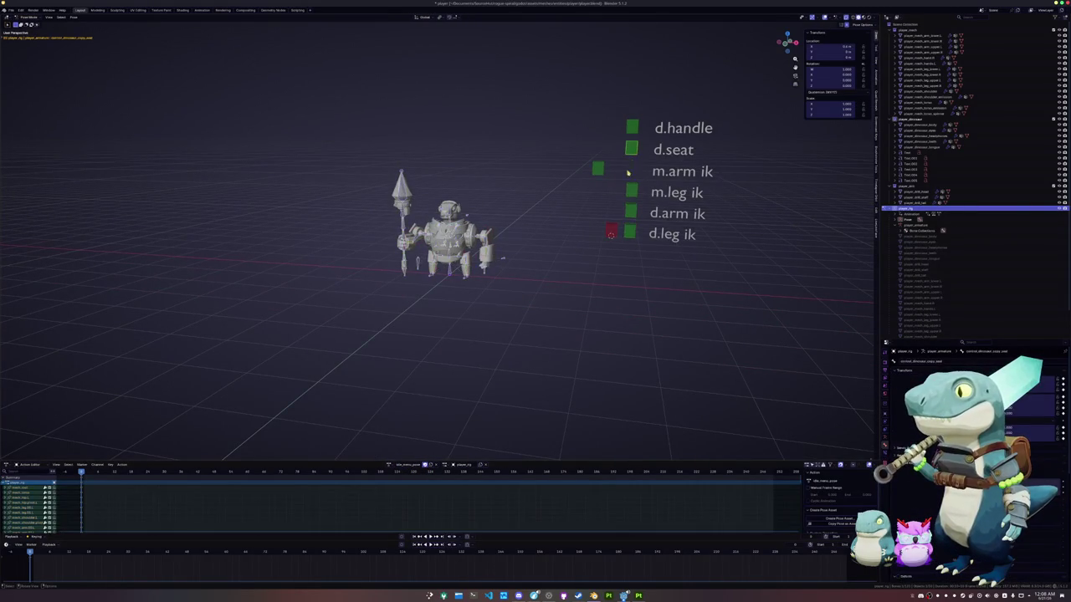
{"action": "scroll", "coordinate": [629, 170], "scroll_direction": "up", "scroll_amount": 2}
{"action": "scroll", "coordinate": [600, 223], "scroll_direction": "up", "scroll_amount": 2}
{"action": "key", "text": "g"}
{"action": "key", "text": "y"}
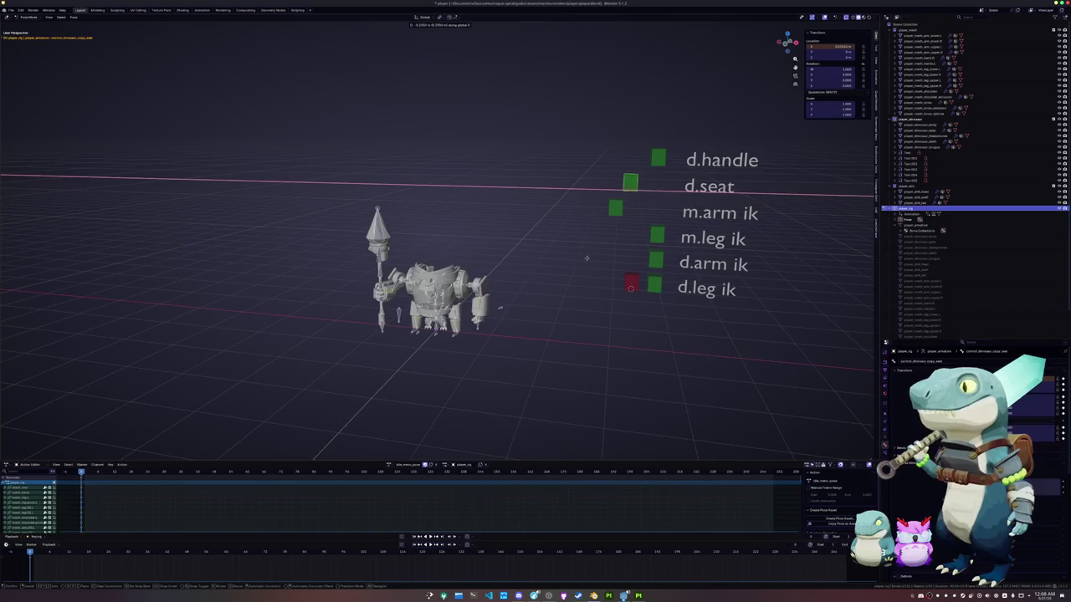
{"action": "left_click", "coordinate": [576, 262]}
Move the d.handle control along X to a new position.
{"action": "left_click", "coordinate": [663, 155]}
{"action": "key", "text": "g"}
{"action": "key", "text": "x"}
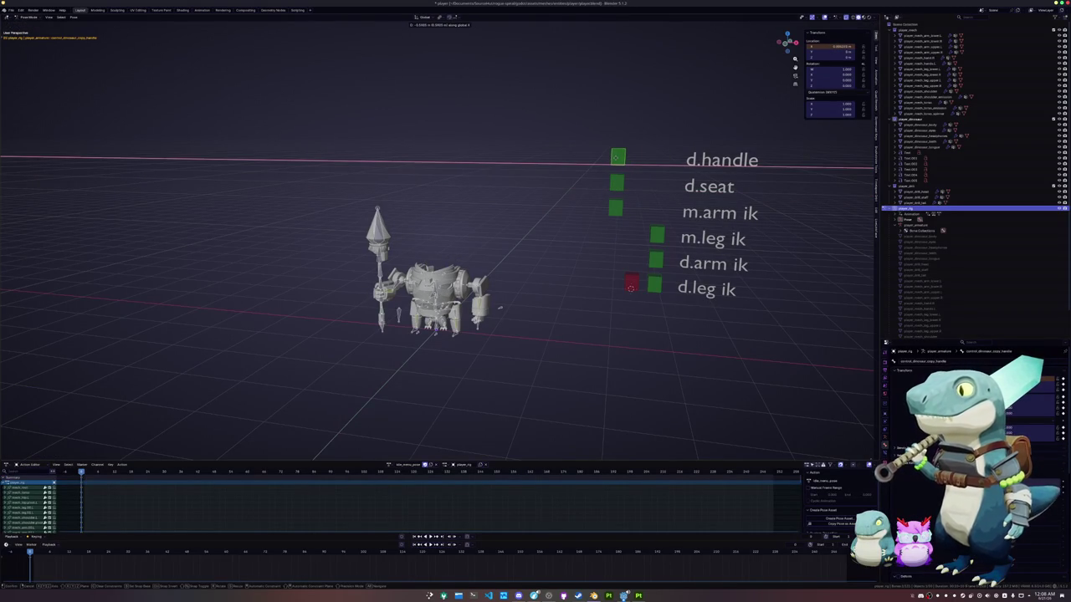
{"action": "left_click", "coordinate": [618, 156]}
Move the dinosaur_root bone along Y to bring the dinosaur out from behind the mech.
{"action": "scroll", "coordinate": [502, 284], "scroll_direction": "up", "scroll_amount": 3}
{"action": "mouse_move", "coordinate": [502, 285]}
{"action": "middle_mouse_down"}
{"action": "mouse_move", "coordinate": [434, 322]}
{"action": "mouse_move", "coordinate": [469, 322]}
{"action": "middle_mouse_up"}
{"action": "scroll", "coordinate": [481, 301], "scroll_direction": "up", "scroll_amount": 3}
{"action": "left_click", "coordinate": [469, 323]}
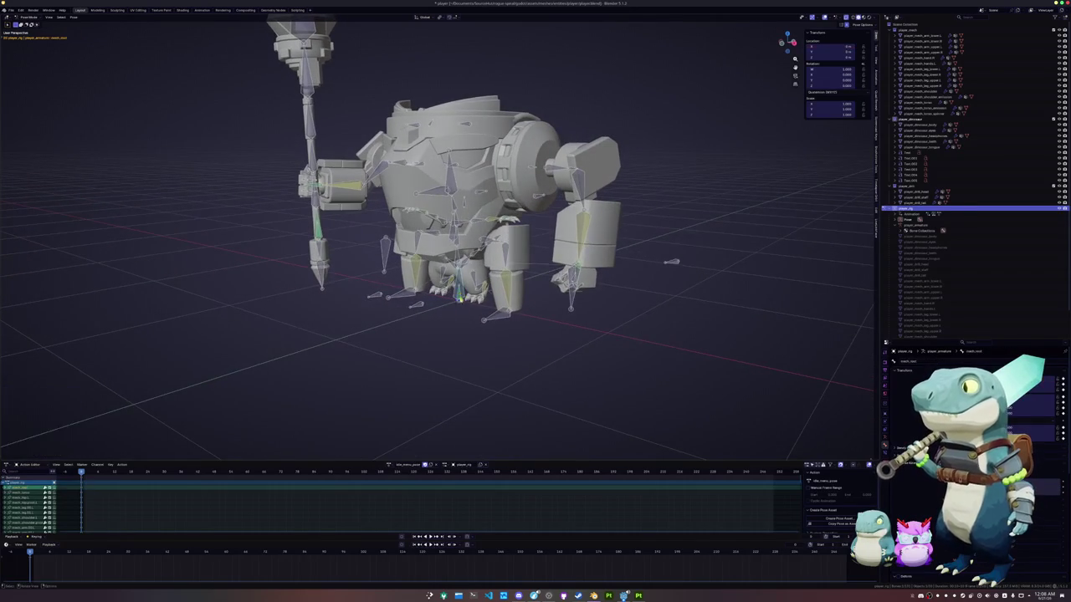
{"action": "scroll", "coordinate": [471, 330], "scroll_direction": "up", "scroll_amount": 3}
{"action": "key", "text": "g"}
{"action": "key", "text": "y"}
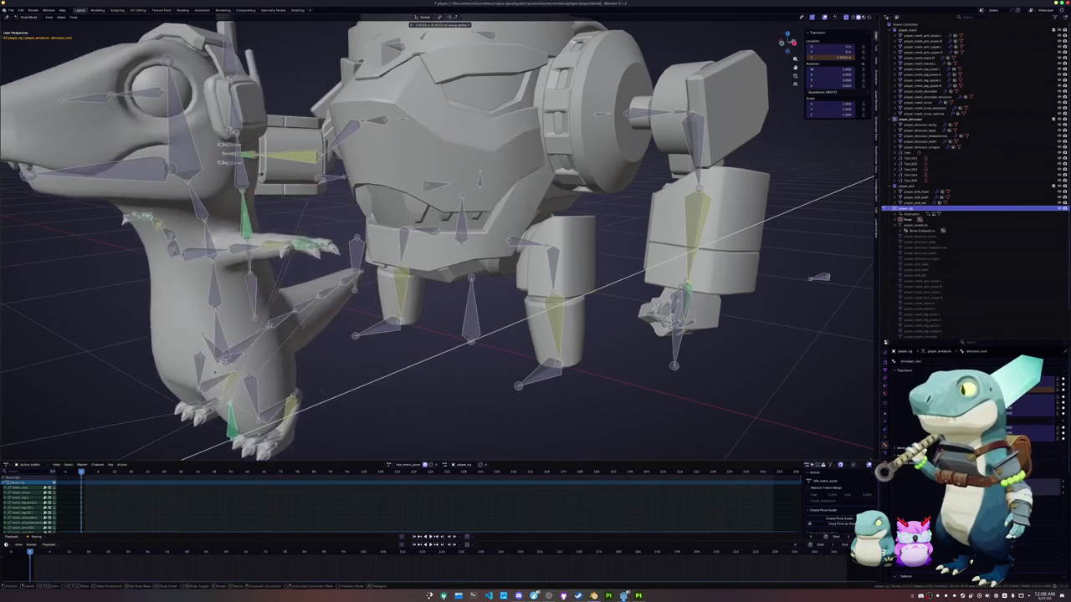
{"action": "left_click", "coordinate": [258, 356]}
Box-select the dinosaur's bones and rotate its body, then its head and upper body.
{"action": "scroll", "coordinate": [259, 356], "scroll_direction": "down", "scroll_amount": 5}
{"action": "middle_click_drag", "start_coordinate": [258, 356], "coordinate": [332, 363]}
{"action": "left_click_drag", "start_coordinate": [342, 358], "coordinate": [198, 189]}
{"action": "key", "text": "r"}
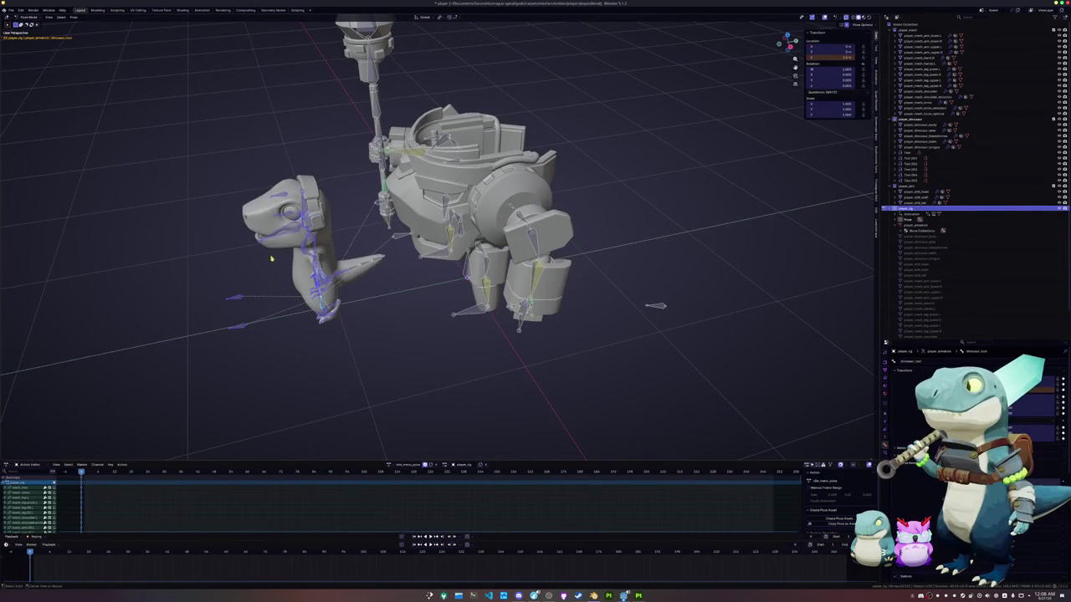
{"action": "left_click", "coordinate": [352, 344]}
{"action": "mouse_move", "coordinate": [356, 347]}
{"action": "left_mouse_down"}
{"action": "mouse_move", "coordinate": [222, 284]}
{"action": "mouse_move", "coordinate": [197, 247]}
{"action": "left_mouse_up"}
{"action": "key", "text": "r"}
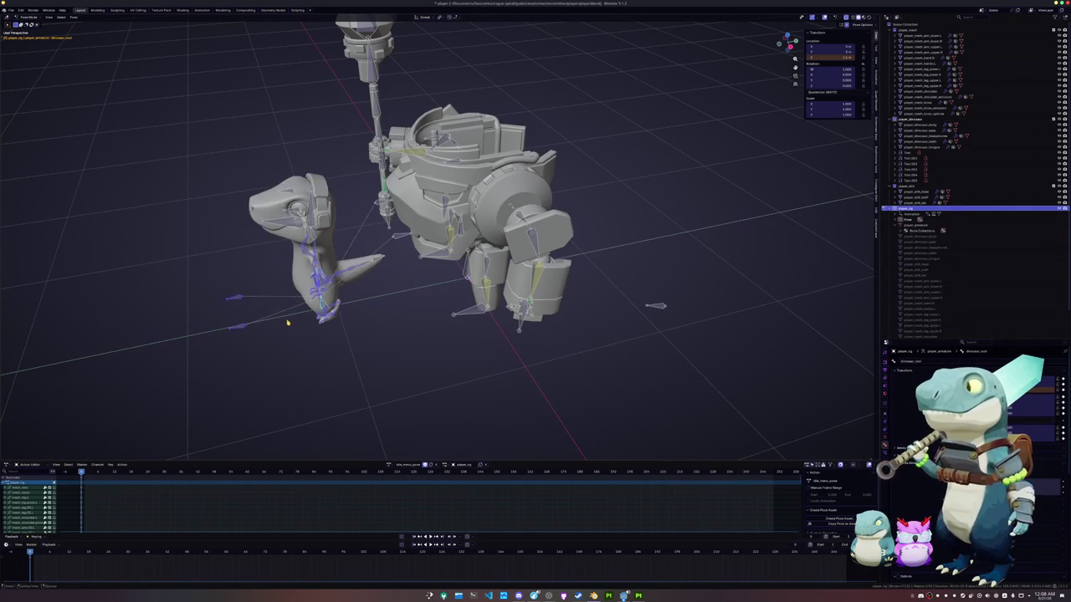
{"action": "middle_click_drag", "start_coordinate": [307, 323], "coordinate": [391, 221]}
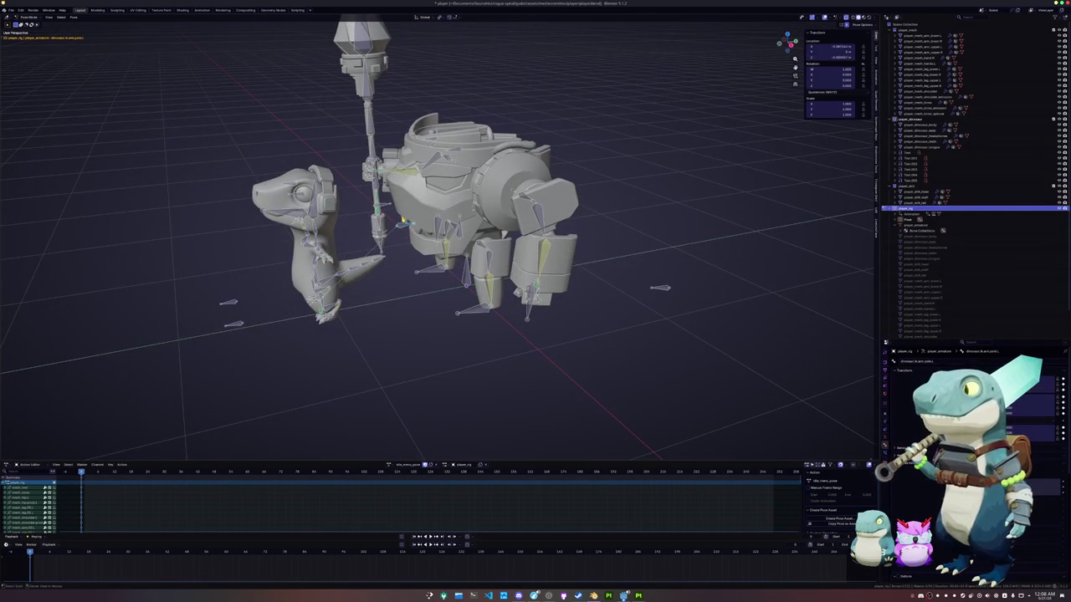
{"action": "middle_click_drag", "start_coordinate": [264, 325], "coordinate": [385, 351]}
{"action": "scroll", "coordinate": [385, 351], "scroll_direction": "up", "scroll_amount": 4}
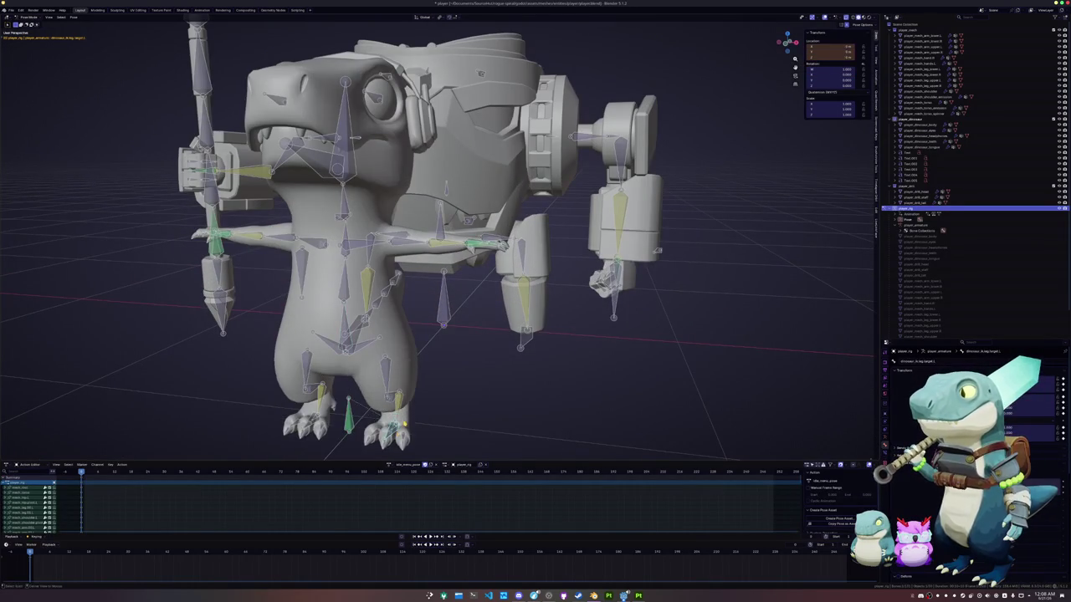
Cancel the stray d.leg ik move and shift the d.arm ik control along X.
{"action": "scroll", "coordinate": [478, 371], "scroll_direction": "down", "scroll_amount": 5}
{"action": "scroll", "coordinate": [477, 371], "scroll_direction": "down", "scroll_amount": 2}
{"action": "middle_click_drag", "start_coordinate": [605, 210], "coordinate": [597, 241], "text": "shift"}
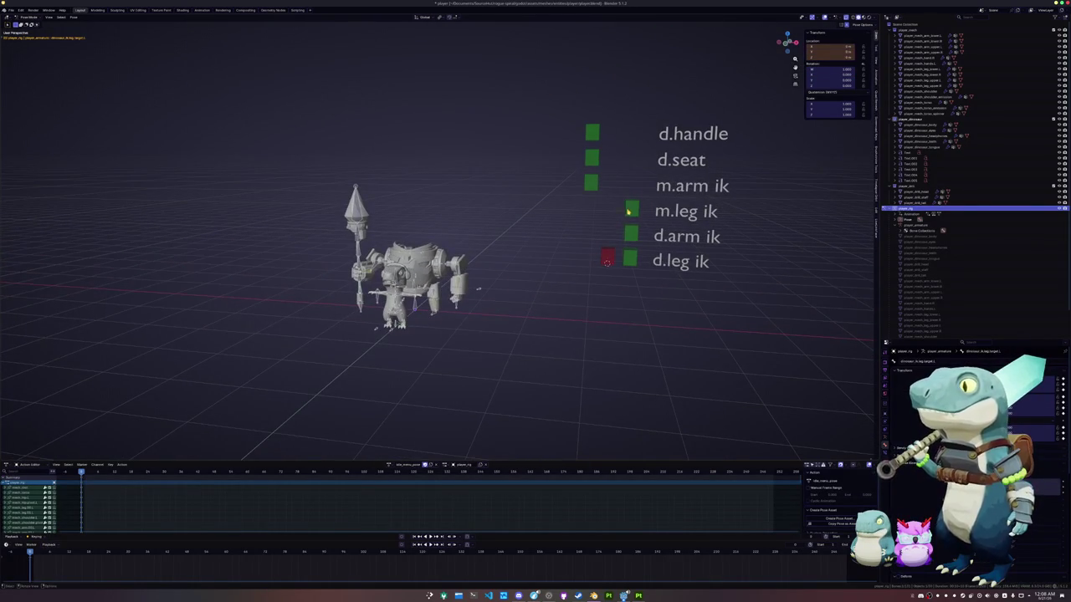
{"action": "key", "text": "x"}
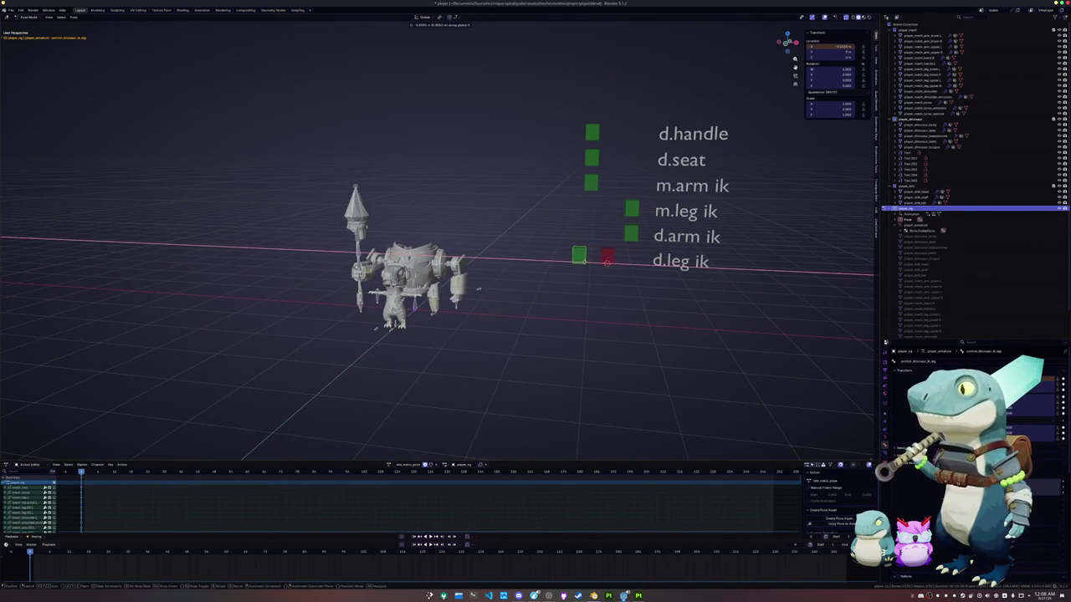
{"action": "right_click", "coordinate": [605, 262]}
{"action": "left_click", "coordinate": [630, 234]}
{"action": "key", "text": "g"}
{"action": "key", "text": "x"}
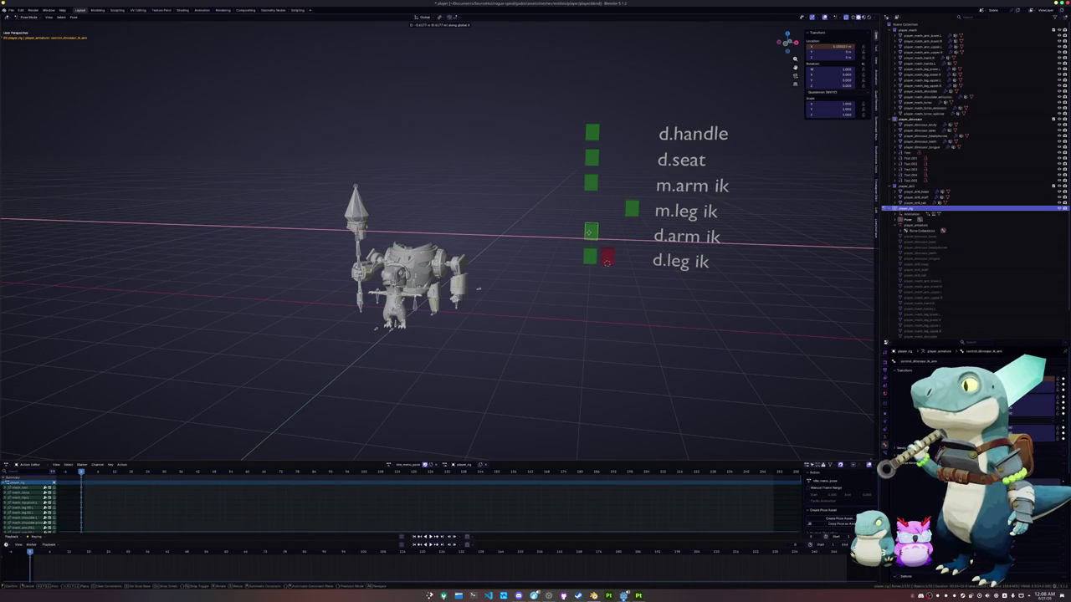
{"action": "left_click", "coordinate": [479, 288]}
Rotate the dinosaur's leg bones around the global X axis.
{"action": "scroll", "coordinate": [479, 288], "scroll_direction": "up", "scroll_amount": 3}
{"action": "mouse_move", "coordinate": [471, 409]}
{"action": "middle_mouse_down", "text": "shift"}
{"action": "mouse_move", "coordinate": [471, 242]}
{"action": "mouse_move", "coordinate": [490, 244]}
{"action": "middle_mouse_up", "text": "shift"}
{"action": "scroll", "coordinate": [495, 234], "scroll_direction": "up", "scroll_amount": 2}
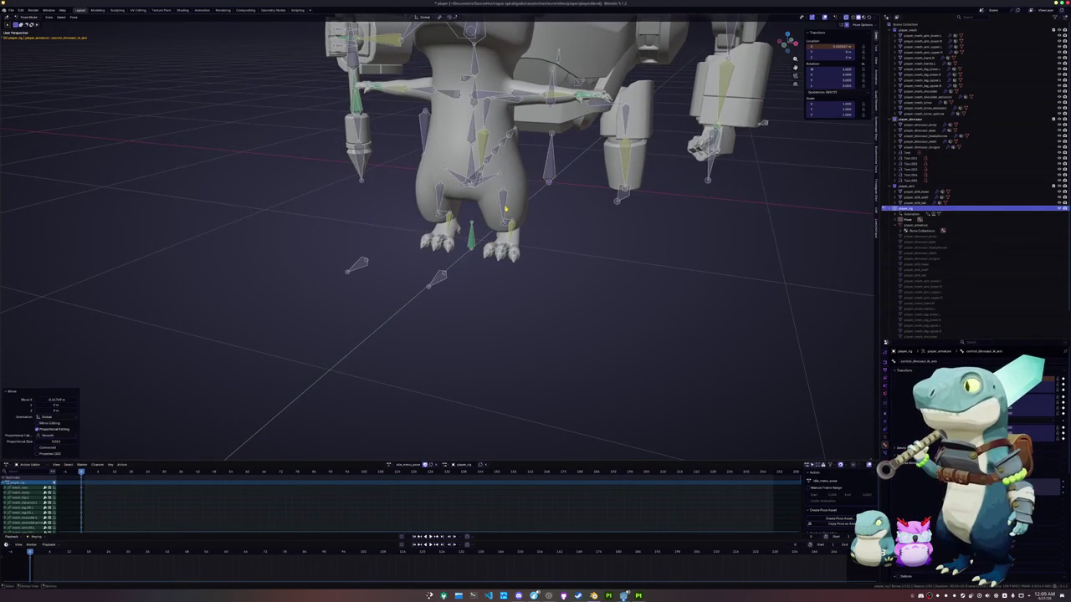
{"action": "left_click", "coordinate": [505, 207]}
{"action": "middle_click_drag", "start_coordinate": [505, 207], "coordinate": [495, 232]}
{"action": "key", "text": "r"}
{"action": "key", "text": "x"}
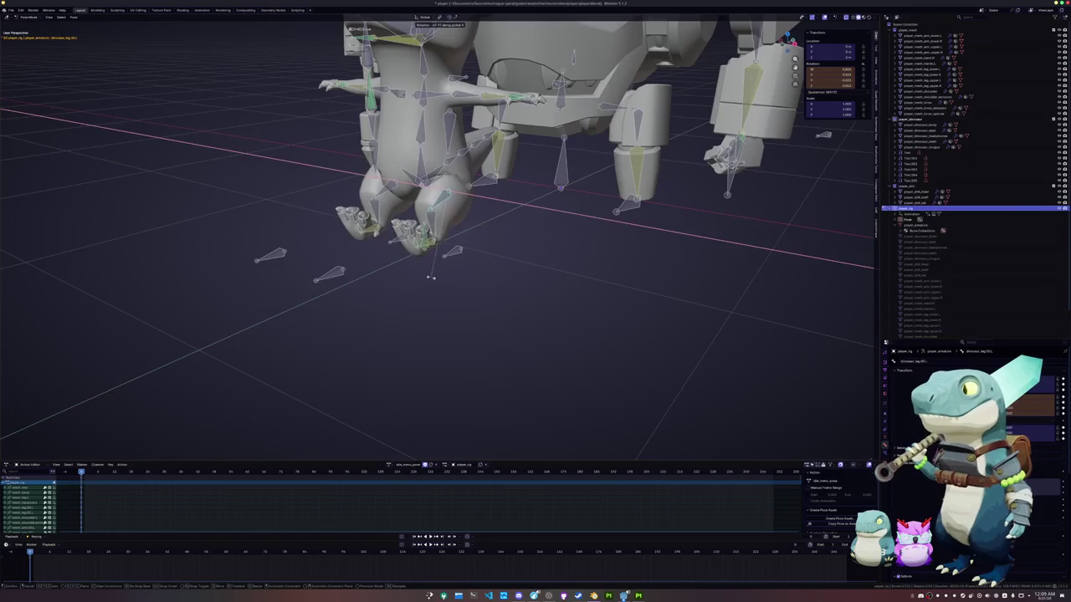
{"action": "left_click", "coordinate": [401, 271]}
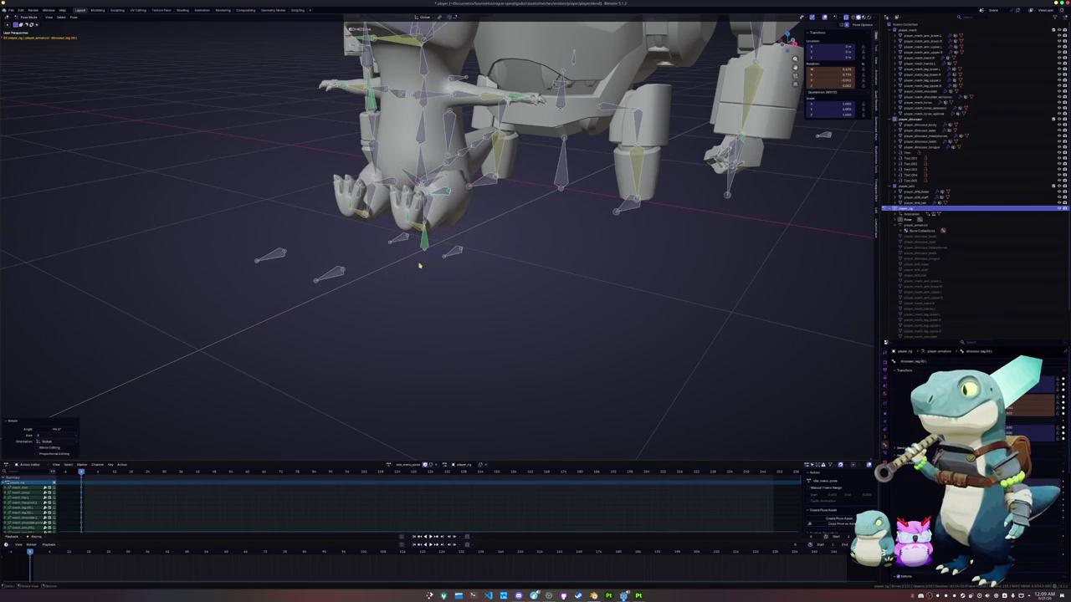
From a low view, rotate the foot bone around Z.
{"action": "middle_click_drag", "start_coordinate": [535, 251], "coordinate": [603, 239]}
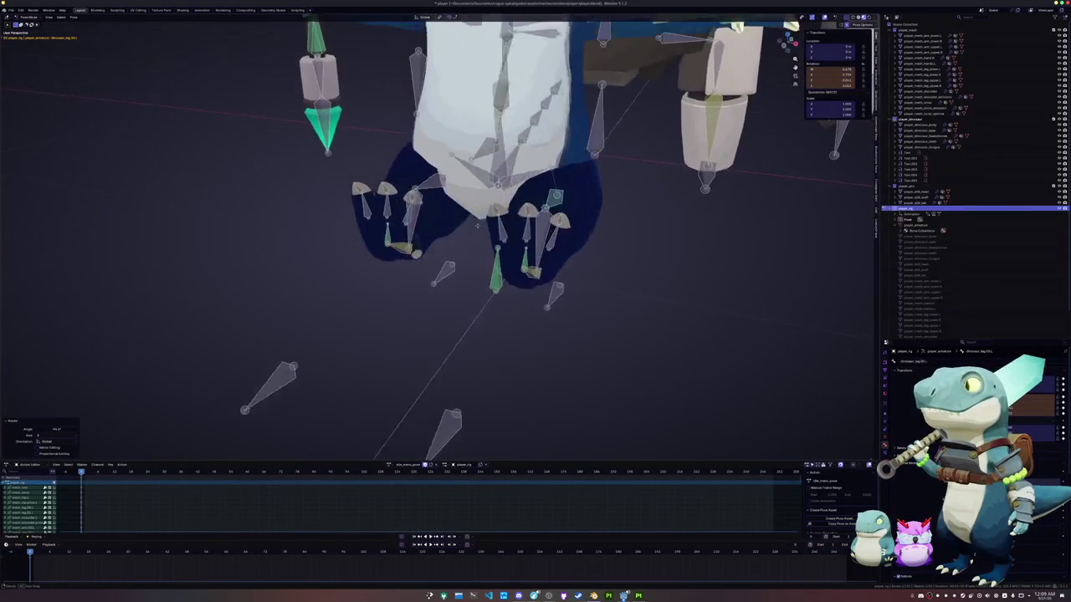
{"action": "key", "text": "r"}
{"action": "key", "text": "z"}
{"action": "left_click", "coordinate": [604, 241]}
{"action": "mouse_move", "coordinate": [604, 241]}
{"action": "middle_mouse_down"}
{"action": "mouse_move", "coordinate": [432, 246]}
{"action": "mouse_move", "coordinate": [559, 265]}
{"action": "mouse_move", "coordinate": [572, 209]}
{"action": "middle_mouse_up"}
{"action": "scroll", "coordinate": [478, 251], "scroll_direction": "up", "scroll_amount": 2}
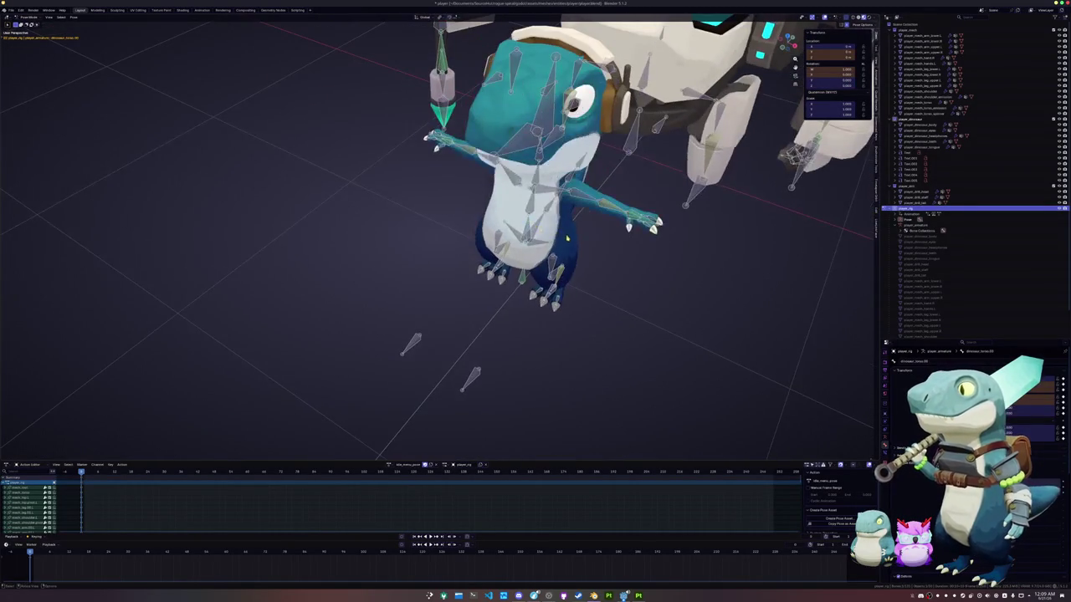
Turn the dinosaur's head bone 35° around Z.
{"action": "key", "text": "r"}
{"action": "key", "text": "z"}
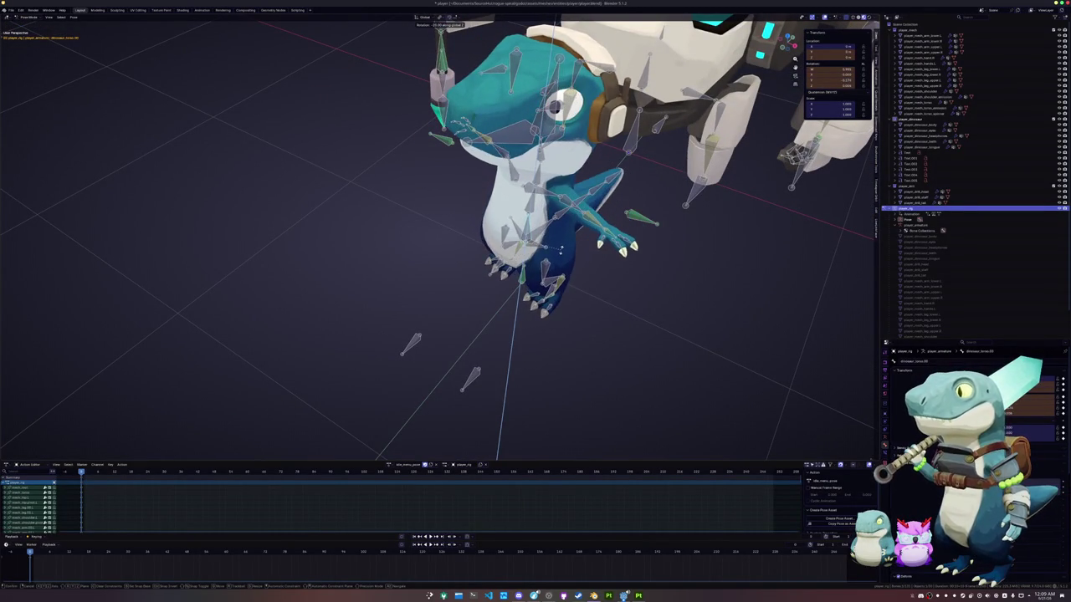
{"action": "left_click", "coordinate": [561, 250]}
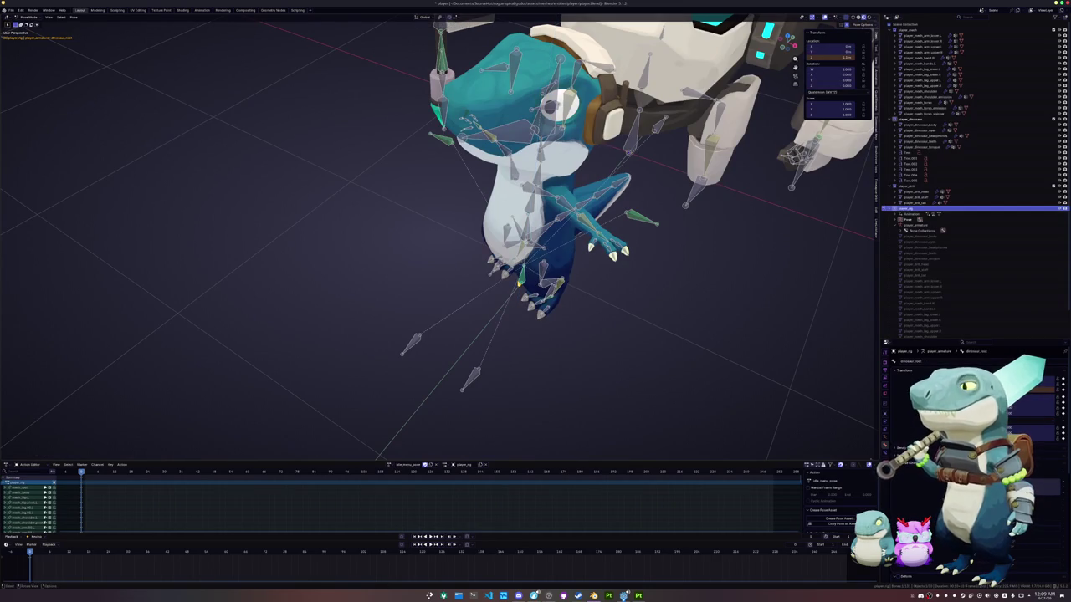
In top view (numpad 7), move the whole dinosaur rig to a new position.
{"action": "key", "text": "KP_7"}
{"action": "key", "text": "g"}
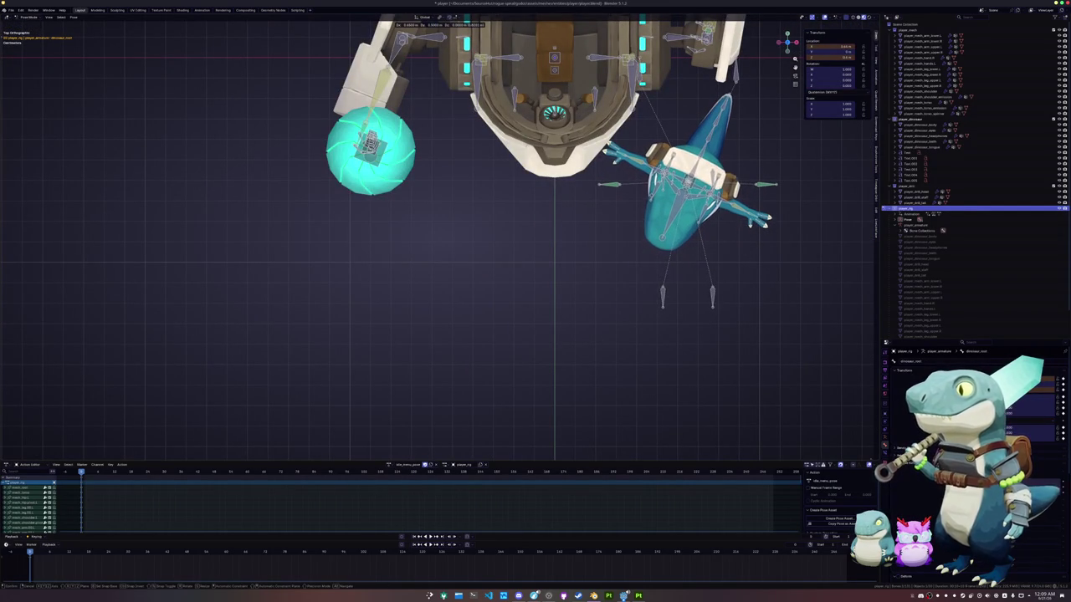
{"action": "key", "text": "Return"}
{"action": "mouse_move", "coordinate": [469, 251]}
{"action": "middle_mouse_down"}
{"action": "mouse_move", "coordinate": [489, 310]}
{"action": "mouse_move", "coordinate": [544, 267]}
{"action": "mouse_move", "coordinate": [650, 267]}
{"action": "mouse_move", "coordinate": [596, 291]}
{"action": "mouse_move", "coordinate": [629, 289]}
{"action": "mouse_move", "coordinate": [578, 282]}
{"action": "middle_mouse_up"}
Select dinosaur_leg.target.L and swing the lower body and tail around Z.
{"action": "left_click", "coordinate": [614, 280]}
{"action": "mouse_move", "coordinate": [478, 310]}
{"action": "middle_mouse_down"}
{"action": "mouse_move", "coordinate": [369, 351]}
{"action": "mouse_move", "coordinate": [198, 458]}
{"action": "middle_mouse_up"}
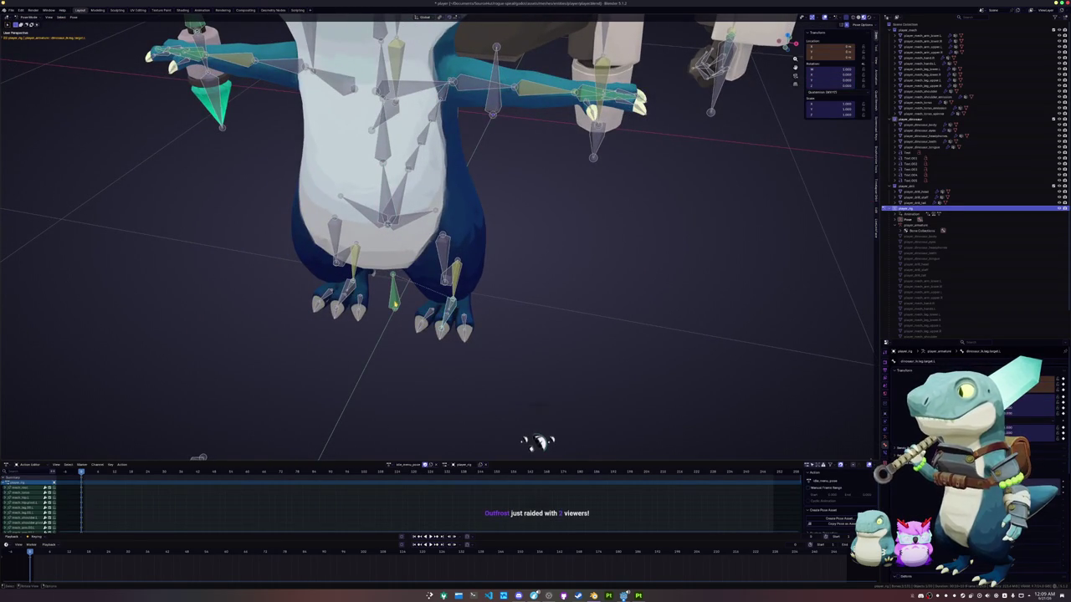
{"action": "key", "text": "r"}
{"action": "key", "text": "z"}
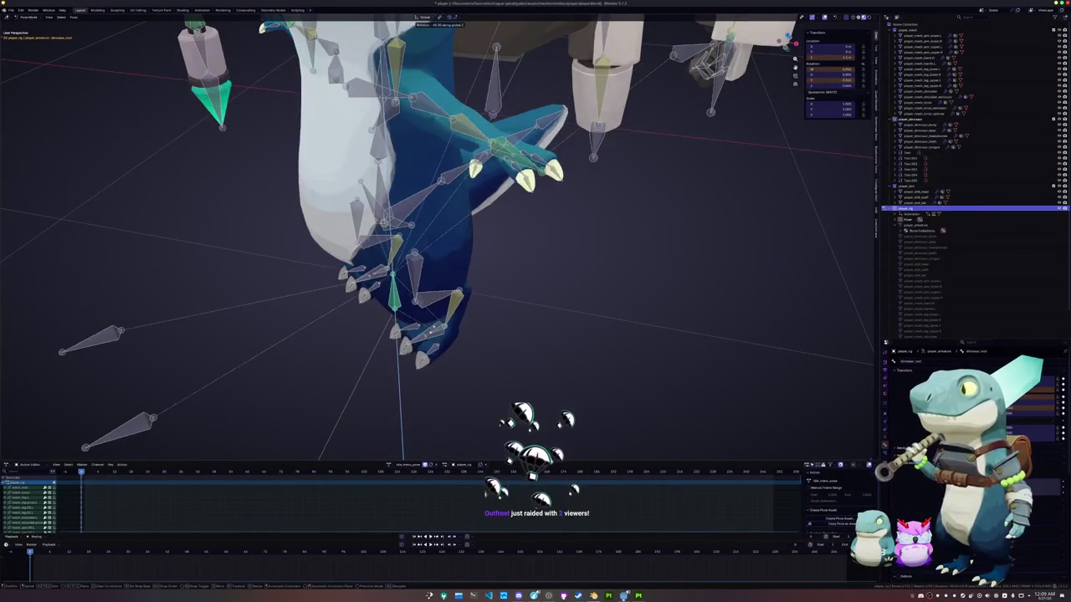
{"action": "key", "text": "Return"}
{"action": "middle_click_drag", "start_coordinate": [393, 309], "coordinate": [433, 326]}
Move the dinosaur, locked off the Z axis, to stand beside the mech.
{"action": "key", "text": "g"}
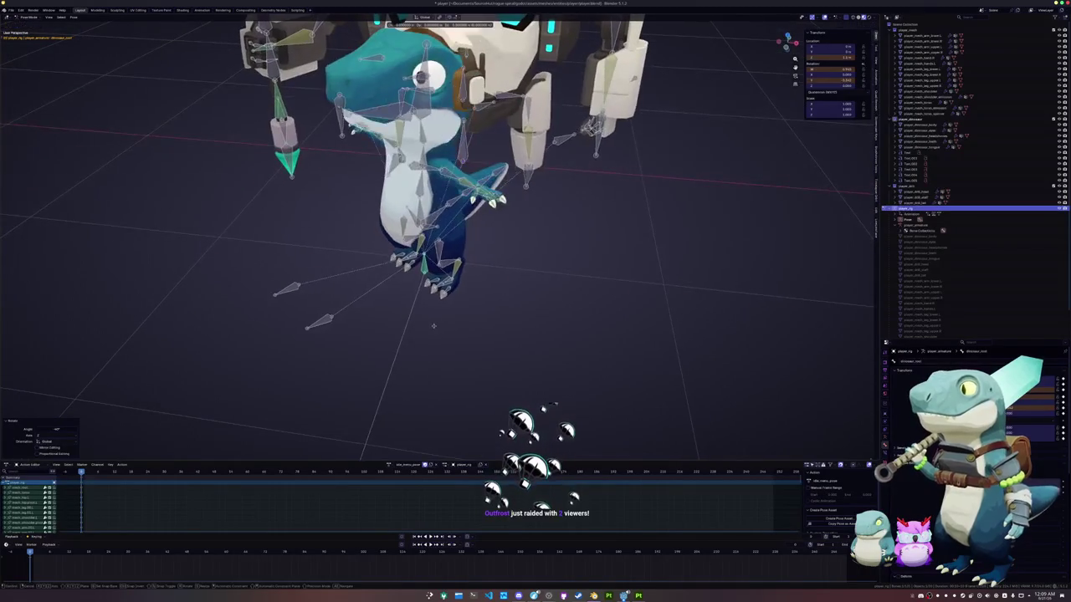
{"action": "key", "text": "shift+z"}
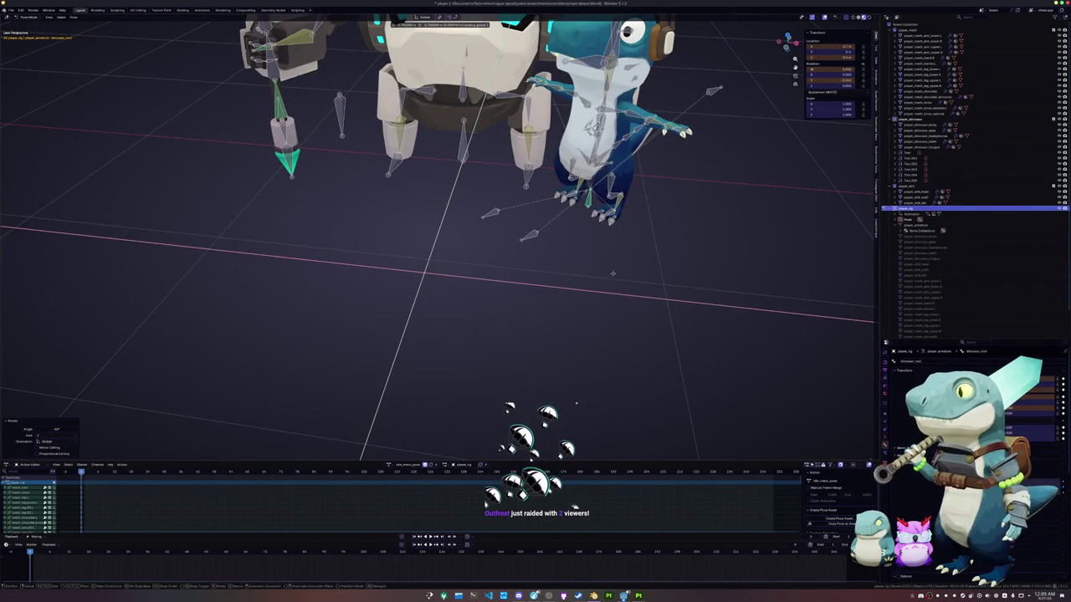
{"action": "key", "text": "Return"}
{"action": "middle_click_drag", "start_coordinate": [611, 273], "coordinate": [585, 235]}
{"action": "scroll", "coordinate": [586, 234], "scroll_direction": "up", "scroll_amount": 3}
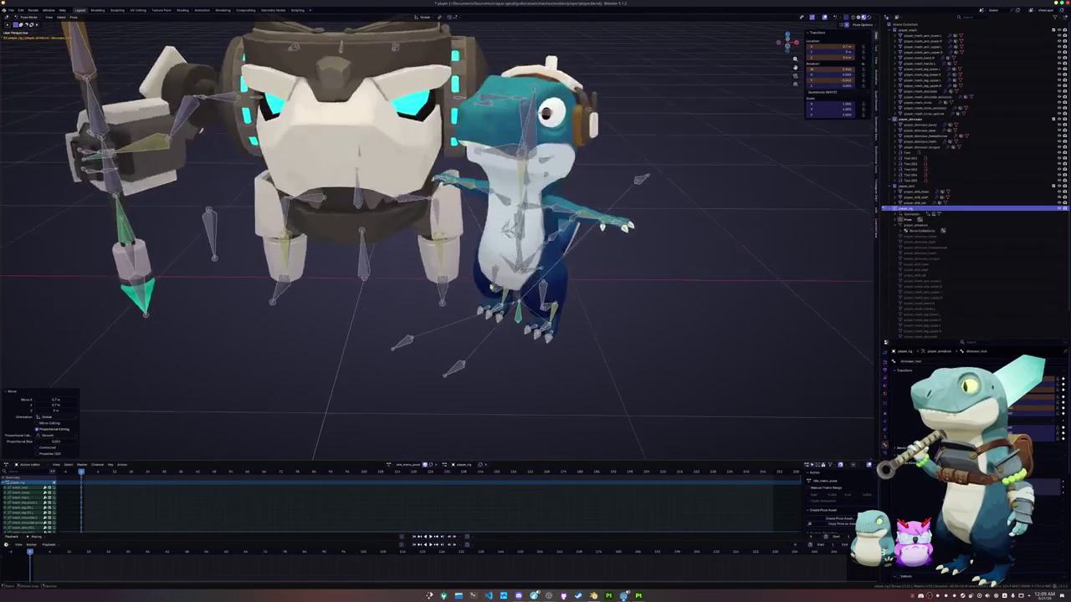
{"action": "middle_click_drag", "start_coordinate": [520, 259], "coordinate": [418, 251]}
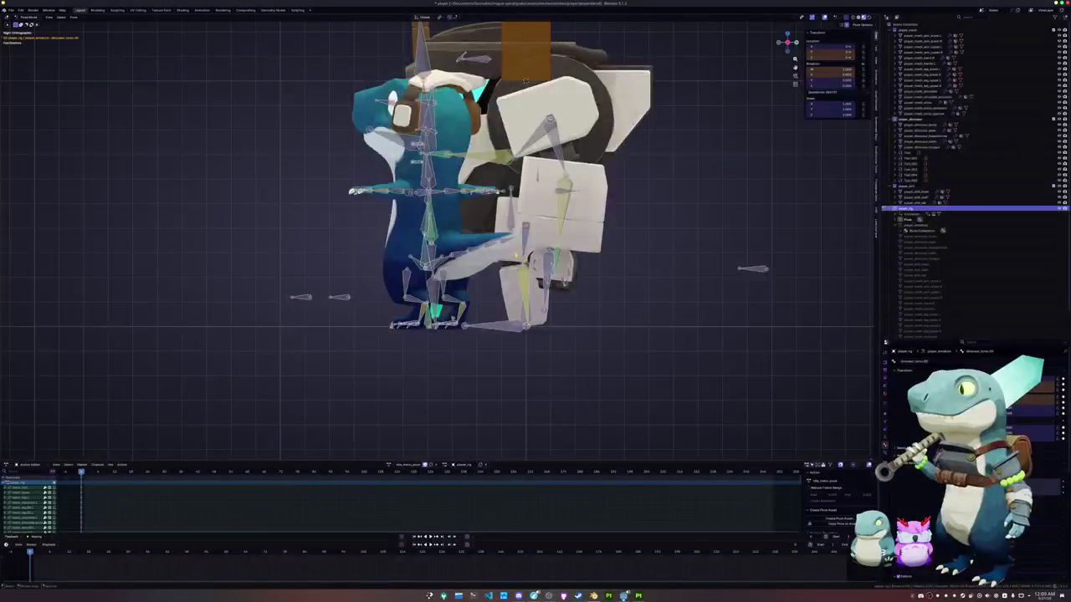
{"action": "scroll", "coordinate": [419, 251], "scroll_direction": "up", "scroll_amount": 4}
{"action": "middle_click_drag", "start_coordinate": [557, 96], "coordinate": [615, 311]}
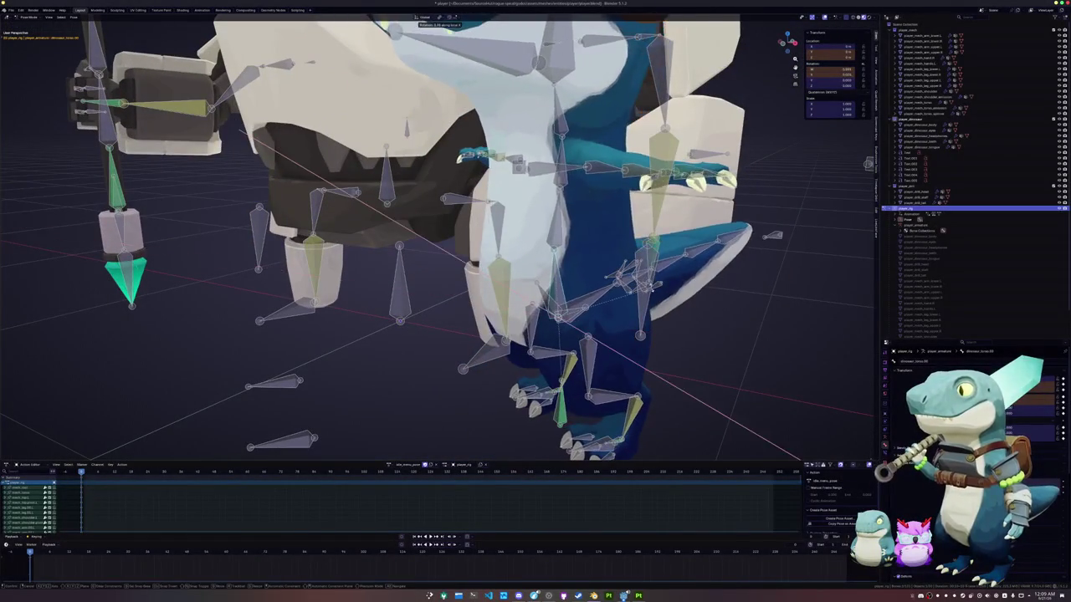
Rotate the torso and arm bones around local X to begin lowering the arms.
{"action": "key", "text": "r"}
{"action": "key", "text": "x"}
{"action": "key", "text": "x"}
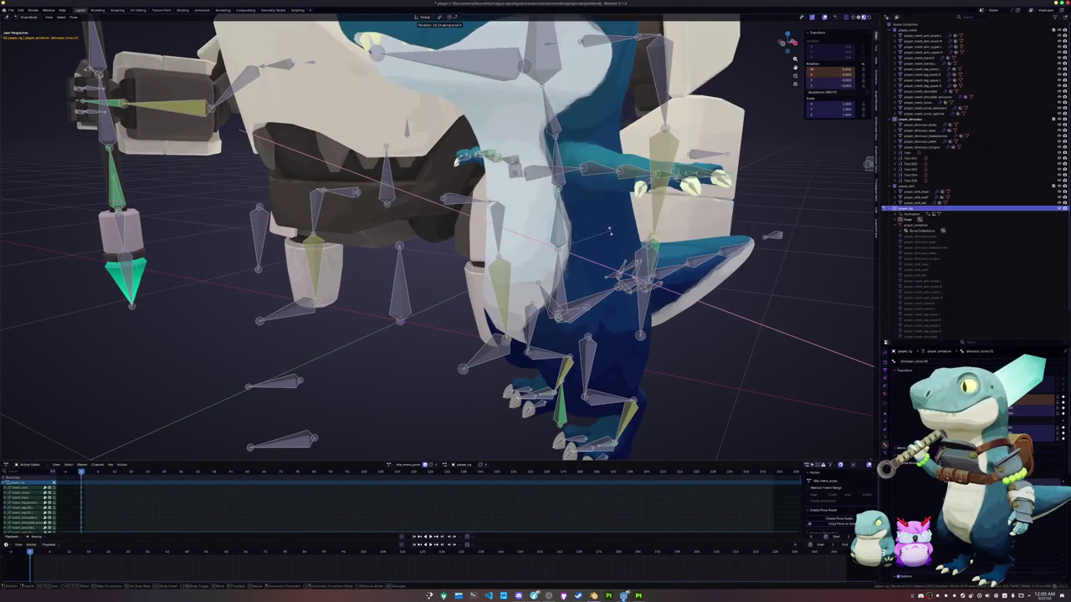
{"action": "left_click", "coordinate": [609, 236]}
{"action": "middle_click_drag", "start_coordinate": [609, 236], "coordinate": [510, 249]}
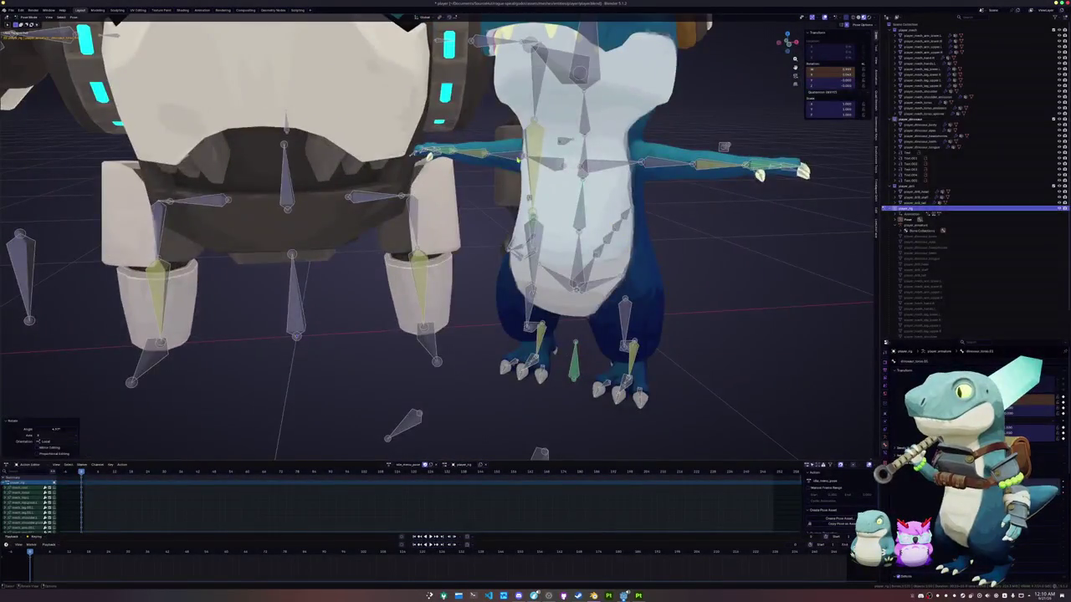
{"action": "key", "text": "r"}
{"action": "key", "text": "x"}
{"action": "key", "text": "x"}
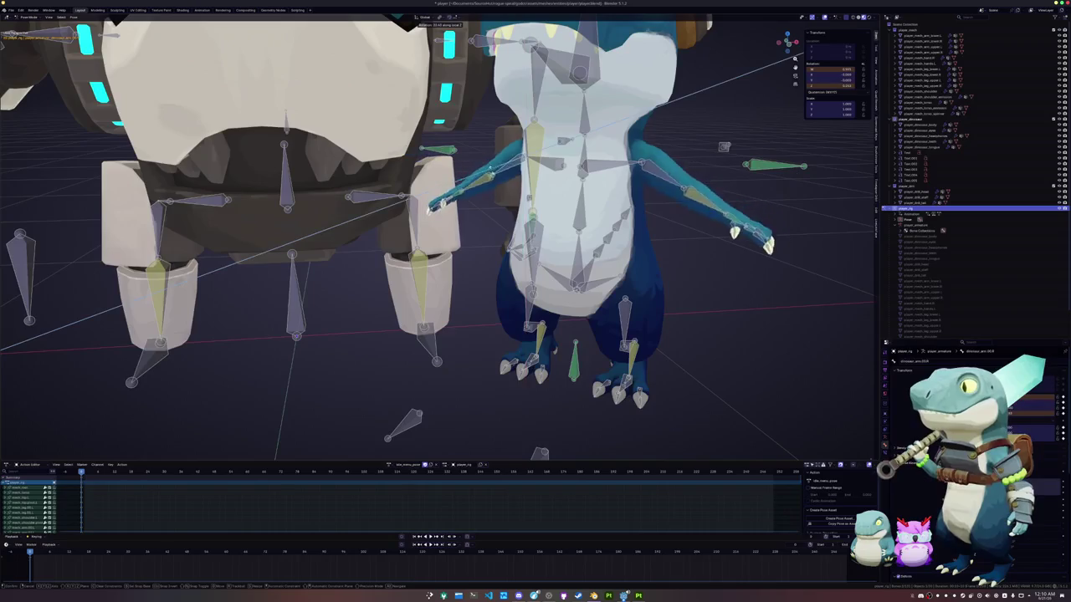
{"action": "left_click", "coordinate": [469, 241]}
Rotate the arm bones further around local X until they hang at the sides.
{"action": "middle_click_drag", "start_coordinate": [469, 241], "coordinate": [502, 251]}
{"action": "key", "text": "r"}
{"action": "key", "text": "x"}
{"action": "key", "text": "x"}
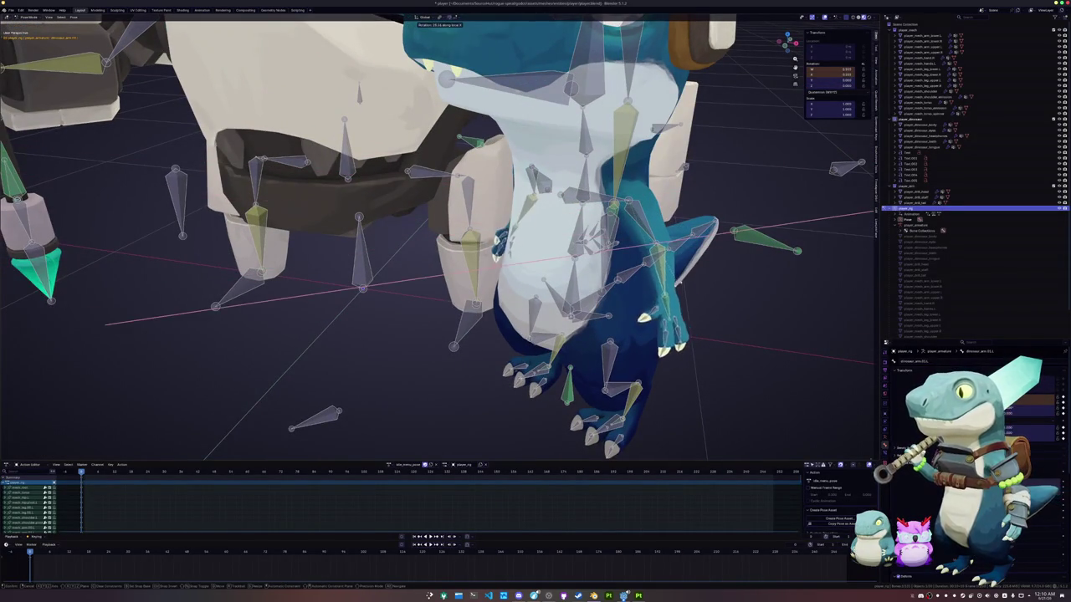
{"action": "left_click", "coordinate": [632, 312]}
{"action": "mouse_move", "coordinate": [632, 312]}
{"action": "middle_mouse_down"}
{"action": "mouse_move", "coordinate": [625, 300]}
{"action": "mouse_move", "coordinate": [740, 339]}
{"action": "middle_mouse_up"}
{"action": "scroll", "coordinate": [626, 299], "scroll_direction": "up", "scroll_amount": 3}
{"action": "scroll", "coordinate": [707, 305], "scroll_direction": "down", "scroll_amount": 2}
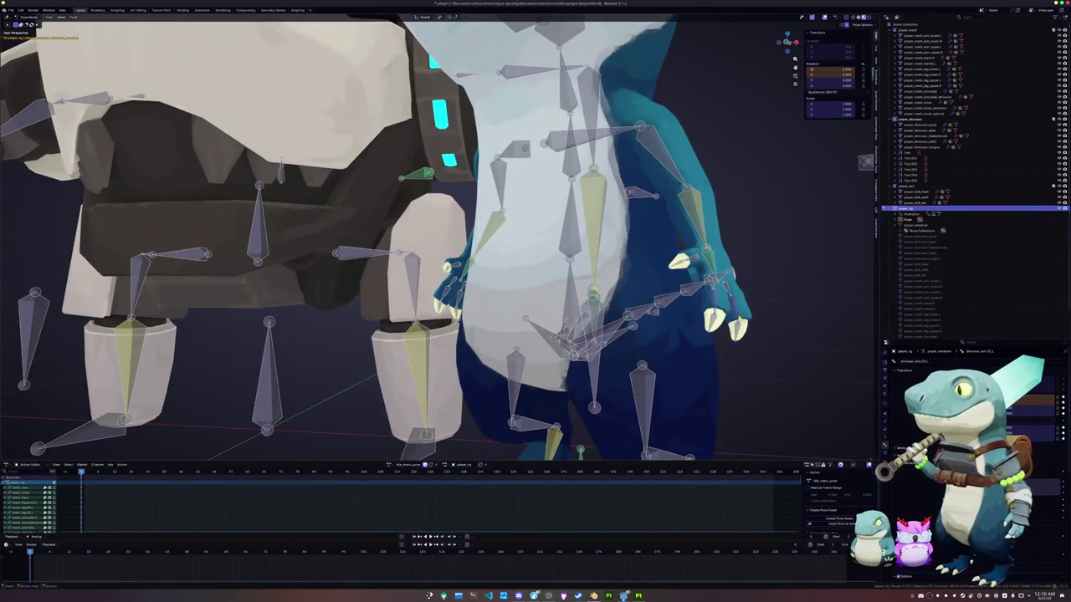
{"action": "middle_click_drag", "start_coordinate": [707, 304], "coordinate": [736, 327]}
{"action": "key", "text": "r"}
{"action": "key", "text": "x"}
{"action": "key", "text": "x"}
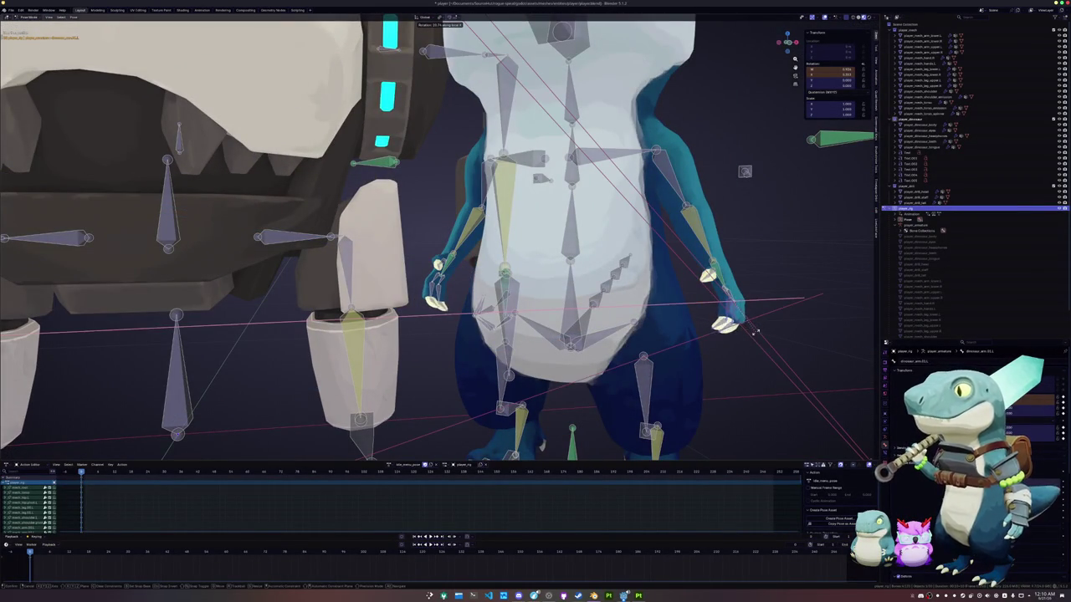
{"action": "left_click", "coordinate": [753, 332]}
Angle the hand bone by rotating it around local X, then local Z.
{"action": "scroll", "coordinate": [737, 327], "scroll_direction": "up", "scroll_amount": 3}
{"action": "middle_click_drag", "start_coordinate": [736, 326], "coordinate": [651, 265]}
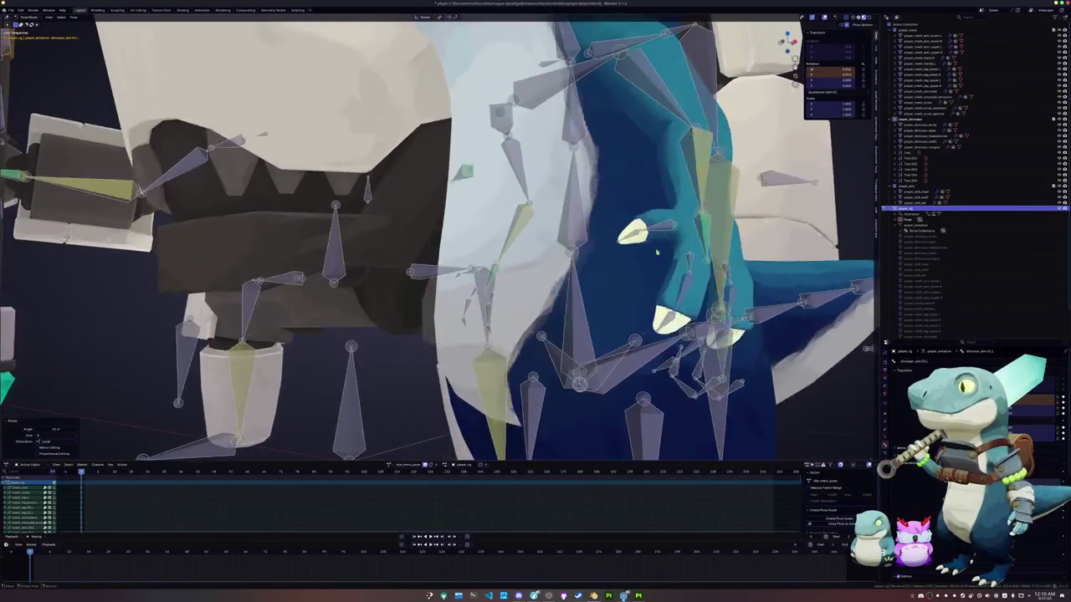
{"action": "key", "text": "r"}
{"action": "key", "text": "x"}
{"action": "key", "text": "x"}
{"action": "left_click", "coordinate": [619, 225]}
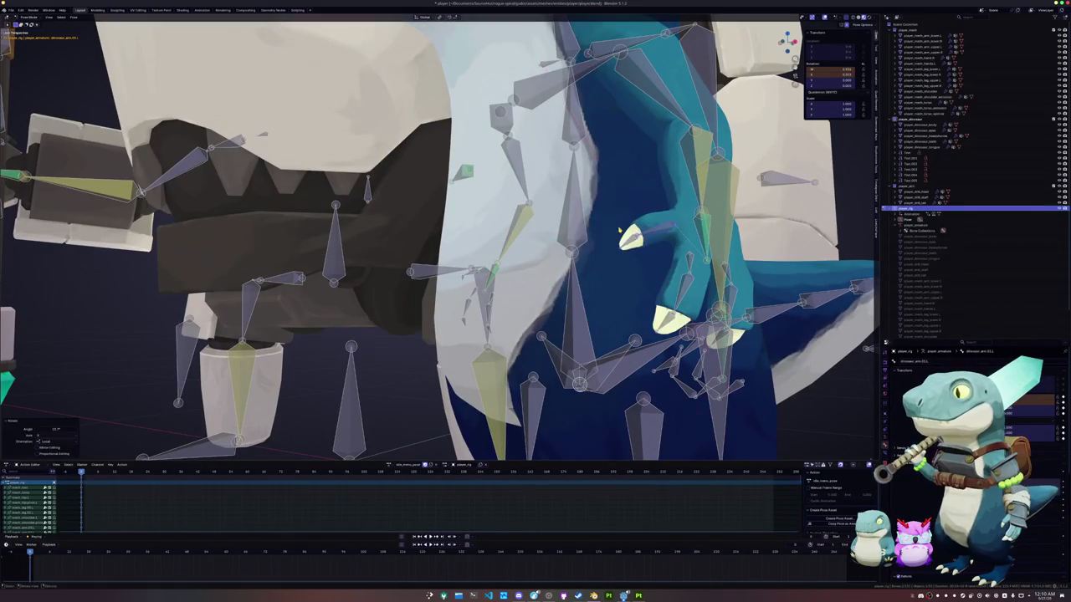
{"action": "key", "text": "x"}
{"action": "key", "text": "z"}
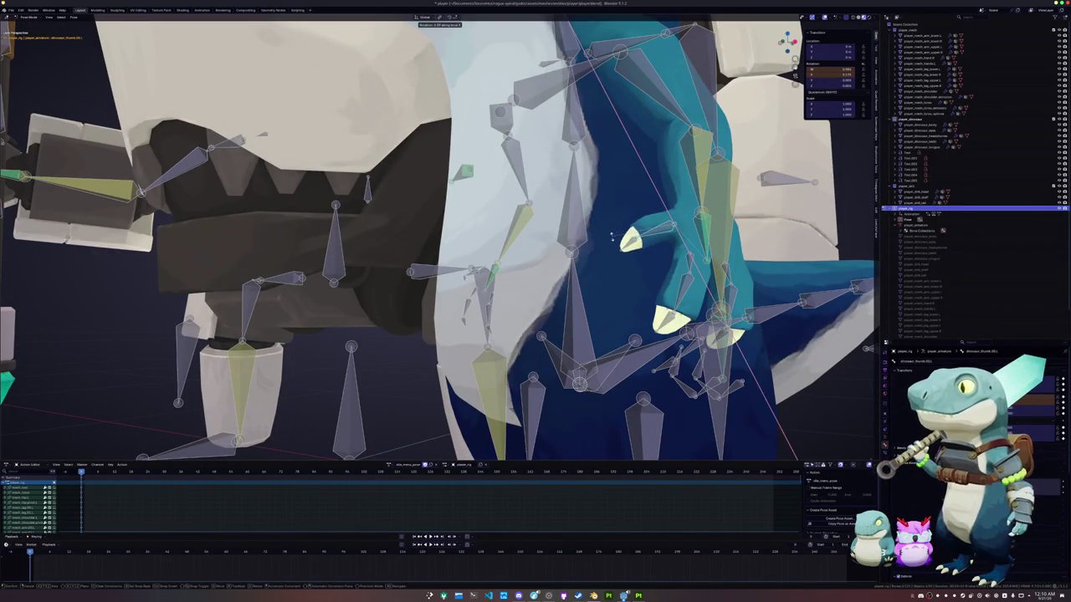
{"action": "key", "text": "z"}
{"action": "left_click", "coordinate": [622, 257]}
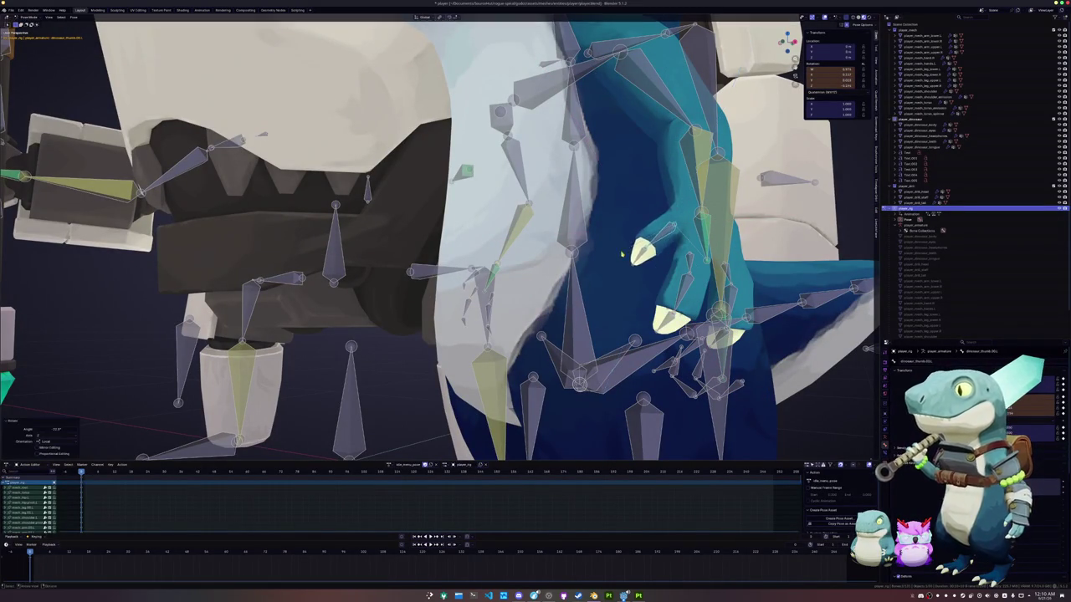
In front view, rotate the dinosaur's left hand bone around local Z.
{"action": "key", "text": "KP_1"}
{"action": "left_click", "coordinate": [720, 264]}
{"action": "key", "text": "r"}
{"action": "key", "text": "z"}
{"action": "key", "text": "z"}
{"action": "left_click", "coordinate": [725, 268]}
Tilt the dinosaur's head bone around its local X axis.
{"action": "mouse_move", "coordinate": [725, 267]}
{"action": "middle_mouse_down"}
{"action": "mouse_move", "coordinate": [631, 290]}
{"action": "mouse_move", "coordinate": [542, 278]}
{"action": "middle_mouse_up"}
{"action": "scroll", "coordinate": [544, 277], "scroll_direction": "down", "scroll_amount": 5}
{"action": "scroll", "coordinate": [509, 240], "scroll_direction": "up", "scroll_amount": 3}
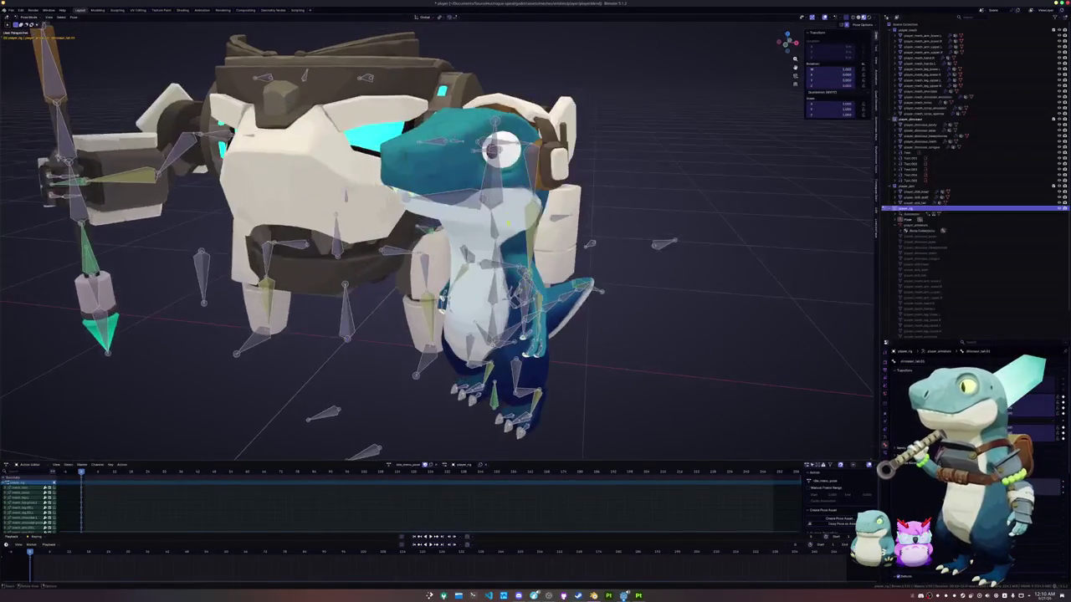
{"action": "middle_click_drag", "start_coordinate": [509, 240], "coordinate": [586, 192]}
{"action": "key", "text": "r"}
{"action": "key", "text": "x"}
{"action": "key", "text": "x"}
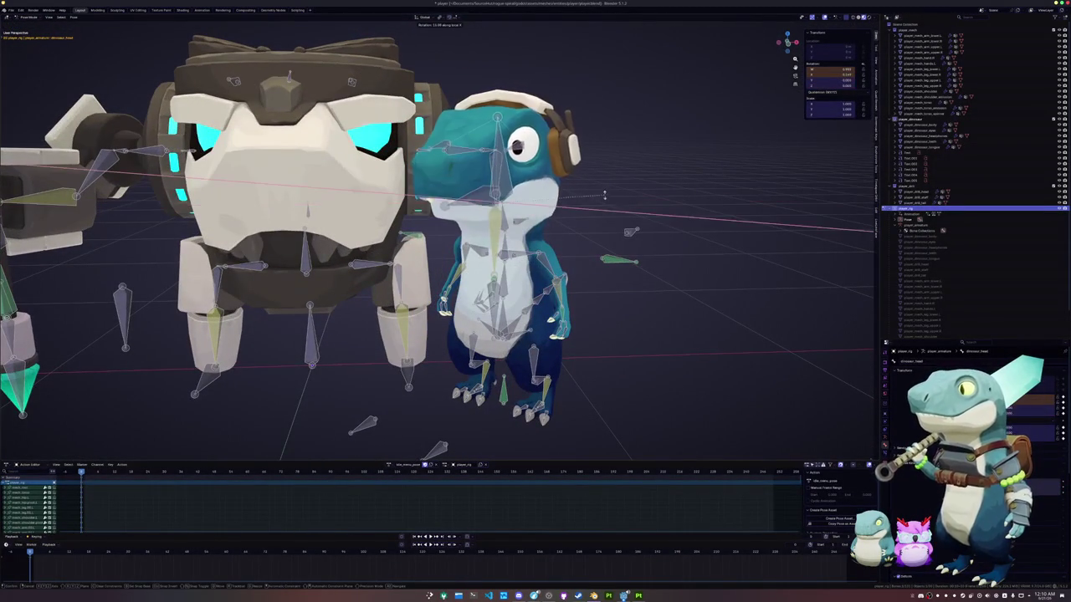
{"action": "left_click", "coordinate": [604, 188]}
Orbit and zoom around the mech and dinosaur, bringing the spear and control labels into view.
{"action": "mouse_move", "coordinate": [605, 188]}
{"action": "middle_mouse_down"}
{"action": "mouse_move", "coordinate": [569, 205]}
{"action": "mouse_move", "coordinate": [586, 251]}
{"action": "mouse_move", "coordinate": [578, 276]}
{"action": "middle_mouse_up"}
{"action": "middle_click_drag", "start_coordinate": [465, 309], "coordinate": [494, 319]}
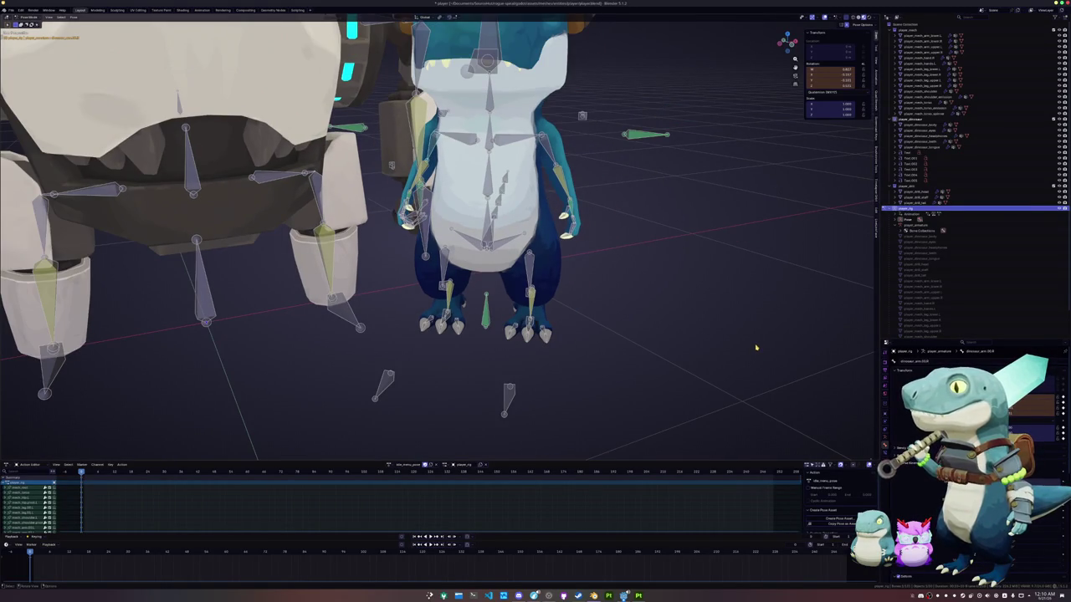
{"action": "scroll", "coordinate": [751, 347], "scroll_direction": "up", "scroll_amount": 3}
{"action": "middle_click_drag", "start_coordinate": [750, 346], "coordinate": [677, 381]}
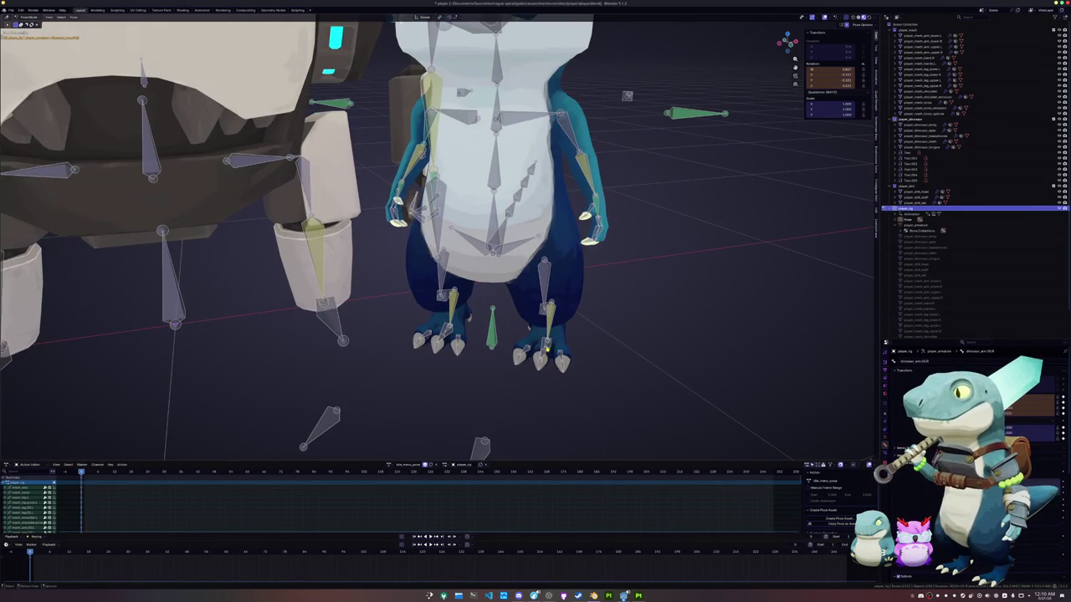
{"action": "scroll", "coordinate": [593, 336], "scroll_direction": "down", "scroll_amount": 2}
{"action": "scroll", "coordinate": [594, 318], "scroll_direction": "down", "scroll_amount": 3}
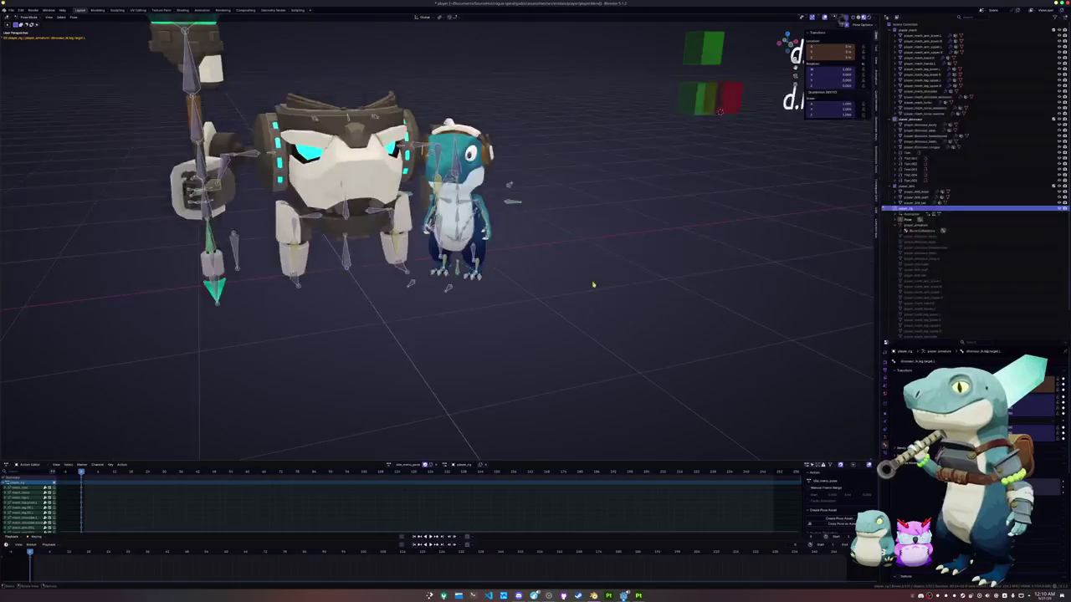
{"action": "middle_click_drag", "start_coordinate": [593, 293], "coordinate": [543, 337], "text": "shift"}
{"action": "scroll", "coordinate": [577, 181], "scroll_direction": "down", "scroll_amount": 4}
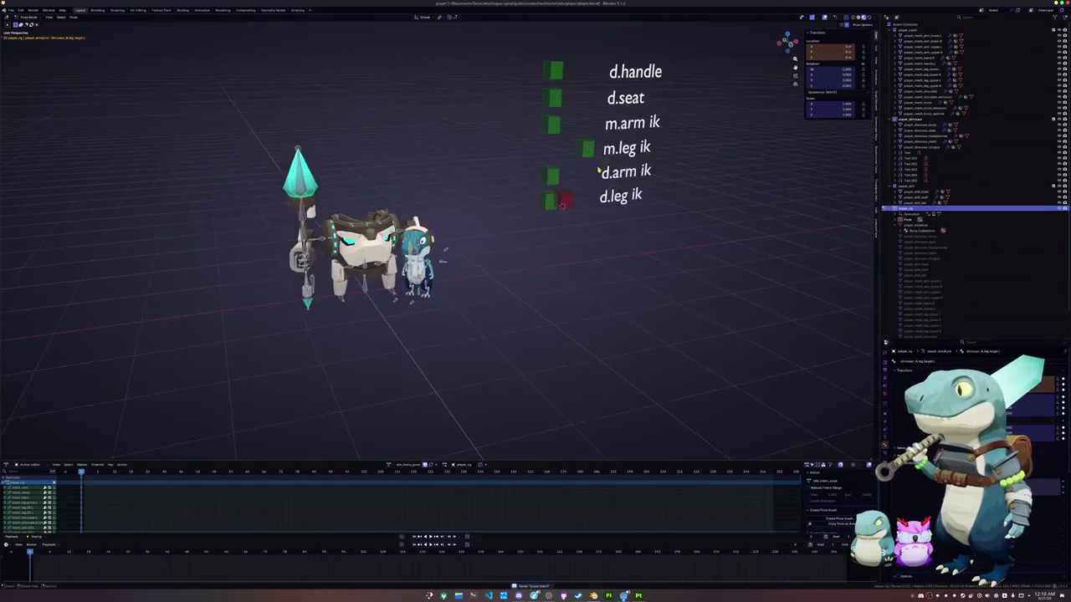
{"action": "scroll", "coordinate": [557, 217], "scroll_direction": "up", "scroll_amount": 1}
Slide the d.leg ik control sideways along the global X axis.
{"action": "left_click", "coordinate": [533, 248]}
{"action": "key", "text": "g"}
{"action": "key", "text": "x"}
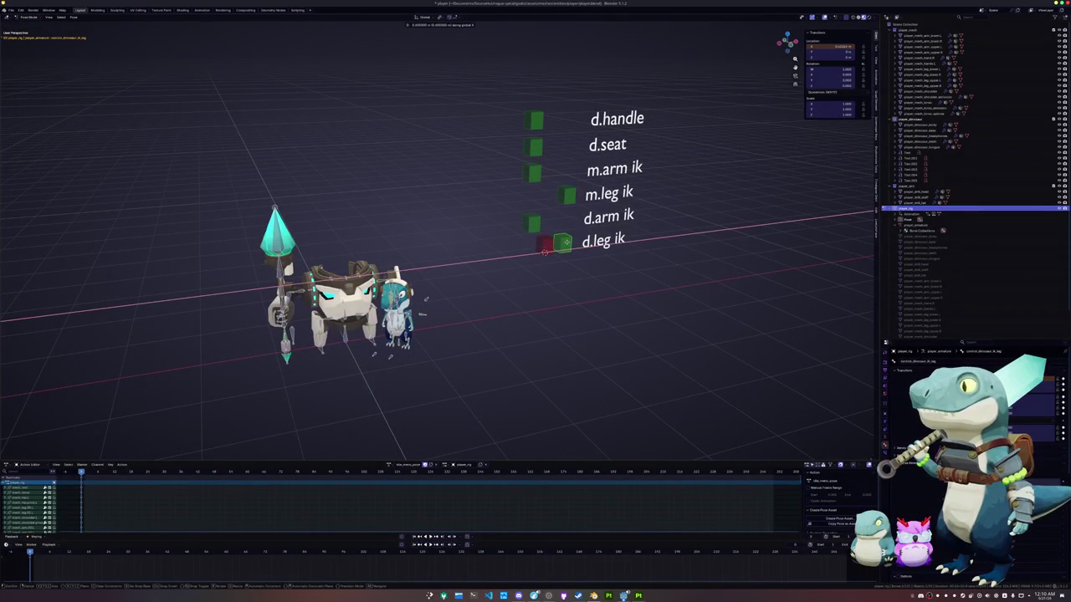
{"action": "left_click", "coordinate": [544, 251]}
Turn the dinosaur's foot bone around Z and shift it along one axis.
{"action": "scroll", "coordinate": [435, 310], "scroll_direction": "up", "scroll_amount": 3}
{"action": "scroll", "coordinate": [468, 314], "scroll_direction": "up", "scroll_amount": 3}
{"action": "scroll", "coordinate": [500, 317], "scroll_direction": "up", "scroll_amount": 3}
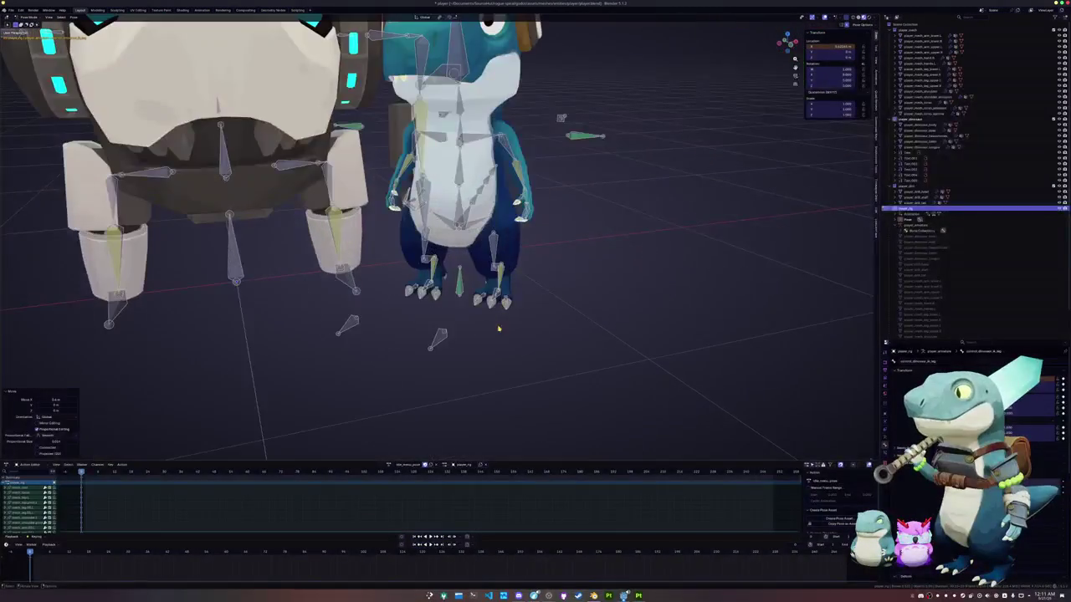
{"action": "left_click", "coordinate": [500, 305]}
{"action": "scroll", "coordinate": [502, 309], "scroll_direction": "up", "scroll_amount": 2}
{"action": "key", "text": "r"}
{"action": "key", "text": "z"}
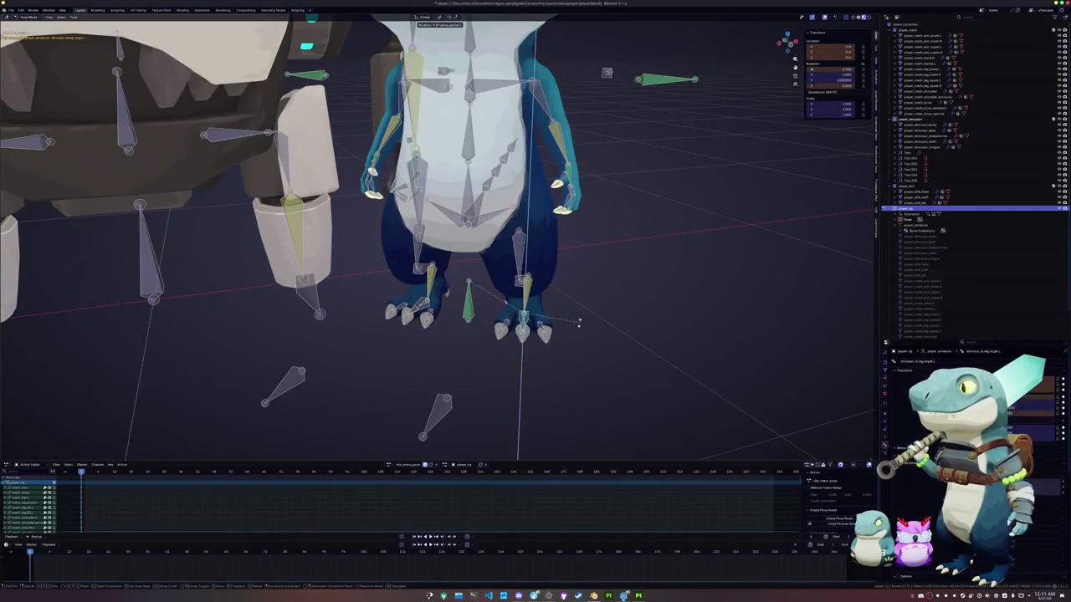
{"action": "left_click", "coordinate": [582, 312]}
{"action": "key", "text": "g"}
{"action": "key", "text": "x"}
{"action": "left_click", "coordinate": [580, 326]}
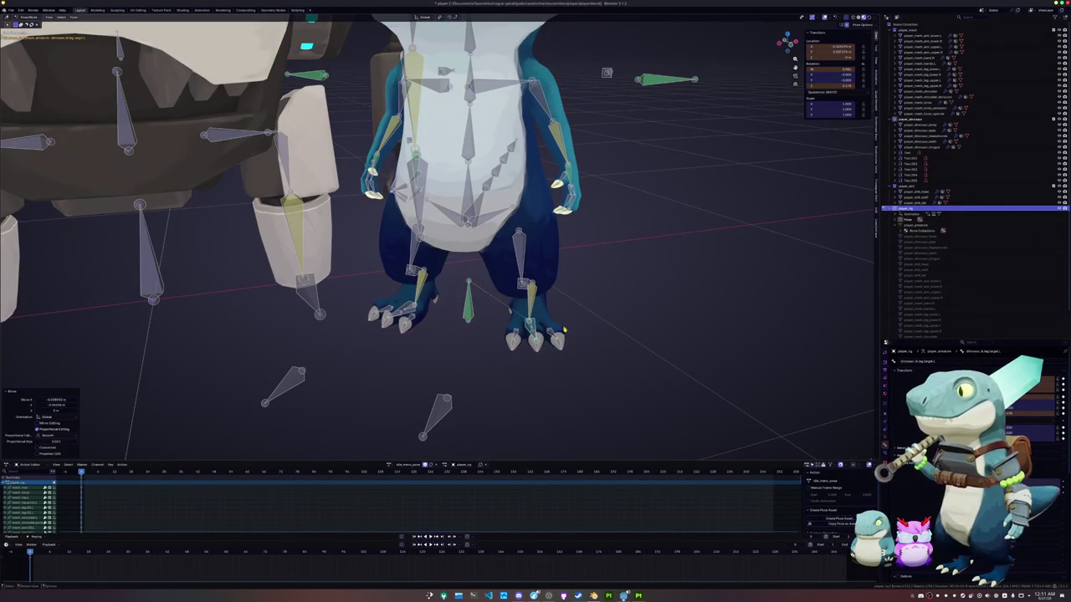
Move the foot bone further along X and turn it again around Z.
{"action": "scroll", "coordinate": [439, 407], "scroll_direction": "up", "scroll_amount": 2}
{"action": "key", "text": "g"}
{"action": "key", "text": "x"}
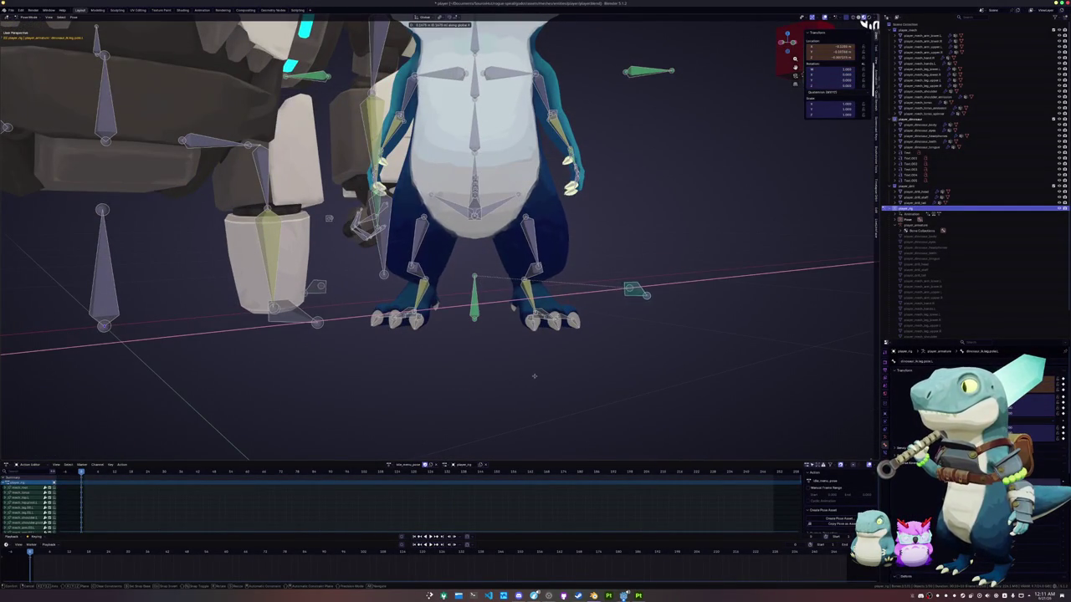
{"action": "left_click", "coordinate": [535, 377]}
{"action": "middle_click_drag", "start_coordinate": [536, 377], "coordinate": [526, 385]}
{"action": "key", "text": "r"}
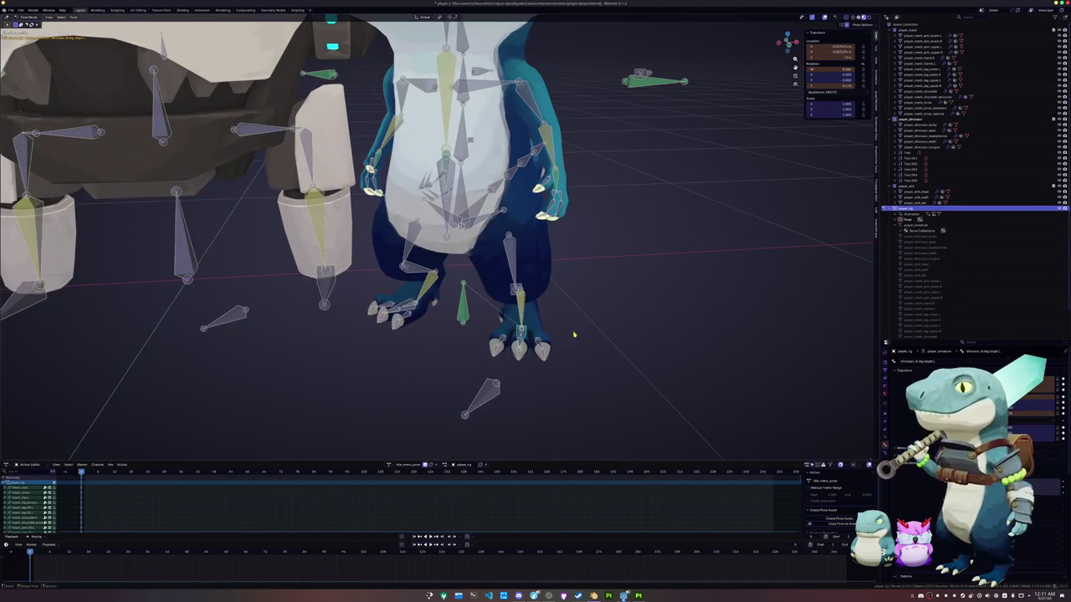
{"action": "key", "text": "z"}
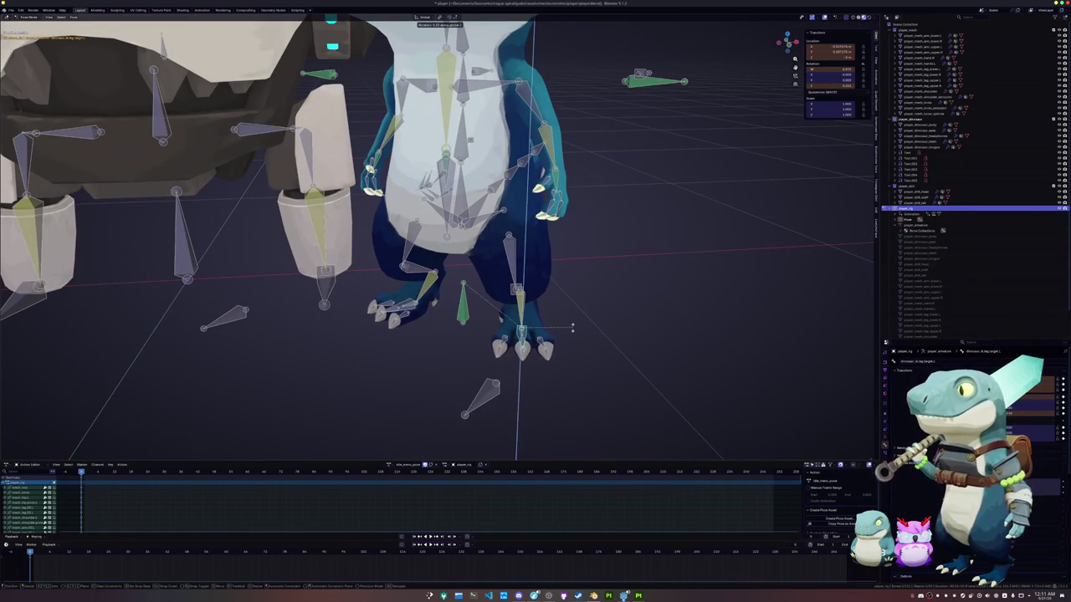
{"action": "left_click", "coordinate": [573, 329]}
{"action": "middle_click_drag", "start_coordinate": [571, 332], "coordinate": [463, 331]}
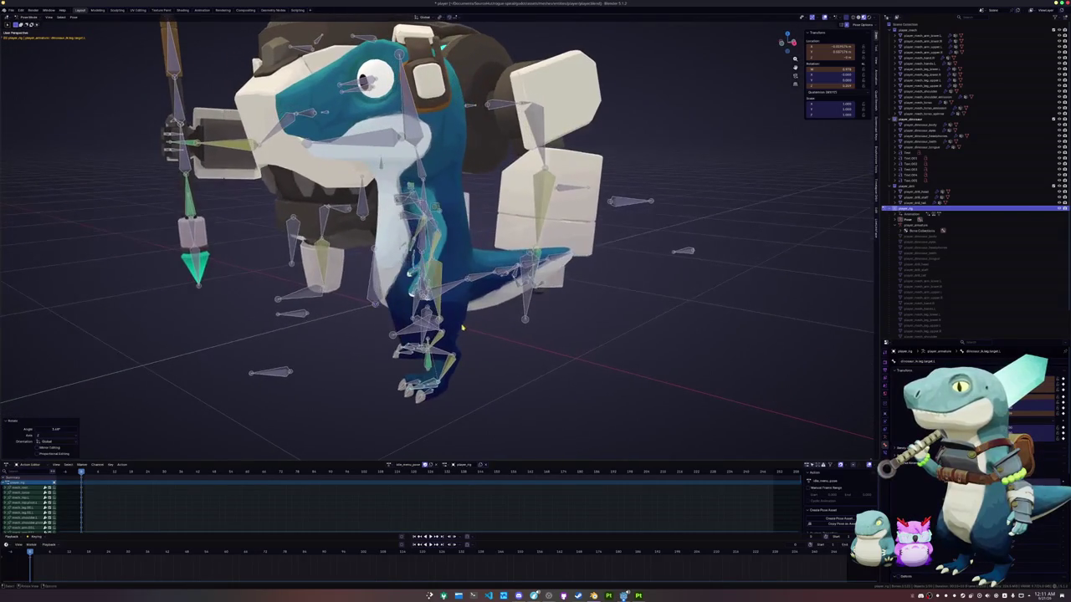
Rotate the tail bone around its local X axis to curve the tail.
{"action": "left_click", "coordinate": [476, 282]}
{"action": "key", "text": "r"}
{"action": "key", "text": "x"}
{"action": "key", "text": "x"}
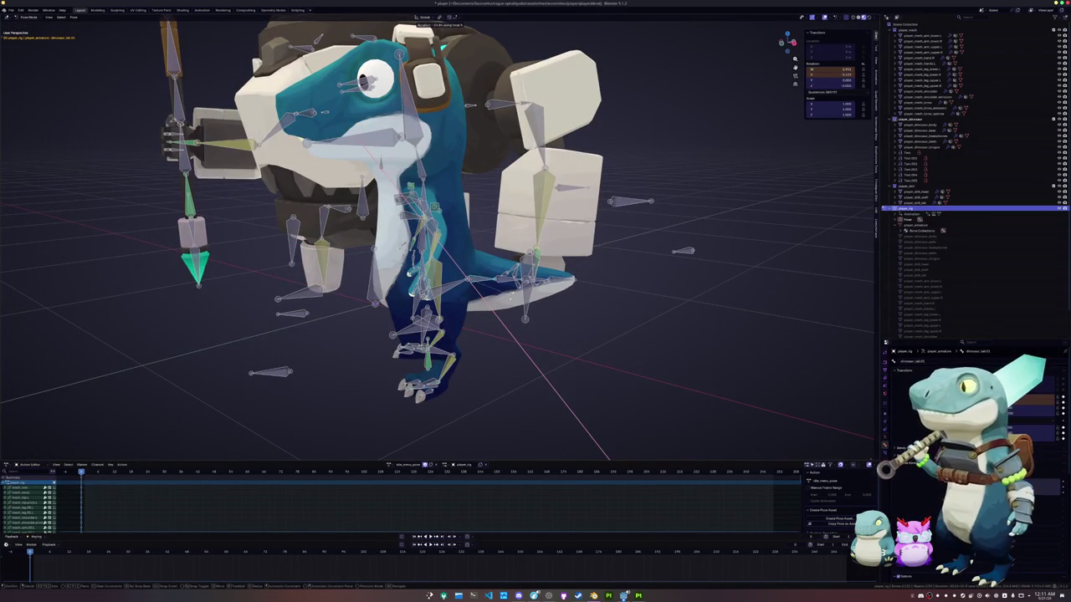
{"action": "left_click", "coordinate": [507, 298]}
Tilt the dinosaur's head bone slightly around its local X axis.
{"action": "mouse_move", "coordinate": [507, 298]}
{"action": "middle_mouse_down"}
{"action": "mouse_move", "coordinate": [503, 320]}
{"action": "mouse_move", "coordinate": [481, 210]}
{"action": "middle_mouse_up"}
{"action": "scroll", "coordinate": [481, 209], "scroll_direction": "up", "scroll_amount": 3}
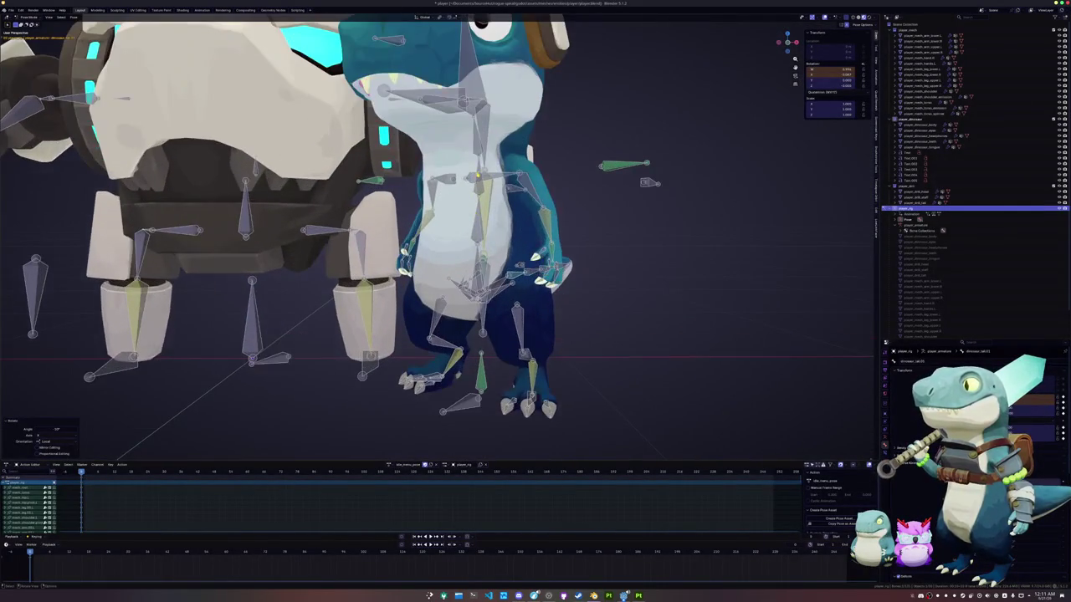
{"action": "mouse_move", "coordinate": [479, 170]}
{"action": "middle_mouse_down"}
{"action": "mouse_move", "coordinate": [485, 250]}
{"action": "mouse_move", "coordinate": [510, 241]}
{"action": "middle_mouse_up"}
{"action": "key", "text": "r"}
{"action": "key", "text": "x"}
{"action": "key", "text": "x"}
{"action": "left_click", "coordinate": [518, 230]}
{"action": "middle_click_drag", "start_coordinate": [518, 230], "coordinate": [502, 276]}
{"action": "scroll", "coordinate": [327, 217], "scroll_direction": "up", "scroll_amount": 2}
Bend the arm bone with rotations around its local X and local Z axes.
{"action": "key", "text": "r"}
{"action": "key", "text": "x"}
{"action": "key", "text": "x"}
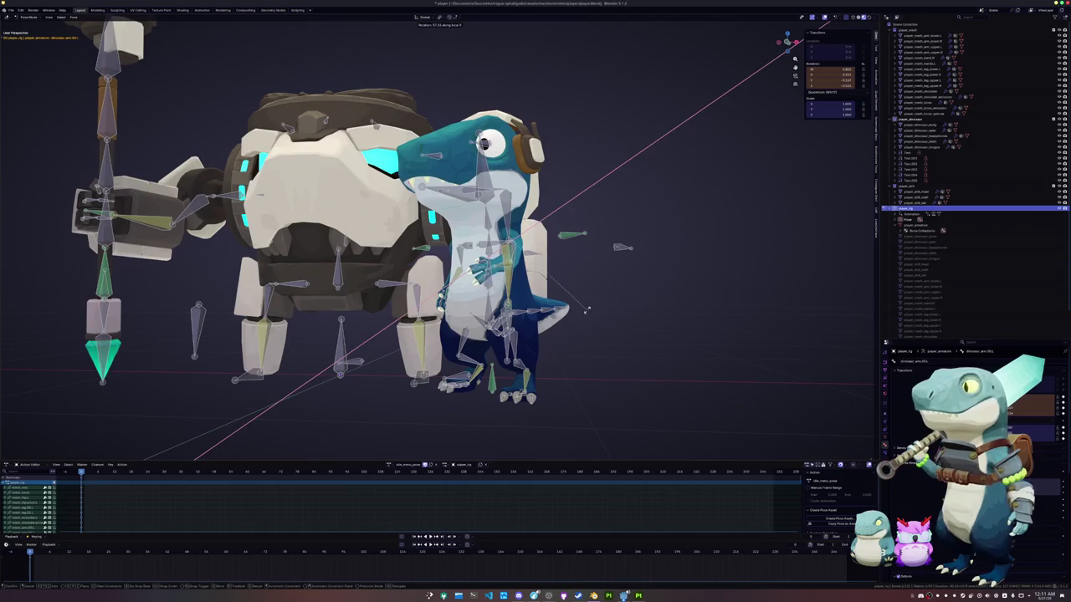
{"action": "left_click", "coordinate": [588, 310]}
{"action": "middle_click_drag", "start_coordinate": [587, 309], "coordinate": [515, 402]}
{"action": "key", "text": "r"}
{"action": "key", "text": "z"}
{"action": "key", "text": "z"}
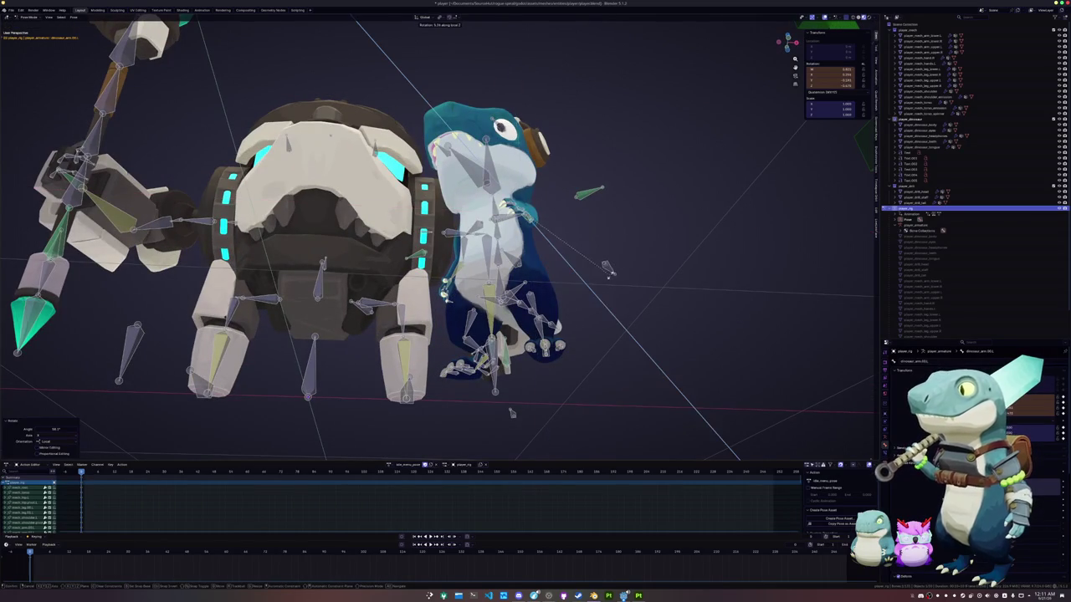
{"action": "left_click", "coordinate": [613, 261]}
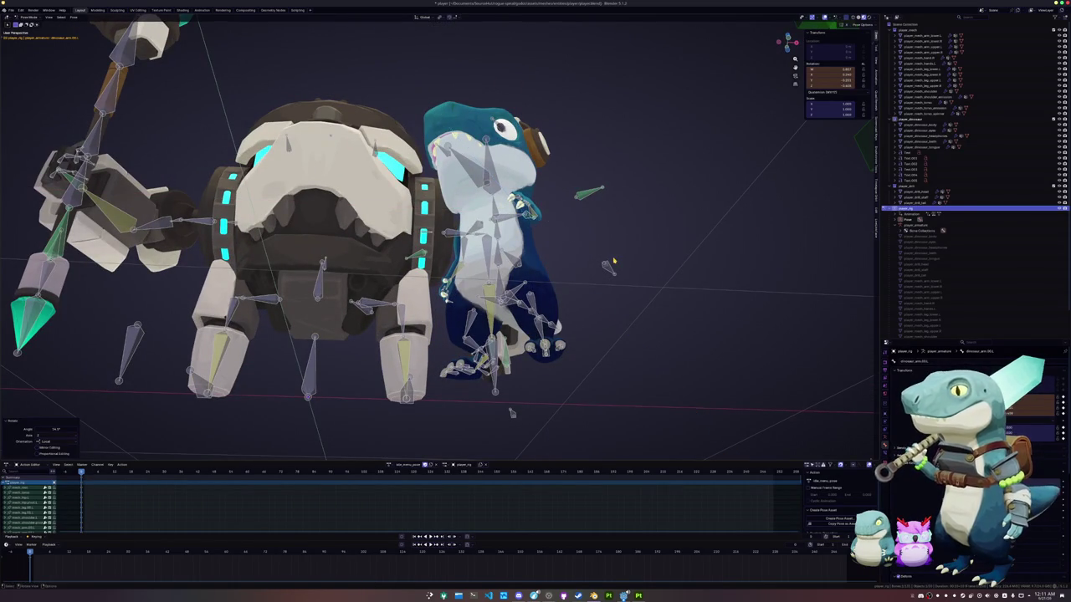
{"action": "scroll", "coordinate": [613, 261], "scroll_direction": "up", "scroll_amount": 2}
{"action": "scroll", "coordinate": [603, 259], "scroll_direction": "up", "scroll_amount": 3}
Rotate the arm bone once more, this time around the Y axis.
{"action": "key", "text": "r"}
{"action": "key", "text": "x"}
{"action": "key", "text": "y"}
{"action": "key", "text": "y"}
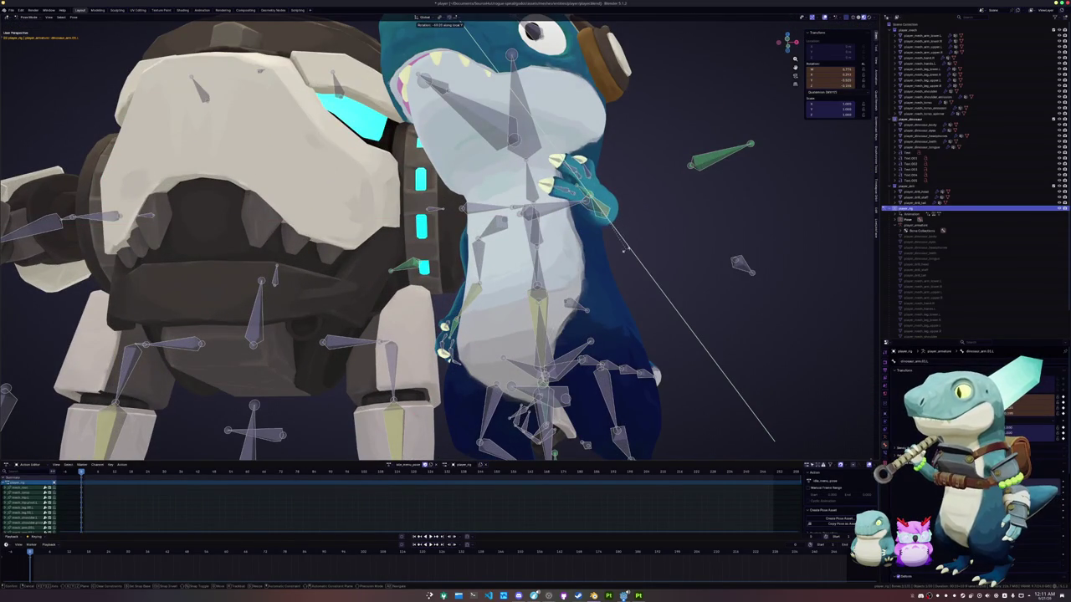
{"action": "left_click", "coordinate": [638, 237]}
{"action": "middle_click_drag", "start_coordinate": [638, 237], "coordinate": [616, 265]}
Turn the hand bone around its local Z axis.
{"action": "key", "text": "r"}
{"action": "key", "text": "z"}
{"action": "key", "text": "z"}
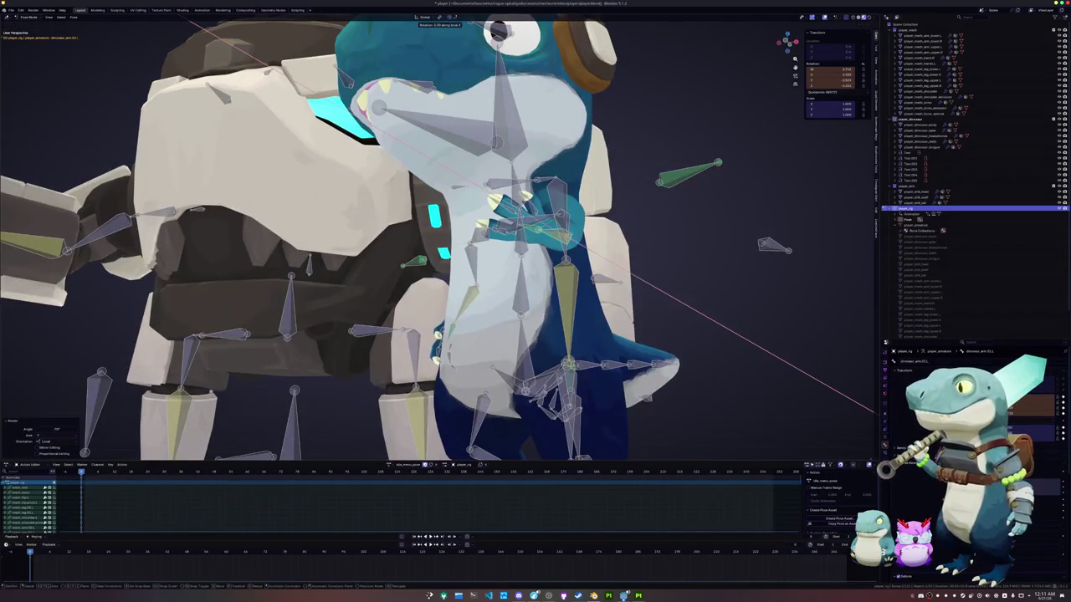
{"action": "left_click", "coordinate": [616, 266]}
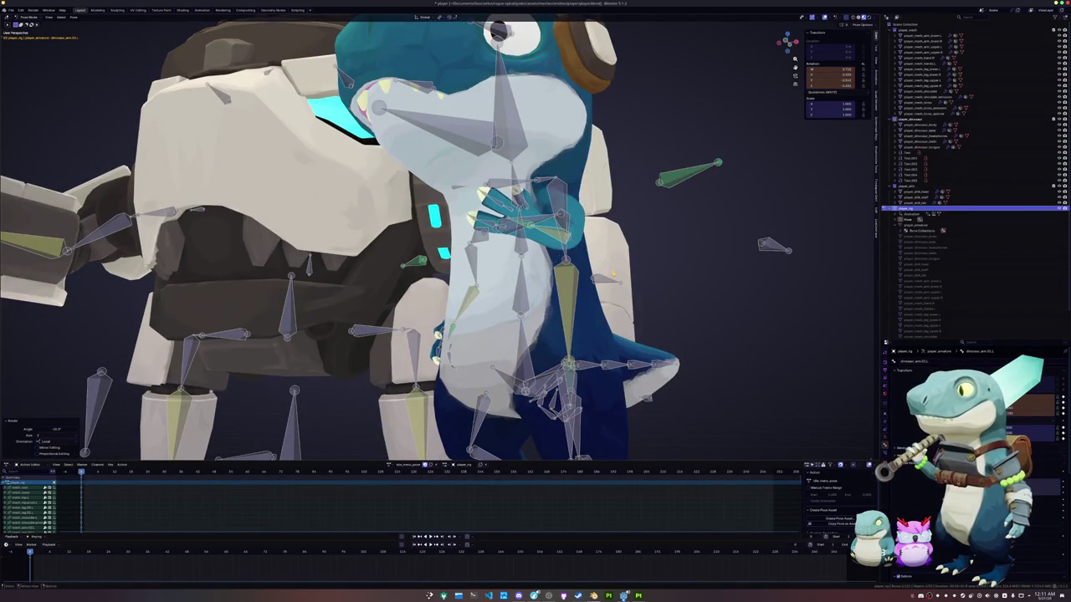
{"action": "middle_click_drag", "start_coordinate": [616, 266], "coordinate": [616, 266]}
{"action": "scroll", "coordinate": [616, 267], "scroll_direction": "up", "scroll_amount": 4}
Curl the finger bones around their local X axis and save the blend file.
{"action": "left_click", "coordinate": [375, 275]}
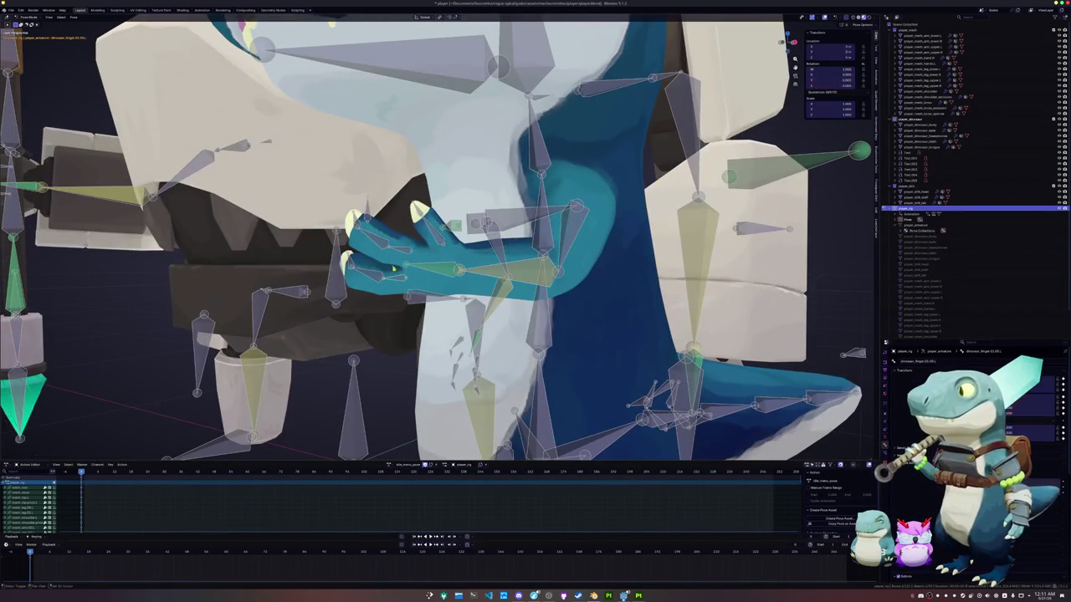
{"action": "key", "text": "r"}
{"action": "key", "text": "x"}
{"action": "key", "text": "x"}
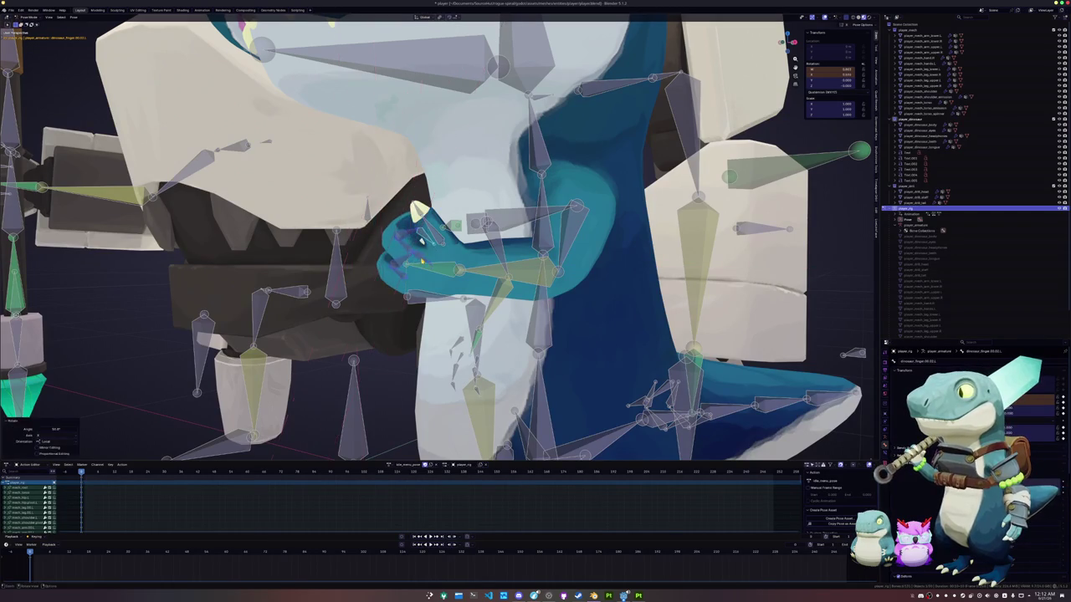
{"action": "middle_click_drag", "start_coordinate": [418, 243], "coordinate": [469, 251]}
{"action": "key", "text": "x"}
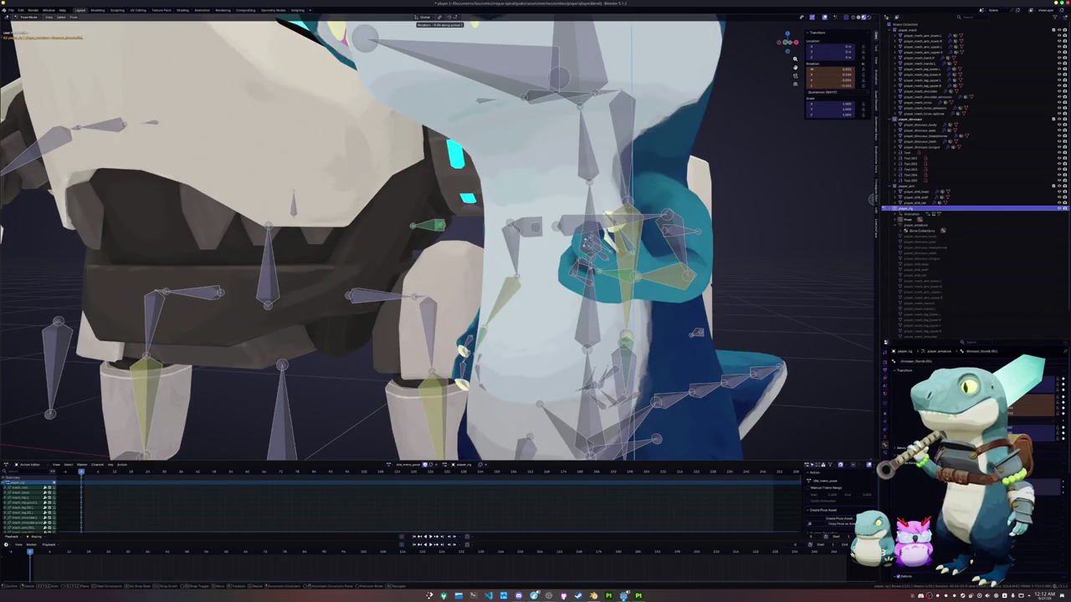
{"action": "left_click", "coordinate": [611, 234]}
{"action": "mouse_move", "coordinate": [611, 234]}
{"action": "middle_mouse_down"}
{"action": "mouse_move", "coordinate": [586, 301]}
{"action": "mouse_move", "coordinate": [522, 306]}
{"action": "middle_mouse_up"}
{"action": "scroll", "coordinate": [586, 304], "scroll_direction": "down", "scroll_amount": 3}
{"action": "key", "text": "ctrl+s"}
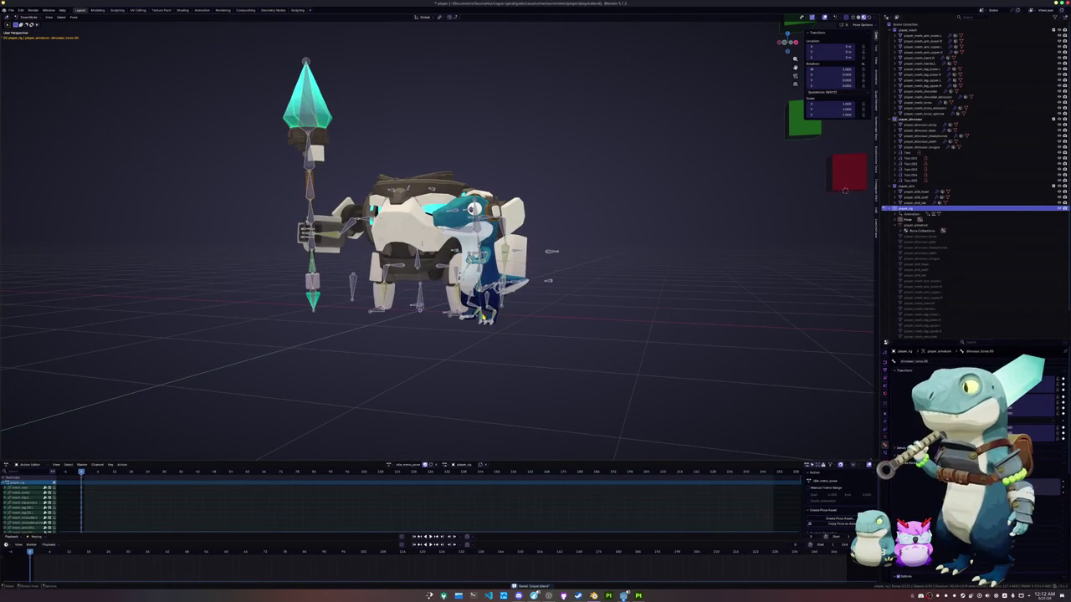
Slide the dinosaur bones along global X, then nudge them slightly further on X.
{"action": "middle_click_drag", "start_coordinate": [845, 190], "coordinate": [844, 204]}
{"action": "key", "text": "g"}
{"action": "key", "text": "x"}
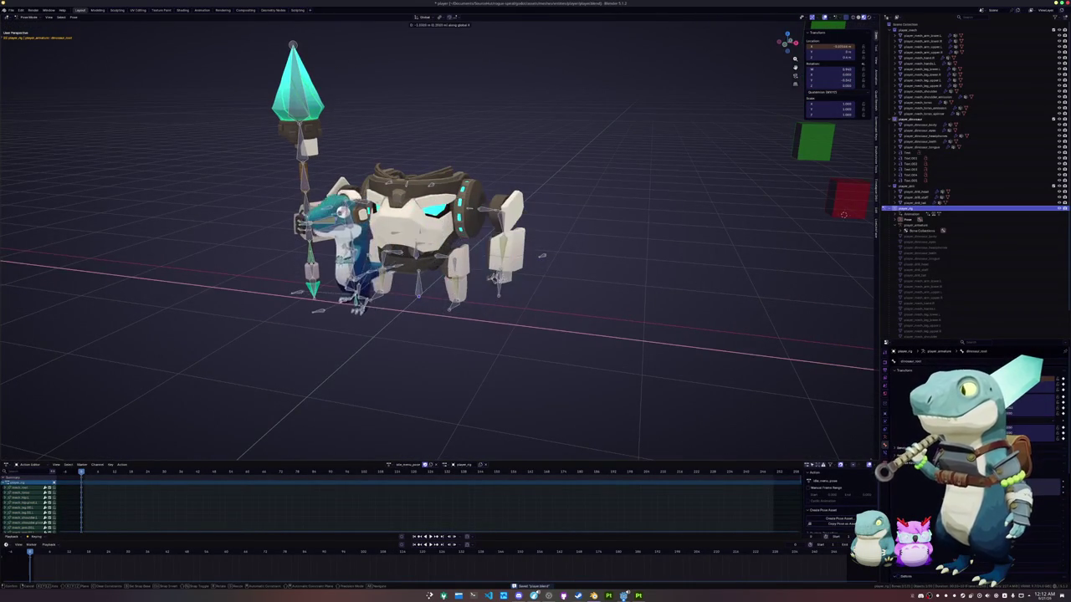
{"action": "left_click", "coordinate": [843, 214]}
{"action": "mouse_move", "coordinate": [843, 214]}
{"action": "middle_mouse_down"}
{"action": "mouse_move", "coordinate": [854, 231]}
{"action": "mouse_move", "coordinate": [471, 310]}
{"action": "middle_mouse_up"}
{"action": "key", "text": "g"}
{"action": "key", "text": "x"}
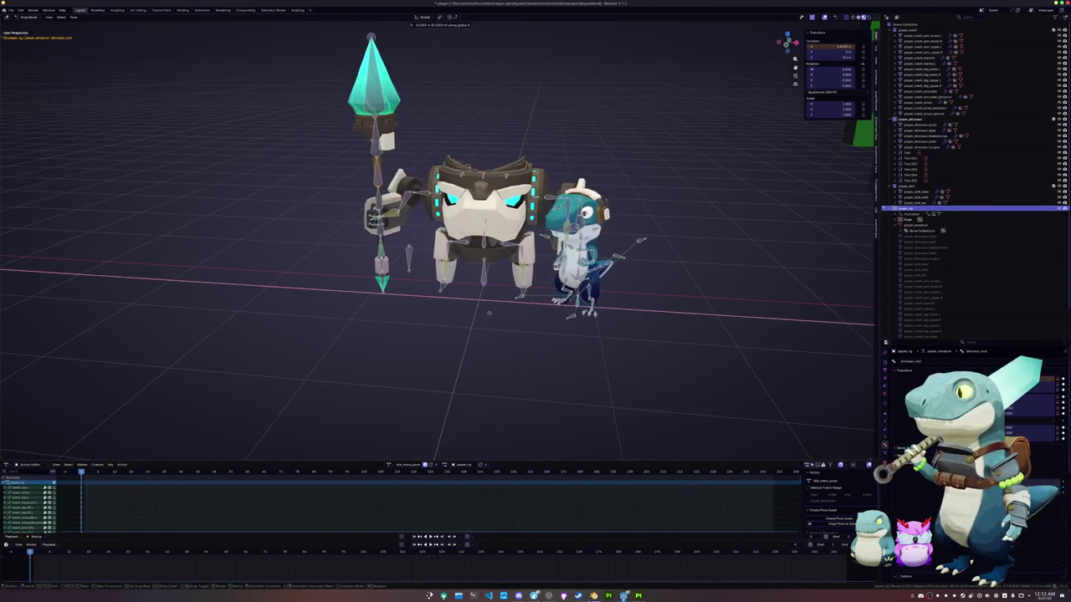
{"action": "left_click", "coordinate": [473, 312]}
Move the dinosaur within the horizontal plane, keeping the Z axis locked.
{"action": "mouse_move", "coordinate": [474, 312]}
{"action": "middle_mouse_down"}
{"action": "mouse_move", "coordinate": [601, 424]}
{"action": "mouse_move", "coordinate": [573, 438]}
{"action": "middle_mouse_up"}
{"action": "key", "text": "g"}
{"action": "key", "text": "shift+z"}
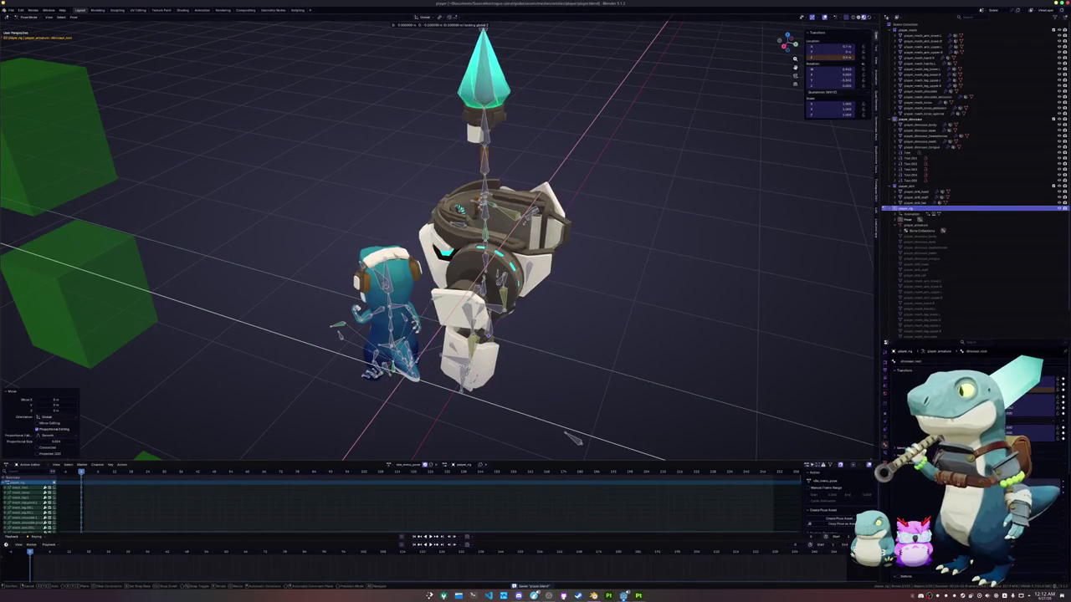
{"action": "left_click", "coordinate": [573, 437]}
{"action": "middle_click_drag", "start_coordinate": [573, 438], "coordinate": [563, 454]}
Switch to Object Mode and box-select the dinosaur, mech and staff objects.
{"action": "key", "text": "KP_7"}
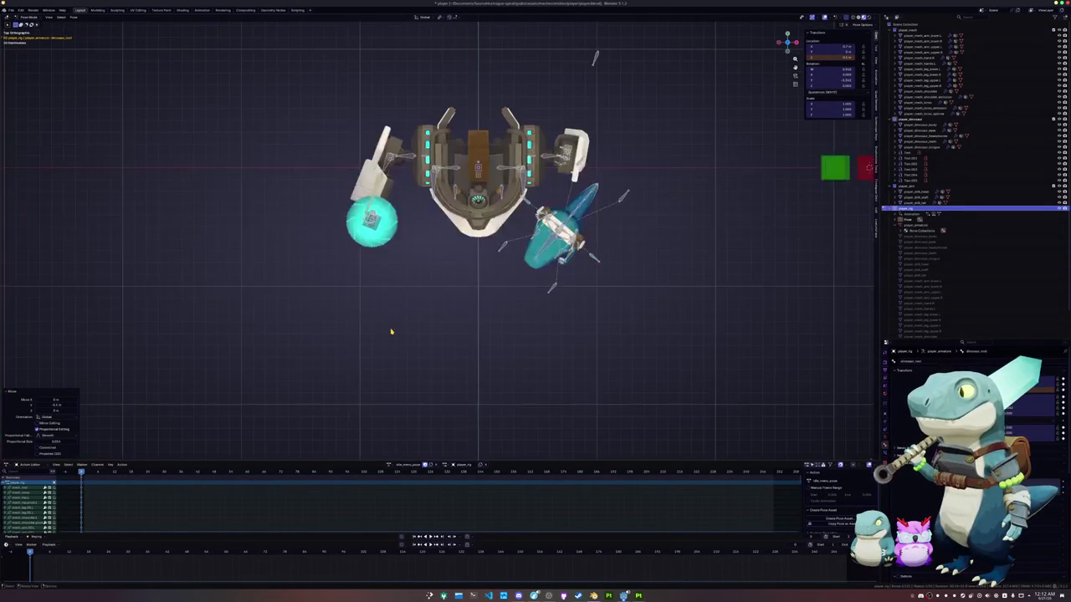
{"action": "key", "text": "a"}
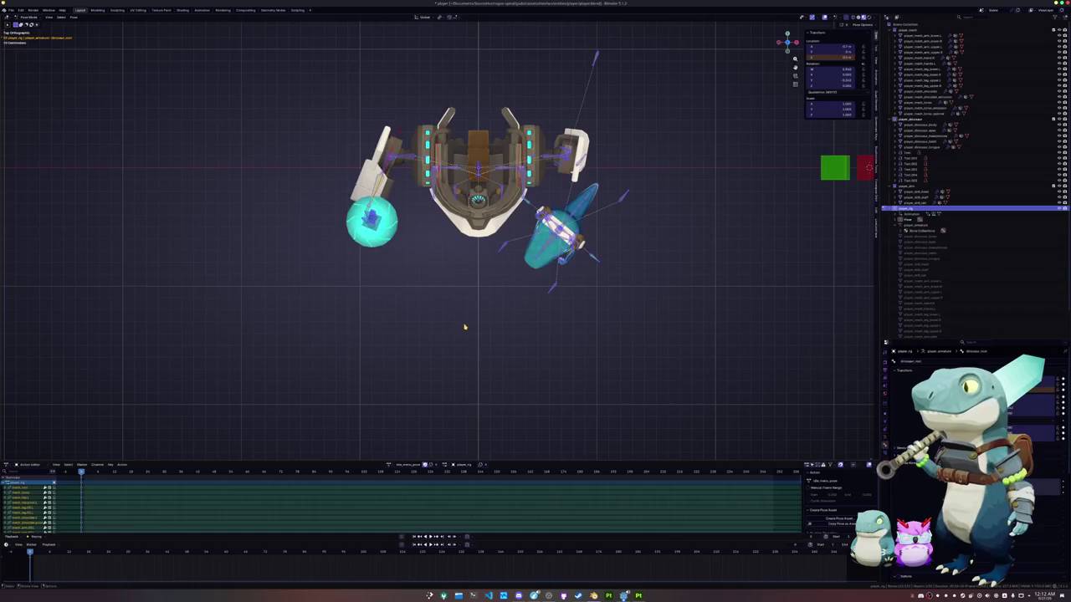
{"action": "mouse_move", "coordinate": [464, 328]}
{"action": "middle_mouse_down"}
{"action": "mouse_move", "coordinate": [485, 321]}
{"action": "mouse_move", "coordinate": [407, 332]}
{"action": "mouse_move", "coordinate": [502, 334]}
{"action": "middle_mouse_up"}
{"action": "key", "text": "alt+a"}
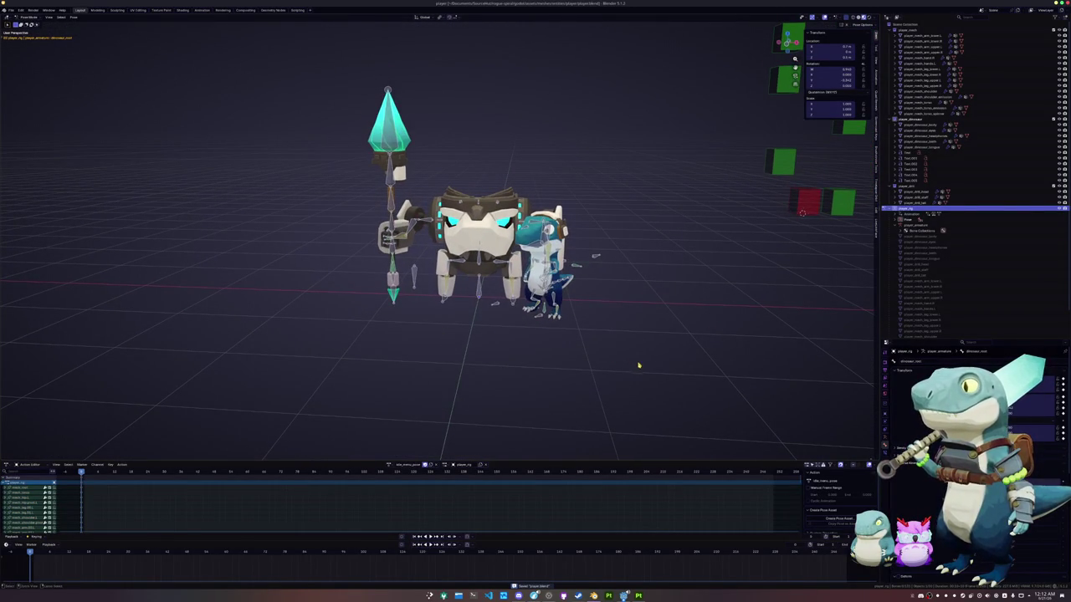
{"action": "key", "text": "ctrl+Tab"}
{"action": "left_click_drag", "start_coordinate": [669, 363], "coordinate": [277, 58]}
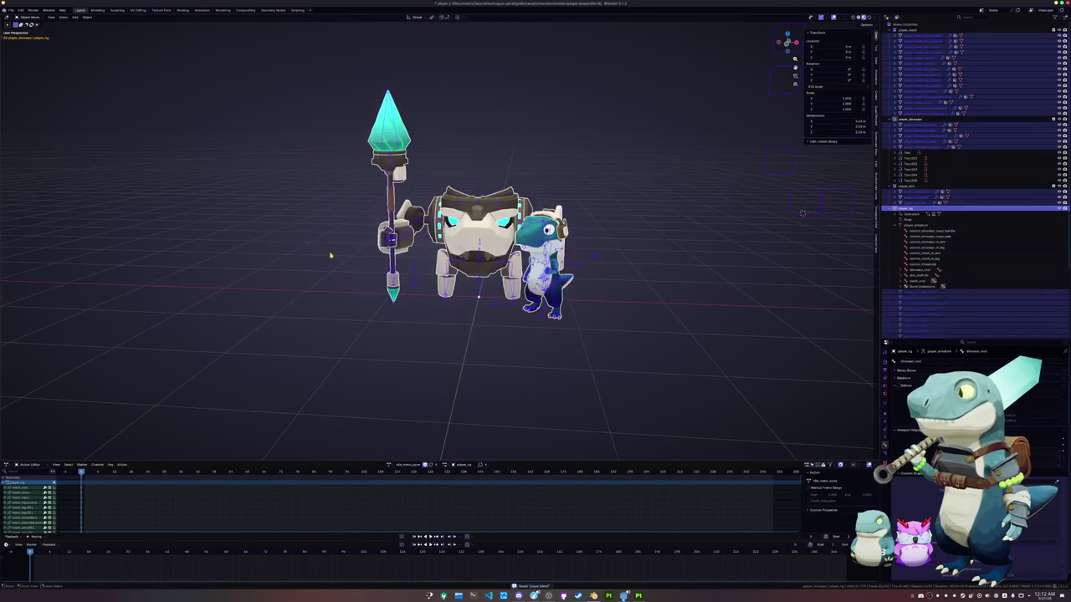
Export a glTF 2.0 file with its Action Filter shown, overwriting player.glb.
{"action": "left_click", "coordinate": [10, 9]}
{"action": "mouse_move", "coordinate": [22, 101]}
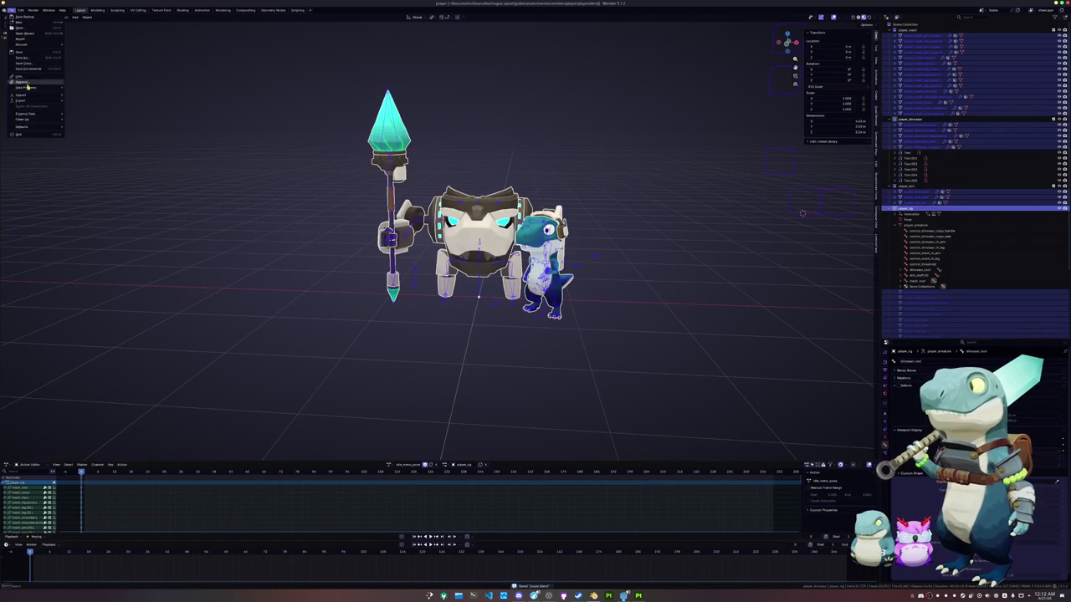
{"action": "left_click", "coordinate": [88, 151]}
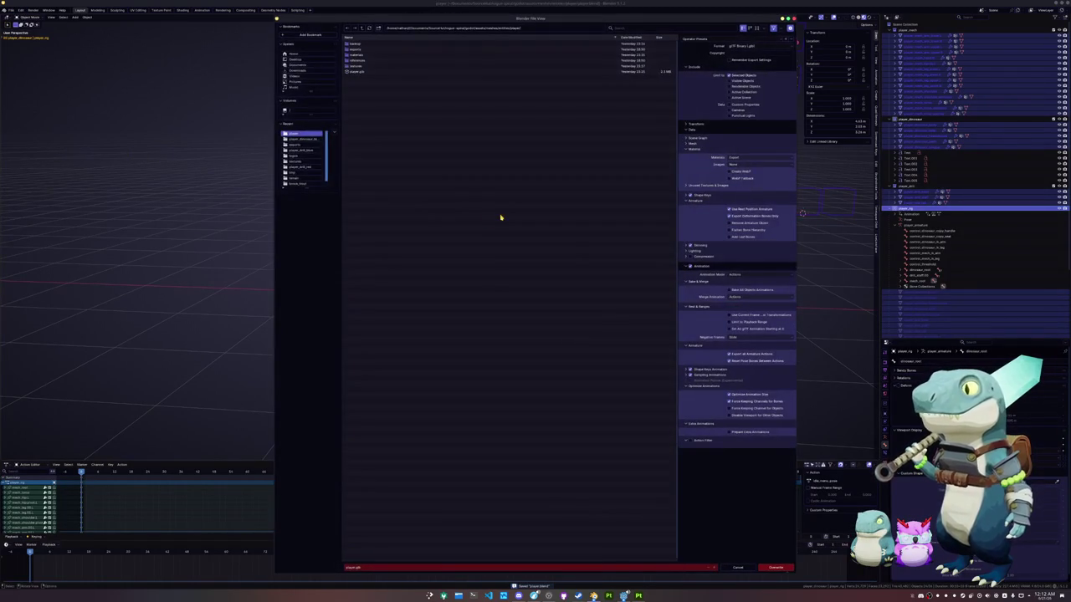
{"action": "left_click", "coordinate": [690, 444]}
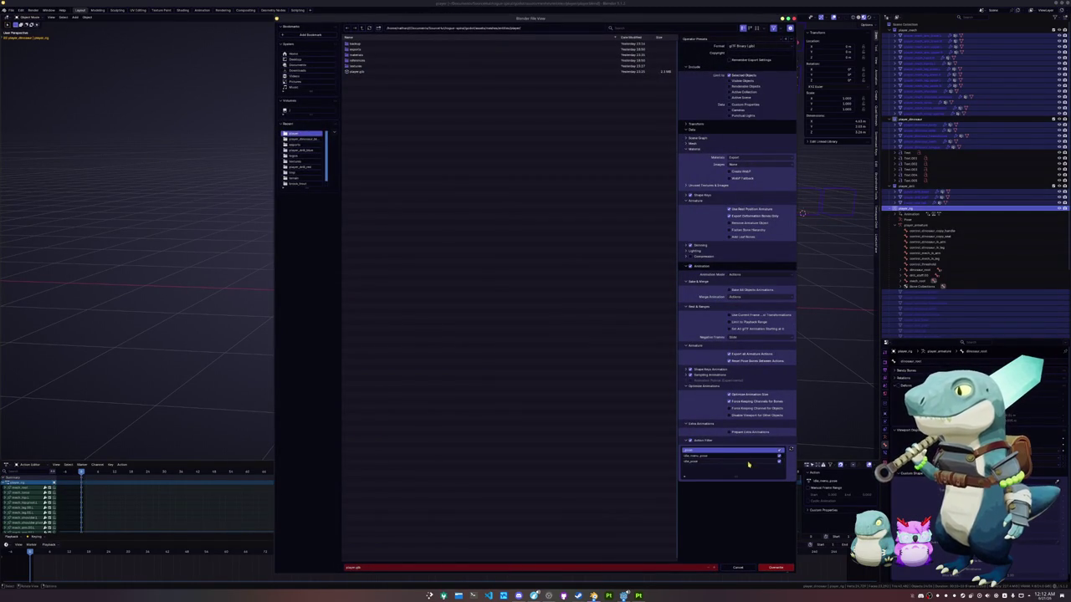
{"action": "left_click", "coordinate": [399, 72]}
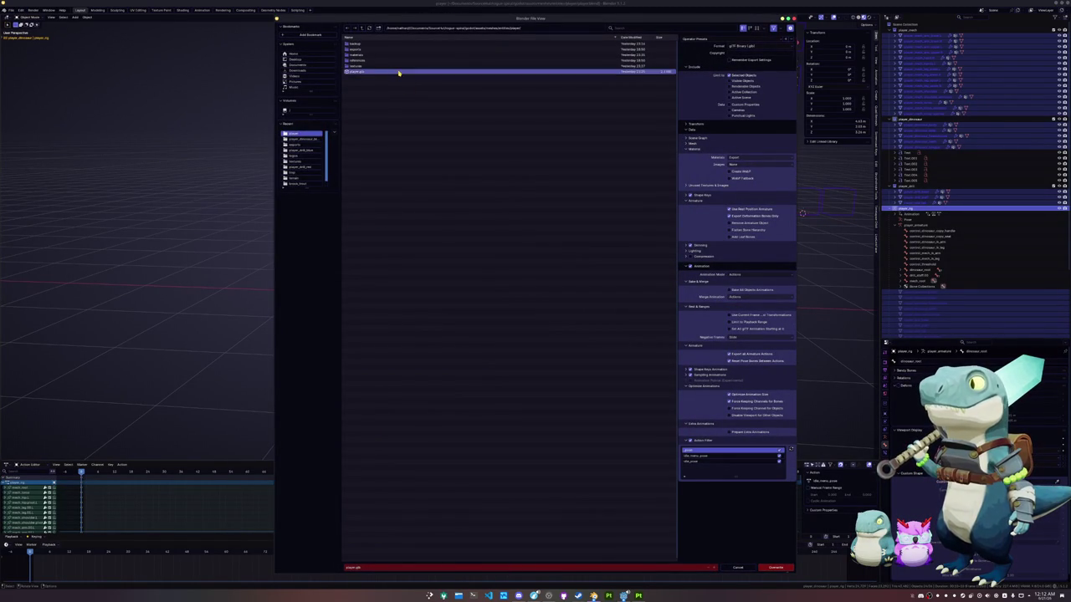
{"action": "left_click", "coordinate": [774, 568]}
{"action": "left_click", "coordinate": [624, 596]}
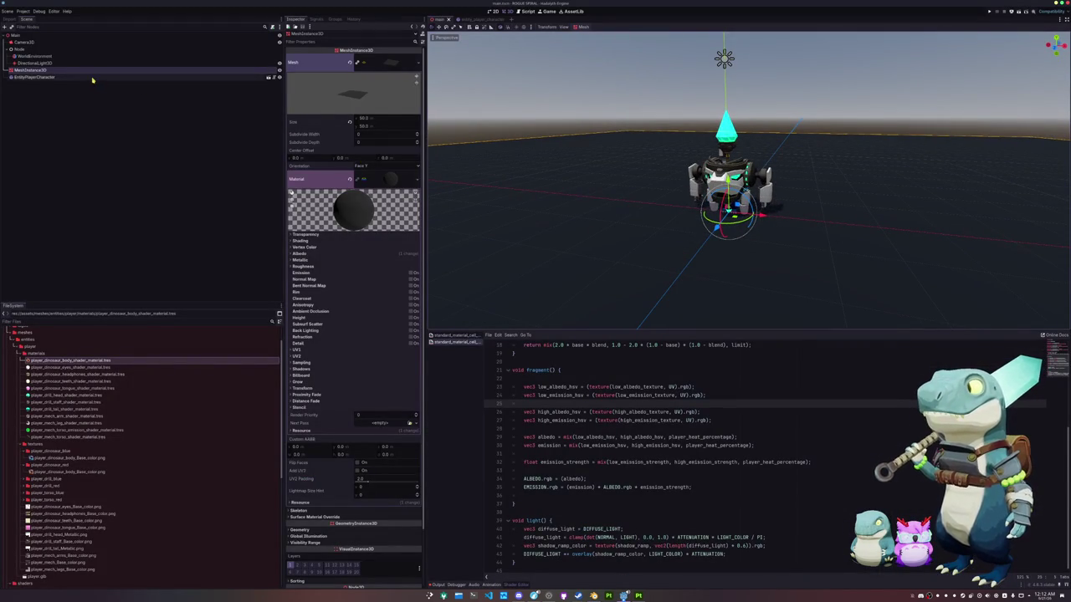
Open the EntityPlayerCharacter scene and set AnimationPlayer's current animation to idle_menu_pose.
{"action": "left_click", "coordinate": [121, 77]}
{"action": "left_click", "coordinate": [268, 76]}
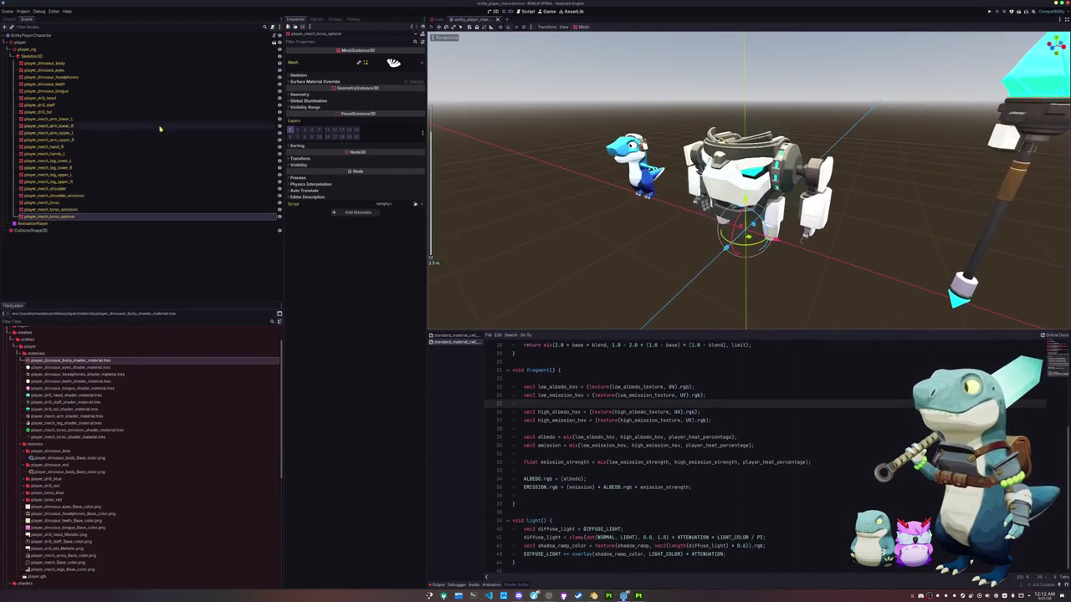
{"action": "left_click", "coordinate": [33, 223]}
{"action": "left_click", "coordinate": [386, 57]}
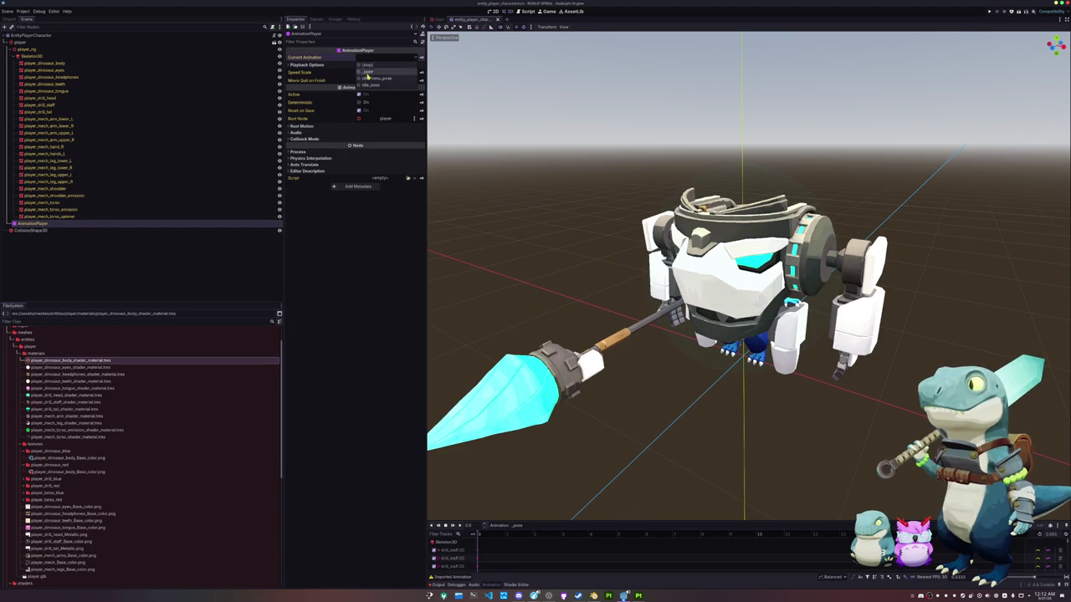
{"action": "left_click", "coordinate": [368, 80]}
Orbit around the mech and dinosaur to preview the idle_menu_pose.
{"action": "scroll", "coordinate": [531, 268], "scroll_direction": "down", "scroll_amount": 2}
{"action": "mouse_move", "coordinate": [531, 268]}
{"action": "middle_mouse_down"}
{"action": "mouse_move", "coordinate": [574, 261]}
{"action": "mouse_move", "coordinate": [626, 292]}
{"action": "mouse_move", "coordinate": [611, 276]}
{"action": "mouse_move", "coordinate": [465, 276]}
{"action": "mouse_move", "coordinate": [545, 270]}
{"action": "middle_mouse_up"}
{"action": "scroll", "coordinate": [852, 382], "scroll_direction": "up", "scroll_amount": 3}
{"action": "mouse_move", "coordinate": [853, 381]}
{"action": "middle_mouse_down"}
{"action": "mouse_move", "coordinate": [784, 368]}
{"action": "mouse_move", "coordinate": [915, 376]}
{"action": "mouse_move", "coordinate": [902, 378]}
{"action": "middle_mouse_up"}
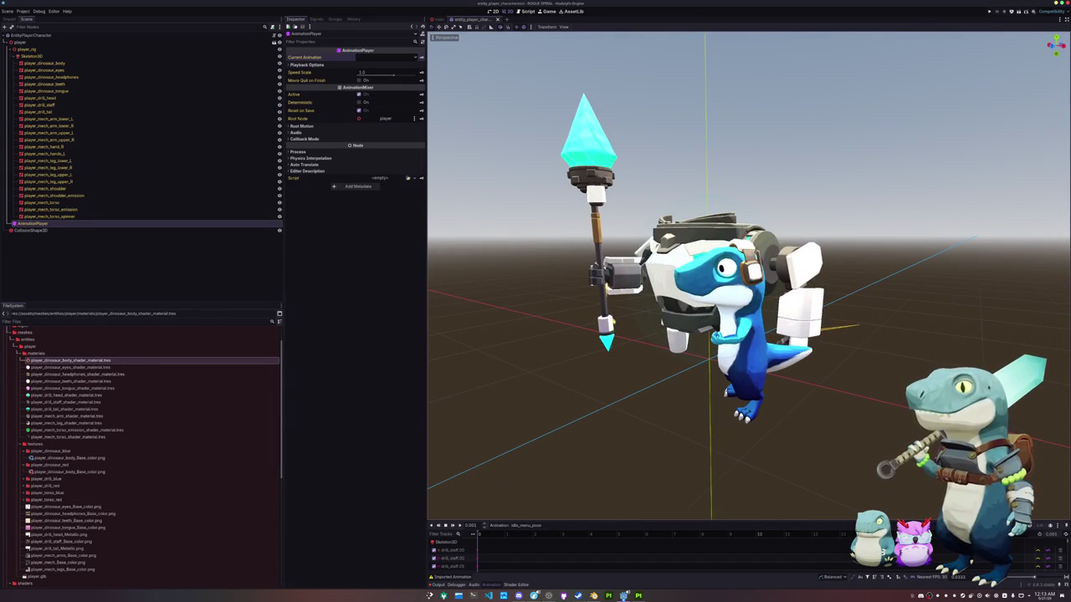
{"action": "middle_click_drag", "start_coordinate": [642, 378], "coordinate": [670, 382]}
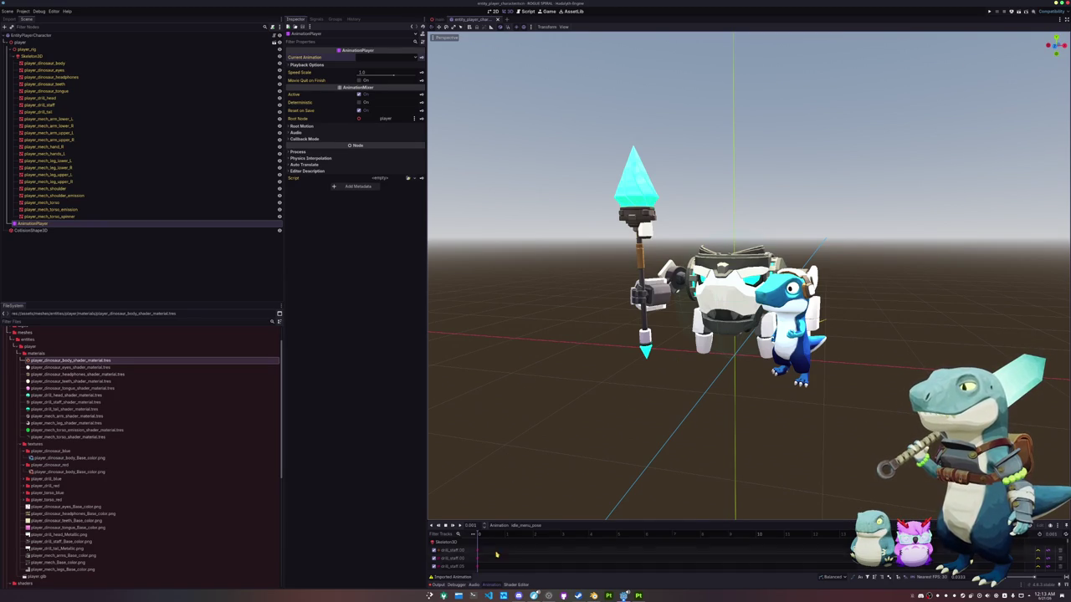
Open a terminal in the rogue-spiral folder, open animations.txt in nano, and tile it right.
{"action": "key", "text": "ctrl+alt+t"}
{"action": "type", "text": "cd Documents/SourceCo/"}
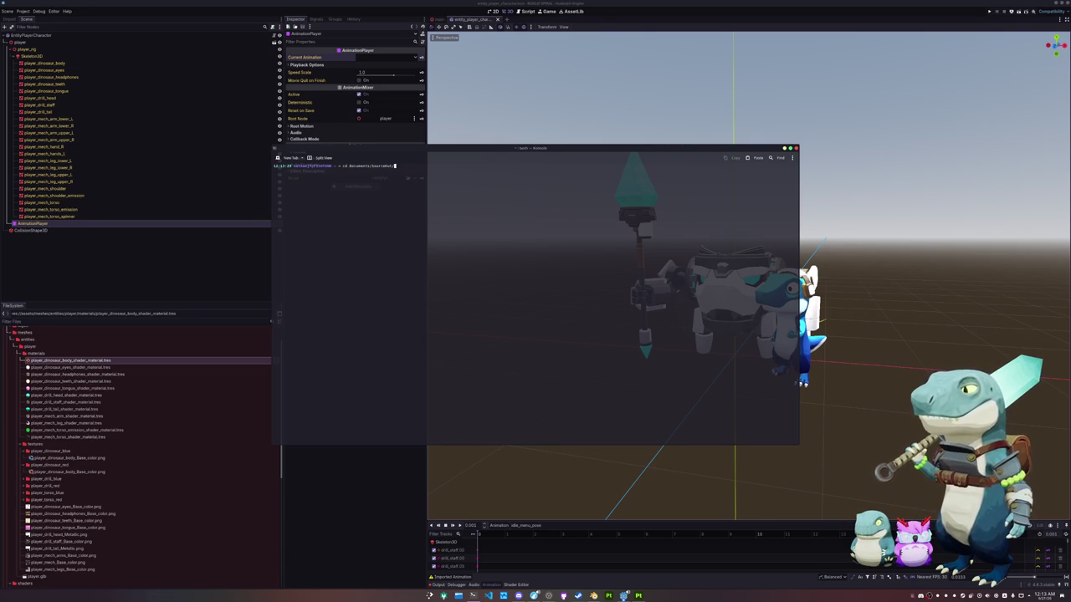
{"action": "type", "text": "r"}
{"action": "key", "text": "Tab"}
{"action": "key", "text": "Return"}
{"action": "type", "text": "ls"}
{"action": "key", "text": "Return"}
{"action": "type", "text": "nano animation.sh"}
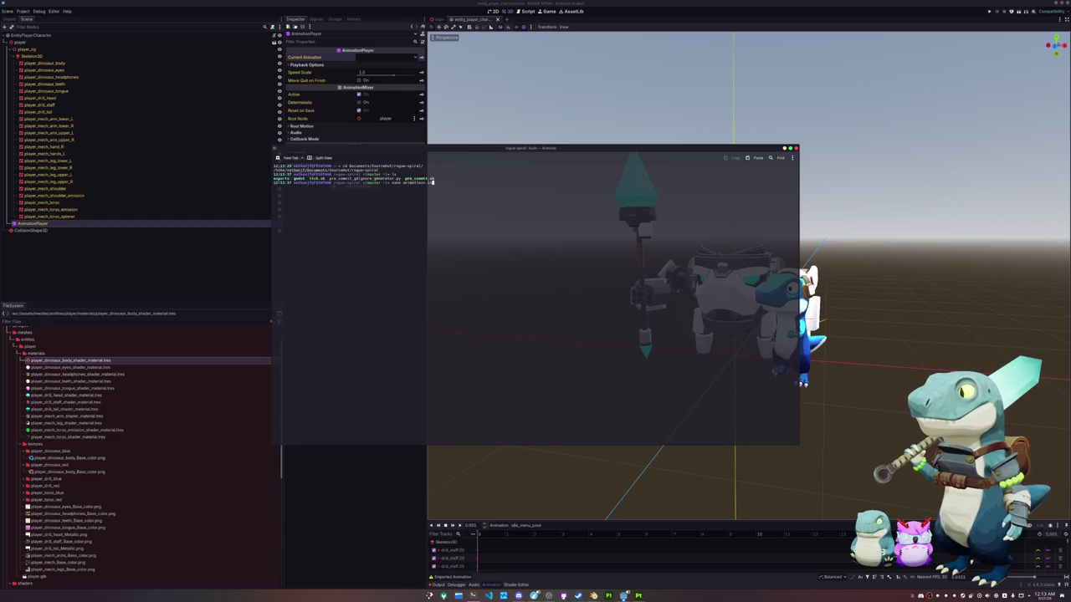
{"action": "key", "text": "Return"}
{"action": "key", "text": "super+Right"}
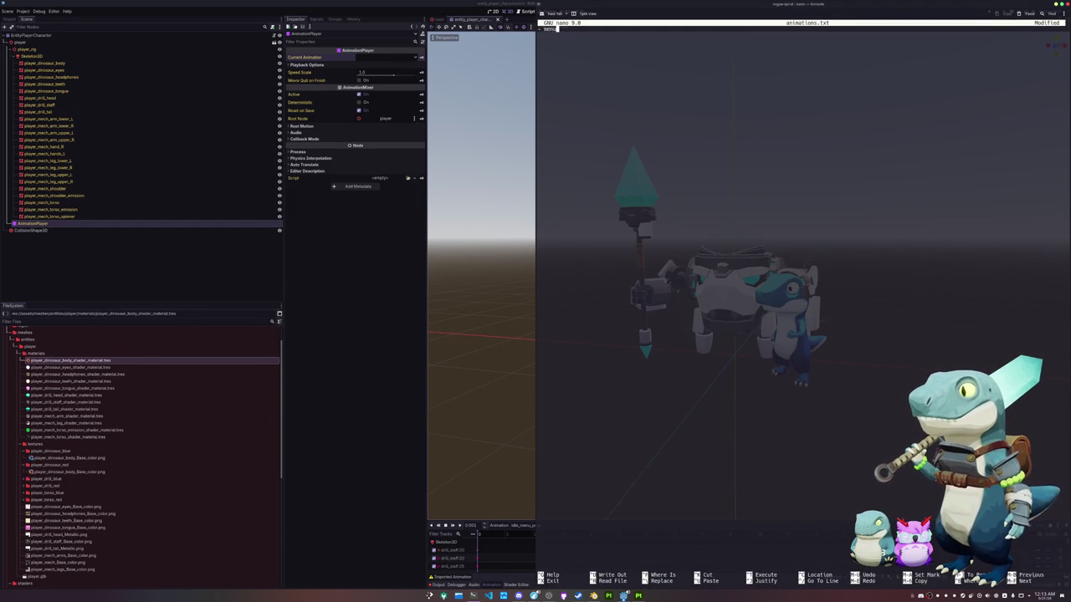
Add 'menu intro start', idle and run entries to the animation list.
{"action": "type", "text": " intro"}
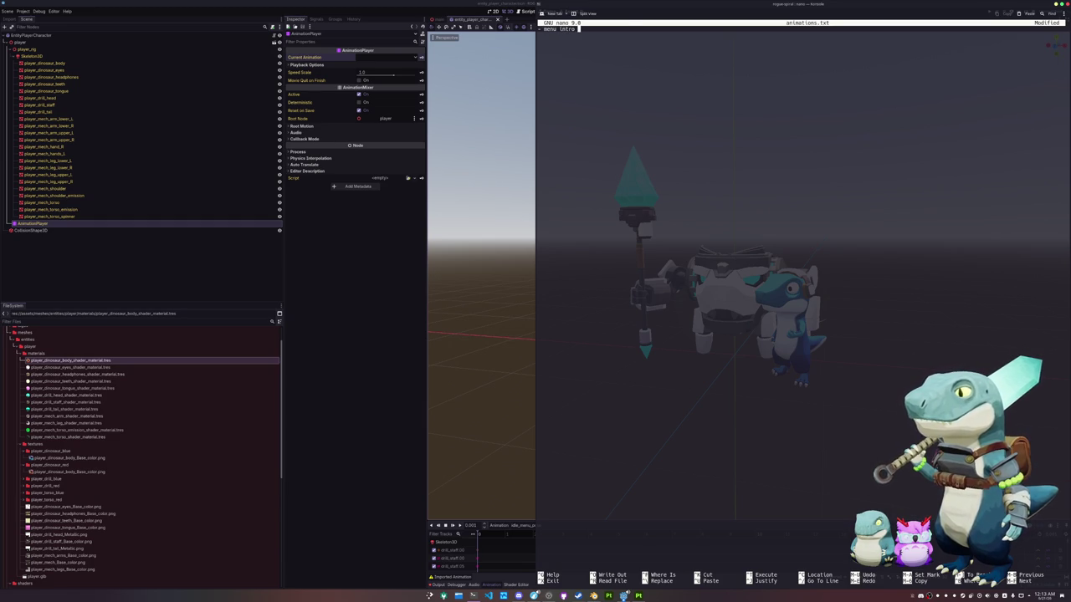
{"action": "type", "text": " start"}
{"action": "type", "text": "- menu loop"}
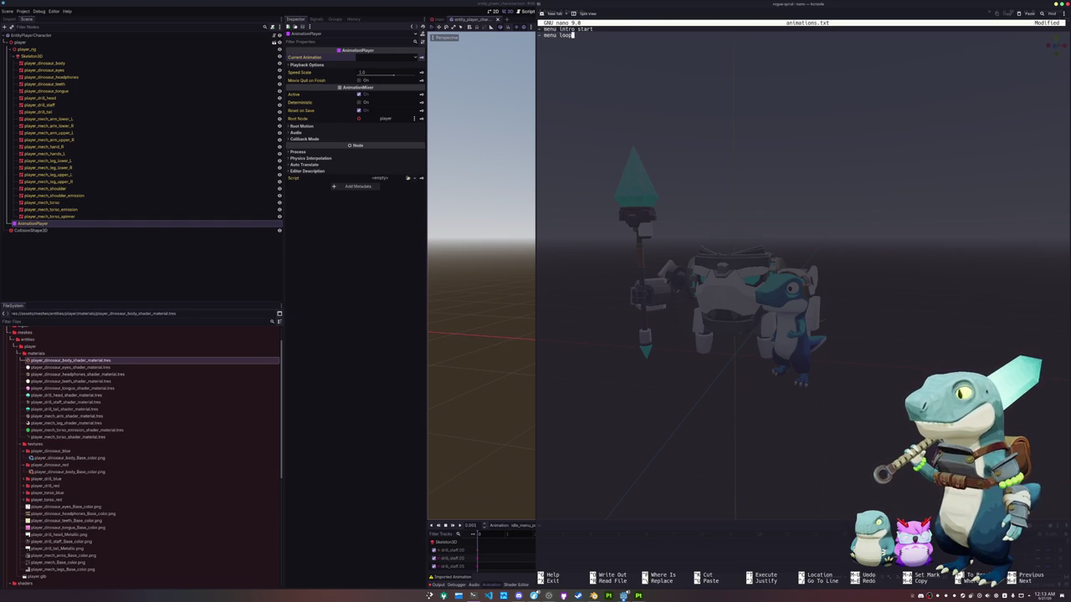
{"action": "type", "text": "loop"}
{"action": "key", "text": "Return"}
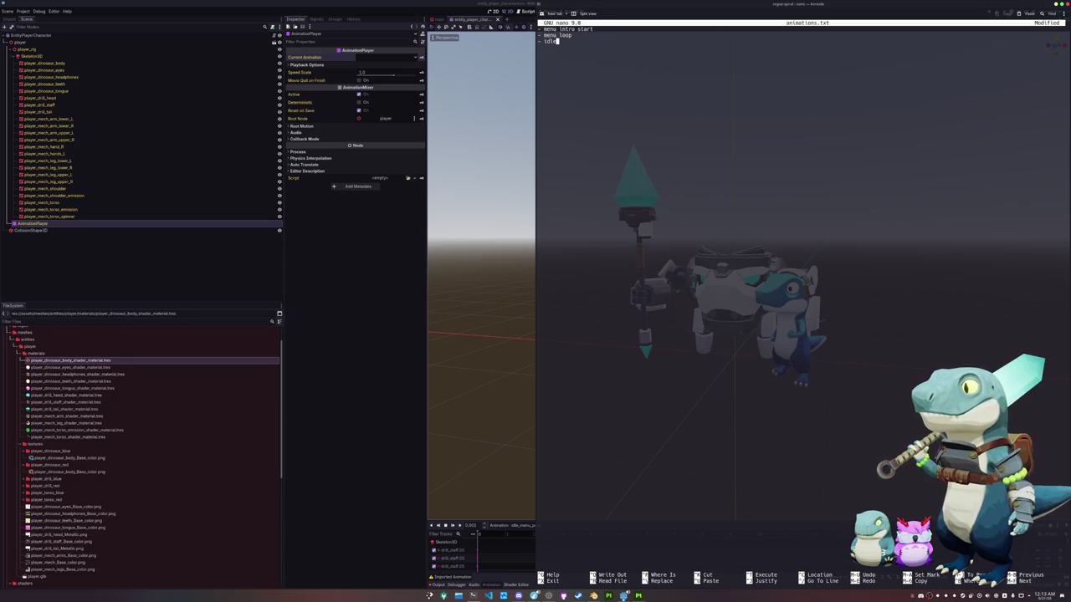
{"action": "key", "text": "Left"}
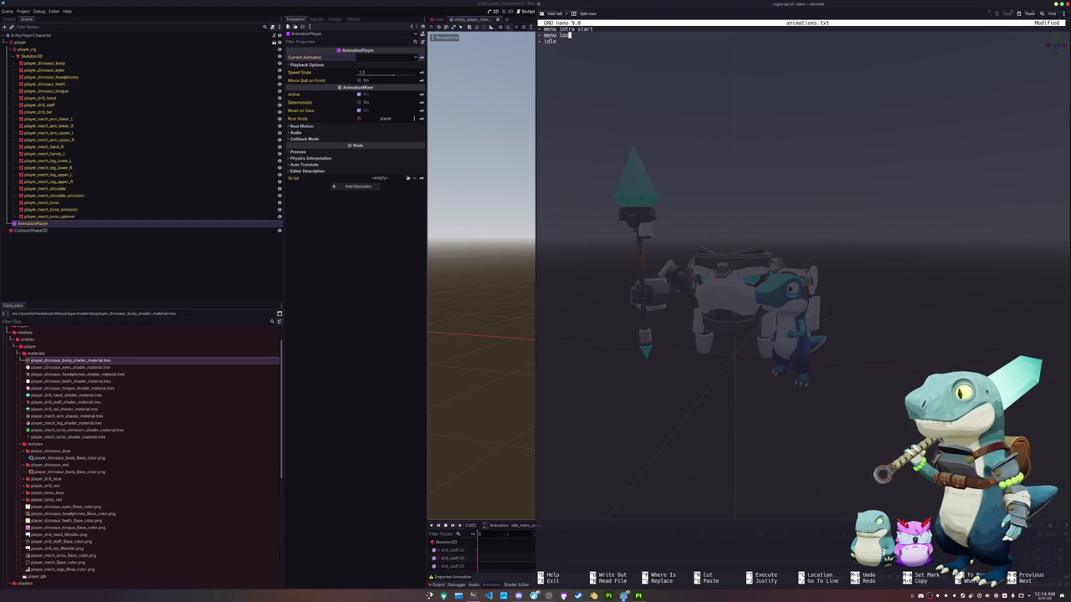
{"action": "type", "text": "idle"}
{"action": "type", "text": "- ru"}
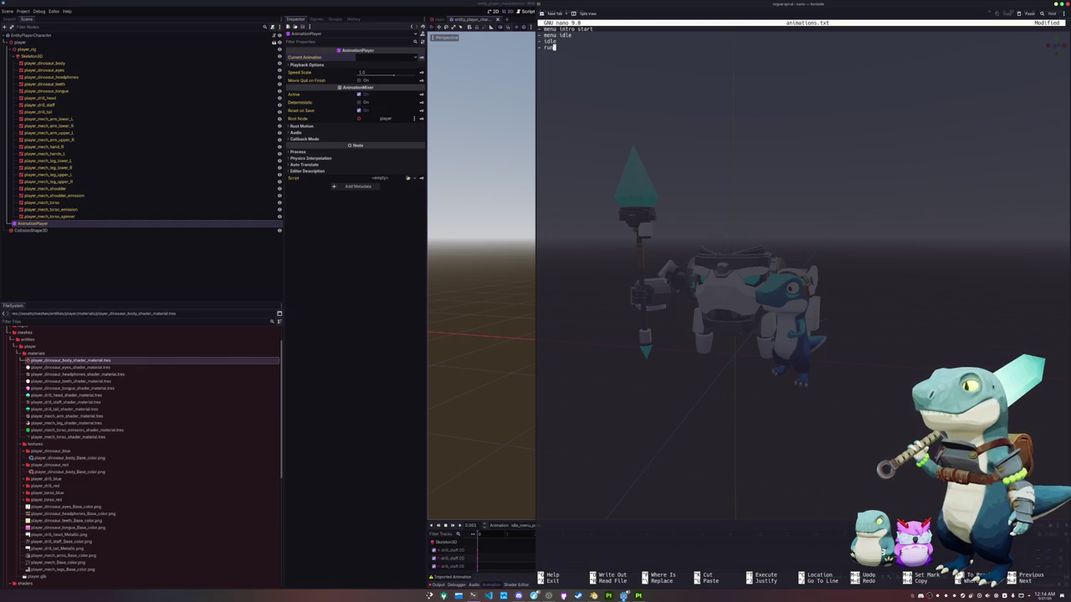
{"action": "type", "text": "n"}
{"action": "key", "text": "Return"}
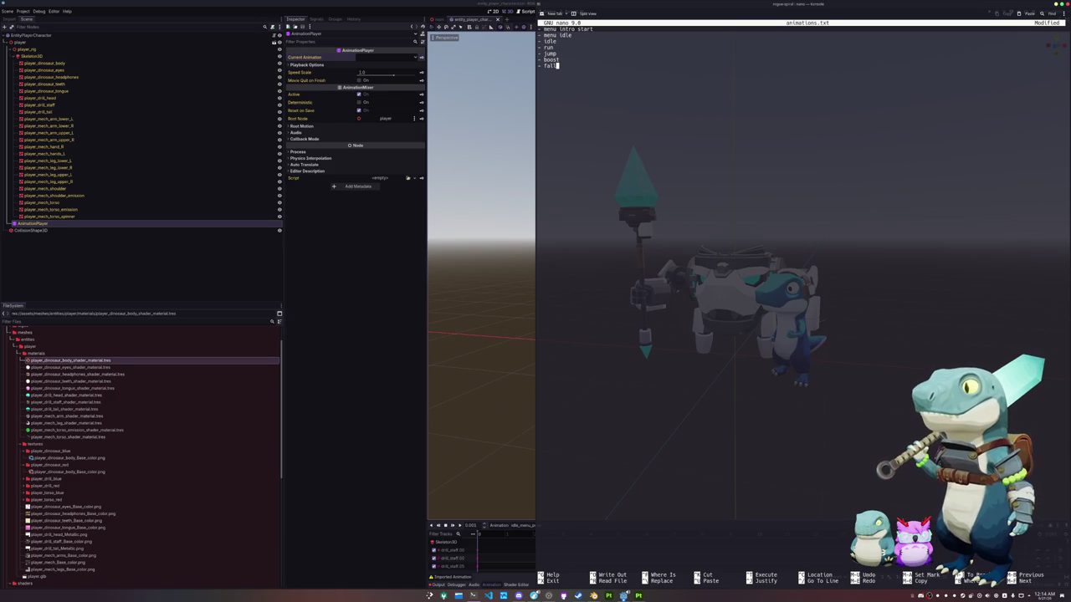
{"action": "key", "text": "BackSpace"}
{"action": "key", "text": "BackSpace"}
{"action": "key", "text": "BackSpace"}
{"action": "key", "text": "Return"}
{"action": "key", "text": "BackSpace"}
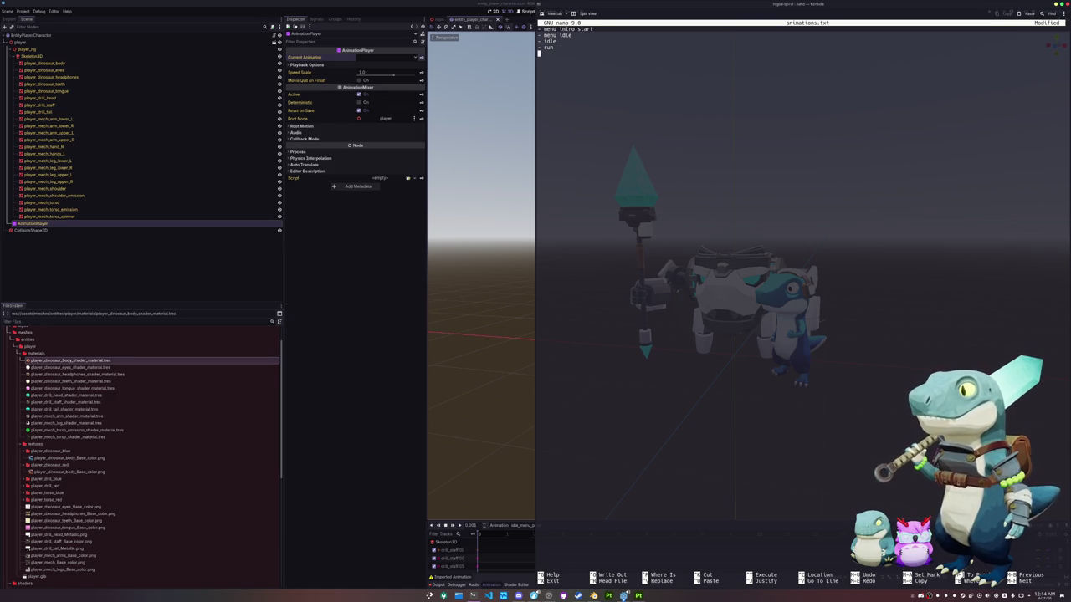
{"action": "key", "text": "Up"}
{"action": "key", "text": "Return"}
{"action": "key", "text": "Up"}
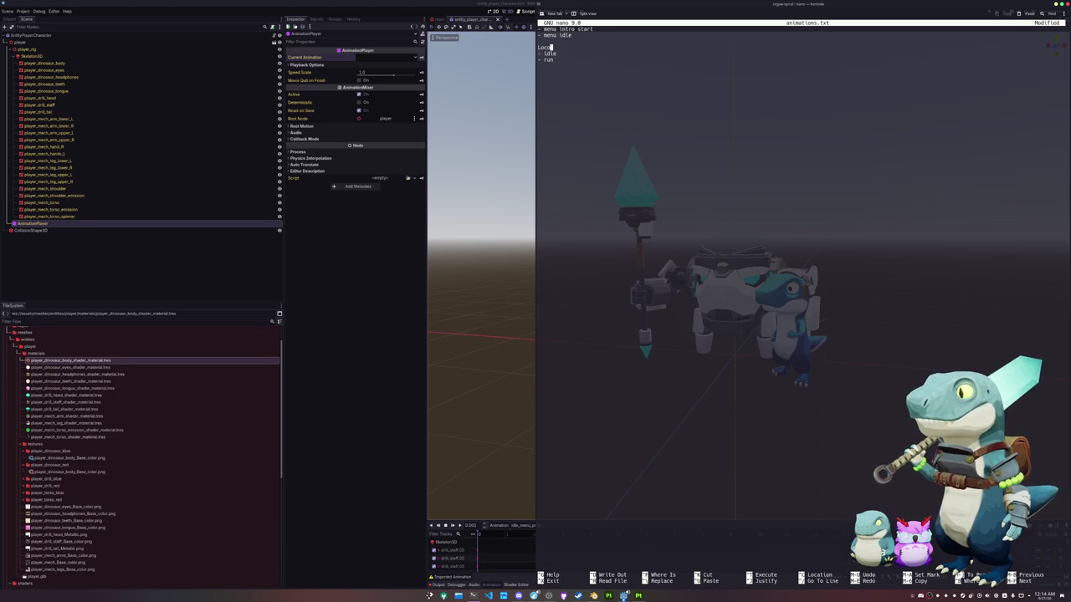
Add a Locomotion heading above idle and a Menu heading at the top of the file.
{"action": "type", "text": "tion"}
{"action": "key", "text": "BackSpace"}
{"action": "key", "text": "BackSpace"}
{"action": "key", "text": "BackSpace"}
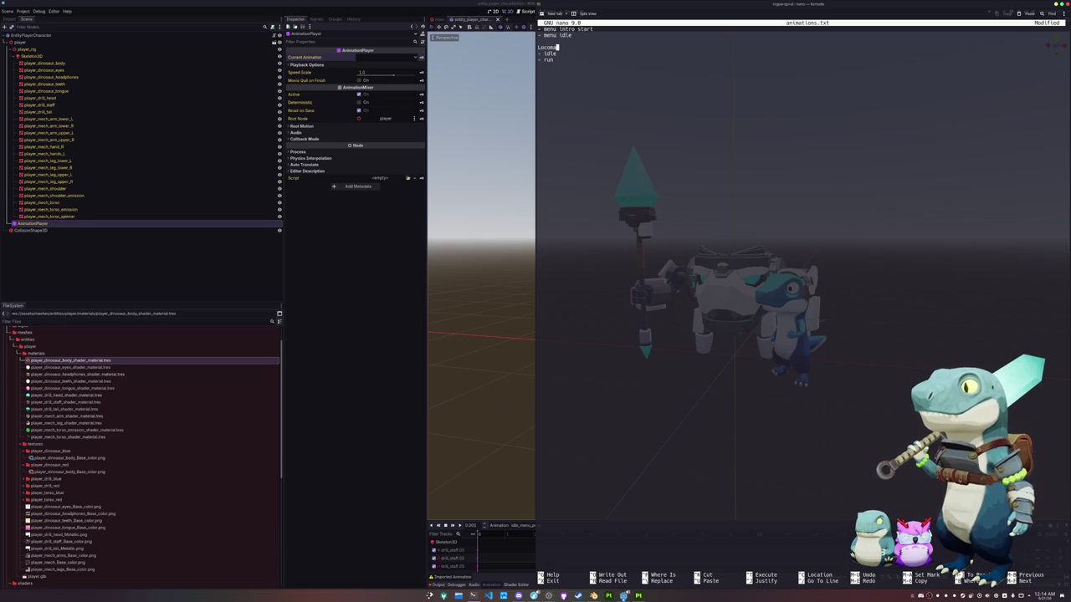
{"action": "key", "text": "Home"}
{"action": "key", "text": "BackSpace"}
{"action": "key", "text": "Delete"}
{"action": "key", "text": "Delete"}
{"action": "key", "text": "Delete"}
{"action": "key", "text": "Return"}
{"action": "type", "text": "Locomotion"}
{"action": "key", "text": "Up"}
{"action": "key", "text": "Up"}
{"action": "key", "text": "Up"}
{"action": "key", "text": "Return"}
{"action": "key", "text": "Return"}
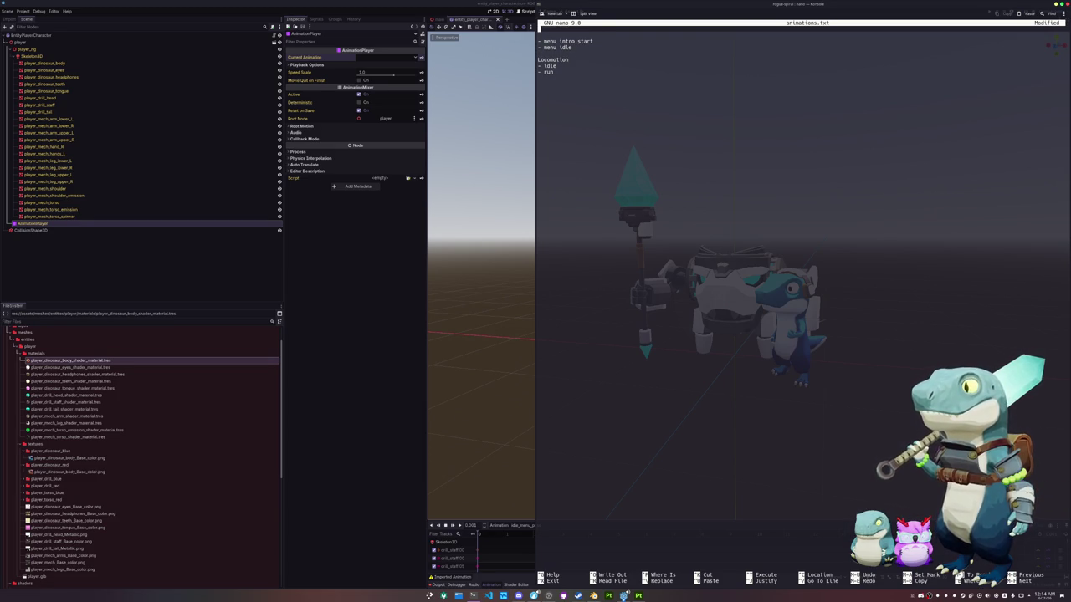
{"action": "key", "text": "Delete"}
{"action": "type", "text": "Menu"}
{"action": "key", "text": "Down"}
{"action": "key", "text": "Down"}
{"action": "key", "text": "Down"}
{"action": "key", "text": "Down"}
{"action": "key", "text": "Down"}
{"action": "key", "text": "Down"}
{"action": "key", "text": "Down"}
{"action": "key", "text": "Down"}
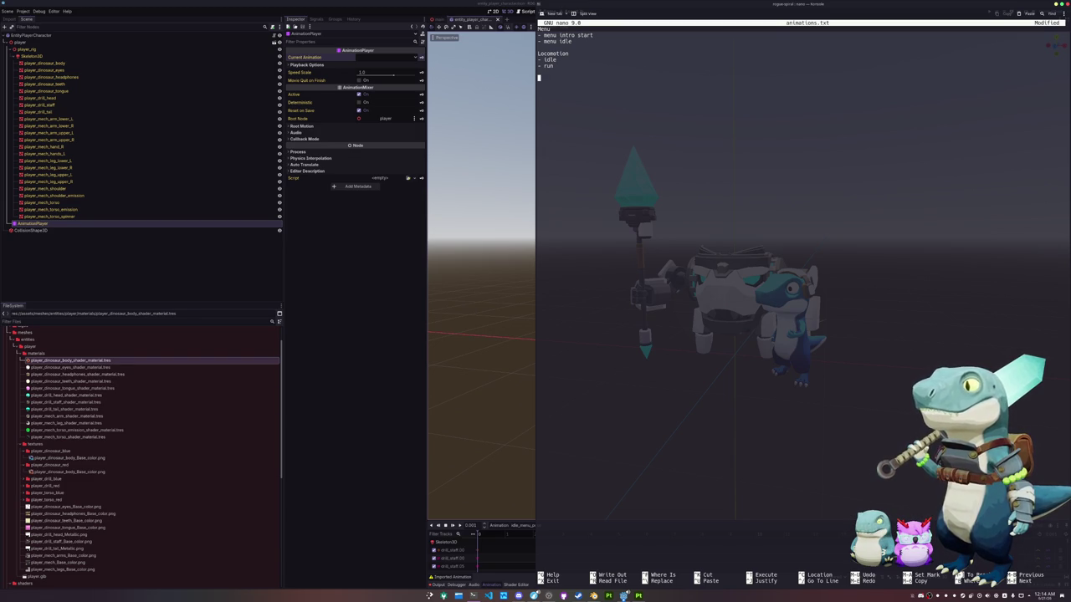
{"action": "key", "text": "Up"}
List jump, falling, dodge and sliding under run, plus a '- lean variations' line.
{"action": "type", "text": "- jump"}
{"action": "key", "text": "Return"}
{"action": "type", "text": "- falling"}
{"action": "key", "text": "Return"}
{"action": "type", "text": "- boost "}
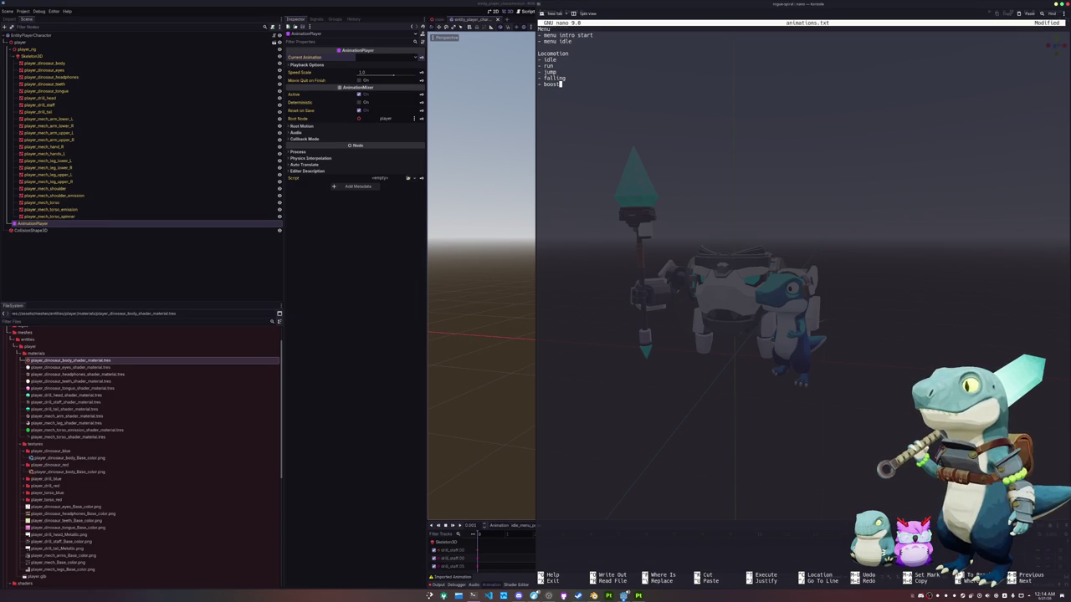
{"action": "type", "text": "- sliding"}
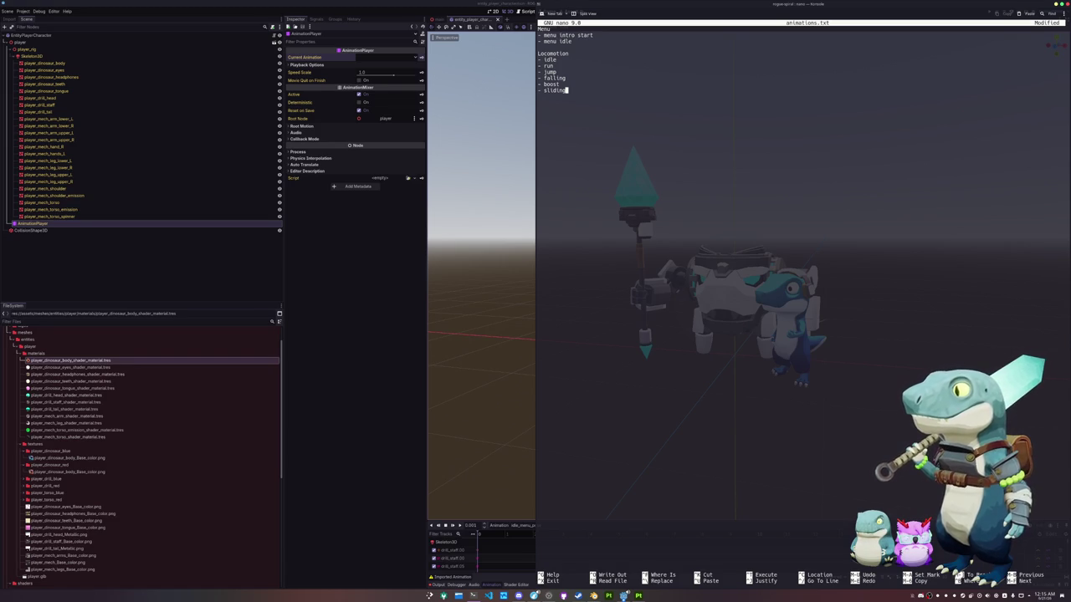
{"action": "key", "text": "BackSpace"}
{"action": "key", "text": "BackSpace"}
{"action": "key", "text": "BackSpace"}
{"action": "key", "text": "BackSpace"}
{"action": "key", "text": "BackSpace"}
{"action": "key", "text": "BackSpace"}
{"action": "type", "text": "- dodge"}
{"action": "key", "text": "Down"}
{"action": "key", "text": "Down"}
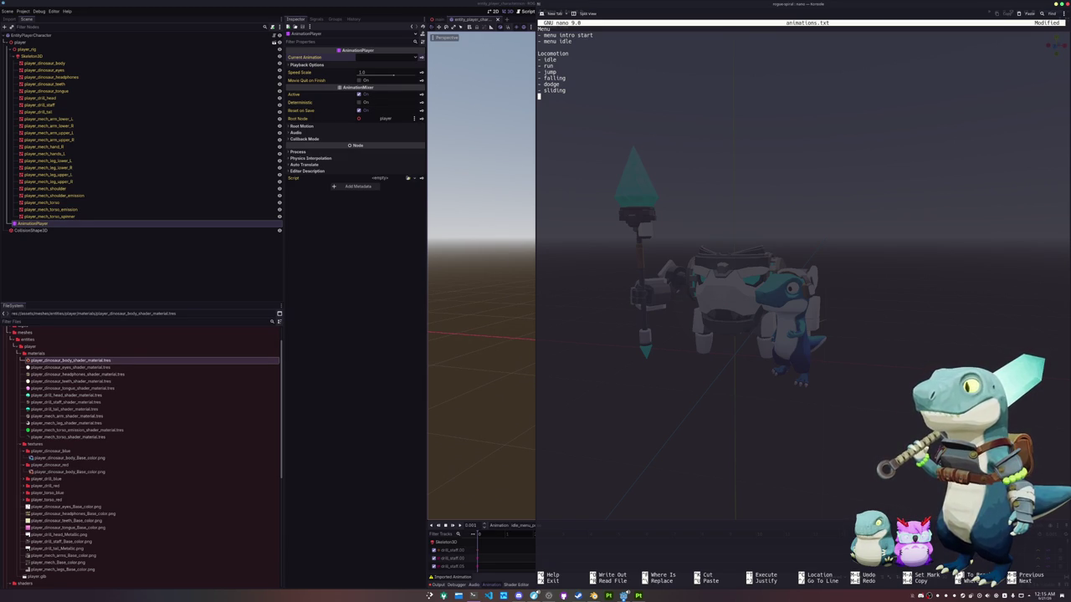
{"action": "type", "text": "- "}
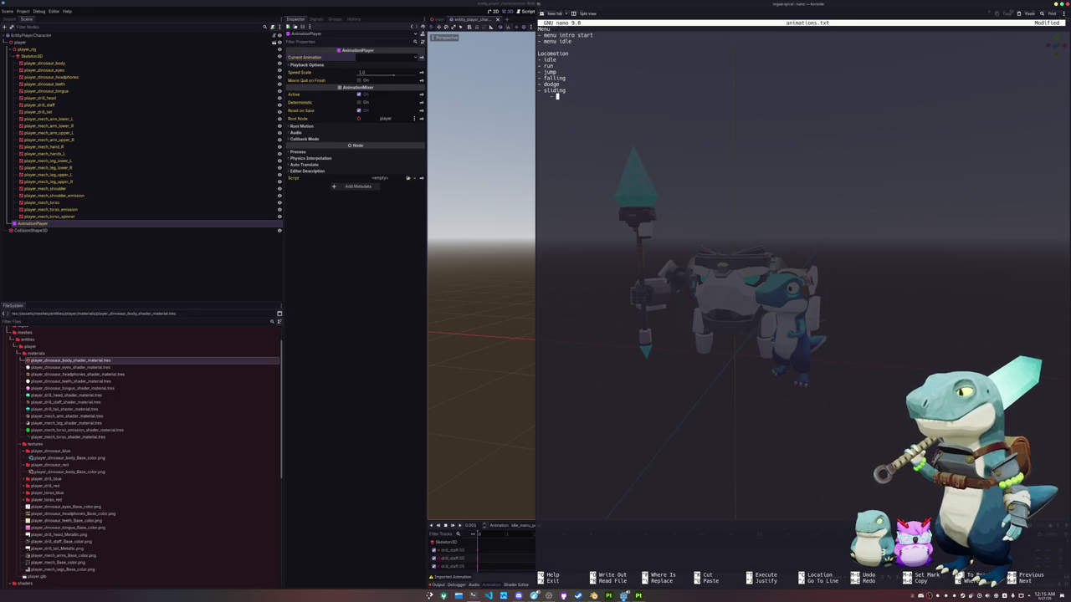
{"action": "type", "text": "lean variations"}
{"action": "key", "text": "Return"}
{"action": "key", "text": "Return"}
{"action": "type", "text": "-"}
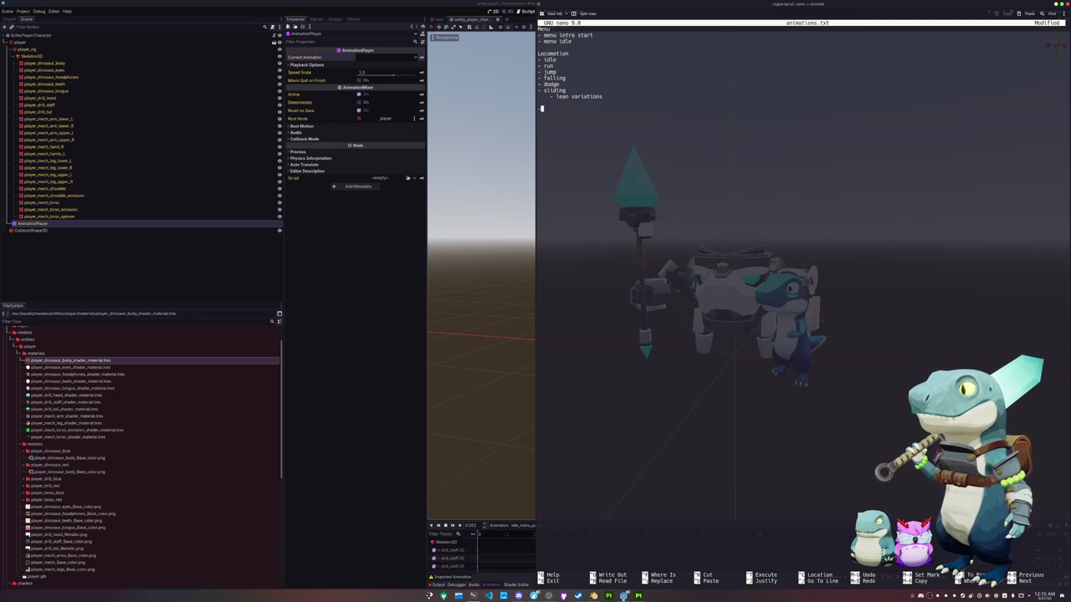
{"action": "key", "text": "BackSpace"}
{"action": "key", "text": "BackSpace"}
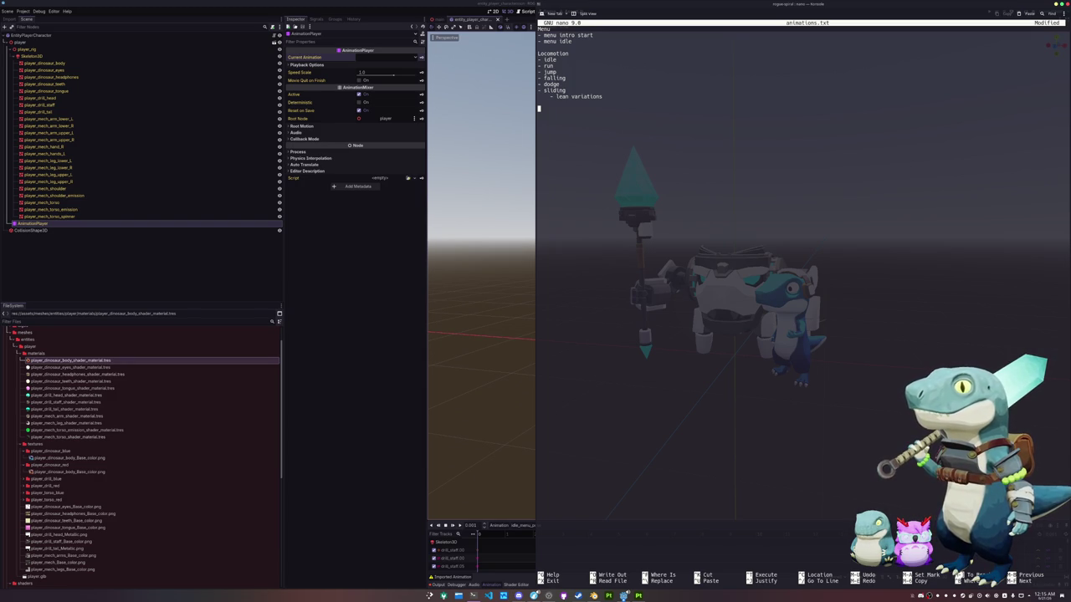
Add a Combat heading with '- death' and '- hit reaction' entries beneath it.
{"action": "type", "text": "Combat"}
{"action": "key", "text": "Return"}
{"action": "type", "text": "- hit reaction"}
{"action": "key", "text": "Return"}
{"action": "key", "text": "Up"}
{"action": "key", "text": "Up"}
{"action": "key", "text": "Up"}
{"action": "key", "text": "Return"}
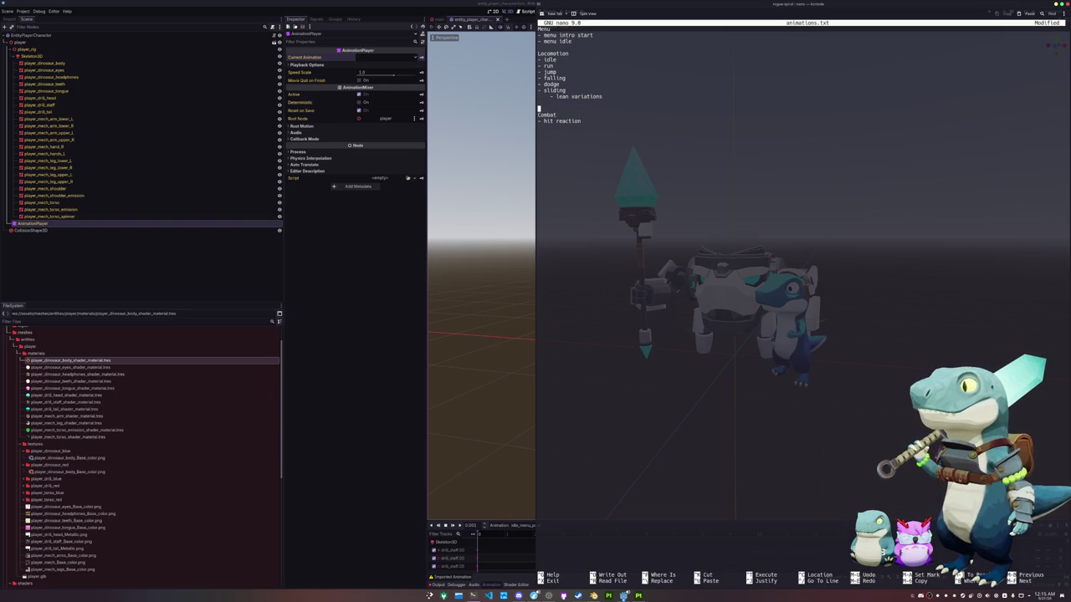
{"action": "type", "text": "- death"}
{"action": "key", "text": "BackSpace"}
{"action": "key", "text": "BackSpace"}
{"action": "key", "text": "BackSpace"}
{"action": "key", "text": "BackSpace"}
{"action": "key", "text": "BackSpace"}
{"action": "key", "text": "BackSpace"}
{"action": "key", "text": "BackSpace"}
{"action": "key", "text": "Down"}
{"action": "key", "text": "Down"}
{"action": "key", "text": "Return"}
{"action": "type", "text": "- death"}
{"action": "key", "text": "Down"}
{"action": "key", "text": "Down"}
{"action": "key", "text": "Down"}
{"action": "key", "text": "Up"}
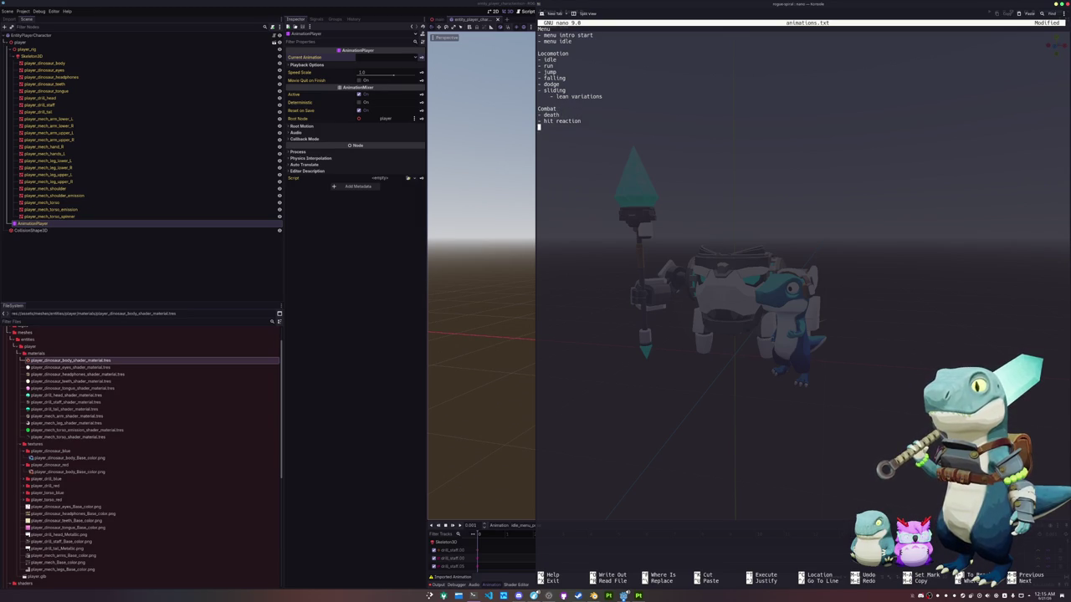
{"action": "type", "text": "-"}
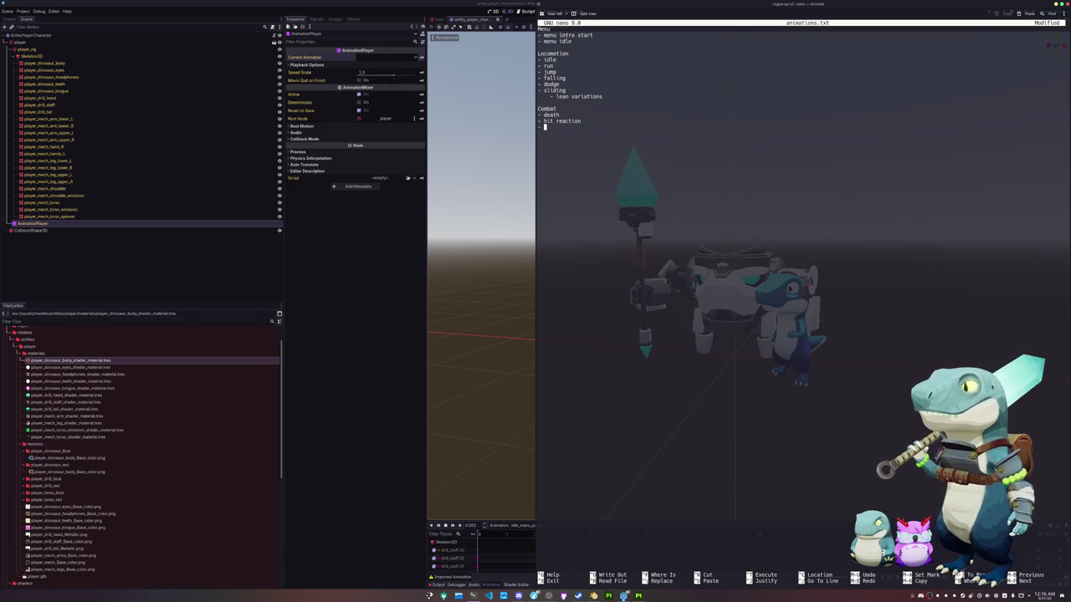
List light 1, light 2, light 3, sweep and super under Combat.
{"action": "type", "text": "light 1"}
{"action": "key", "text": "Return"}
{"action": "type", "text": "- light 2"}
{"action": "key", "text": "Return"}
{"action": "type", "text": "- light 3"}
{"action": "key", "text": "Return"}
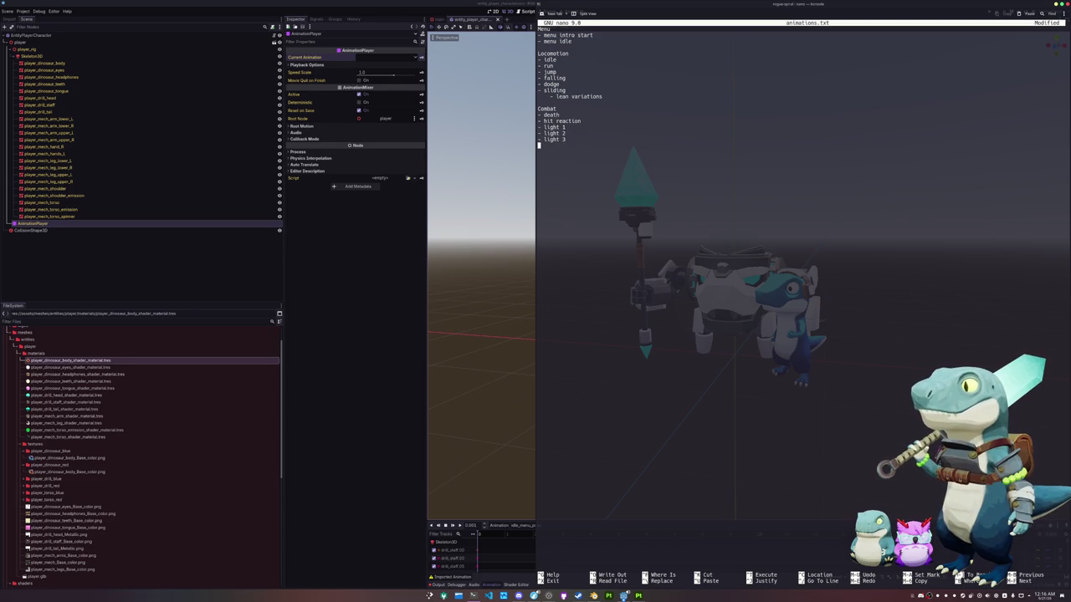
{"action": "type", "text": "- sweep"}
{"action": "key", "text": "Return"}
{"action": "type", "text": "-"}
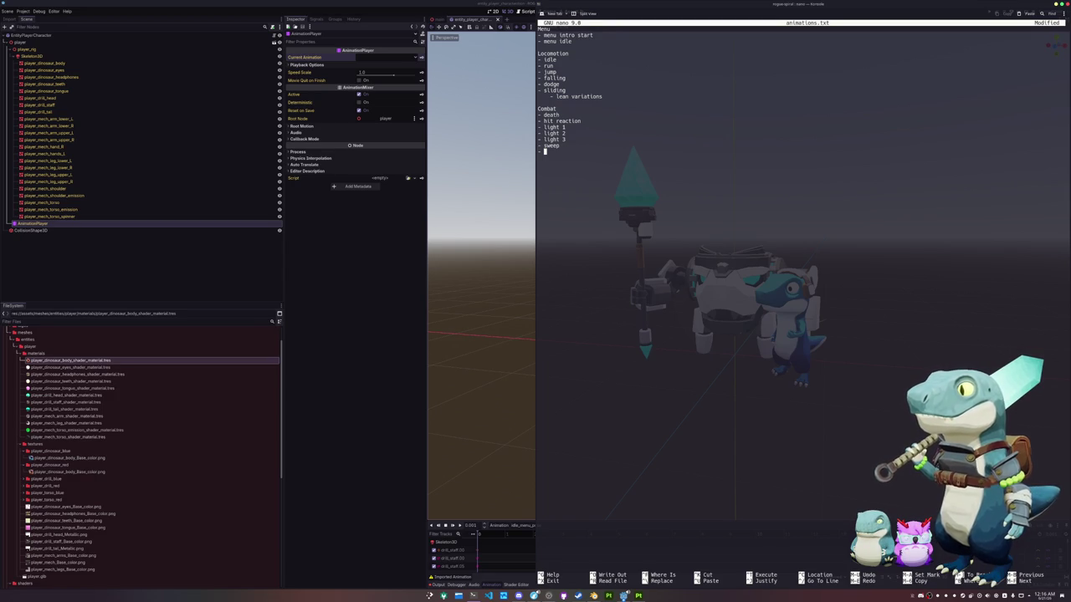
{"action": "type", "text": "super"}
{"action": "key", "text": "Return"}
{"action": "type", "text": "-"}
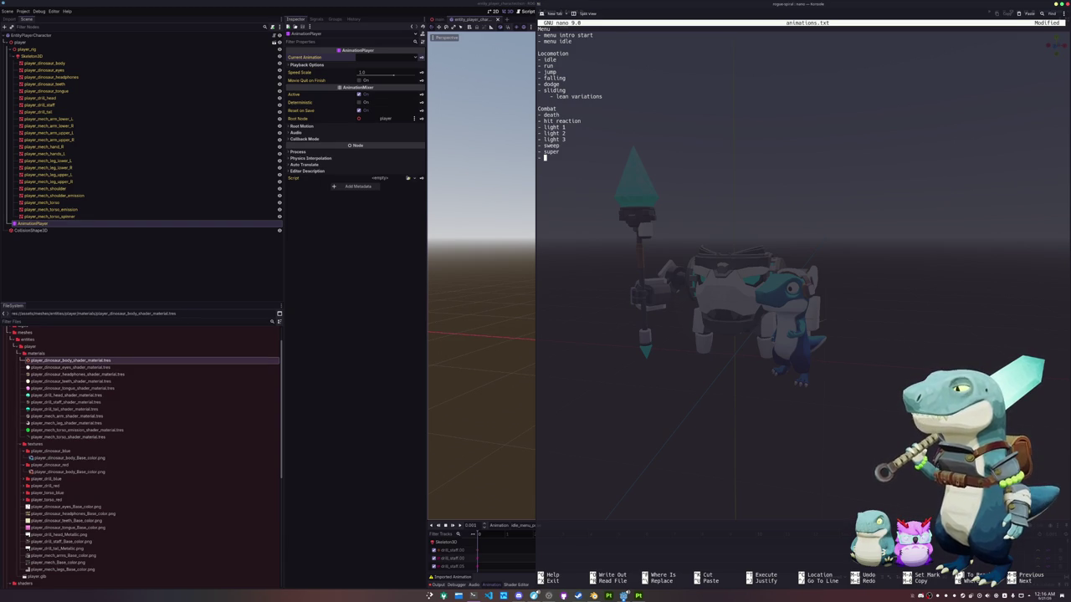
{"action": "key", "text": "BackSpace"}
{"action": "key", "text": "BackSpace"}
Add a '- channel' entry between hit reaction and light 1.
{"action": "key", "text": "Up"}
{"action": "key", "text": "Up"}
{"action": "key", "text": "Up"}
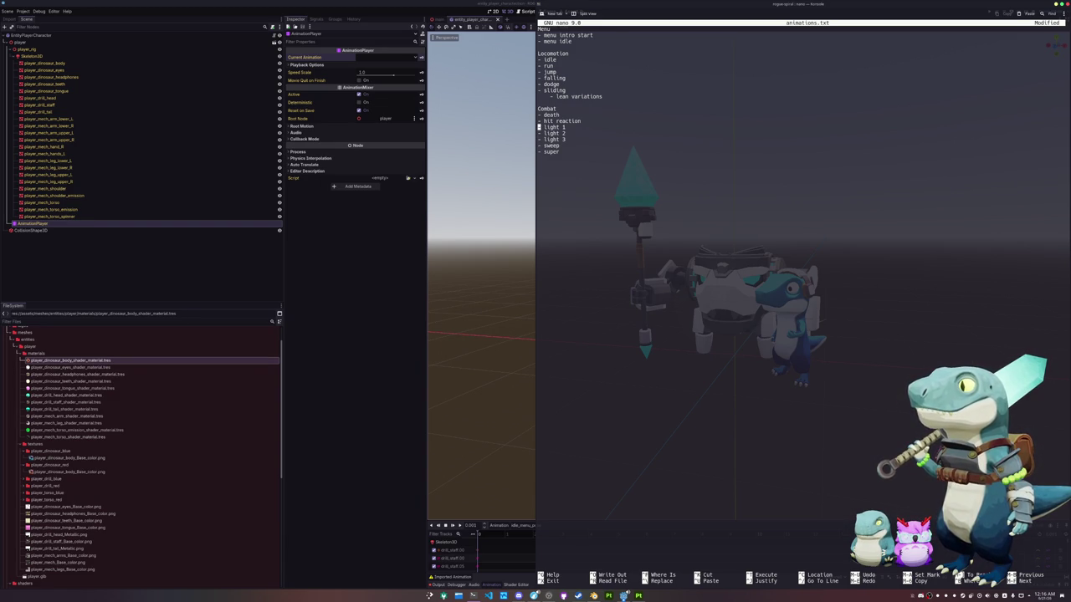
{"action": "key", "text": "Return"}
{"action": "key", "text": "Up"}
{"action": "type", "text": "- channel"}
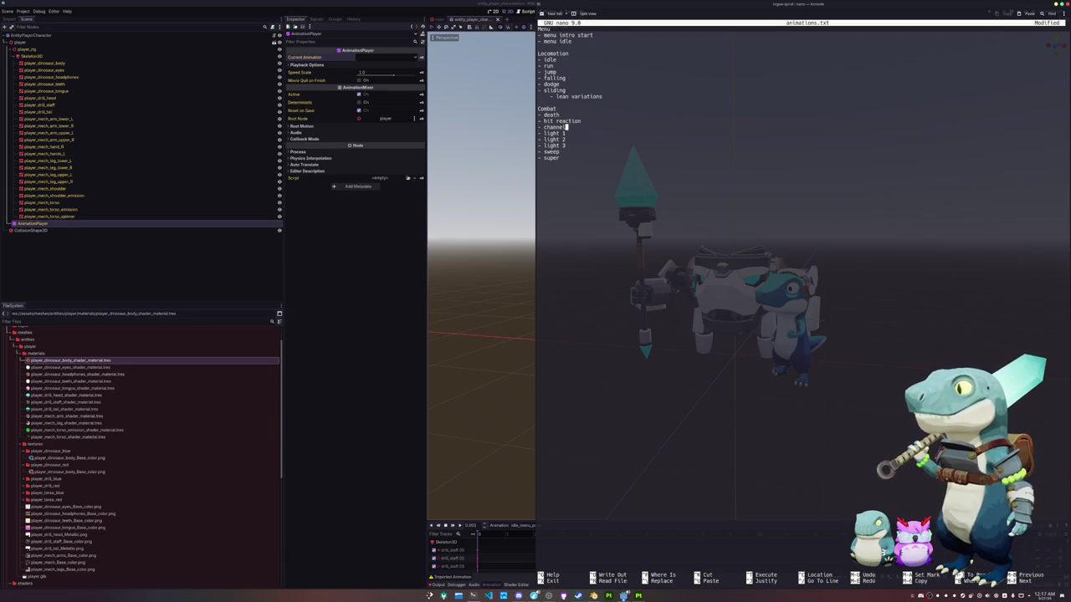
{"action": "key", "text": "Right"}
{"action": "key", "text": "Down"}
{"action": "key", "text": "Down"}
{"action": "key", "text": "Down"}
{"action": "key", "text": "Up"}
{"action": "key", "text": "Up"}
{"action": "key", "text": "Up"}
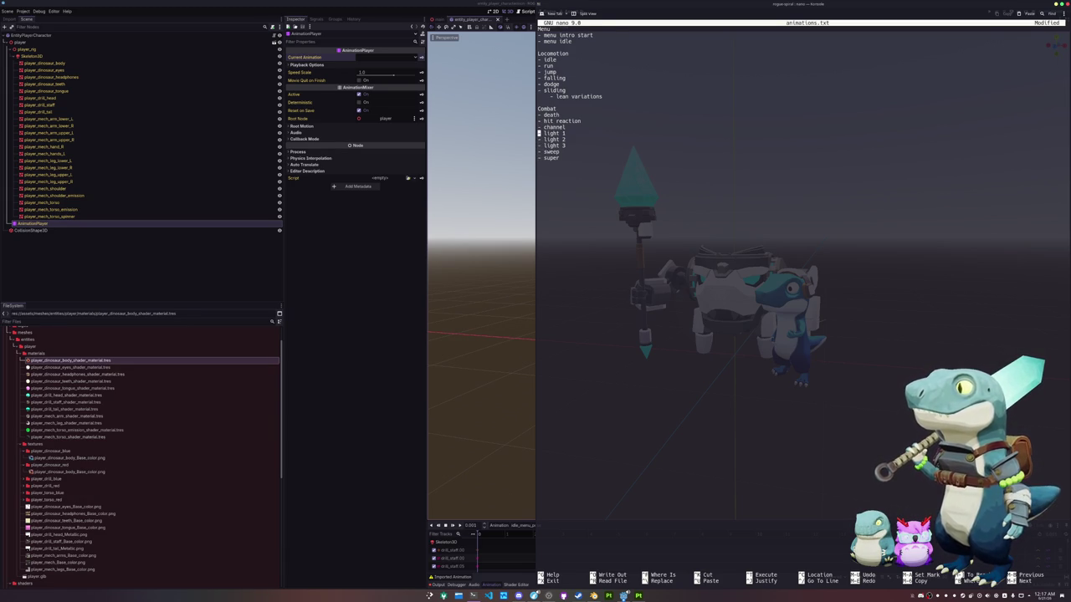
{"action": "key", "text": "Return"}
{"action": "key", "text": "Up"}
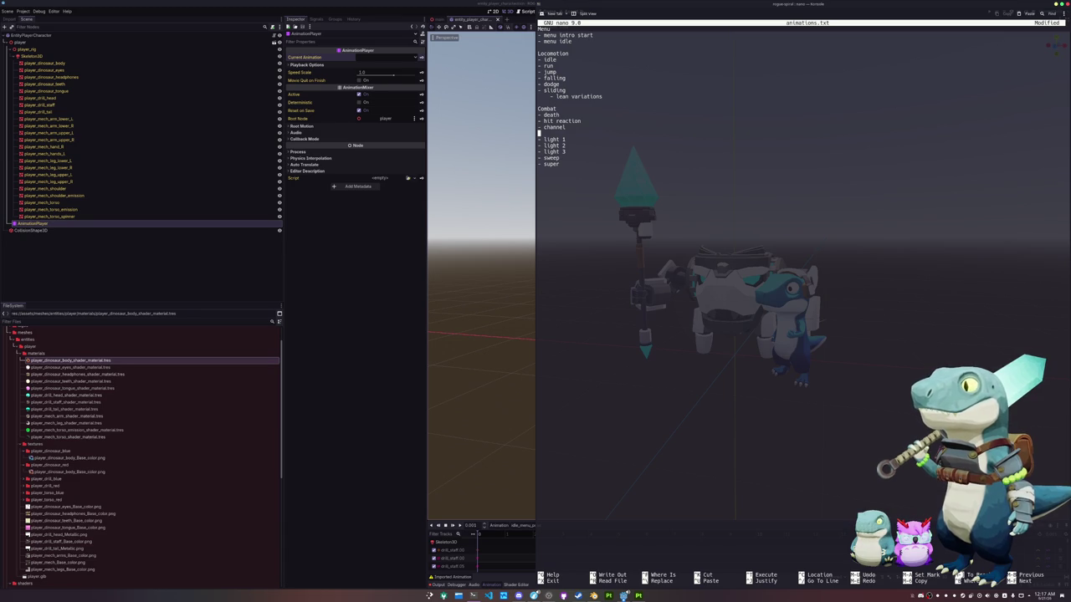
List enter, loop and exit under the channel entry.
{"action": "type", "text": "- enter"}
{"action": "key", "text": "Return"}
{"action": "type", "text": "- loop"}
{"action": "key", "text": "Return"}
{"action": "type", "text": "- exit"}
{"action": "key", "text": "Return"}
{"action": "key", "text": "Up"}
{"action": "key", "text": "Delete"}
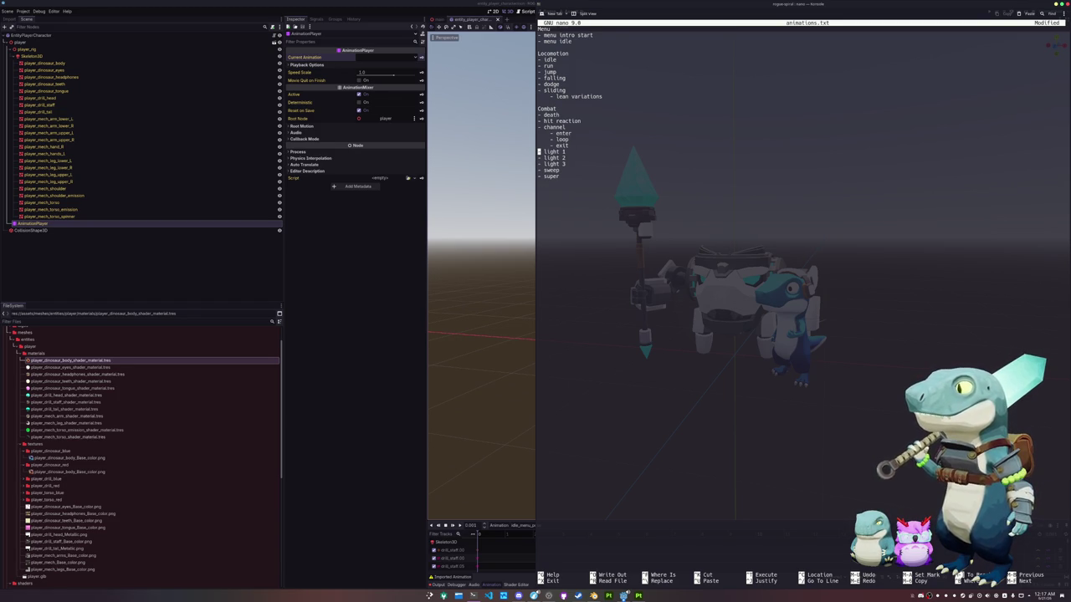
Space out the list with blank lines after Locomotion and idle.
{"action": "key", "text": "Up"}
{"action": "key", "text": "Up"}
{"action": "key", "text": "Up"}
{"action": "key", "text": "Up"}
{"action": "key", "text": "Up"}
{"action": "key", "text": "Up"}
{"action": "key", "text": "Up"}
{"action": "key", "text": "Up"}
{"action": "key", "text": "Up"}
{"action": "key", "text": "Up"}
{"action": "key", "text": "Up"}
{"action": "key", "text": "Up"}
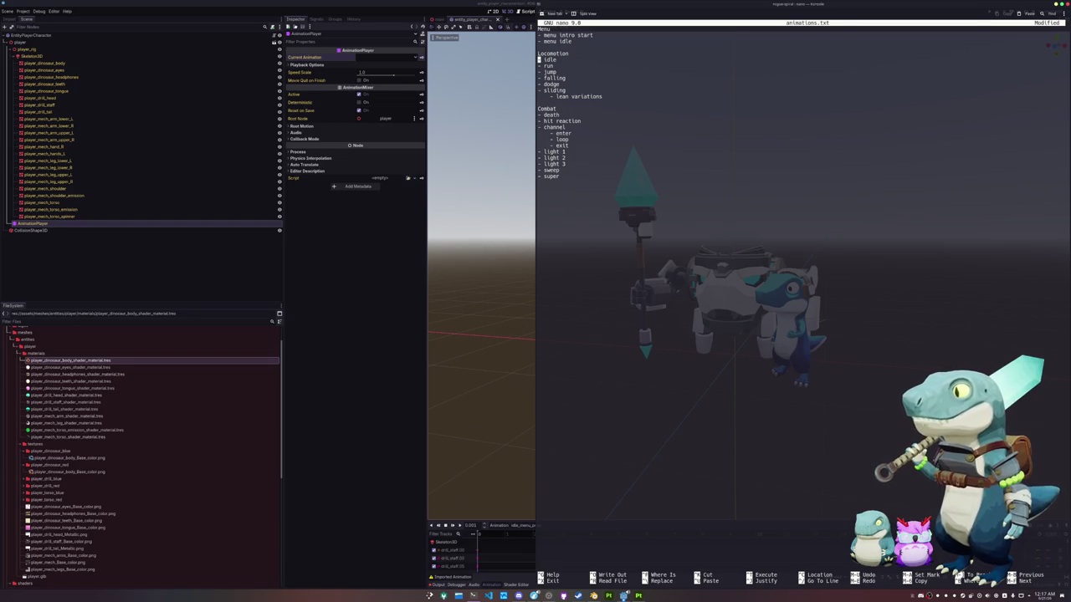
{"action": "key", "text": "Down"}
{"action": "key", "text": "Down"}
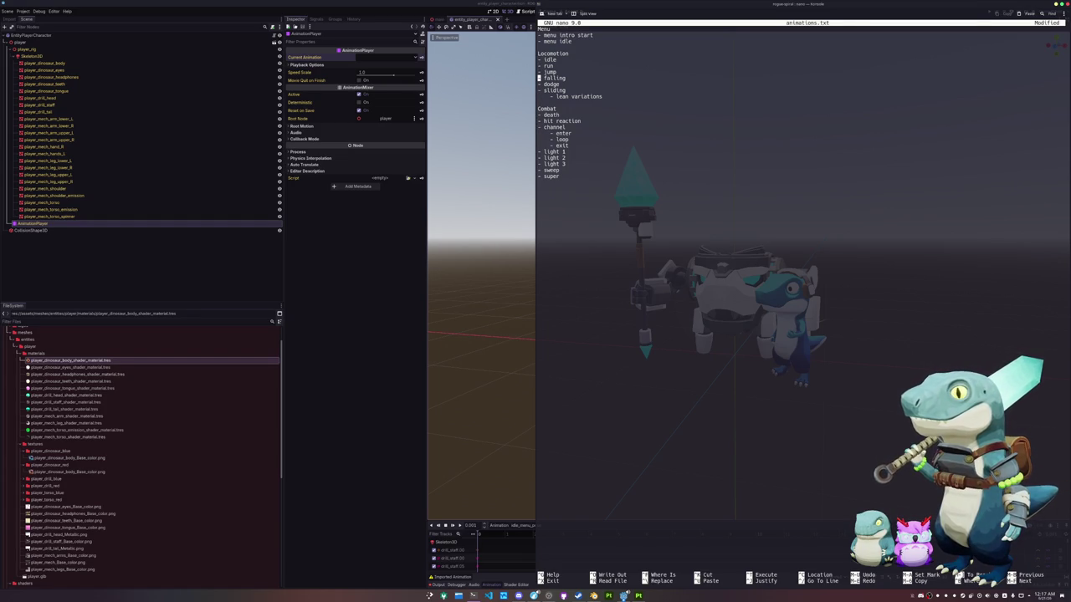
{"action": "key", "text": "Down"}
{"action": "key", "text": "Down"}
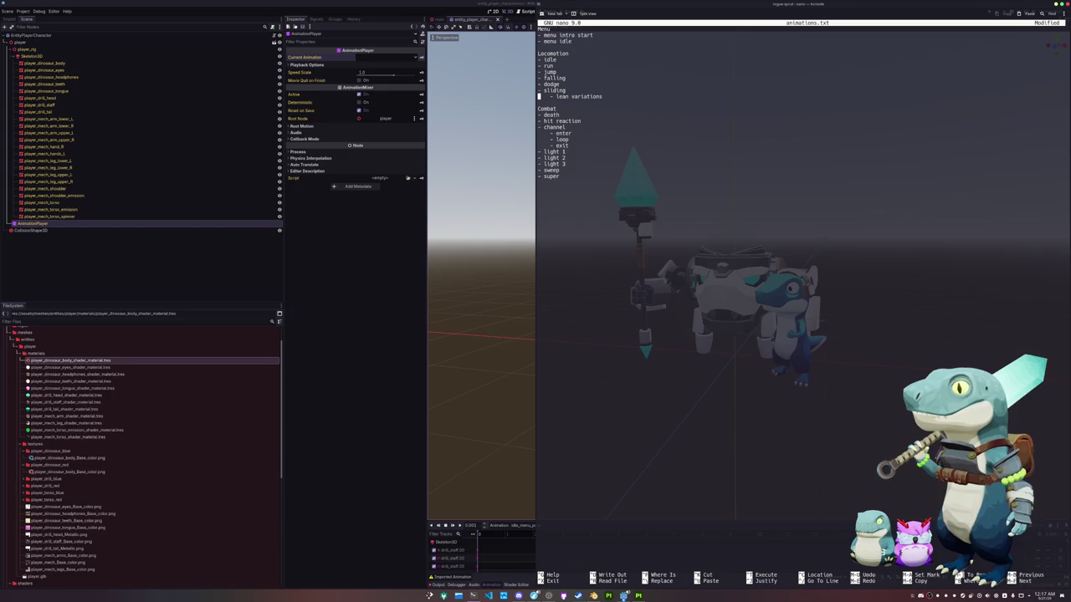
{"action": "key", "text": "Down"}
{"action": "key", "text": "Down"}
{"action": "key", "text": "Down"}
{"action": "key", "text": "Down"}
{"action": "key", "text": "Down"}
{"action": "key", "text": "Down"}
{"action": "key", "text": "Down"}
{"action": "key", "text": "Down"}
{"action": "key", "text": "Down"}
{"action": "key", "text": "Down"}
{"action": "key", "text": "Down"}
{"action": "key", "text": "Down"}
{"action": "key", "text": "Return"}
{"action": "key", "text": "Return"}
{"action": "key", "text": "Up"}
{"action": "key", "text": "Up"}
{"action": "key", "text": "Return"}
{"action": "key", "text": "Up"}
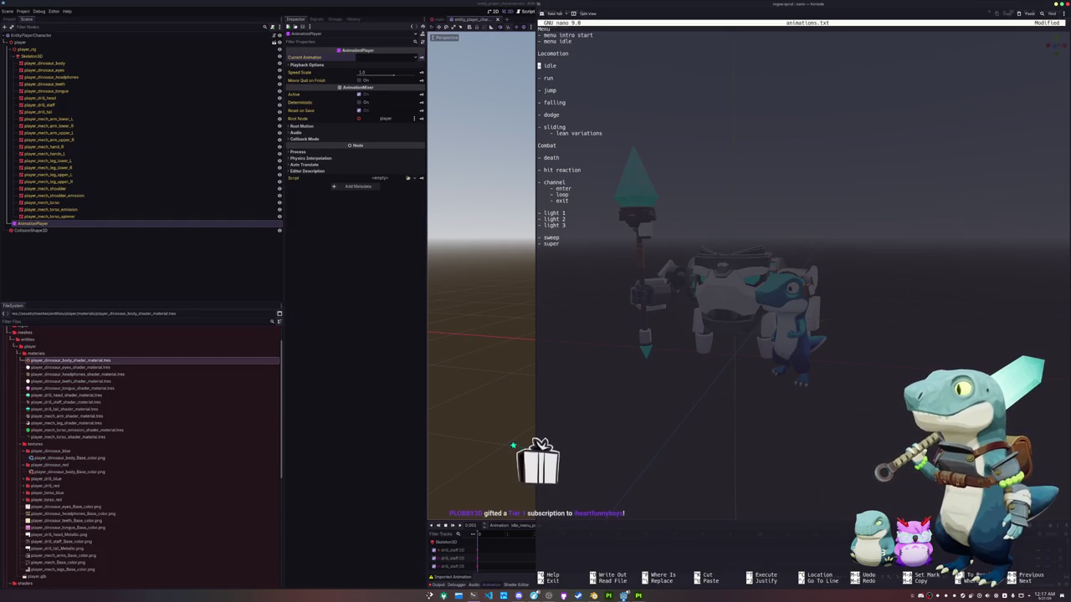
Add left, right, front and back variants beneath hit reaction.
{"action": "key", "text": "Down"}
{"action": "key", "text": "Down"}
{"action": "key", "text": "Down"}
{"action": "key", "text": "Return"}
{"action": "key", "text": "Up"}
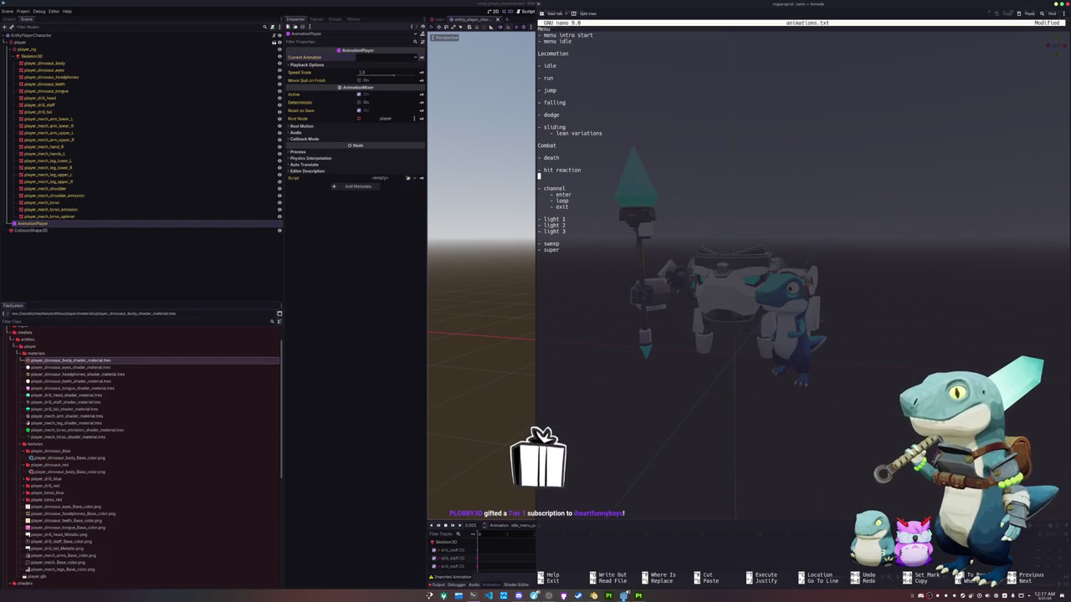
{"action": "key", "text": "Tab"}
{"action": "key", "text": "BackSpace"}
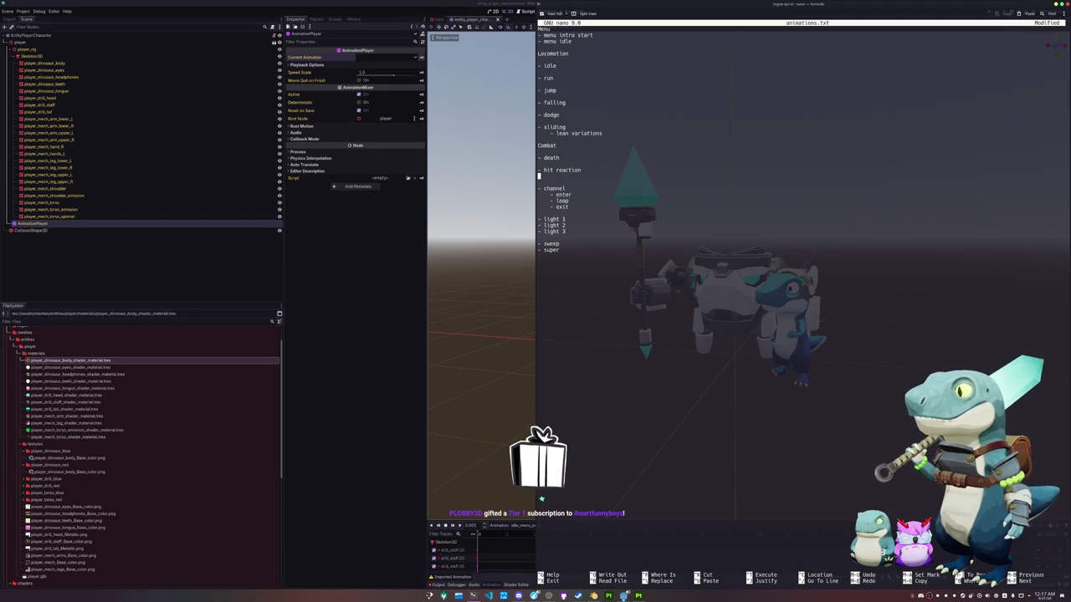
{"action": "type", "text": "- left"}
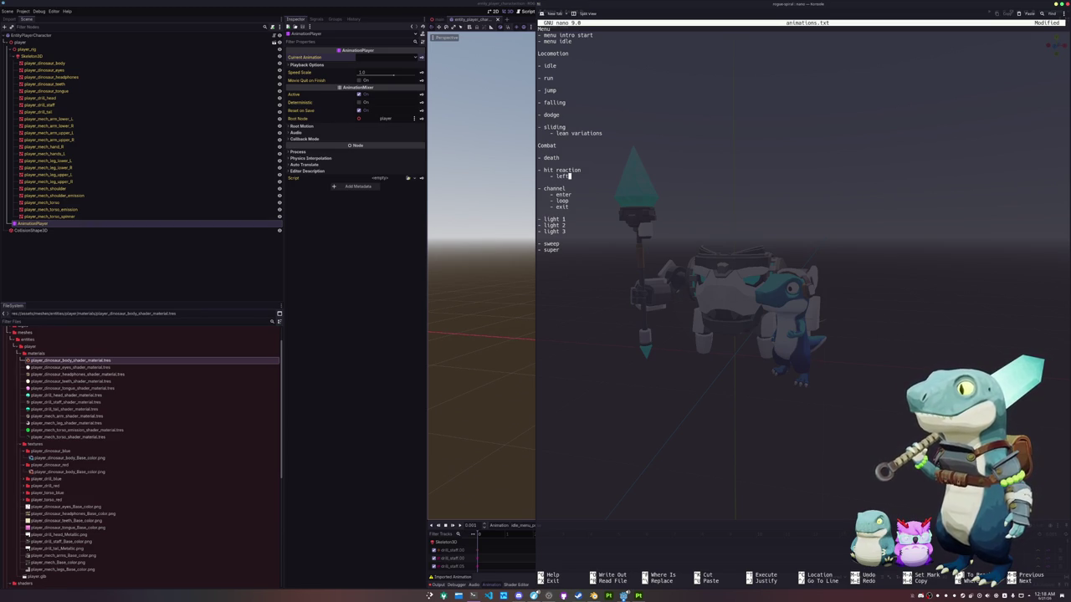
{"action": "key", "text": "Return"}
{"action": "type", "text": "t"}
{"action": "key", "text": "Return"}
{"action": "type", "text": "- front"}
{"action": "key", "text": "Return"}
{"action": "type", "text": "- back"}
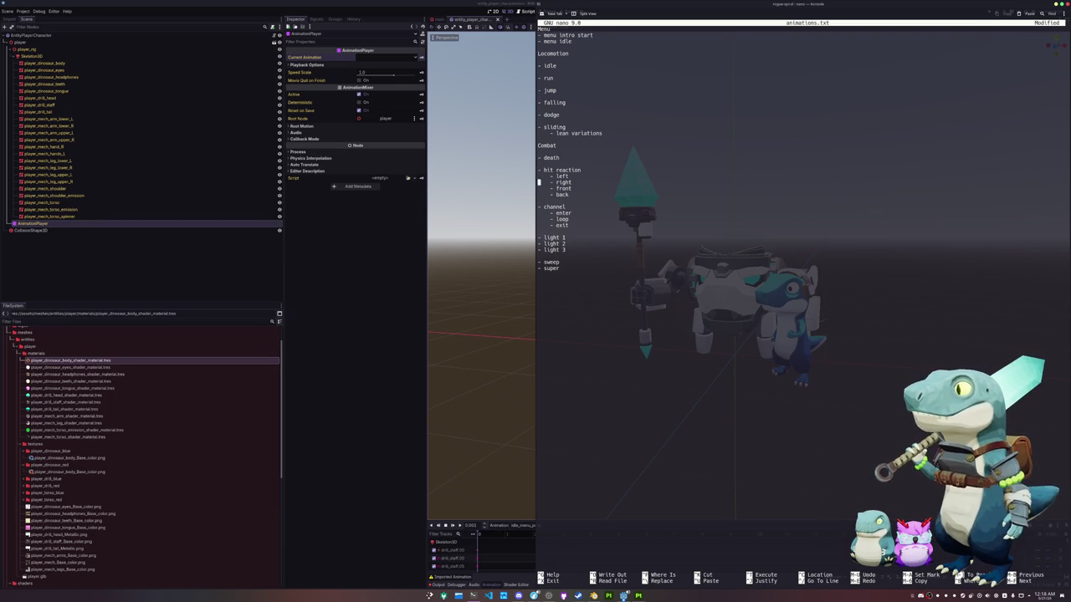
{"action": "key", "text": "Down"}
{"action": "key", "text": "Down"}
{"action": "key", "text": "Down"}
{"action": "key", "text": "Up"}
{"action": "key", "text": "Up"}
{"action": "key", "text": "Up"}
{"action": "key", "text": "Up"}
{"action": "key", "text": "Up"}
{"action": "key", "text": "Up"}
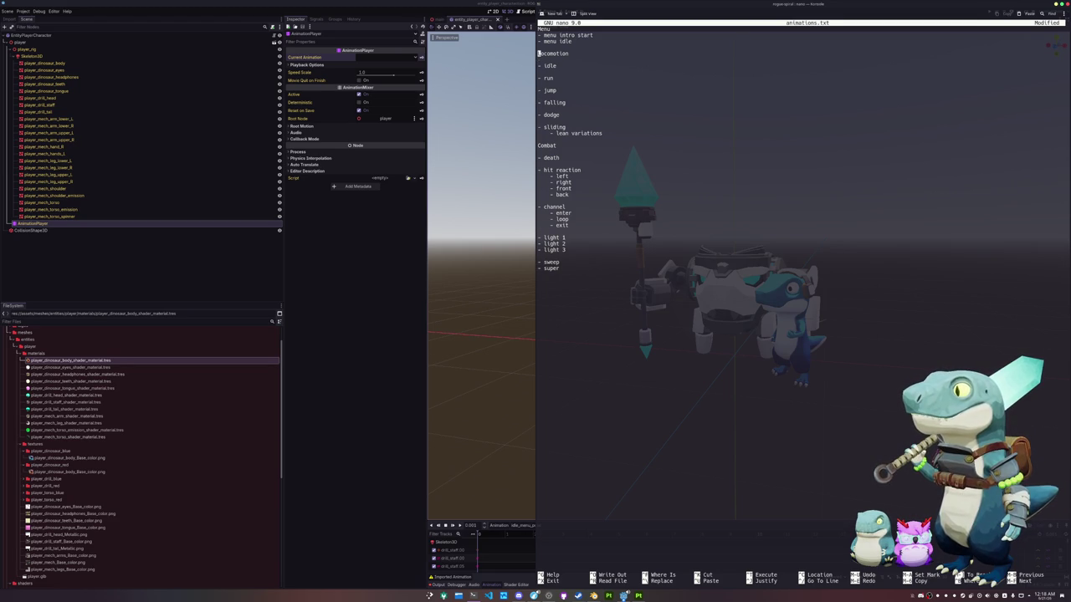
Add a '- blink shapekey' entry above the Menu section.
{"action": "key", "text": "Up"}
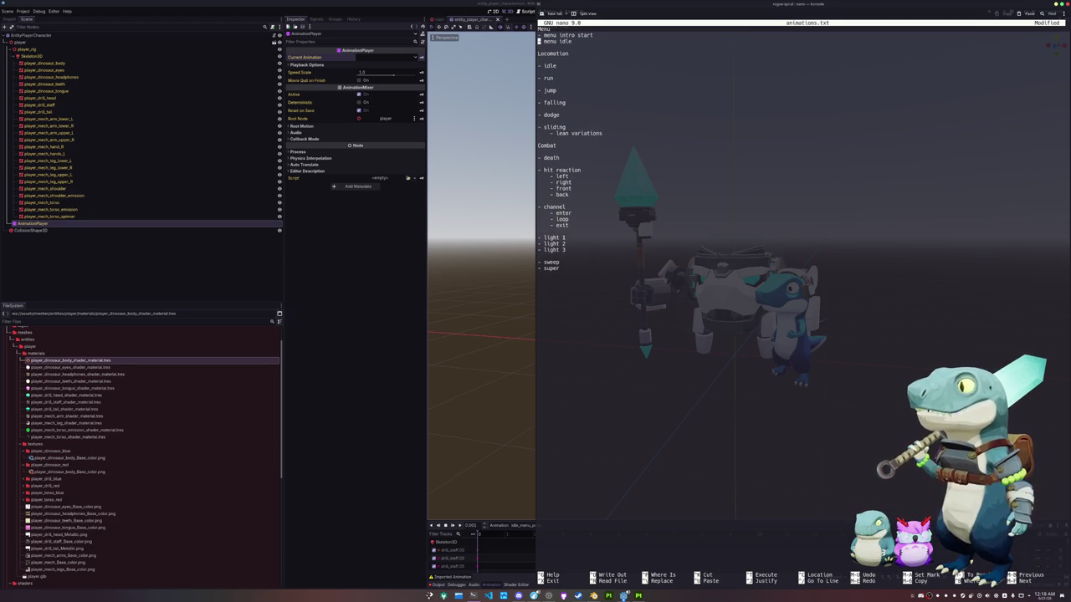
{"action": "key", "text": "Up"}
{"action": "key", "text": "Up"}
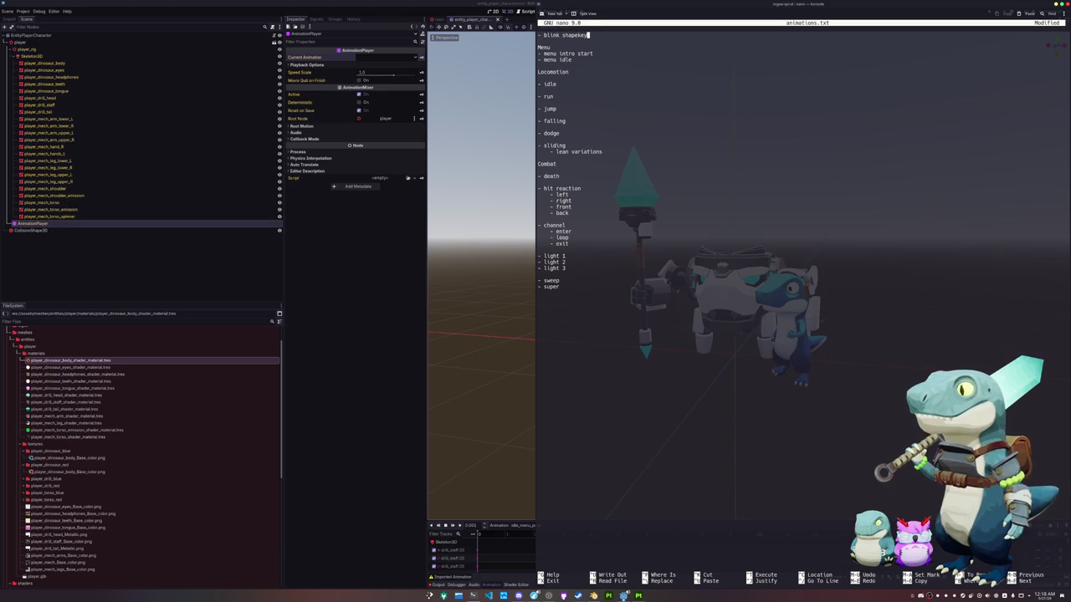
{"action": "key", "text": "Down"}
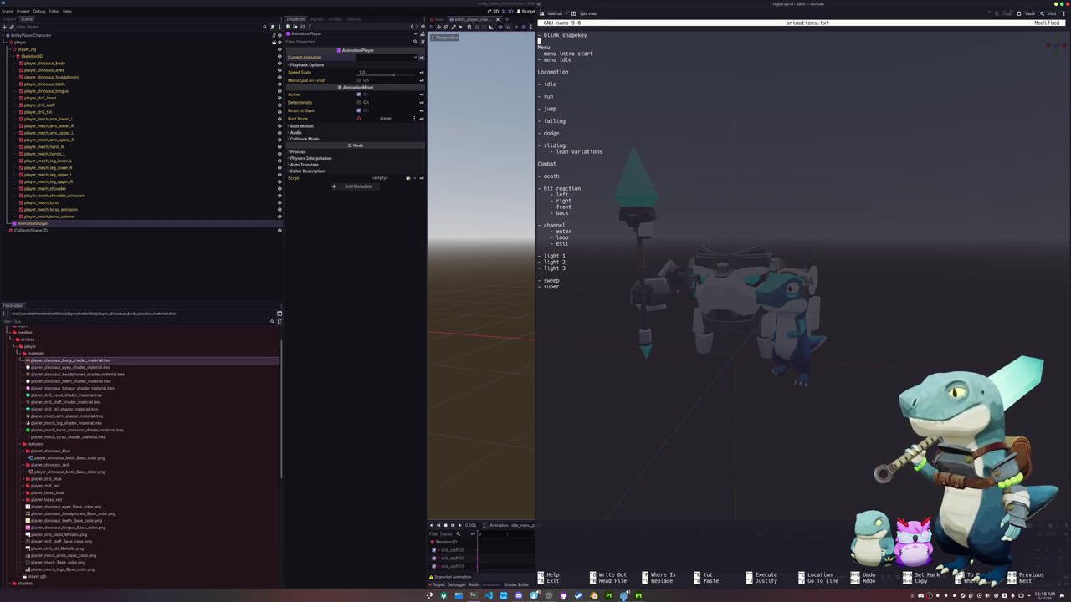
Save animations.txt, reopen it in nano, and switch back to Blender.
{"action": "key", "text": "ctrl+x"}
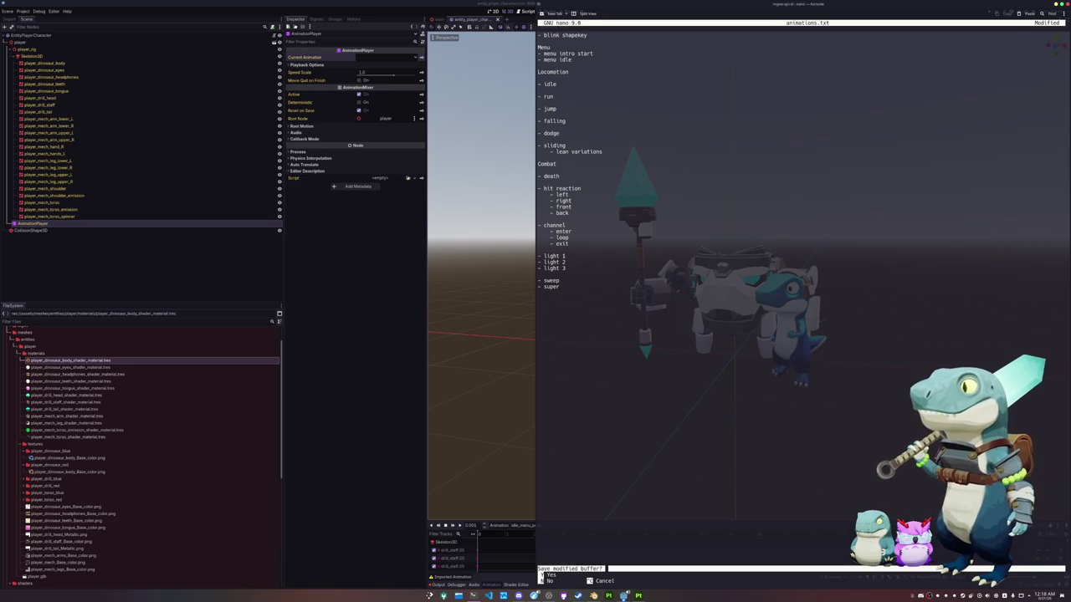
{"action": "key", "text": "y"}
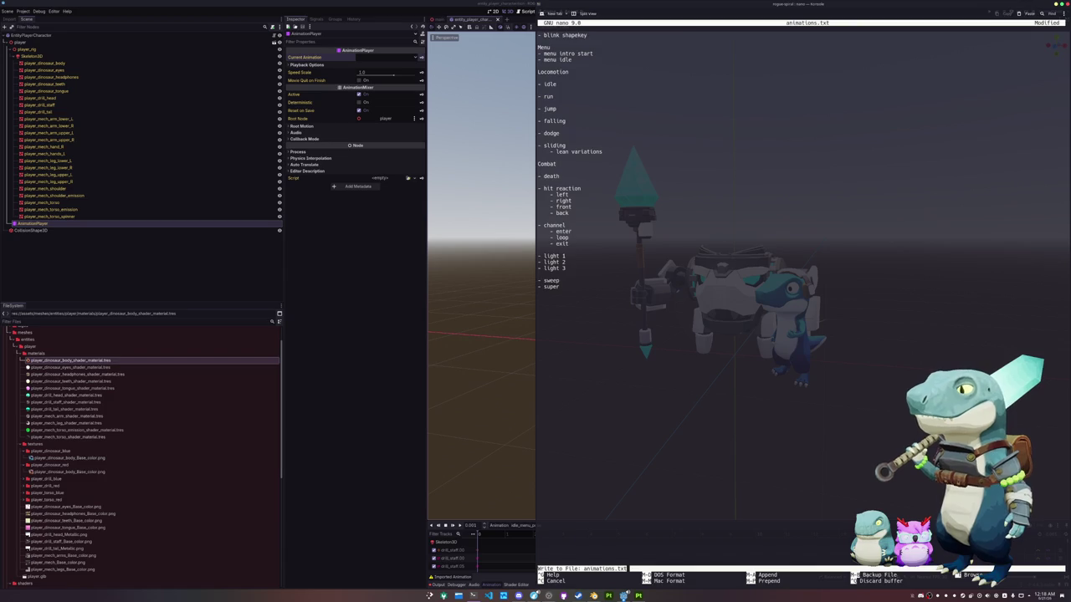
{"action": "key", "text": "Return"}
{"action": "key", "text": "Up"}
{"action": "key", "text": "Return"}
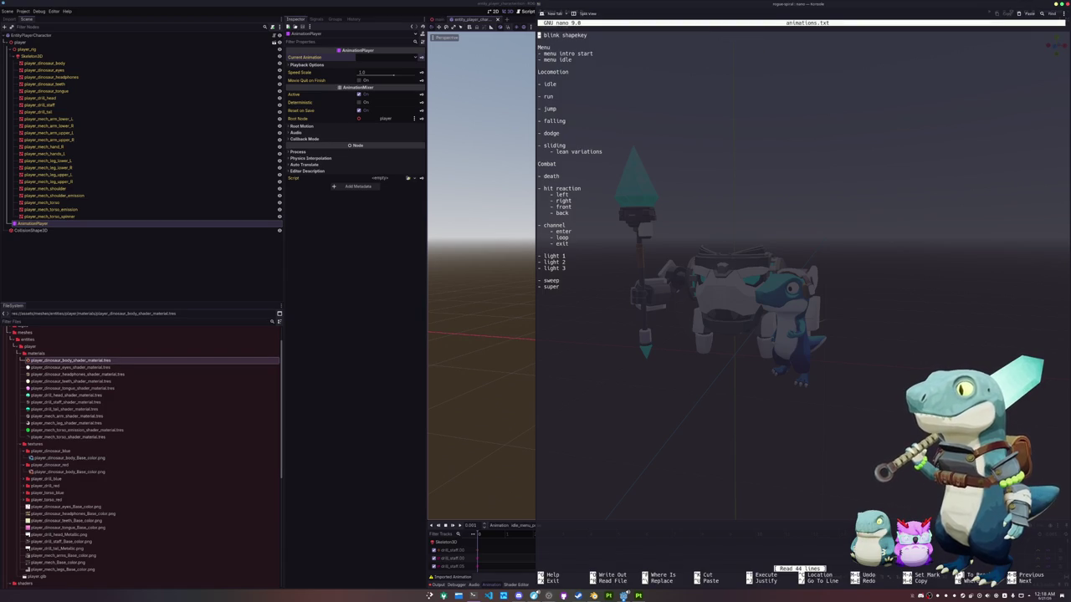
{"action": "key", "text": "alt+Tab"}
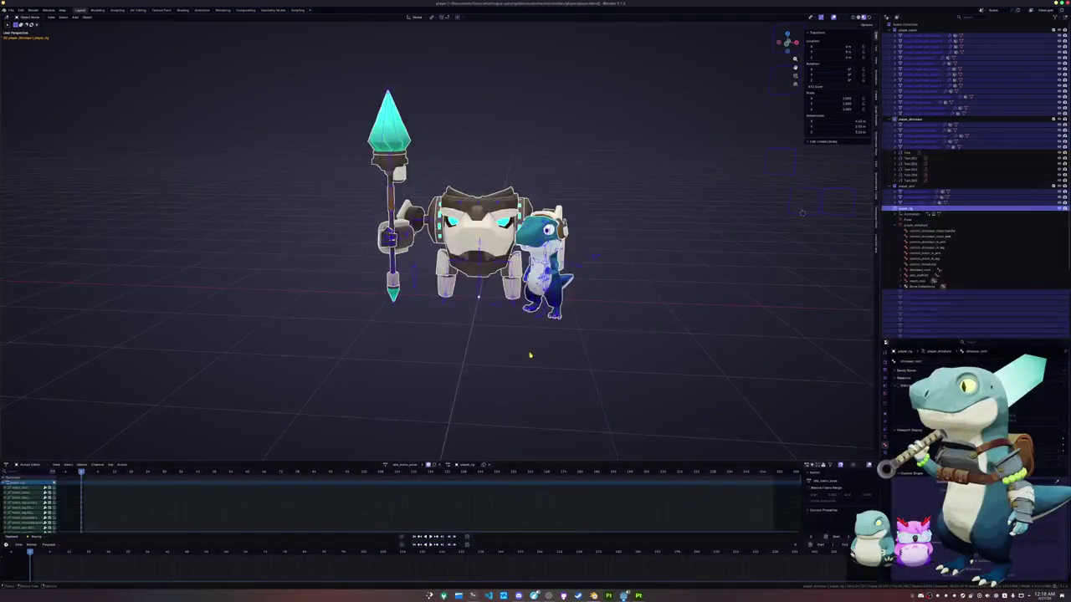
Clear all bone rotations and locations to return the rig to its rest pose.
{"action": "key", "text": "ctrl+Tab"}
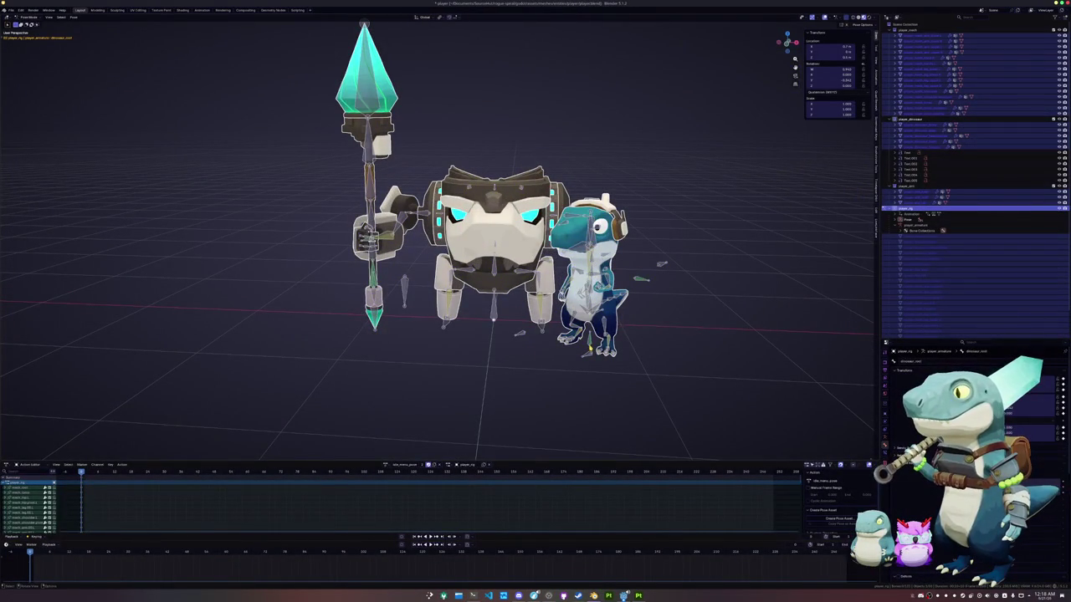
{"action": "key", "text": "a"}
{"action": "key", "text": "alt+g"}
{"action": "key", "text": "alt+r"}
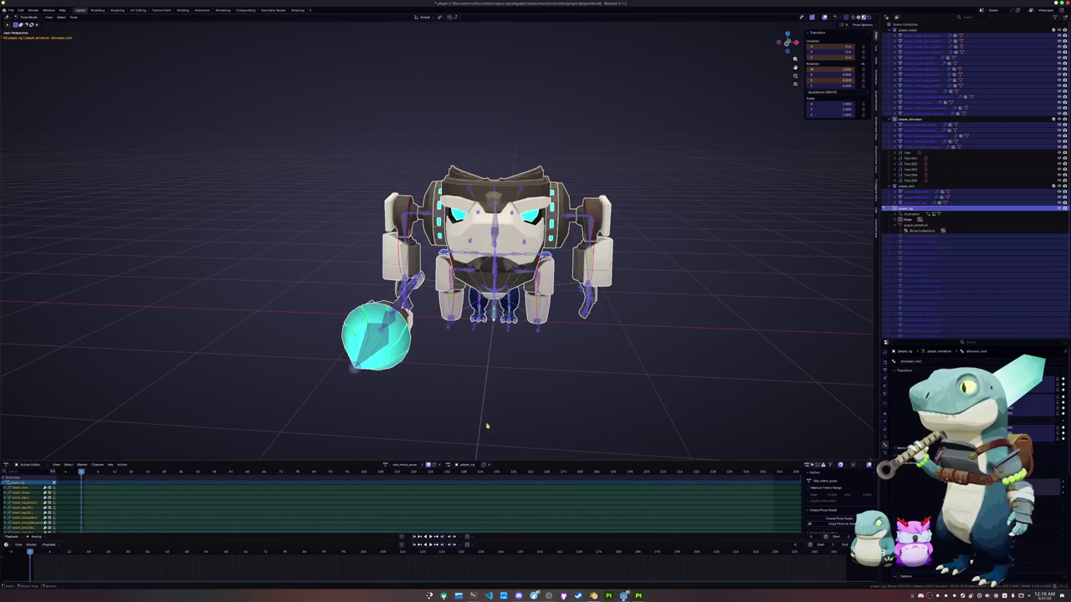
{"action": "key", "text": "ctrl+Tab"}
Select the dinosaur body, hide the robot armour collection, and switch to plain grey shading.
{"action": "left_click", "coordinate": [517, 298]}
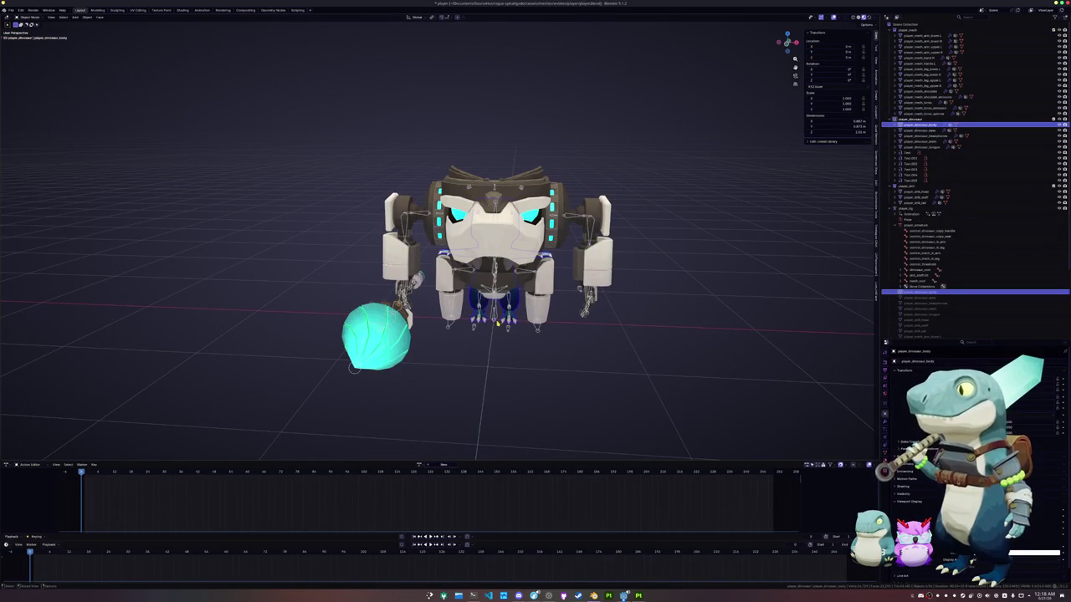
{"action": "left_click", "coordinate": [502, 334]}
{"action": "key", "text": "ctrl+Tab"}
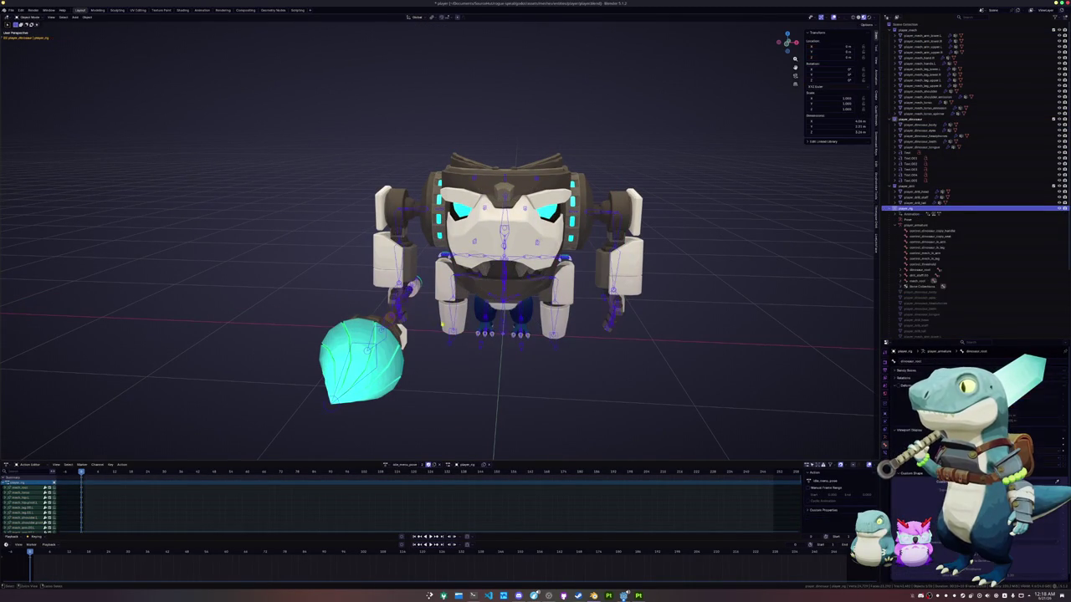
{"action": "left_click", "coordinate": [529, 311]}
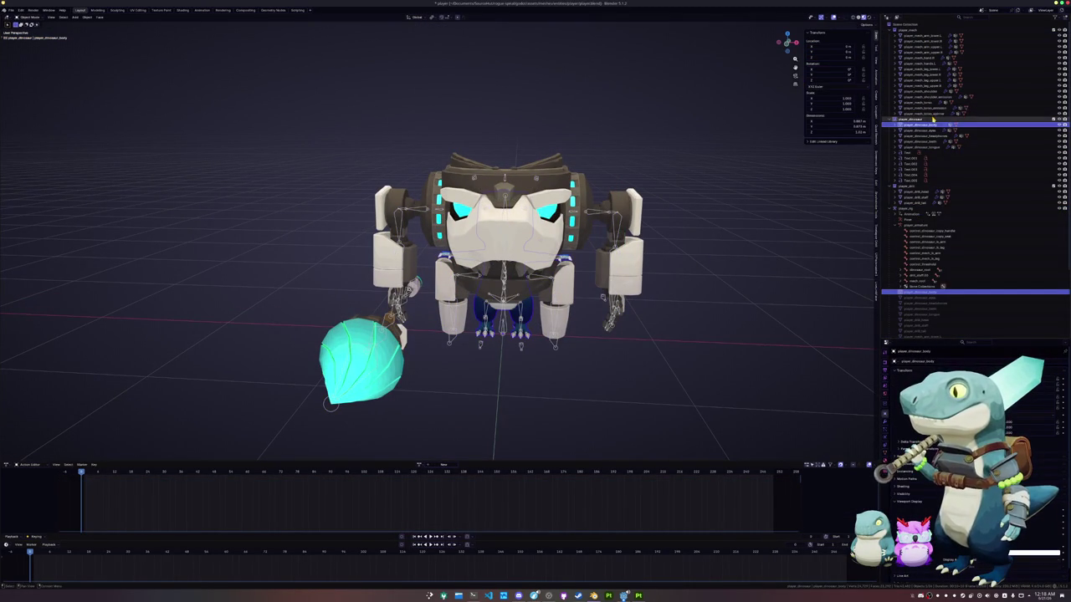
{"action": "left_click", "coordinate": [1060, 30]}
{"action": "mouse_move", "coordinate": [638, 172]}
{"action": "middle_mouse_down"}
{"action": "mouse_move", "coordinate": [654, 142]}
{"action": "mouse_move", "coordinate": [554, 213]}
{"action": "middle_mouse_up"}
{"action": "key", "text": "z"}
{"action": "scroll", "coordinate": [653, 142], "scroll_direction": "up", "scroll_amount": 3}
{"action": "key", "text": "Tab"}
{"action": "scroll", "coordinate": [452, 251], "scroll_direction": "up", "scroll_amount": 2}
{"action": "key", "text": "Tab"}
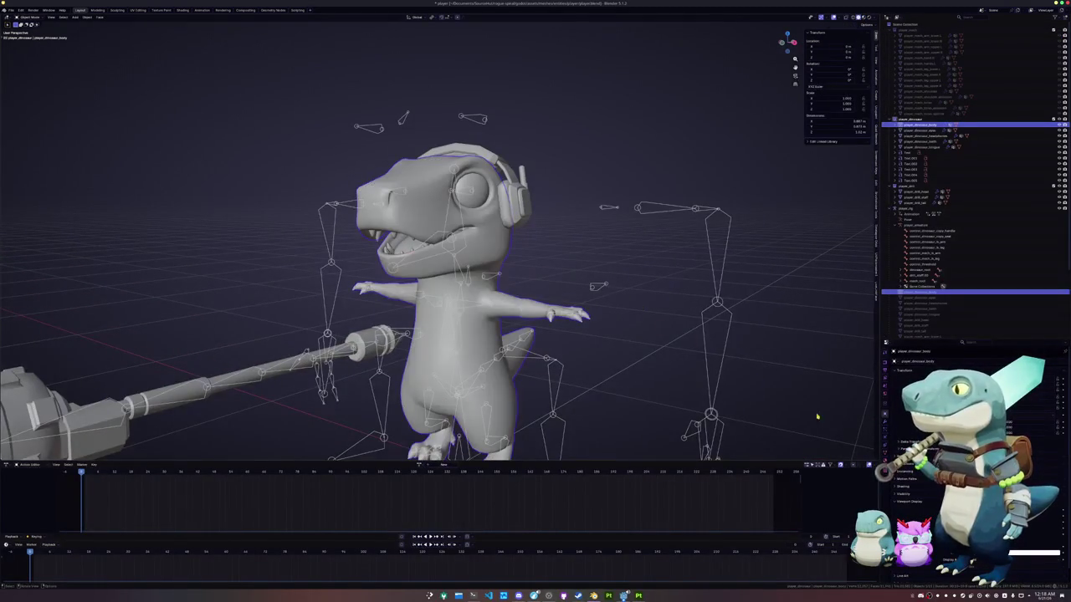
Add a Basis and a second shape key to the body, renaming the second to blink.
{"action": "left_click", "coordinate": [886, 452]}
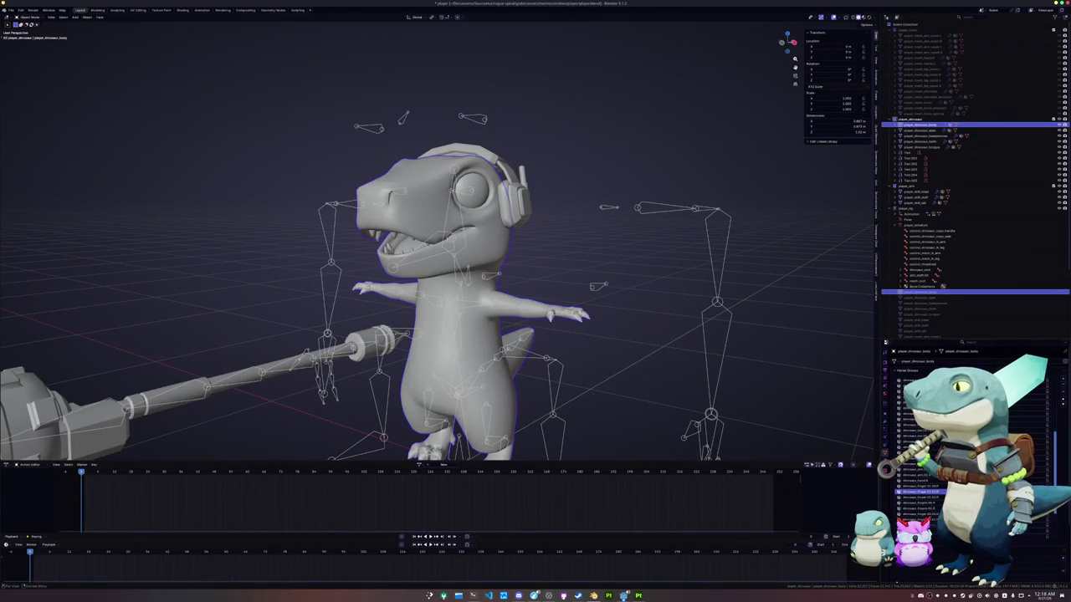
{"action": "scroll", "coordinate": [929, 419], "scroll_direction": "down", "scroll_amount": 5}
{"action": "left_click", "coordinate": [1048, 482]}
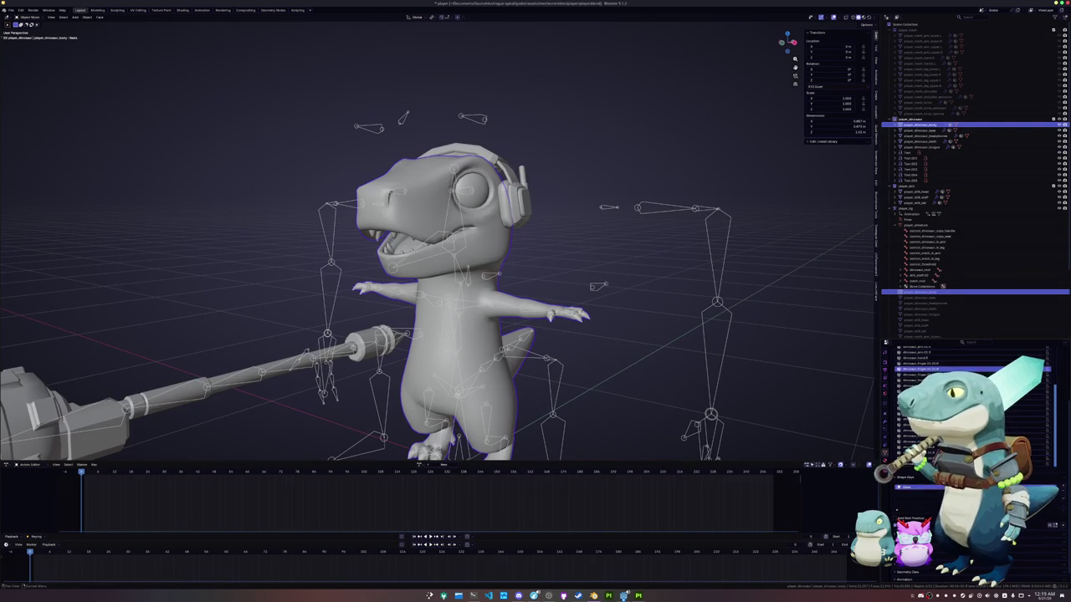
{"action": "left_click", "coordinate": [1048, 483]}
{"action": "double_click", "coordinate": [908, 485]}
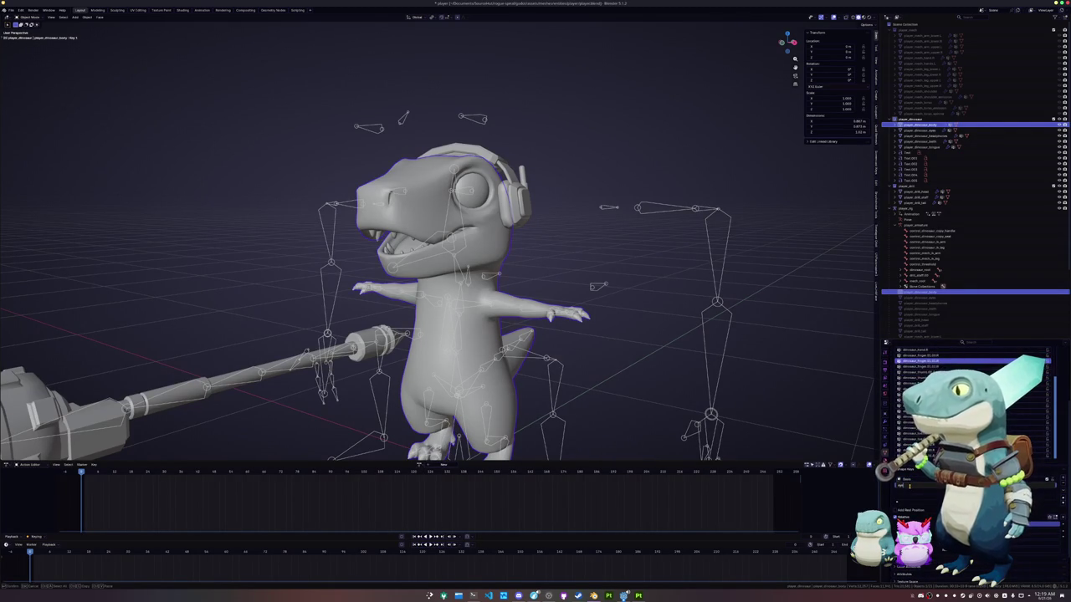
{"action": "key", "text": "Return"}
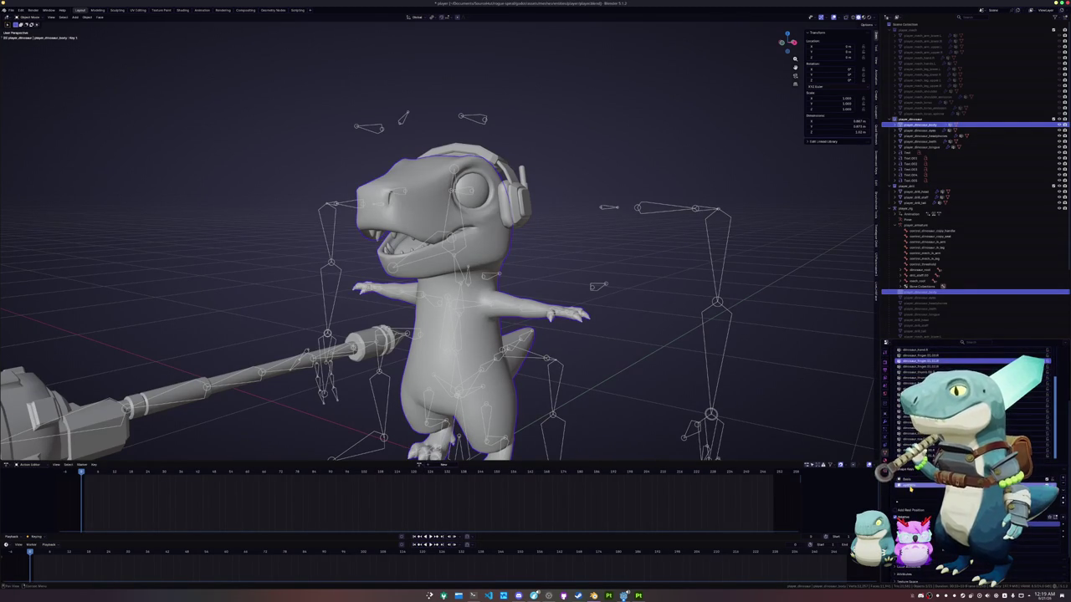
Enter Edit Mode on the body and zoom in on the eye.
{"action": "key", "text": "Tab"}
{"action": "scroll", "coordinate": [567, 184], "scroll_direction": "up", "scroll_amount": 3}
{"action": "key", "text": "alt+z"}
{"action": "key", "text": "alt+z"}
{"action": "scroll", "coordinate": [498, 168], "scroll_direction": "up", "scroll_amount": 4}
{"action": "scroll", "coordinate": [498, 167], "scroll_direction": "up", "scroll_amount": 3}
Select the edge loop around the eye and flatten it vertically on Z.
{"action": "key", "text": "2"}
{"action": "left_click", "coordinate": [618, 219], "text": "alt"}
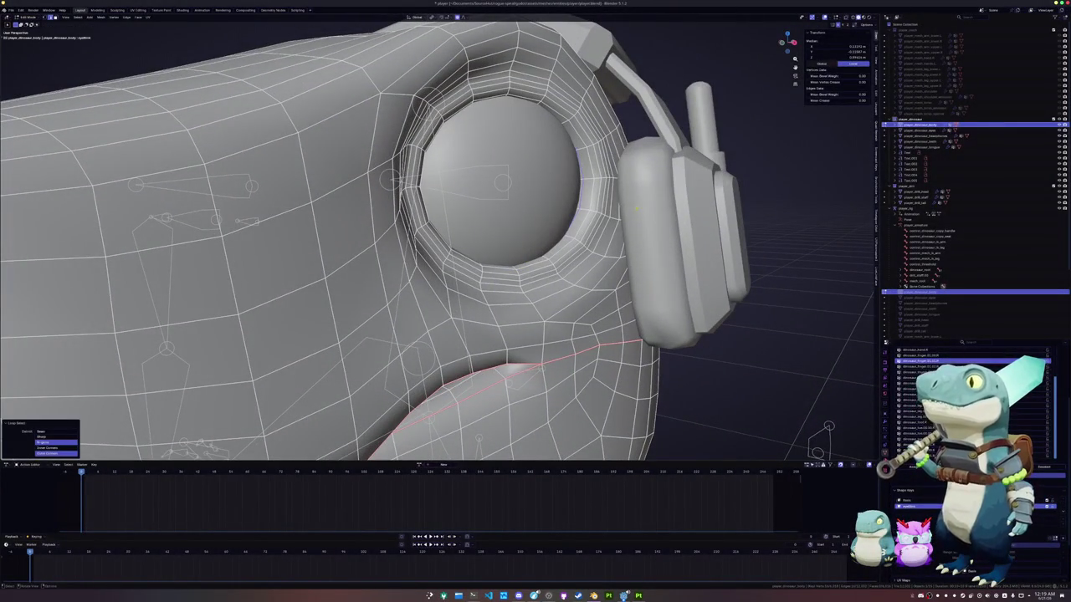
{"action": "key", "text": "s"}
{"action": "key", "text": "z"}
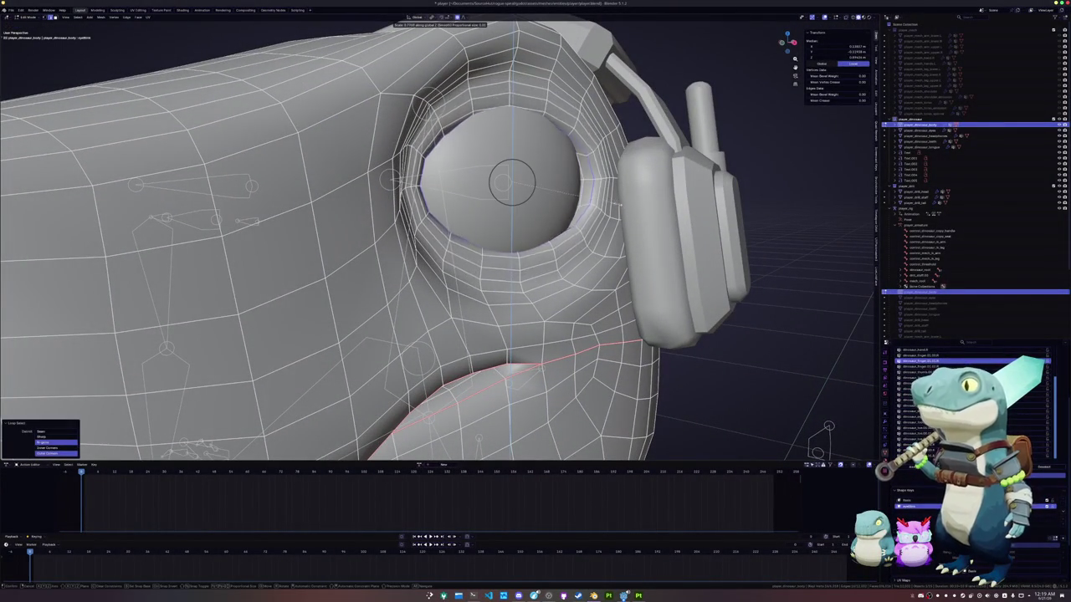
{"action": "key", "text": "Escape"}
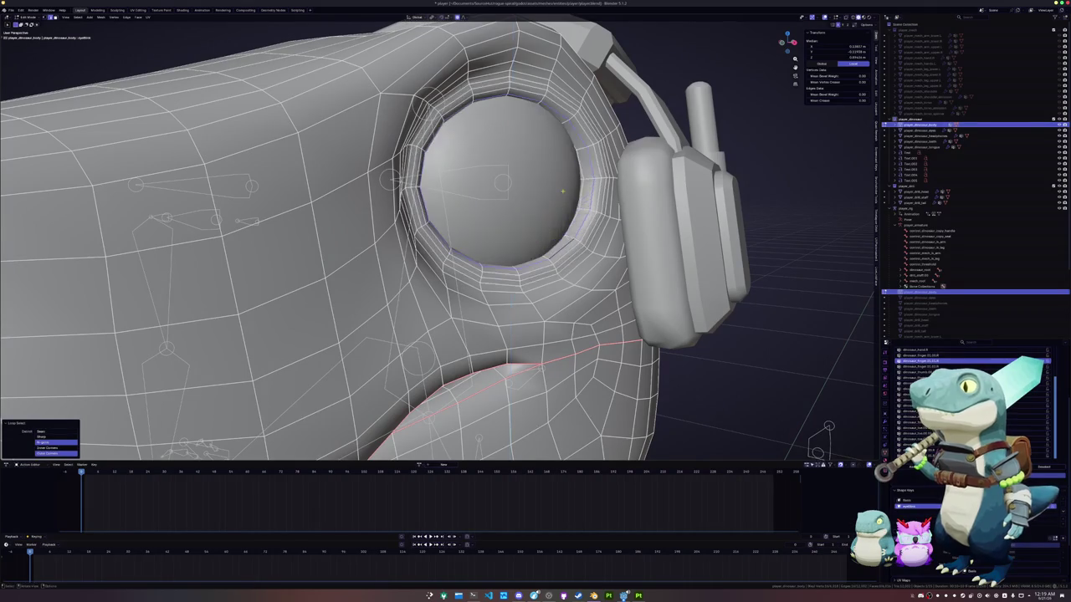
{"action": "key", "text": "s"}
{"action": "key", "text": "z"}
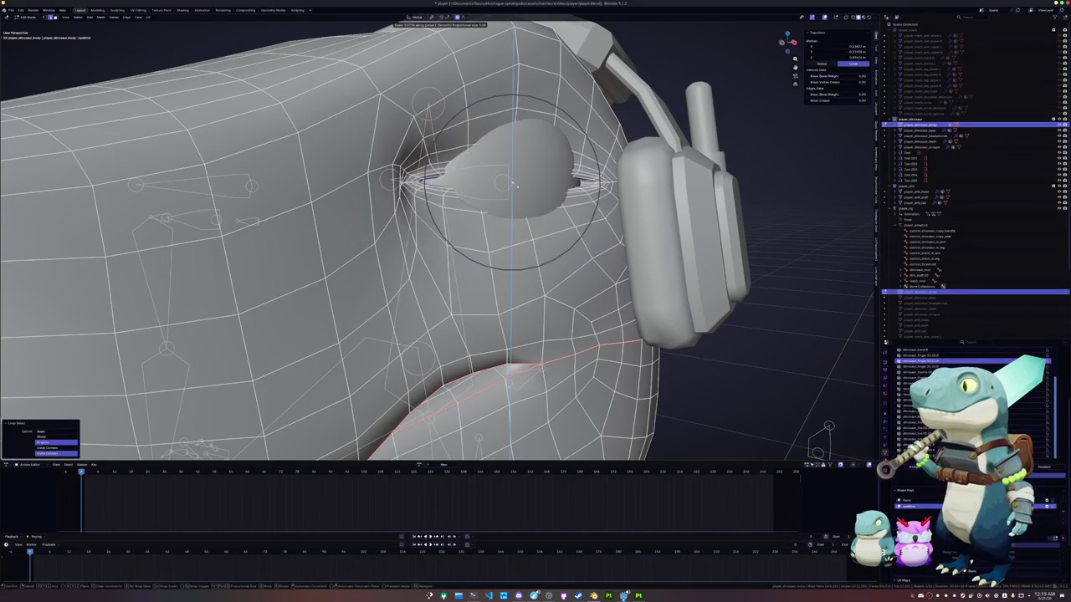
{"action": "left_click", "coordinate": [505, 184]}
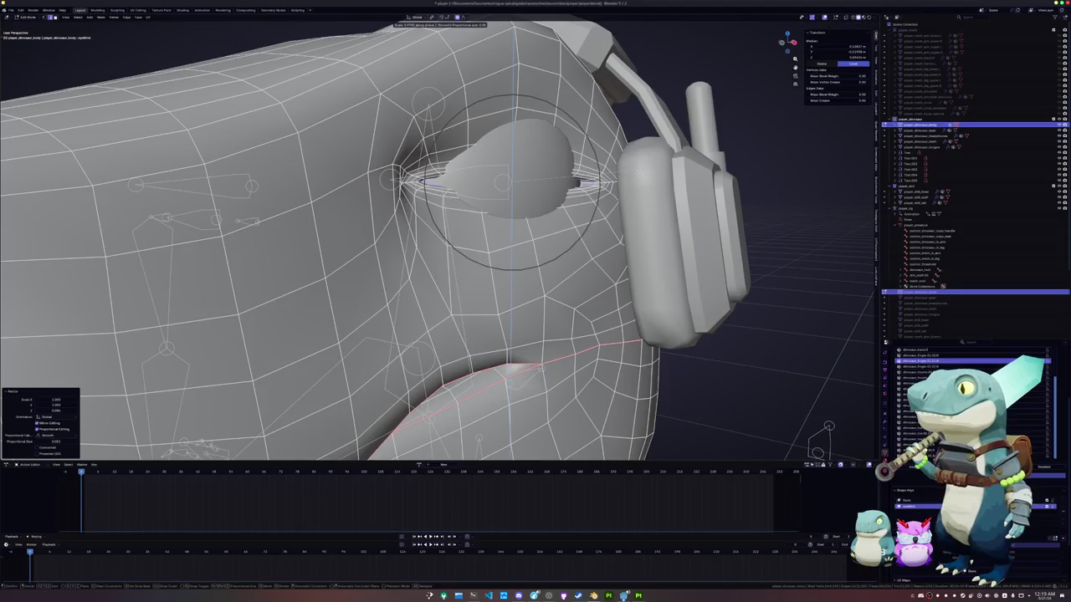
Scale the eye loop excluding Z, nudge the eyelid vertically, and squash it on Z with a smaller falloff.
{"action": "key", "text": "s"}
{"action": "key", "text": "shift+z"}
{"action": "key", "text": "shift+z"}
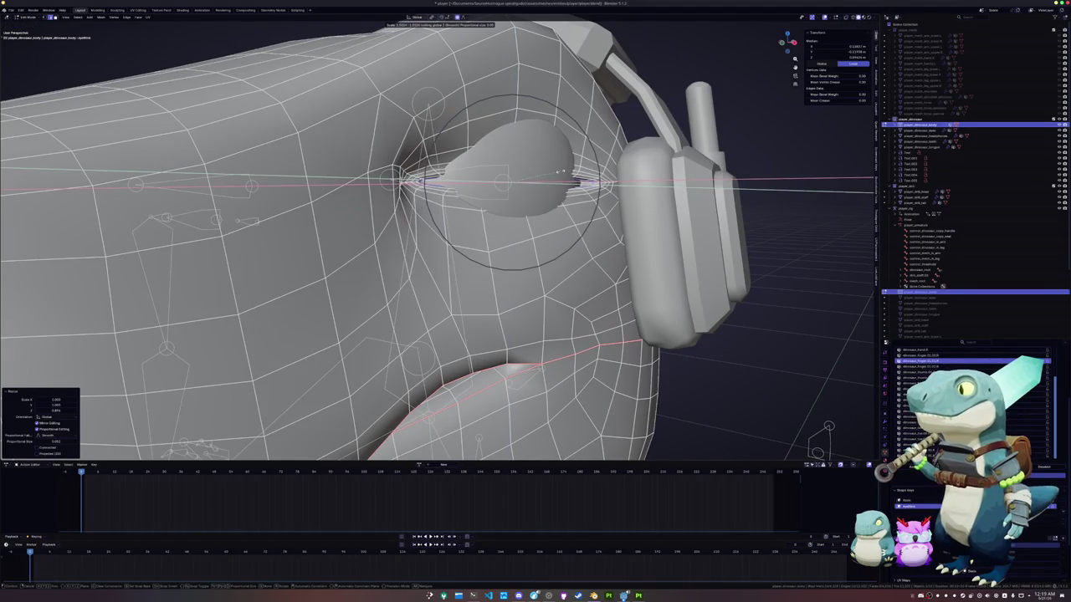
{"action": "left_click", "coordinate": [551, 174]}
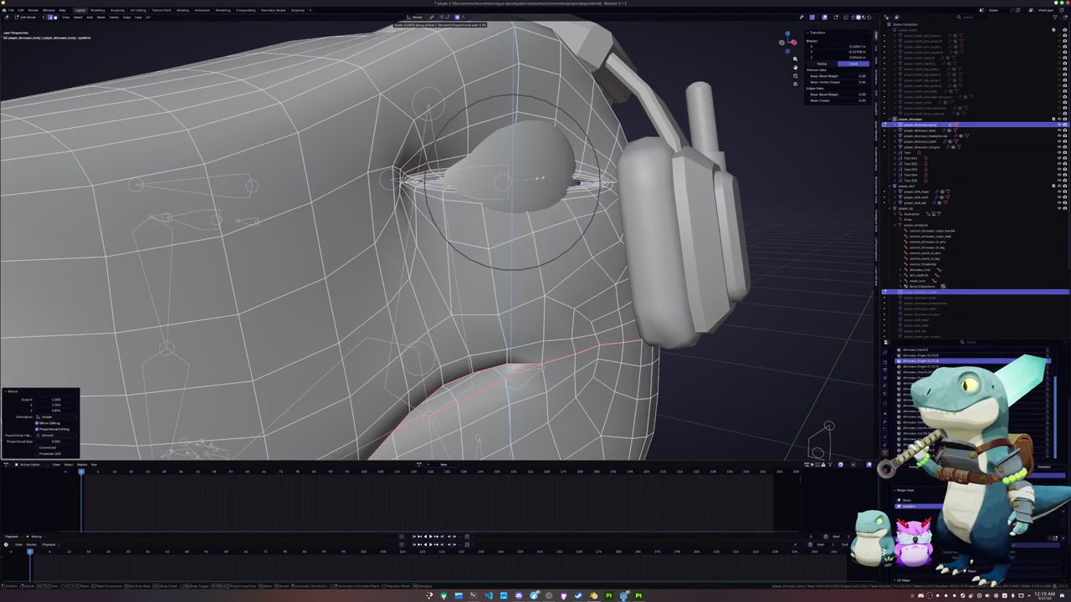
{"action": "middle_click_drag", "start_coordinate": [550, 174], "coordinate": [557, 205]}
{"action": "key", "text": "g"}
{"action": "key", "text": "shift+z"}
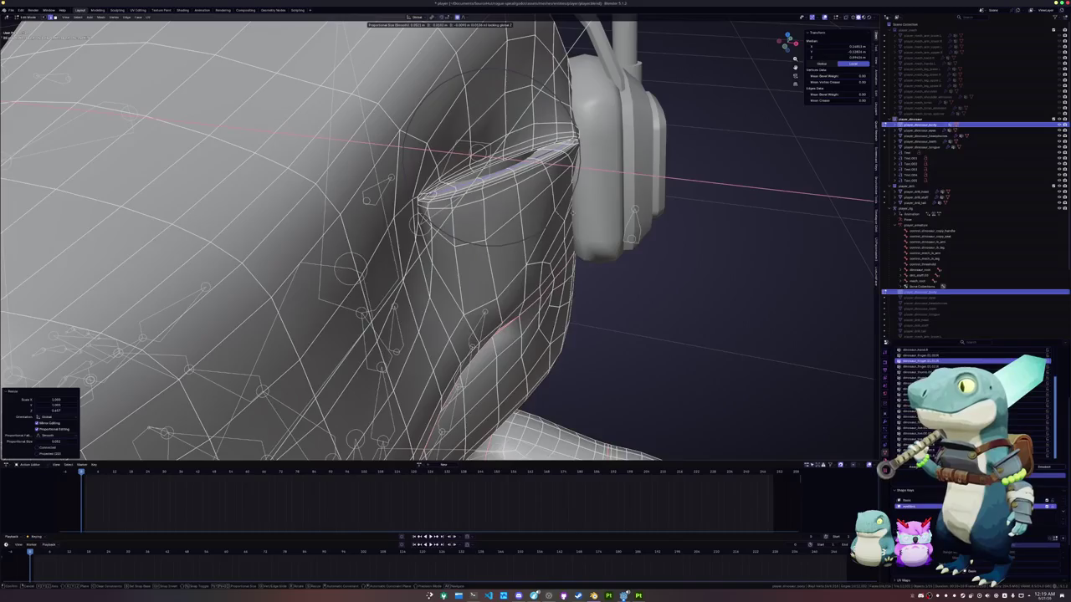
{"action": "left_click", "coordinate": [476, 167]}
{"action": "middle_click_drag", "start_coordinate": [476, 167], "coordinate": [500, 199]}
{"action": "key", "text": "s"}
{"action": "key", "text": "z"}
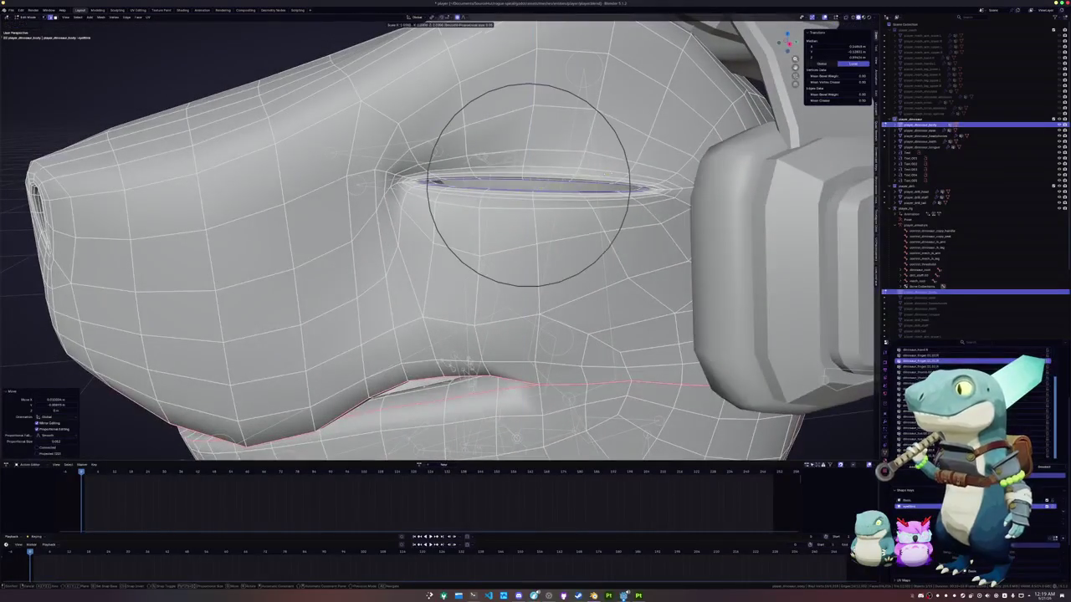
{"action": "scroll", "coordinate": [529, 185], "scroll_direction": "up", "scroll_amount": 6}
{"action": "scroll", "coordinate": [529, 185], "scroll_direction": "up", "scroll_amount": 3}
Confirm the slit squash and slide the eyelid edge loops upward.
{"action": "left_click", "coordinate": [529, 185]}
{"action": "mouse_move", "coordinate": [529, 185]}
{"action": "middle_mouse_down"}
{"action": "mouse_move", "coordinate": [502, 167]}
{"action": "mouse_move", "coordinate": [519, 176]}
{"action": "middle_mouse_up"}
{"action": "left_click", "coordinate": [502, 168], "text": "alt"}
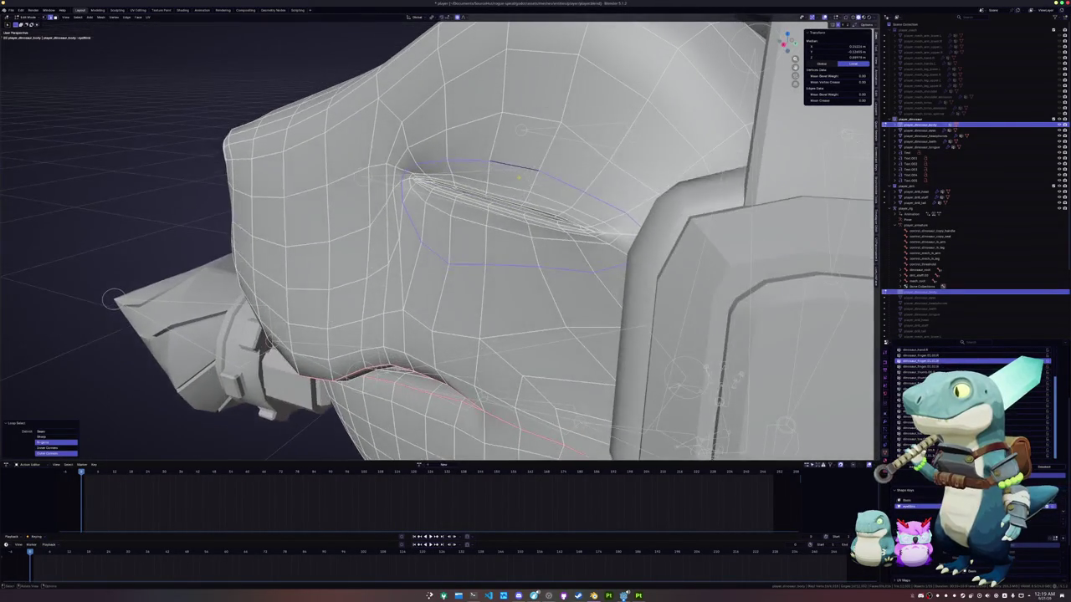
{"action": "key", "text": "g"}
{"action": "key", "text": "g"}
{"action": "left_click", "coordinate": [563, 167]}
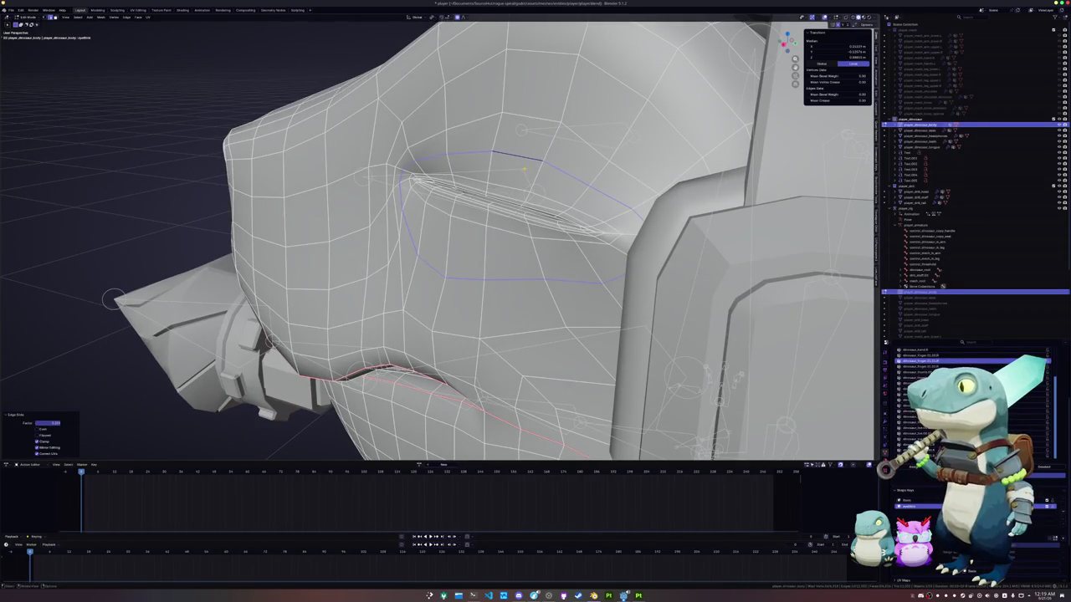
{"action": "mouse_move", "coordinate": [563, 168]}
{"action": "middle_mouse_down"}
{"action": "mouse_move", "coordinate": [492, 210]}
{"action": "mouse_move", "coordinate": [545, 134]}
{"action": "mouse_move", "coordinate": [514, 101]}
{"action": "middle_mouse_up"}
{"action": "left_click", "coordinate": [492, 210], "text": "alt"}
{"action": "left_click", "coordinate": [515, 101]}
{"action": "left_click", "coordinate": [632, 132], "text": "ctrl"}
{"action": "middle_click_drag", "start_coordinate": [632, 131], "coordinate": [544, 167]}
Edge-slide two more loops around the eye to reshape the lids.
{"action": "key", "text": "g"}
{"action": "key", "text": "g"}
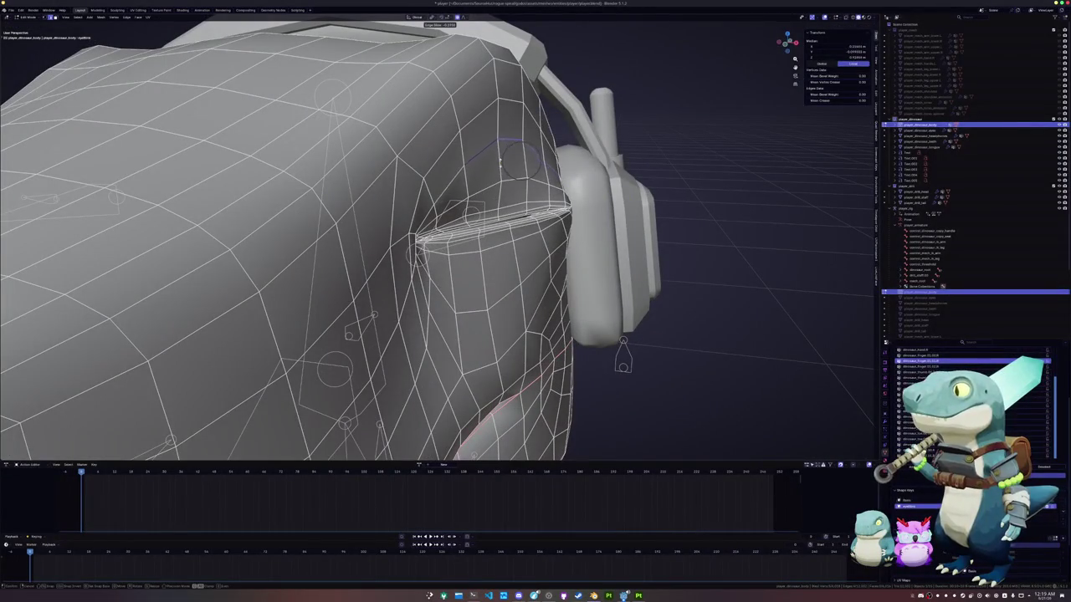
{"action": "left_click", "coordinate": [491, 188]}
{"action": "left_click", "coordinate": [490, 200], "text": "alt"}
{"action": "middle_click_drag", "start_coordinate": [494, 210], "coordinate": [510, 238]}
{"action": "key", "text": "g"}
{"action": "key", "text": "g"}
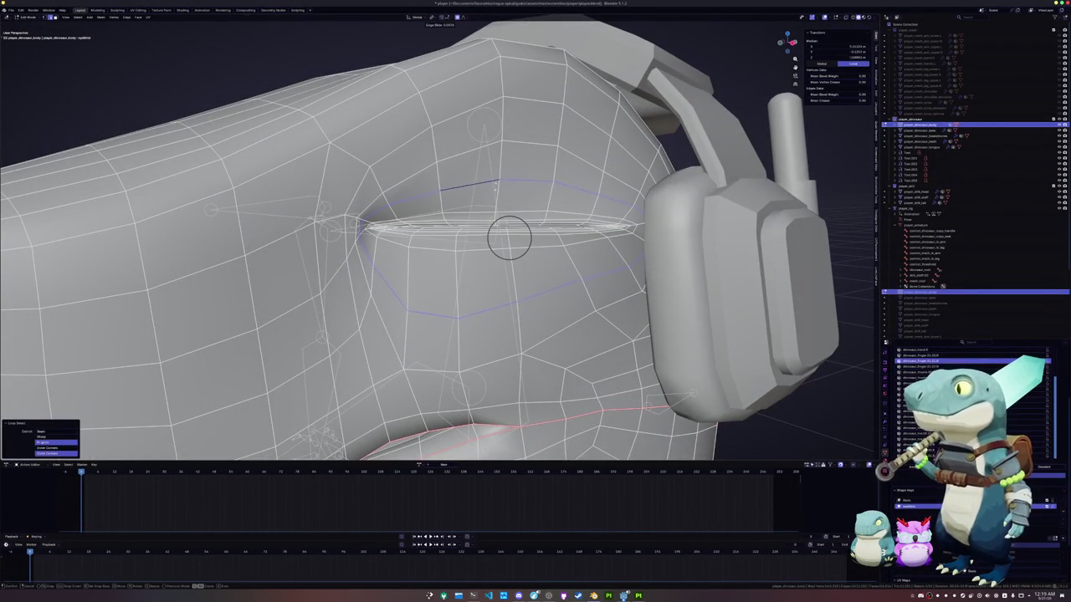
{"action": "left_click", "coordinate": [510, 238]}
{"action": "left_click", "coordinate": [522, 209], "text": "alt"}
{"action": "key", "text": "g"}
{"action": "key", "text": "g"}
{"action": "left_click", "coordinate": [502, 228]}
{"action": "middle_click_drag", "start_coordinate": [502, 228], "coordinate": [469, 217]}
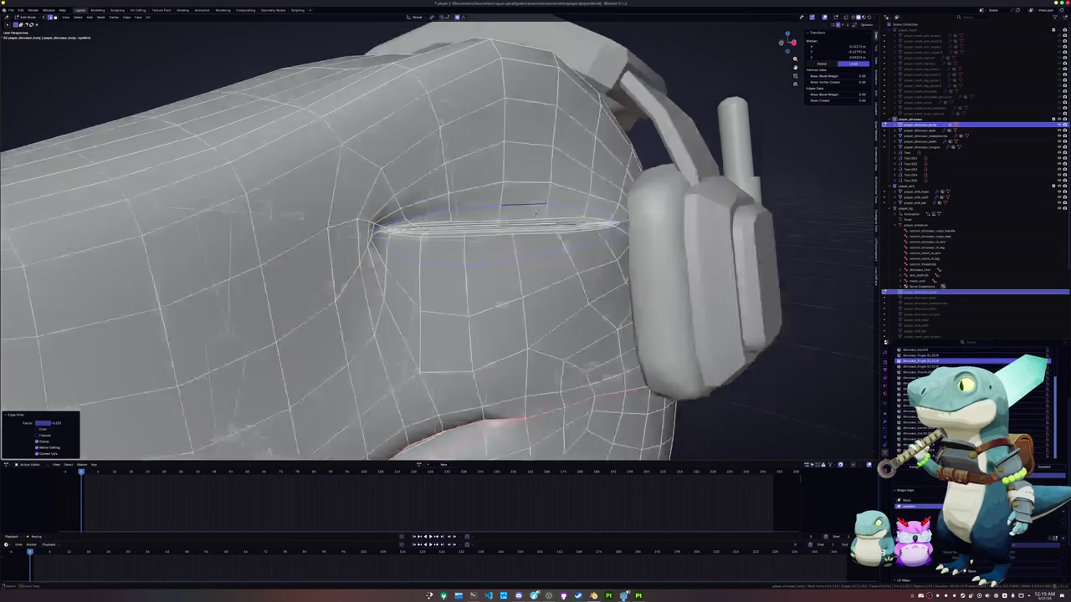
Select a path along the upper eye rim and pull it inward with Shrink/Fatten.
{"action": "left_click", "coordinate": [553, 185]}
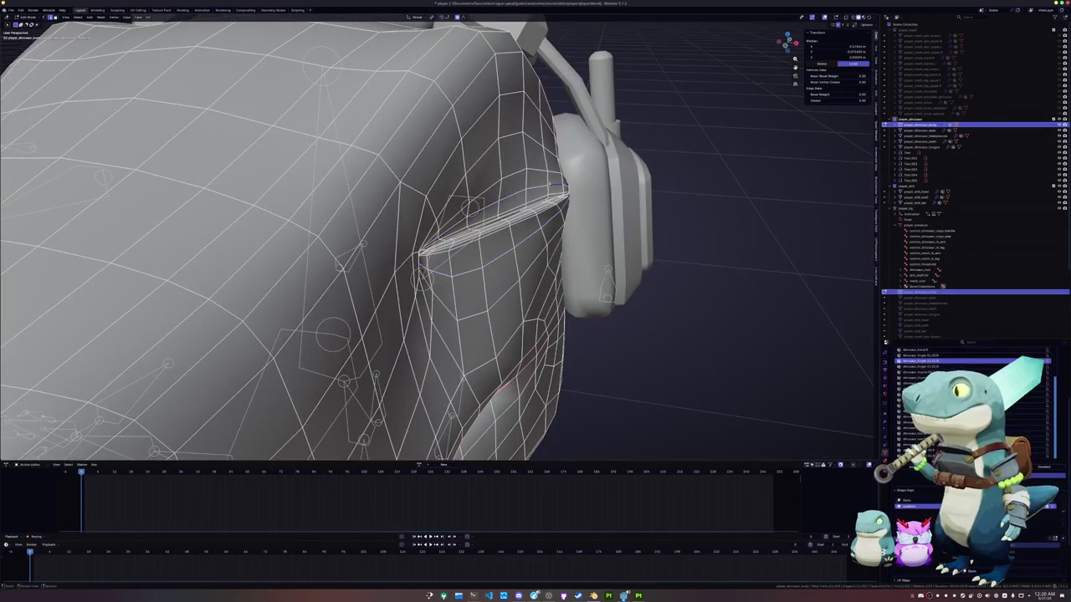
{"action": "left_click", "coordinate": [555, 202], "text": "ctrl"}
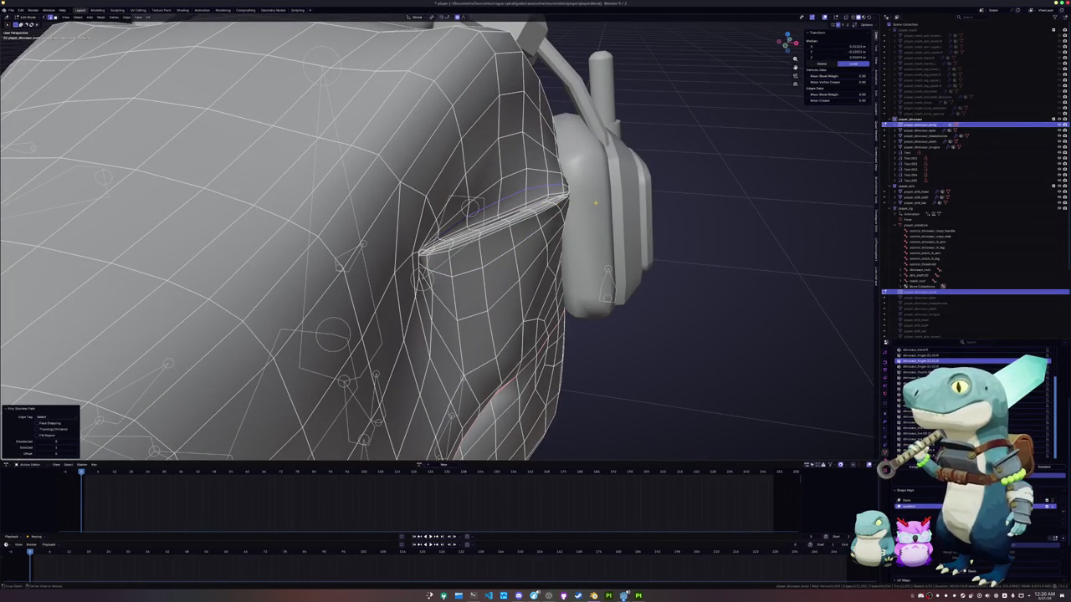
{"action": "key", "text": "g"}
{"action": "key", "text": "Escape"}
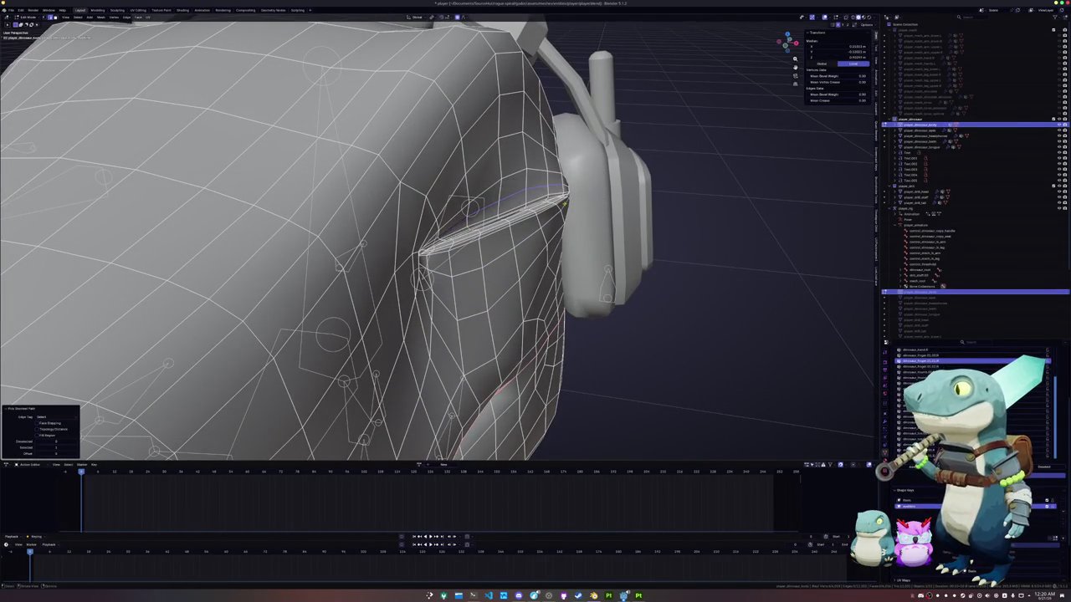
{"action": "key", "text": "alt+s"}
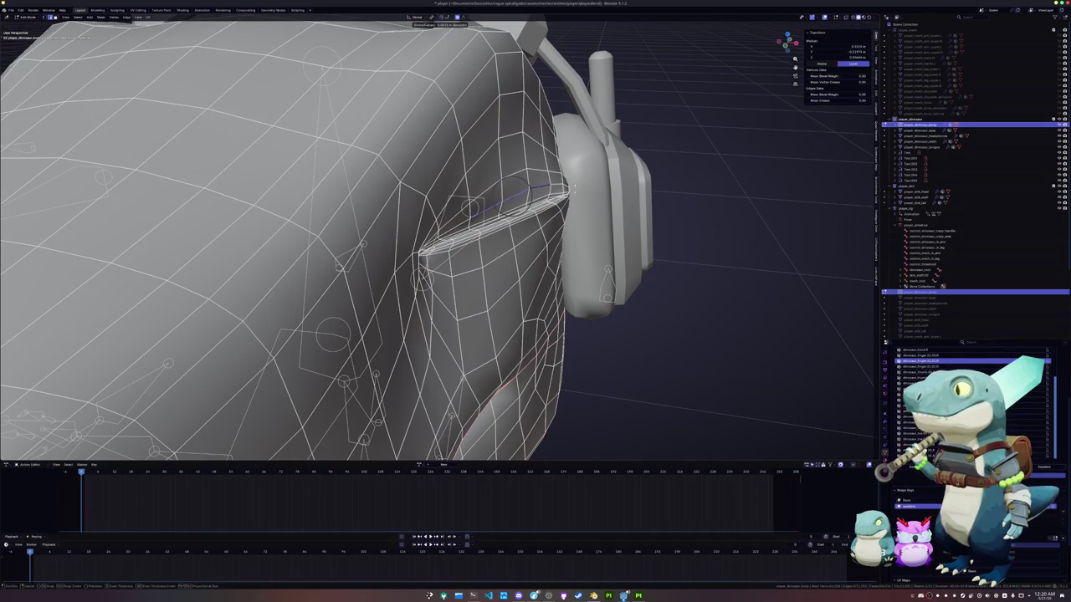
{"action": "left_click", "coordinate": [576, 187]}
{"action": "mouse_move", "coordinate": [576, 187]}
{"action": "middle_mouse_down"}
{"action": "mouse_move", "coordinate": [602, 212]}
{"action": "mouse_move", "coordinate": [574, 177]}
{"action": "middle_mouse_up"}
{"action": "left_click", "coordinate": [602, 211]}
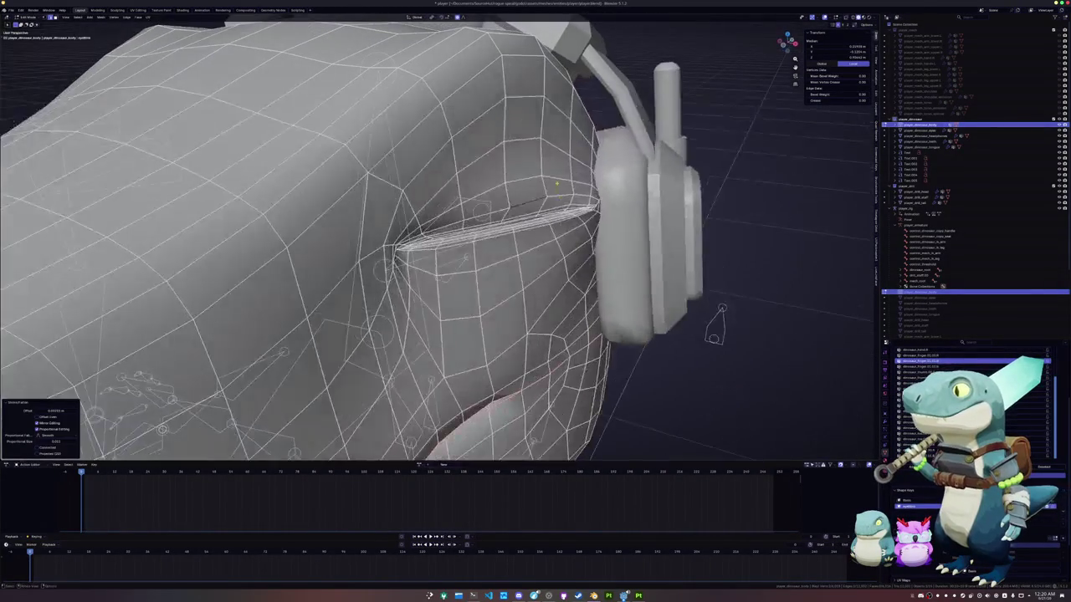
{"action": "left_click", "coordinate": [576, 178]}
{"action": "key", "text": "alt+s"}
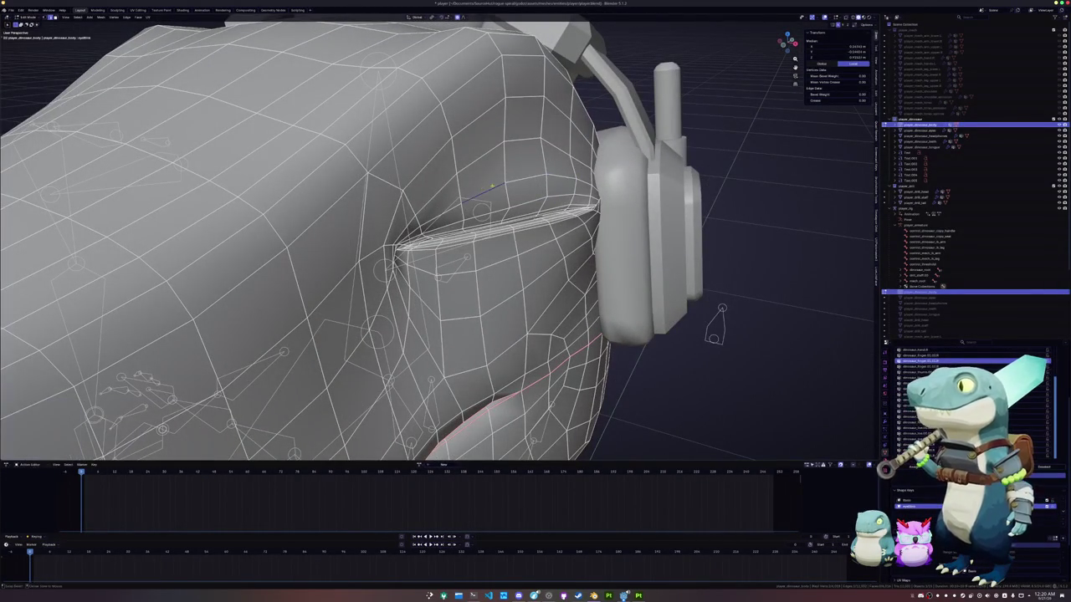
{"action": "left_click", "coordinate": [494, 183]}
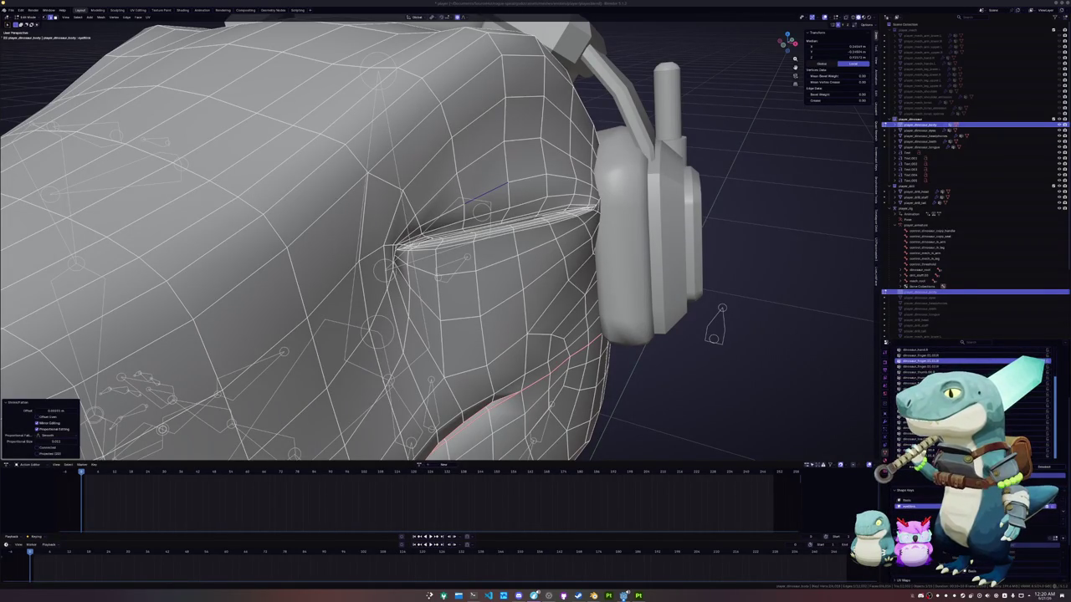
{"action": "mouse_move", "coordinate": [555, 259]}
{"action": "middle_mouse_down"}
{"action": "mouse_move", "coordinate": [519, 242]}
{"action": "mouse_move", "coordinate": [536, 205]}
{"action": "mouse_move", "coordinate": [850, 23]}
{"action": "middle_mouse_up"}
Check the head in Material Preview, then return to grey shading and Edit Mode.
{"action": "key", "text": "Tab"}
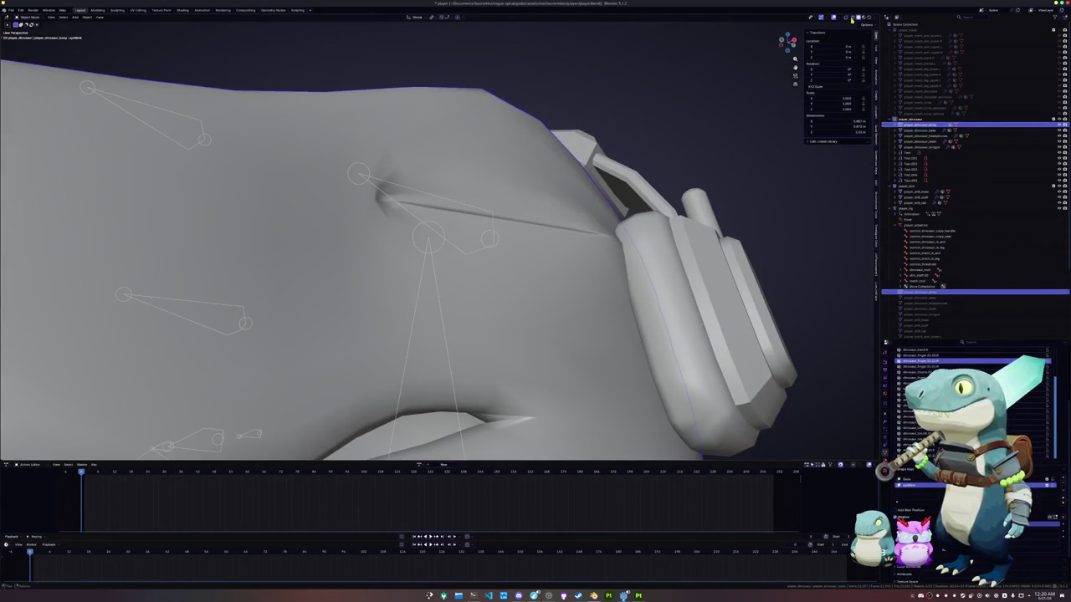
{"action": "left_click", "coordinate": [863, 17]}
{"action": "left_click_drag", "start_coordinate": [787, 42], "coordinate": [800, 52]}
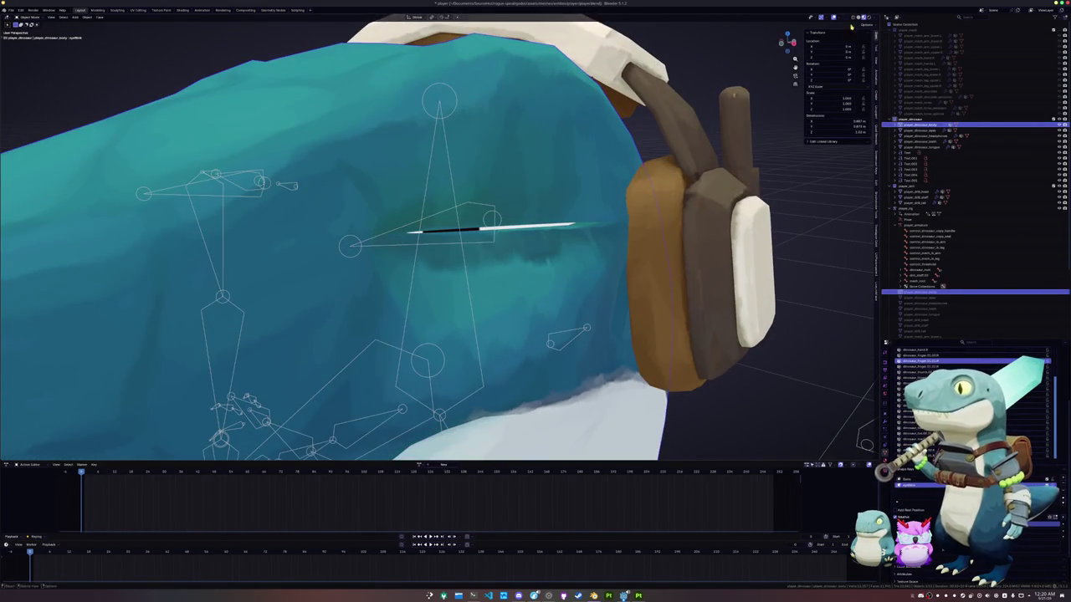
{"action": "left_click", "coordinate": [857, 16]}
{"action": "key", "text": "Tab"}
Select the eye slit edge loop and shrink it inward.
{"action": "key", "text": "KP_Decimal"}
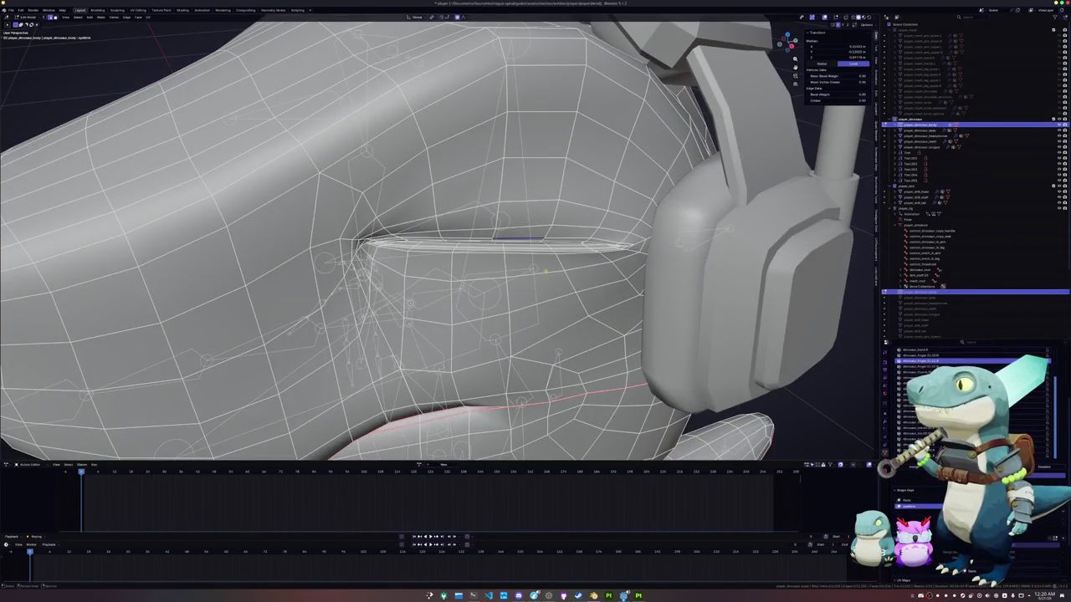
{"action": "left_click", "coordinate": [519, 243], "text": "alt"}
{"action": "mouse_move", "coordinate": [518, 243]}
{"action": "middle_mouse_down"}
{"action": "mouse_move", "coordinate": [593, 274]}
{"action": "mouse_move", "coordinate": [536, 251]}
{"action": "middle_mouse_up"}
{"action": "key", "text": "alt+s"}
{"action": "left_click", "coordinate": [592, 273]}
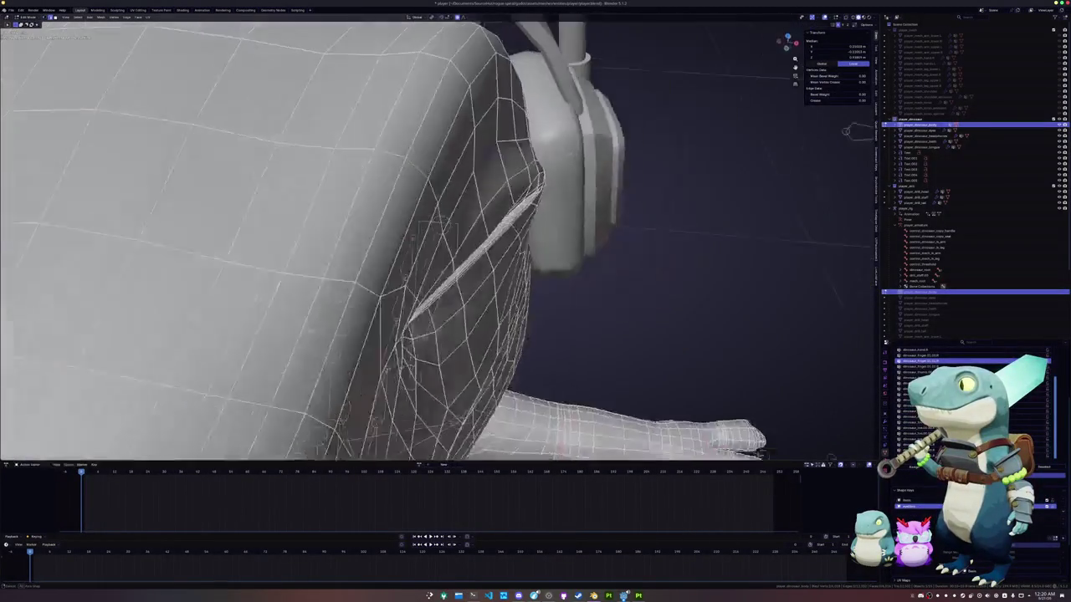
Move the selected vertices along X, then reposition the vertices around the eye.
{"action": "middle_click_drag", "start_coordinate": [435, 251], "coordinate": [527, 210]}
{"action": "key", "text": "g"}
{"action": "key", "text": "x"}
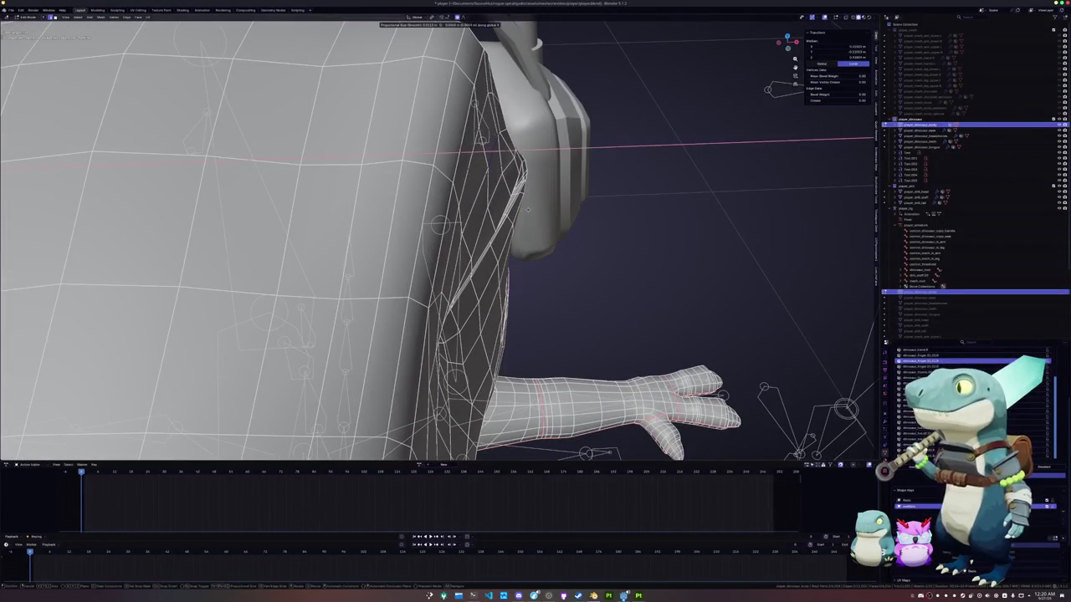
{"action": "left_click", "coordinate": [527, 209]}
{"action": "mouse_move", "coordinate": [523, 206]}
{"action": "middle_mouse_down"}
{"action": "mouse_move", "coordinate": [552, 173]}
{"action": "mouse_move", "coordinate": [527, 159]}
{"action": "mouse_move", "coordinate": [500, 184]}
{"action": "mouse_move", "coordinate": [536, 201]}
{"action": "middle_mouse_up"}
{"action": "key", "text": "g"}
{"action": "left_click", "coordinate": [520, 154]}
{"action": "key", "text": "g"}
{"action": "left_click", "coordinate": [500, 184]}
Select the vertices beside the slit in see-through view, move them, and shrink them inward.
{"action": "key", "text": "alt+z"}
{"action": "left_click", "coordinate": [600, 220]}
{"action": "key", "text": "alt+z"}
{"action": "mouse_move", "coordinate": [600, 220]}
{"action": "middle_mouse_down"}
{"action": "mouse_move", "coordinate": [569, 207]}
{"action": "mouse_move", "coordinate": [466, 259]}
{"action": "mouse_move", "coordinate": [395, 229]}
{"action": "mouse_move", "coordinate": [452, 227]}
{"action": "middle_mouse_up"}
{"action": "key", "text": "g"}
{"action": "left_click", "coordinate": [569, 207]}
{"action": "key", "text": "alt+z"}
{"action": "key", "text": "alt+s"}
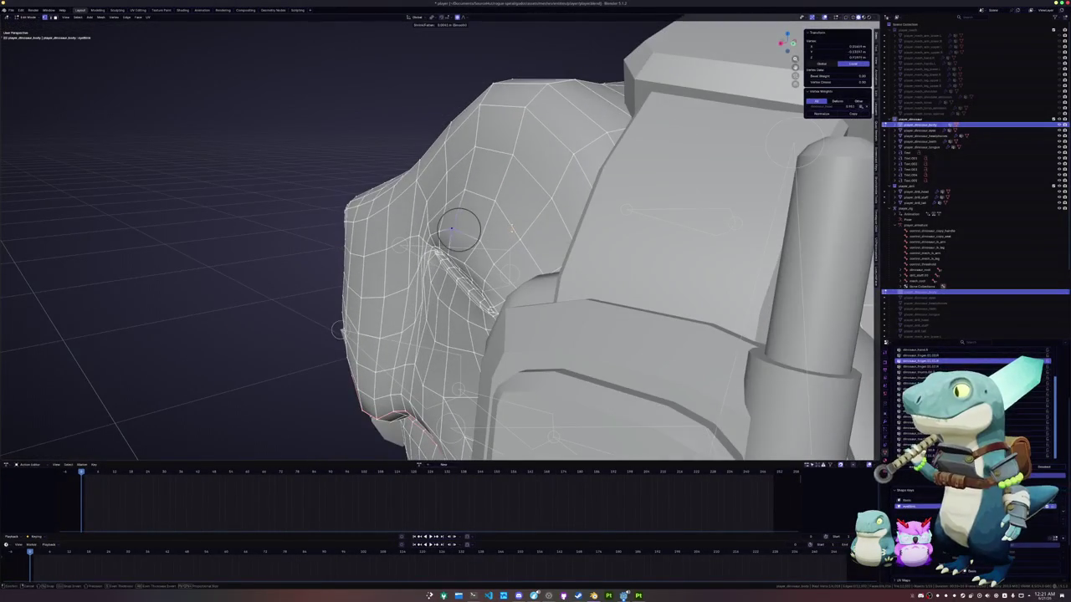
{"action": "left_click", "coordinate": [475, 239]}
{"action": "mouse_move", "coordinate": [474, 238]}
{"action": "middle_mouse_down"}
{"action": "mouse_move", "coordinate": [562, 260]}
{"action": "mouse_move", "coordinate": [562, 241]}
{"action": "mouse_move", "coordinate": [451, 268]}
{"action": "middle_mouse_up"}
Shrink the selected eye-slit vertices with Alt+S and reposition nearby vertices using soft falloff.
{"action": "scroll", "coordinate": [475, 266], "scroll_direction": "up", "scroll_amount": 2}
{"action": "key", "text": "alt+s"}
{"action": "left_click", "coordinate": [475, 266]}
{"action": "middle_click_drag", "start_coordinate": [412, 290], "coordinate": [127, 159]}
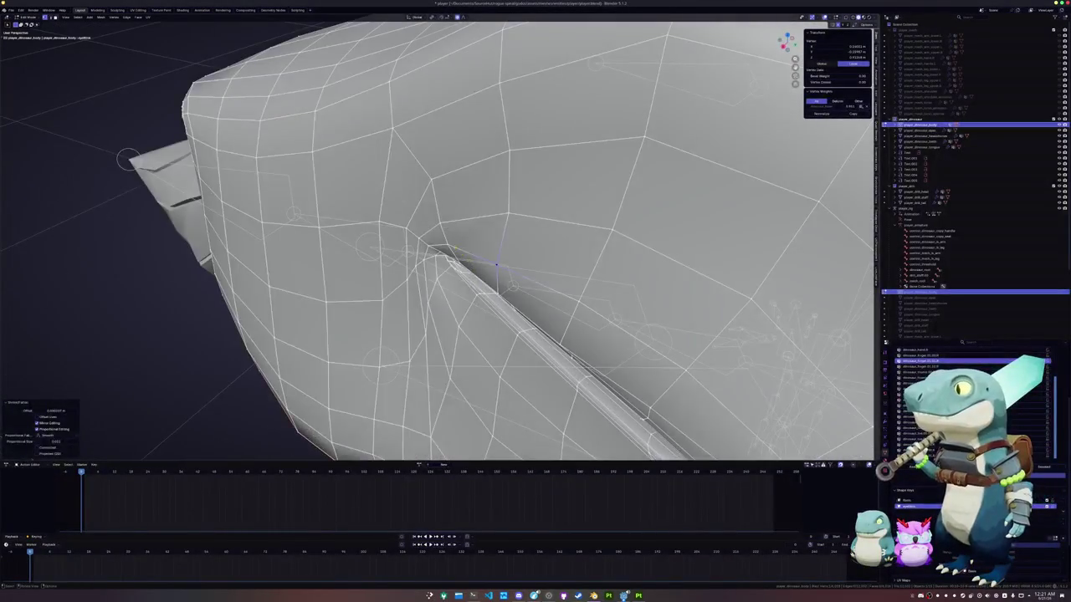
{"action": "middle_click_drag", "start_coordinate": [496, 264], "coordinate": [451, 243]}
{"action": "key", "text": "g"}
{"action": "left_click", "coordinate": [452, 245]}
{"action": "key", "text": "g"}
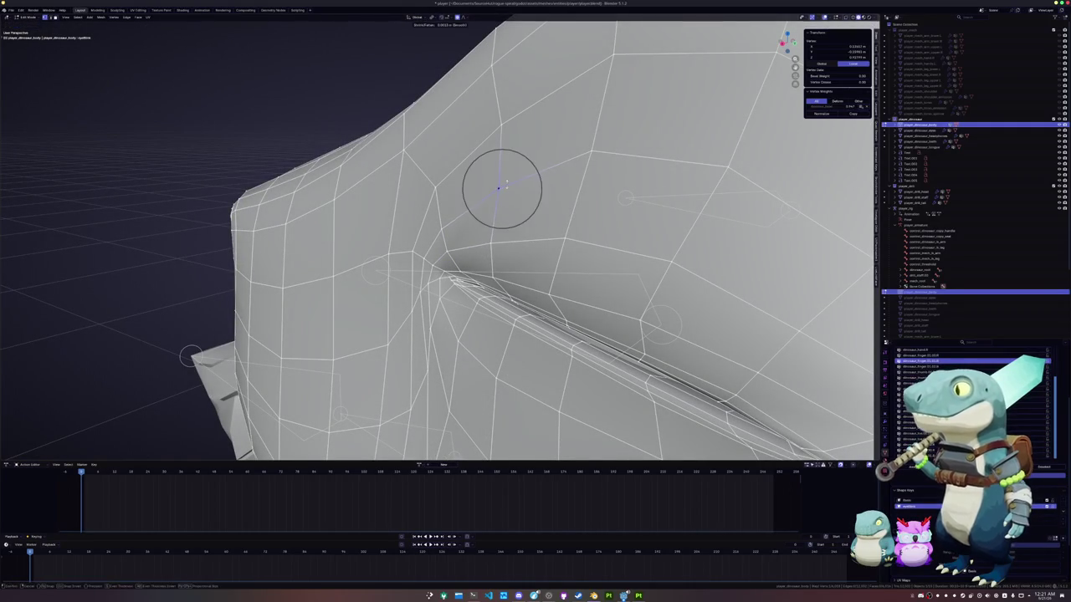
{"action": "left_click", "coordinate": [497, 187]}
{"action": "mouse_move", "coordinate": [497, 188]}
{"action": "middle_mouse_down"}
{"action": "mouse_move", "coordinate": [601, 249]}
{"action": "mouse_move", "coordinate": [395, 214]}
{"action": "mouse_move", "coordinate": [469, 251]}
{"action": "middle_mouse_up"}
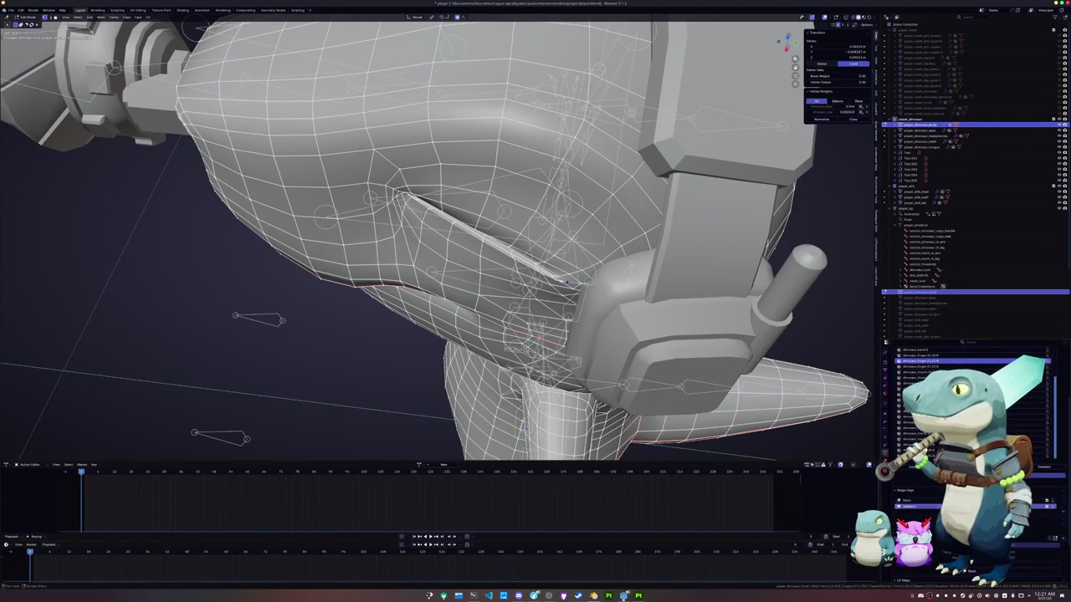
Preview the smoothed head, then nudge vertices near the slit with a wide proportional falloff.
{"action": "key", "text": "Tab"}
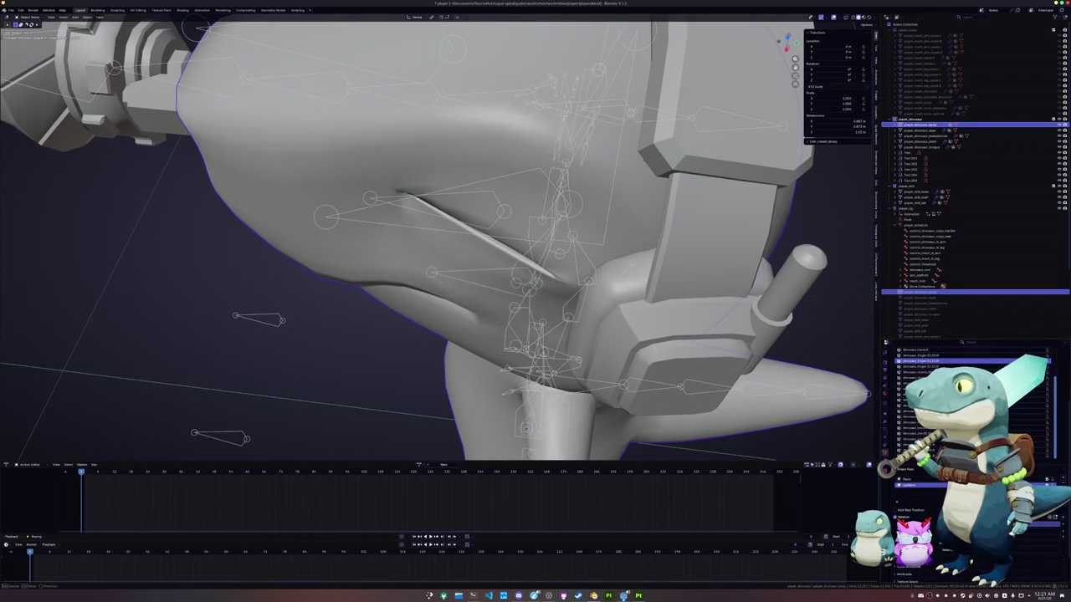
{"action": "key", "text": "Tab"}
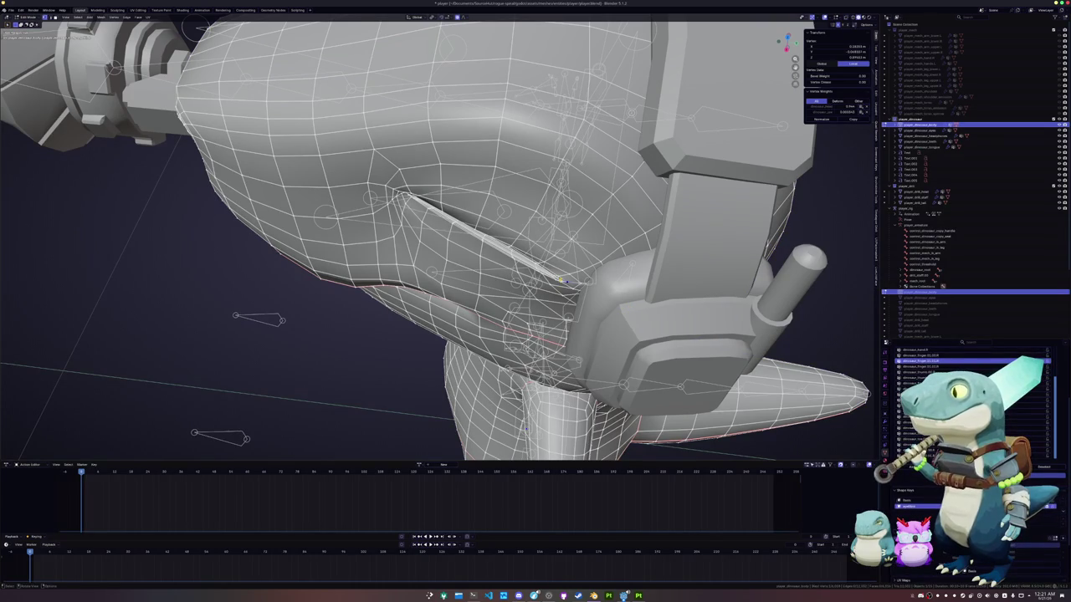
{"action": "key", "text": "g"}
{"action": "left_click", "coordinate": [565, 281]}
{"action": "key", "text": "g"}
{"action": "scroll", "coordinate": [566, 279], "scroll_direction": "down", "scroll_amount": 2}
{"action": "scroll", "coordinate": [566, 278], "scroll_direction": "down", "scroll_amount": 2}
{"action": "scroll", "coordinate": [567, 277], "scroll_direction": "down", "scroll_amount": 2}
{"action": "scroll", "coordinate": [567, 278], "scroll_direction": "down", "scroll_amount": 1}
{"action": "scroll", "coordinate": [565, 279], "scroll_direction": "down", "scroll_amount": 2}
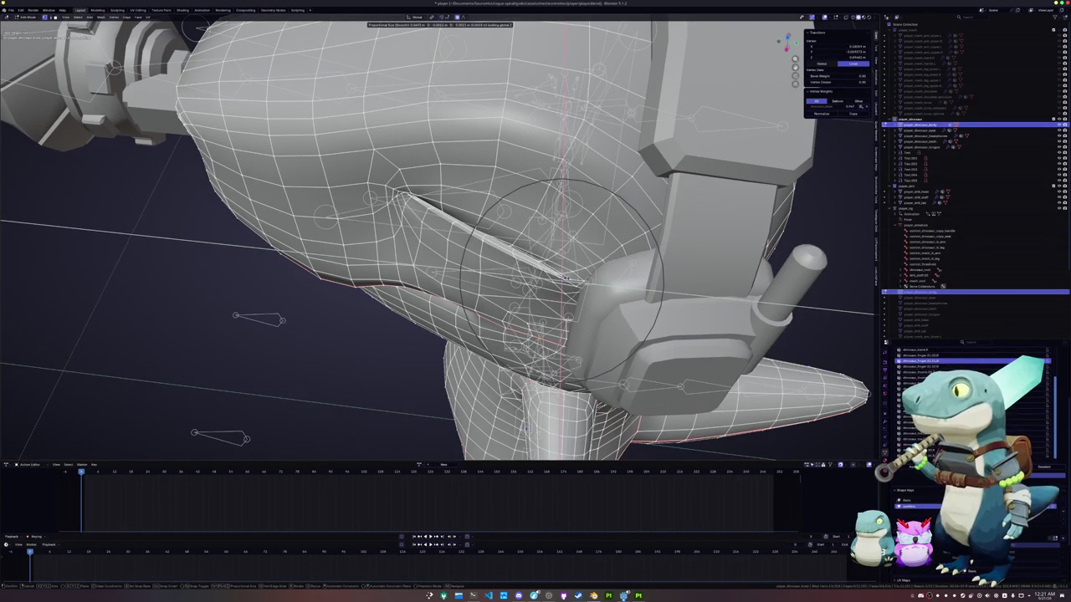
{"action": "left_click", "coordinate": [566, 279]}
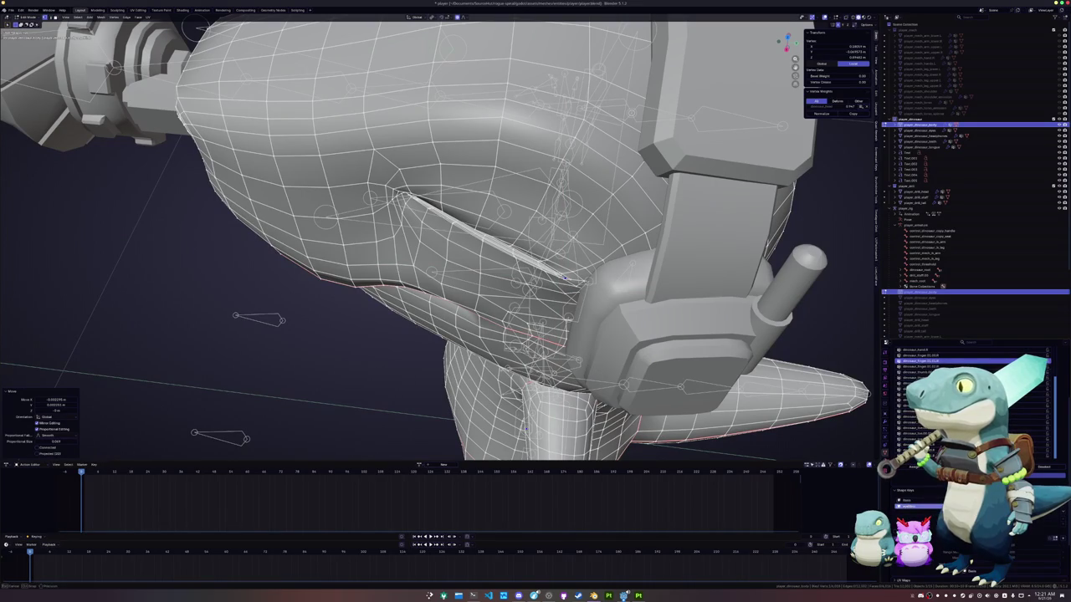
Move the eyelid vertices and adjust the eyelid thickness with Alt+S using soft falloff.
{"action": "key", "text": "Tab"}
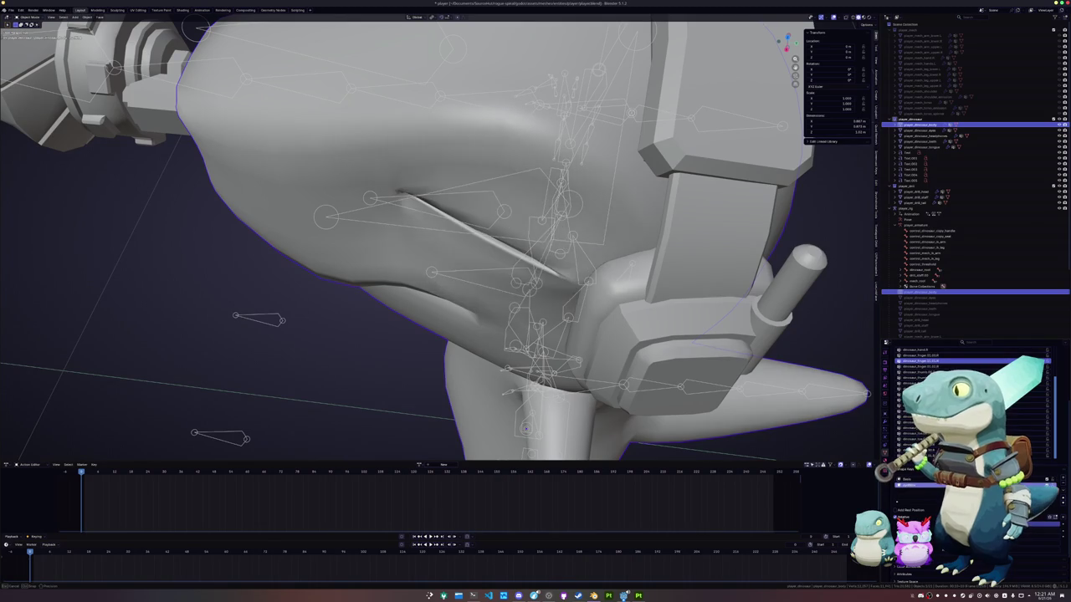
{"action": "key", "text": "Tab"}
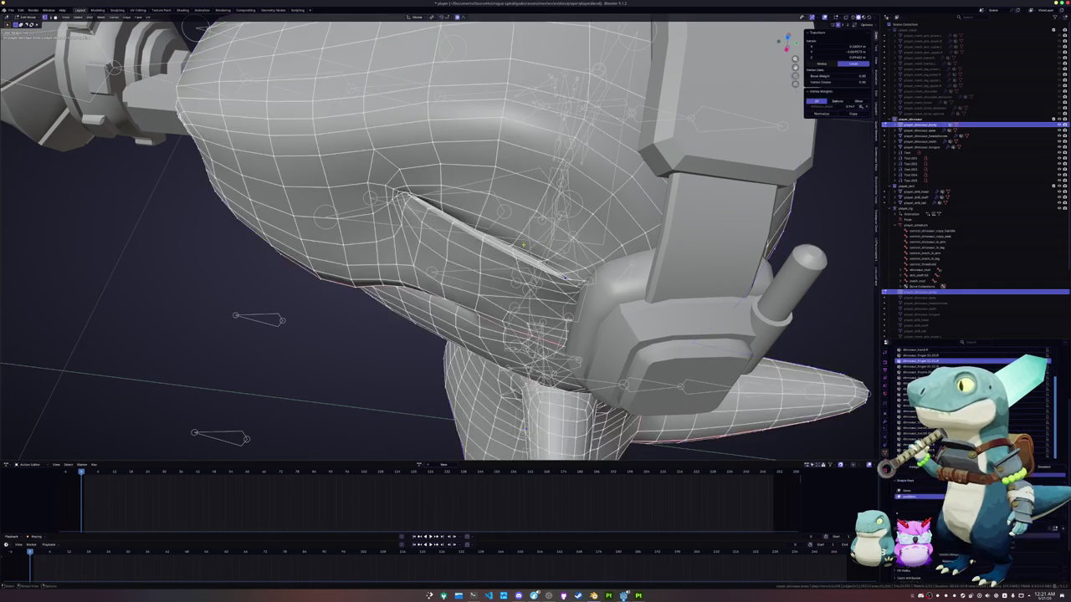
{"action": "scroll", "coordinate": [439, 239], "scroll_direction": "up", "scroll_amount": 2}
{"action": "middle_click_drag", "start_coordinate": [440, 239], "coordinate": [468, 251]}
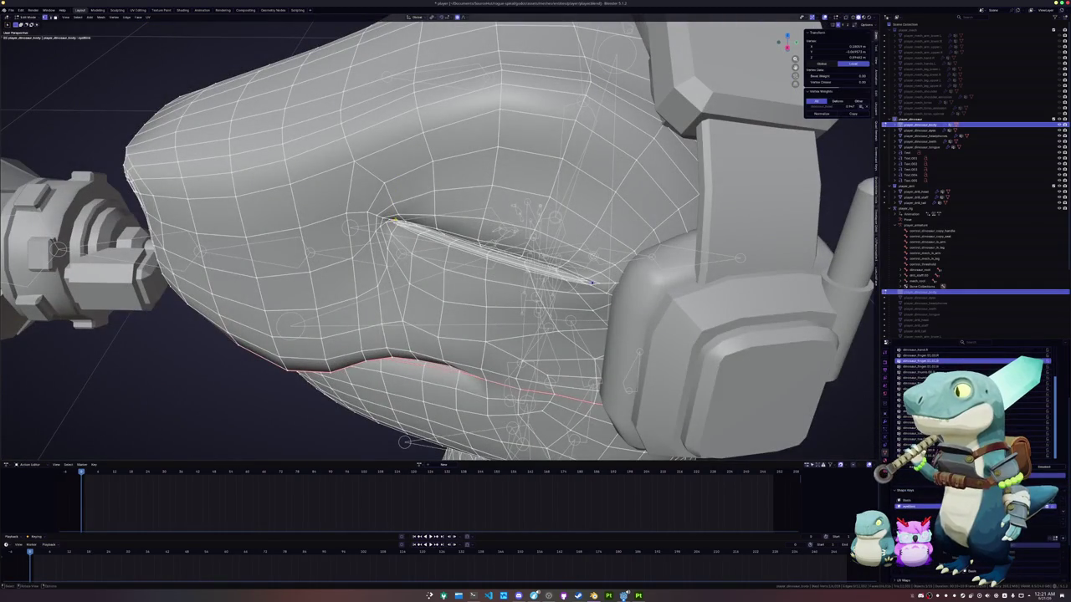
{"action": "mouse_move", "coordinate": [377, 233]}
{"action": "middle_mouse_down"}
{"action": "mouse_move", "coordinate": [417, 168]}
{"action": "mouse_move", "coordinate": [547, 249]}
{"action": "middle_mouse_up"}
{"action": "key", "text": "g"}
{"action": "left_click", "coordinate": [374, 236]}
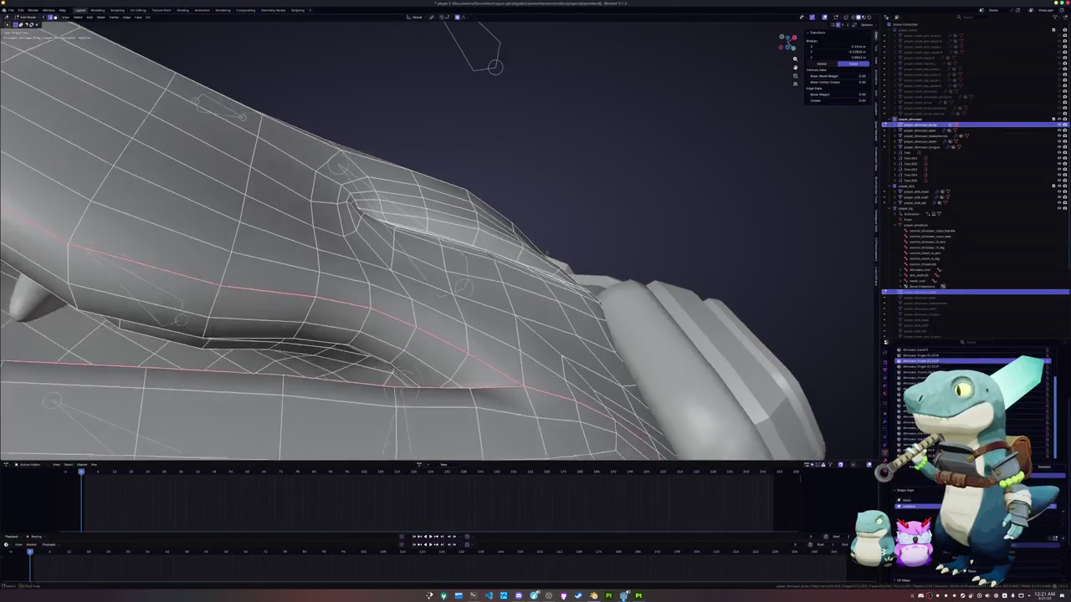
{"action": "key", "text": "alt+s"}
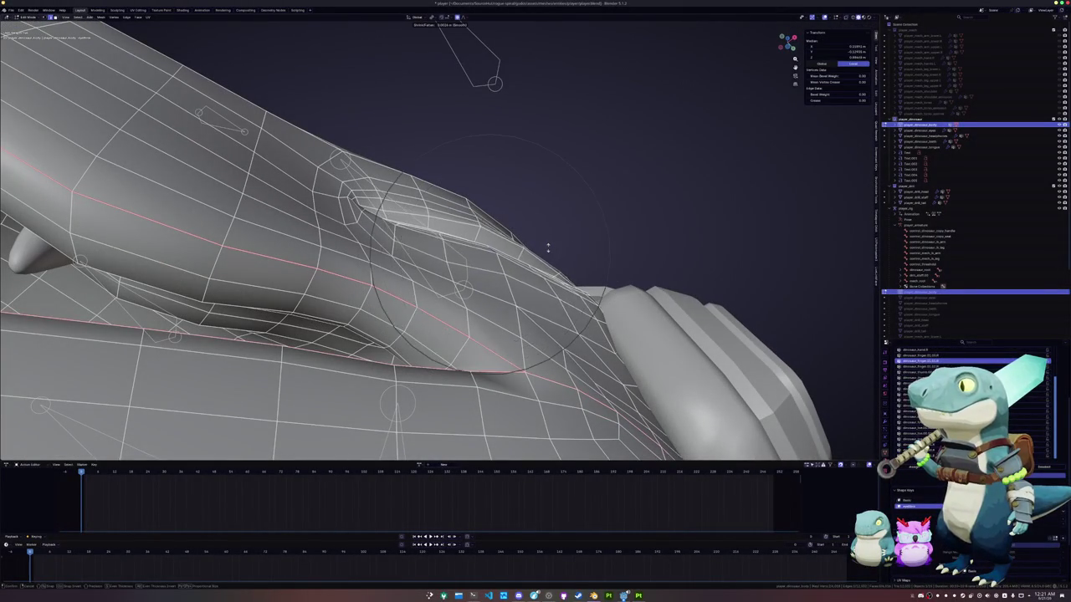
{"action": "left_click", "coordinate": [548, 244]}
{"action": "middle_click_drag", "start_coordinate": [549, 245], "coordinate": [492, 266]}
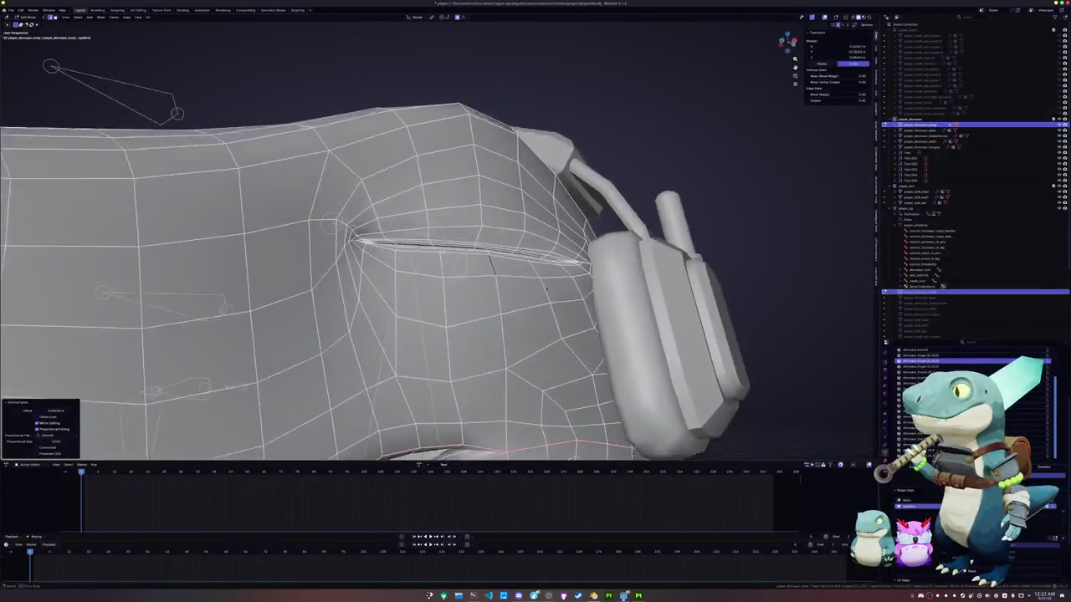
In Object Mode, frame the whole character, play the animation, and select the armature.
{"action": "key", "text": "Tab"}
{"action": "scroll", "coordinate": [576, 318], "scroll_direction": "down", "scroll_amount": 4}
{"action": "middle_click_drag", "start_coordinate": [576, 318], "coordinate": [736, 373]}
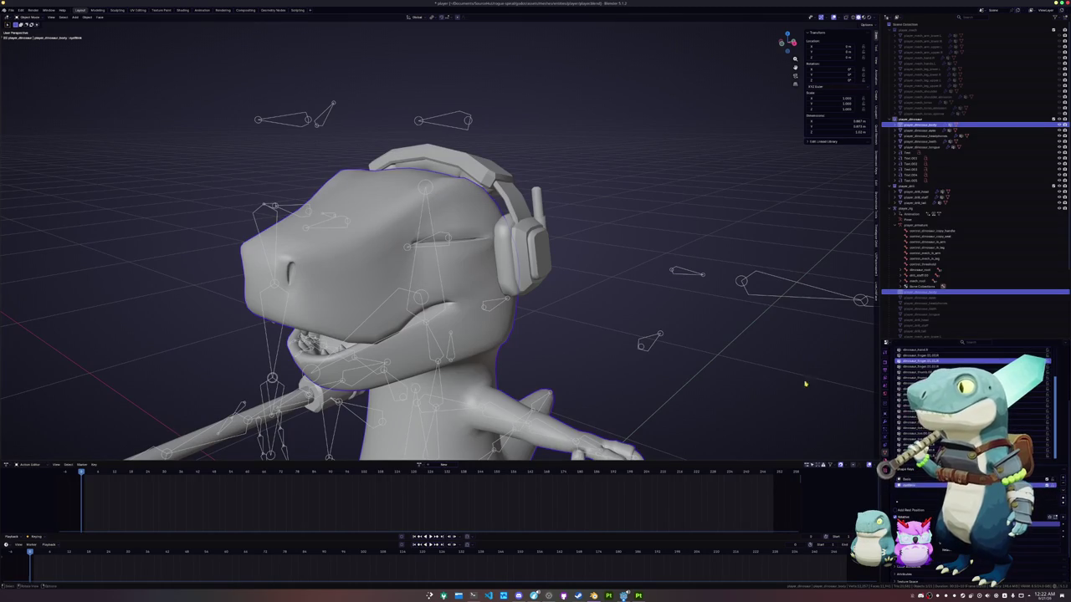
{"action": "middle_click_drag", "start_coordinate": [468, 254], "coordinate": [689, 234]}
{"action": "scroll", "coordinate": [689, 235], "scroll_direction": "down", "scroll_amount": 3}
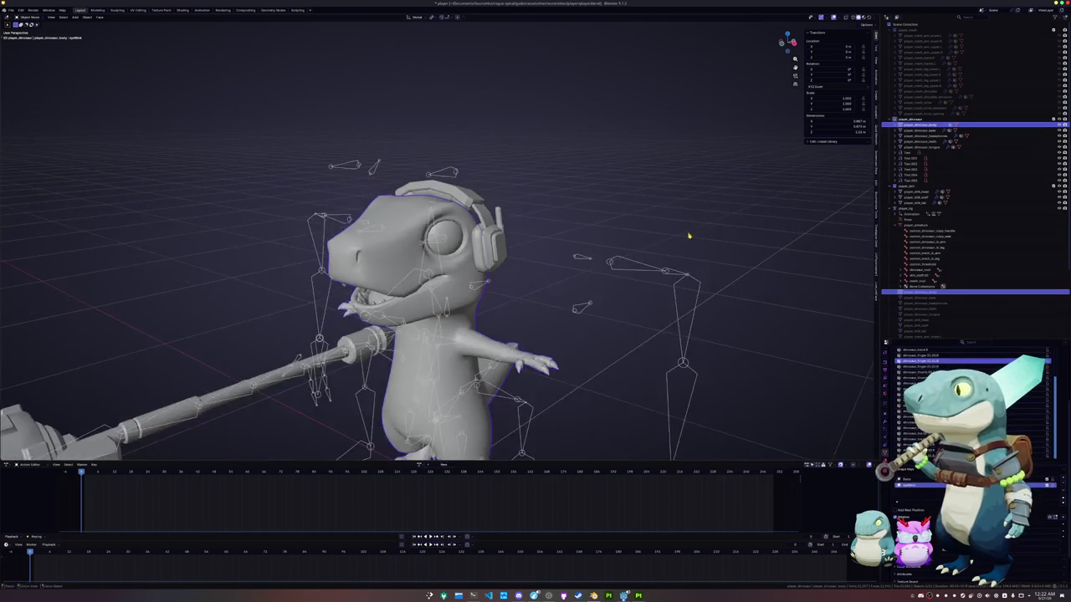
{"action": "scroll", "coordinate": [544, 298], "scroll_direction": "down", "scroll_amount": 2}
{"action": "left_click", "coordinate": [528, 297]}
{"action": "scroll", "coordinate": [528, 297], "scroll_direction": "down", "scroll_amount": 2}
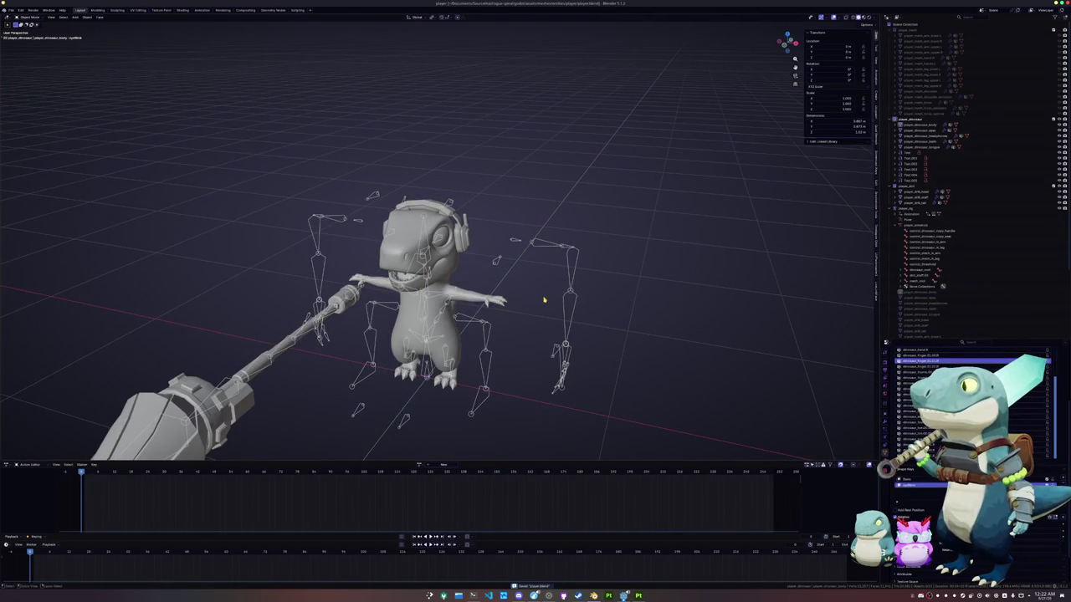
{"action": "middle_click_drag", "start_coordinate": [528, 297], "coordinate": [502, 331]}
{"action": "key", "text": "space"}
{"action": "key", "text": "space"}
{"action": "left_click", "coordinate": [416, 402]}
{"action": "middle_click_drag", "start_coordinate": [416, 403], "coordinate": [613, 183]}
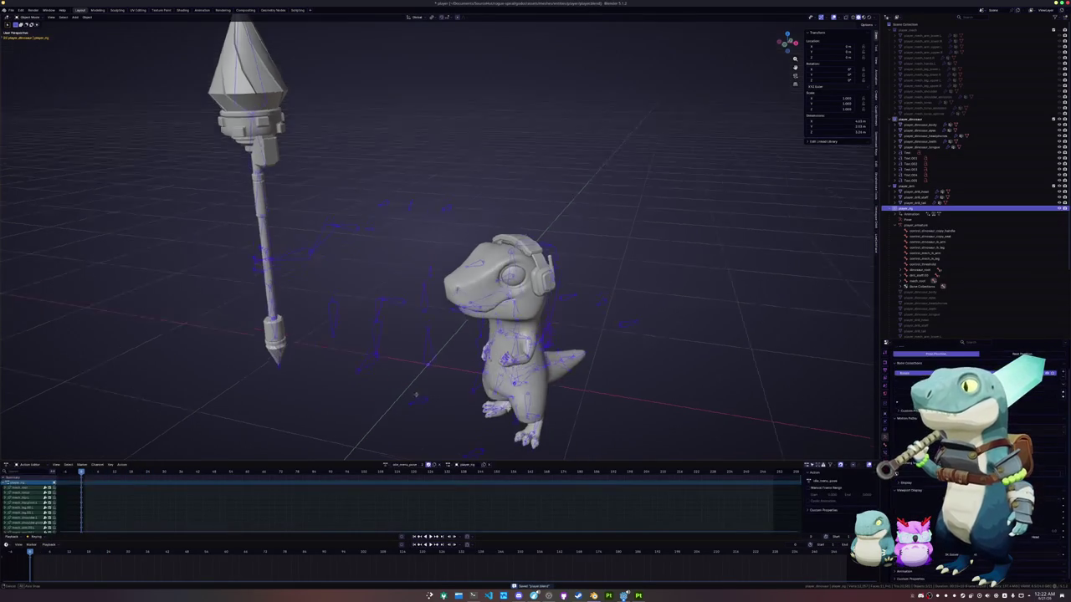
Unhide the player_mech collection, frame the mech and rider, and switch the rig into Pose Mode.
{"action": "middle_click_drag", "start_coordinate": [780, 220], "coordinate": [675, 242]}
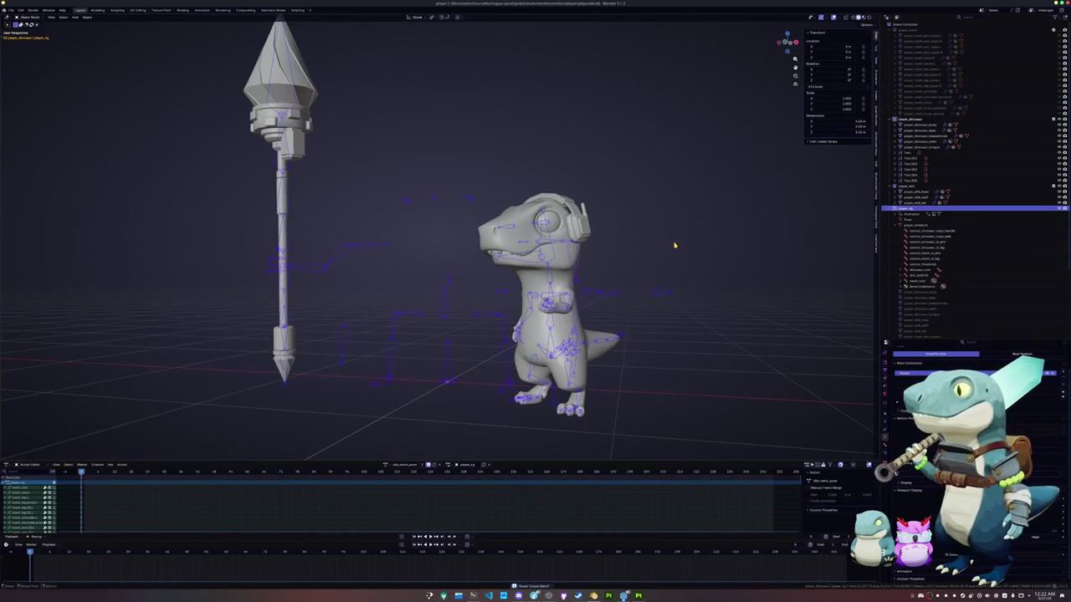
{"action": "left_click", "coordinate": [1054, 29]}
{"action": "mouse_move", "coordinate": [677, 232]}
{"action": "middle_mouse_down"}
{"action": "mouse_move", "coordinate": [650, 285]}
{"action": "mouse_move", "coordinate": [657, 222]}
{"action": "mouse_move", "coordinate": [660, 245]}
{"action": "middle_mouse_up"}
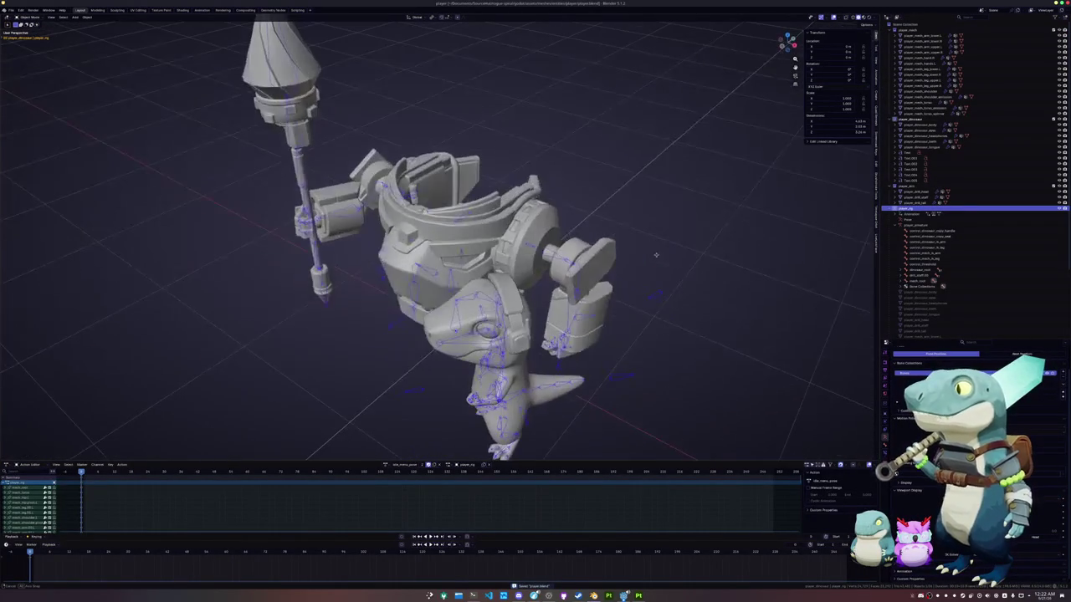
{"action": "scroll", "coordinate": [659, 246], "scroll_direction": "down", "scroll_amount": 3}
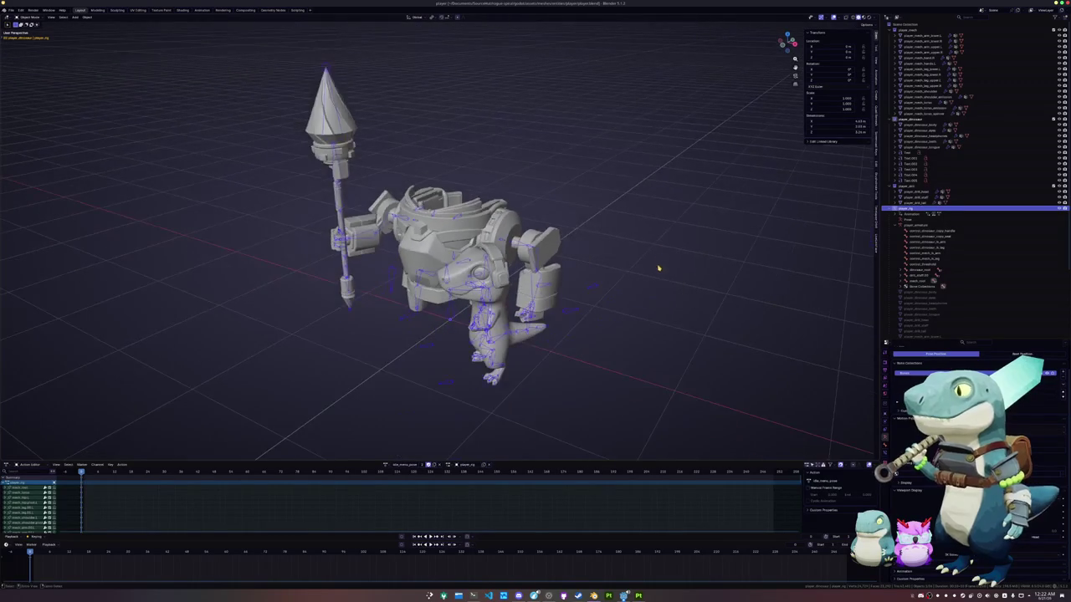
{"action": "middle_click_drag", "start_coordinate": [641, 290], "coordinate": [527, 346]}
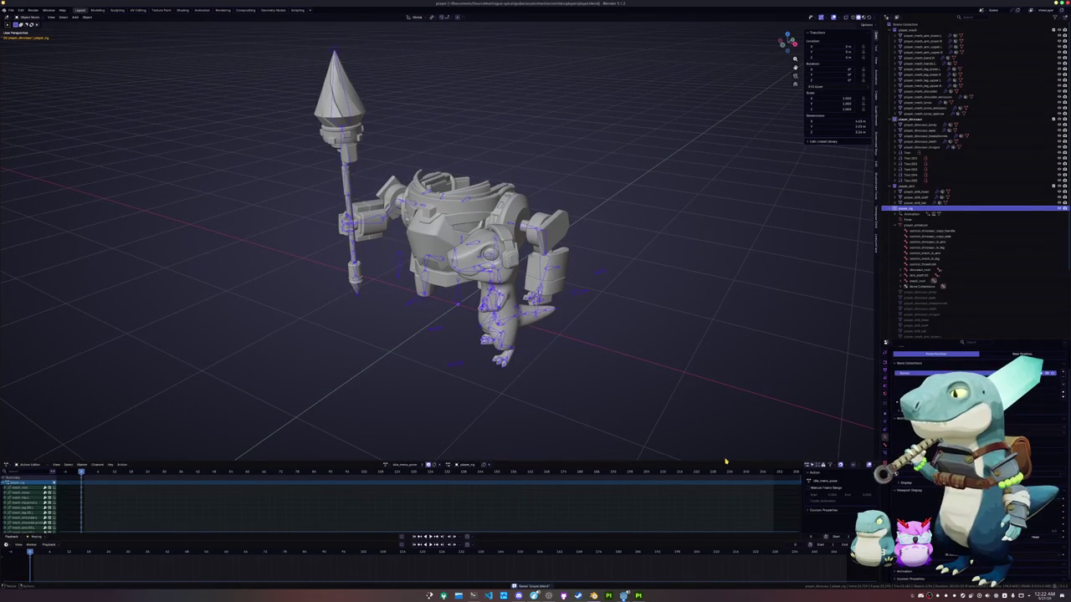
{"action": "scroll", "coordinate": [458, 382], "scroll_direction": "up", "scroll_amount": 1}
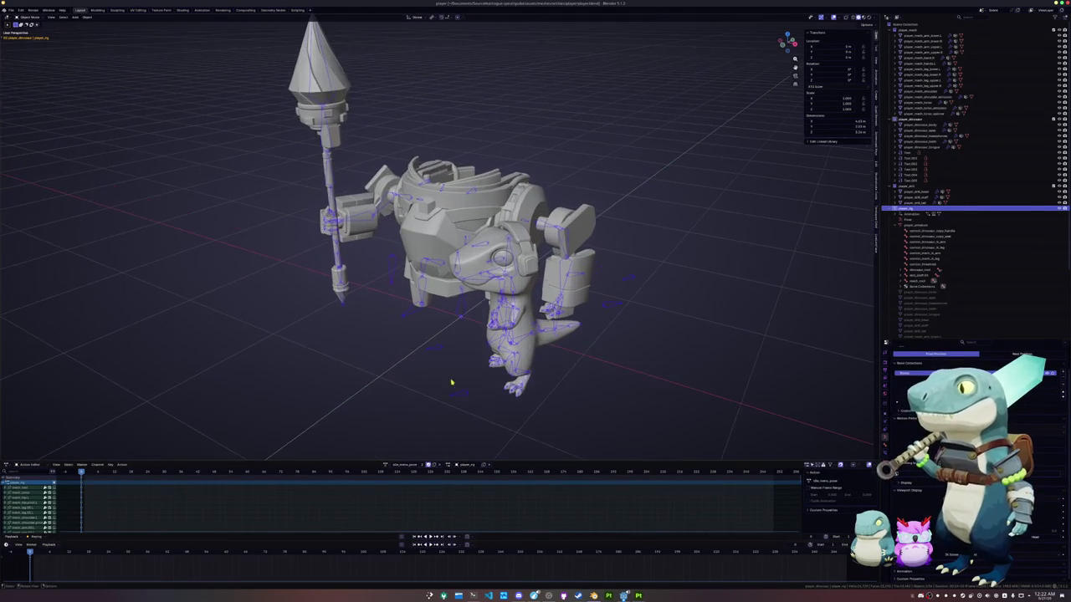
{"action": "key", "text": "ctrl+Tab"}
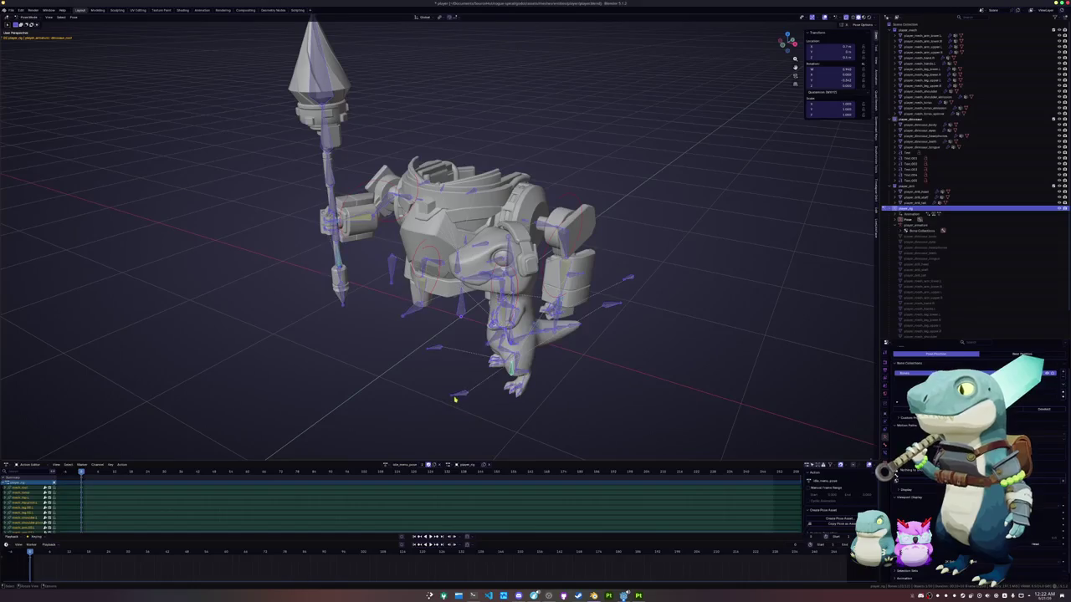
Rename the current action to idle_enemy_cycle.
{"action": "left_click", "coordinate": [418, 465]}
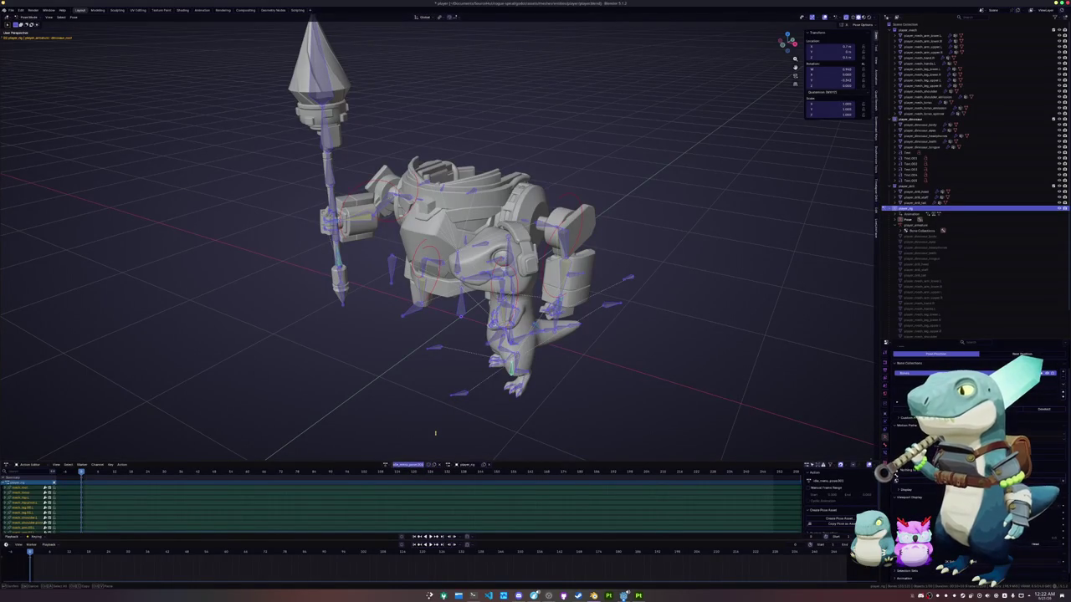
{"action": "type", "text": "idl"}
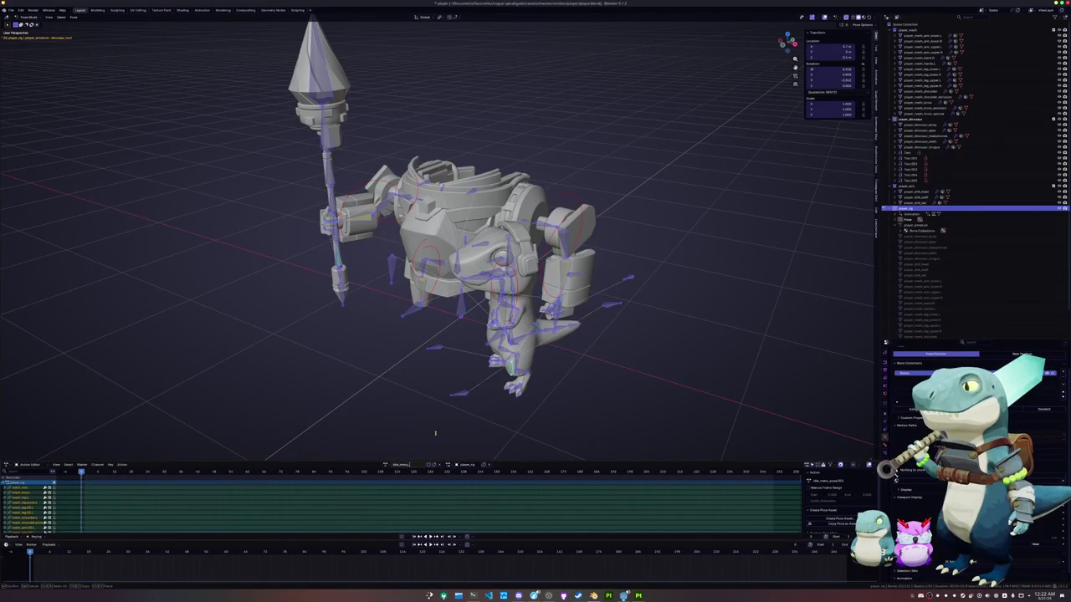
{"action": "key", "text": "Return"}
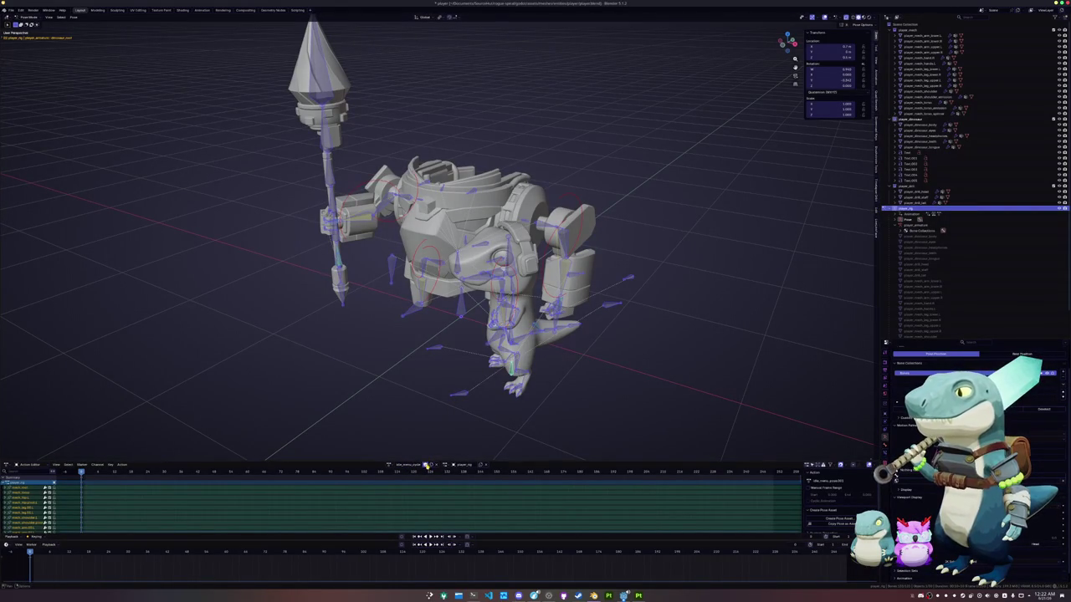
Orbit to a right-side orthographic view of the mech and rider.
{"action": "scroll", "coordinate": [468, 376], "scroll_direction": "up", "scroll_amount": 3}
{"action": "mouse_move", "coordinate": [444, 368]}
{"action": "middle_mouse_down"}
{"action": "mouse_move", "coordinate": [489, 366]}
{"action": "mouse_move", "coordinate": [494, 341]}
{"action": "middle_mouse_up"}
{"action": "middle_click_drag", "start_coordinate": [458, 287], "coordinate": [487, 359]}
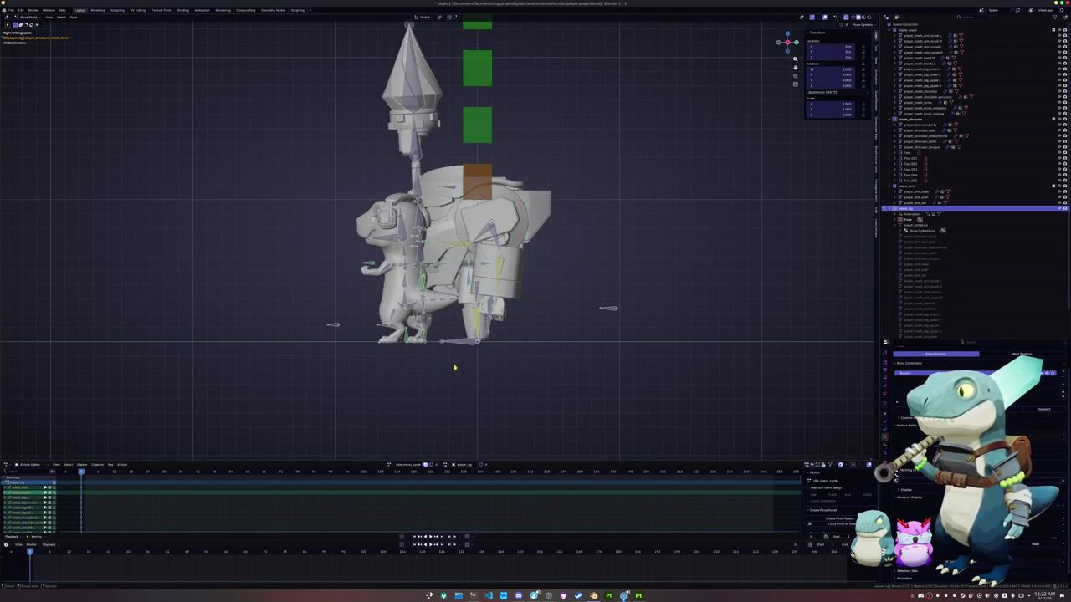
Copy the full pose, scrub to around frame 90, and test a vertical move on a mech bone.
{"action": "key", "text": "a"}
{"action": "key", "text": "ctrl+c"}
{"action": "left_click_drag", "start_coordinate": [132, 552], "coordinate": [325, 551]}
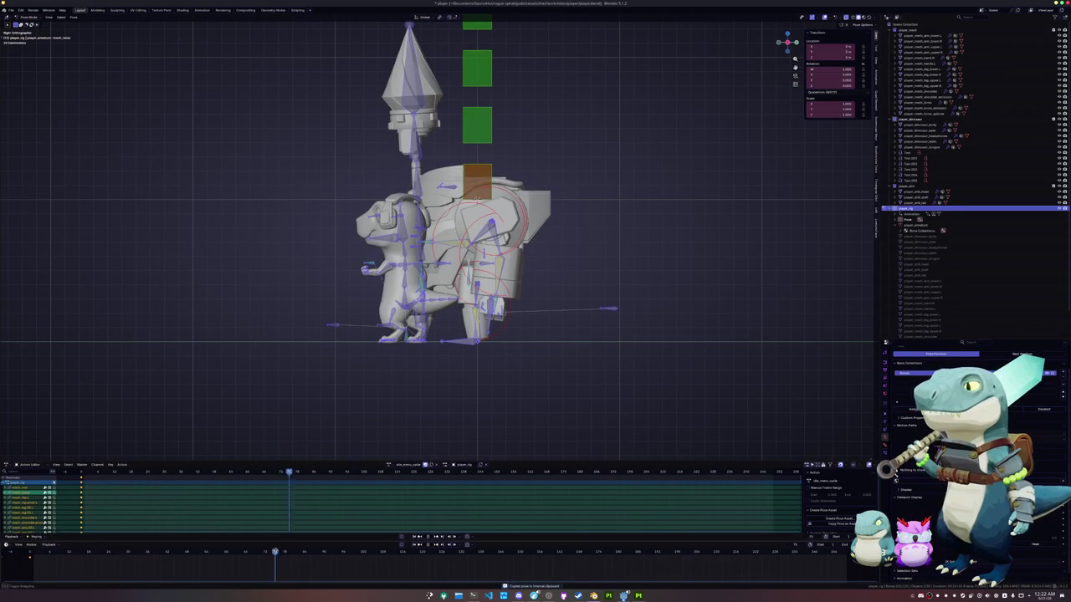
{"action": "key", "text": "alt+a"}
{"action": "scroll", "coordinate": [441, 364], "scroll_direction": "up", "scroll_amount": 3}
{"action": "left_click", "coordinate": [487, 303]}
{"action": "key", "text": "g"}
{"action": "key", "text": "z"}
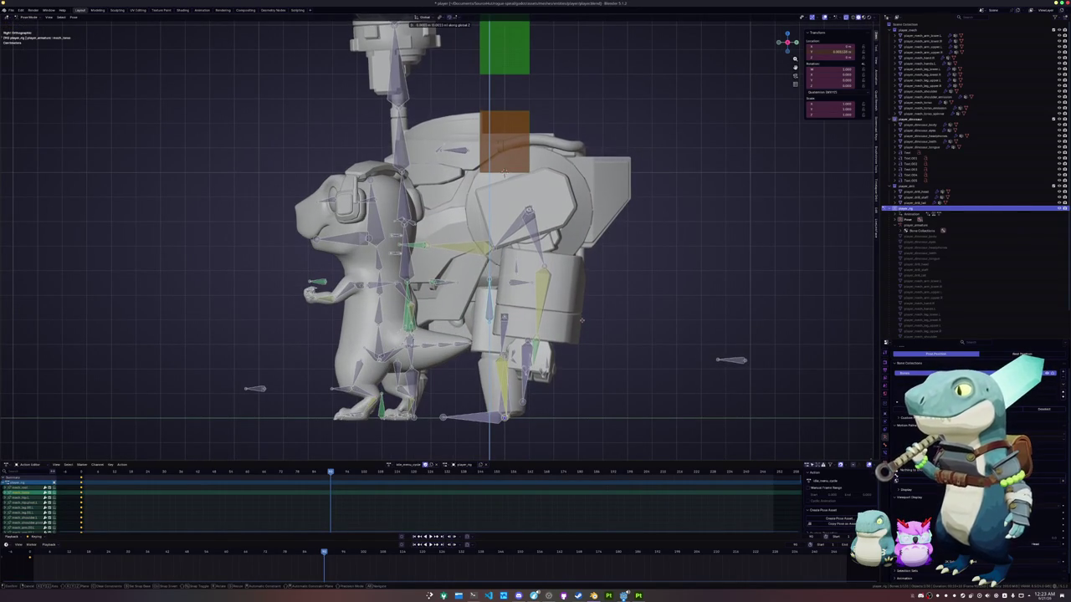
{"action": "key", "text": "Escape"}
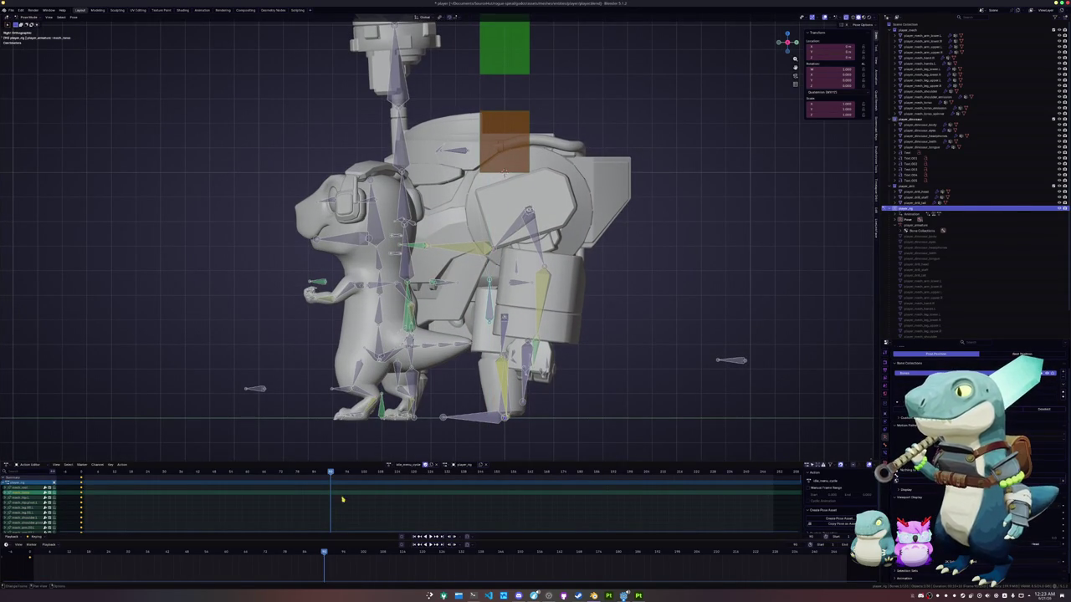
In the idle_menu_pose action at the start frame, raise a bone along global Z.
{"action": "left_click", "coordinate": [388, 463]}
{"action": "left_click", "coordinate": [399, 486]}
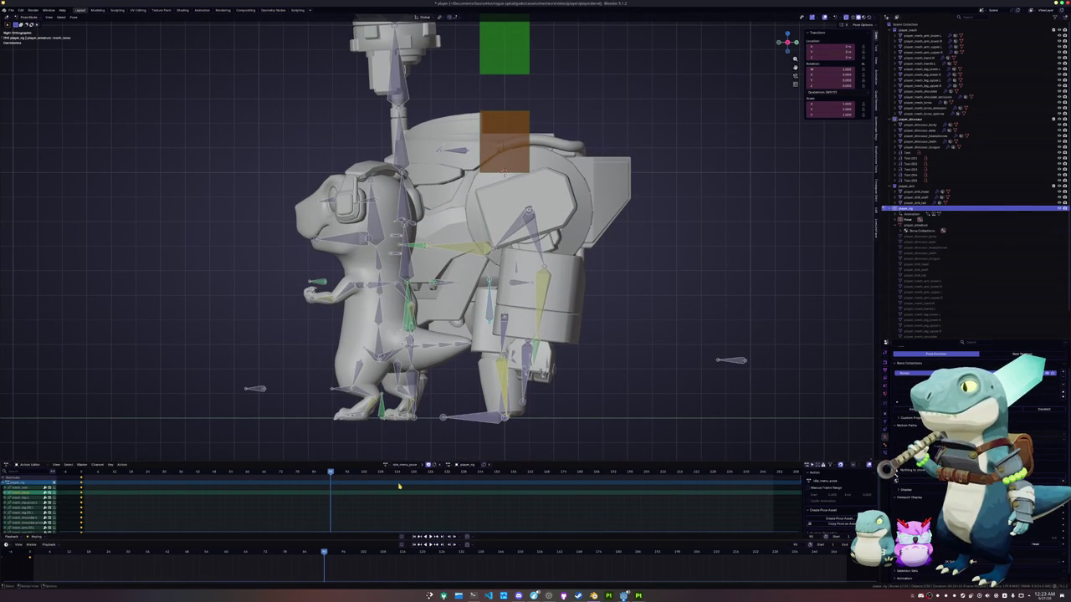
{"action": "left_click", "coordinate": [28, 555]}
{"action": "key", "text": "g"}
{"action": "key", "text": "z"}
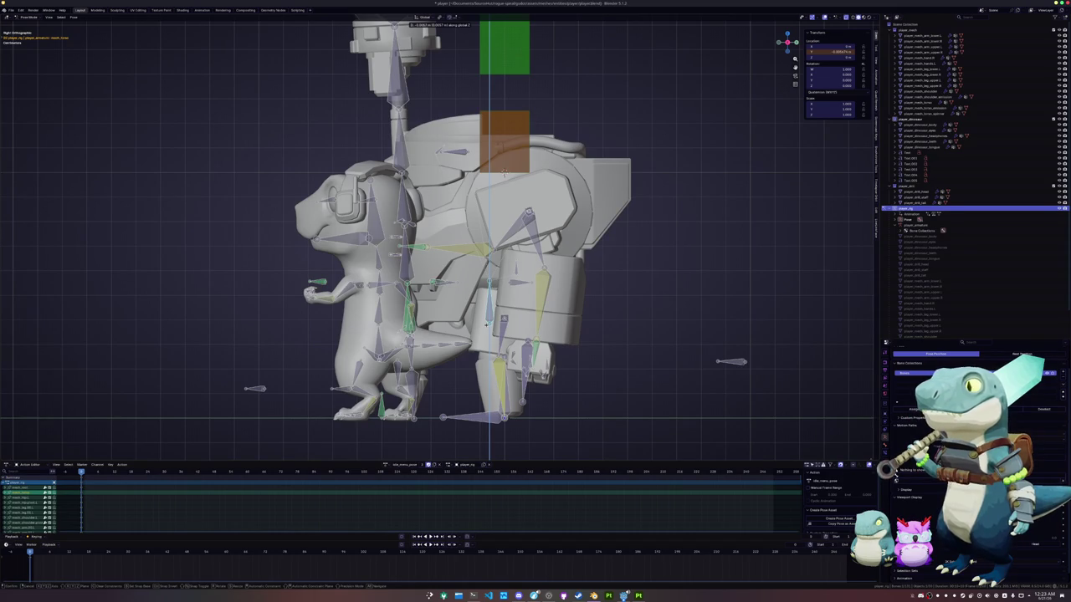
{"action": "left_click", "coordinate": [505, 173]}
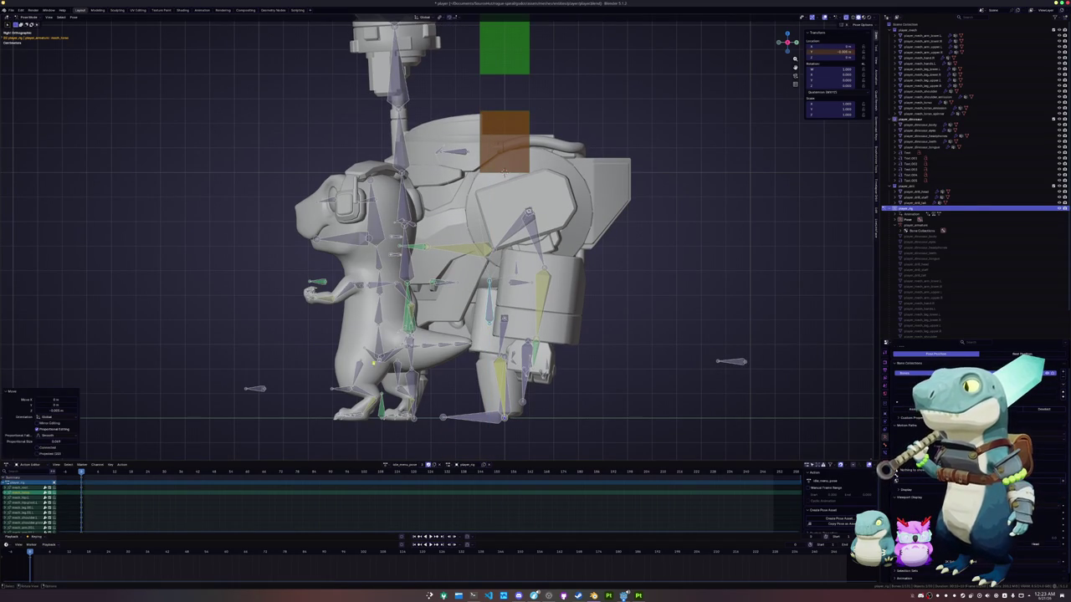
{"action": "left_click", "coordinate": [376, 356]}
{"action": "key", "text": "g"}
{"action": "key", "text": "z"}
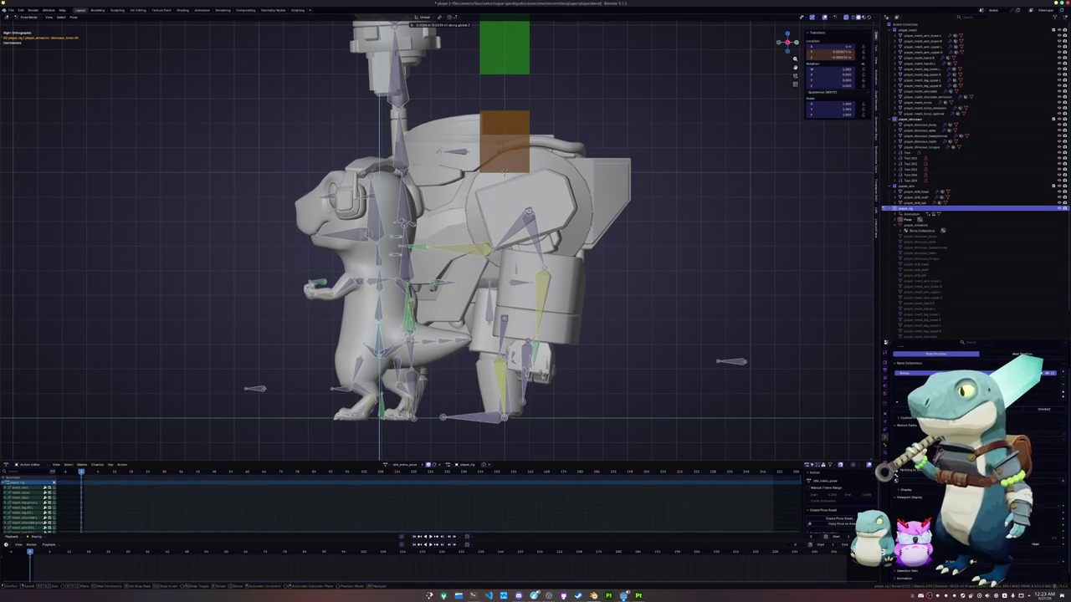
{"action": "key", "text": "Escape"}
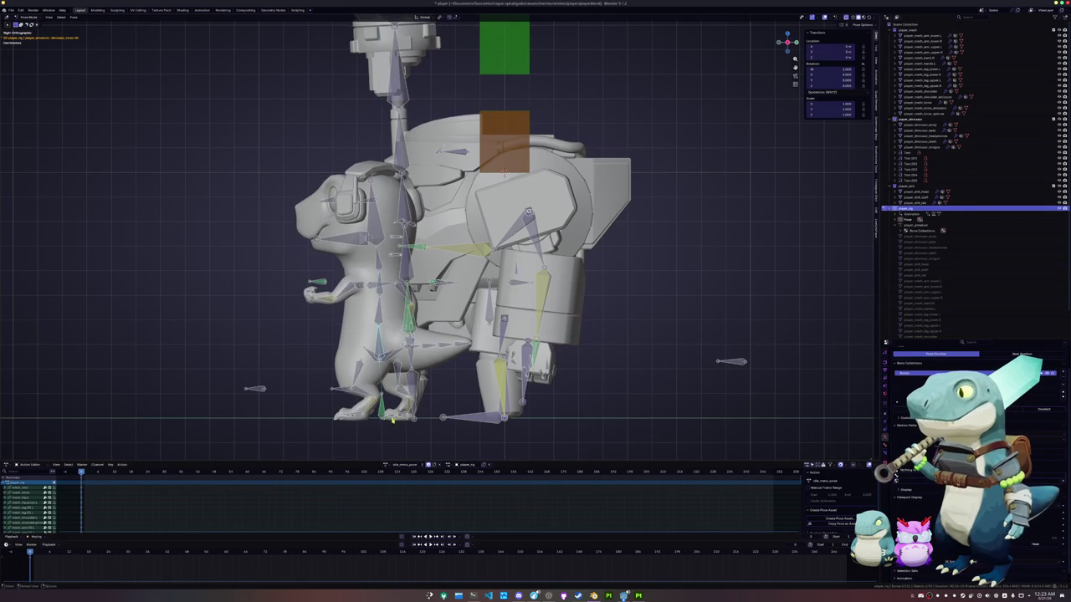
Select all bones, switch to another action, and copy the full pose.
{"action": "key", "text": "a"}
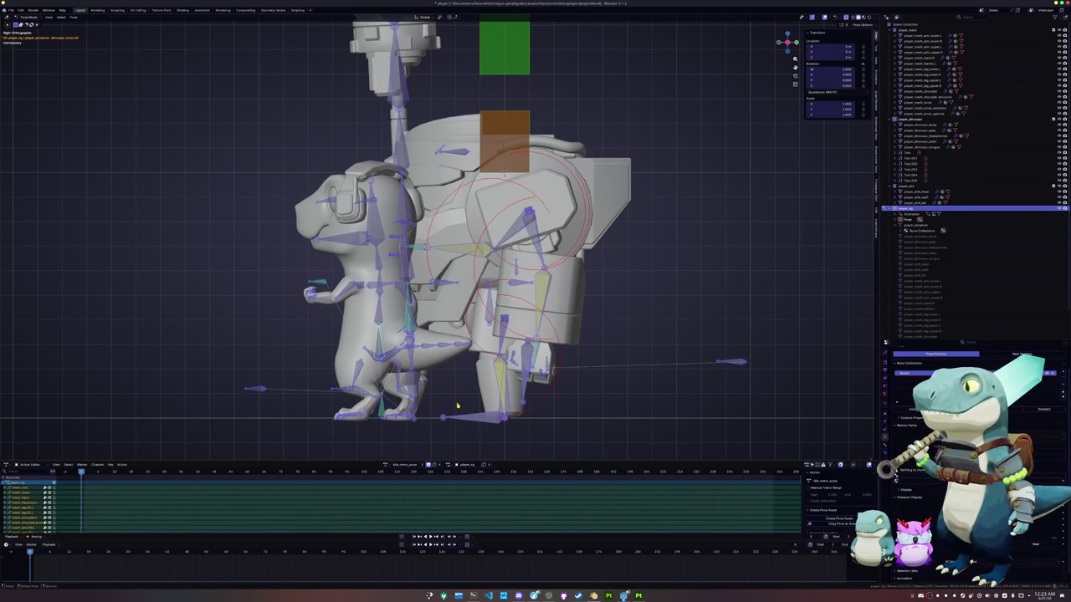
{"action": "left_click", "coordinate": [386, 466]}
{"action": "left_click", "coordinate": [402, 484]}
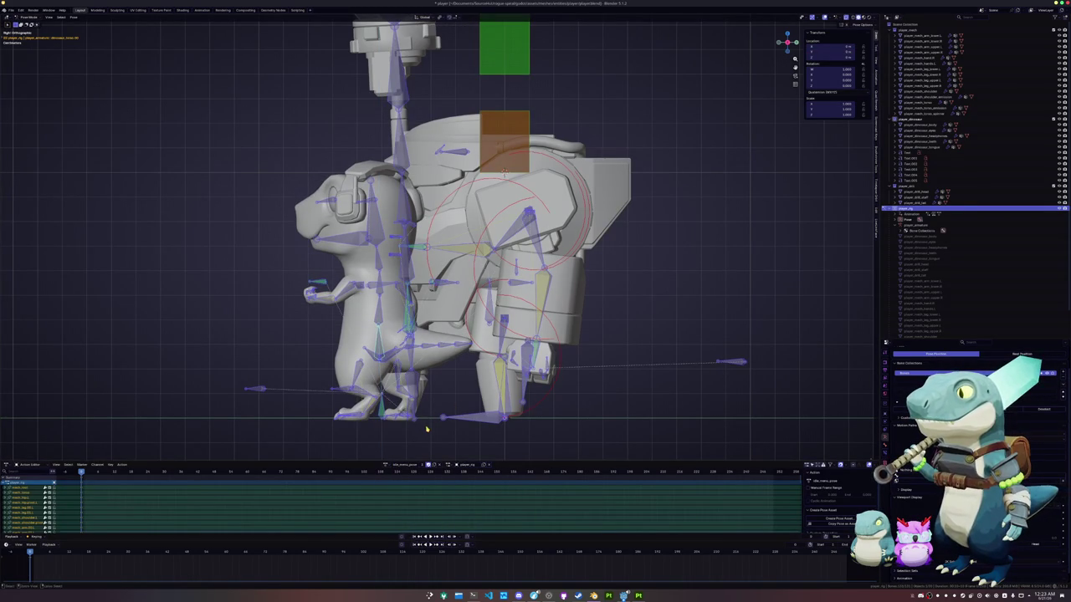
{"action": "key", "text": "ctrl+c"}
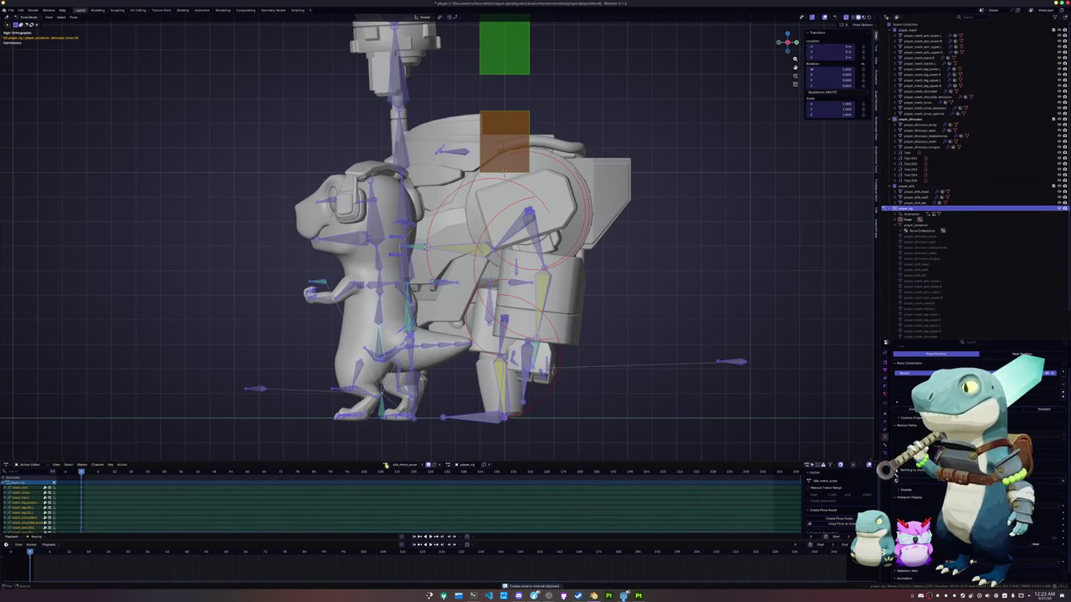
{"action": "left_click", "coordinate": [387, 465]}
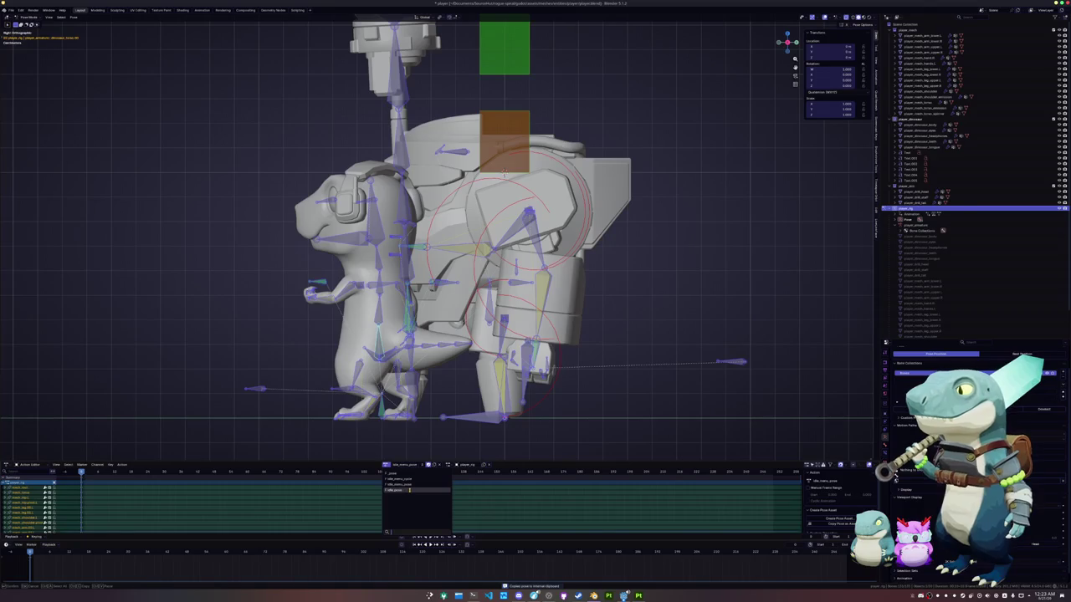
Paste the copied pose into the idle_menu_cycle action and save the file.
{"action": "left_click", "coordinate": [402, 478]}
{"action": "key", "text": "ctrl+v"}
{"action": "key", "text": "ctrl+s"}
{"action": "middle_click_drag", "start_coordinate": [450, 439], "coordinate": [459, 420], "text": "shift"}
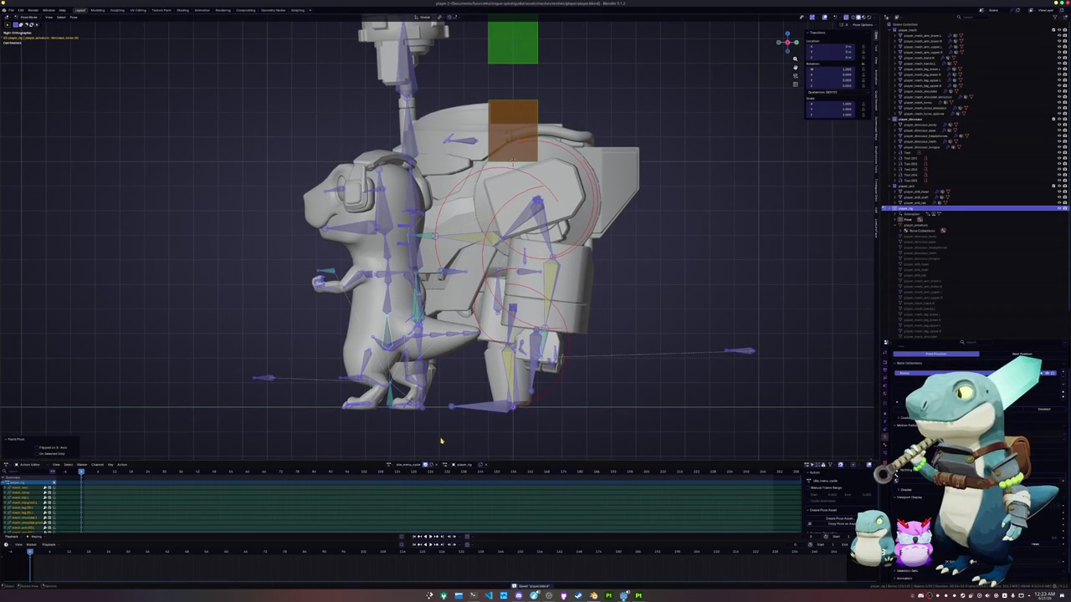
Paste the pose mirrored at the later cycle frame and select the keyframes before it.
{"action": "key", "text": "ctrl+c"}
{"action": "left_click", "coordinate": [324, 553]}
{"action": "key", "text": "ctrl+shift+v"}
{"action": "key", "text": "ctrl+shift+v"}
{"action": "key", "text": "ctrl+c"}
{"action": "key", "text": "ctrl+shift+v"}
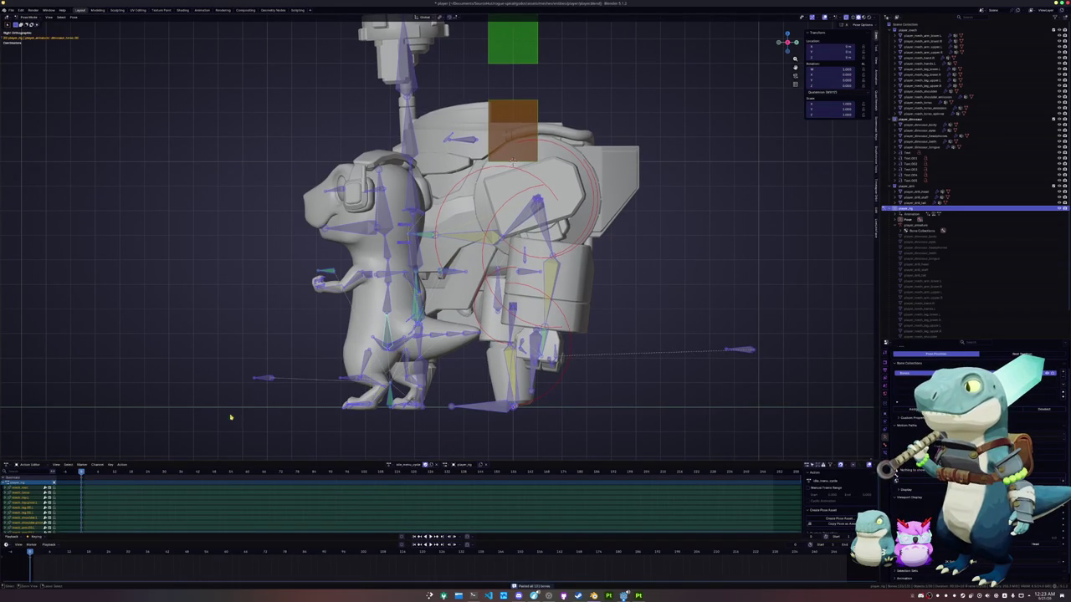
{"action": "key", "text": "shift+Left"}
{"action": "left_click_drag", "start_coordinate": [248, 483], "coordinate": [330, 473]}
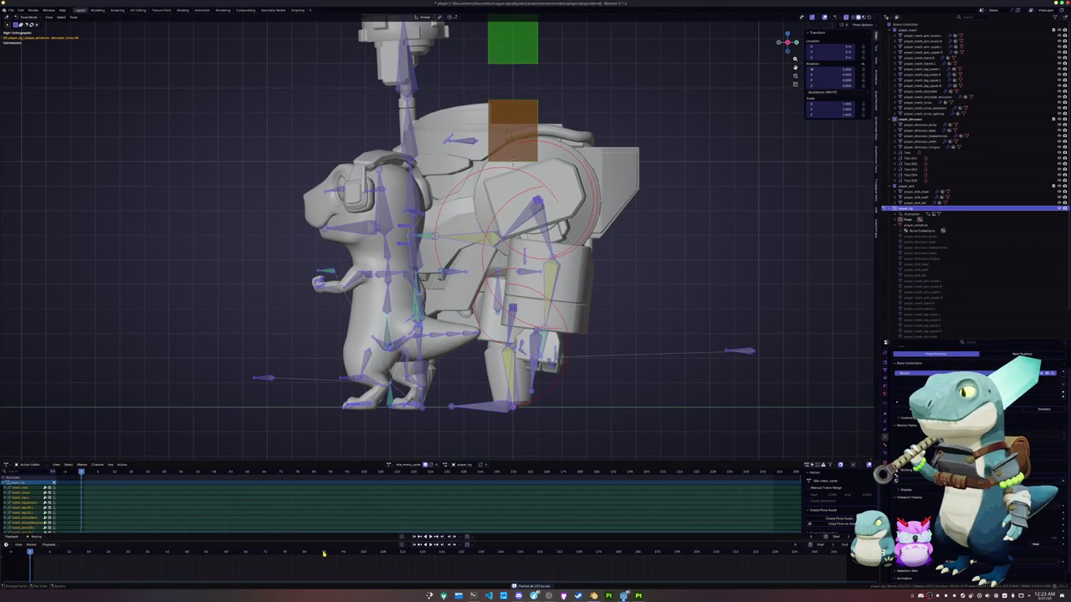
{"action": "key", "text": "ctrl+shift+v"}
{"action": "left_click", "coordinate": [248, 509], "text": "ctrl"}
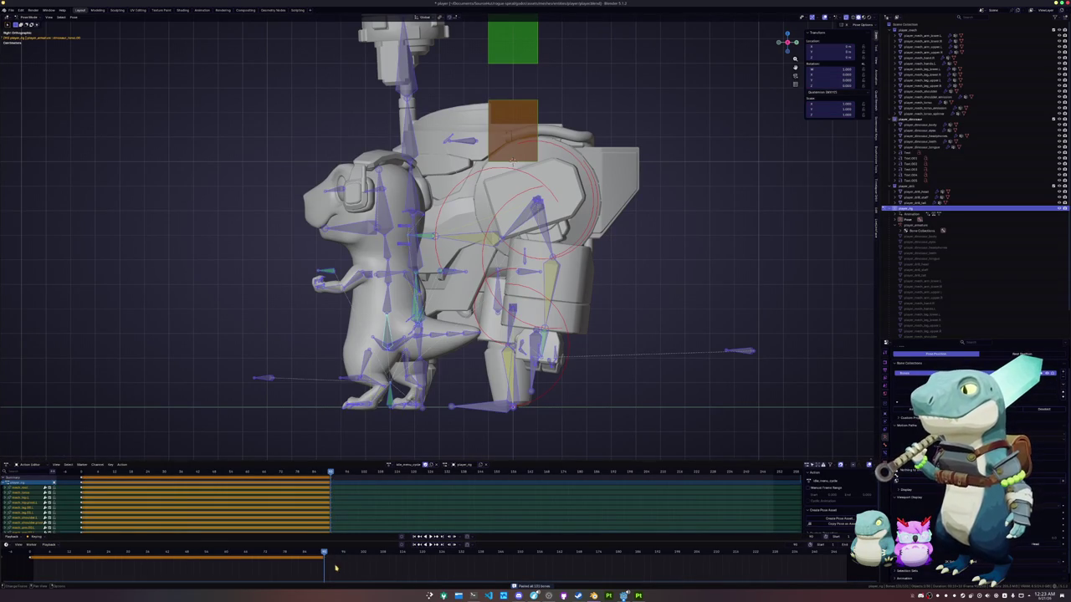
Duplicate the selected keyframes with Shift+D and place the copies after the original block.
{"action": "key", "text": "shift+d"}
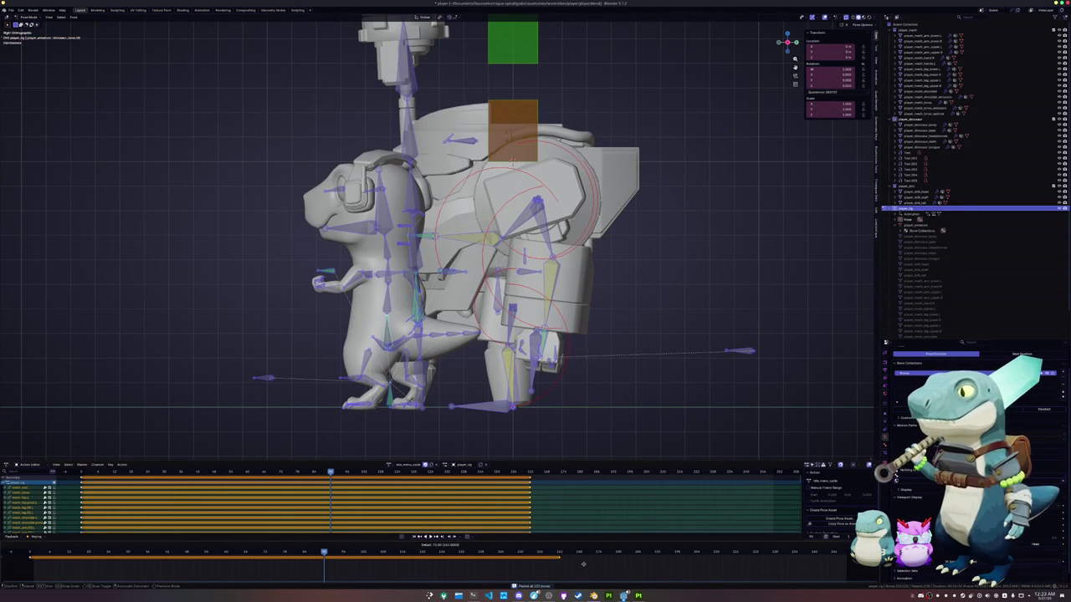
{"action": "left_click", "coordinate": [447, 572]}
{"action": "scroll", "coordinate": [356, 565], "scroll_direction": "left", "scroll_amount": 5, "text": "ctrl"}
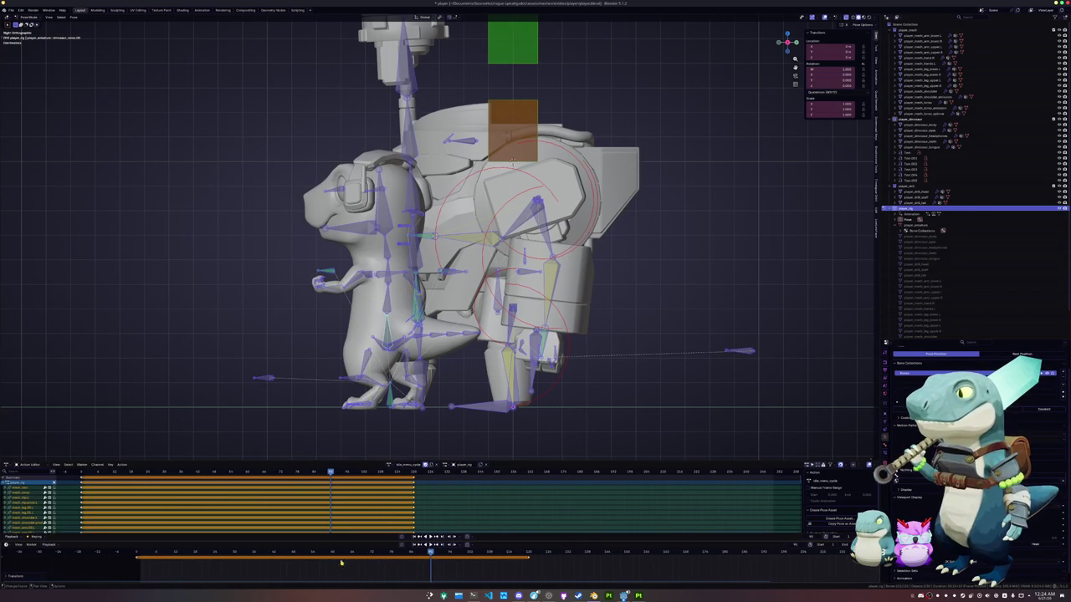
{"action": "left_click", "coordinate": [332, 555]}
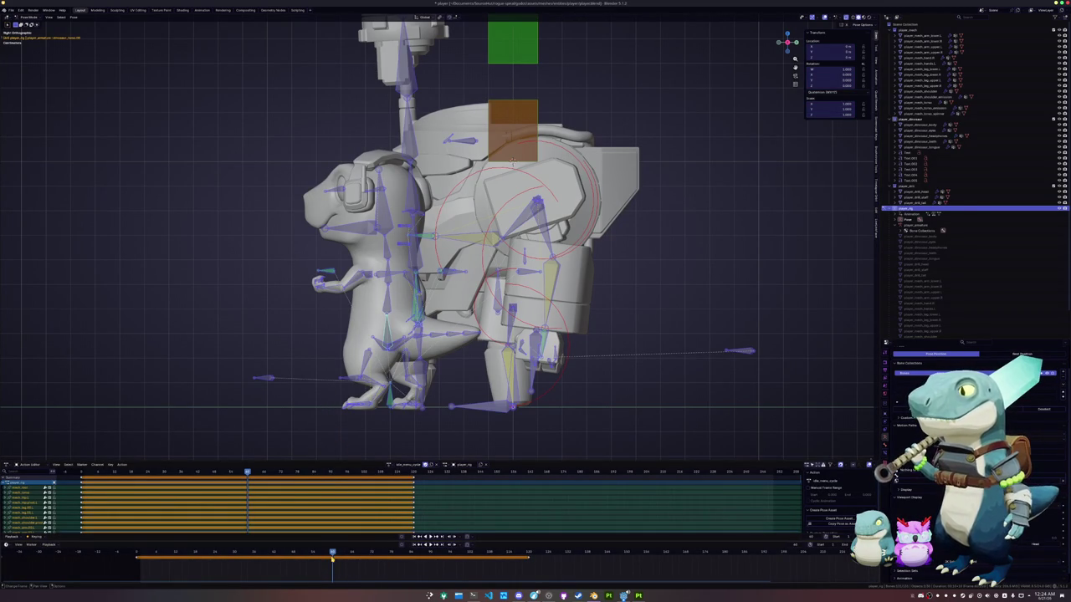
{"action": "mouse_move", "coordinate": [368, 377]}
{"action": "middle_mouse_down"}
{"action": "mouse_move", "coordinate": [392, 391]}
{"action": "mouse_move", "coordinate": [444, 375]}
{"action": "mouse_move", "coordinate": [452, 290]}
{"action": "middle_mouse_up"}
{"action": "scroll", "coordinate": [450, 358], "scroll_direction": "up", "scroll_amount": 1}
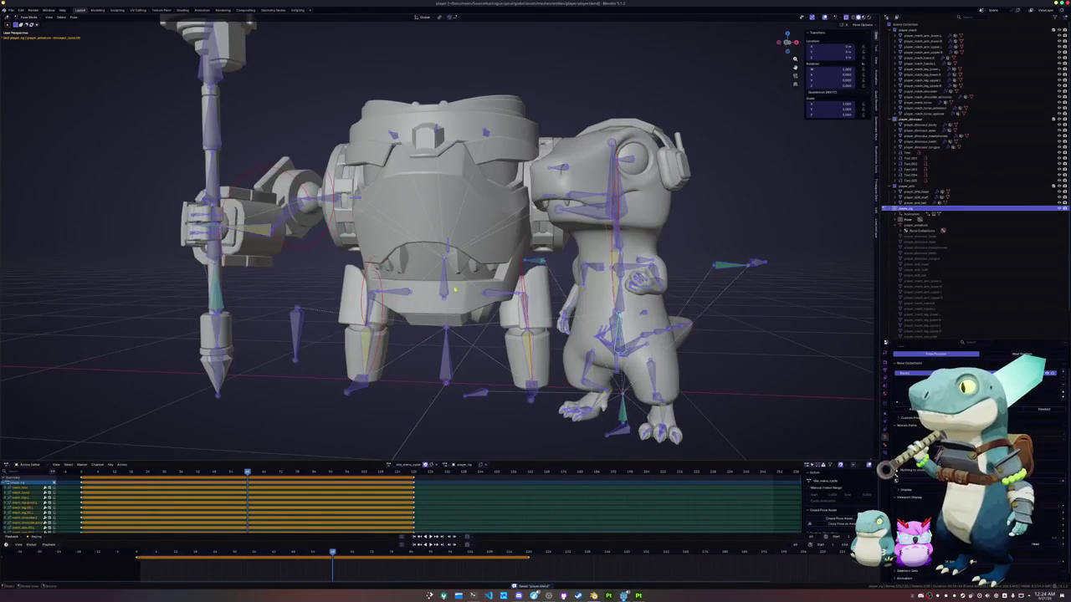
In front view, adjust the selected bone's height along Z twice.
{"action": "key", "text": "KP_1"}
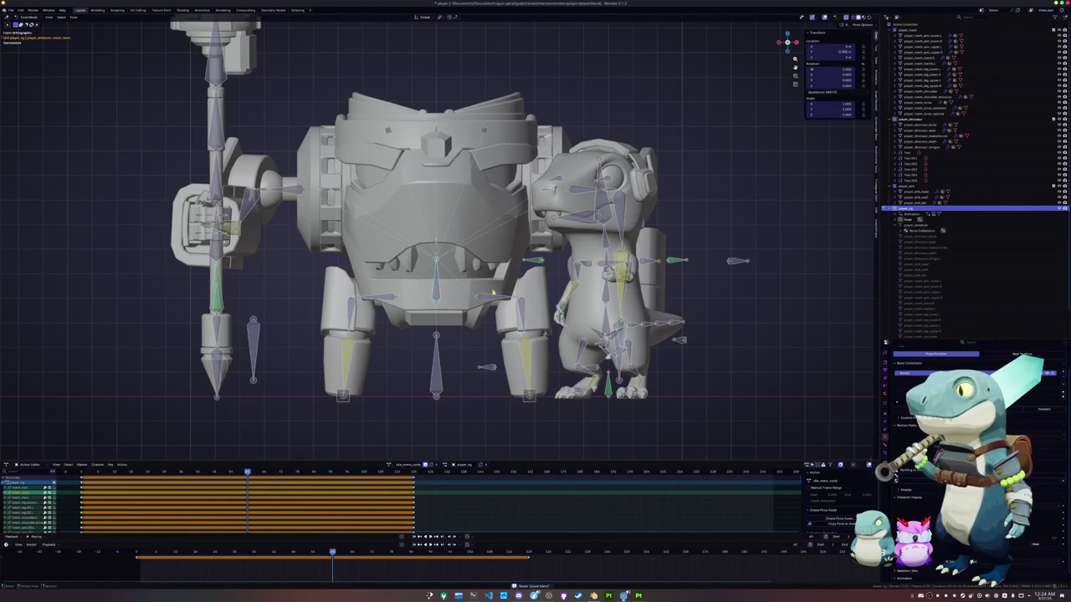
{"action": "scroll", "coordinate": [492, 291], "scroll_direction": "up", "scroll_amount": 1}
{"action": "key", "text": "g"}
{"action": "key", "text": "z"}
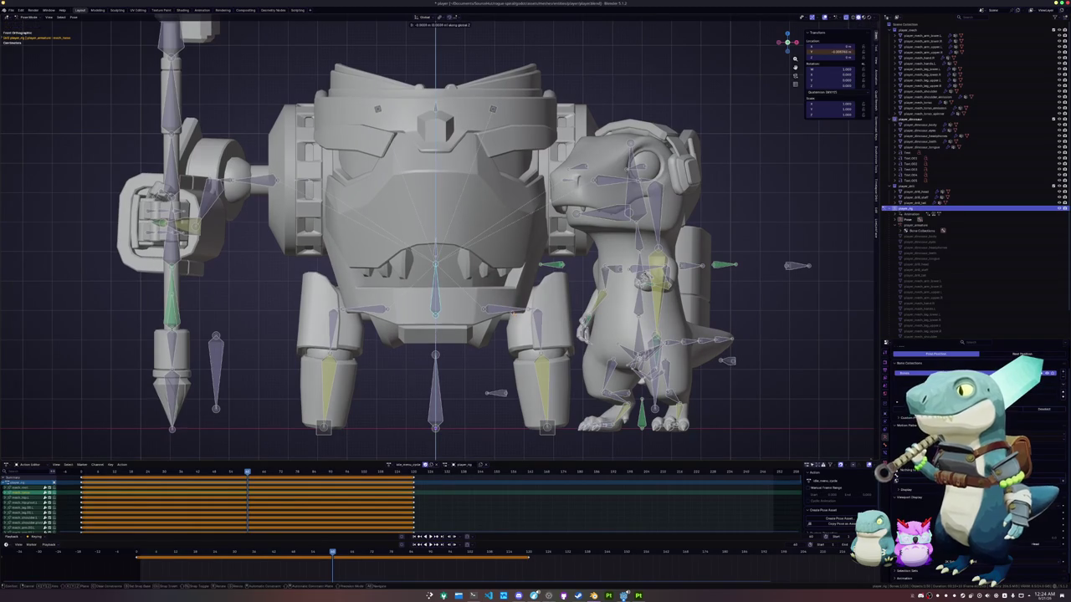
{"action": "left_click", "coordinate": [514, 316]}
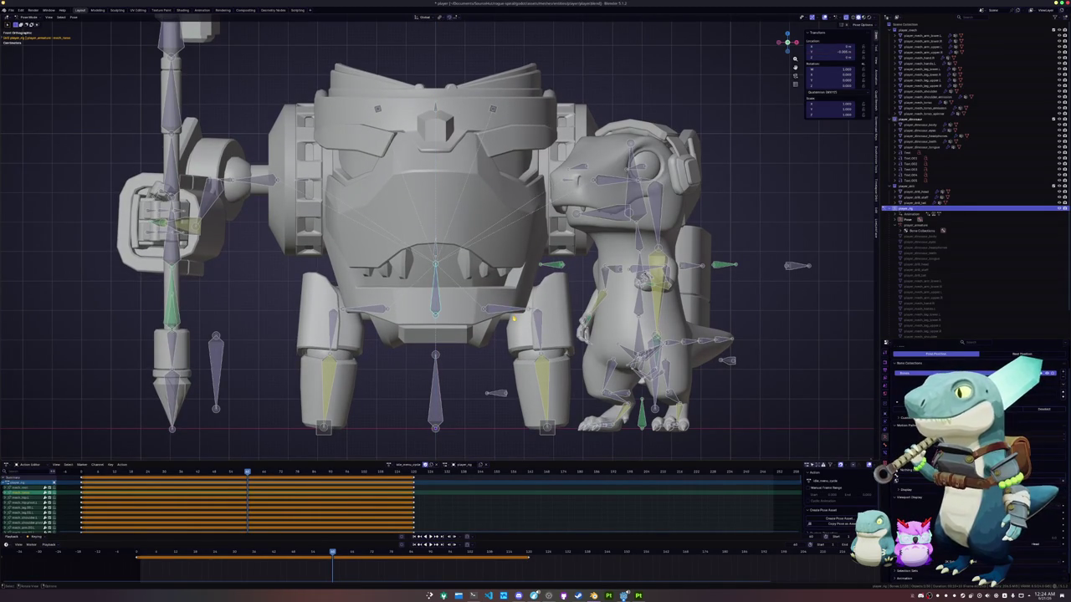
{"action": "key", "text": "g"}
{"action": "key", "text": "z"}
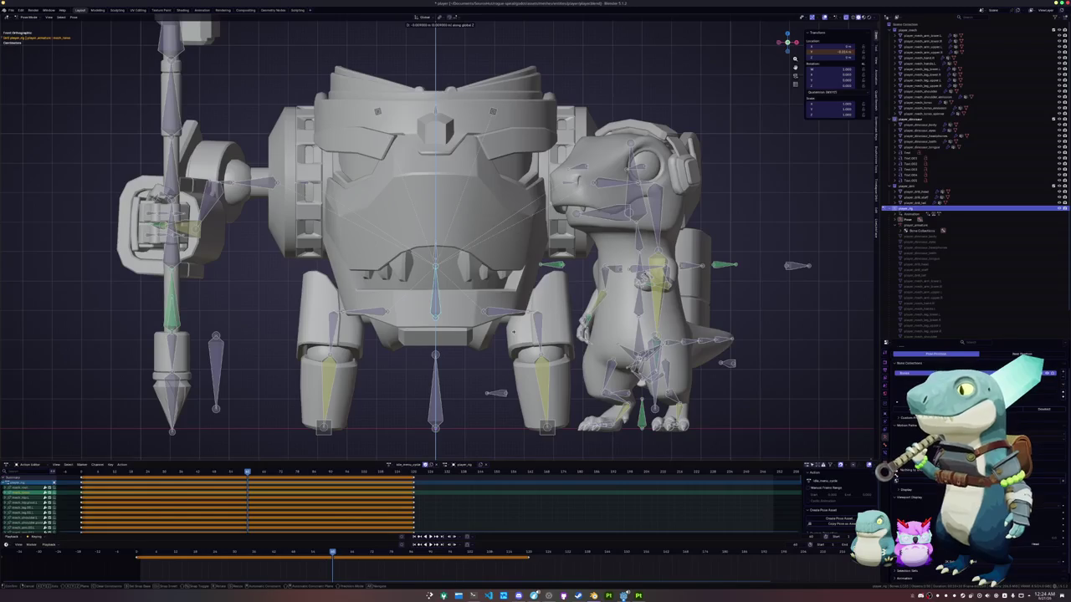
{"action": "left_click", "coordinate": [513, 333]}
{"action": "middle_click_drag", "start_coordinate": [512, 333], "coordinate": [516, 347]}
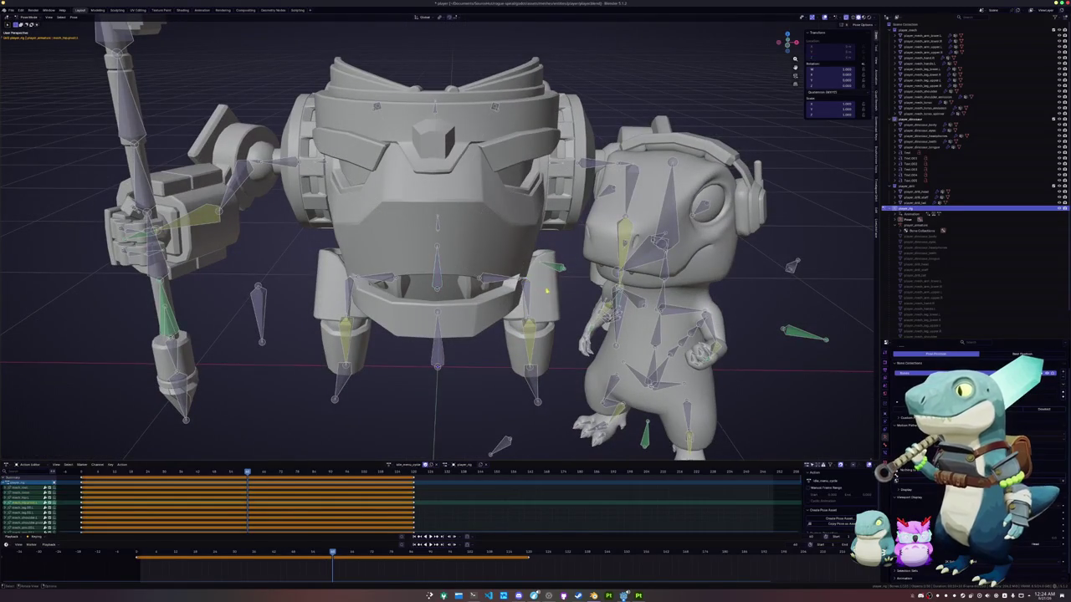
Rotate the bone around the vertical Z axis.
{"action": "key", "text": "r"}
{"action": "key", "text": "z"}
{"action": "key", "text": "Escape"}
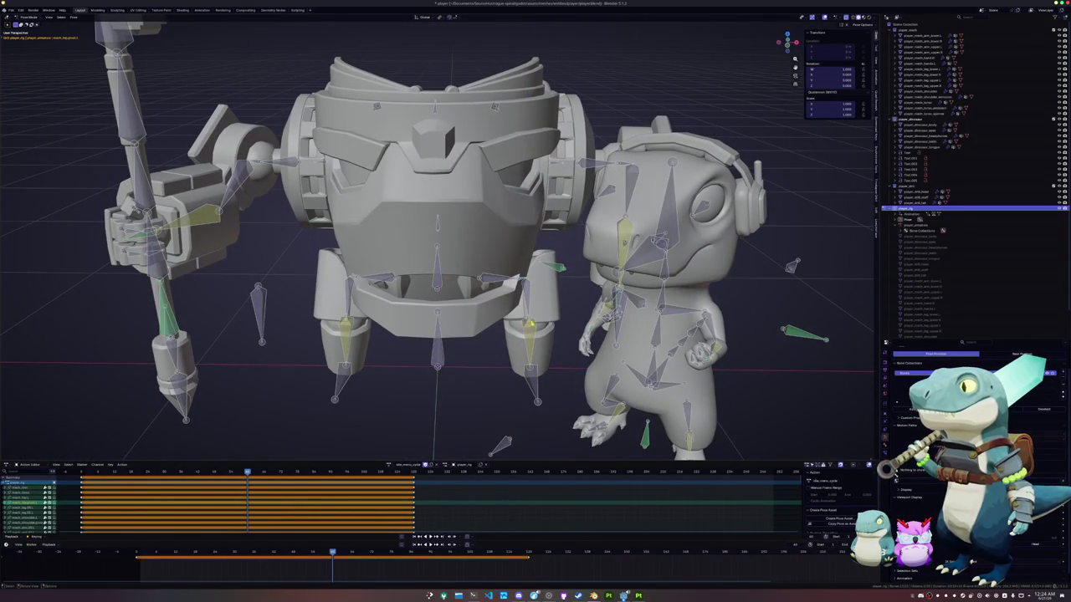
{"action": "key", "text": "r"}
{"action": "key", "text": "z"}
{"action": "key", "text": "r"}
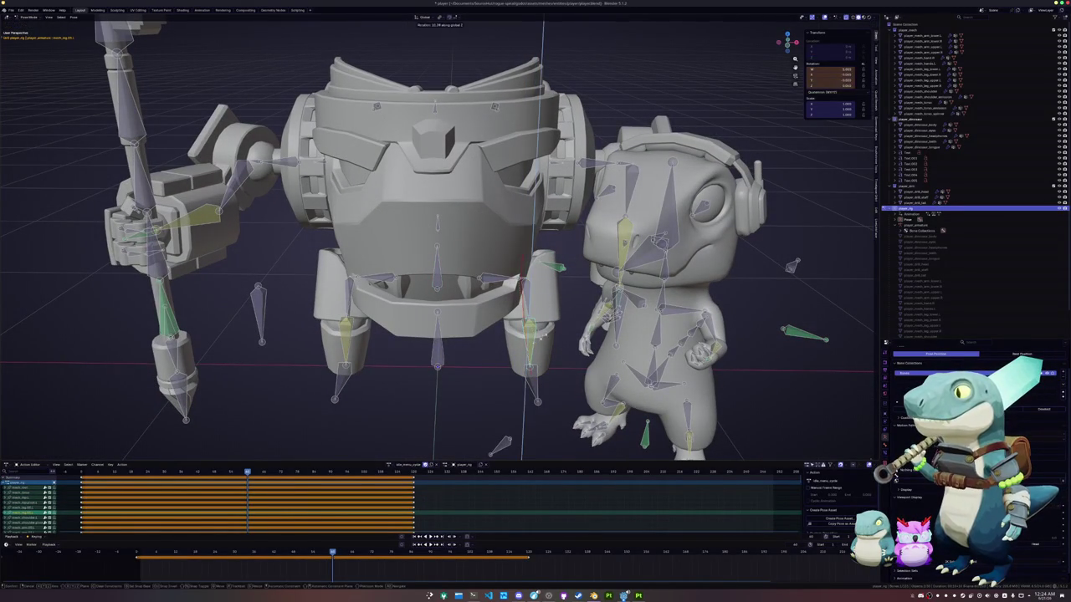
{"action": "key", "text": "z"}
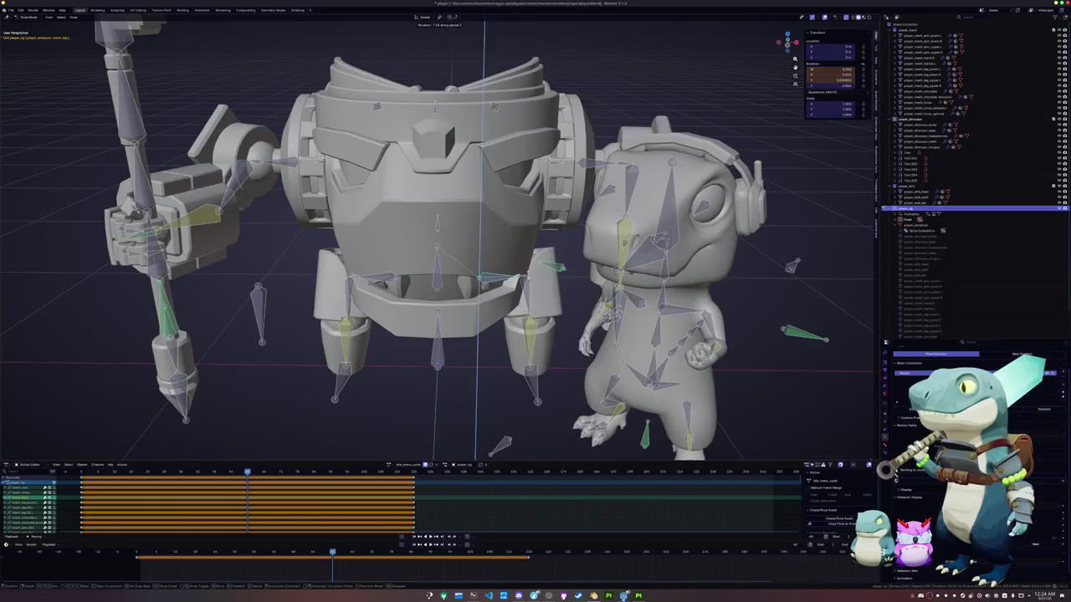
{"action": "left_click", "coordinate": [483, 357]}
{"action": "mouse_move", "coordinate": [452, 357]}
{"action": "middle_mouse_down"}
{"action": "mouse_move", "coordinate": [483, 358]}
{"action": "mouse_move", "coordinate": [379, 352]}
{"action": "middle_mouse_up"}
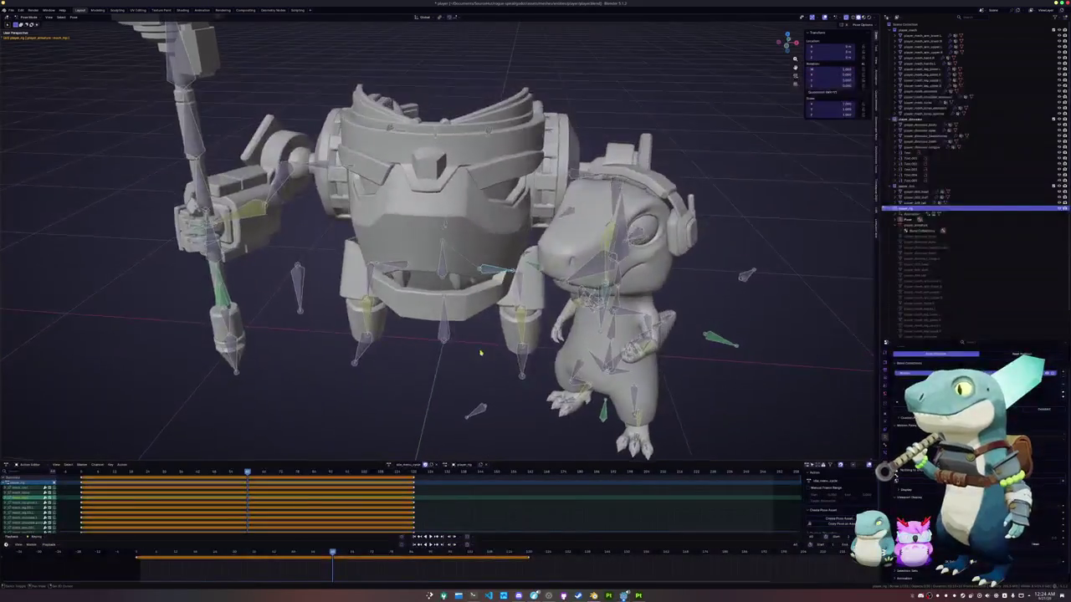
Raise the mech body bone along Z, then select the shoulder bone and view from the side.
{"action": "left_click", "coordinate": [575, 244]}
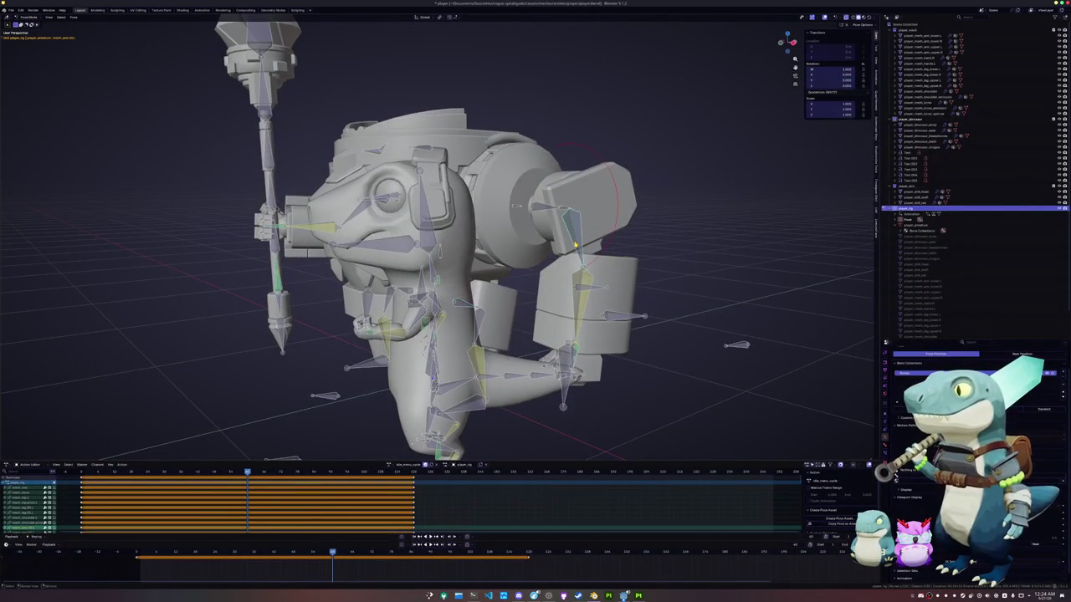
{"action": "key", "text": "KP_1"}
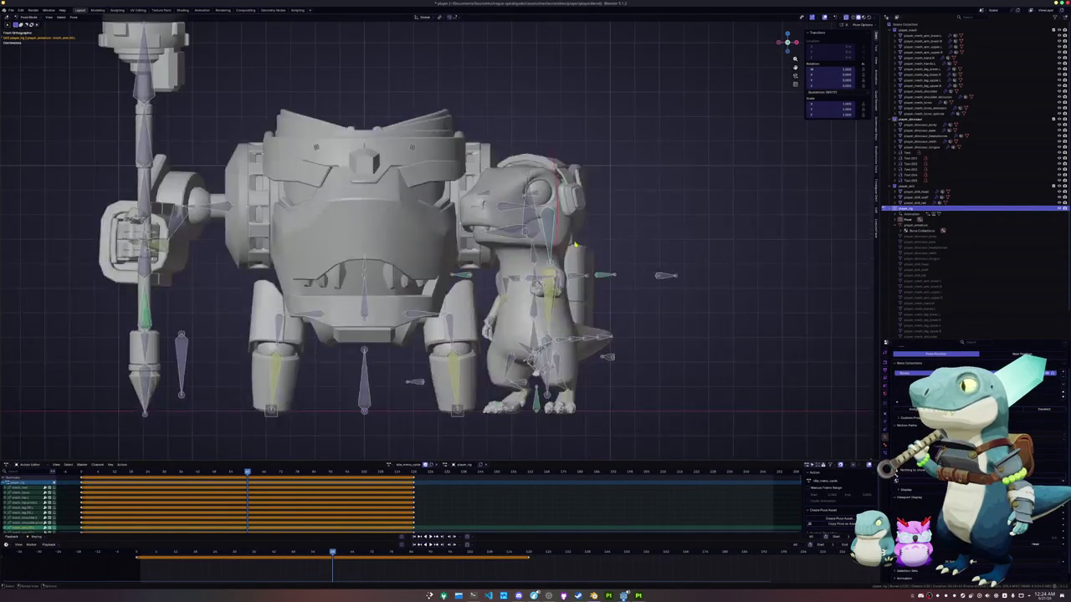
{"action": "left_click", "coordinate": [368, 309]}
{"action": "key", "text": "g"}
{"action": "key", "text": "z"}
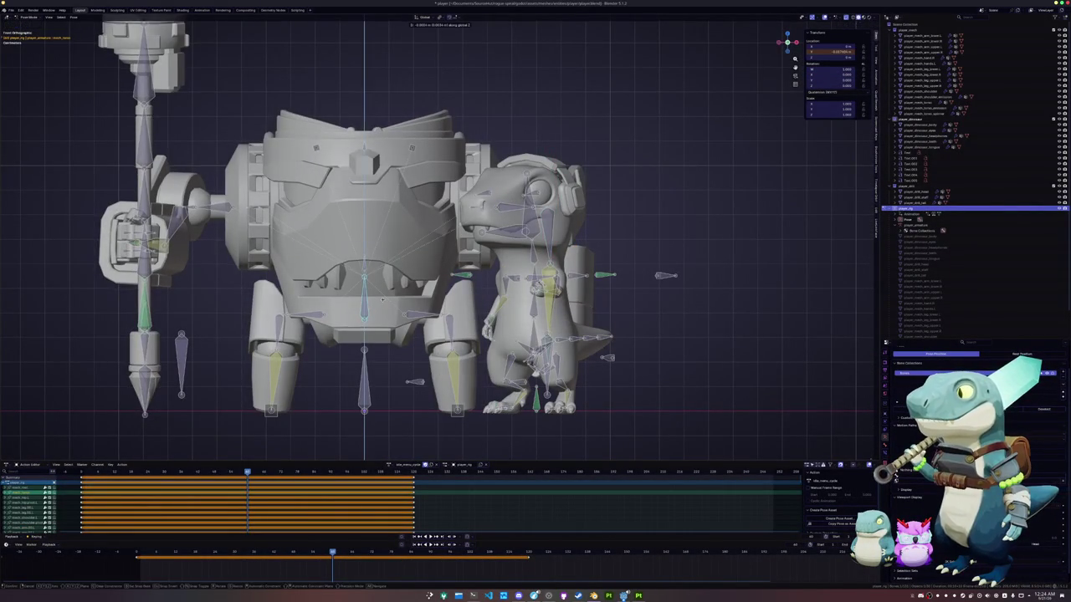
{"action": "left_click", "coordinate": [383, 299]}
{"action": "middle_click_drag", "start_coordinate": [173, 307], "coordinate": [348, 323], "text": "shift"}
{"action": "left_click", "coordinate": [386, 281]}
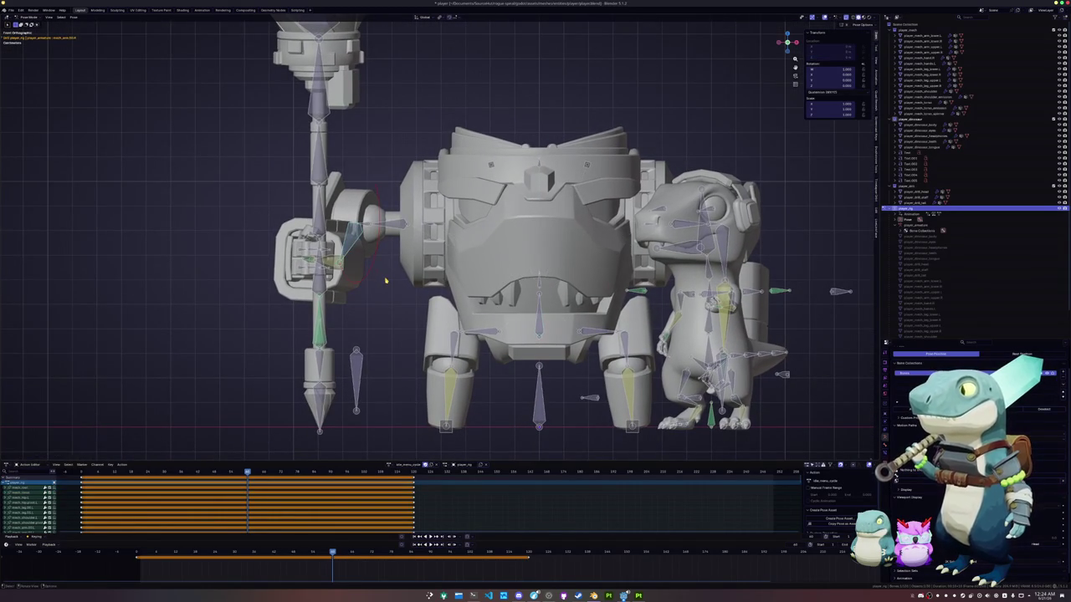
{"action": "key", "text": "KP_3"}
{"action": "key", "text": "ctrl+KP_3"}
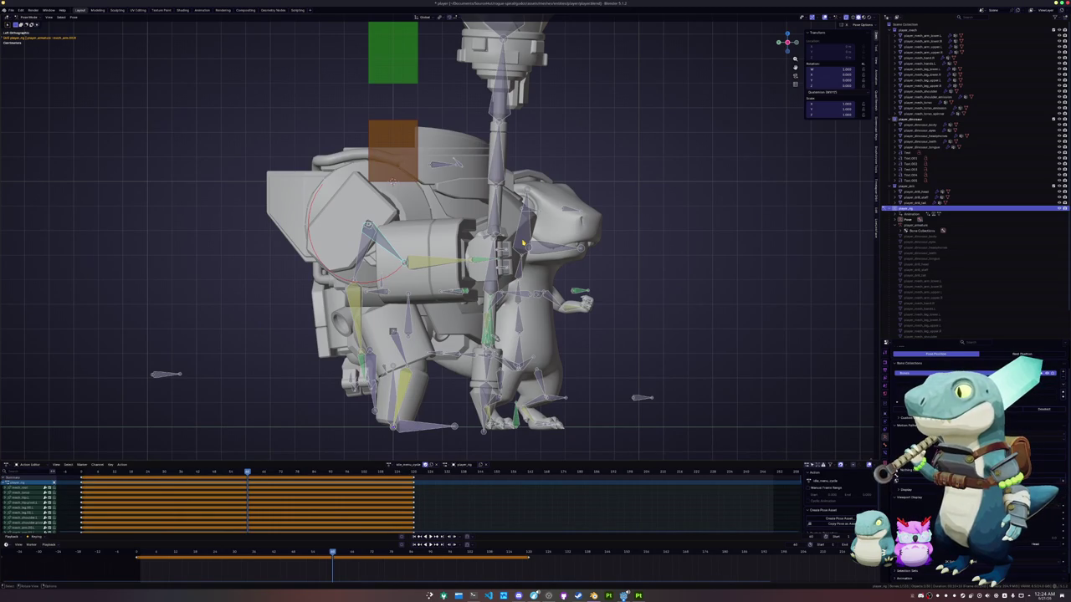
Rotate the mech's staff-holding arm bone on X, then reset and re-rotate it.
{"action": "key", "text": "r"}
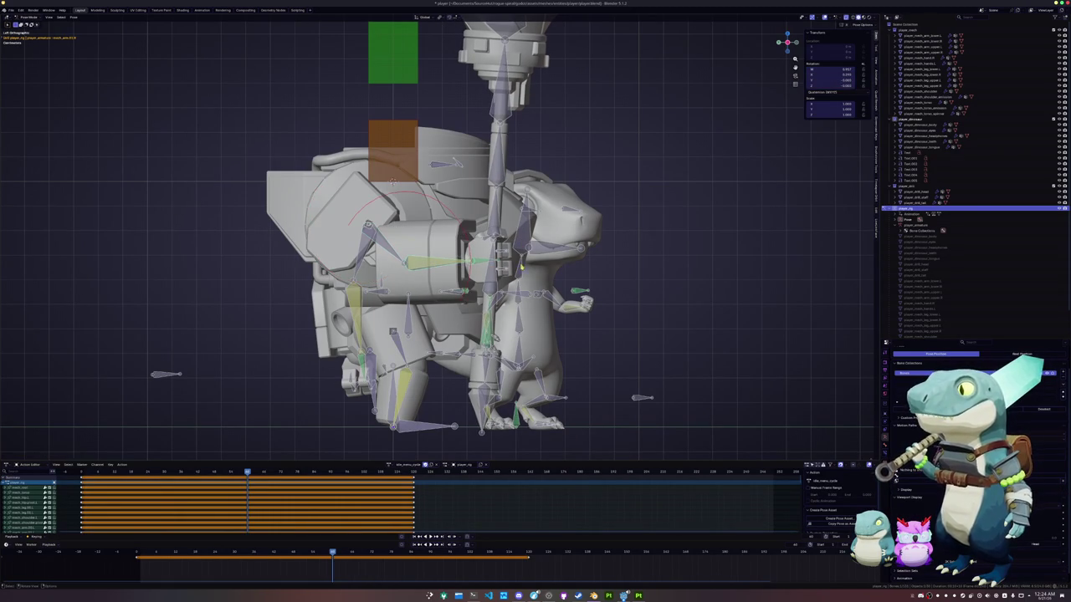
{"action": "key", "text": "x"}
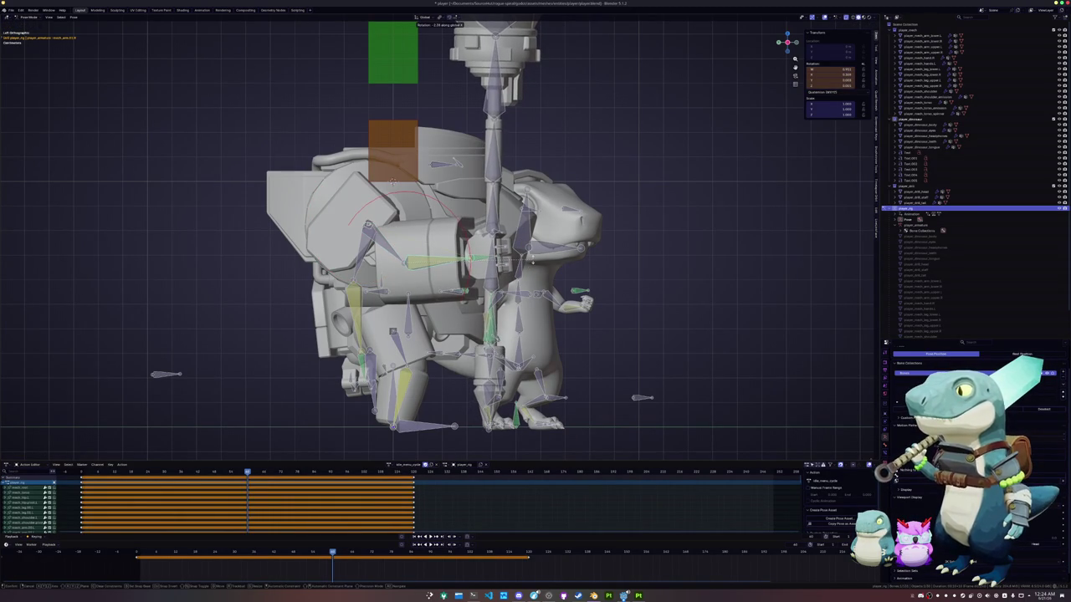
{"action": "key", "text": "Return"}
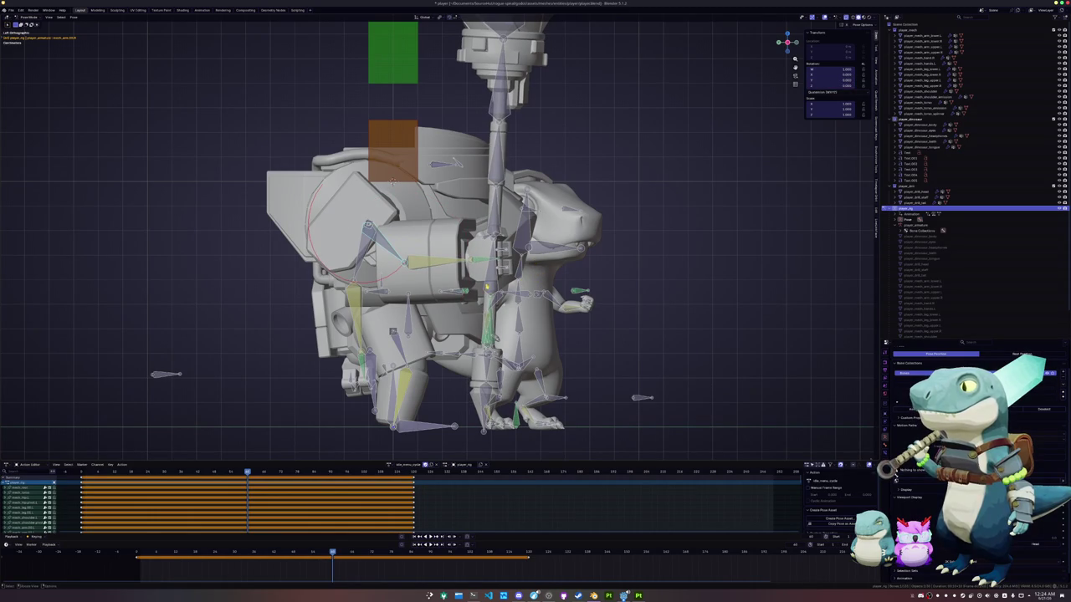
{"action": "key", "text": "r"}
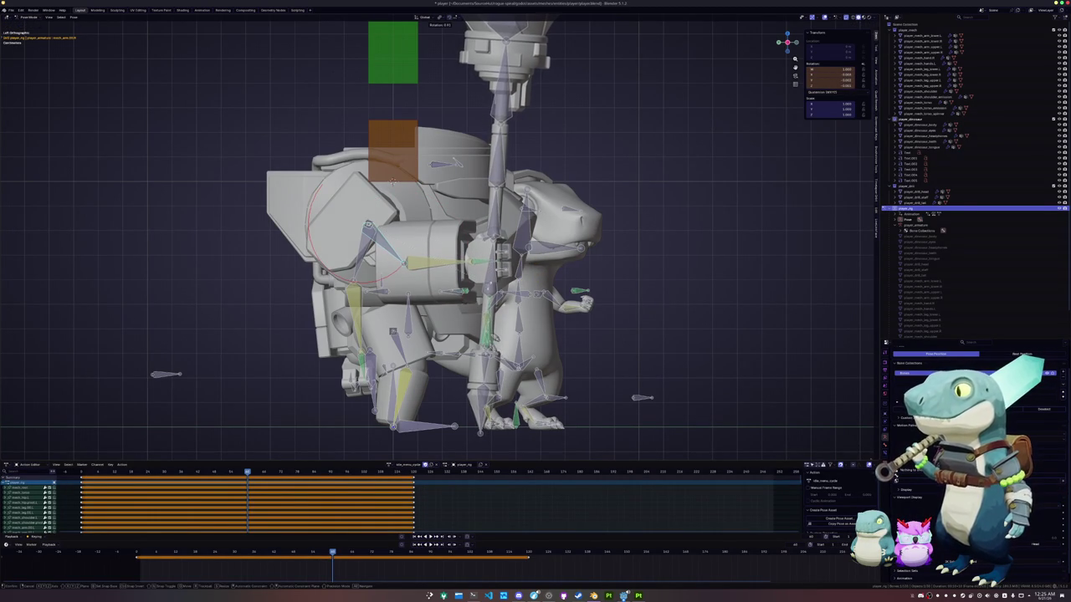
{"action": "left_click", "coordinate": [506, 248]}
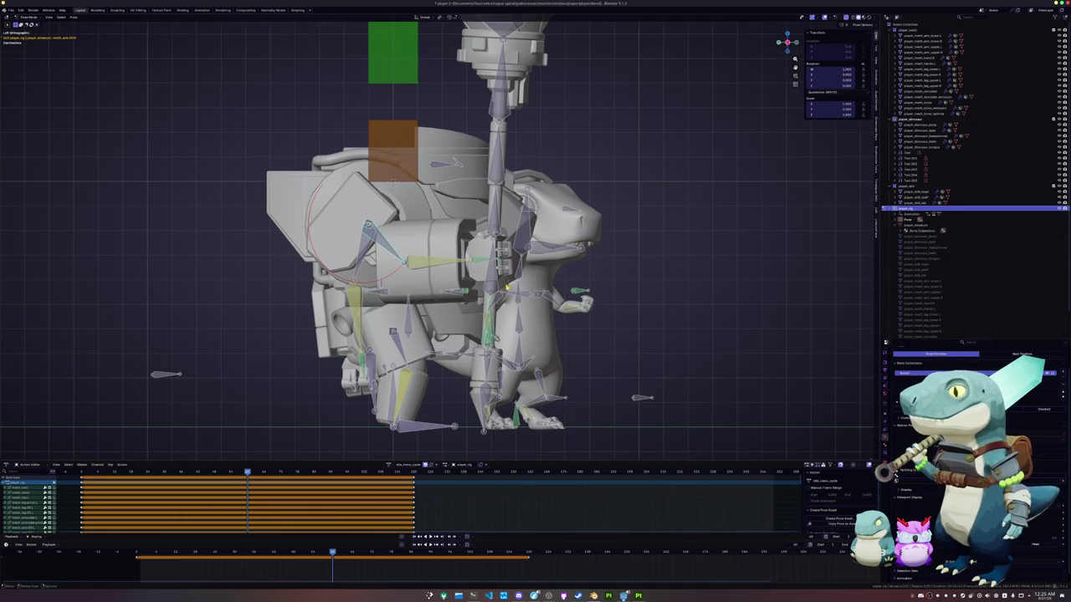
{"action": "key", "text": "KP_5"}
{"action": "key", "text": "KP_5"}
{"action": "key", "text": "r"}
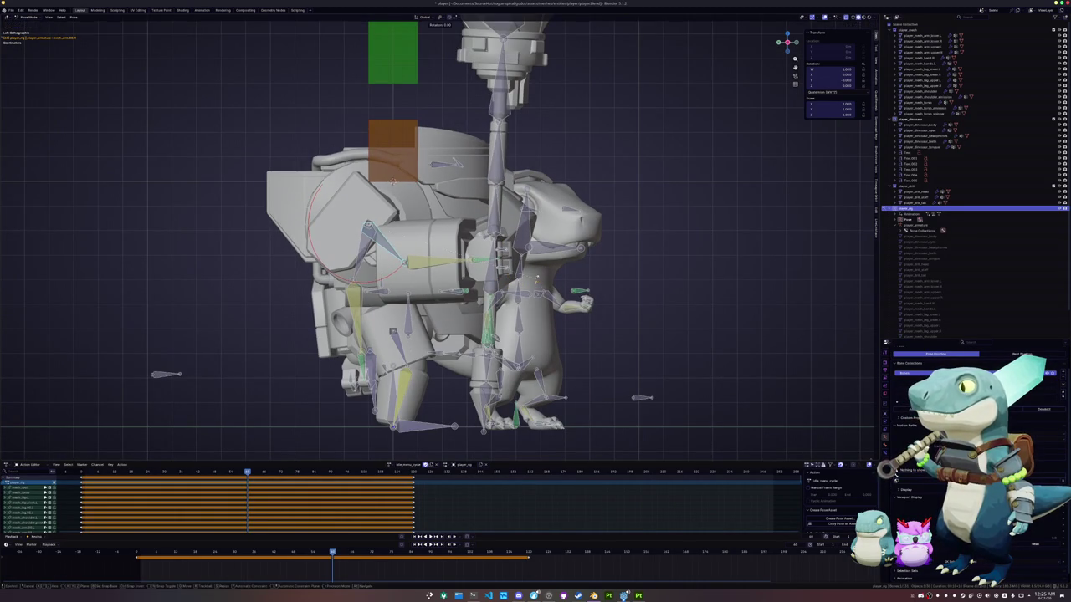
{"action": "left_click", "coordinate": [504, 278]}
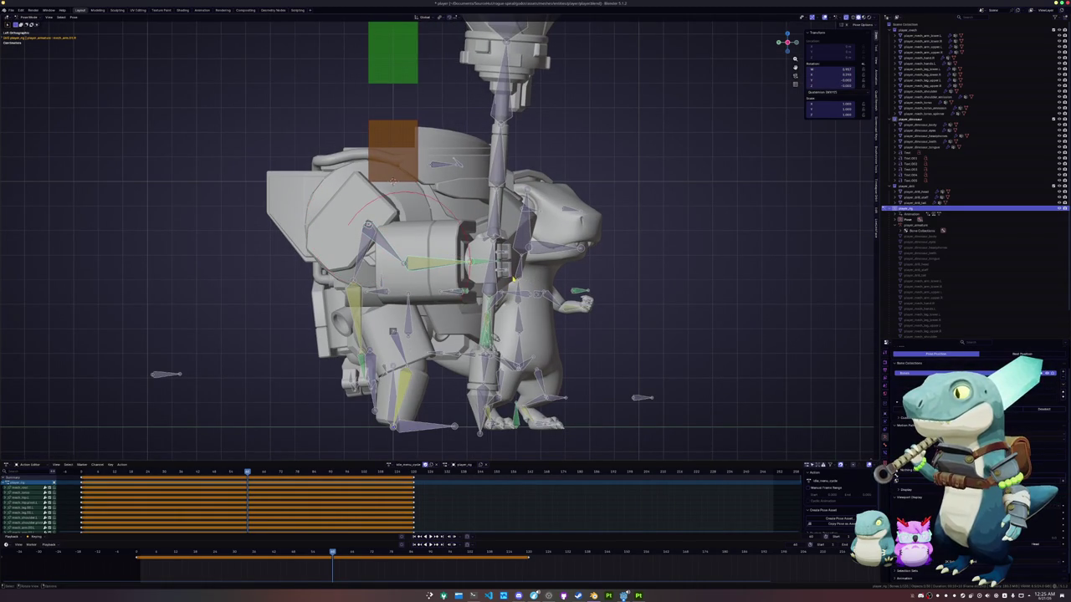
{"action": "key", "text": "alt+r"}
{"action": "key", "text": "r"}
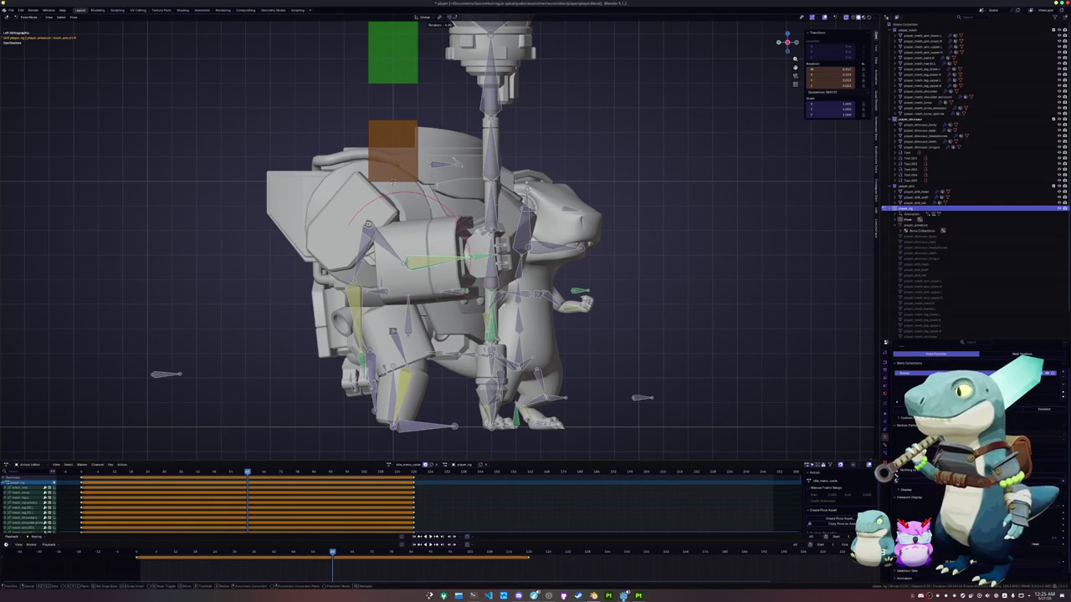
{"action": "left_click", "coordinate": [494, 251]}
{"action": "middle_click_drag", "start_coordinate": [493, 251], "coordinate": [419, 251]}
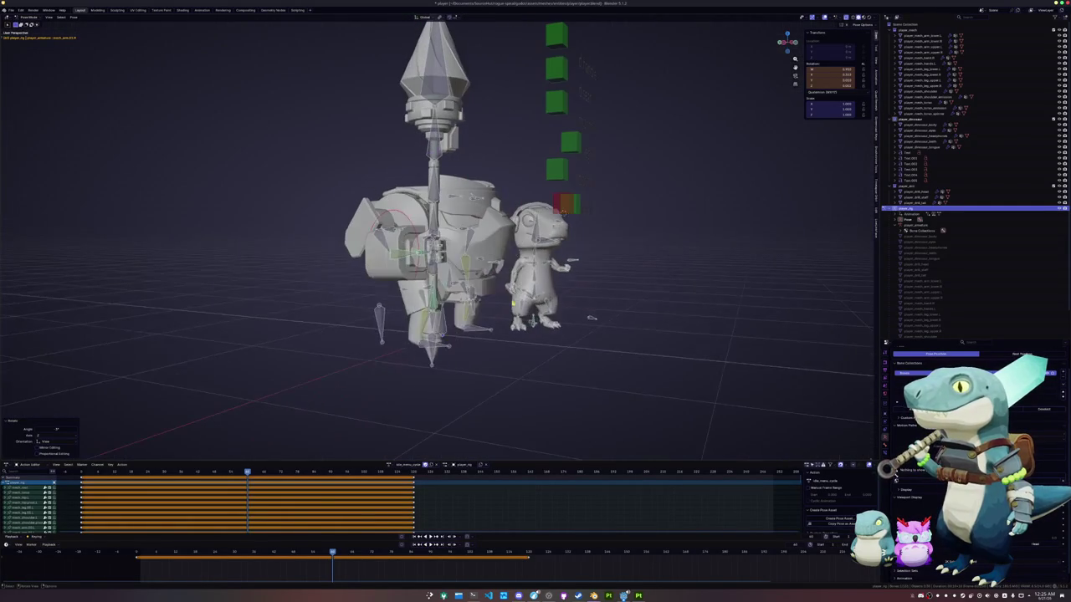
Check the rig in front and side views and apply two more rotations to the mech's arm bone.
{"action": "key", "text": "KP_1"}
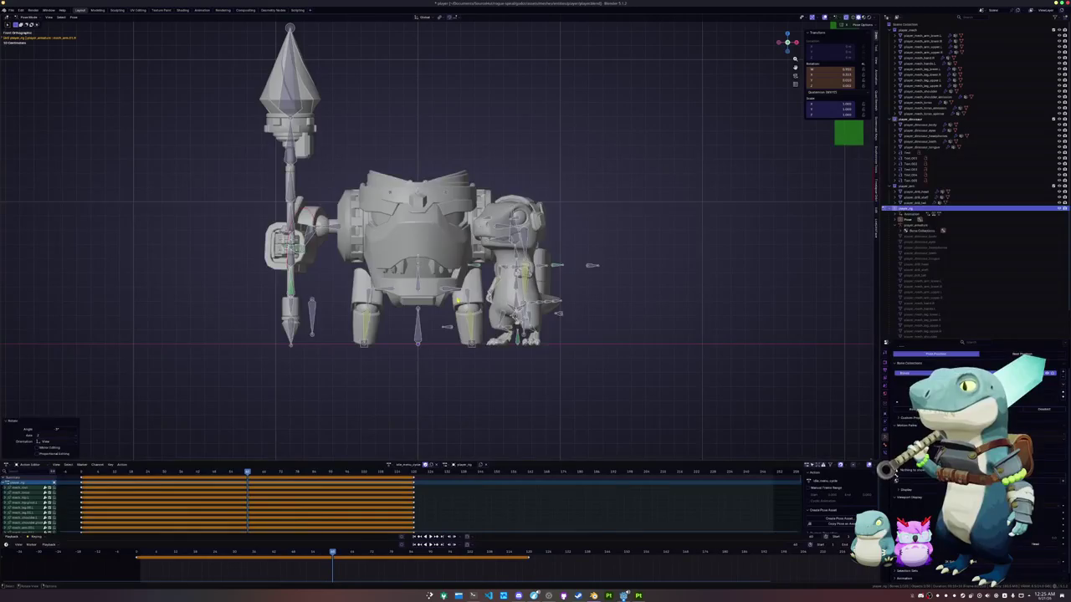
{"action": "key", "text": "KP_3"}
{"action": "scroll", "coordinate": [437, 236], "scroll_direction": "up", "scroll_amount": 2}
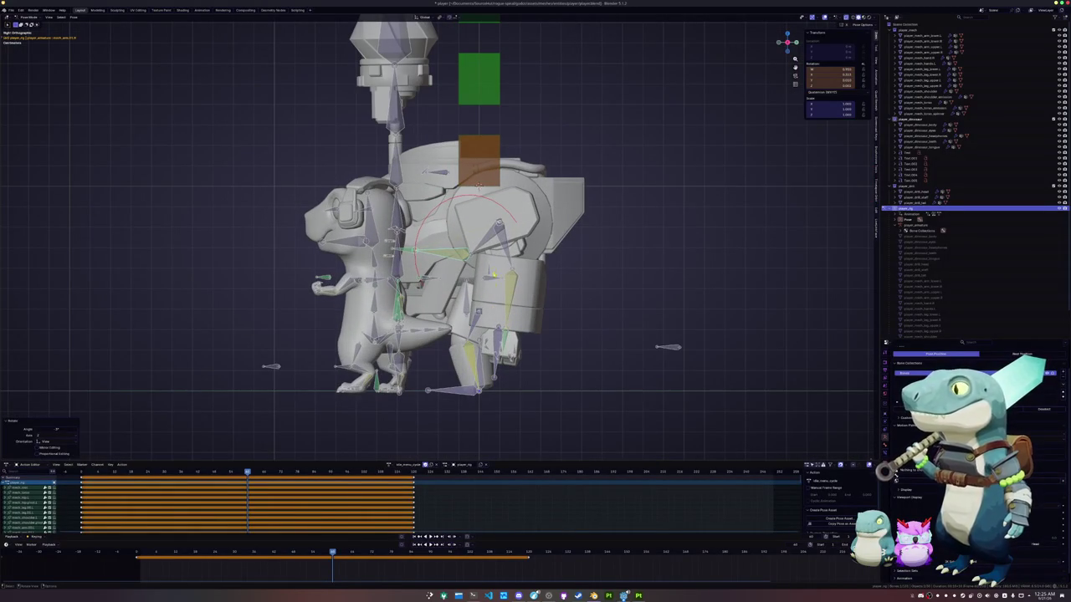
{"action": "key", "text": "r"}
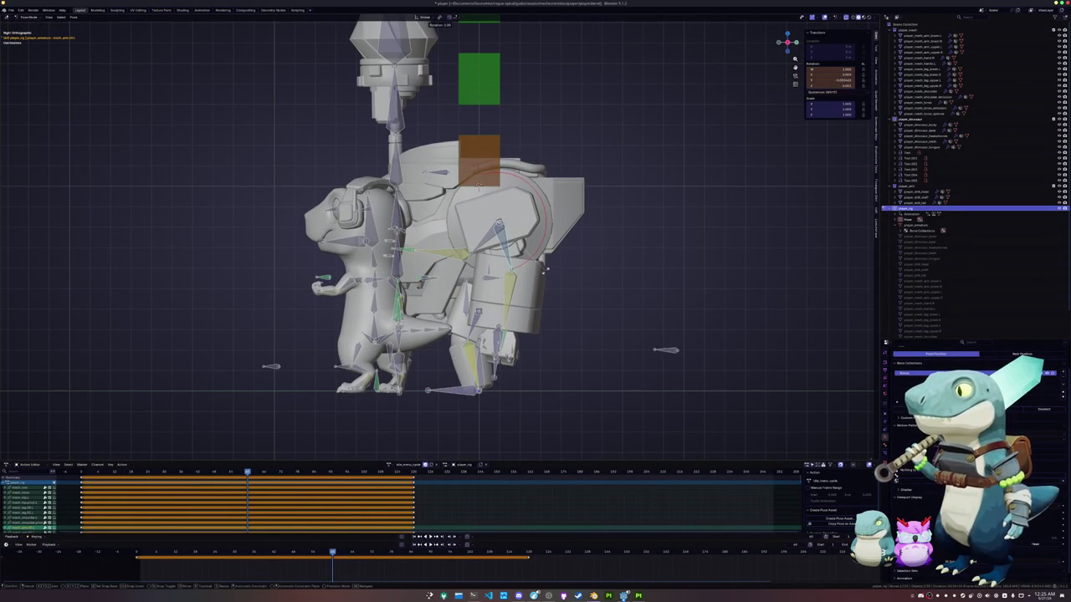
{"action": "left_click", "coordinate": [540, 308]}
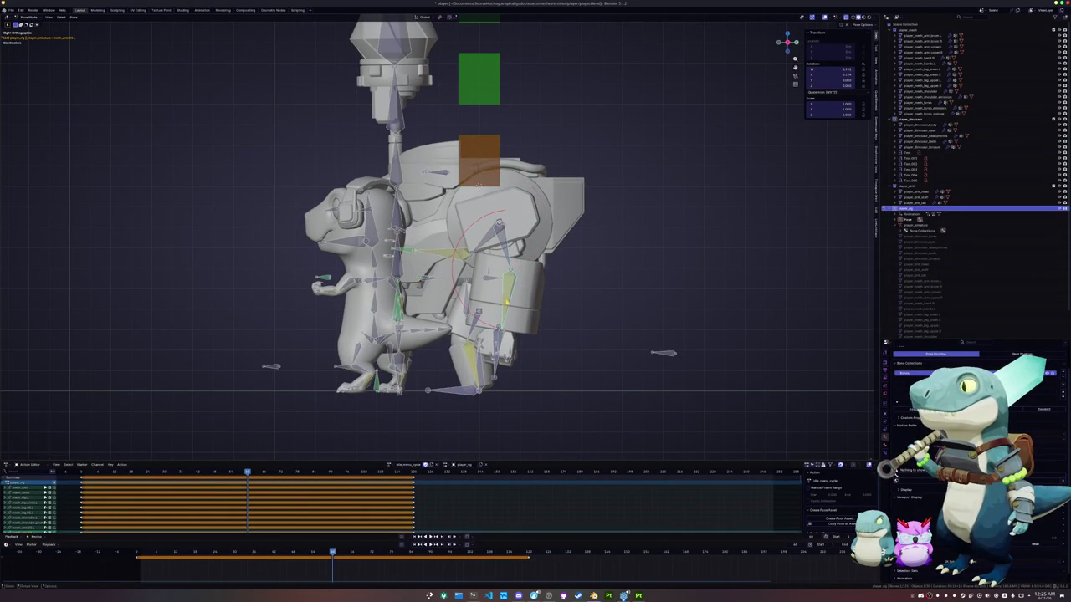
{"action": "scroll", "coordinate": [608, 315], "scroll_direction": "up", "scroll_amount": 1}
{"action": "key", "text": "r"}
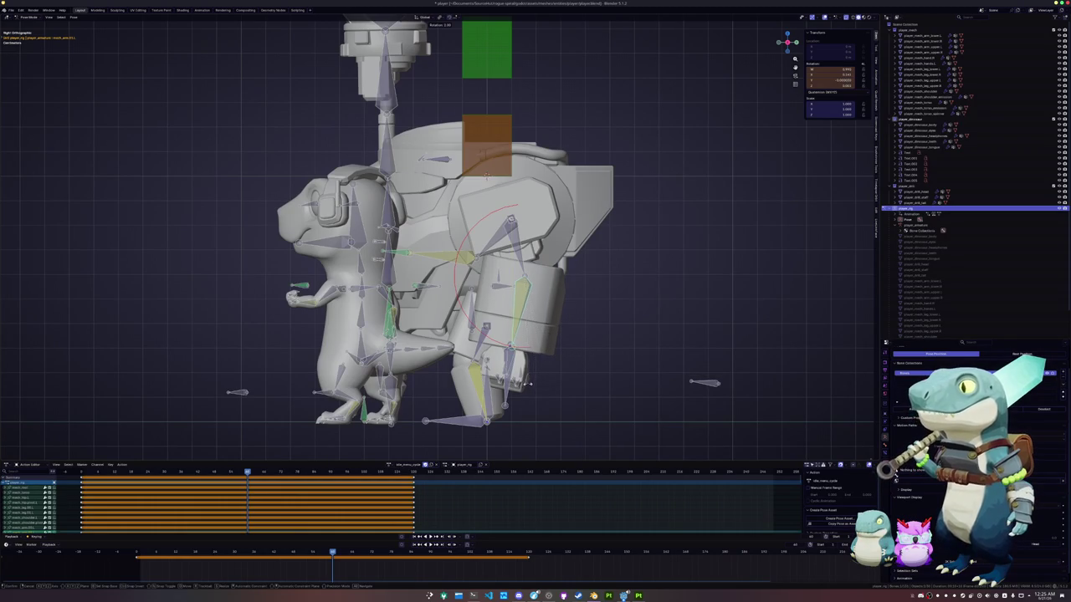
{"action": "left_click", "coordinate": [486, 174]}
{"action": "middle_click_drag", "start_coordinate": [486, 174], "coordinate": [541, 400]}
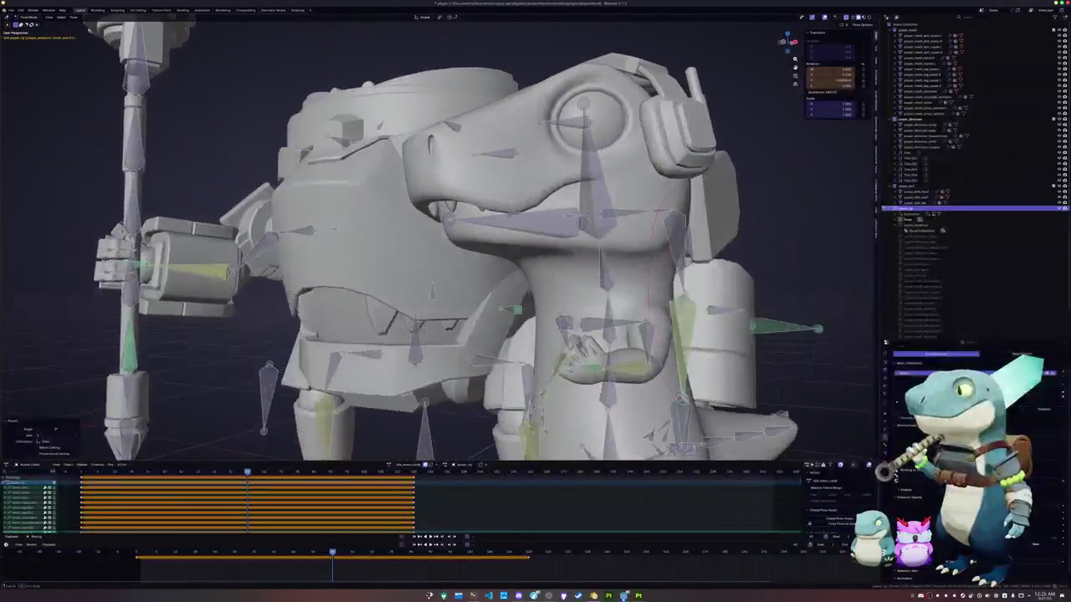
{"action": "scroll", "coordinate": [541, 399], "scroll_direction": "down", "scroll_amount": 2}
{"action": "scroll", "coordinate": [536, 393], "scroll_direction": "down", "scroll_amount": 2}
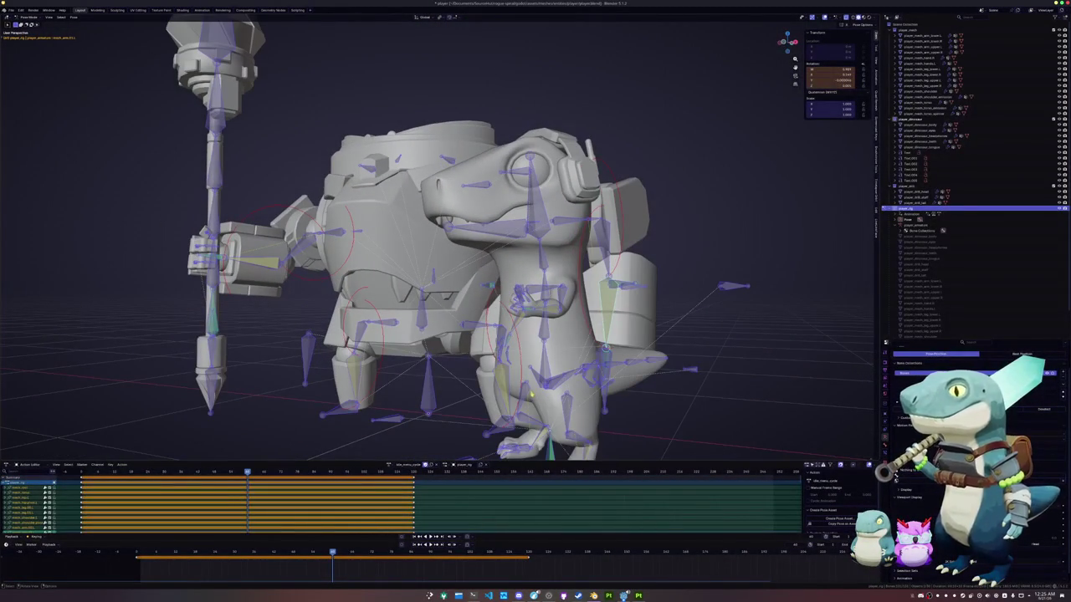
Scrub back, play the animation to preview the pose, then stop on frame 0.
{"action": "scroll", "coordinate": [533, 389], "scroll_direction": "down", "scroll_amount": 2}
{"action": "scroll", "coordinate": [394, 406], "scroll_direction": "down", "scroll_amount": 2}
{"action": "scroll", "coordinate": [393, 406], "scroll_direction": "down", "scroll_amount": 1}
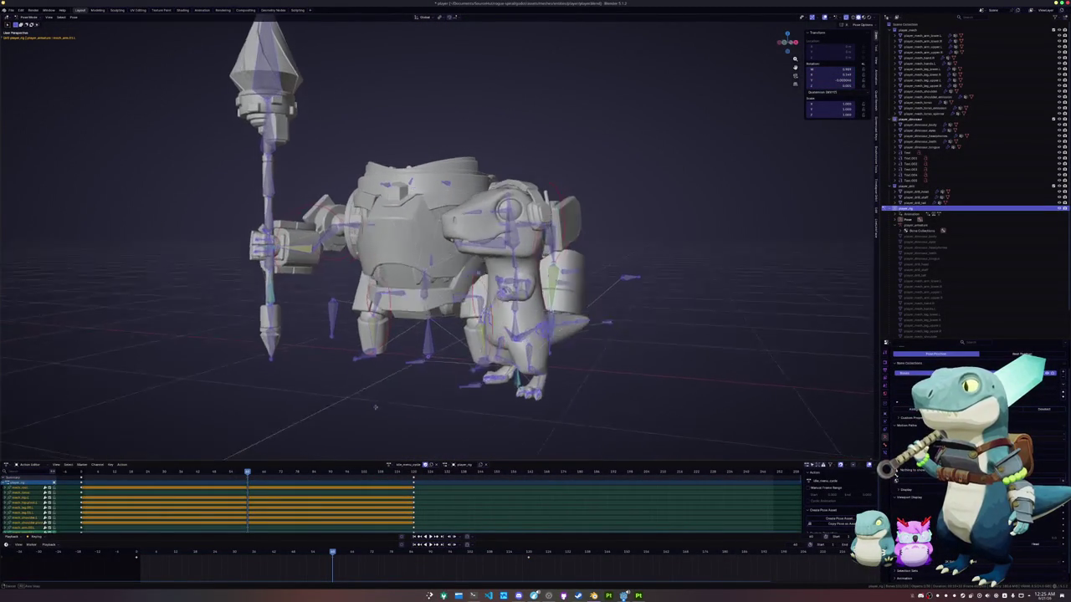
{"action": "left_click_drag", "start_coordinate": [232, 552], "coordinate": [148, 560]}
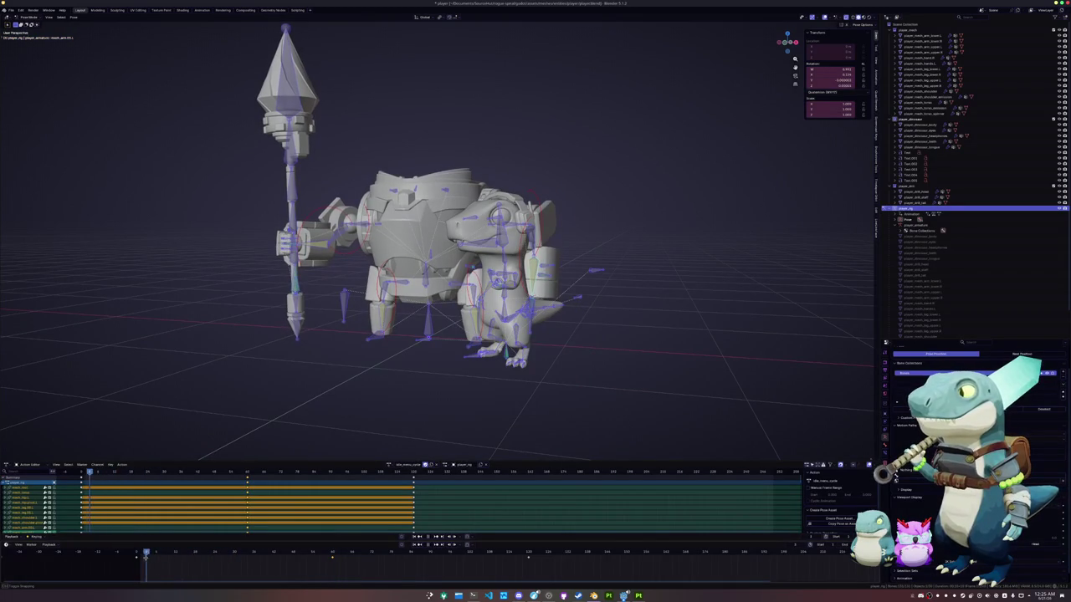
{"action": "key", "text": "space"}
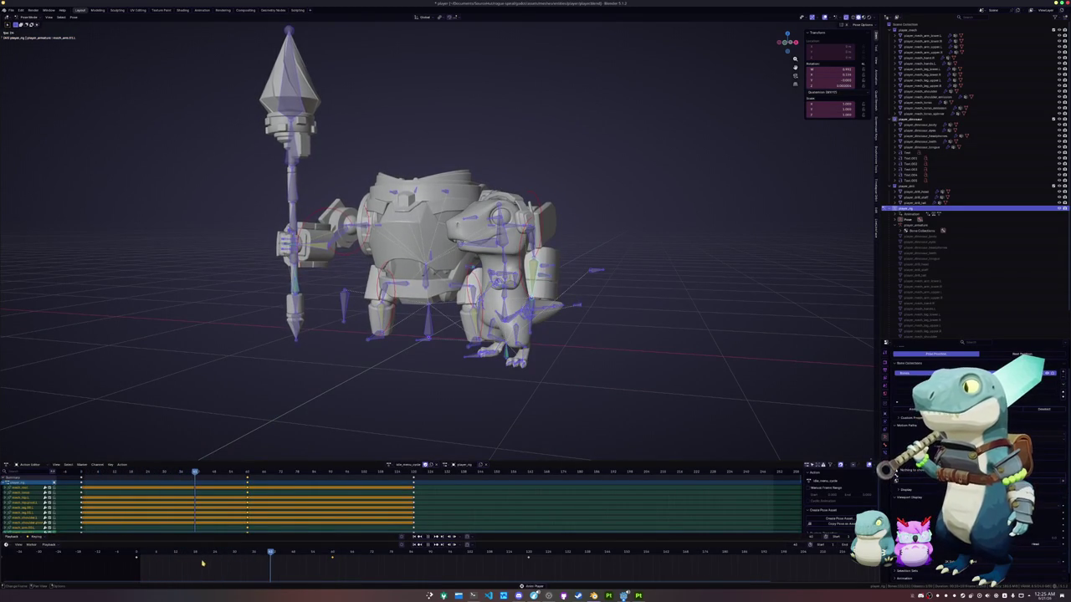
{"action": "key", "text": "Escape"}
{"action": "left_click", "coordinate": [139, 556]}
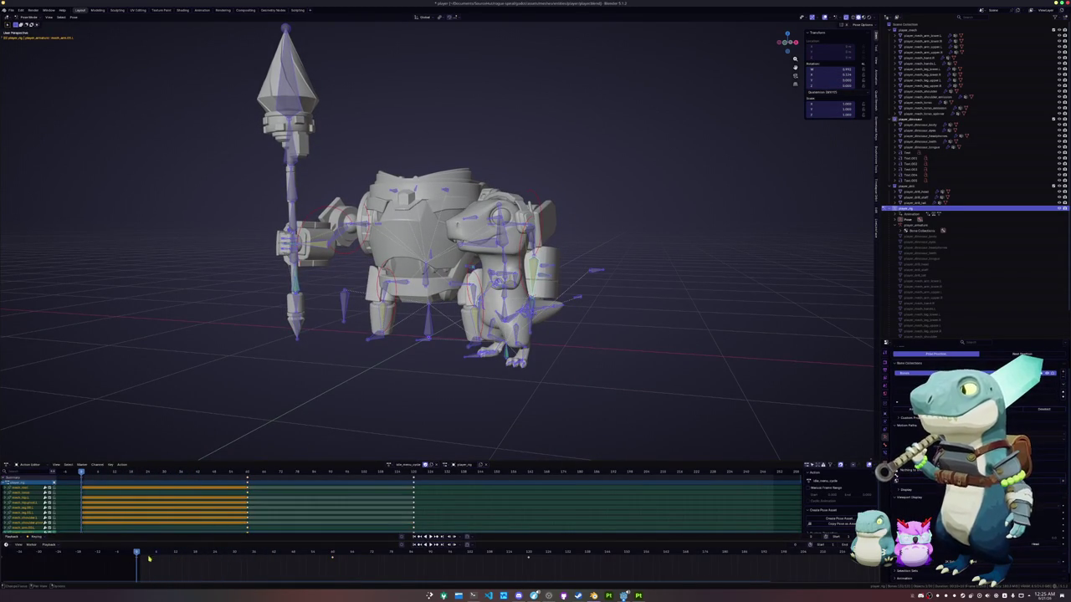
Box-select the rig's bones and clear their rotation with Alt+R.
{"action": "middle_click_drag", "start_coordinate": [240, 432], "coordinate": [303, 432]}
{"action": "left_click", "coordinate": [463, 392]}
{"action": "left_click_drag", "start_coordinate": [463, 392], "coordinate": [275, 132]}
{"action": "middle_click_drag", "start_coordinate": [275, 134], "coordinate": [318, 142]}
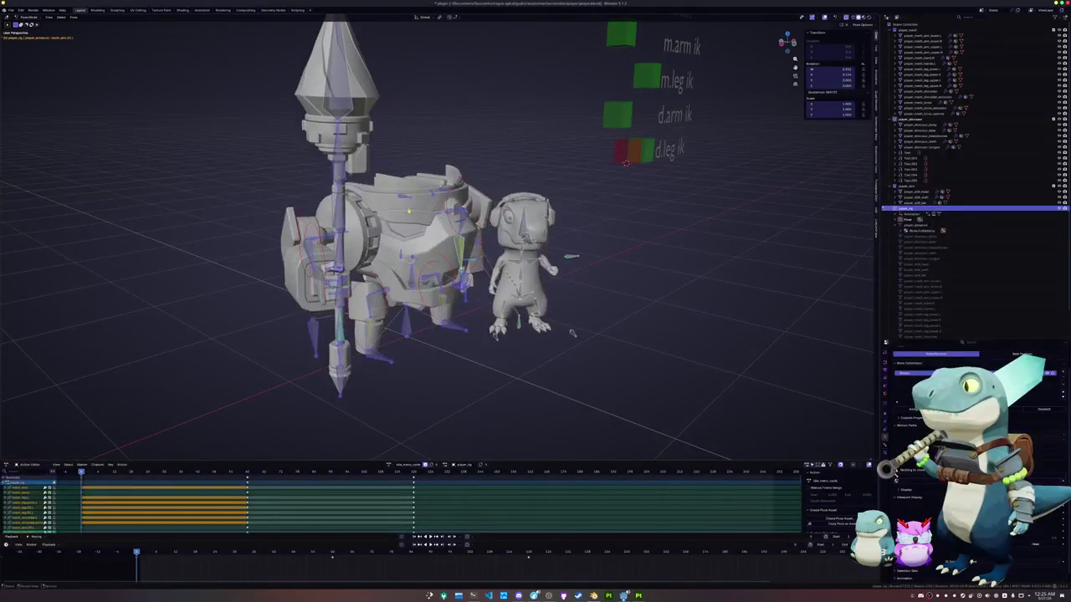
{"action": "key", "text": "alt+r"}
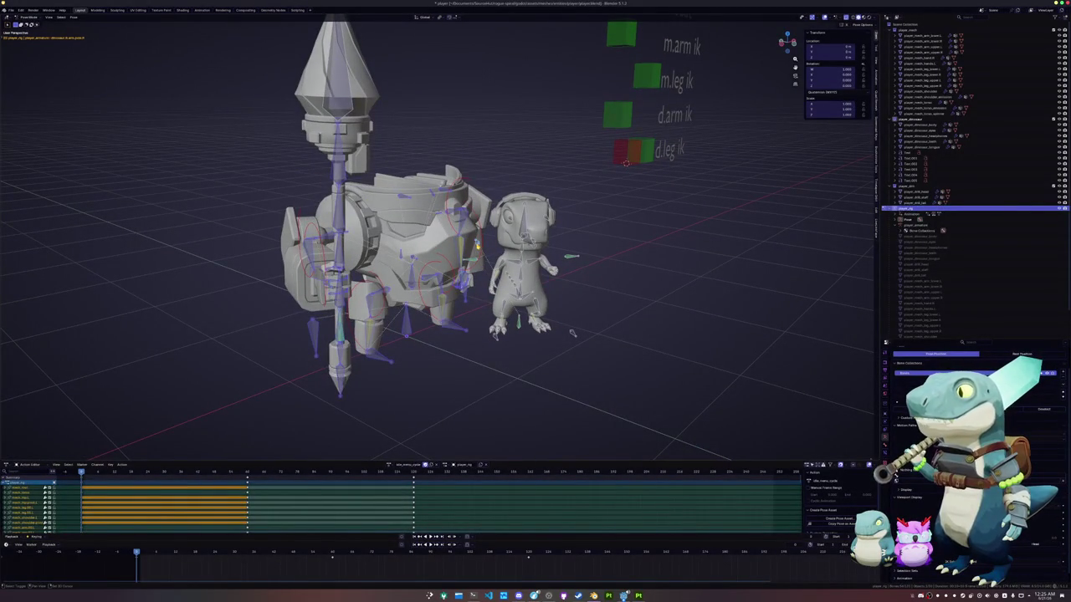
{"action": "middle_click_drag", "start_coordinate": [435, 378], "coordinate": [393, 380]}
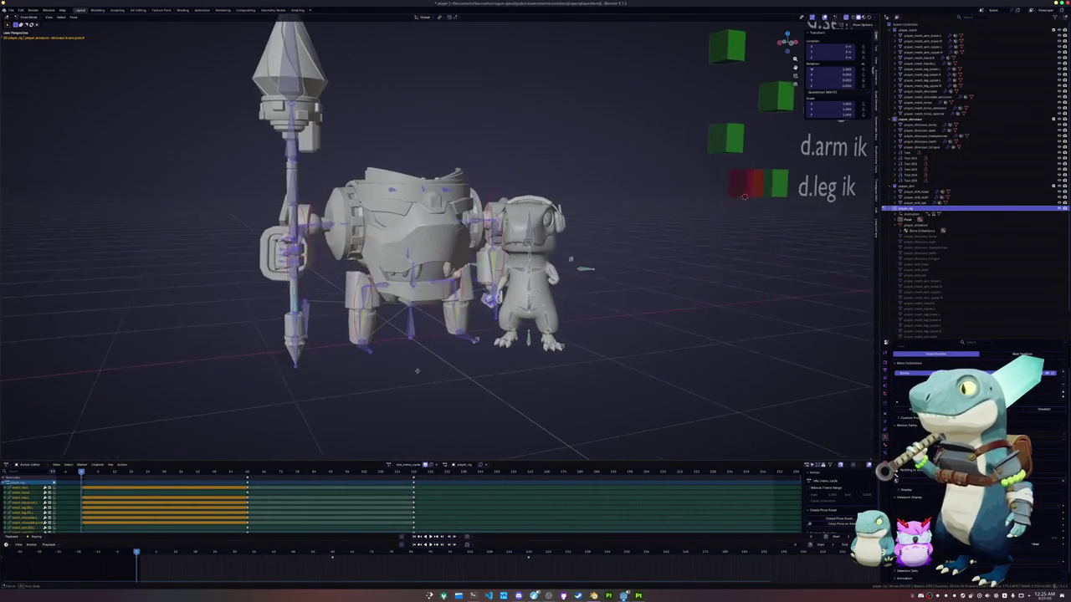
{"action": "right_click", "coordinate": [138, 523]}
{"action": "mouse_move", "coordinate": [136, 544]}
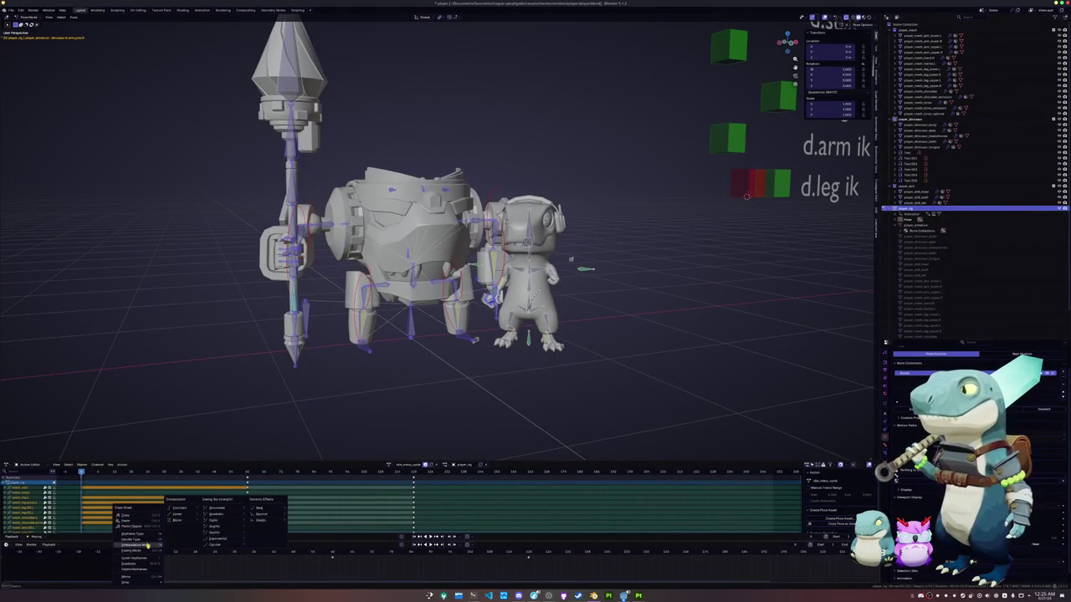
Apply a Dynamic Effects interpolation to the action's keyframes and play the idle cycle twice.
{"action": "left_click", "coordinate": [260, 511]}
{"action": "key", "text": "space"}
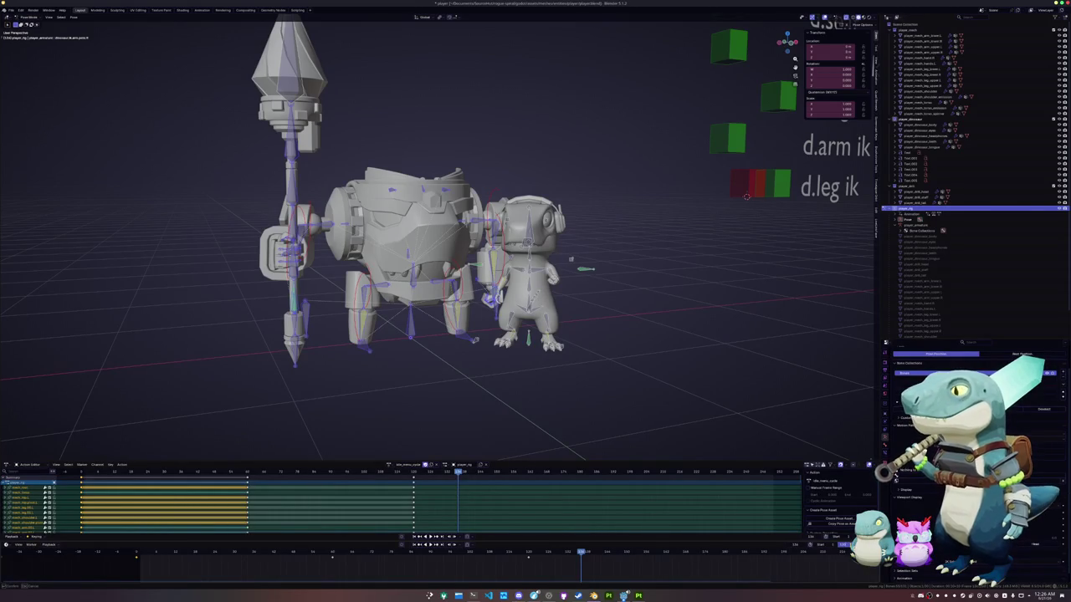
{"action": "key", "text": "space"}
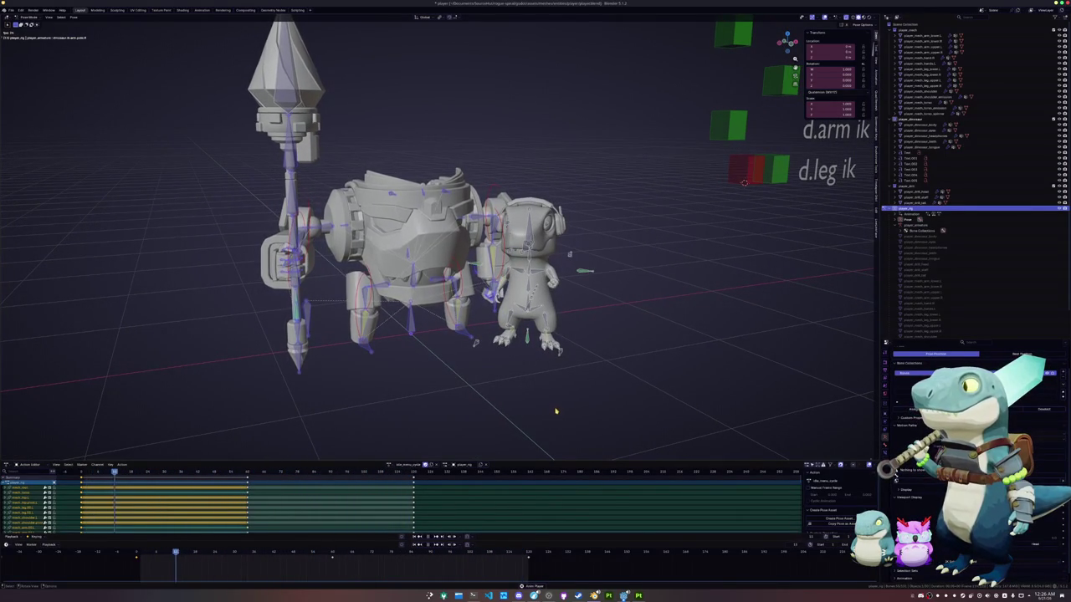
{"action": "middle_click_drag", "start_coordinate": [558, 408], "coordinate": [528, 401]}
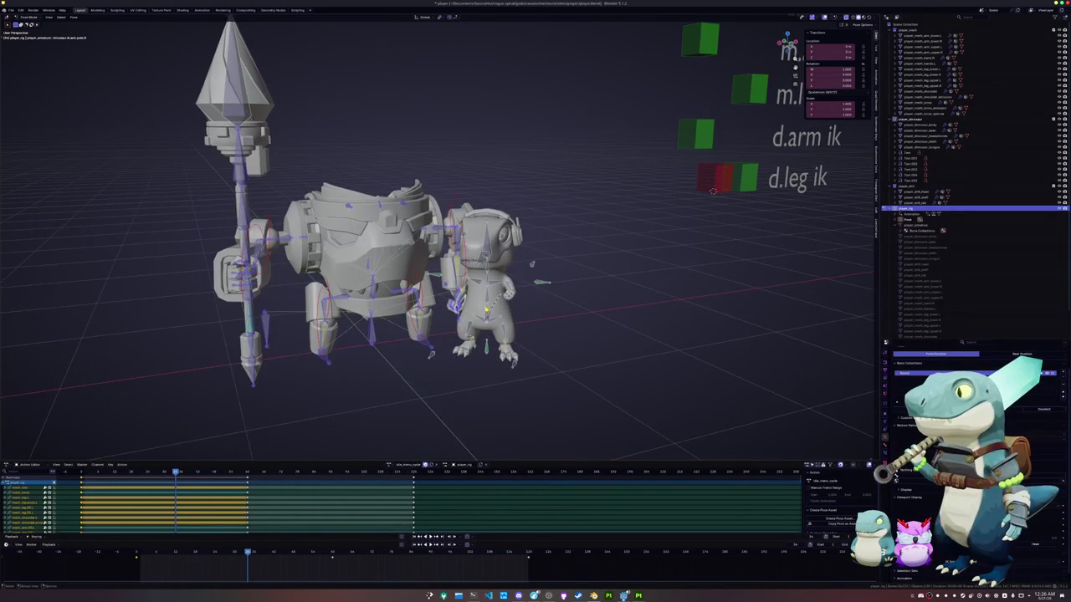
Select the dinosaur's leg bones and orbit around the mech and dinosaur to inspect the animation.
{"action": "scroll", "coordinate": [435, 243], "scroll_direction": "up", "scroll_amount": 2}
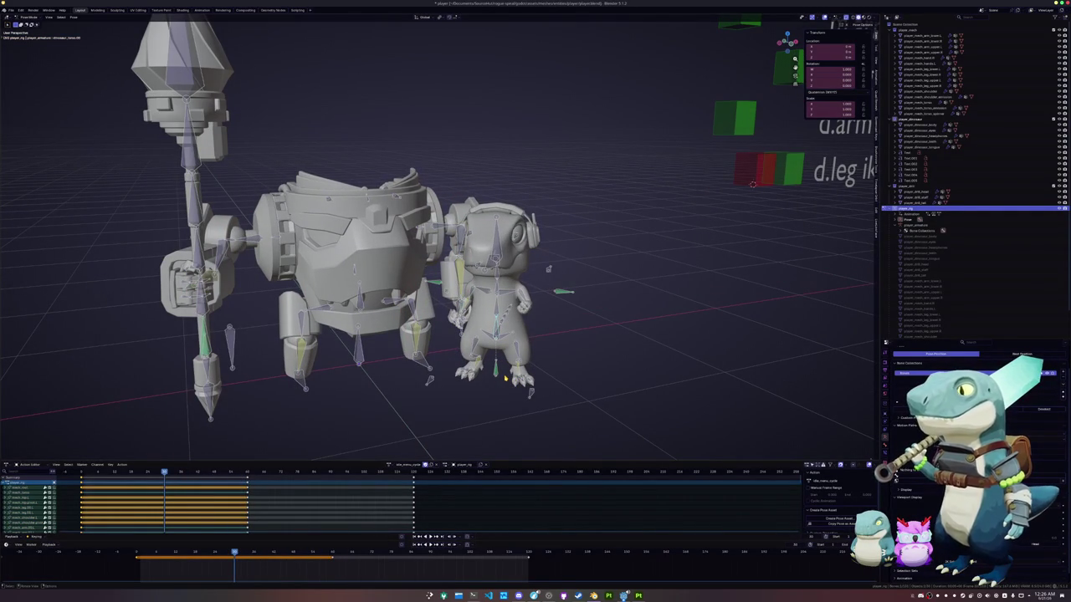
{"action": "scroll", "coordinate": [505, 379], "scroll_direction": "up", "scroll_amount": 3}
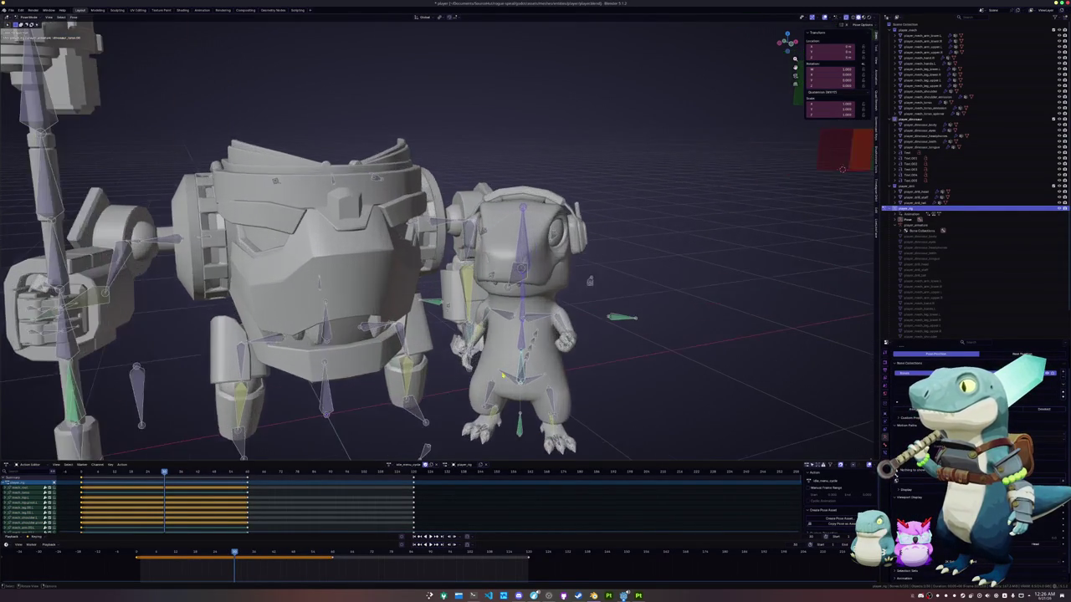
{"action": "scroll", "coordinate": [505, 378], "scroll_direction": "down", "scroll_amount": 1}
{"action": "left_click_drag", "start_coordinate": [498, 351], "coordinate": [565, 430]}
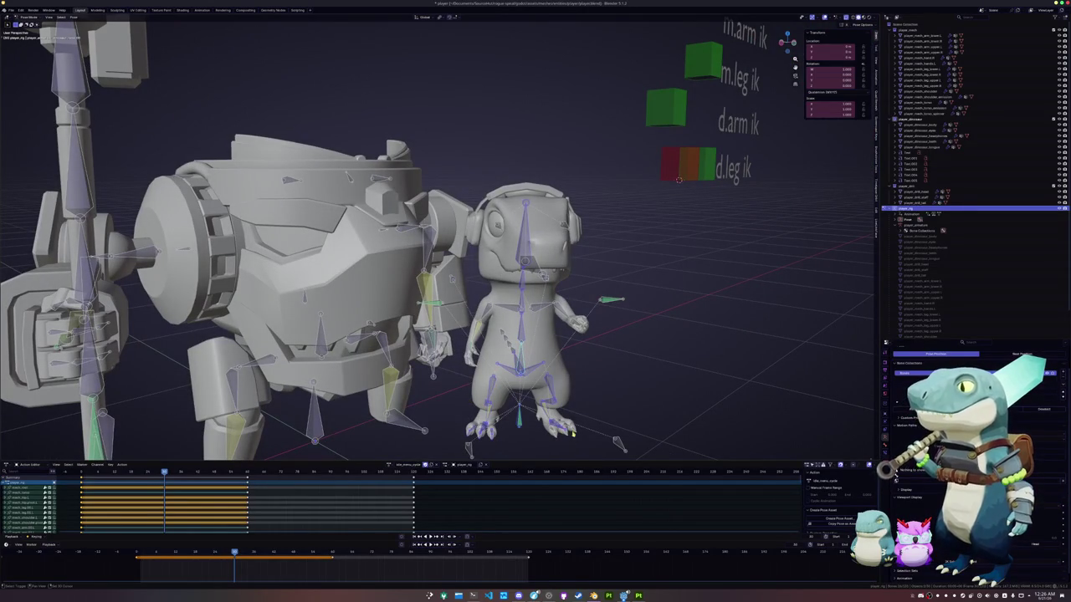
{"action": "middle_click_drag", "start_coordinate": [515, 390], "coordinate": [520, 385]}
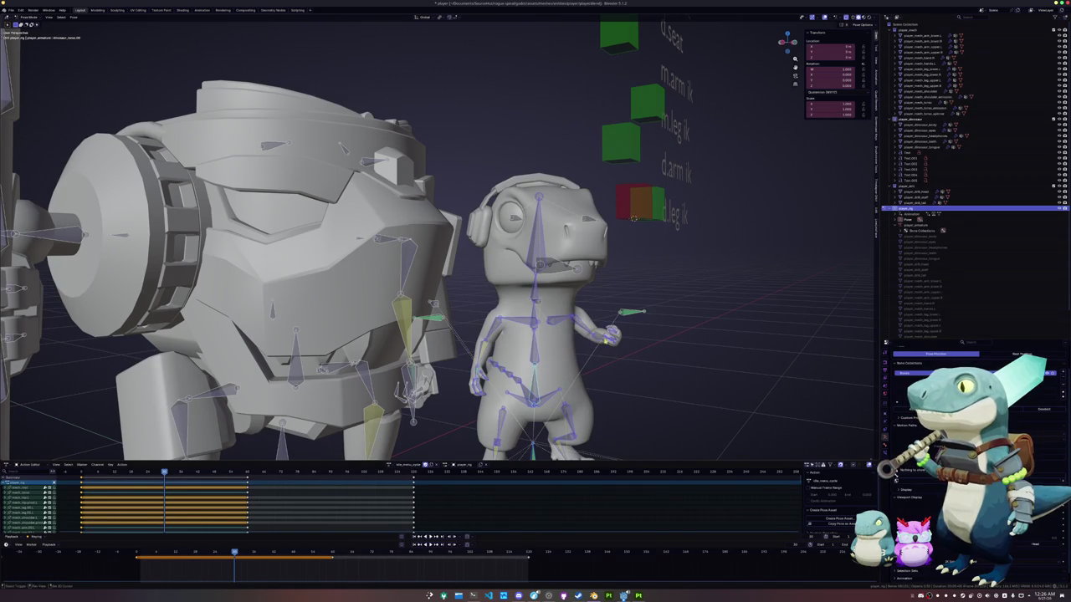
{"action": "mouse_move", "coordinate": [608, 345]}
{"action": "middle_mouse_down"}
{"action": "mouse_move", "coordinate": [579, 362]}
{"action": "mouse_move", "coordinate": [546, 293]}
{"action": "middle_mouse_up"}
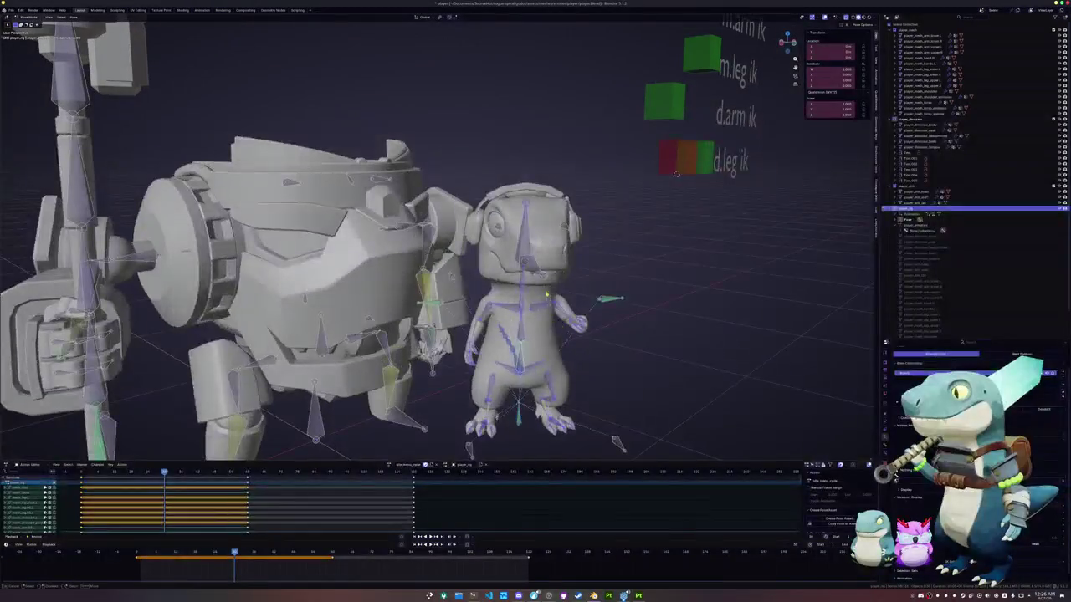
{"action": "mouse_move", "coordinate": [565, 227]}
{"action": "middle_mouse_down"}
{"action": "mouse_move", "coordinate": [654, 179]}
{"action": "mouse_move", "coordinate": [690, 173]}
{"action": "middle_mouse_up"}
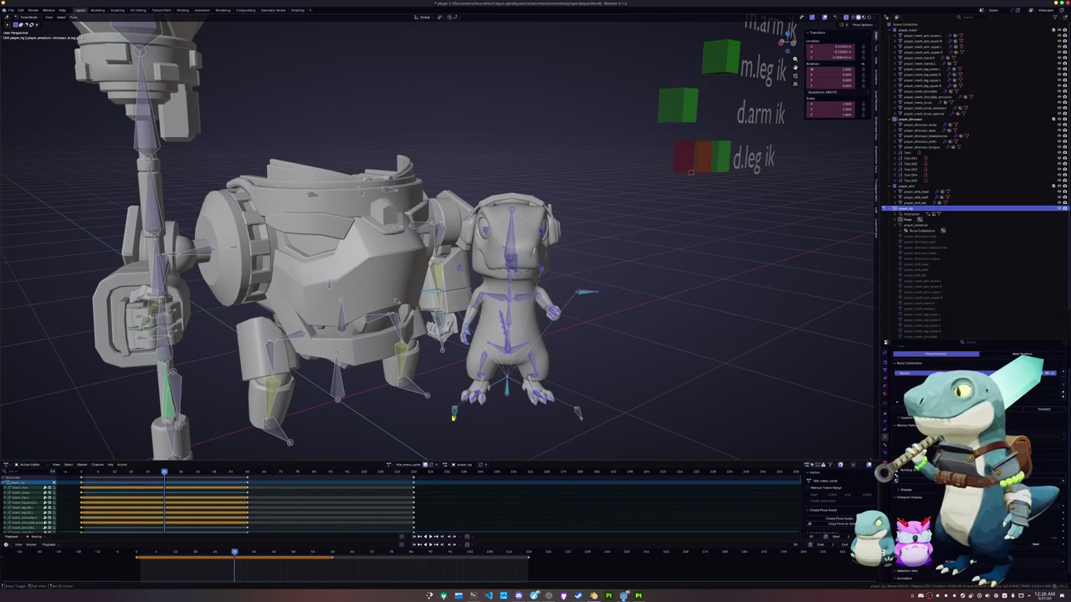
{"action": "middle_click_drag", "start_coordinate": [691, 172], "coordinate": [749, 199]}
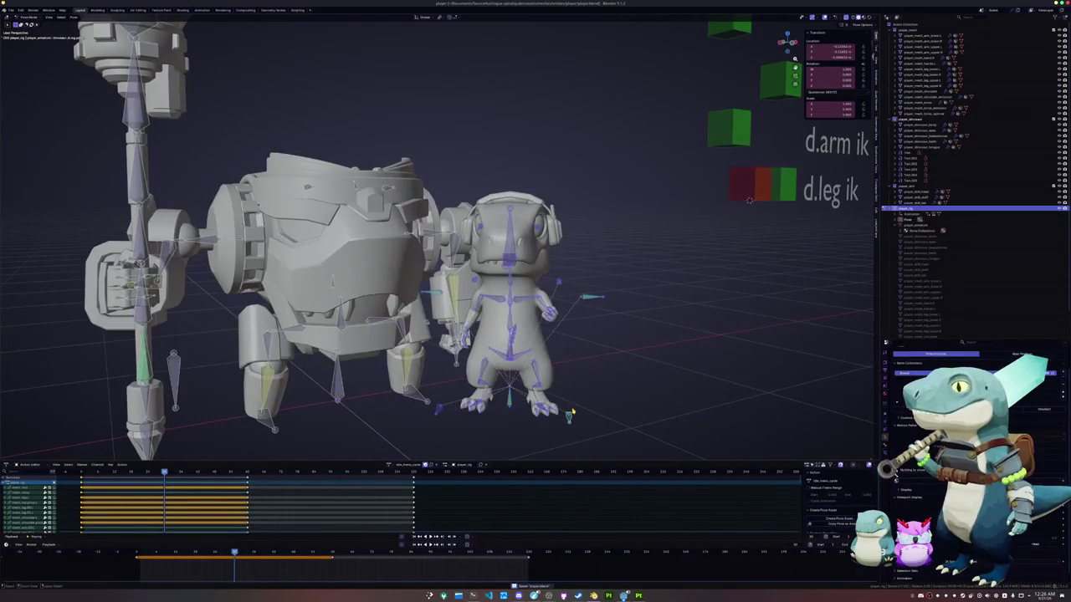
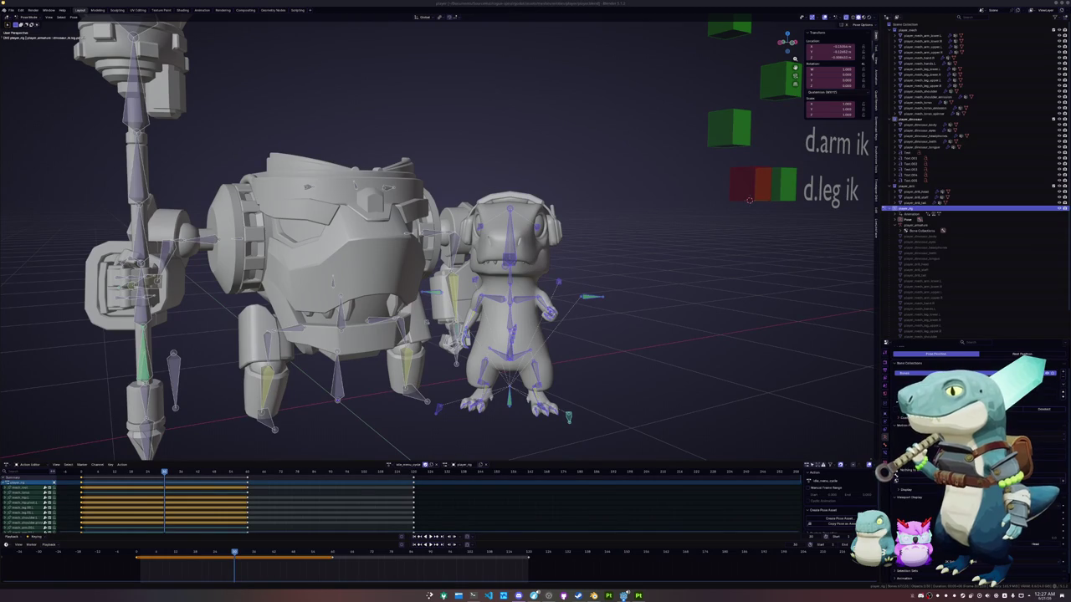
Deselect the dinosaur's bones and move them vertically along Z.
{"action": "left_click", "coordinate": [784, 313]}
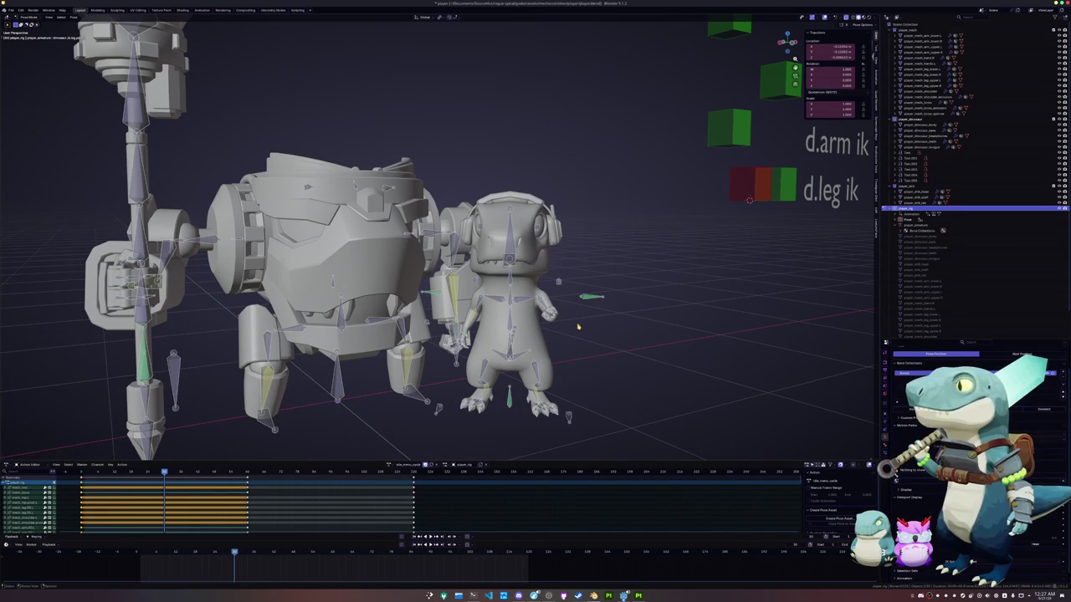
{"action": "scroll", "coordinate": [574, 331], "scroll_direction": "up", "scroll_amount": 2}
{"action": "scroll", "coordinate": [574, 331], "scroll_direction": "up", "scroll_amount": 2}
{"action": "scroll", "coordinate": [572, 334], "scroll_direction": "up", "scroll_amount": 2}
{"action": "key", "text": "g"}
{"action": "key", "text": "z"}
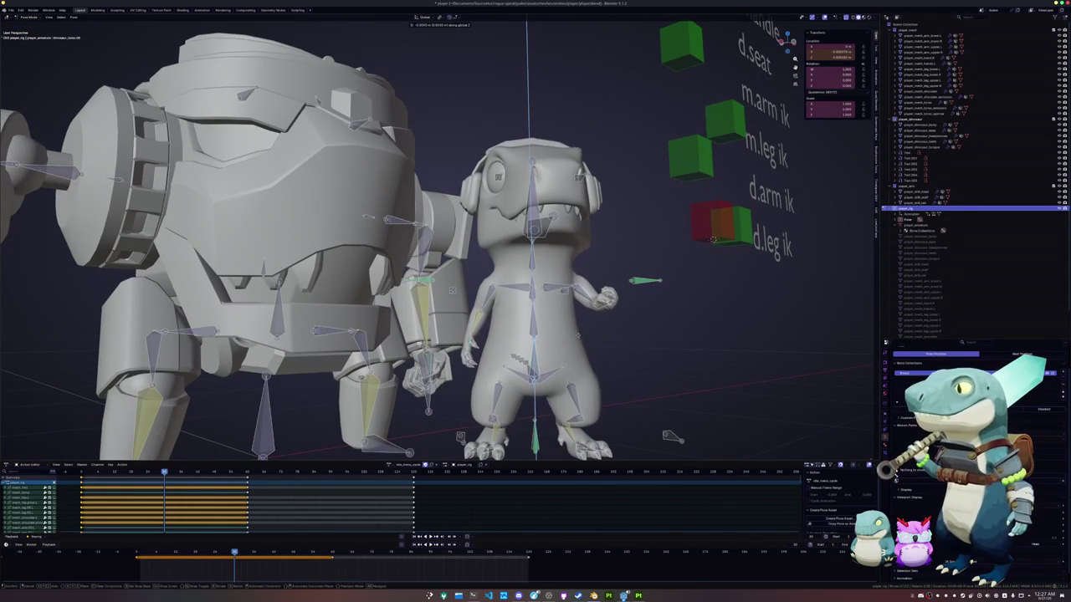
{"action": "left_click", "coordinate": [586, 326]}
{"action": "middle_click_drag", "start_coordinate": [586, 326], "coordinate": [566, 297]}
Check the rig from front and side views and nudge the bones along Z again.
{"action": "key", "text": "KP_1"}
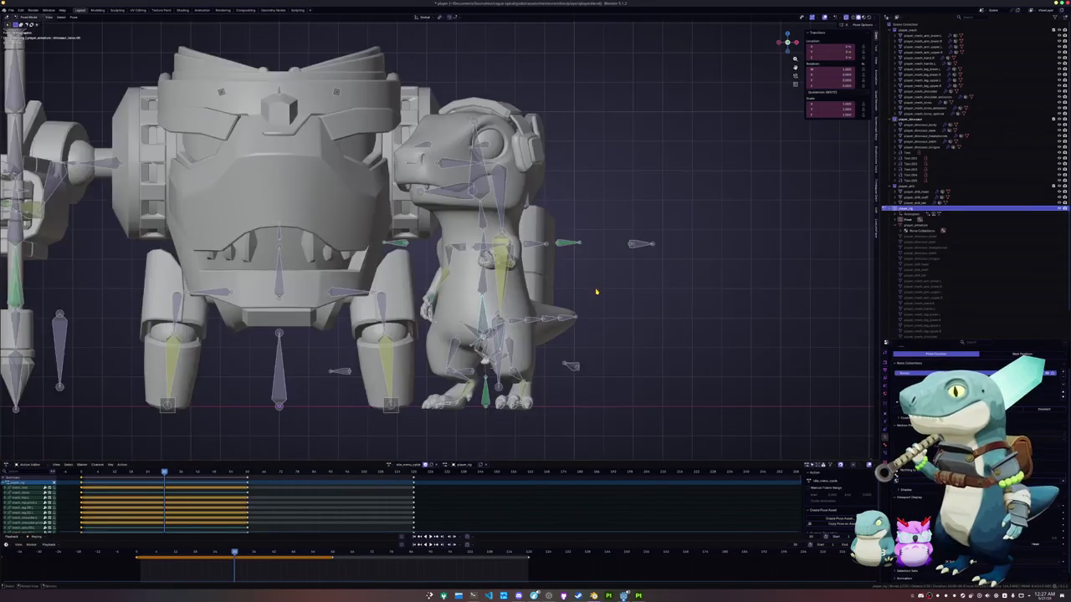
{"action": "key", "text": "KP_3"}
{"action": "scroll", "coordinate": [590, 268], "scroll_direction": "up", "scroll_amount": 2}
{"action": "scroll", "coordinate": [587, 249], "scroll_direction": "up", "scroll_amount": 2}
{"action": "middle_click_drag", "start_coordinate": [588, 248], "coordinate": [592, 225], "text": "shift"}
{"action": "key", "text": "g"}
{"action": "key", "text": "z"}
{"action": "key", "text": "KP_1"}
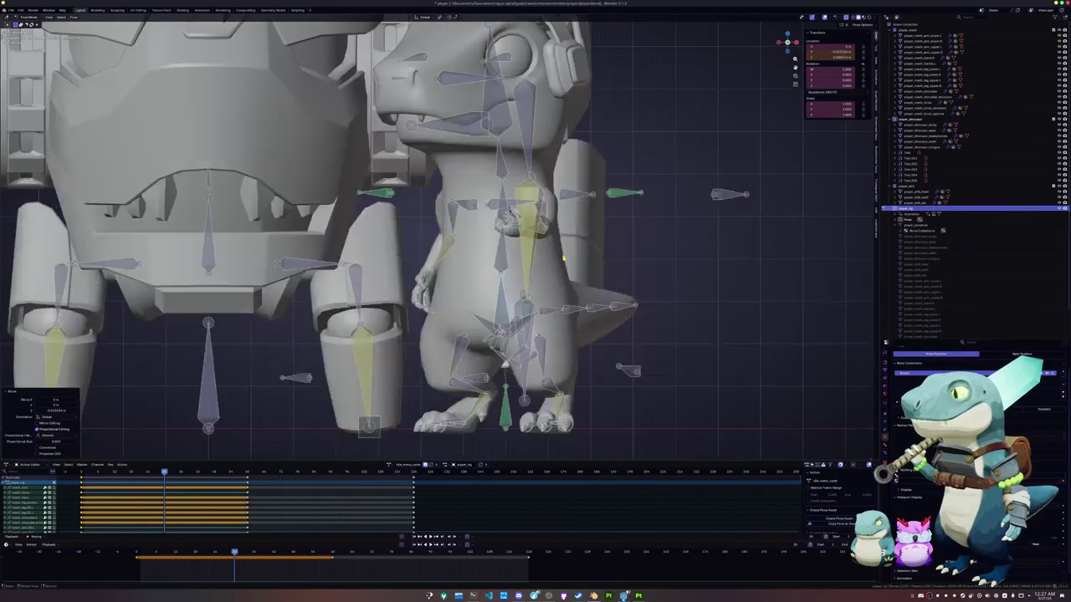
{"action": "scroll", "coordinate": [563, 259], "scroll_direction": "up", "scroll_amount": 1}
{"action": "middle_click_drag", "start_coordinate": [563, 259], "coordinate": [549, 281]}
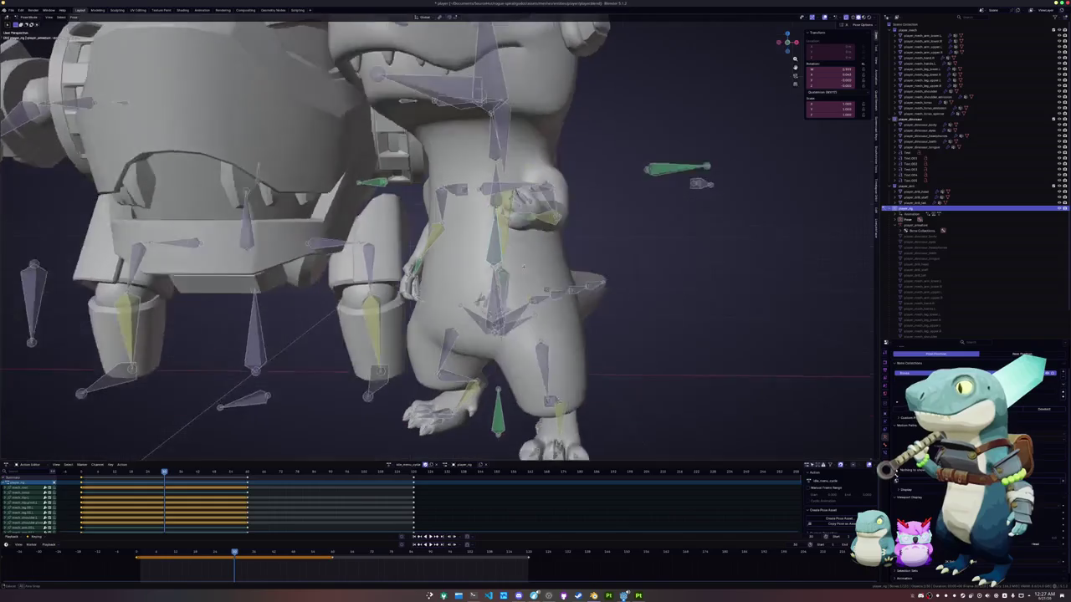
Tilt the head bone forward with repeated rotations around its local X axis.
{"action": "key", "text": "r"}
{"action": "left_click", "coordinate": [610, 305]}
{"action": "scroll", "coordinate": [544, 293], "scroll_direction": "up", "scroll_amount": 2}
{"action": "key", "text": "r"}
{"action": "key", "text": "x"}
{"action": "key", "text": "x"}
{"action": "left_click", "coordinate": [626, 264]}
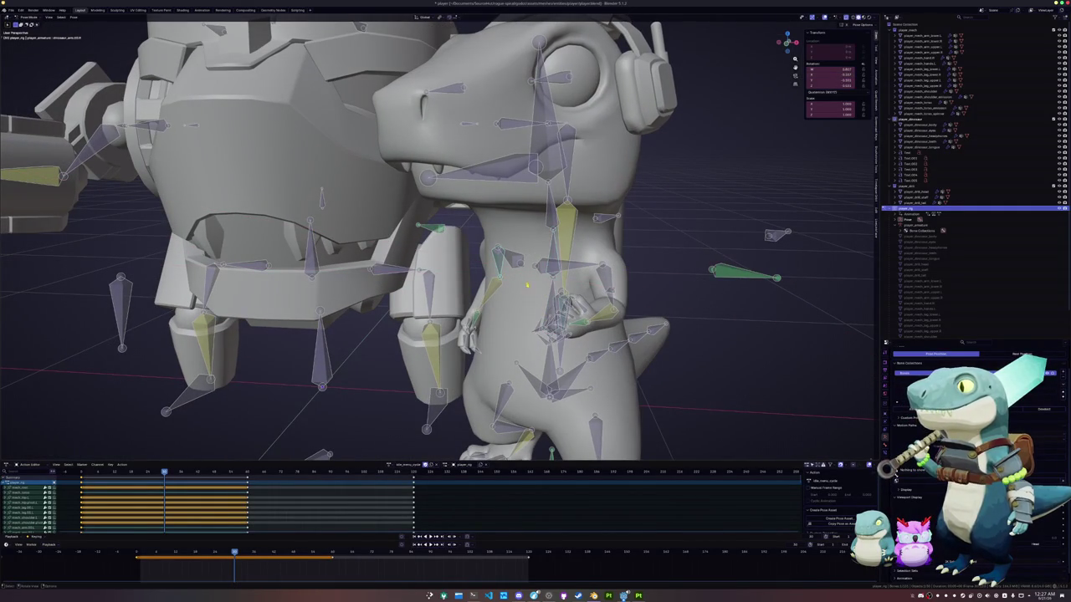
{"action": "key", "text": "r"}
{"action": "key", "text": "x"}
{"action": "key", "text": "x"}
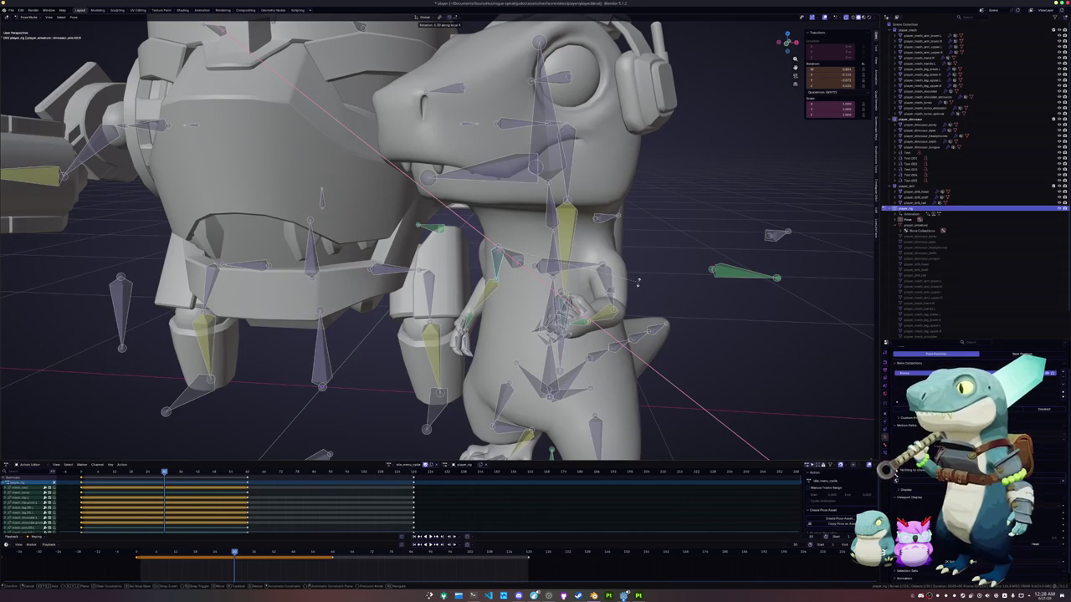
{"action": "left_click", "coordinate": [637, 282]}
Begin rotating the arm bone around its local X axis to lower it.
{"action": "middle_click_drag", "start_coordinate": [638, 282], "coordinate": [502, 305]}
{"action": "scroll", "coordinate": [566, 297], "scroll_direction": "up", "scroll_amount": 1}
{"action": "key", "text": "r"}
{"action": "key", "text": "x"}
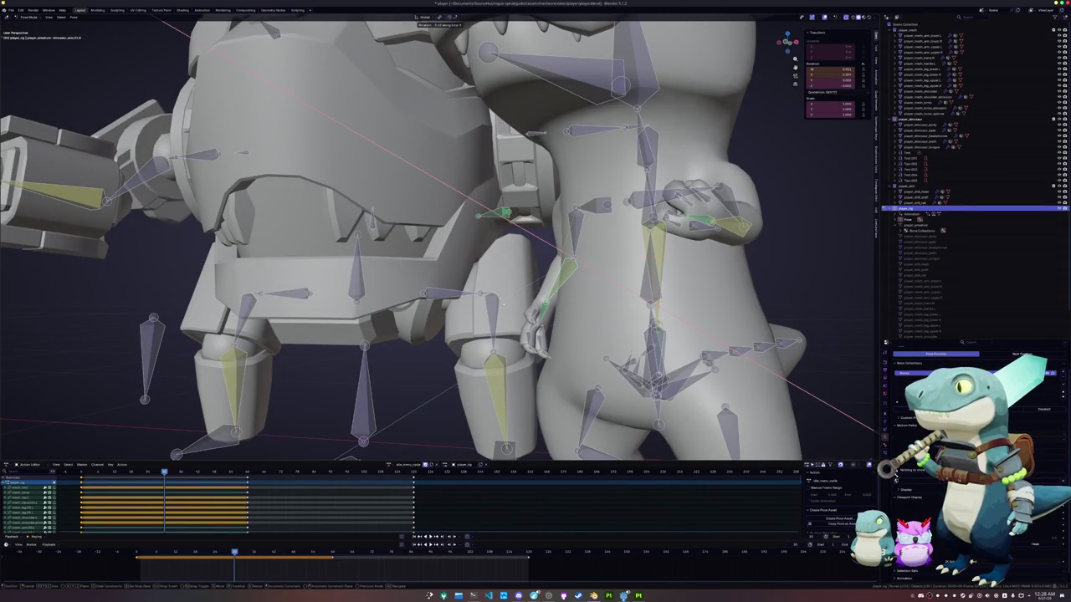
Finish lowering the arm, then box-select the hand bones and rotate them around X.
{"action": "left_click", "coordinate": [563, 315]}
{"action": "scroll", "coordinate": [544, 335], "scroll_direction": "up", "scroll_amount": 3}
{"action": "middle_click_drag", "start_coordinate": [543, 335], "coordinate": [526, 361]}
{"action": "left_click_drag", "start_coordinate": [525, 362], "coordinate": [499, 323]}
{"action": "middle_click_drag", "start_coordinate": [502, 323], "coordinate": [515, 318]}
{"action": "key", "text": "r"}
{"action": "key", "text": "x"}
{"action": "left_click", "coordinate": [512, 328]}
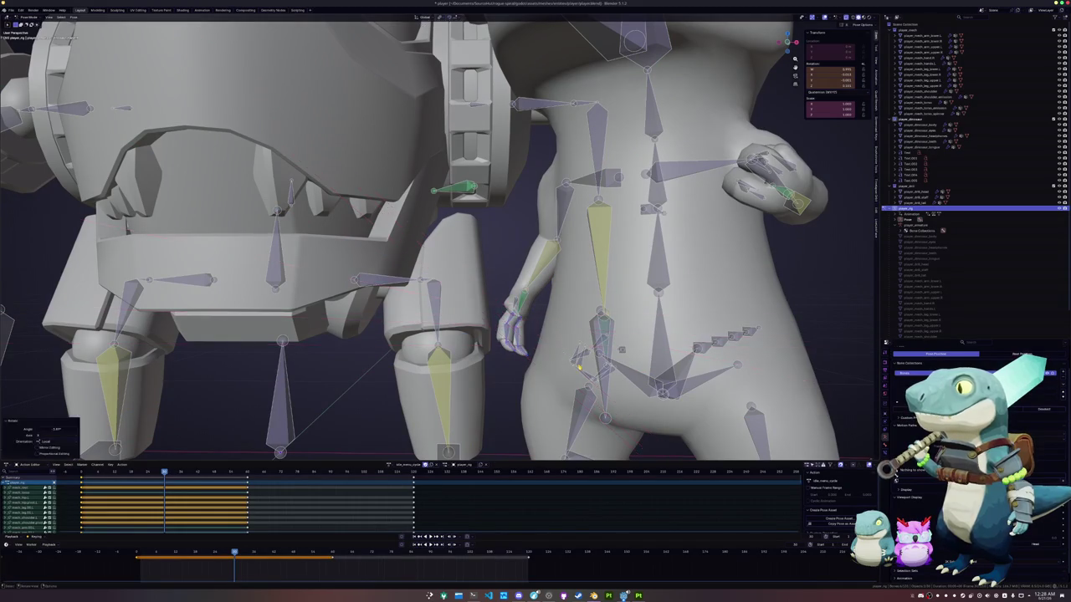
Rotate the hand bones again around local X, raising the hand before the chest.
{"action": "scroll", "coordinate": [511, 331], "scroll_direction": "up", "scroll_amount": 3}
{"action": "middle_click_drag", "start_coordinate": [510, 332], "coordinate": [548, 356]}
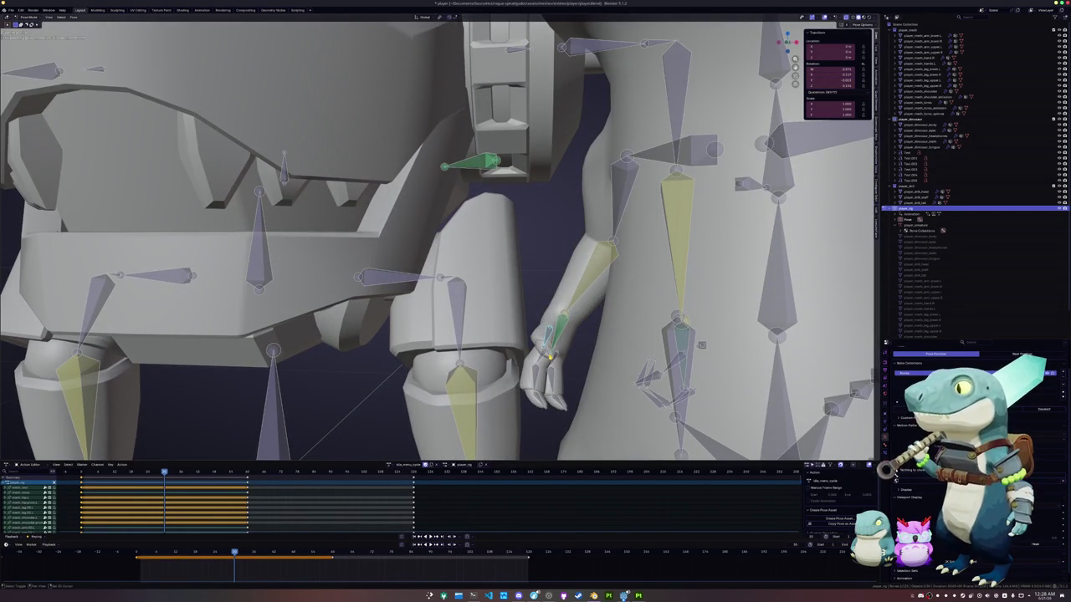
{"action": "key", "text": "r"}
{"action": "key", "text": "x"}
{"action": "key", "text": "x"}
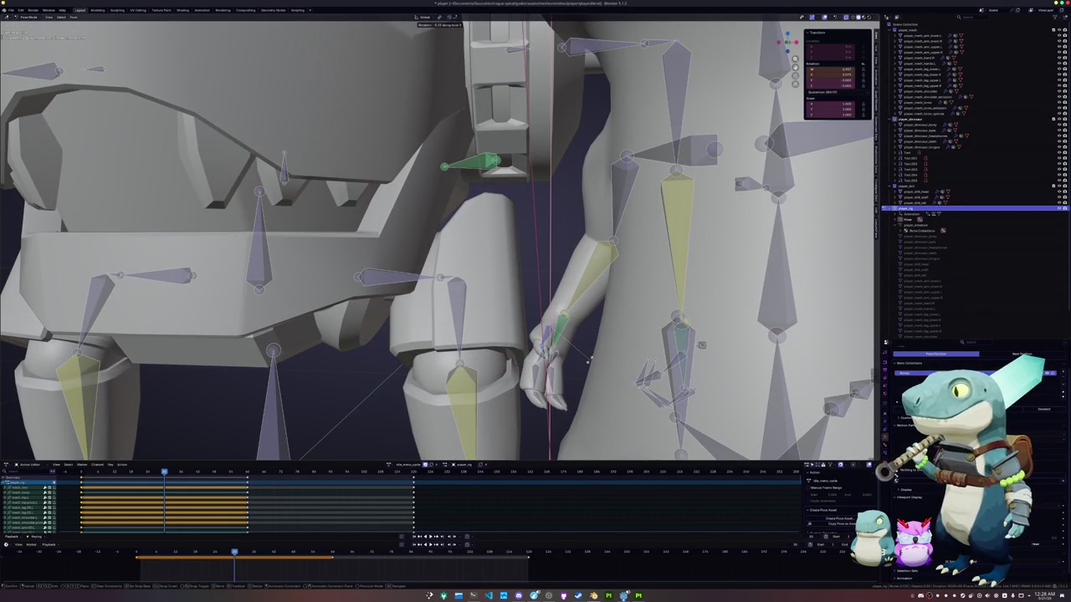
{"action": "left_click", "coordinate": [591, 358]}
{"action": "mouse_move", "coordinate": [586, 369]}
{"action": "middle_mouse_down"}
{"action": "mouse_move", "coordinate": [603, 380]}
{"action": "mouse_move", "coordinate": [645, 218]}
{"action": "mouse_move", "coordinate": [659, 225]}
{"action": "middle_mouse_up"}
{"action": "scroll", "coordinate": [603, 380], "scroll_direction": "down", "scroll_amount": 5}
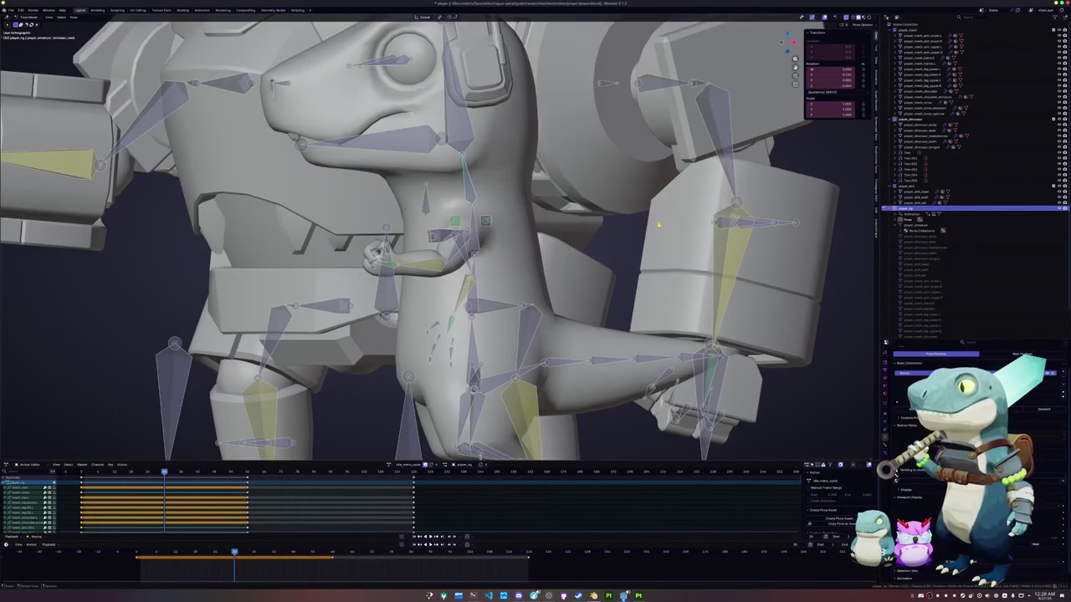
Turn the head sideways around its local Z axis, then select another bone.
{"action": "middle_click_drag", "start_coordinate": [509, 149], "coordinate": [575, 137]}
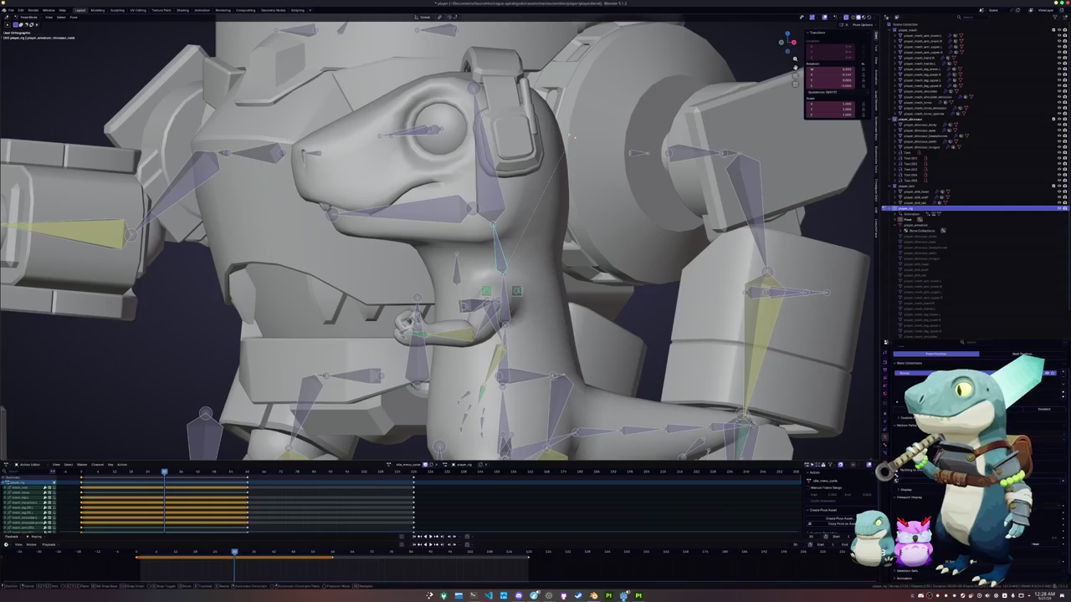
{"action": "key", "text": "r"}
{"action": "key", "text": "z"}
{"action": "key", "text": "z"}
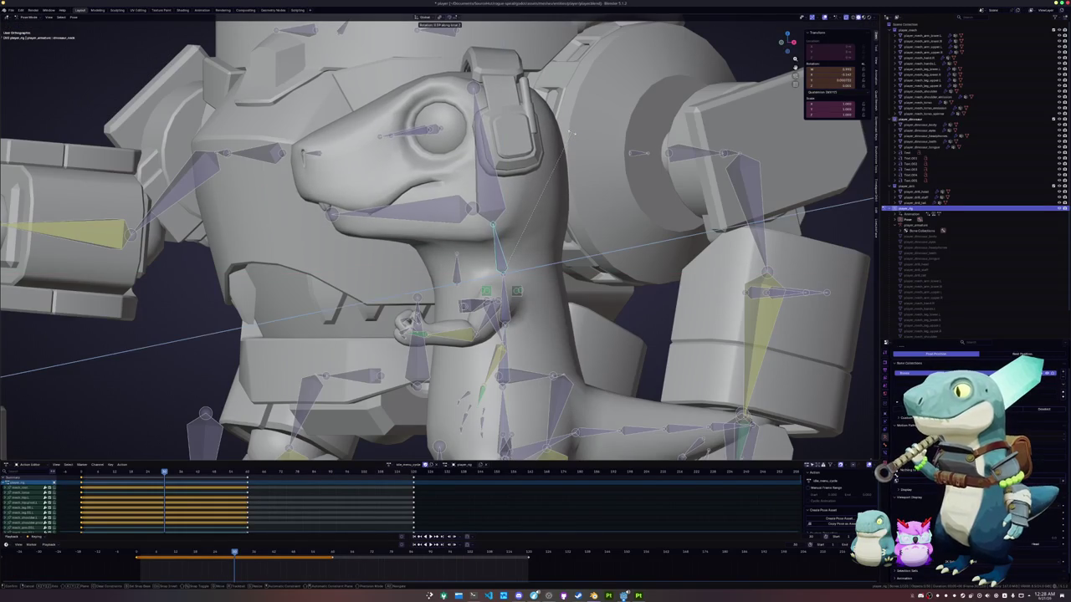
{"action": "left_click", "coordinate": [571, 129]}
{"action": "mouse_move", "coordinate": [571, 130]}
{"action": "middle_mouse_down"}
{"action": "mouse_move", "coordinate": [603, 126]}
{"action": "mouse_move", "coordinate": [586, 159]}
{"action": "middle_mouse_up"}
{"action": "scroll", "coordinate": [586, 158], "scroll_direction": "down", "scroll_amount": 3}
{"action": "middle_click_drag", "start_coordinate": [520, 222], "coordinate": [548, 255]}
{"action": "left_click", "coordinate": [490, 323]}
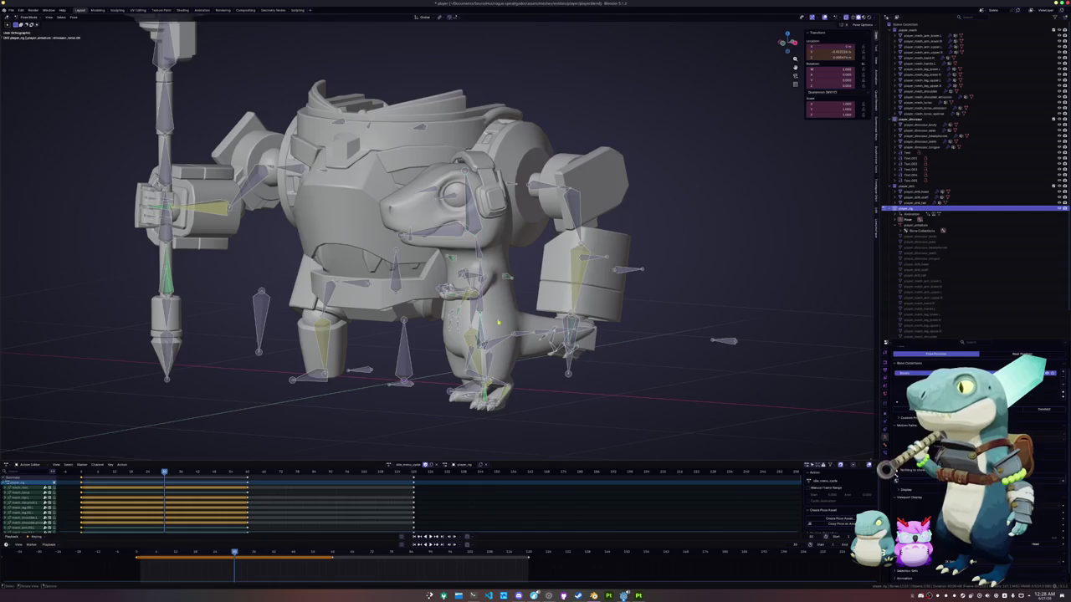
Tilt the head bone from a front view, switching its rotation from local X to Y.
{"action": "key", "text": "KP_1"}
{"action": "key", "text": "KP_4"}
{"action": "key", "text": "KP_4"}
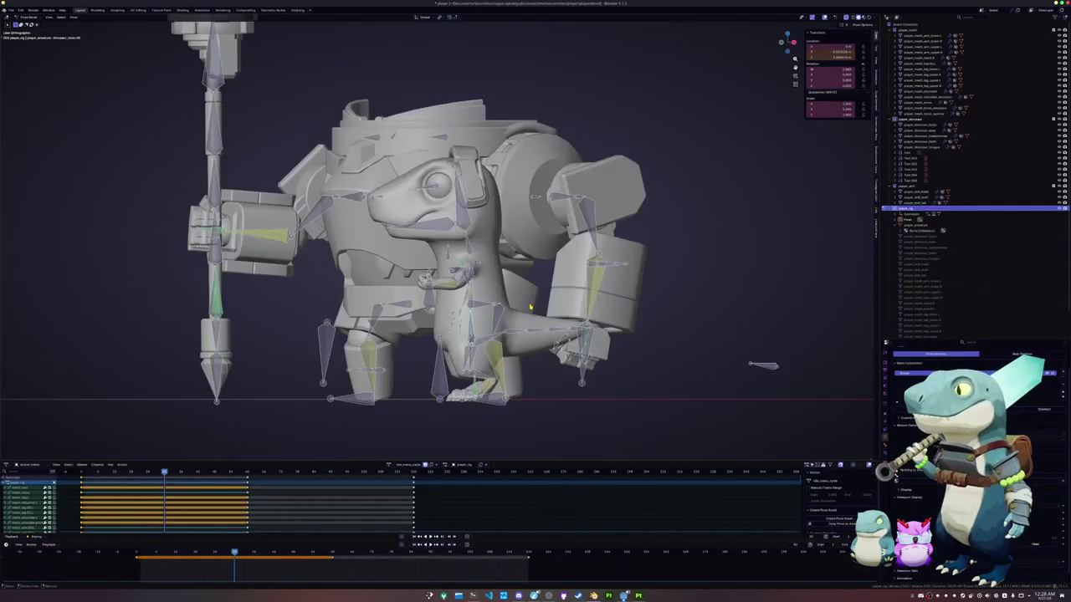
{"action": "scroll", "coordinate": [532, 307], "scroll_direction": "up", "scroll_amount": 2}
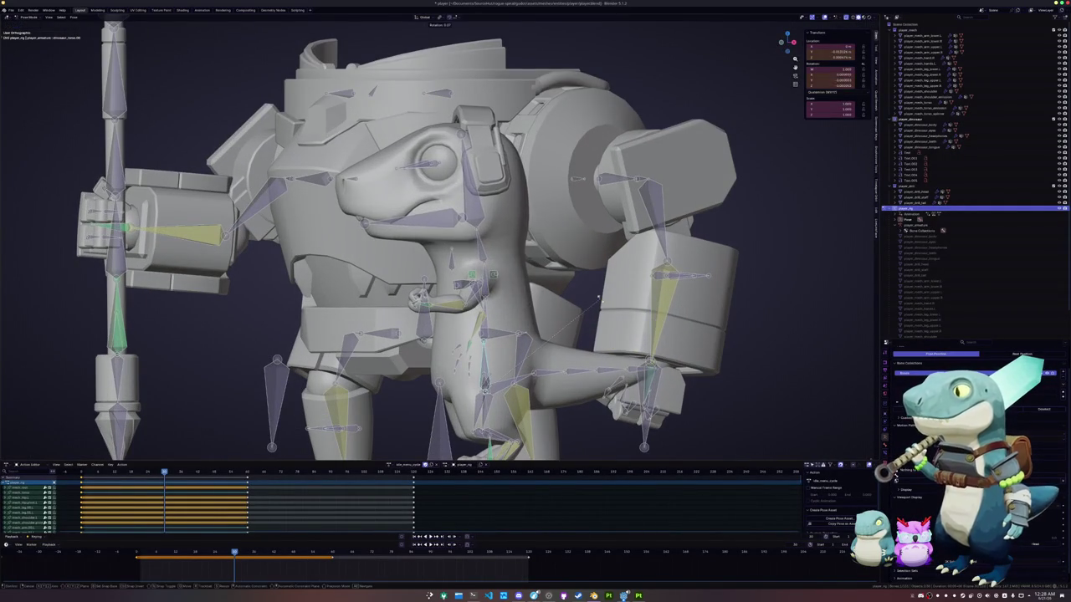
{"action": "key", "text": "r"}
{"action": "key", "text": "x"}
{"action": "key", "text": "x"}
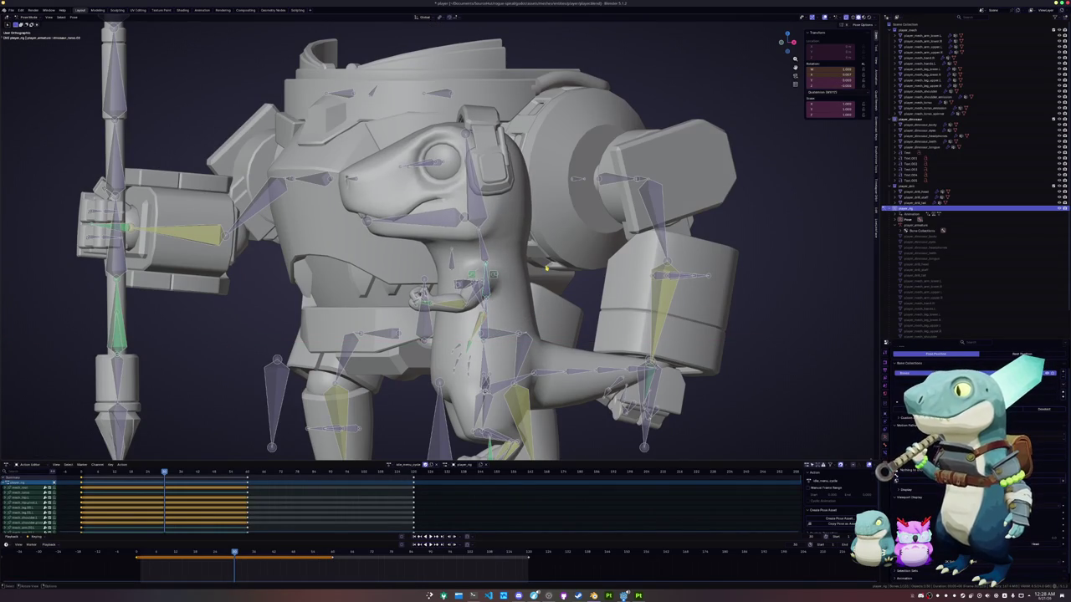
{"action": "key", "text": "y"}
{"action": "left_click", "coordinate": [546, 266]}
{"action": "middle_click_drag", "start_coordinate": [545, 266], "coordinate": [611, 286]}
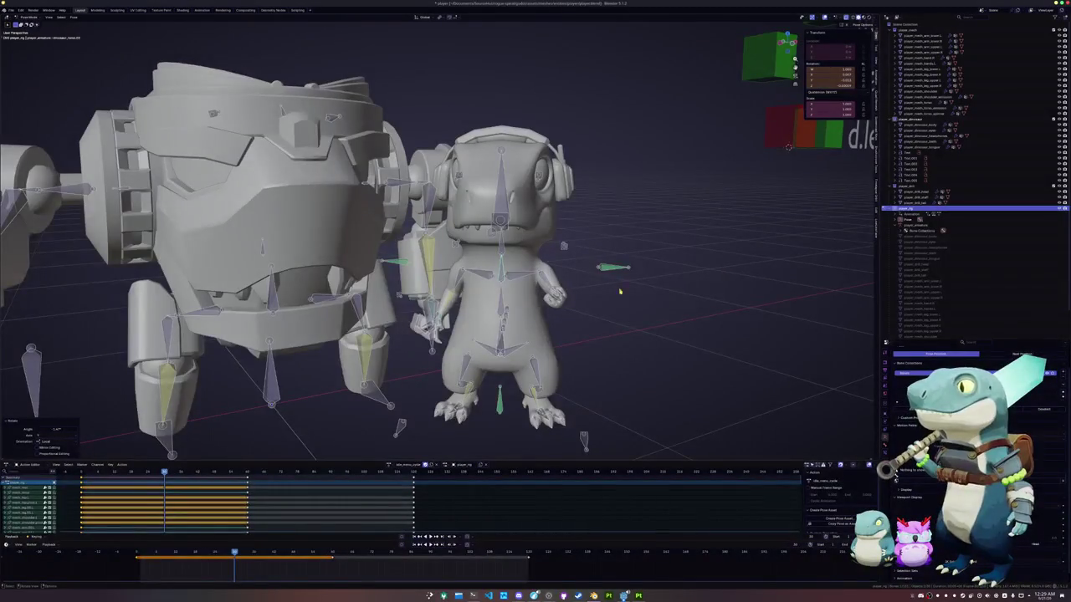
Rotate the selected bone around its local Z axis, then adjust it with a free rotation.
{"action": "middle_click_drag", "start_coordinate": [611, 333], "coordinate": [581, 337]}
{"action": "key", "text": "r"}
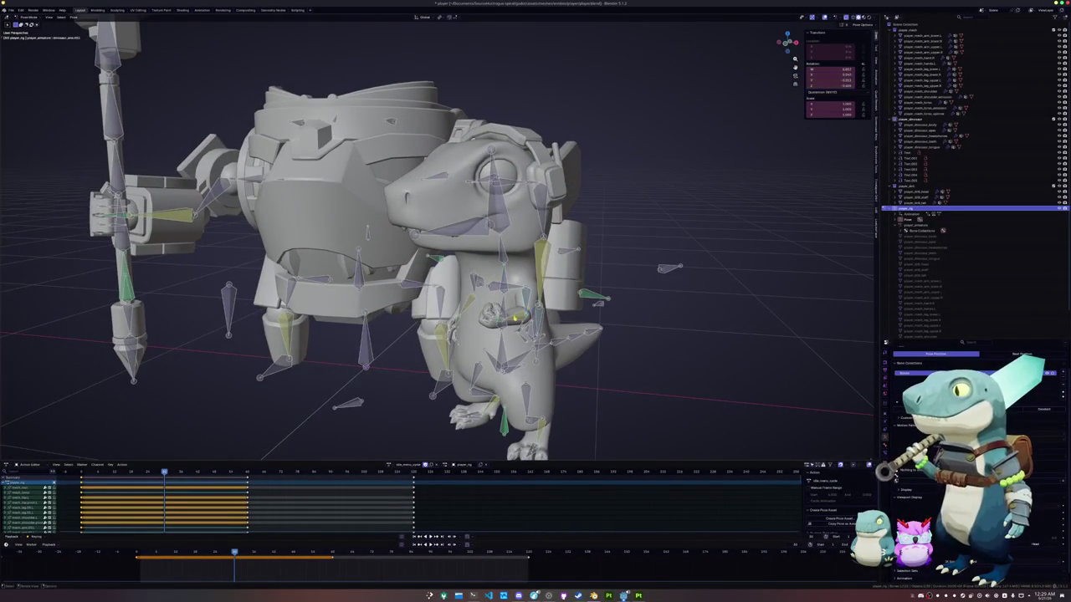
{"action": "key", "text": "z"}
{"action": "key", "text": "z"}
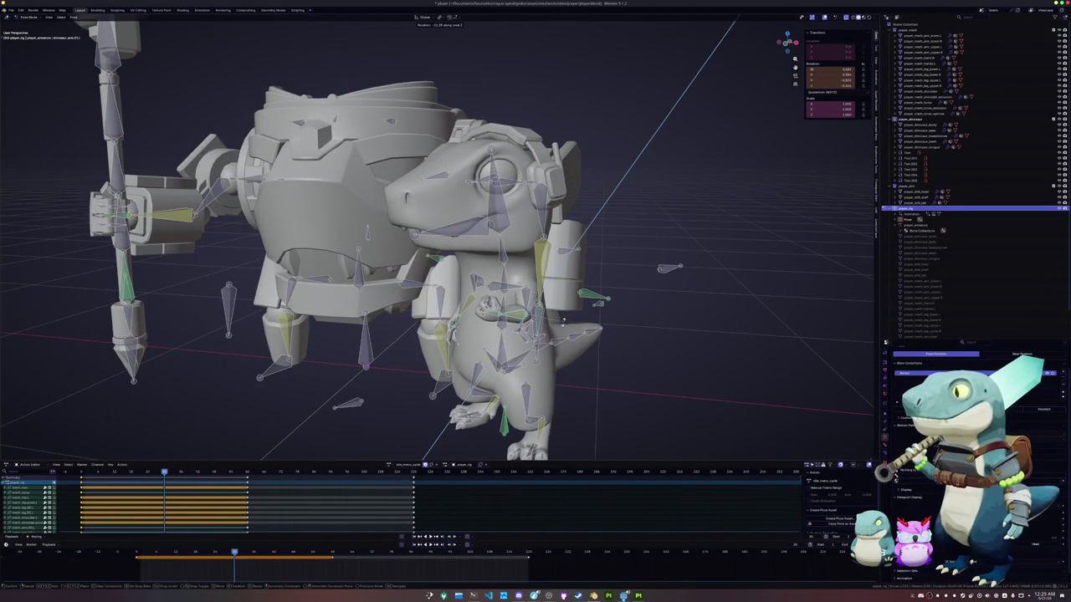
{"action": "key", "text": "x"}
{"action": "key", "text": "x"}
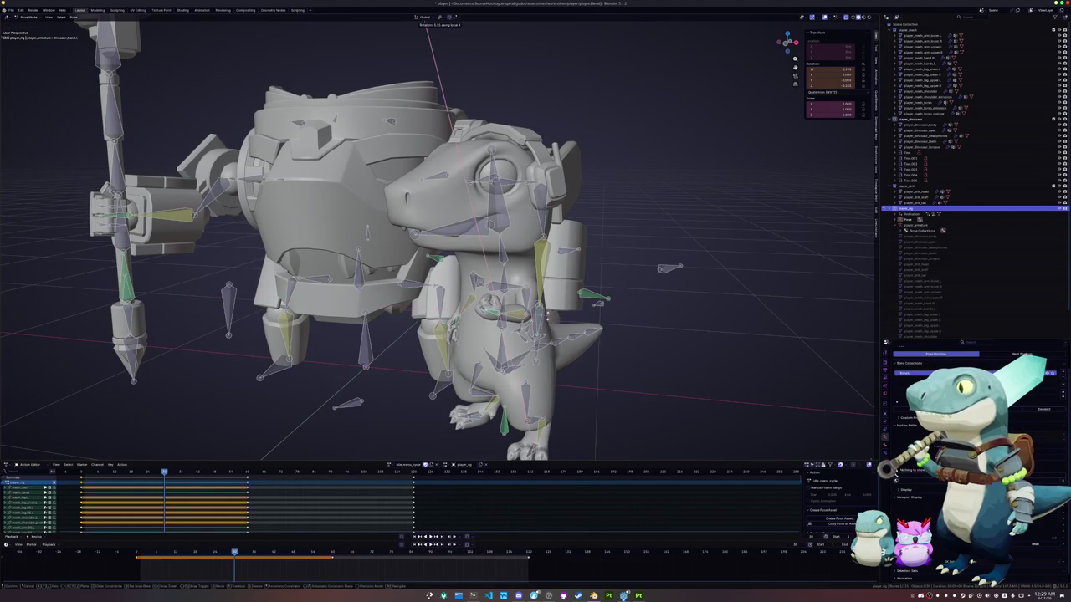
{"action": "key", "text": "z"}
{"action": "key", "text": "z"}
{"action": "left_click", "coordinate": [548, 332]}
{"action": "key", "text": "r"}
{"action": "left_click", "coordinate": [569, 315]}
Try a local Y rotation on the bone and cancel it.
{"action": "mouse_move", "coordinate": [569, 315]}
{"action": "middle_mouse_down"}
{"action": "mouse_move", "coordinate": [593, 285]}
{"action": "mouse_move", "coordinate": [577, 343]}
{"action": "middle_mouse_up"}
{"action": "key", "text": "r"}
{"action": "key", "text": "y"}
{"action": "key", "text": "y"}
{"action": "right_click", "coordinate": [593, 284]}
{"action": "scroll", "coordinate": [574, 360], "scroll_direction": "up", "scroll_amount": 3}
{"action": "middle_click_drag", "start_coordinate": [562, 386], "coordinate": [572, 388]}
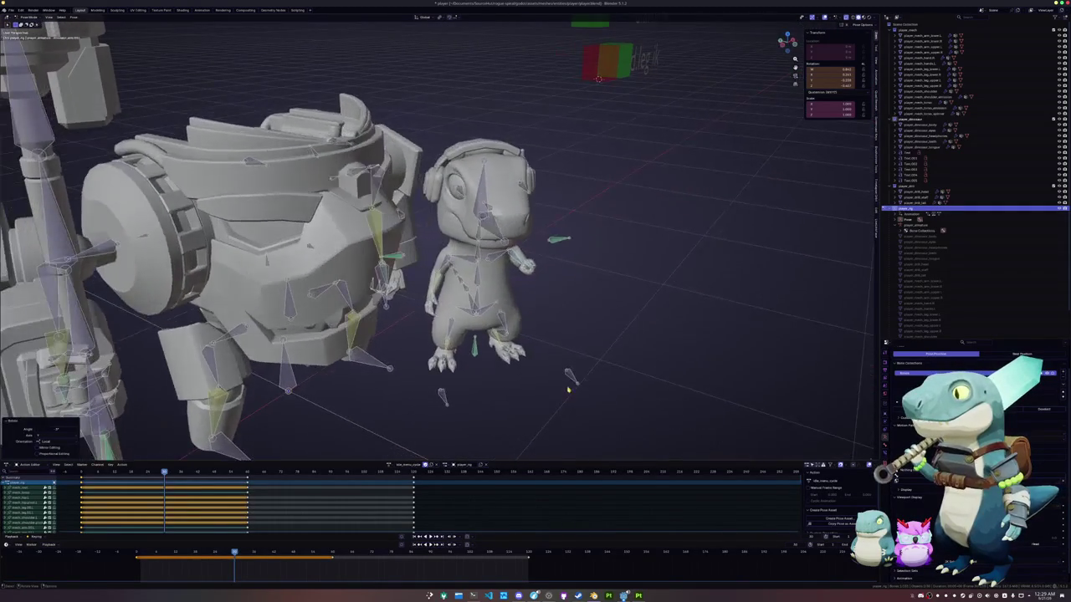
Select the dinosaur's bones with the right-hand arm target active and clear the keyframe selection.
{"action": "left_click_drag", "start_coordinate": [558, 412], "coordinate": [439, 123]}
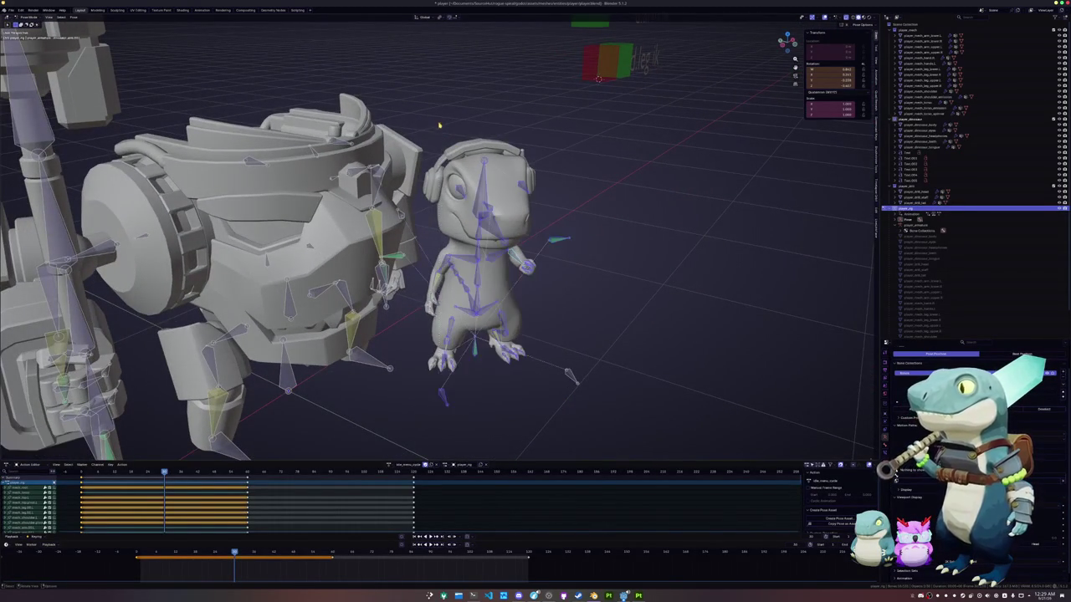
{"action": "middle_click_drag", "start_coordinate": [519, 337], "coordinate": [458, 326]}
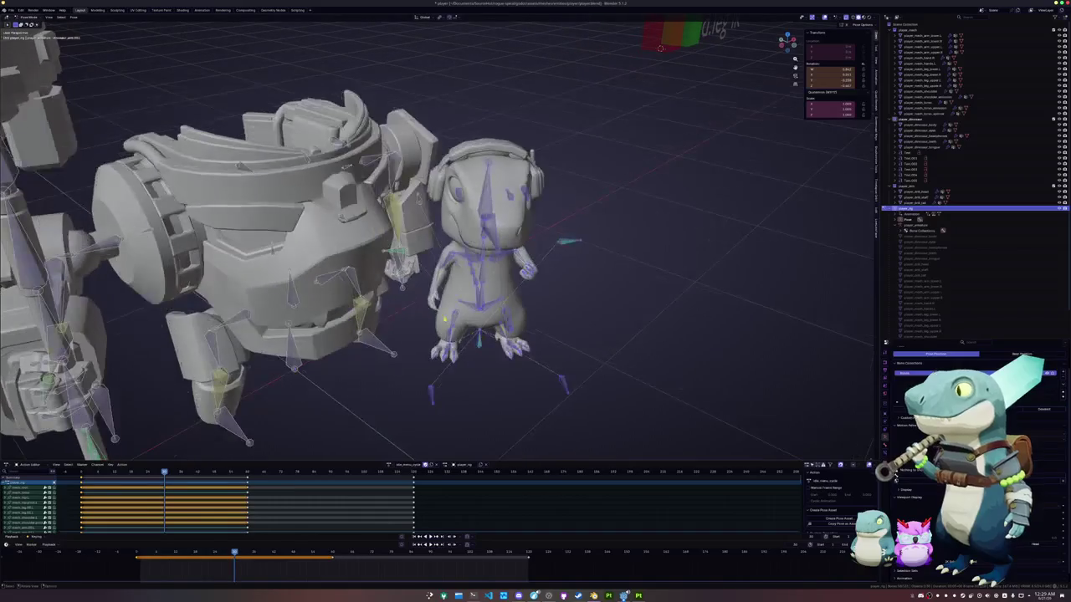
{"action": "left_click", "coordinate": [524, 264], "text": "shift"}
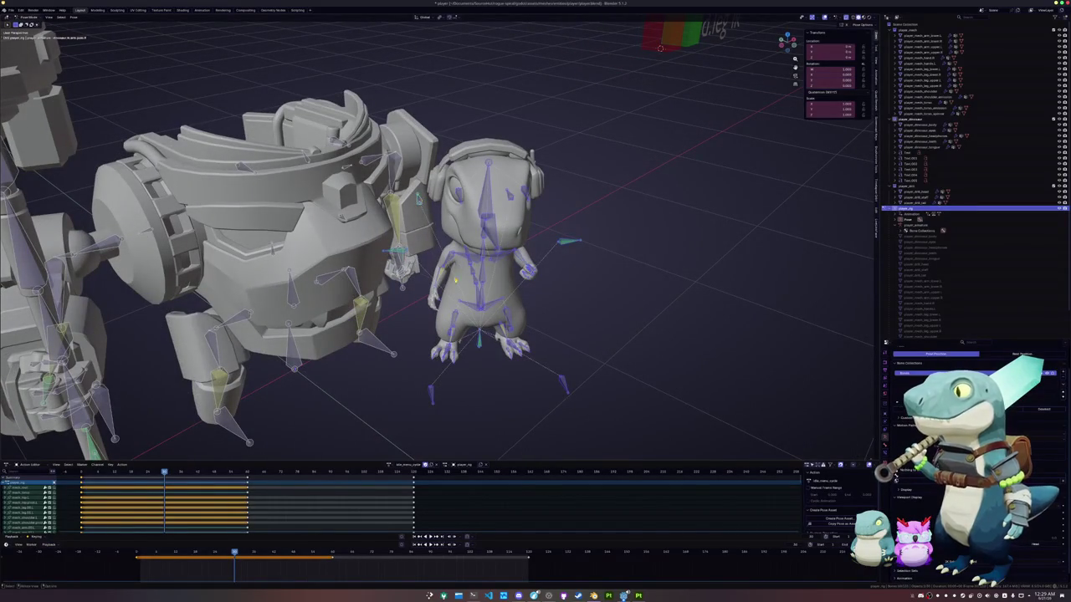
{"action": "middle_click_drag", "start_coordinate": [417, 198], "coordinate": [408, 214]}
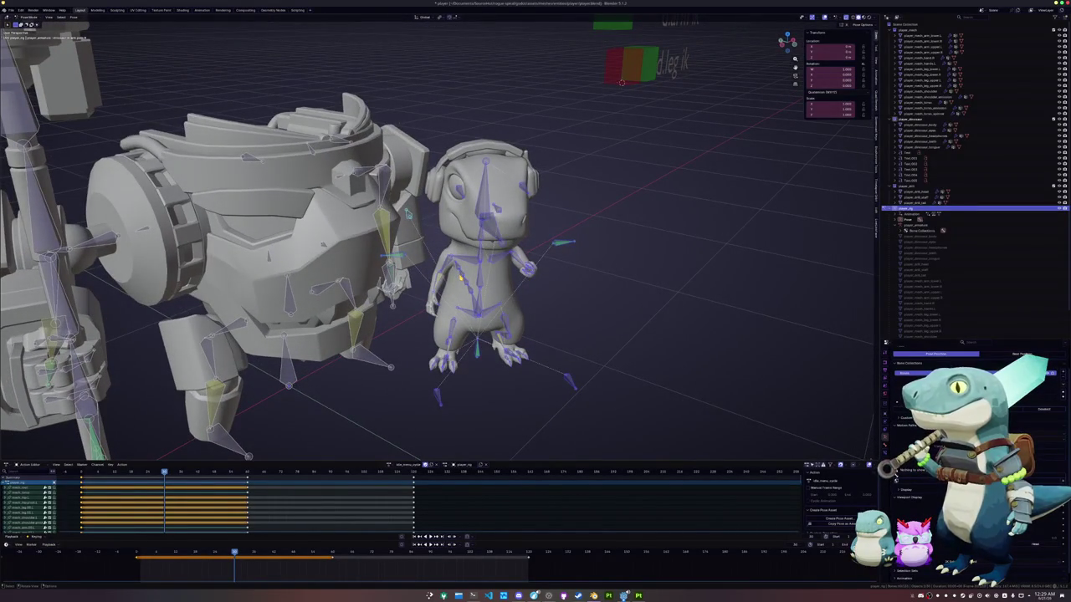
{"action": "key", "text": "alt+a"}
{"action": "mouse_move", "coordinate": [407, 215]}
{"action": "middle_mouse_down"}
{"action": "mouse_move", "coordinate": [393, 209]}
{"action": "mouse_move", "coordinate": [413, 204]}
{"action": "middle_mouse_up"}
Play and scrub the idle animation from frame 296 and the start, undoing one change.
{"action": "left_click_drag", "start_coordinate": [234, 553], "coordinate": [308, 554]}
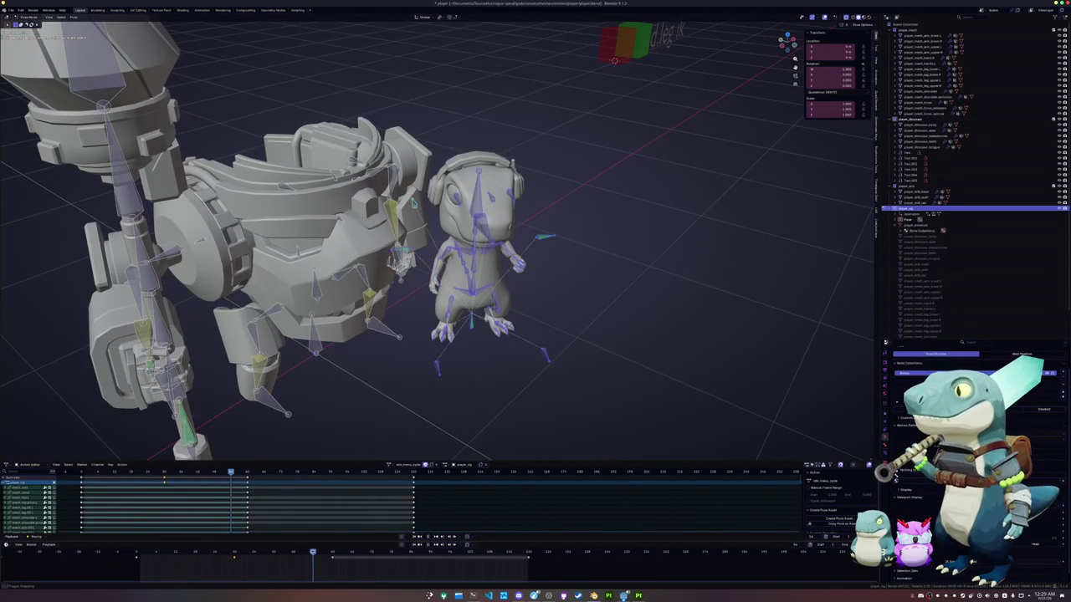
{"action": "key", "text": "shift+Left"}
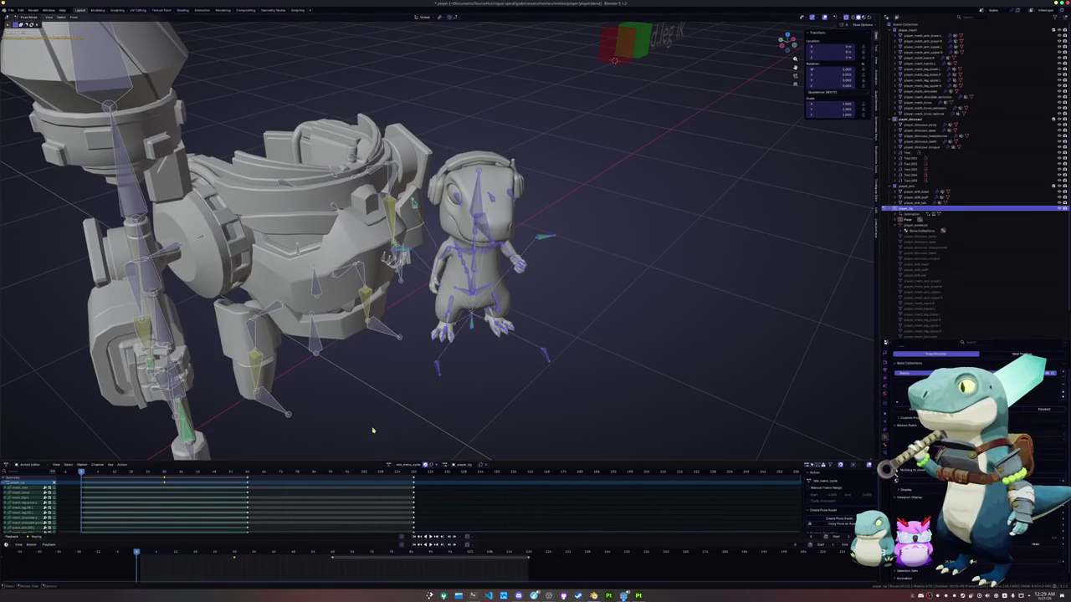
{"action": "key", "text": "space"}
{"action": "middle_click_drag", "start_coordinate": [378, 444], "coordinate": [325, 407]}
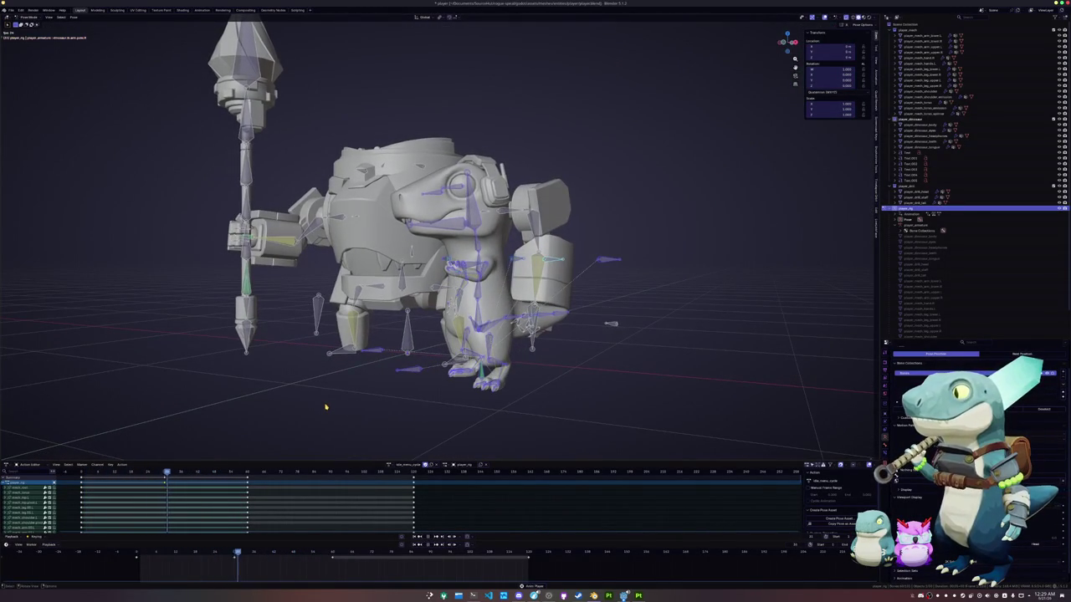
{"action": "key", "text": "space"}
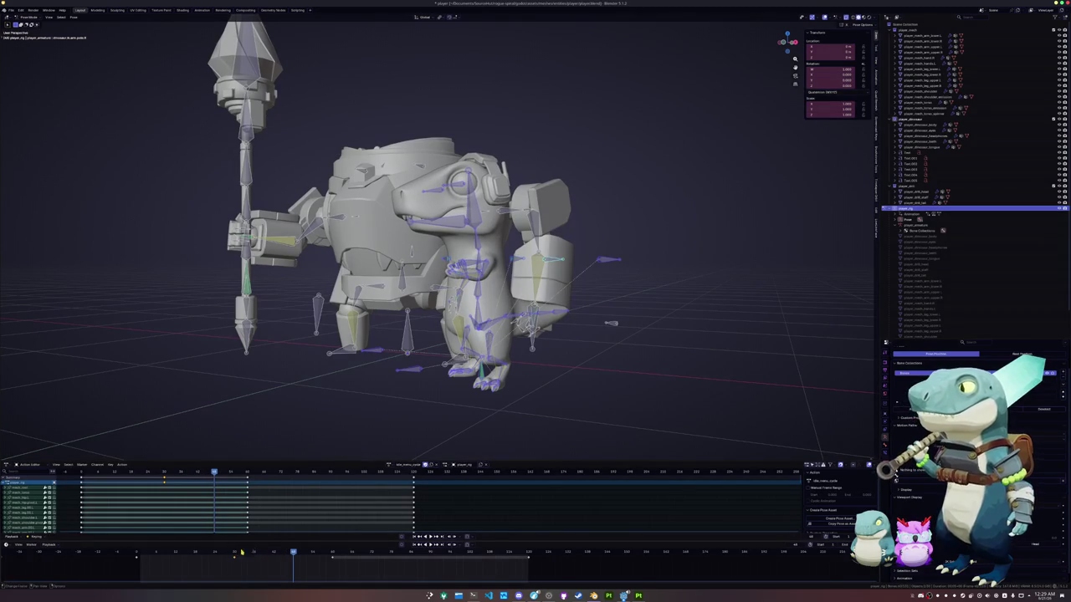
{"action": "key", "text": "ctrl+z"}
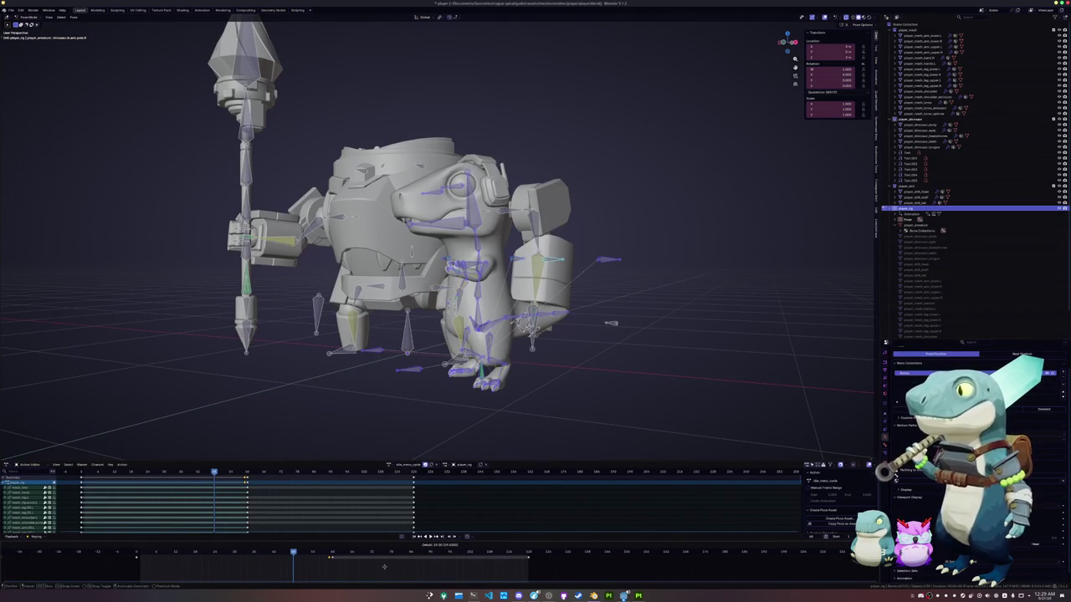
{"action": "left_click", "coordinate": [384, 566]}
{"action": "middle_click_drag", "start_coordinate": [370, 424], "coordinate": [390, 423]}
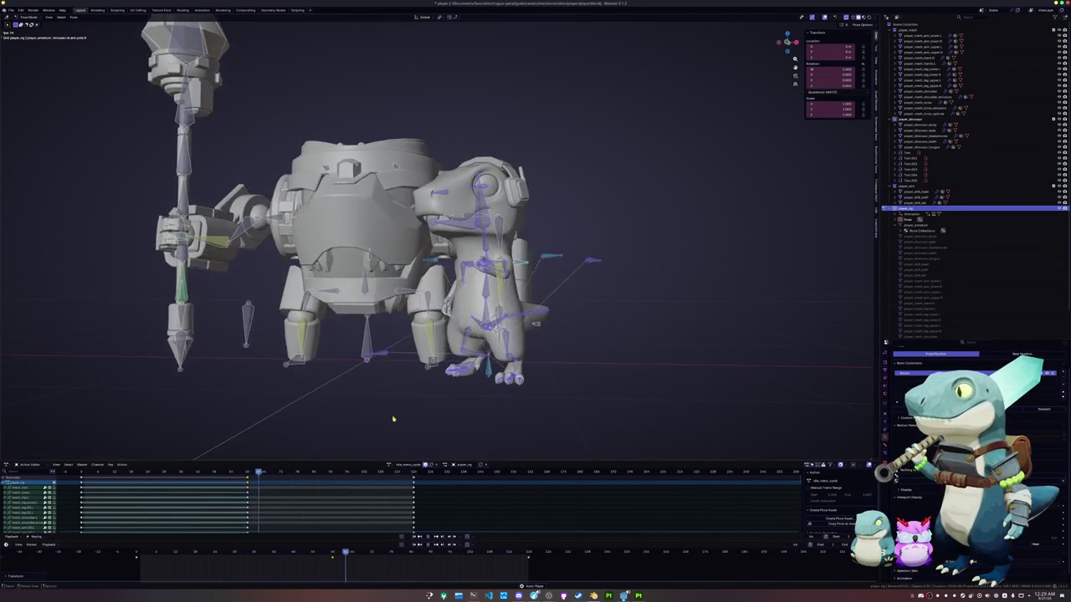
{"action": "key", "text": "space"}
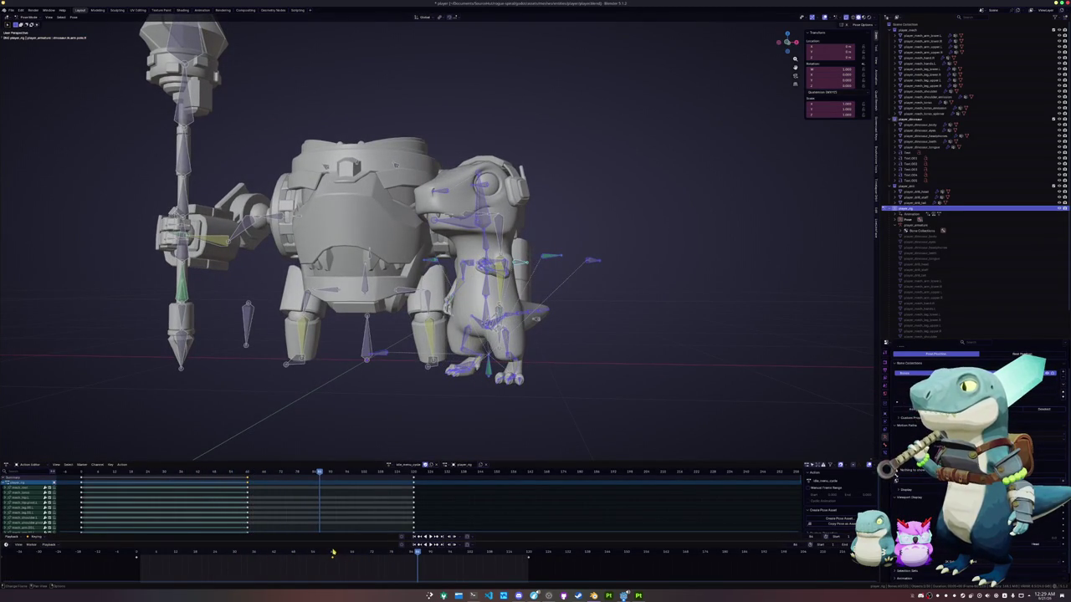
{"action": "left_click", "coordinate": [333, 553]}
{"action": "middle_click_drag", "start_coordinate": [519, 418], "coordinate": [585, 418]}
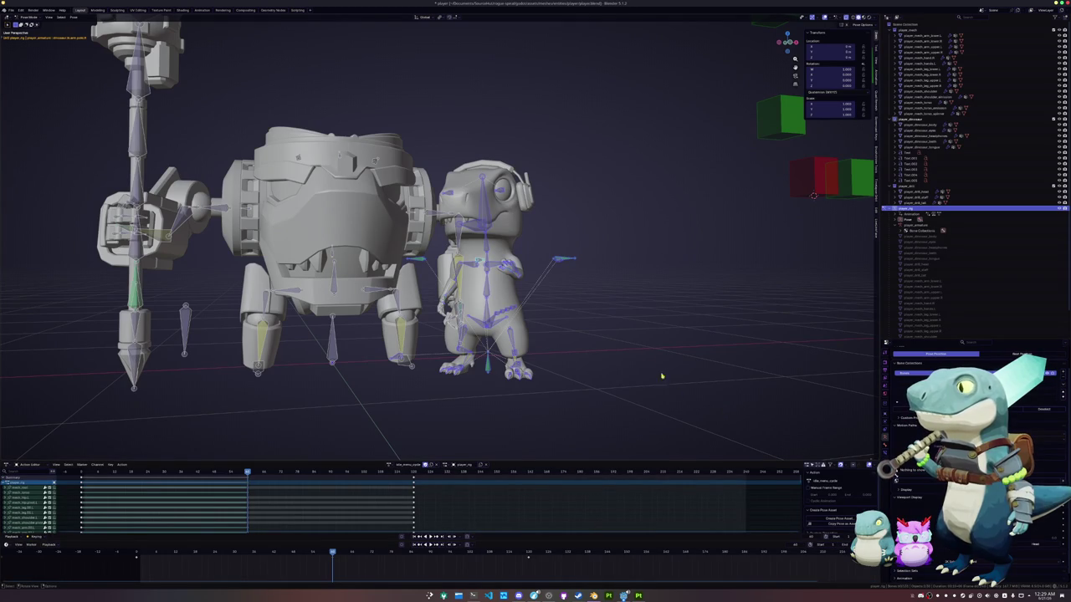
Reposition the selected bones and box-select the later half of the action's keyframes.
{"action": "scroll", "coordinate": [381, 319], "scroll_direction": "down", "scroll_amount": 3}
{"action": "middle_click_drag", "start_coordinate": [381, 306], "coordinate": [270, 175]}
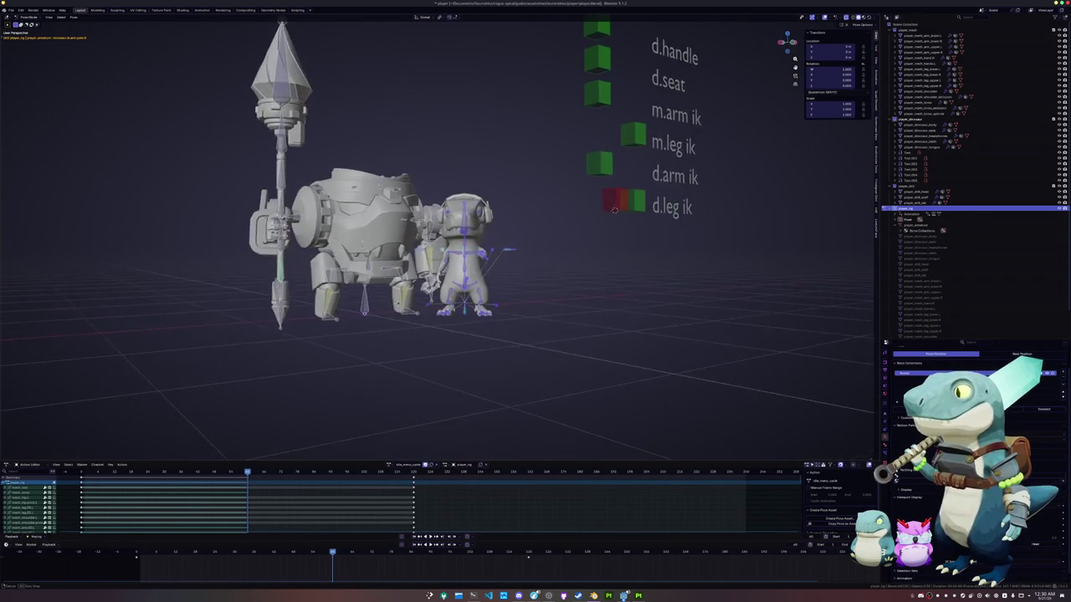
{"action": "left_click_drag", "start_coordinate": [295, 129], "coordinate": [443, 373]}
{"action": "middle_click_drag", "start_coordinate": [442, 373], "coordinate": [385, 327]}
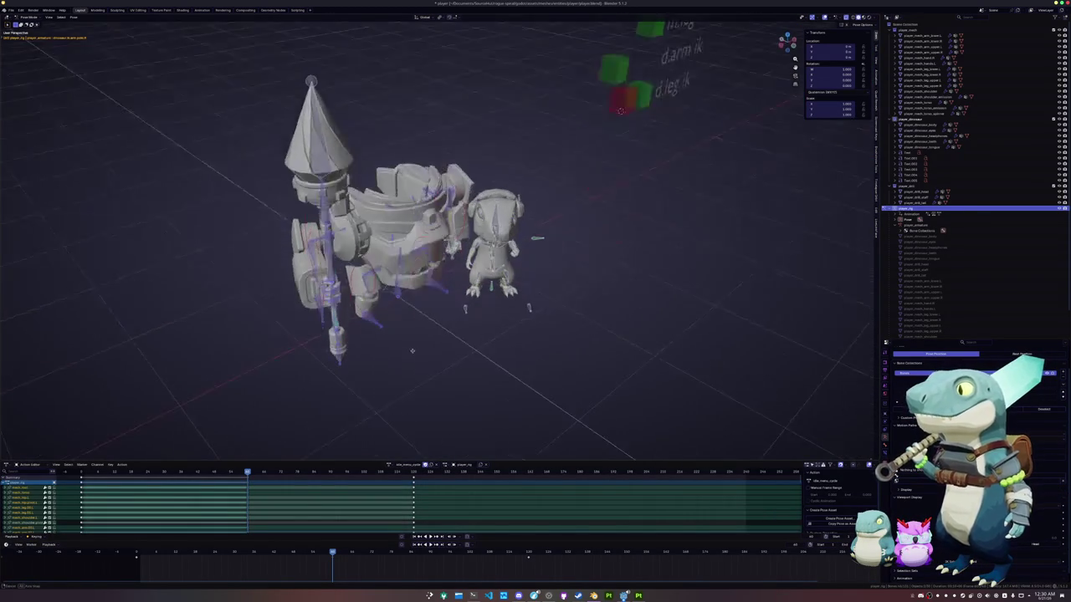
{"action": "key", "text": "g"}
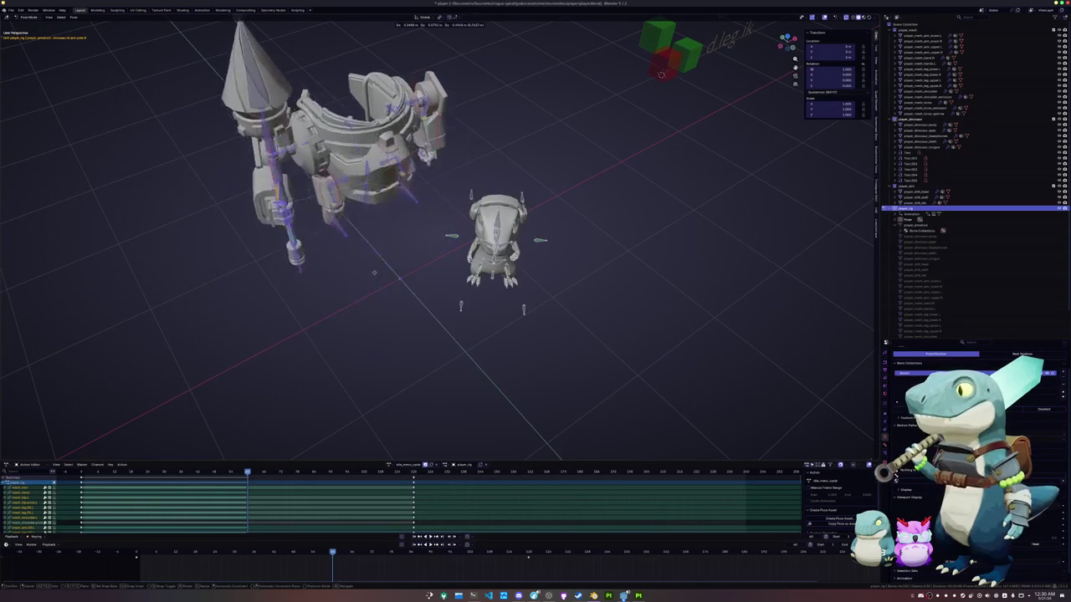
{"action": "left_click", "coordinate": [442, 437]}
{"action": "key", "text": "KP_Decimal"}
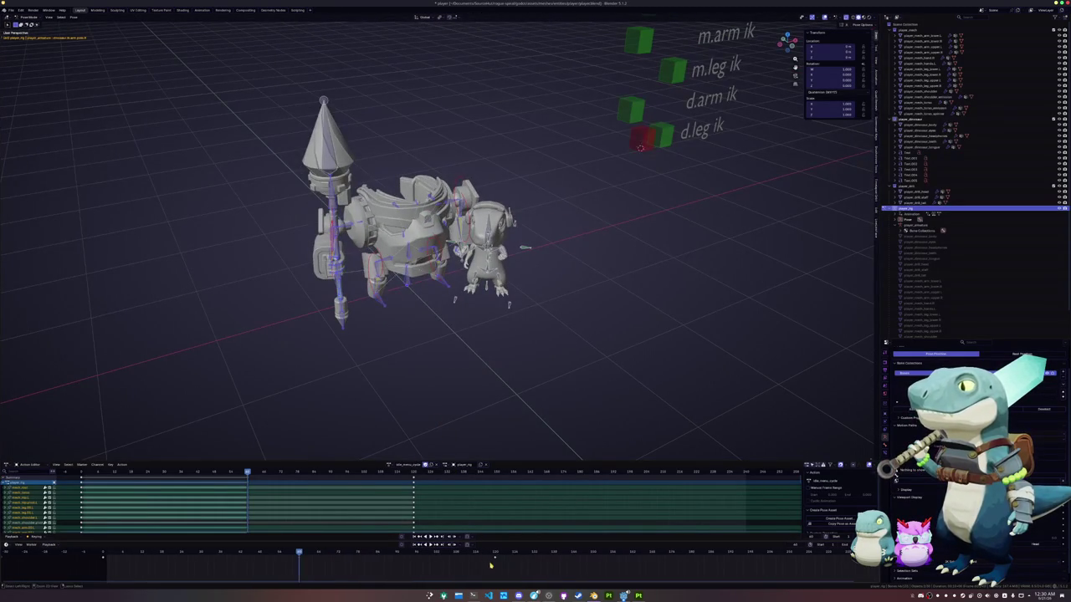
{"action": "middle_click_drag", "start_coordinate": [516, 562], "coordinate": [460, 557]}
{"action": "left_click_drag", "start_coordinate": [495, 574], "coordinate": [460, 557]}
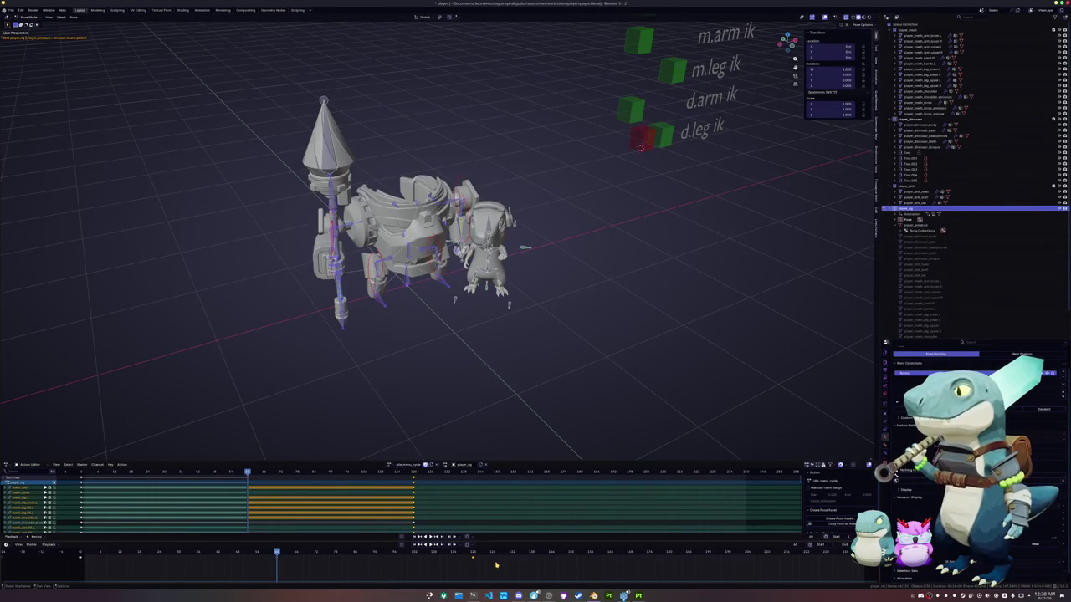
Stretch the selected keyframes and shift them 52 frames later.
{"action": "key", "text": "s"}
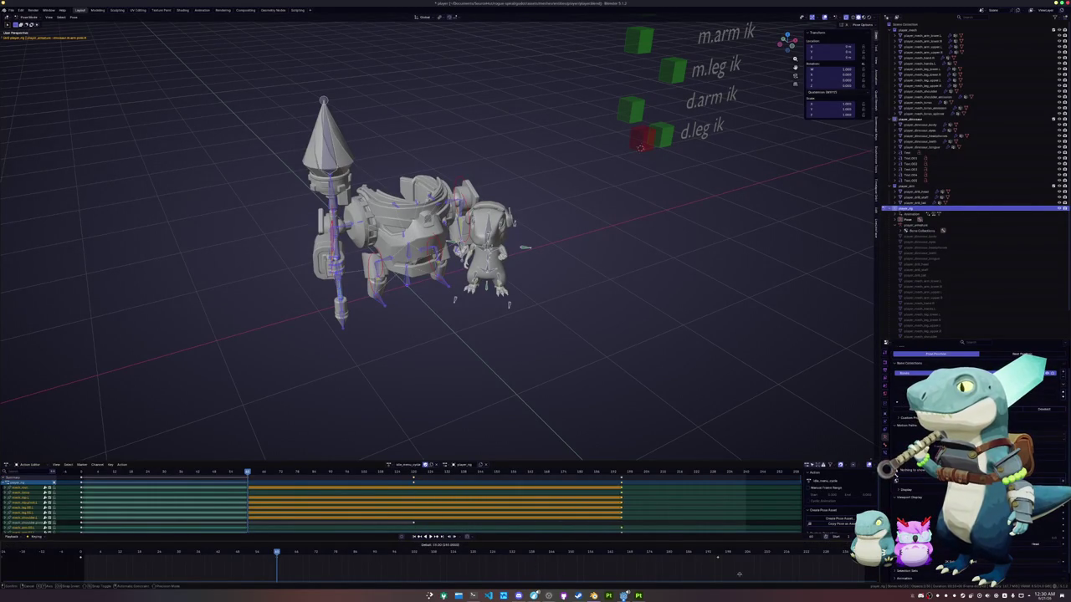
{"action": "left_click", "coordinate": [773, 558]}
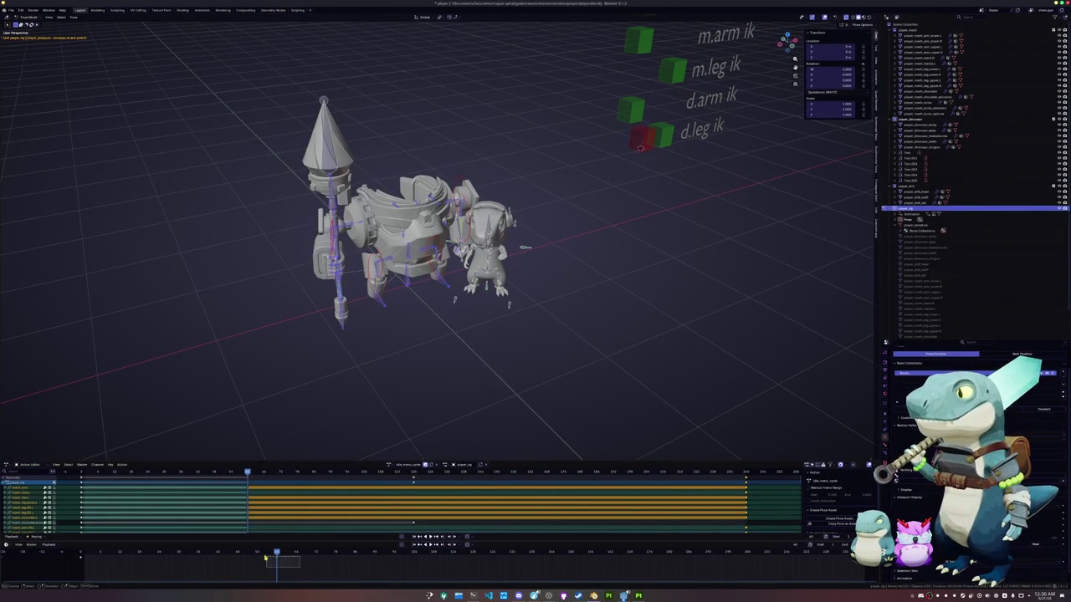
{"action": "key", "text": "g"}
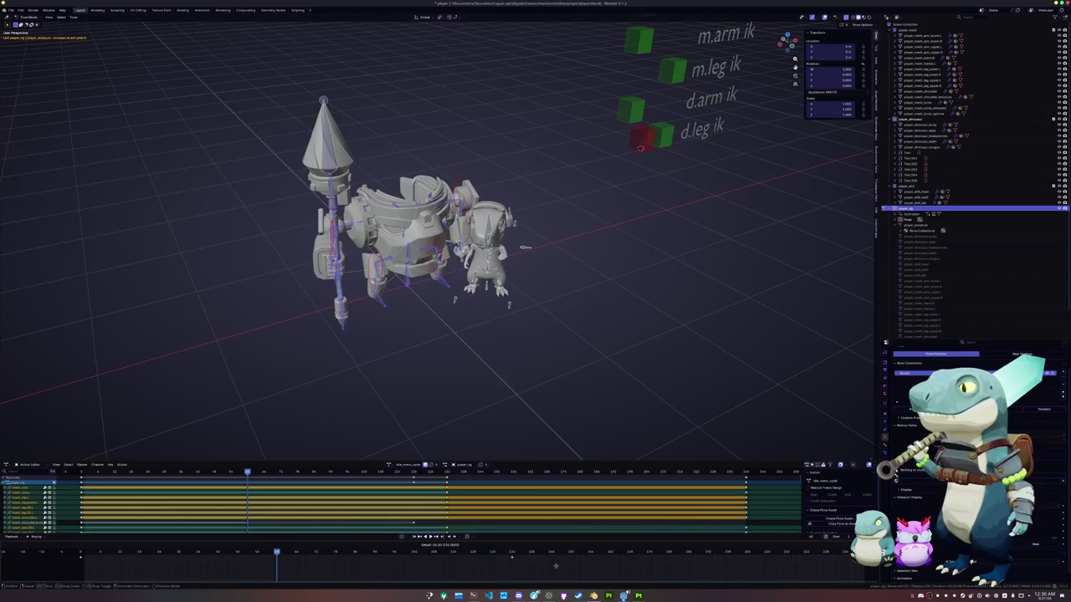
{"action": "left_click", "coordinate": [540, 565]}
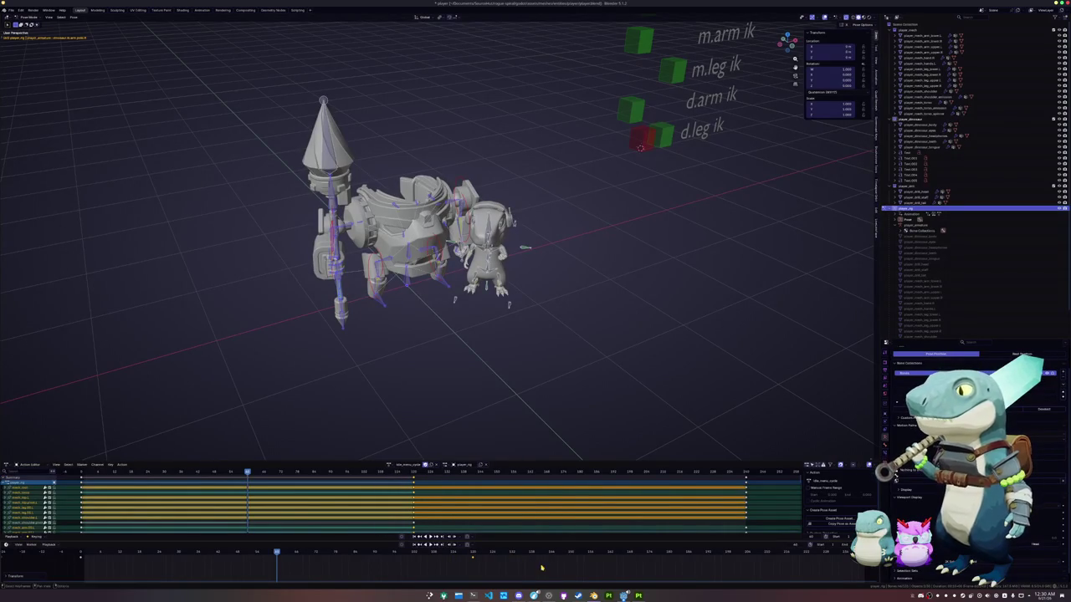
Zoom in and box-select the small dinosaur character's bones.
{"action": "middle_click_drag", "start_coordinate": [474, 407], "coordinate": [461, 380]}
{"action": "scroll", "coordinate": [465, 391], "scroll_direction": "up", "scroll_amount": 2}
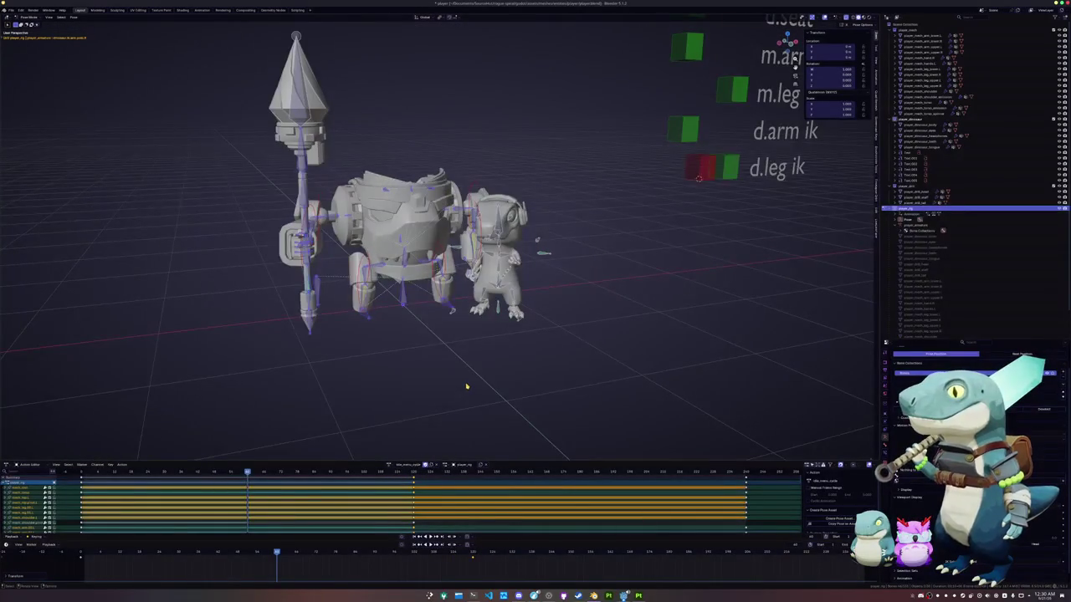
{"action": "scroll", "coordinate": [480, 388], "scroll_direction": "up", "scroll_amount": 2}
{"action": "scroll", "coordinate": [493, 387], "scroll_direction": "up", "scroll_amount": 1}
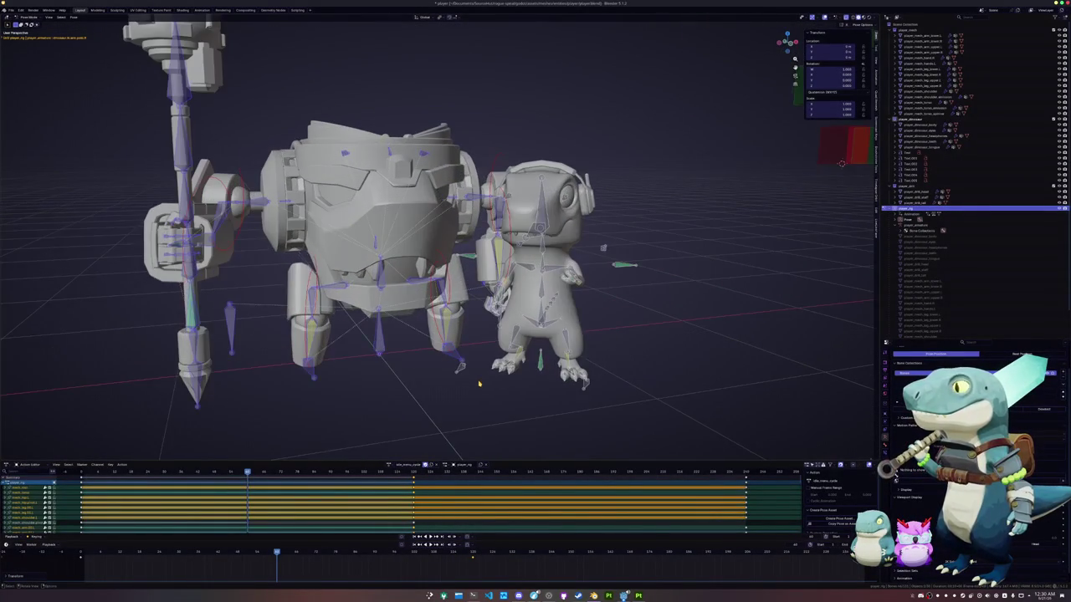
{"action": "scroll", "coordinate": [502, 386], "scroll_direction": "up", "scroll_amount": 1}
{"action": "scroll", "coordinate": [513, 385], "scroll_direction": "up", "scroll_amount": 2}
{"action": "left_click_drag", "start_coordinate": [617, 411], "coordinate": [487, 168]}
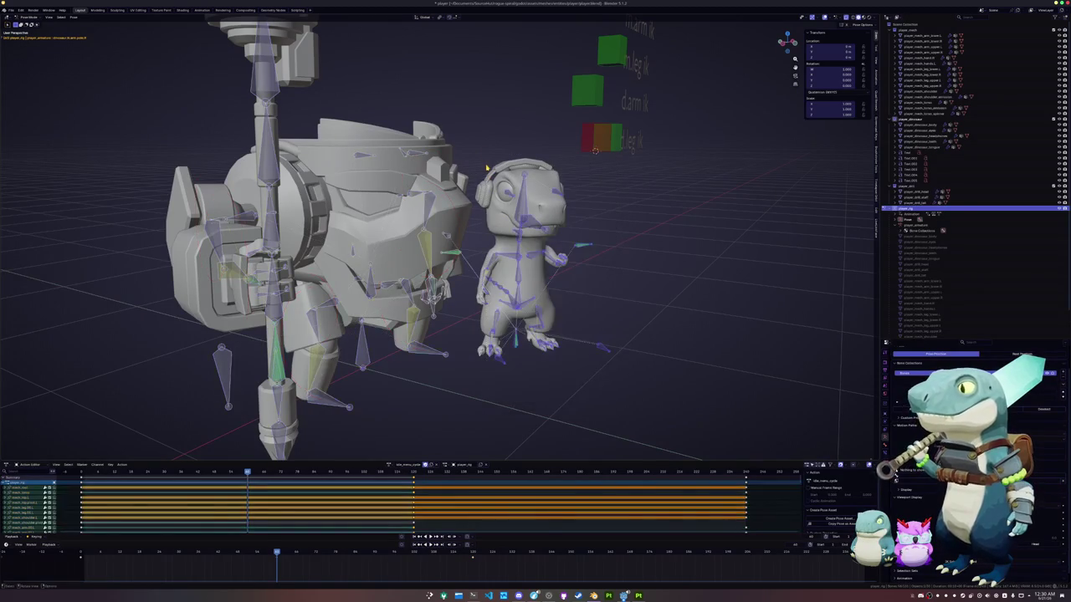
{"action": "middle_click_drag", "start_coordinate": [486, 169], "coordinate": [452, 171]}
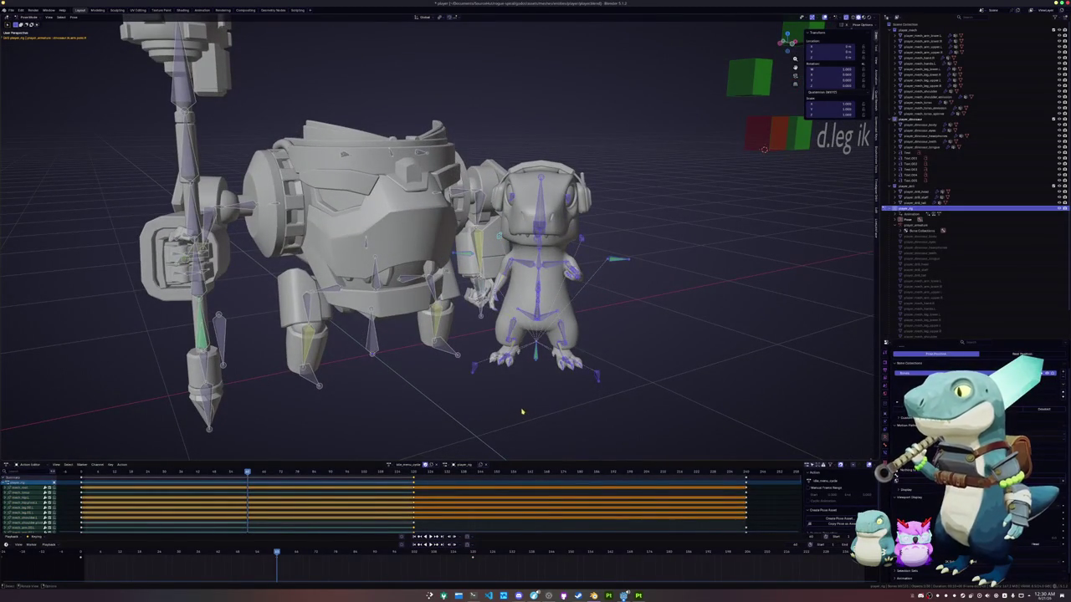
Play back the retimed idle cycle from different frames to review its timing.
{"action": "key", "text": "space"}
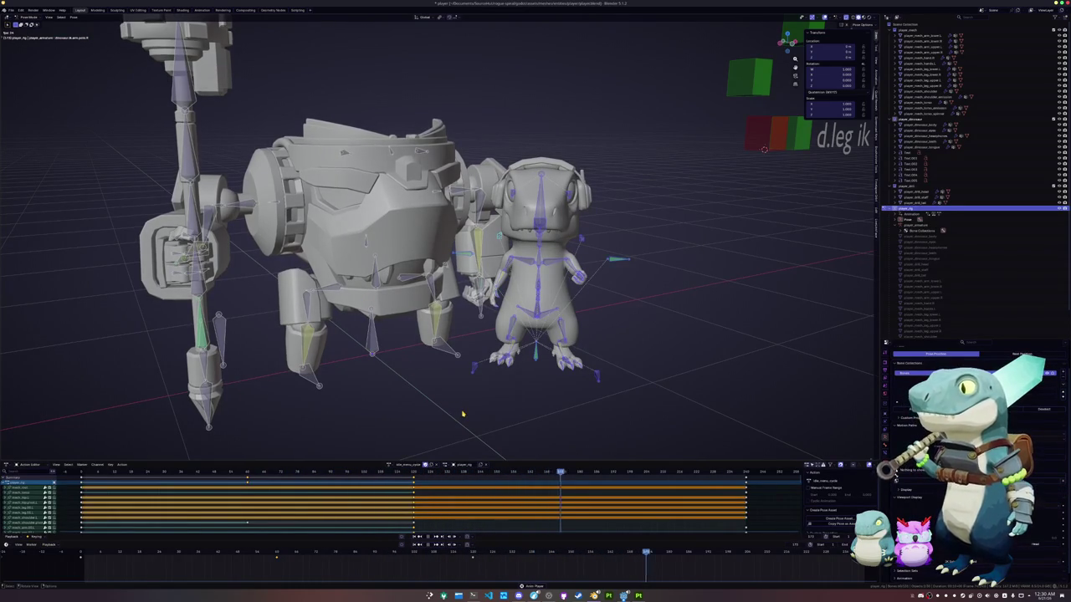
{"action": "left_click", "coordinate": [412, 537]}
{"action": "left_click_drag", "start_coordinate": [478, 570], "coordinate": [75, 556]}
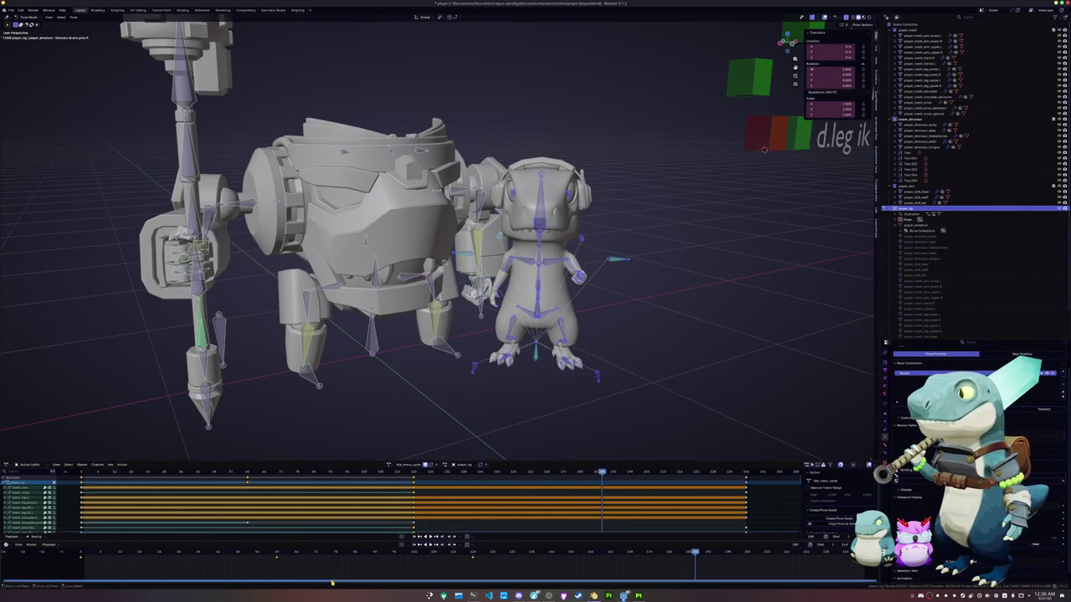
{"action": "left_click", "coordinate": [474, 554]}
{"action": "key", "text": "space"}
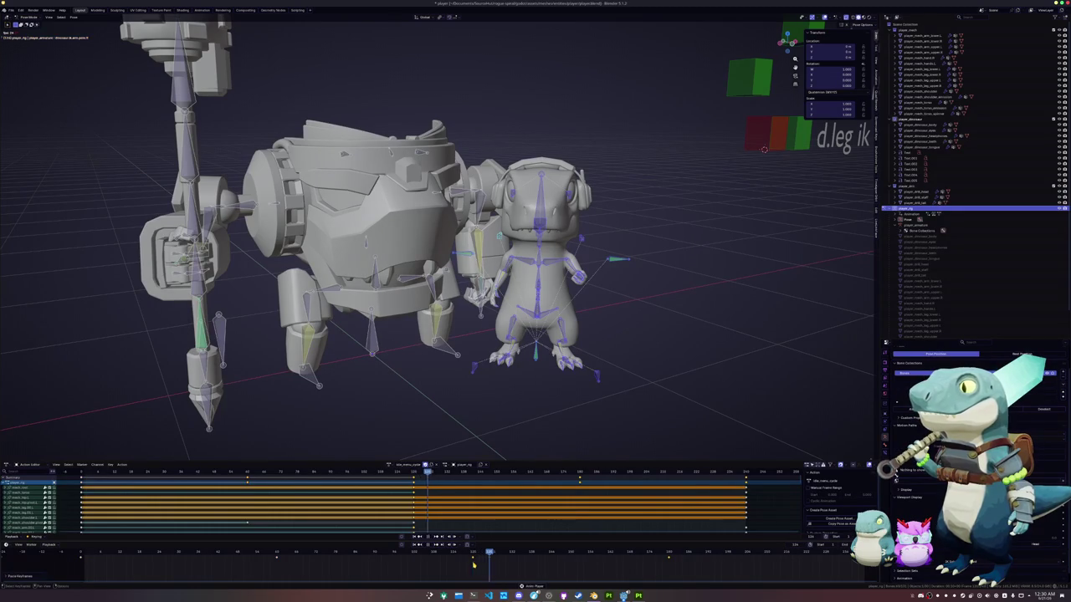
{"action": "scroll", "coordinate": [482, 422], "scroll_direction": "down", "scroll_amount": 4}
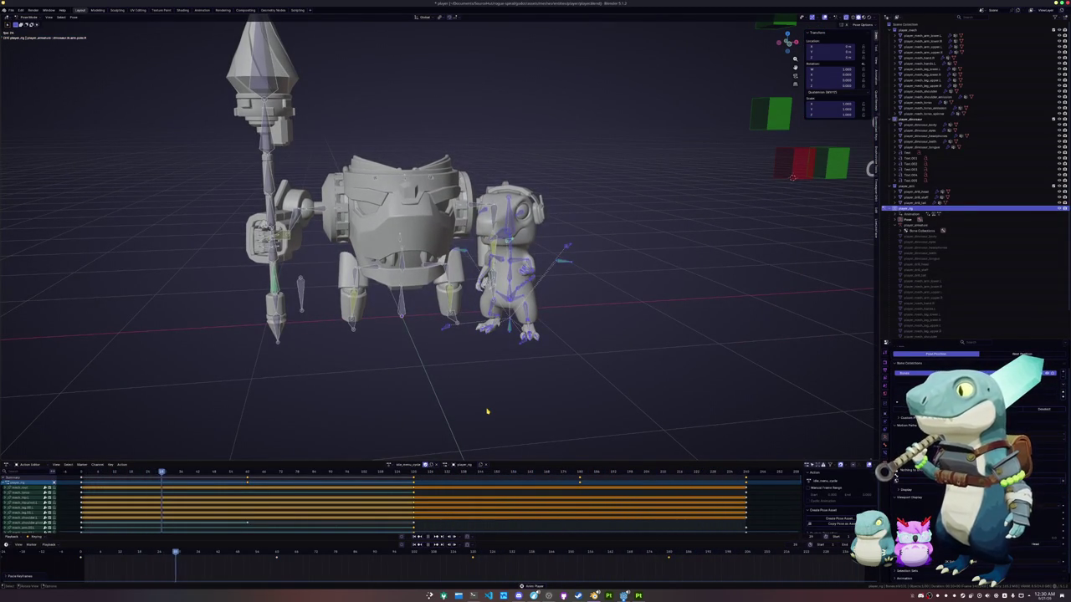
{"action": "middle_click_drag", "start_coordinate": [487, 411], "coordinate": [481, 412]}
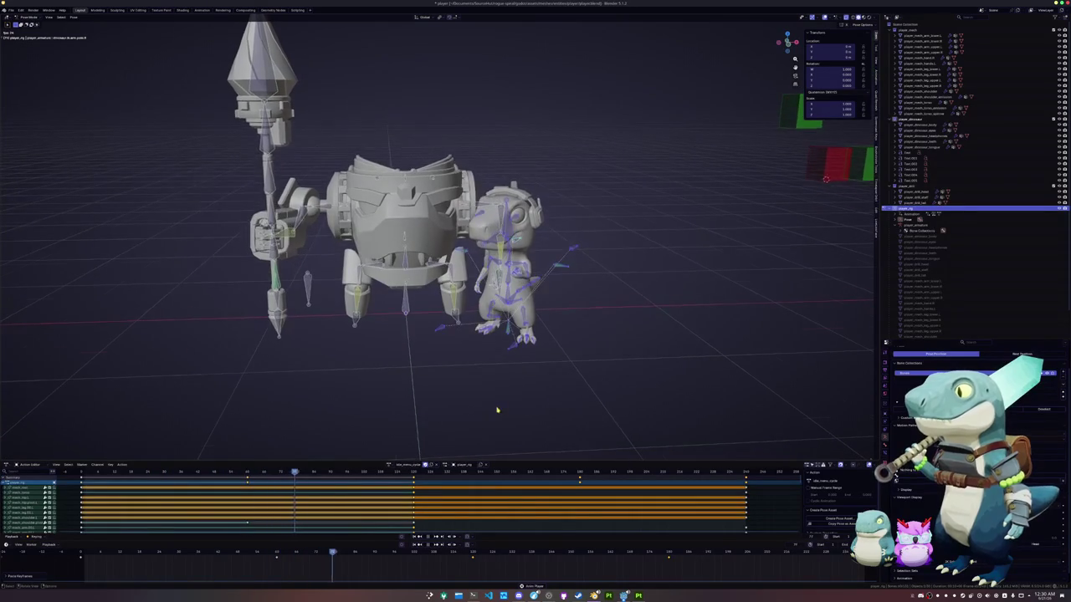
{"action": "scroll", "coordinate": [481, 412], "scroll_direction": "up", "scroll_amount": 2}
{"action": "key", "text": "space"}
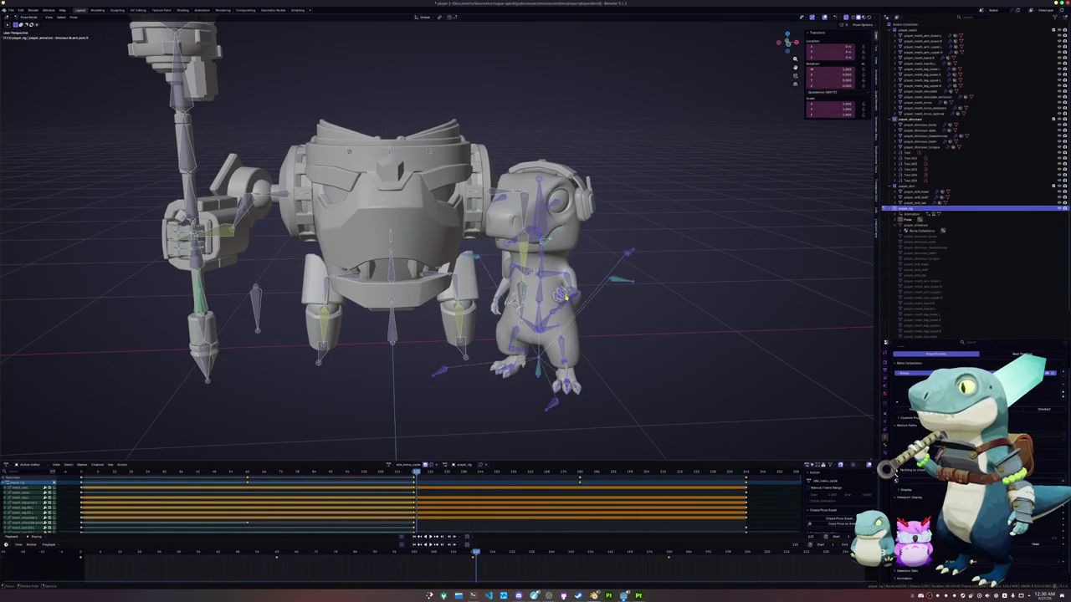
{"action": "left_click_drag", "start_coordinate": [474, 554], "coordinate": [277, 551]}
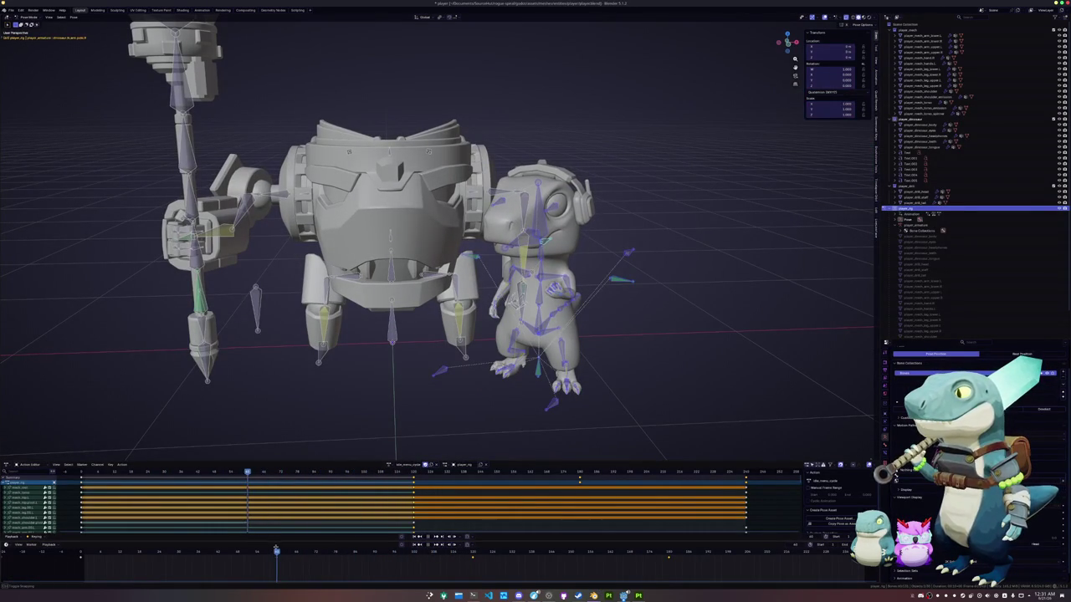
Key the dinosaur's hand bone, then rotate it around its local Z axis.
{"action": "scroll", "coordinate": [613, 296], "scroll_direction": "up", "scroll_amount": 1}
{"action": "left_click", "coordinate": [599, 298]}
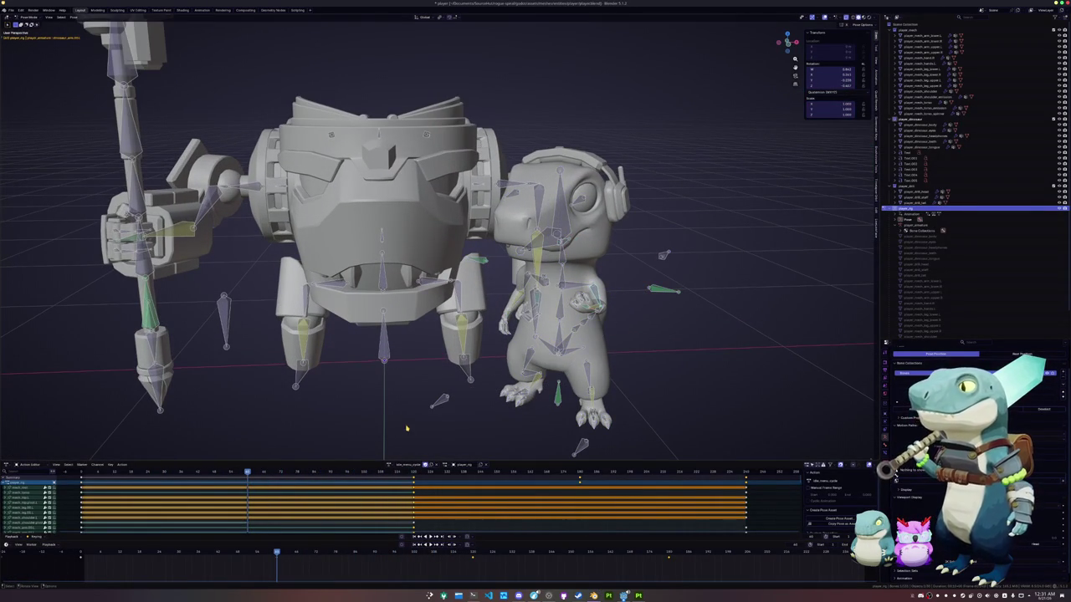
{"action": "middle_click_drag", "start_coordinate": [599, 298], "coordinate": [450, 408]}
{"action": "scroll", "coordinate": [450, 408], "scroll_direction": "up", "scroll_amount": 2}
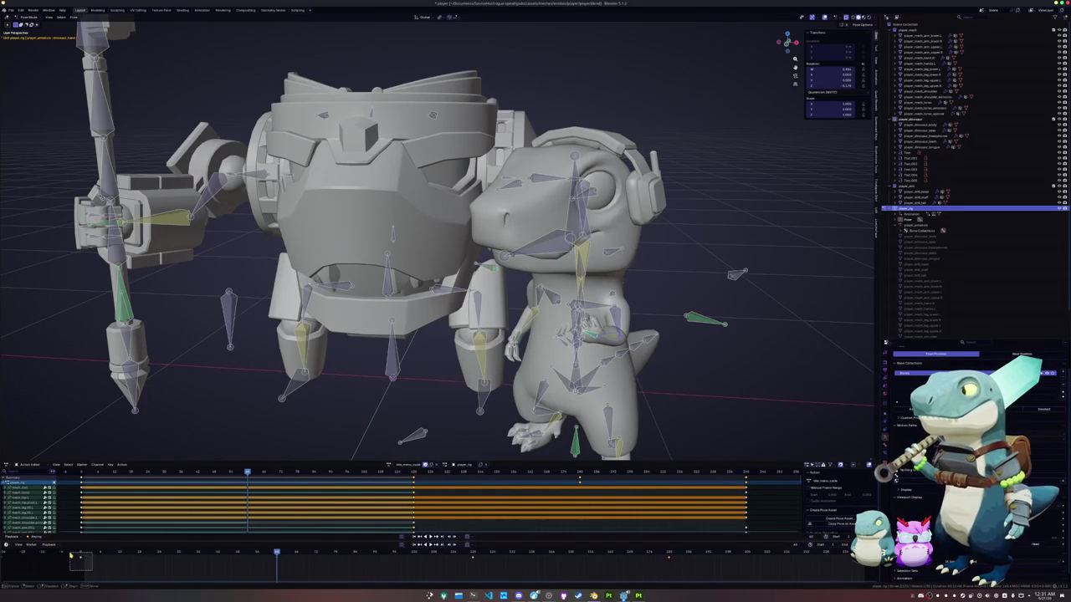
{"action": "key", "text": "i"}
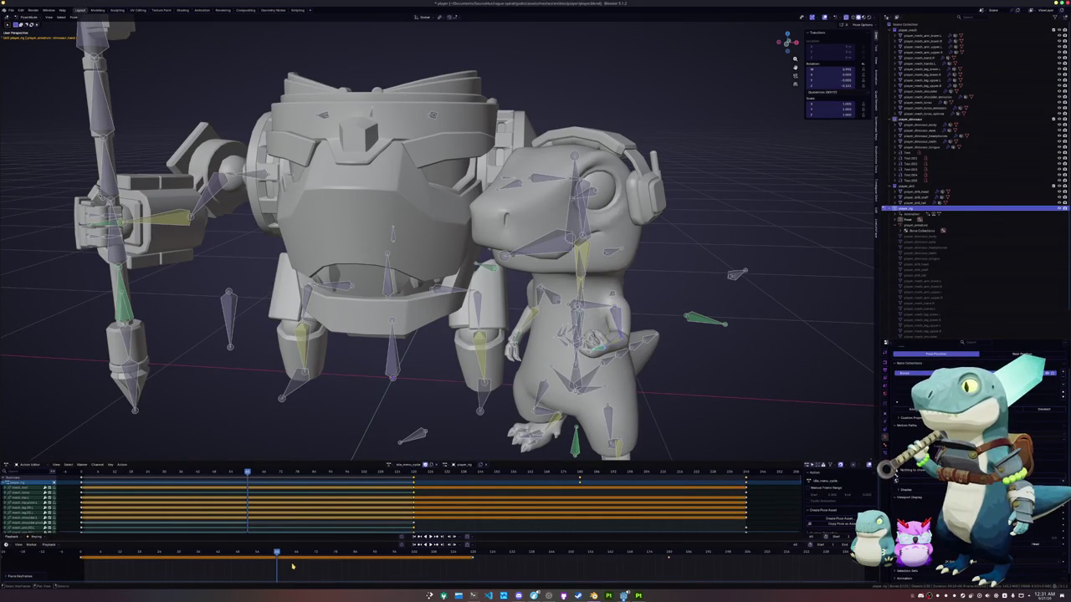
{"action": "scroll", "coordinate": [625, 345], "scroll_direction": "up", "scroll_amount": 2}
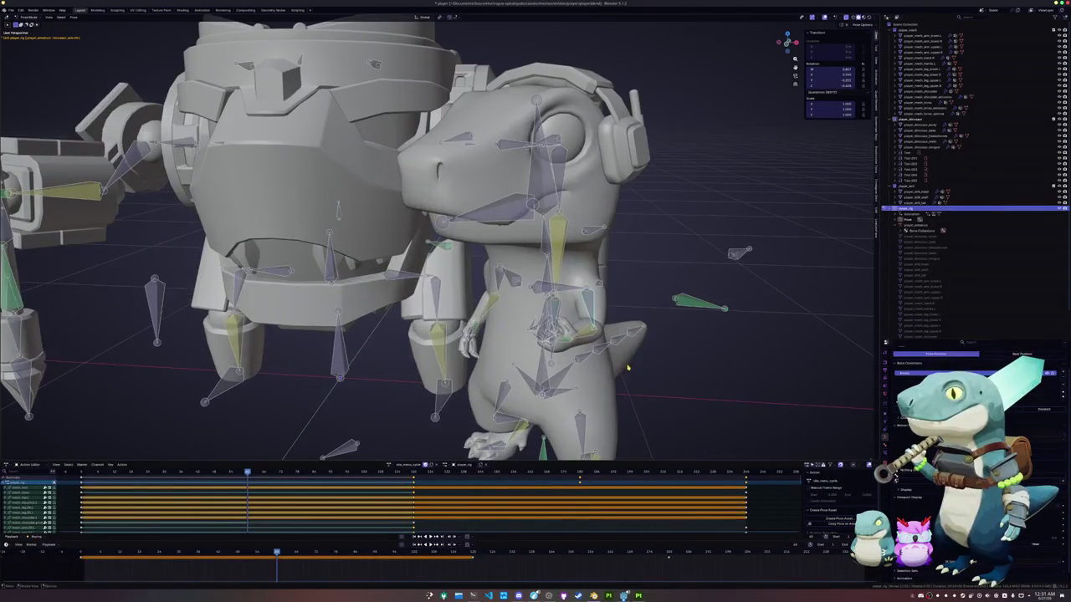
{"action": "key", "text": "r"}
{"action": "key", "text": "z"}
{"action": "key", "text": "z"}
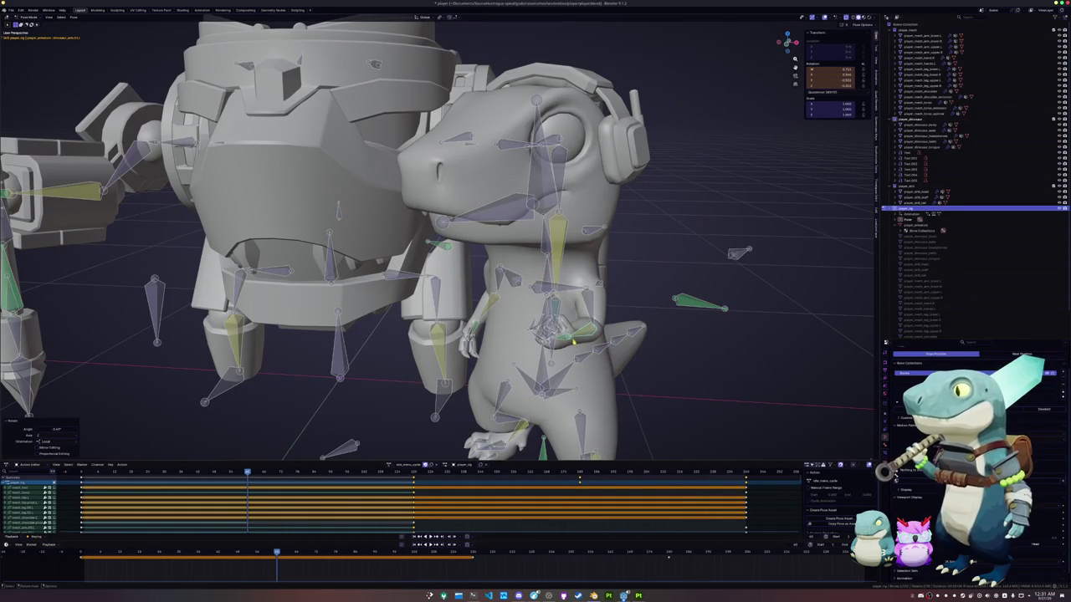
{"action": "left_click", "coordinate": [797, 80]}
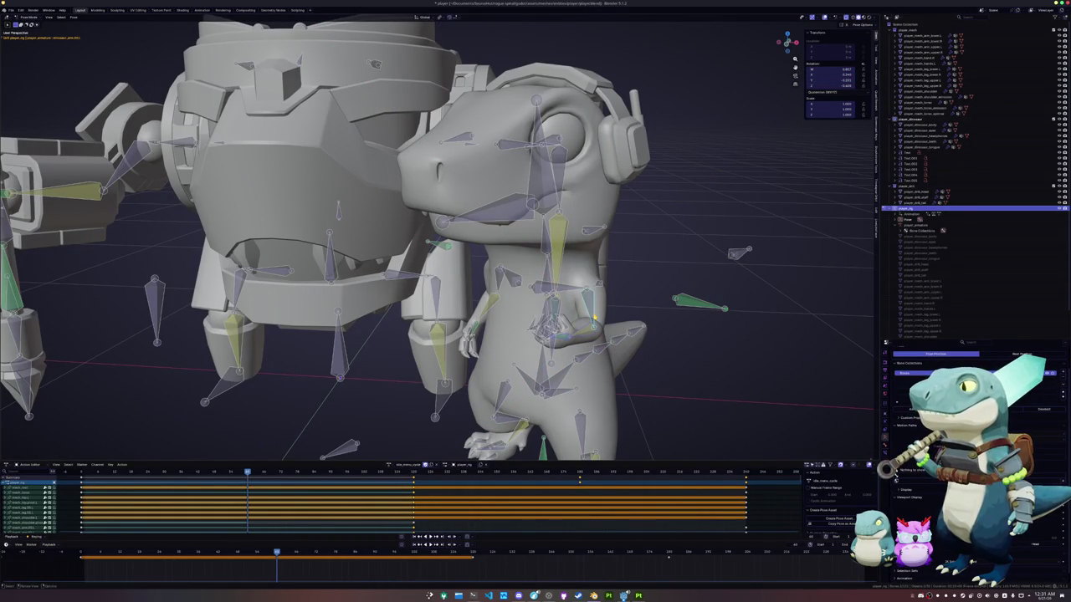
Key the whole rig's pose at a later frame and play back the cycle.
{"action": "middle_click_drag", "start_coordinate": [435, 251], "coordinate": [402, 251]}
{"action": "key", "text": "a"}
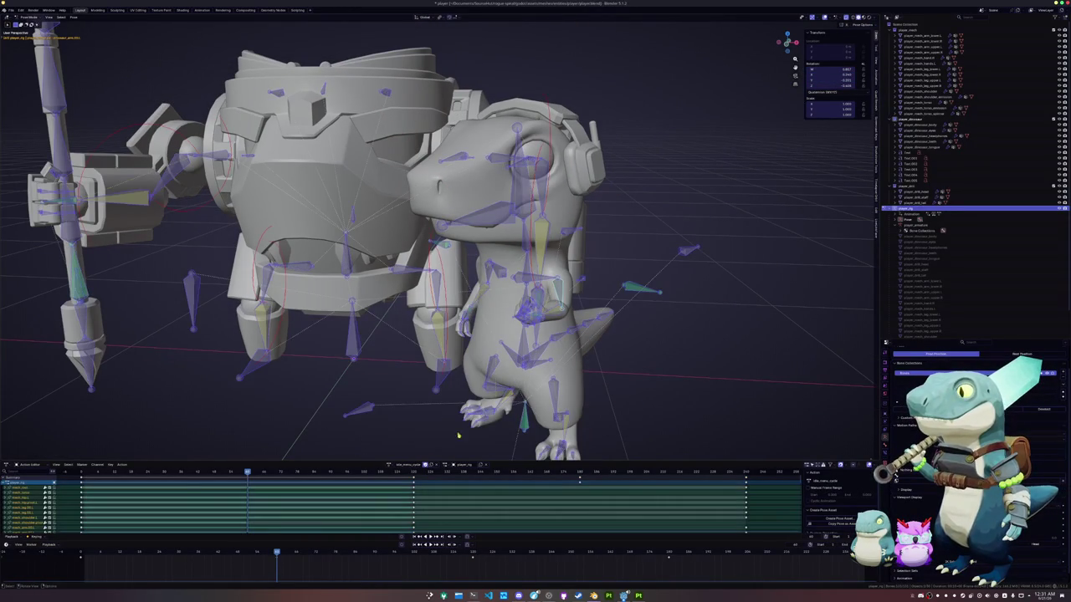
{"action": "left_click", "coordinate": [668, 554]}
{"action": "key", "text": "i"}
{"action": "key", "text": "alt+a"}
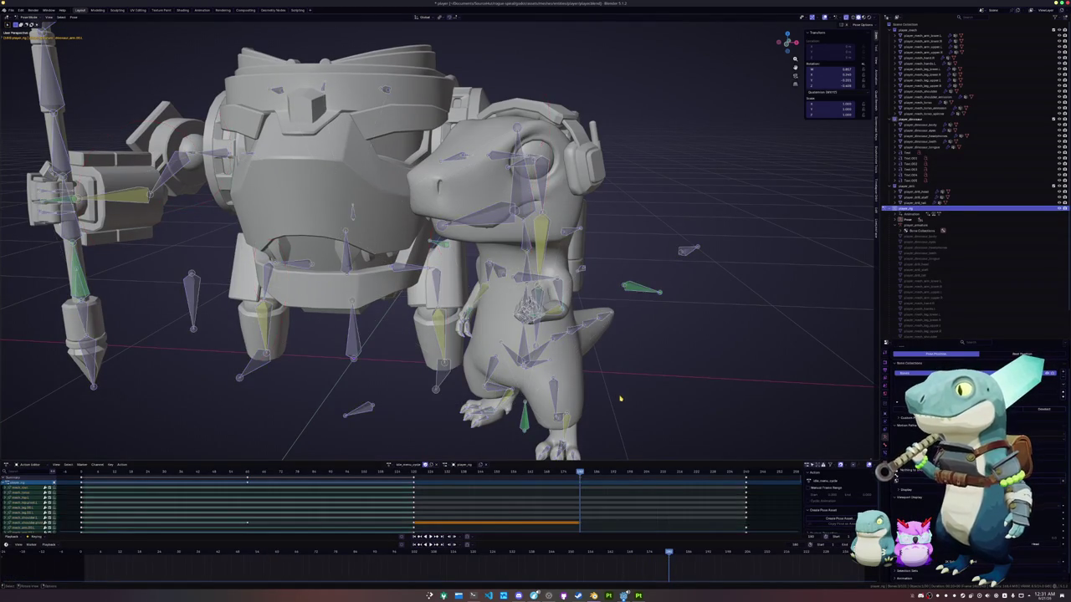
{"action": "key", "text": "space"}
{"action": "scroll", "coordinate": [619, 401], "scroll_direction": "down", "scroll_amount": 1}
{"action": "scroll", "coordinate": [620, 404], "scroll_direction": "down", "scroll_amount": 3}
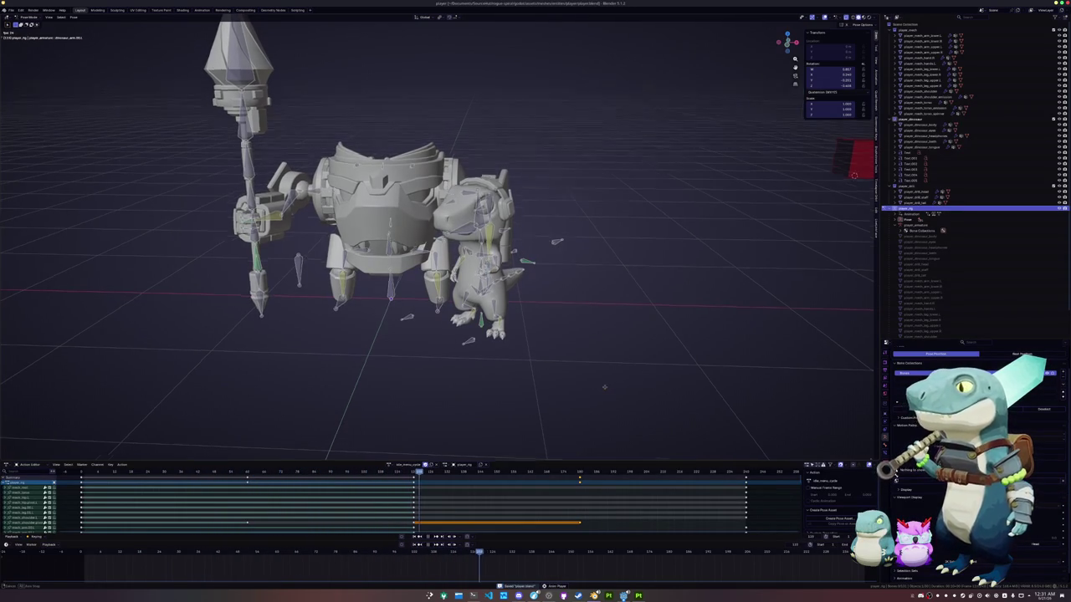
{"action": "scroll", "coordinate": [604, 386], "scroll_direction": "up", "scroll_amount": 1}
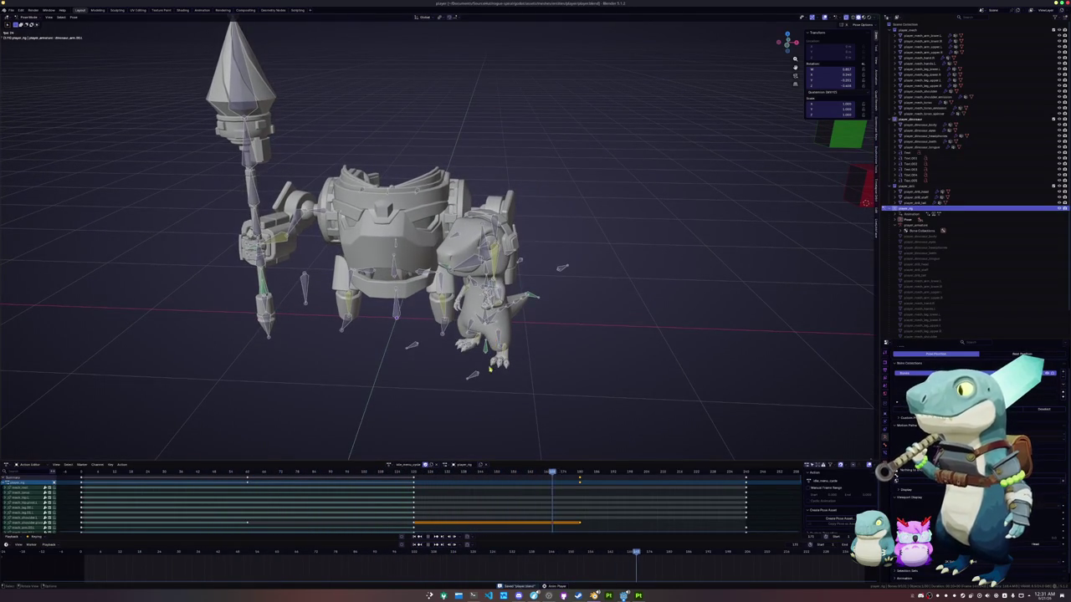
Switch to the nano checklist and place the cursor on the blink shapekey line.
{"action": "key", "text": "alt+Tab"}
{"action": "left_click", "coordinate": [538, 47]}
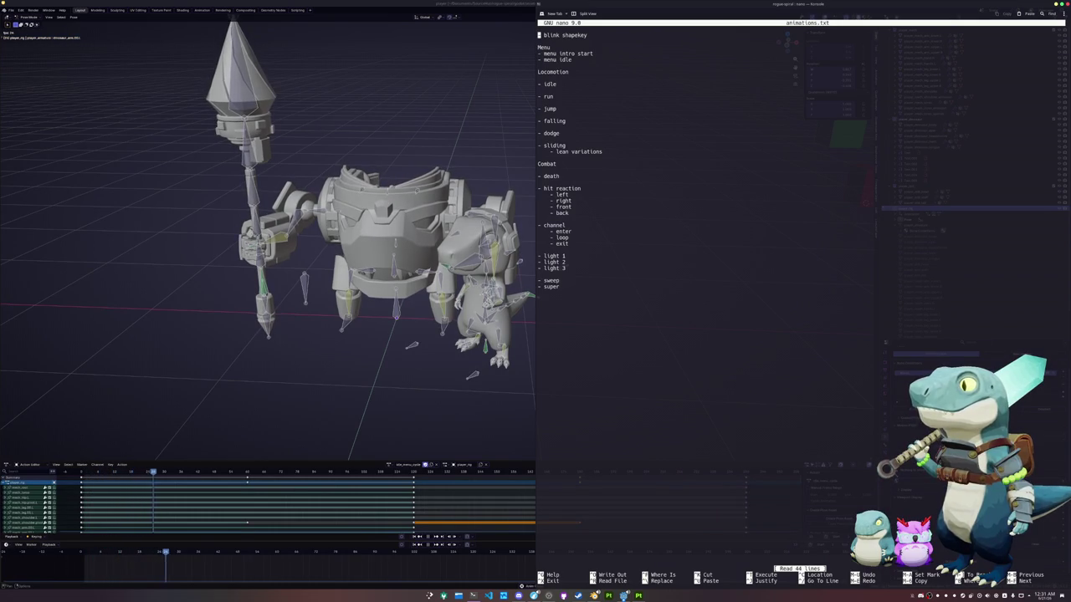
{"action": "left_click", "coordinate": [541, 34]}
{"action": "type", "text": "X"}
Remove the 'menu intro start' text and add a '- menu idle' line under Menu.
{"action": "left_click", "coordinate": [540, 53]}
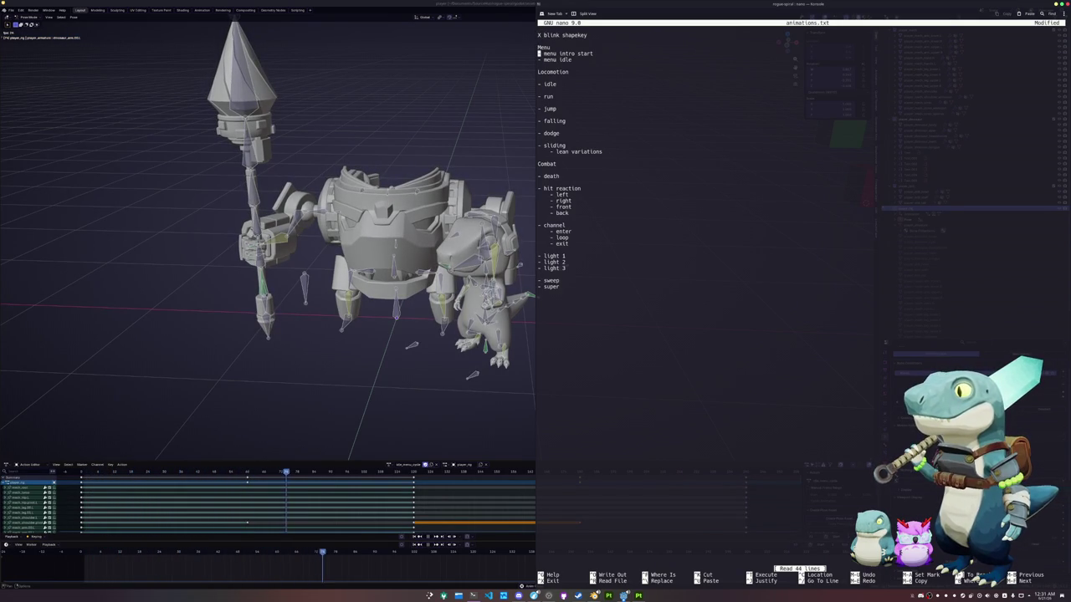
{"action": "left_click", "coordinate": [595, 52]}
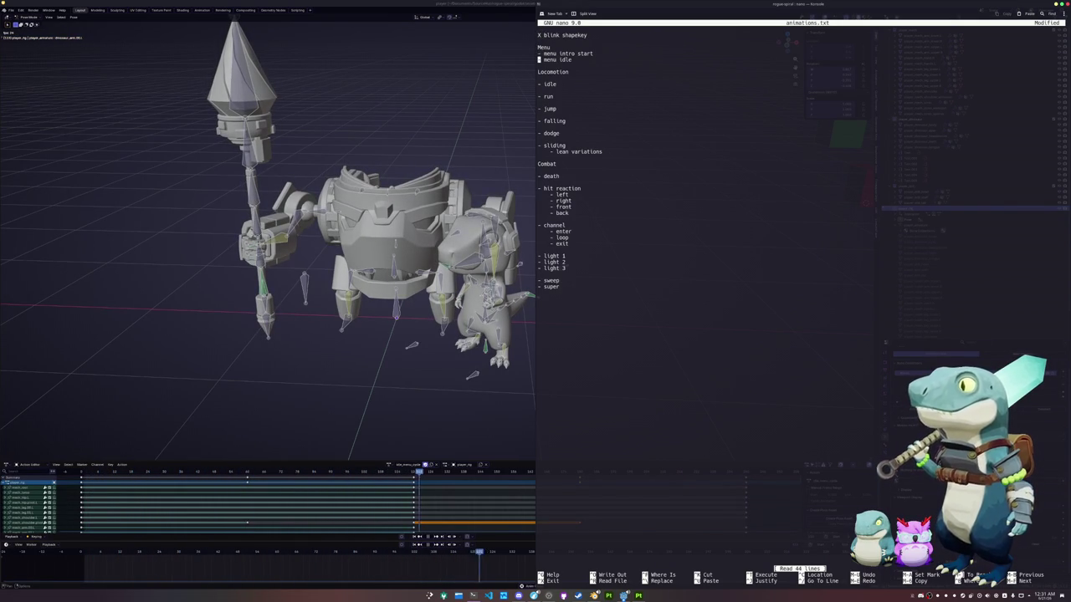
{"action": "key", "text": "BackSpace"}
{"action": "key", "text": "BackSpace"}
{"action": "key", "text": "BackSpace"}
{"action": "key", "text": "BackSpace"}
{"action": "key", "text": "BackSpace"}
{"action": "key", "text": "BackSpace"}
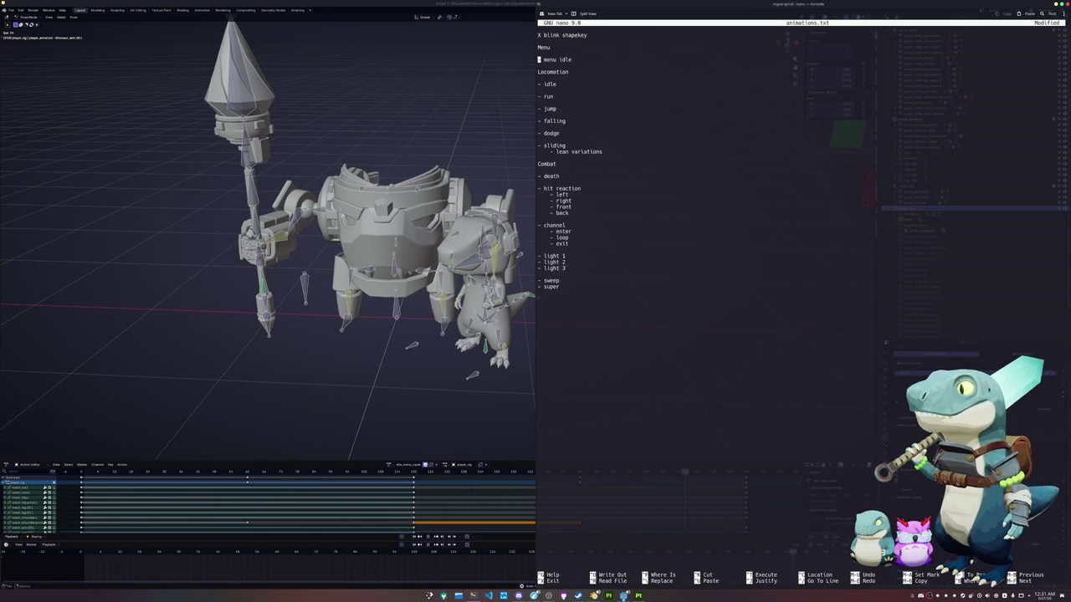
{"action": "key", "text": "Up"}
{"action": "key", "text": "ctrl+z"}
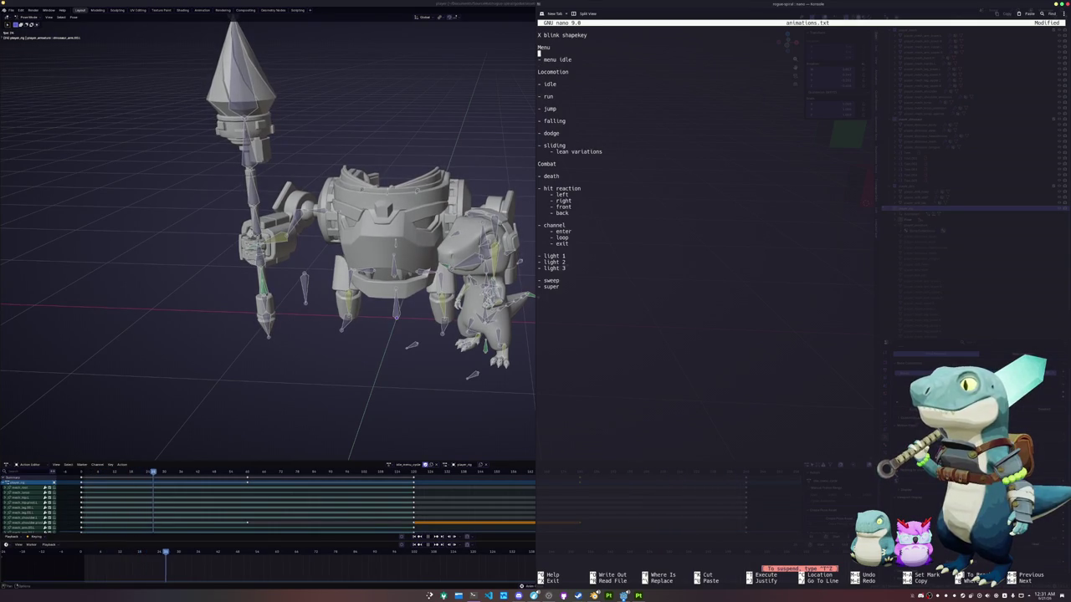
{"action": "type", "text": "- menu idle"}
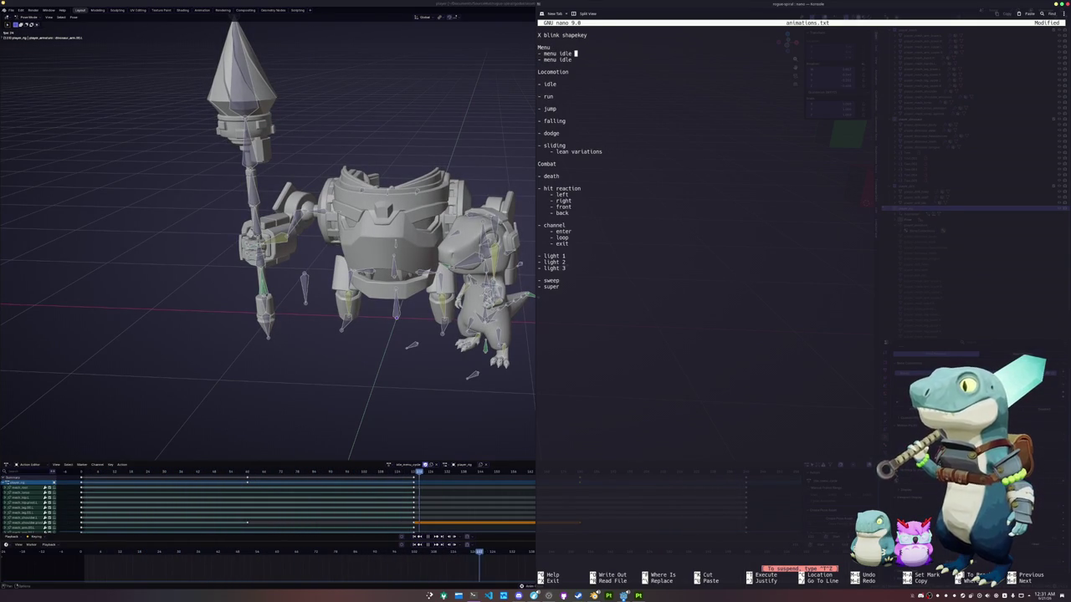
{"action": "key", "text": "BackSpace"}
{"action": "key", "text": "BackSpace"}
{"action": "key", "text": "BackSpace"}
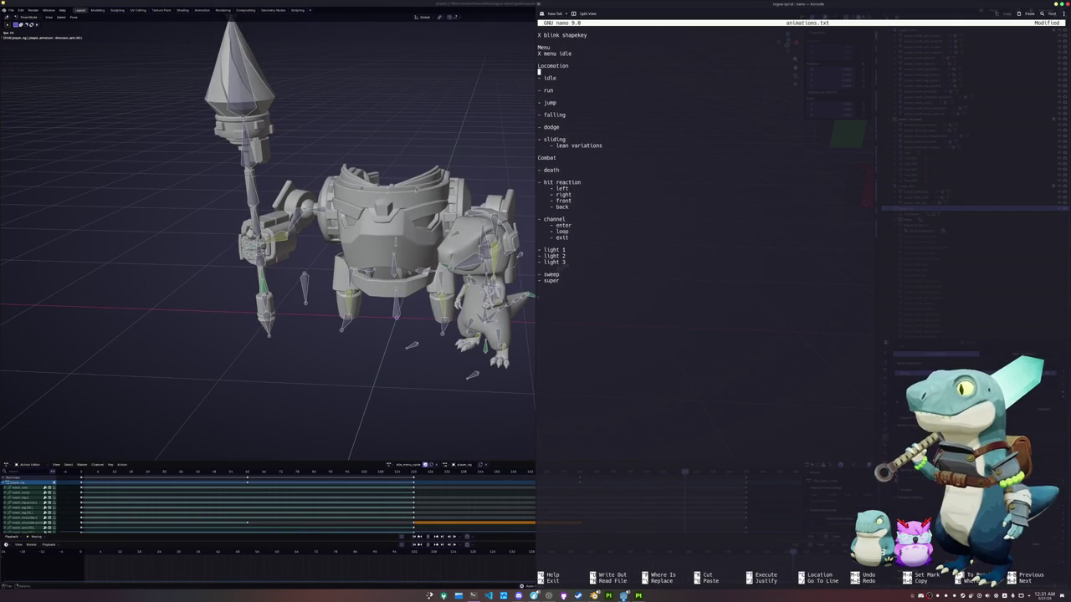
Cancel a save, then try a 'layer' line above Locomotion and delete it.
{"action": "key", "text": "ctrl+o"}
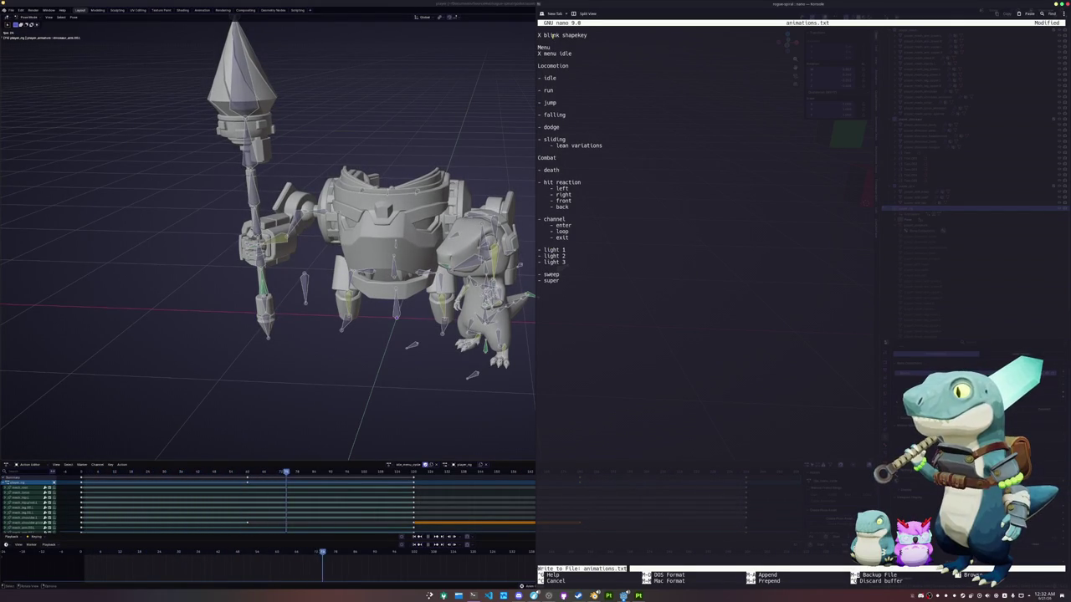
{"action": "key", "text": "ctrl+c"}
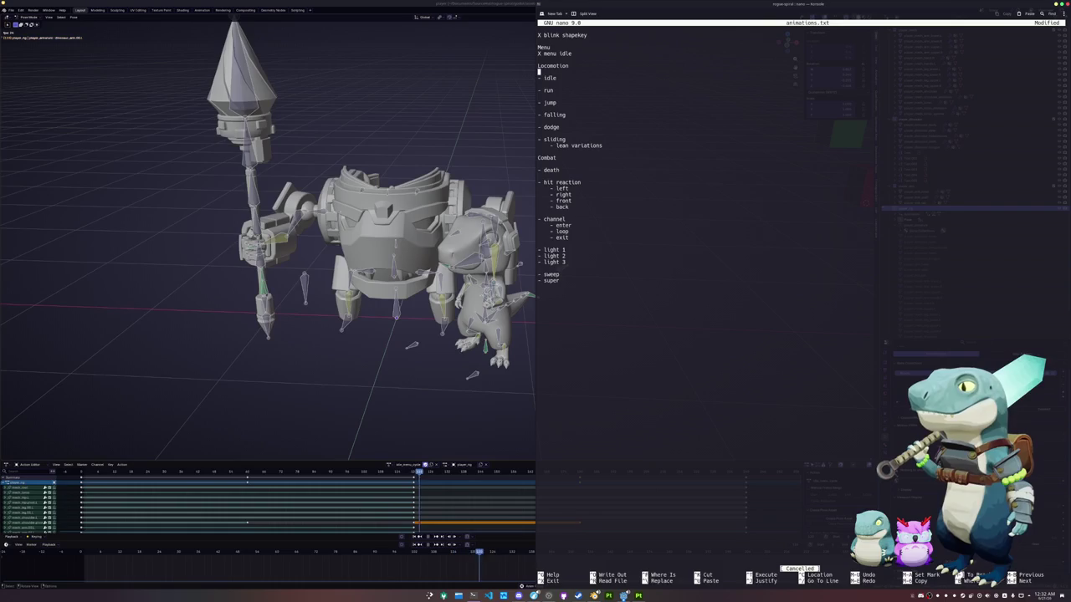
{"action": "key", "text": "Up"}
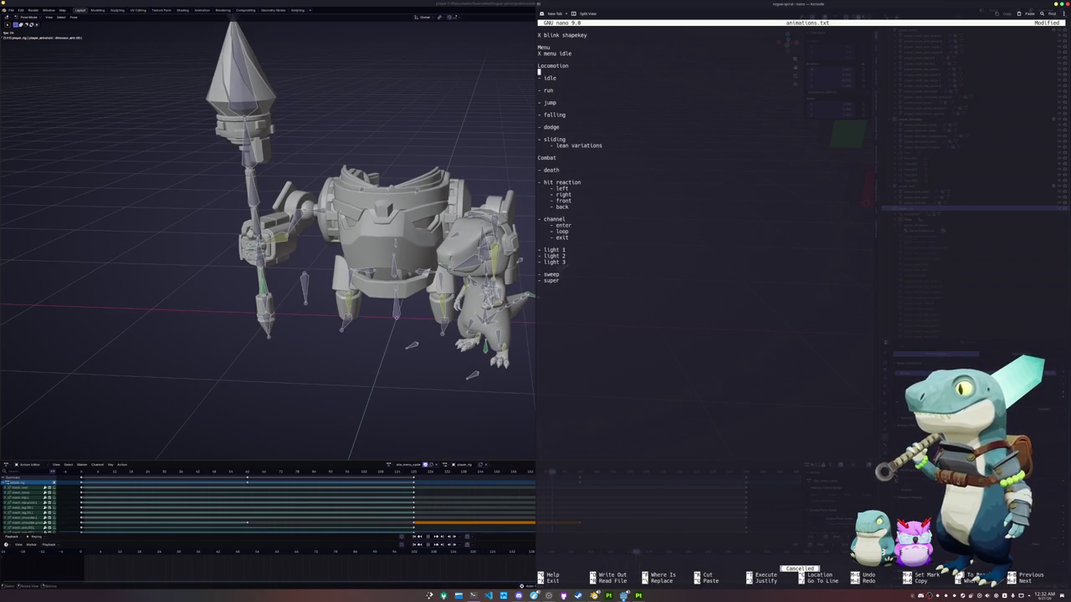
{"action": "key", "text": "Return"}
{"action": "key", "text": "Return"}
{"action": "key", "text": "Up"}
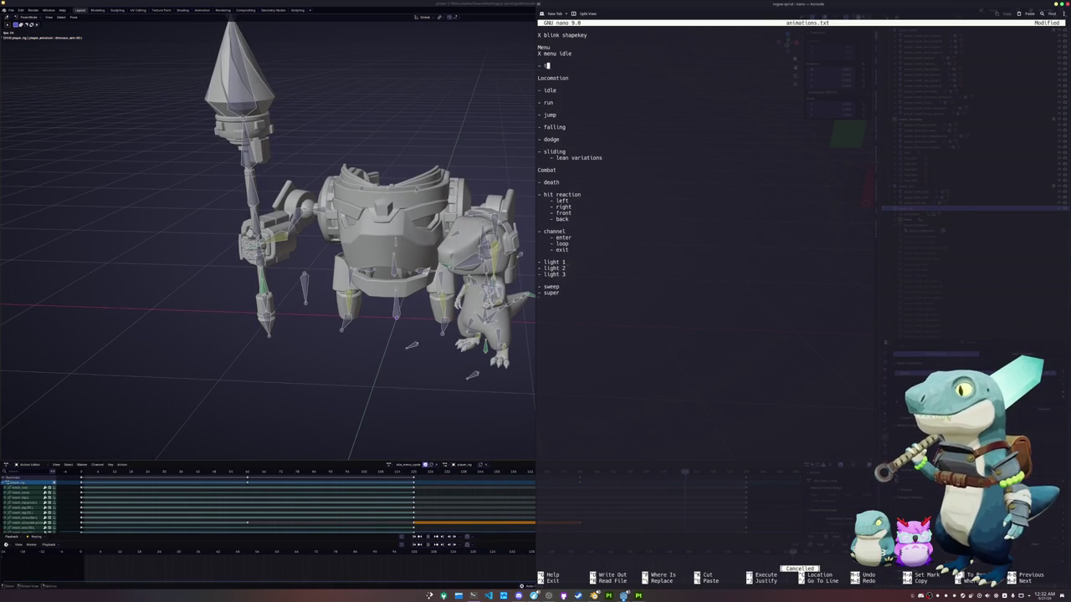
{"action": "type", "text": "layer"}
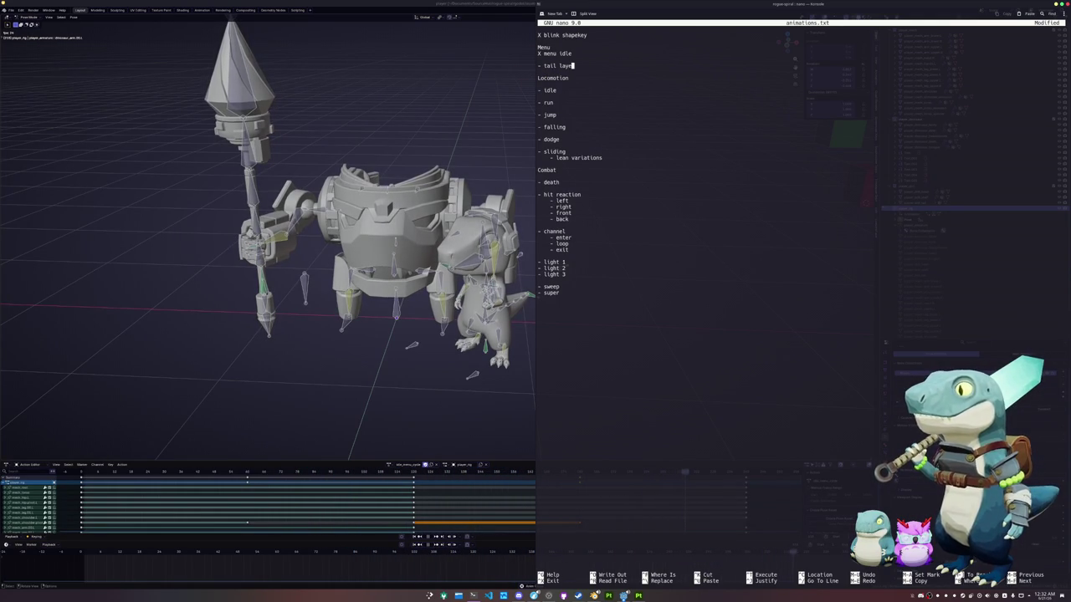
{"action": "key", "text": "BackSpace"}
{"action": "key", "text": "BackSpace"}
{"action": "key", "text": "BackSpace"}
{"action": "key", "text": "BackSpace"}
{"action": "key", "text": "Delete"}
{"action": "key", "text": "Up"}
{"action": "key", "text": "Up"}
{"action": "key", "text": "Up"}
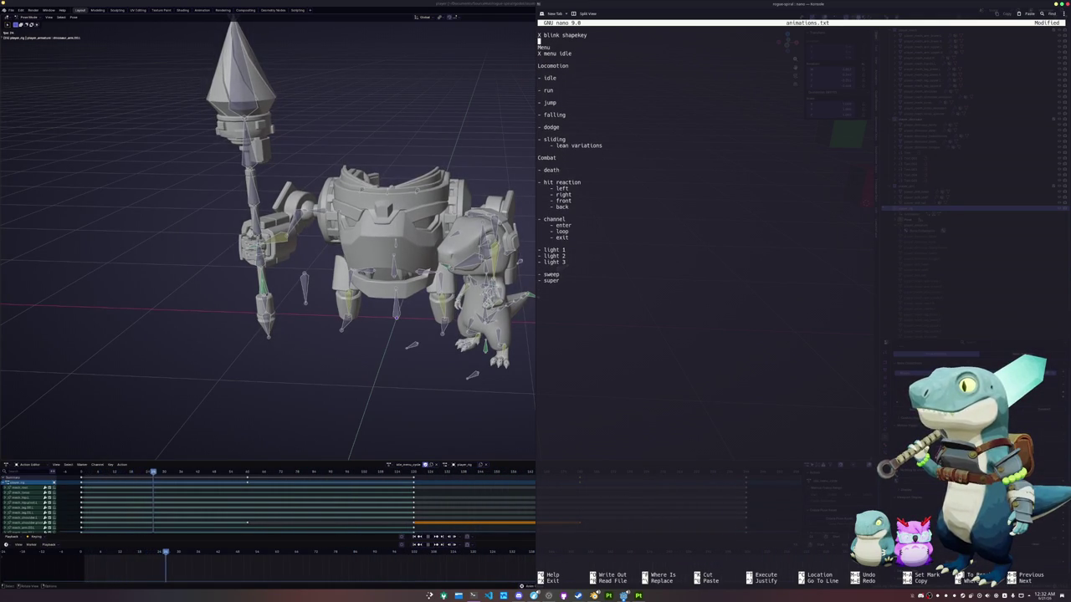
Put the tail layer entry under blink shapekey, then return to Blender at the start frame.
{"action": "key", "text": "alt+u"}
{"action": "type", "text": "- tail"}
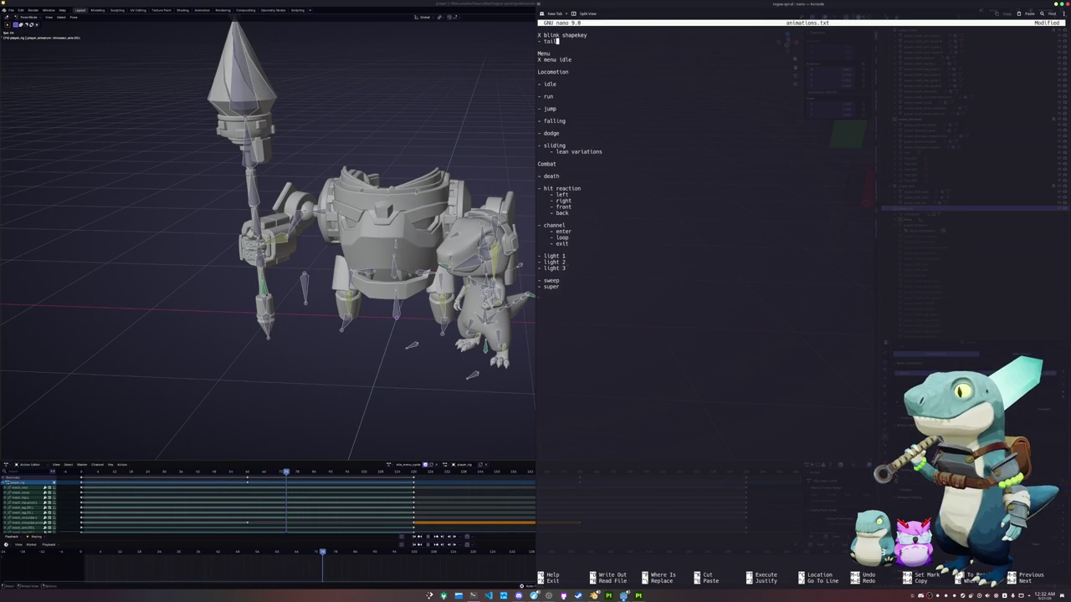
{"action": "type", "text": "layer"}
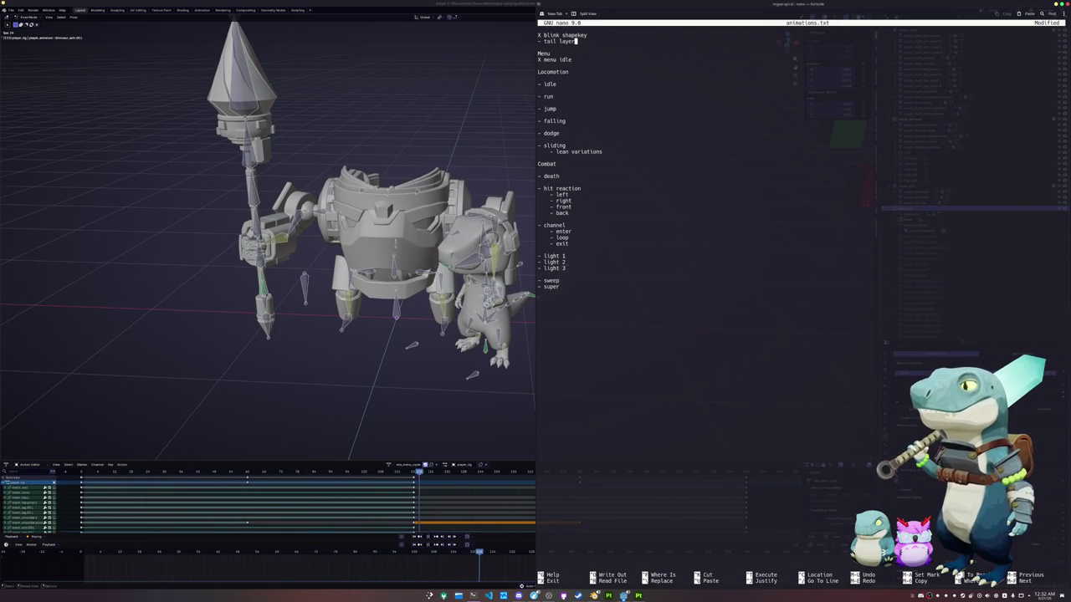
{"action": "left_click", "coordinate": [457, 422]}
{"action": "left_click", "coordinate": [84, 553]}
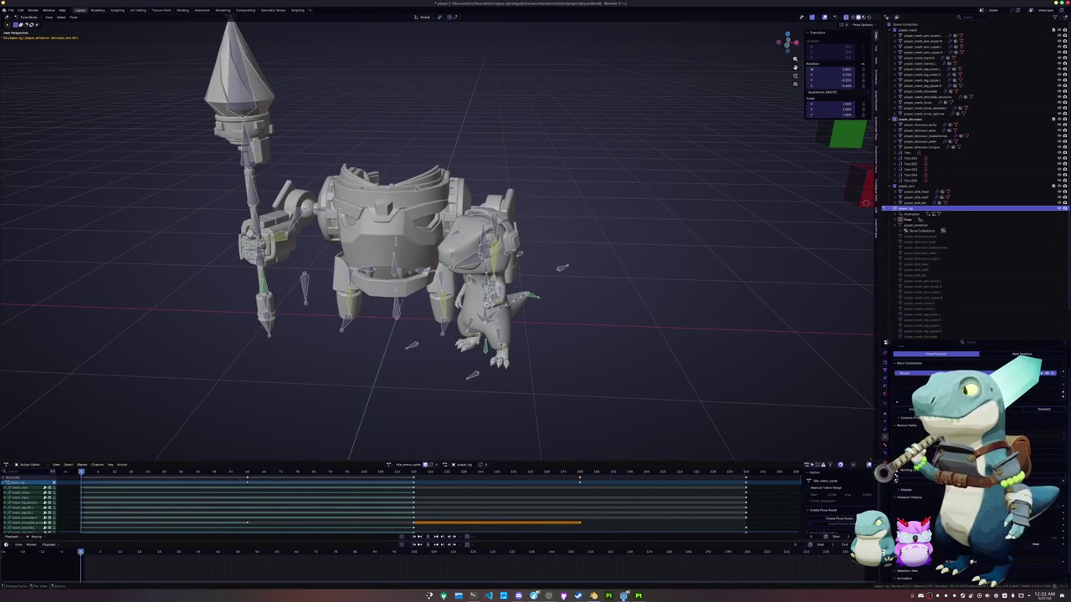
Select a rig bone and assign a new copy of the action as the mech's tail action.
{"action": "left_click", "coordinate": [453, 381]}
{"action": "left_click", "coordinate": [388, 466]}
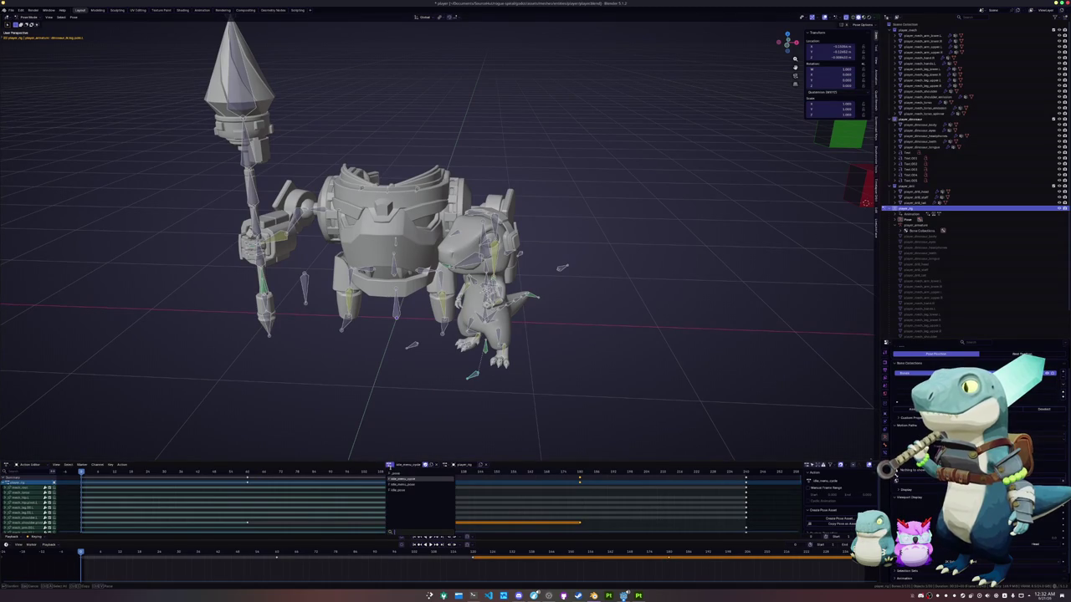
{"action": "left_click", "coordinate": [403, 480]}
{"action": "left_click", "coordinate": [428, 465]}
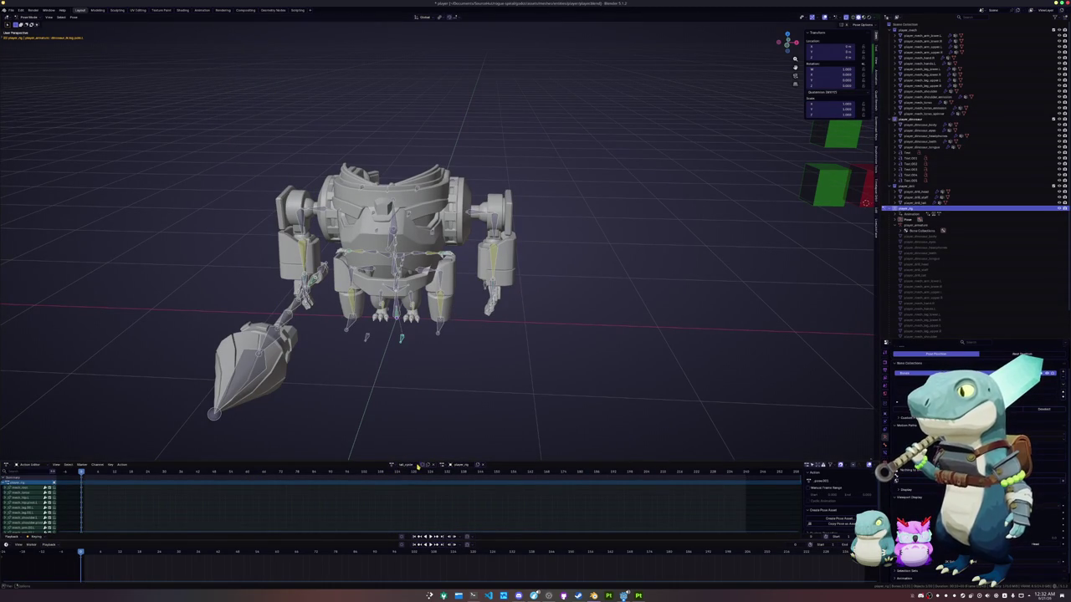
Orbit and zoom to view the mech rig's tail bones from below.
{"action": "mouse_move", "coordinate": [420, 423]}
{"action": "middle_mouse_down"}
{"action": "mouse_move", "coordinate": [416, 368]}
{"action": "mouse_move", "coordinate": [485, 360]}
{"action": "middle_mouse_up"}
{"action": "scroll", "coordinate": [416, 369], "scroll_direction": "up", "scroll_amount": 3}
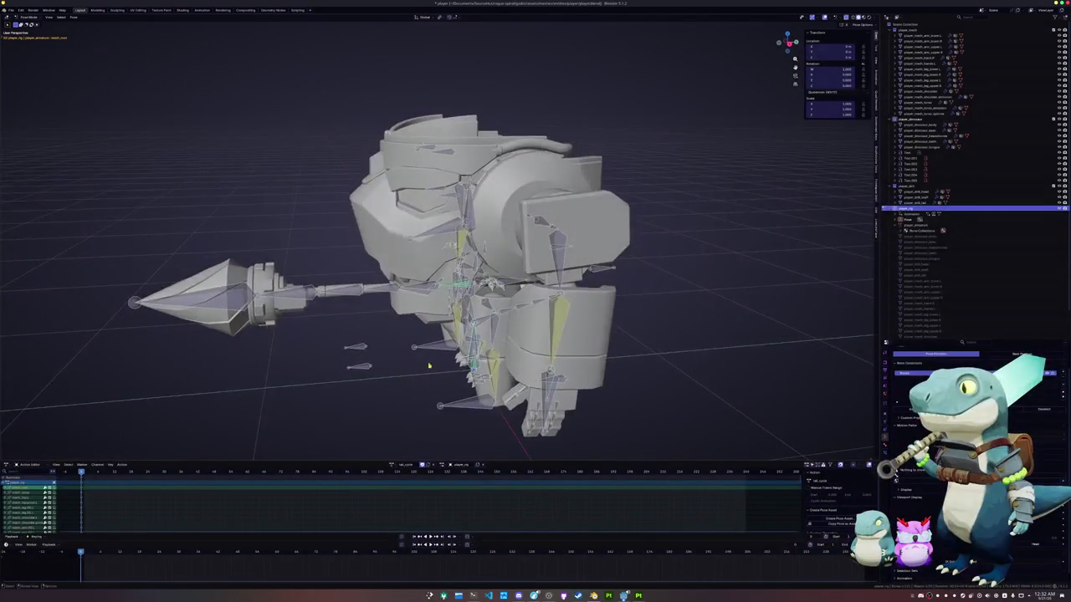
{"action": "scroll", "coordinate": [485, 359], "scroll_direction": "up", "scroll_amount": 3}
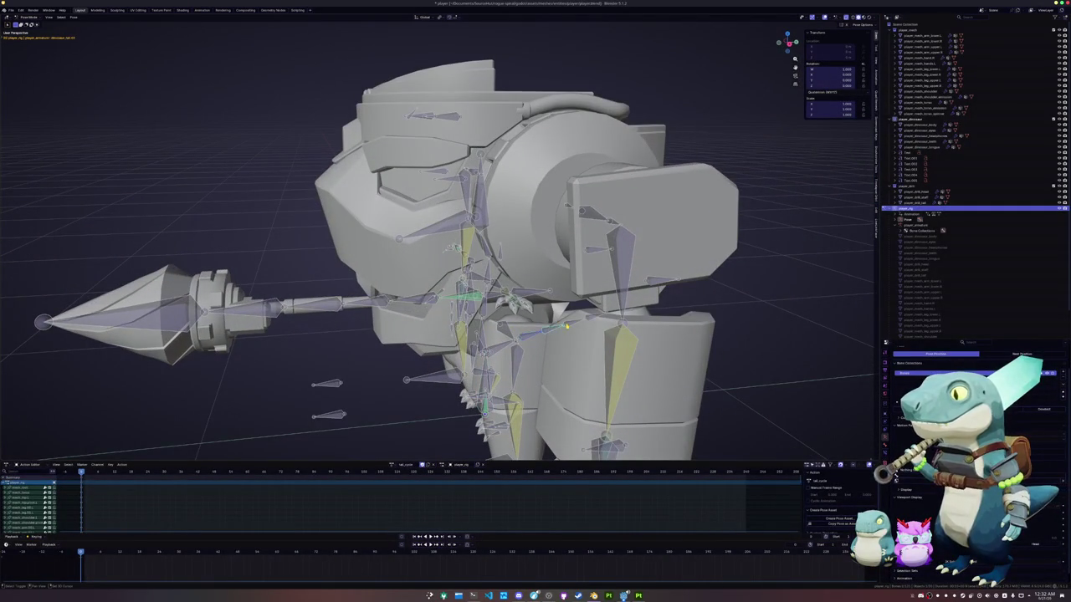
{"action": "middle_click_drag", "start_coordinate": [485, 359], "coordinate": [445, 348]}
{"action": "scroll", "coordinate": [444, 348], "scroll_direction": "up", "scroll_amount": 2}
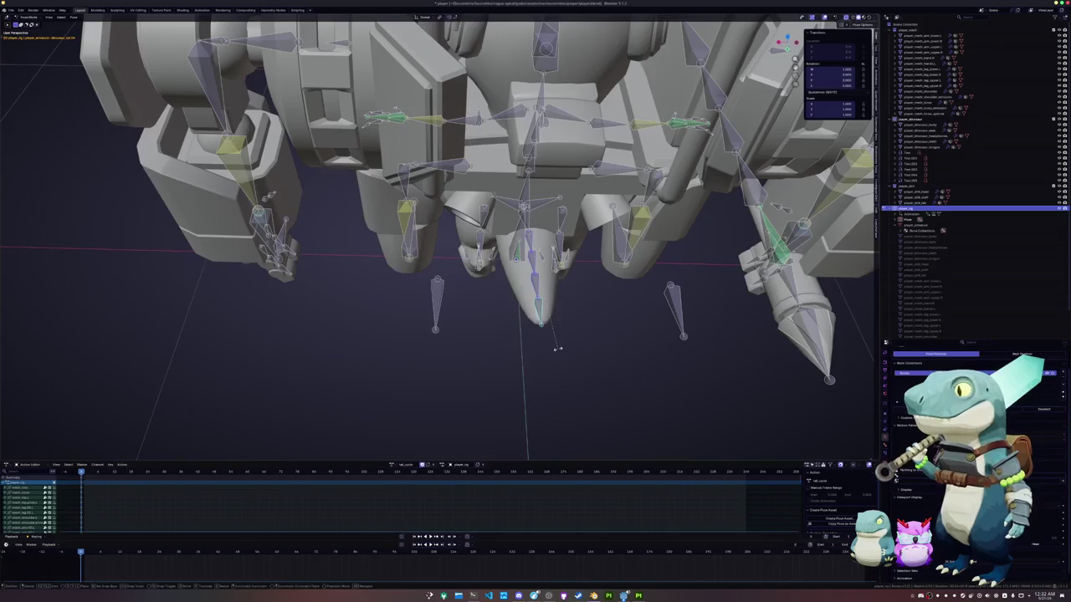
Swing the tail bones around Z, then key an X-mirrored tail pose at a later frame.
{"action": "key", "text": "r"}
{"action": "key", "text": "z"}
{"action": "key", "text": "z"}
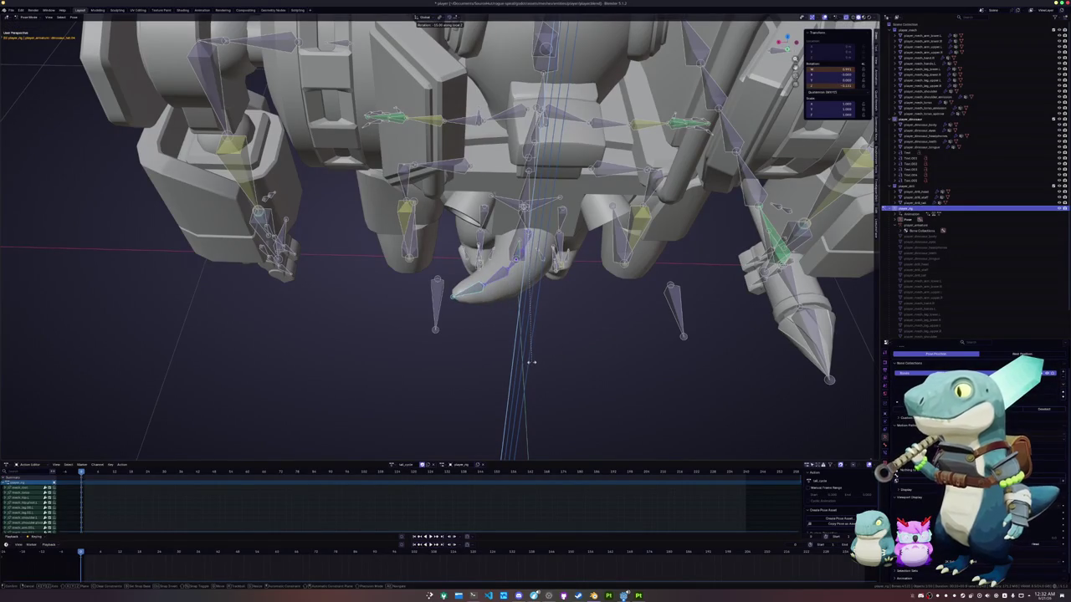
{"action": "left_click", "coordinate": [532, 360]}
{"action": "middle_click_drag", "start_coordinate": [530, 363], "coordinate": [473, 381], "text": "shift"}
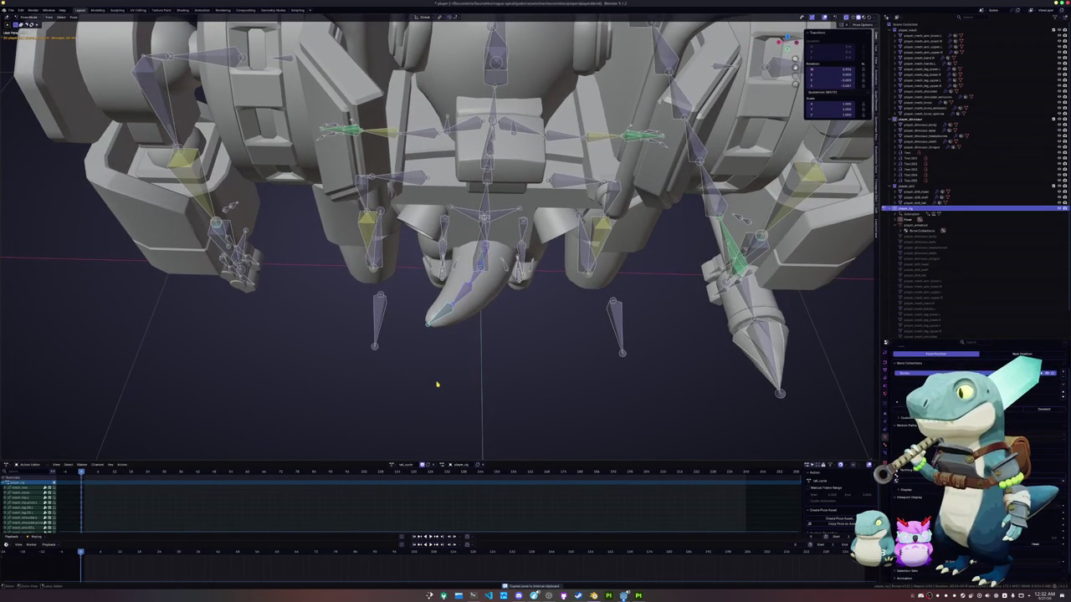
{"action": "left_click_drag", "start_coordinate": [179, 555], "coordinate": [276, 553]}
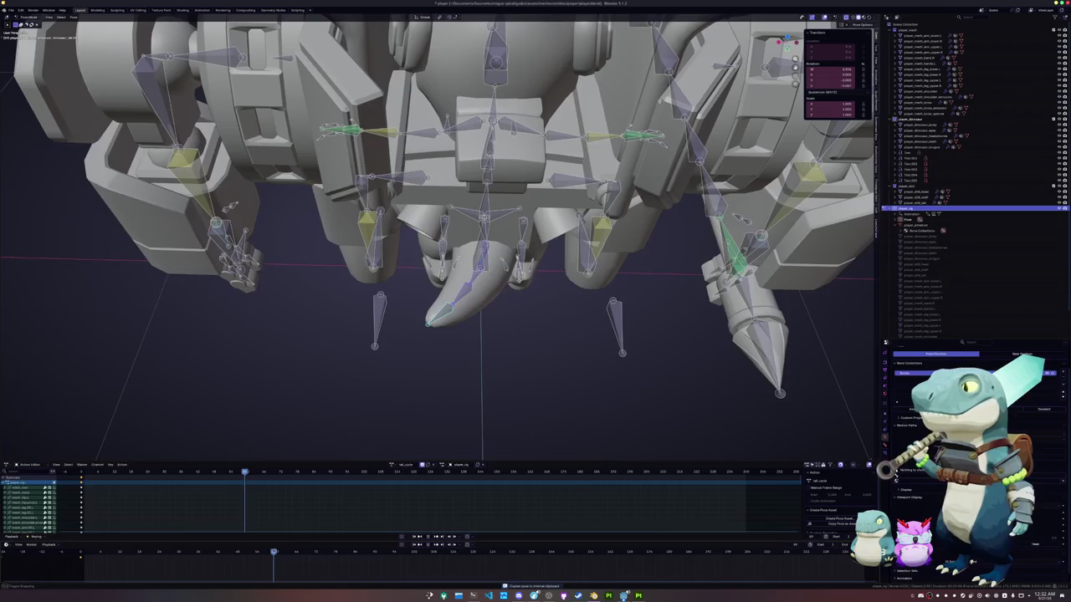
{"action": "key", "text": "ctrl+shift+v"}
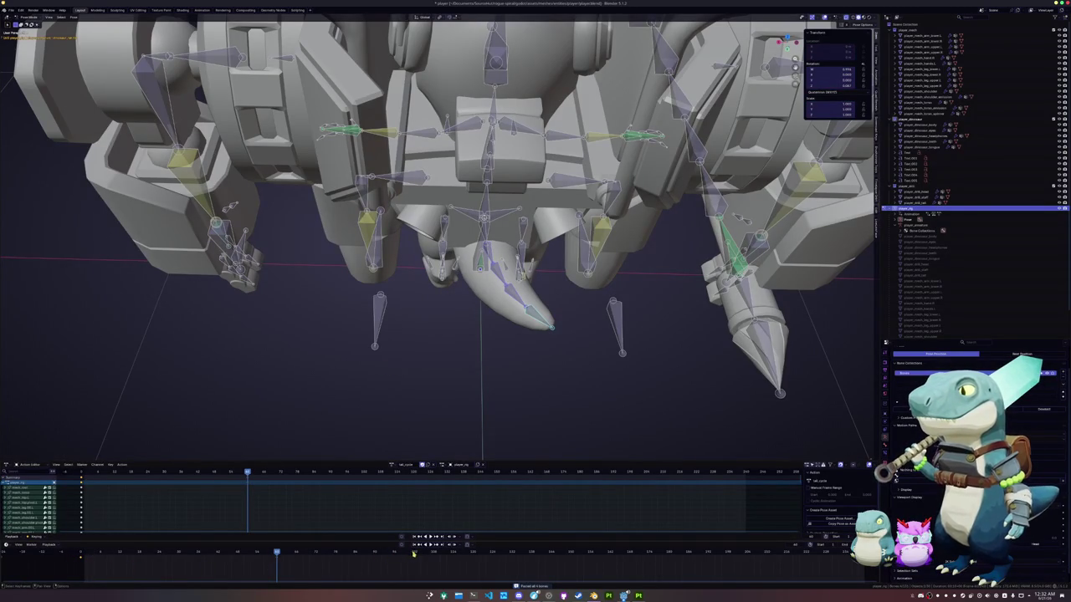
{"action": "left_click_drag", "start_coordinate": [413, 553], "coordinate": [475, 554]}
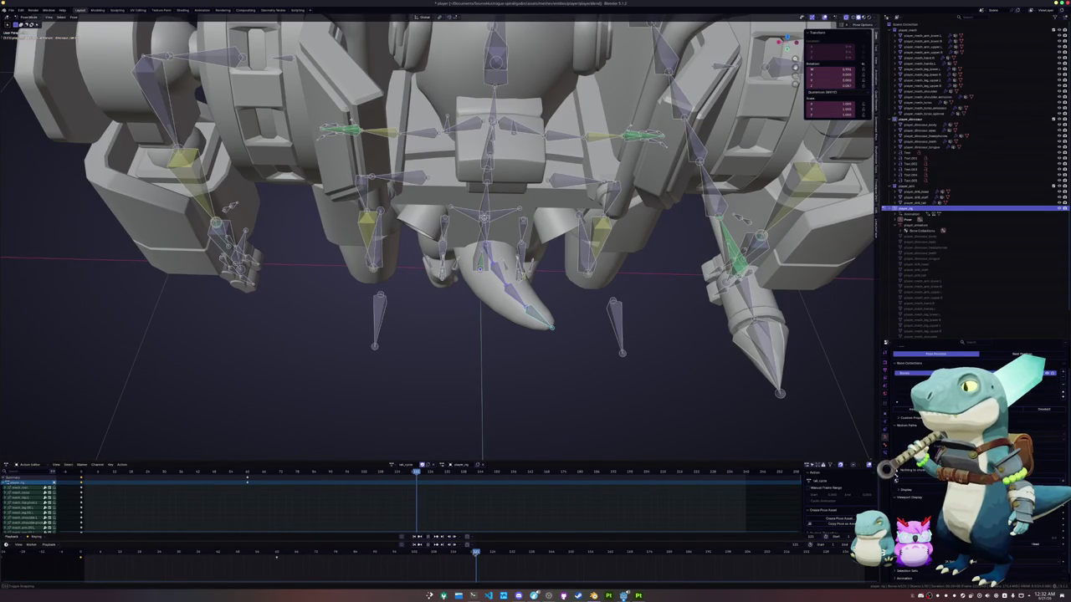
{"action": "key", "text": "i"}
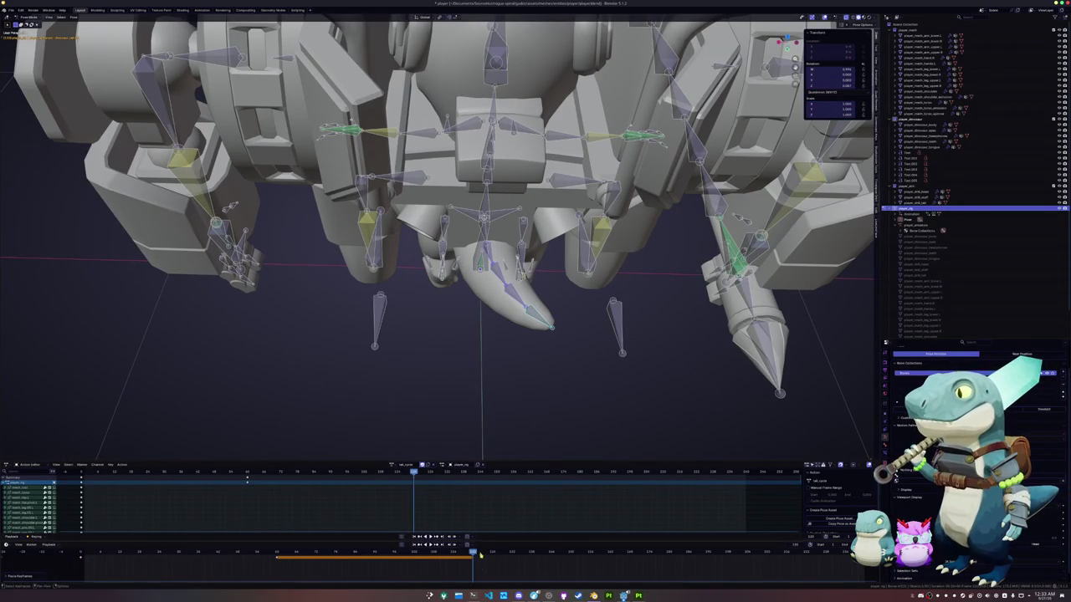
Key the tail swung back to the opposite side and play the tail cycle.
{"action": "key", "text": "ctrl+shift+v"}
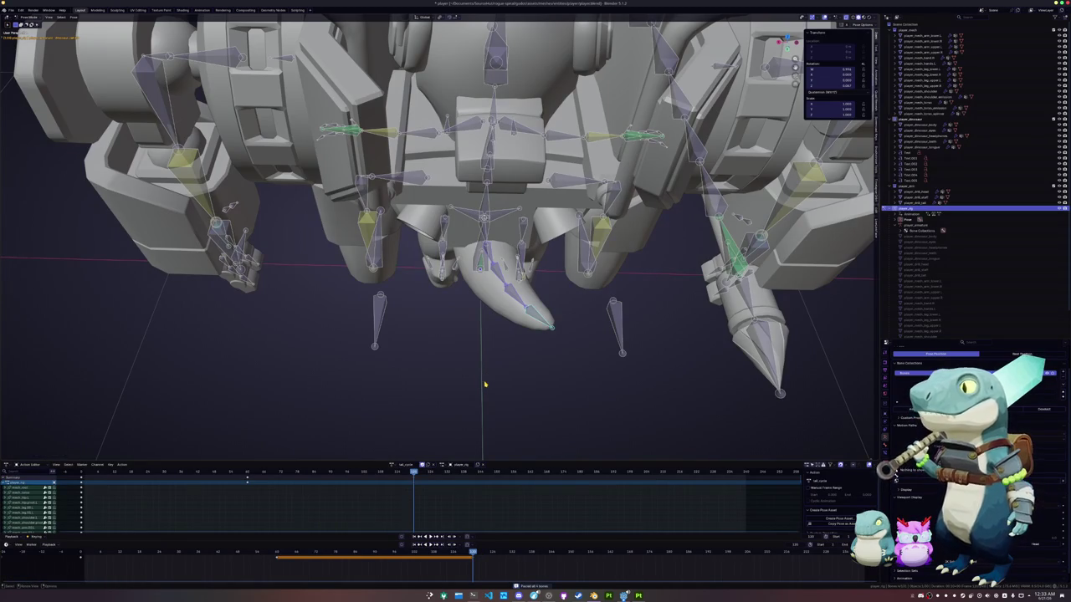
{"action": "key", "text": "ctrl+v"}
{"action": "key", "text": "i"}
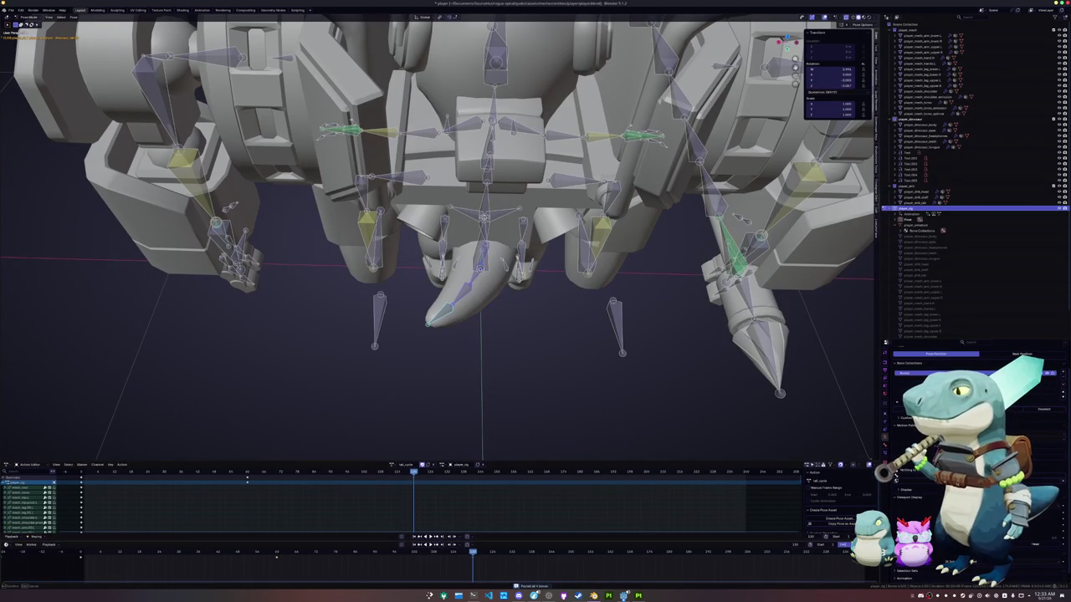
{"action": "key", "text": "space"}
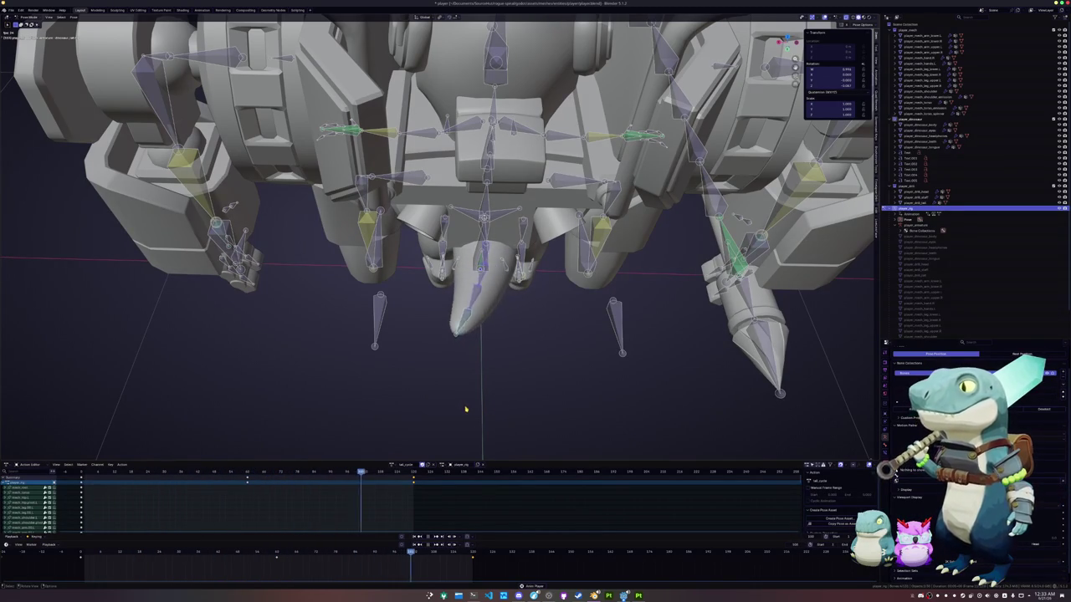
{"action": "key", "text": "Escape"}
{"action": "mouse_move", "coordinate": [441, 388]}
{"action": "middle_mouse_down"}
{"action": "mouse_move", "coordinate": [465, 376]}
{"action": "mouse_move", "coordinate": [445, 407]}
{"action": "middle_mouse_up"}
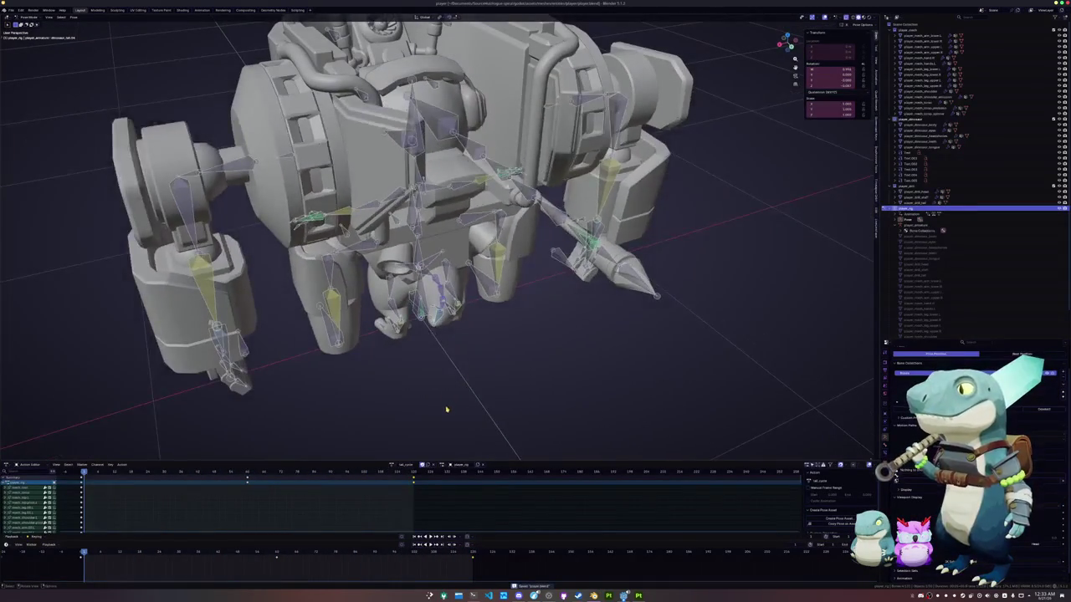
{"action": "key", "text": "alt+Tab"}
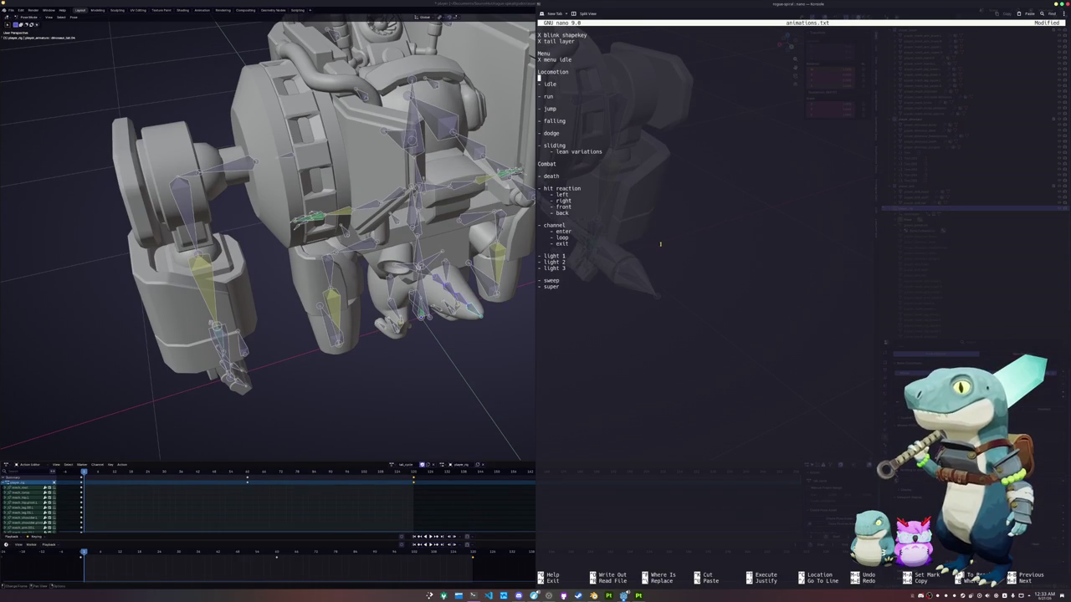
Save animations.txt and exit nano, then return to Blender and frame the whole mech.
{"action": "key", "text": "ctrl+x"}
{"action": "key", "text": "y"}
{"action": "key", "text": "Return"}
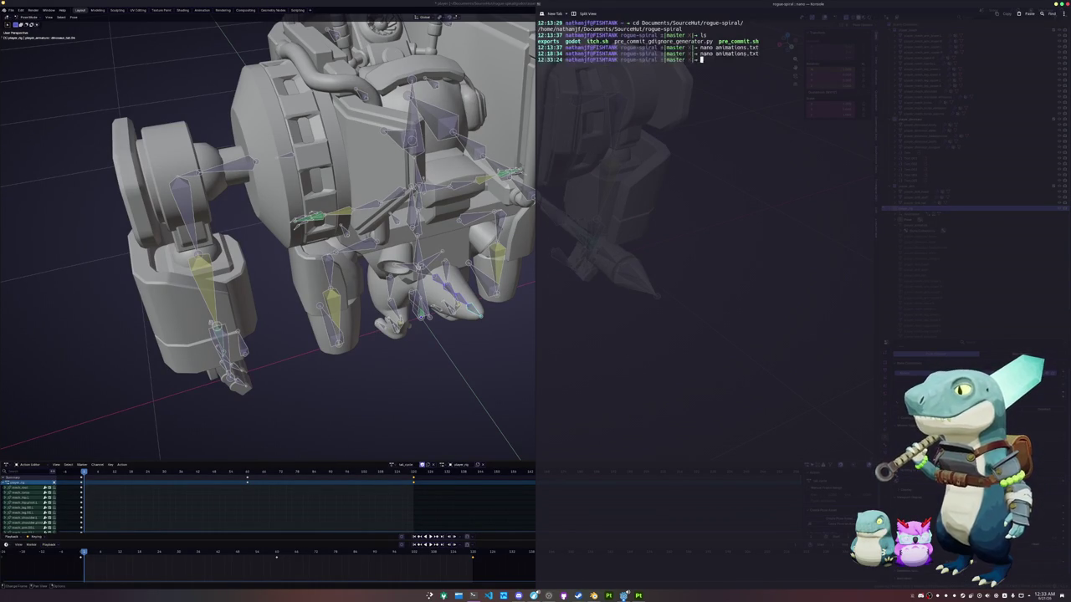
{"action": "type", "text": "nano animations.txt"}
{"action": "key", "text": "Return"}
{"action": "left_click", "coordinate": [443, 326]}
{"action": "middle_click_drag", "start_coordinate": [443, 326], "coordinate": [414, 344]}
{"action": "key", "text": "Home"}
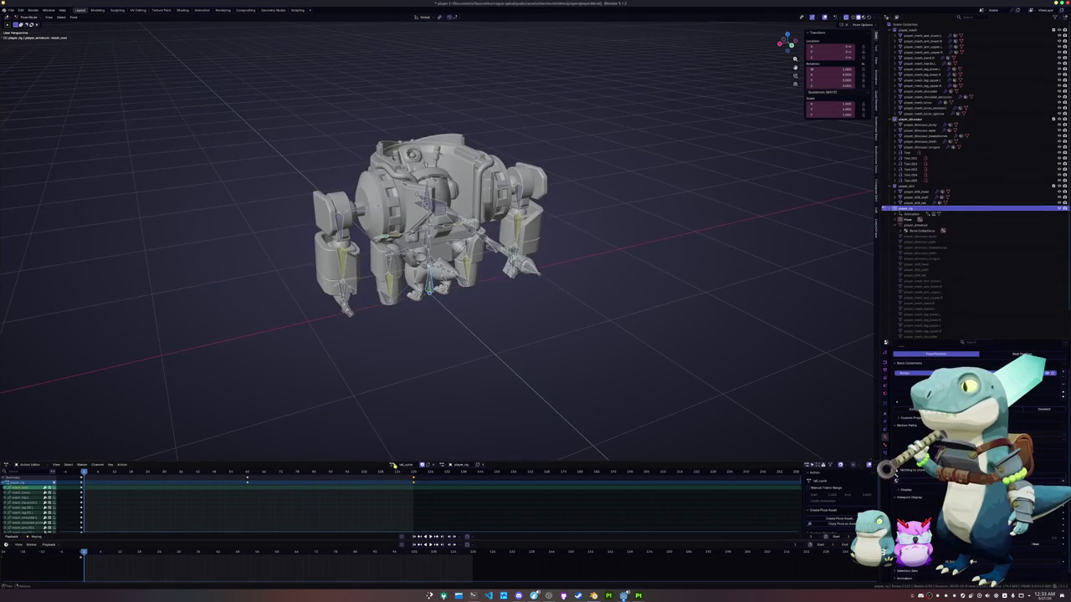
Switch the rig to the idle_pose action.
{"action": "left_click", "coordinate": [394, 465]}
{"action": "left_click", "coordinate": [401, 484]}
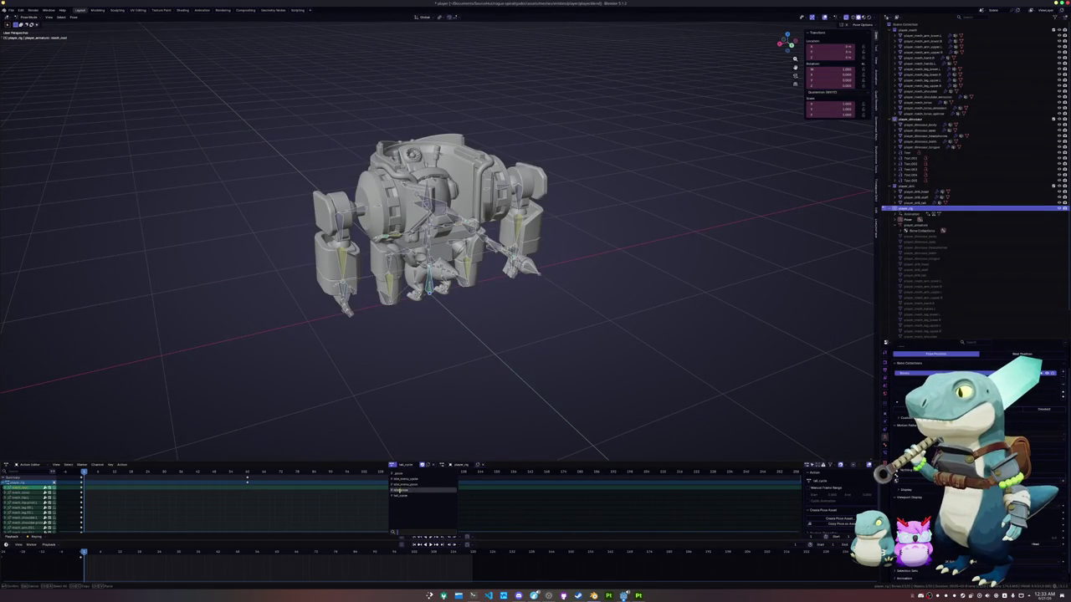
{"action": "mouse_move", "coordinate": [382, 347]}
{"action": "middle_mouse_down"}
{"action": "mouse_move", "coordinate": [299, 318]}
{"action": "mouse_move", "coordinate": [318, 334]}
{"action": "mouse_move", "coordinate": [311, 294]}
{"action": "middle_mouse_up"}
Select the mech's spear arm bones and rotate them into a new pose.
{"action": "left_click", "coordinate": [383, 237]}
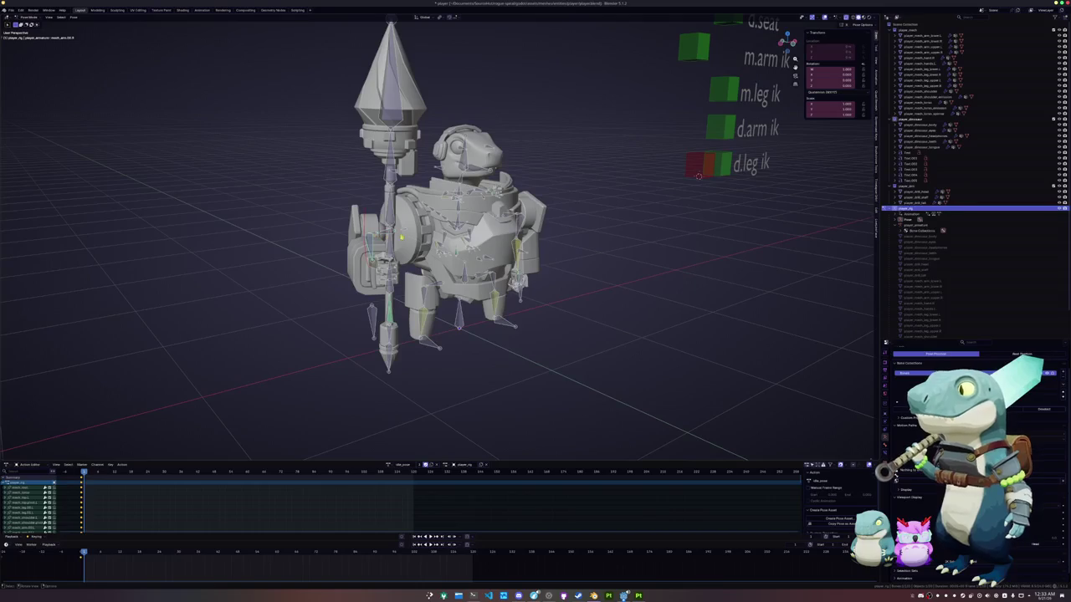
{"action": "left_click", "coordinate": [519, 226]}
{"action": "middle_click_drag", "start_coordinate": [519, 226], "coordinate": [545, 284]}
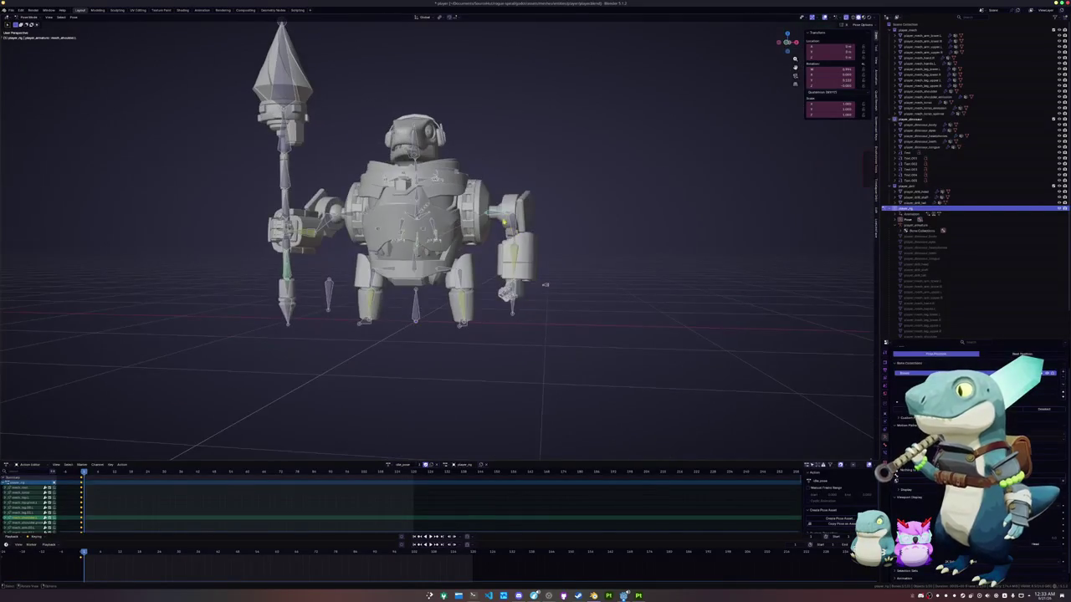
{"action": "left_click", "coordinate": [508, 214]}
{"action": "middle_click_drag", "start_coordinate": [509, 215], "coordinate": [567, 232]}
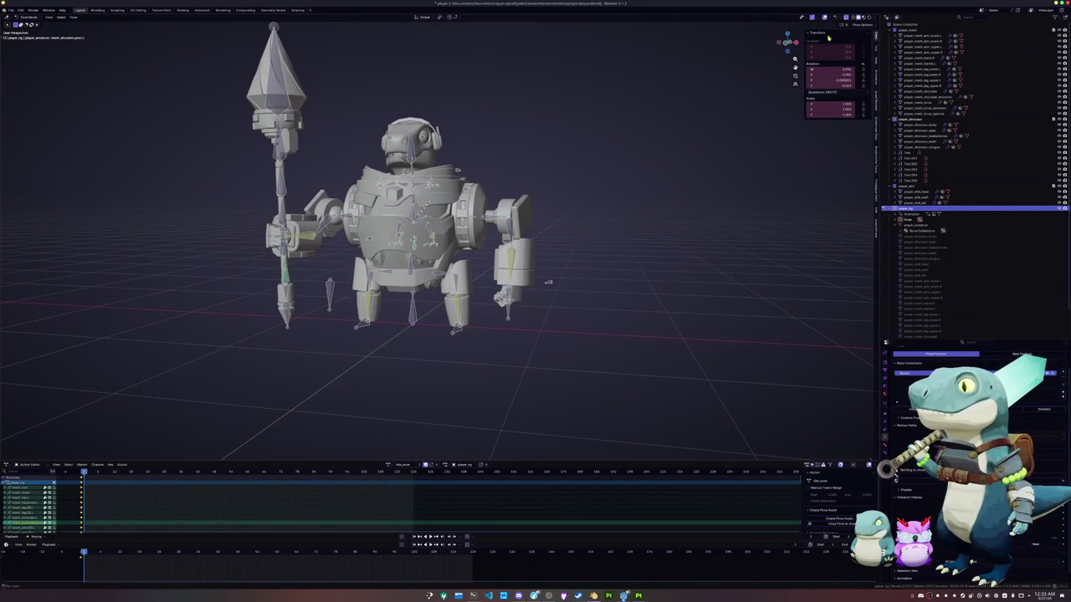
{"action": "key", "text": "r"}
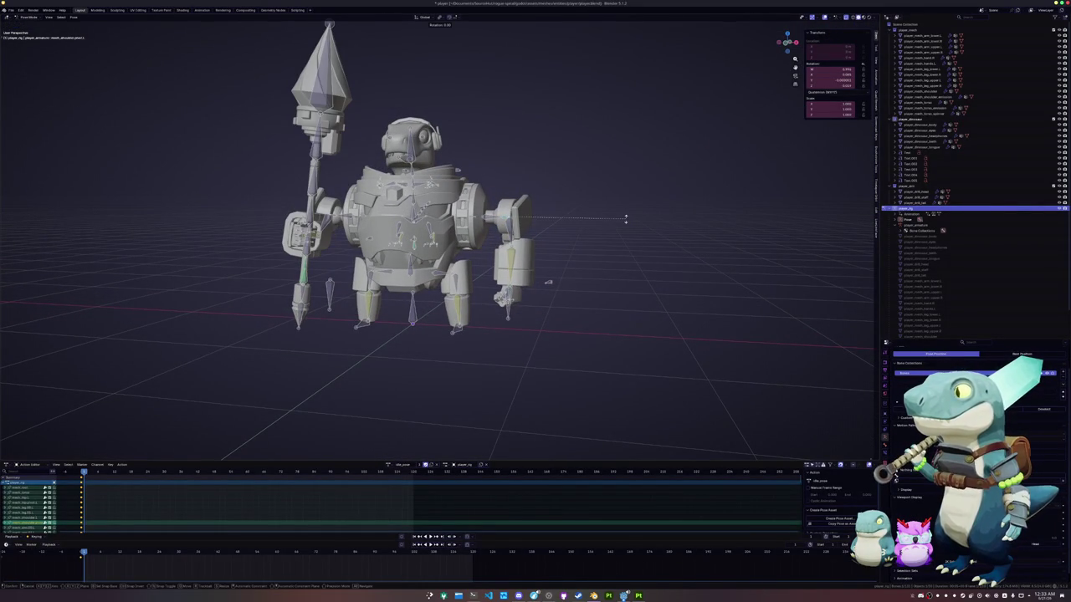
{"action": "left_click", "coordinate": [518, 216]}
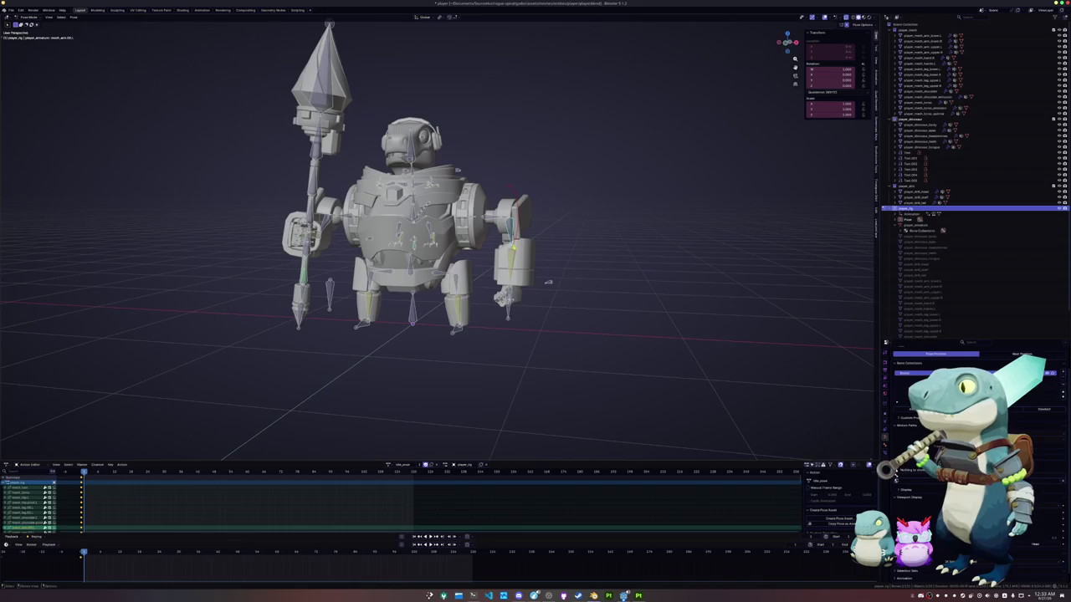
Rotate the right-side arm bone, then select the mech's shoulder bone.
{"action": "key", "text": "r"}
{"action": "left_click", "coordinate": [513, 251]}
{"action": "right_click", "coordinate": [512, 251]}
{"action": "key", "text": "Escape"}
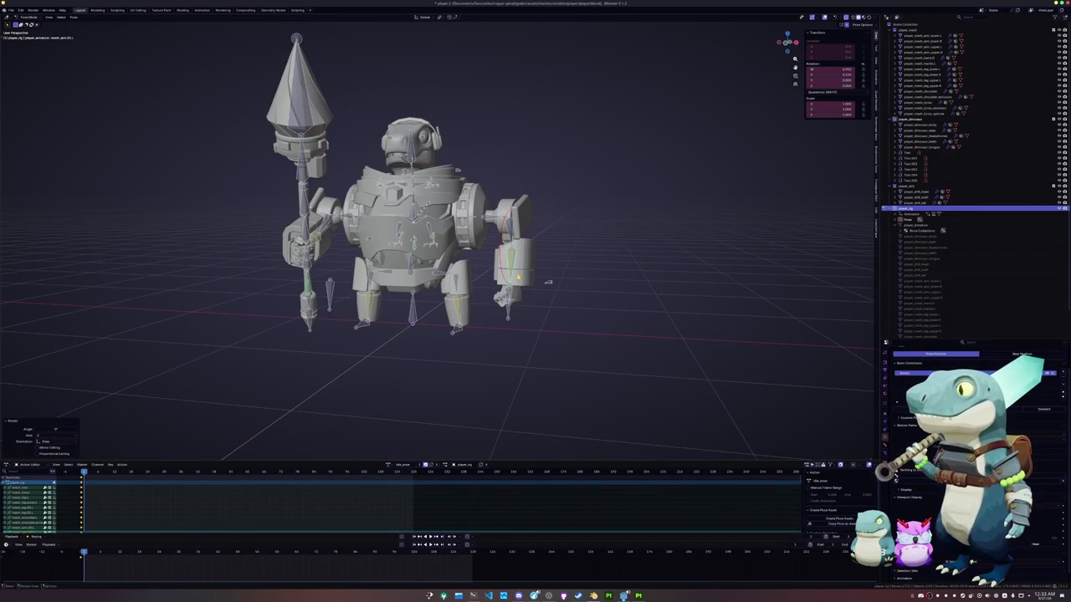
{"action": "scroll", "coordinate": [527, 295], "scroll_direction": "up", "scroll_amount": 3}
{"action": "middle_click_drag", "start_coordinate": [526, 294], "coordinate": [390, 223]}
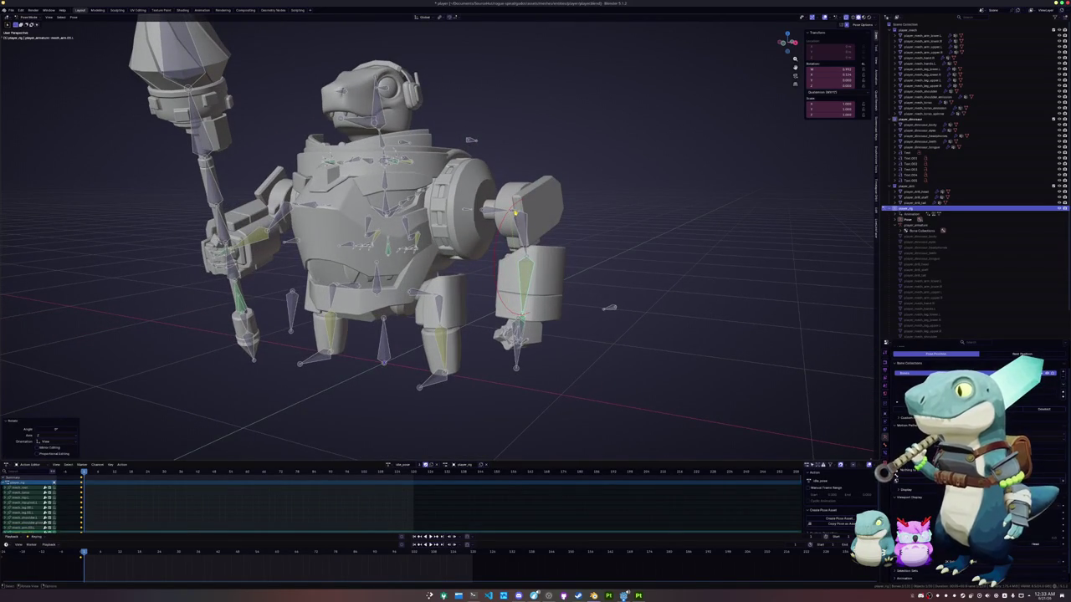
{"action": "left_click", "coordinate": [521, 209]}
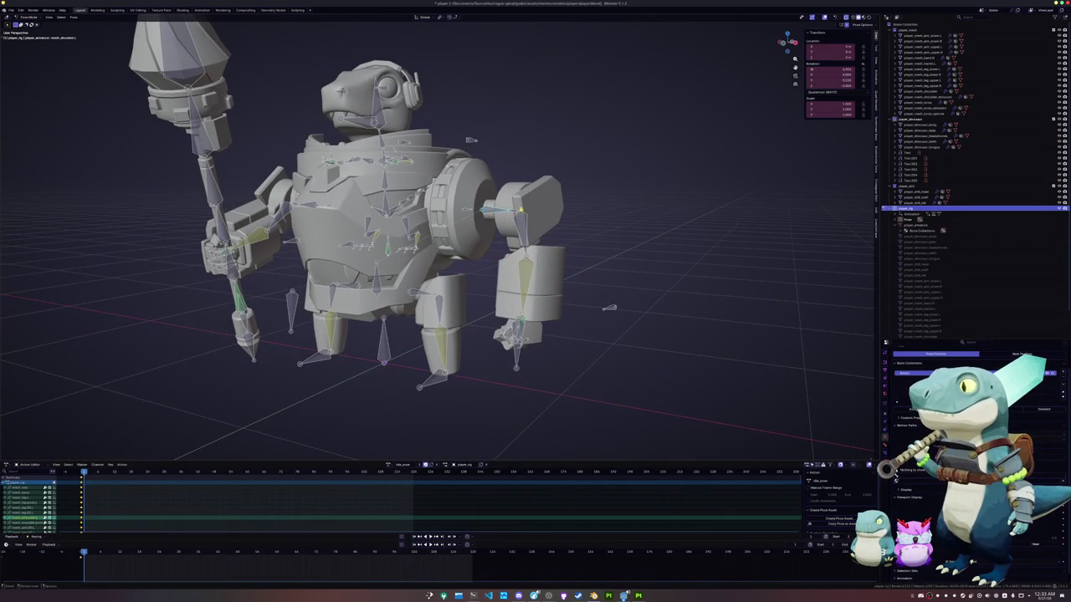